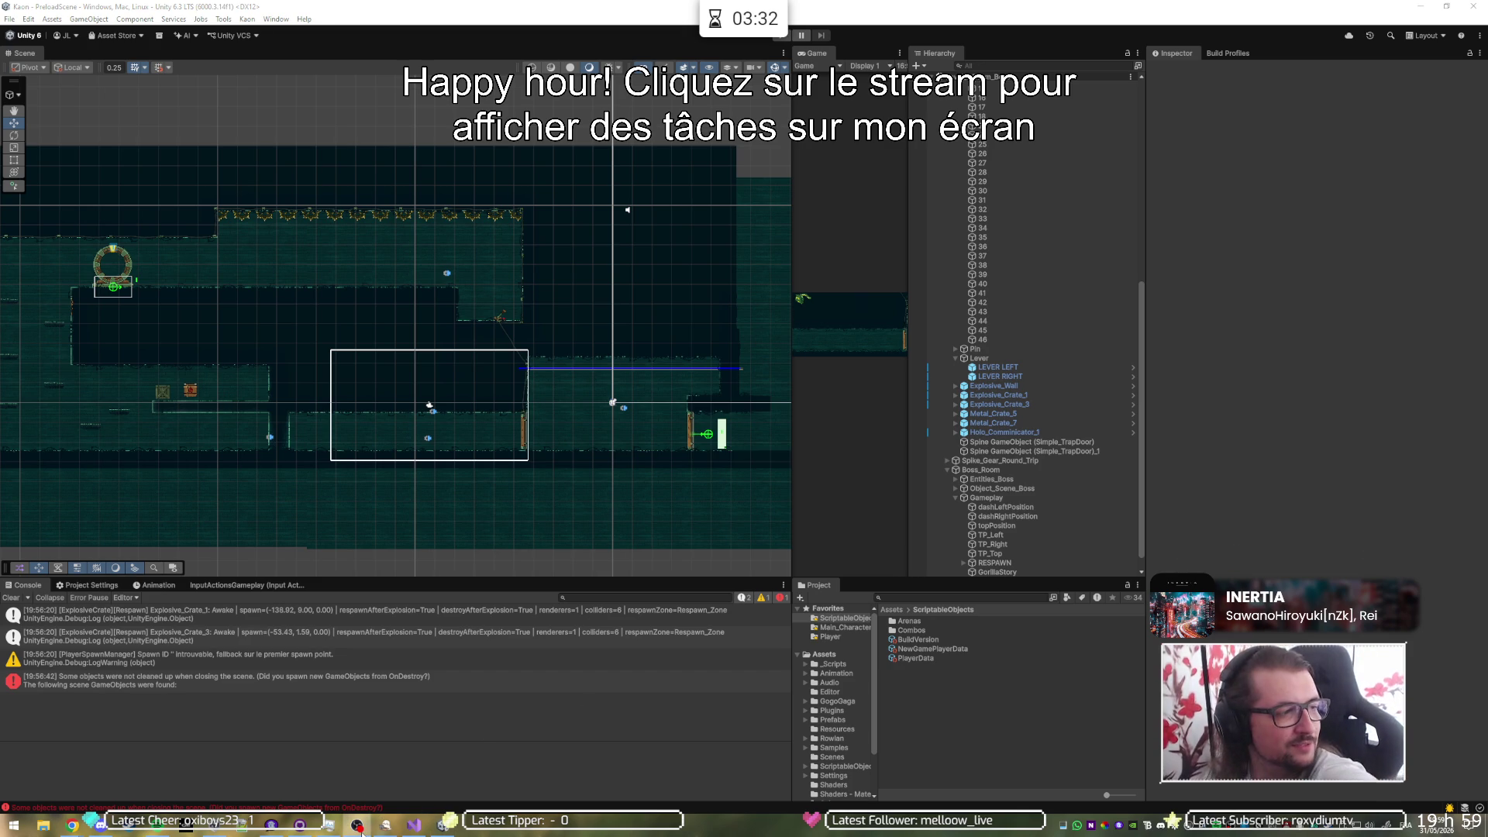
- Switch from the Unity editor to Visual Studio, where the Pangolin.cs script is open
{"action": "mouse_move", "coordinate": [376, 832]}
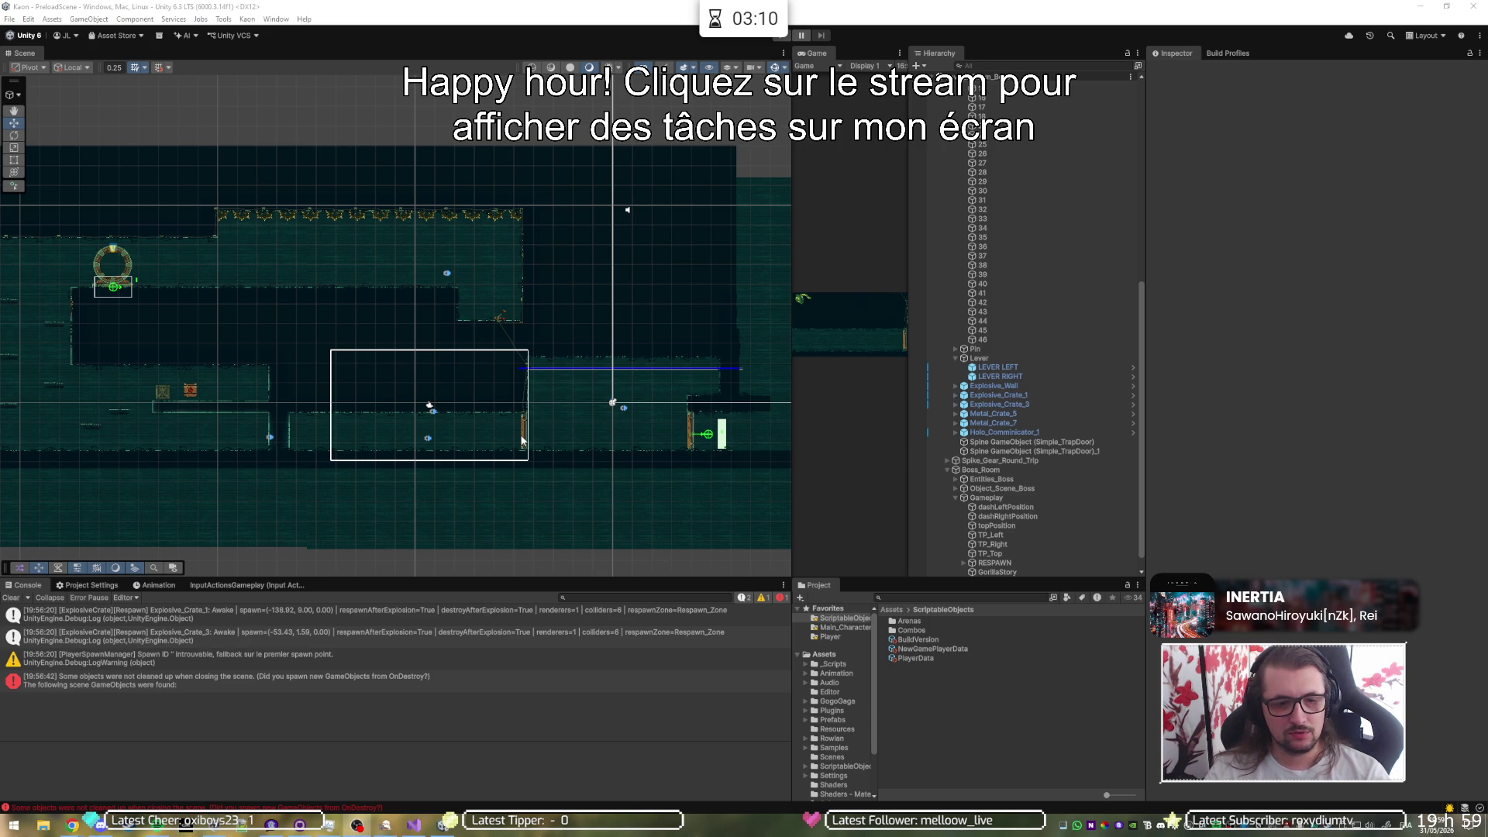
{"action": "left_click", "coordinate": [413, 825]}
- Search for 'barrelroll' and open the BarrelRoll.cs class file
{"action": "left_click", "coordinate": [494, 11]}
{"action": "type", "text": "barrelro"}
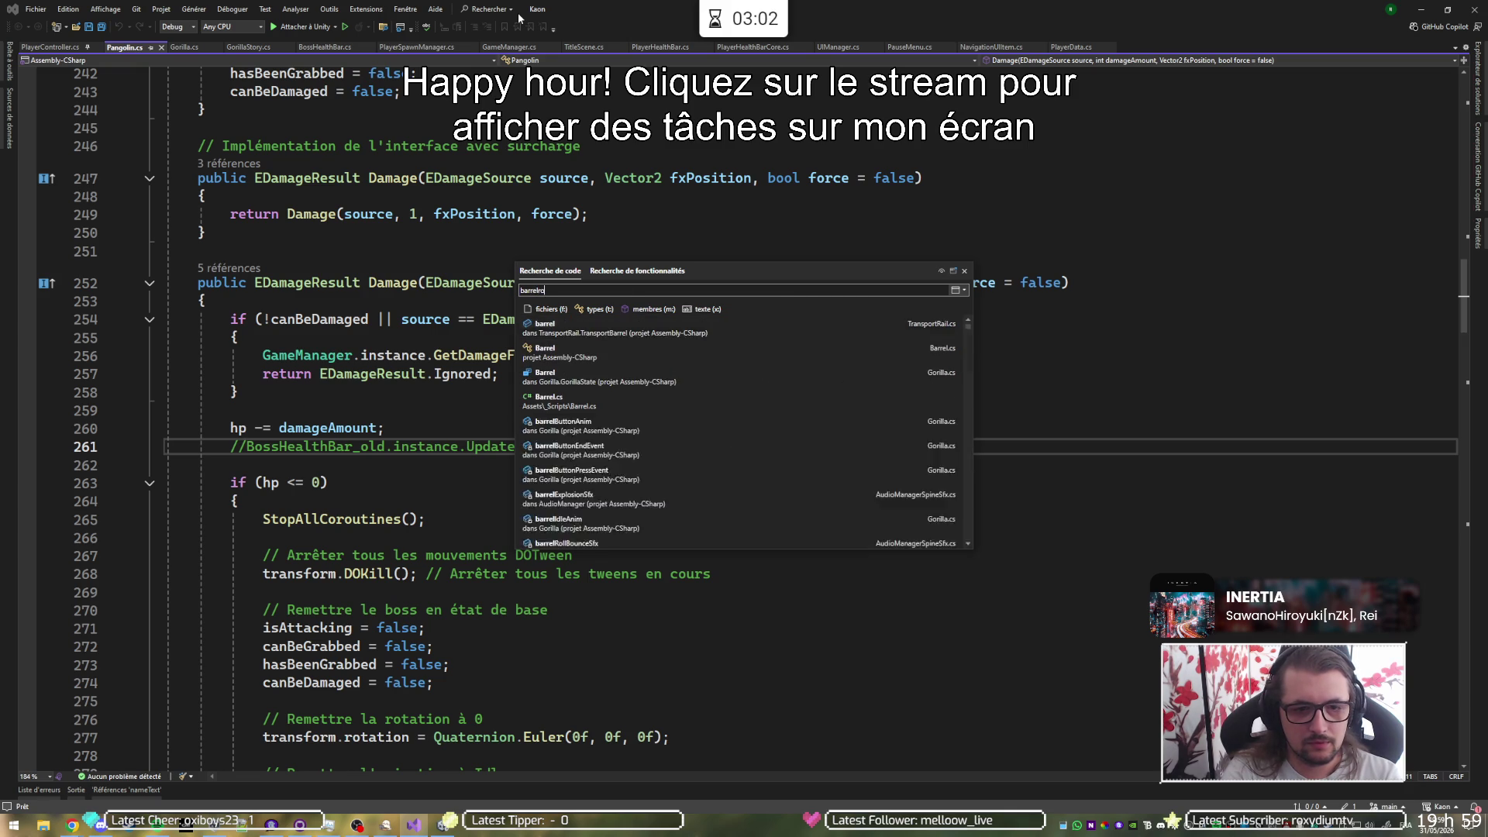
{"action": "type", "text": "ll"}
{"action": "key", "text": "Return"}
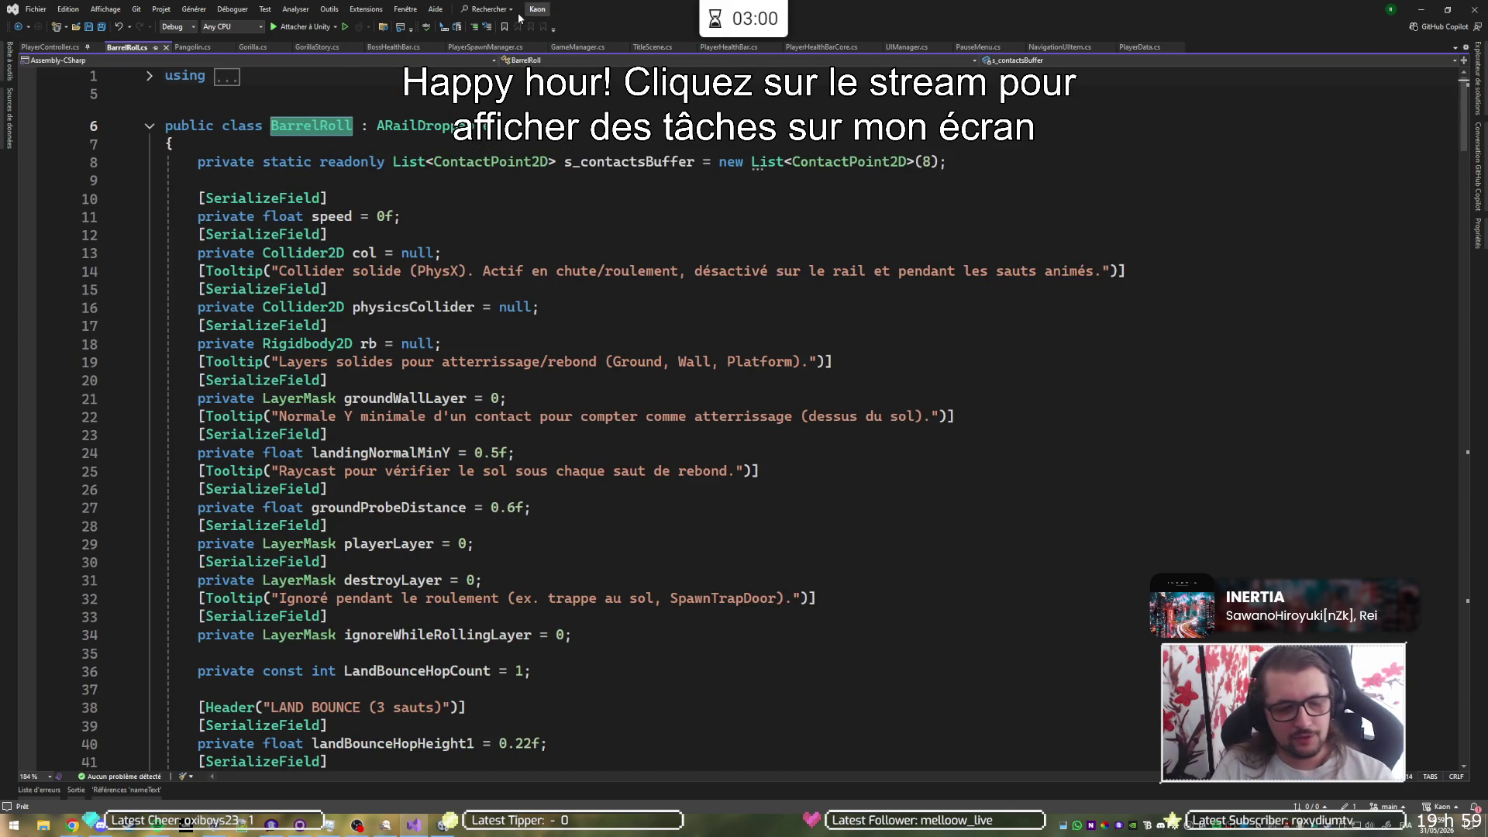
- Fold the OnTriggerEnter2D, TryLandingBounce and TryLandingBounceFromProbe methods
{"action": "scroll", "coordinate": [556, 439], "scroll_direction": "down", "scroll_amount": 20}
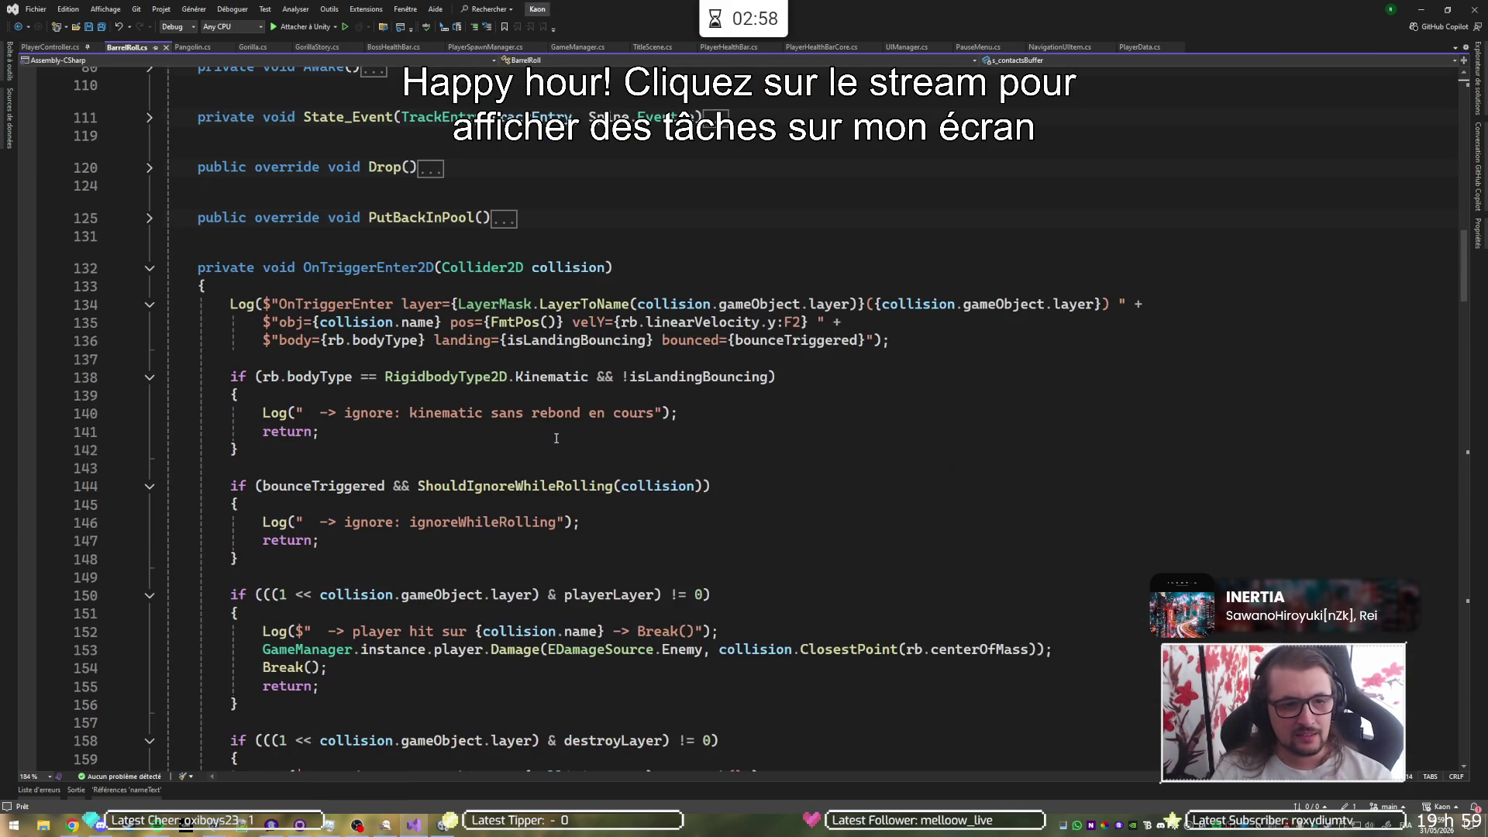
{"action": "left_click", "coordinate": [153, 271]}
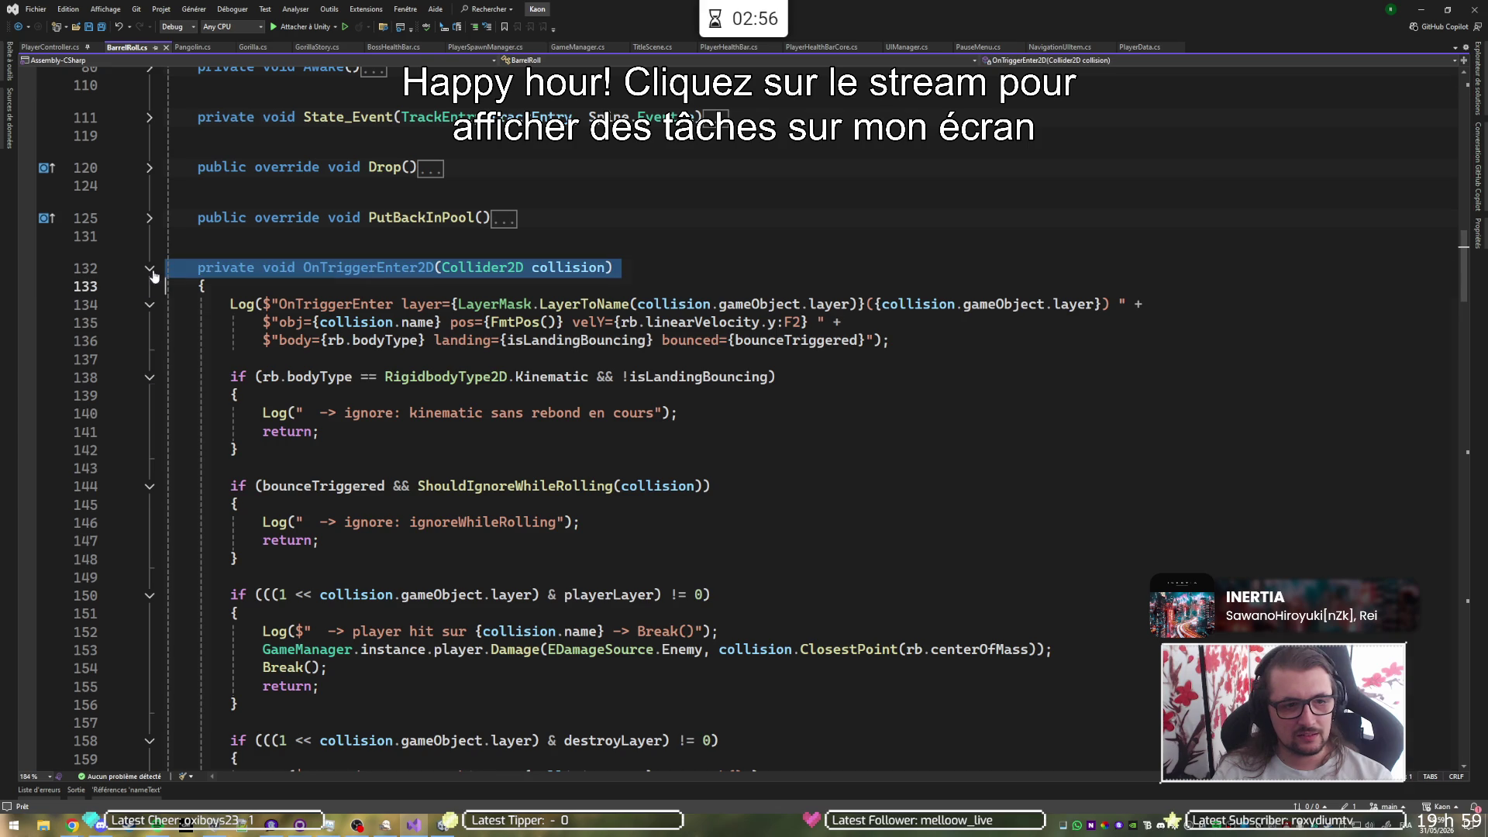
{"action": "left_click", "coordinate": [152, 270]}
{"action": "scroll", "coordinate": [146, 232], "scroll_direction": "down", "scroll_amount": 5}
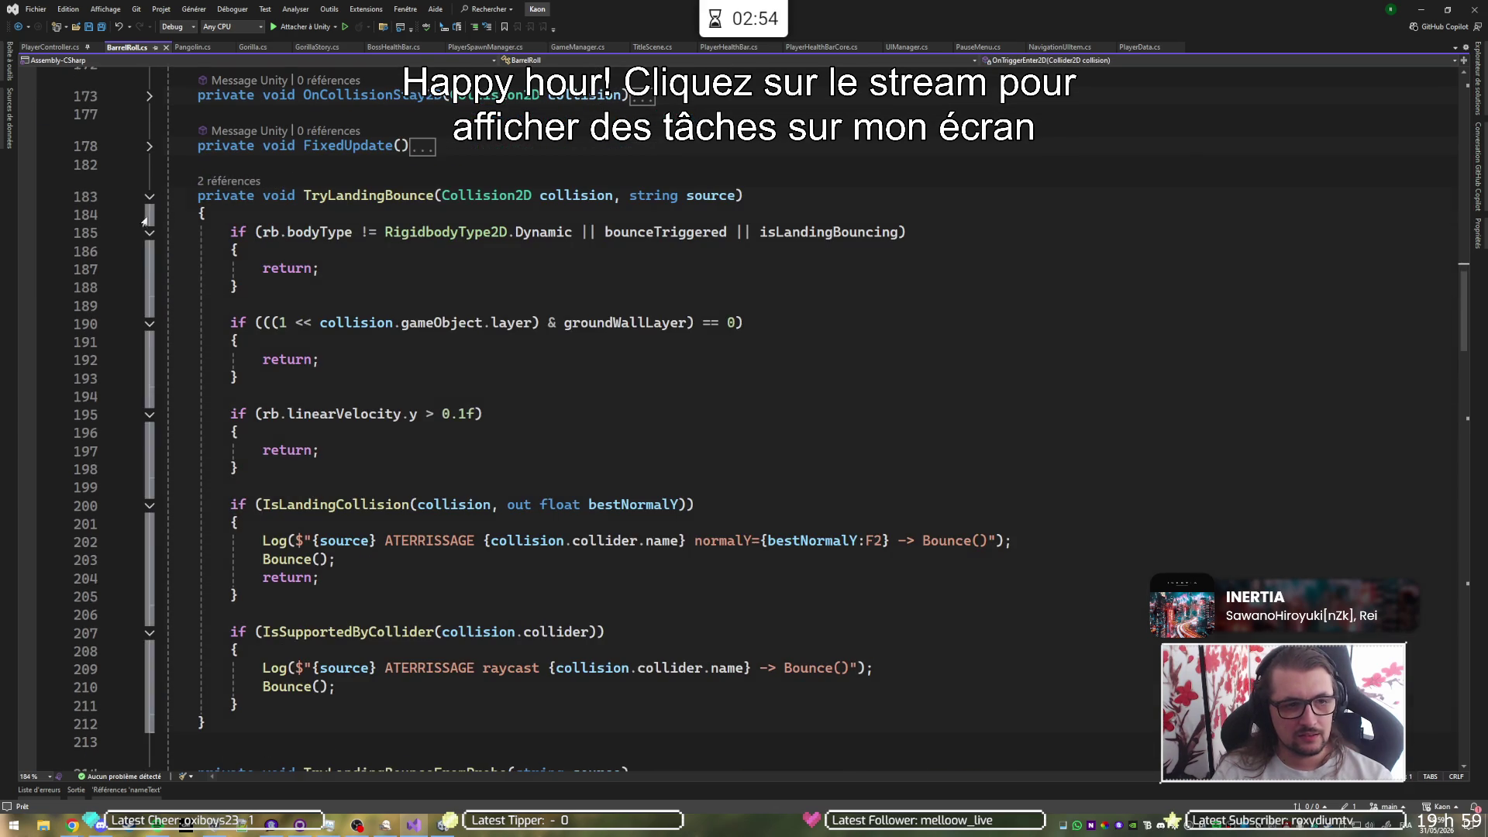
{"action": "left_click", "coordinate": [150, 196]}
{"action": "left_click", "coordinate": [149, 246]}
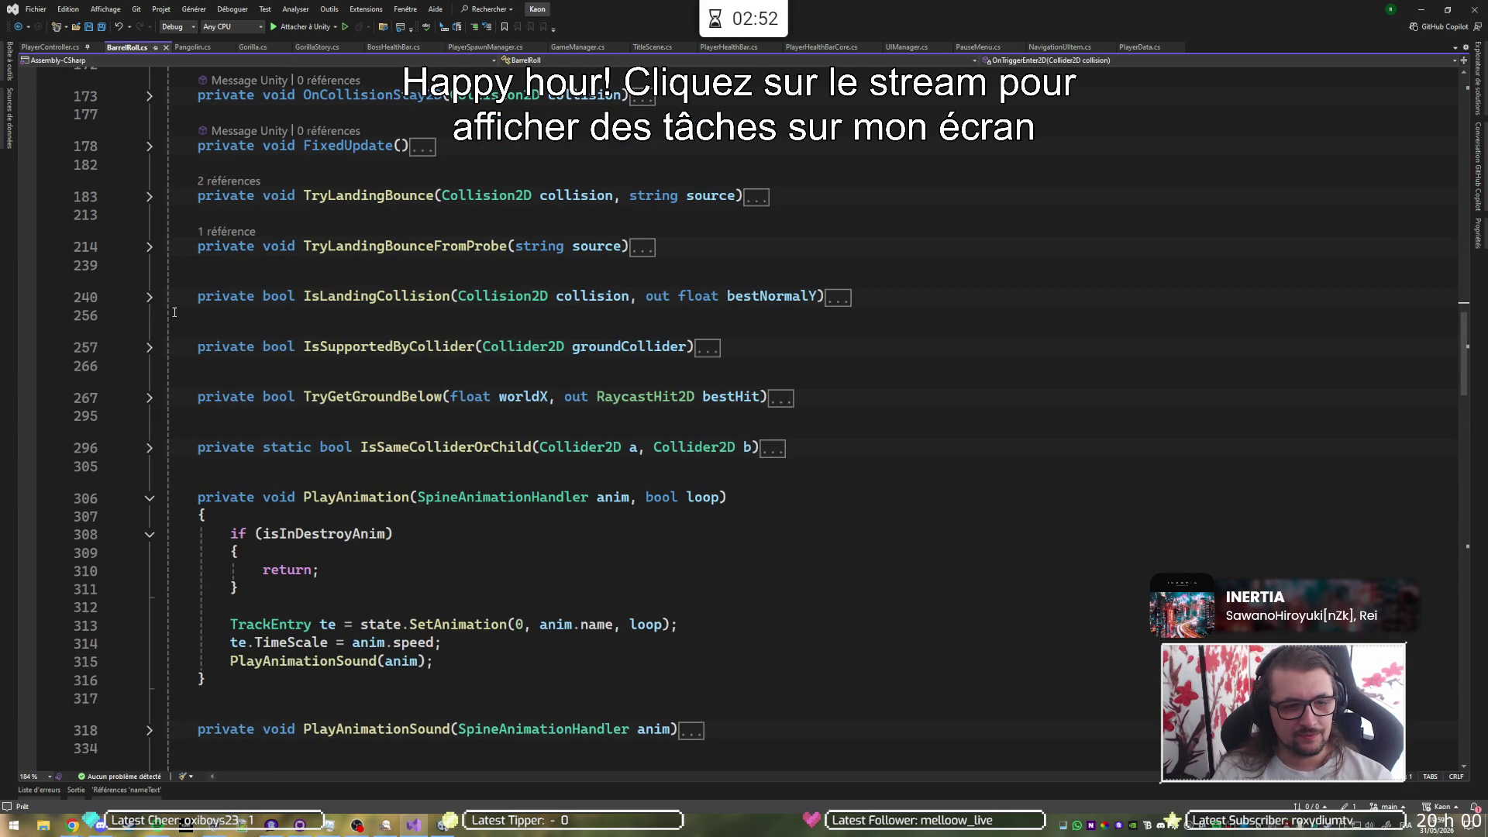
{"action": "scroll", "coordinate": [153, 325], "scroll_direction": "down", "scroll_amount": 3}
- Fold the PlayAnimation, Init, StartFall, ResumeFall and StartRolling methods
{"action": "left_click", "coordinate": [149, 334]}
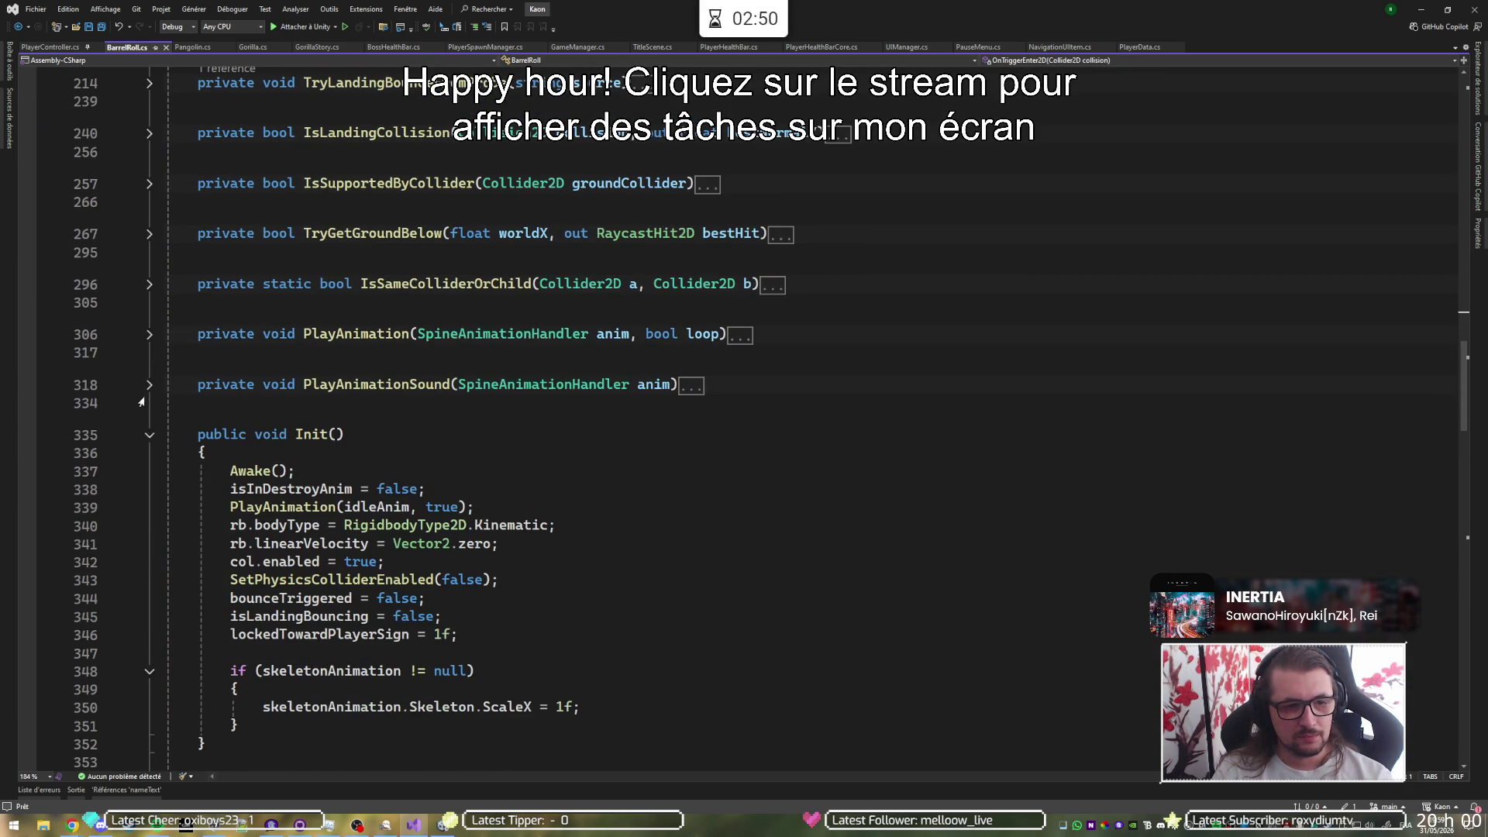
{"action": "left_click", "coordinate": [150, 434]}
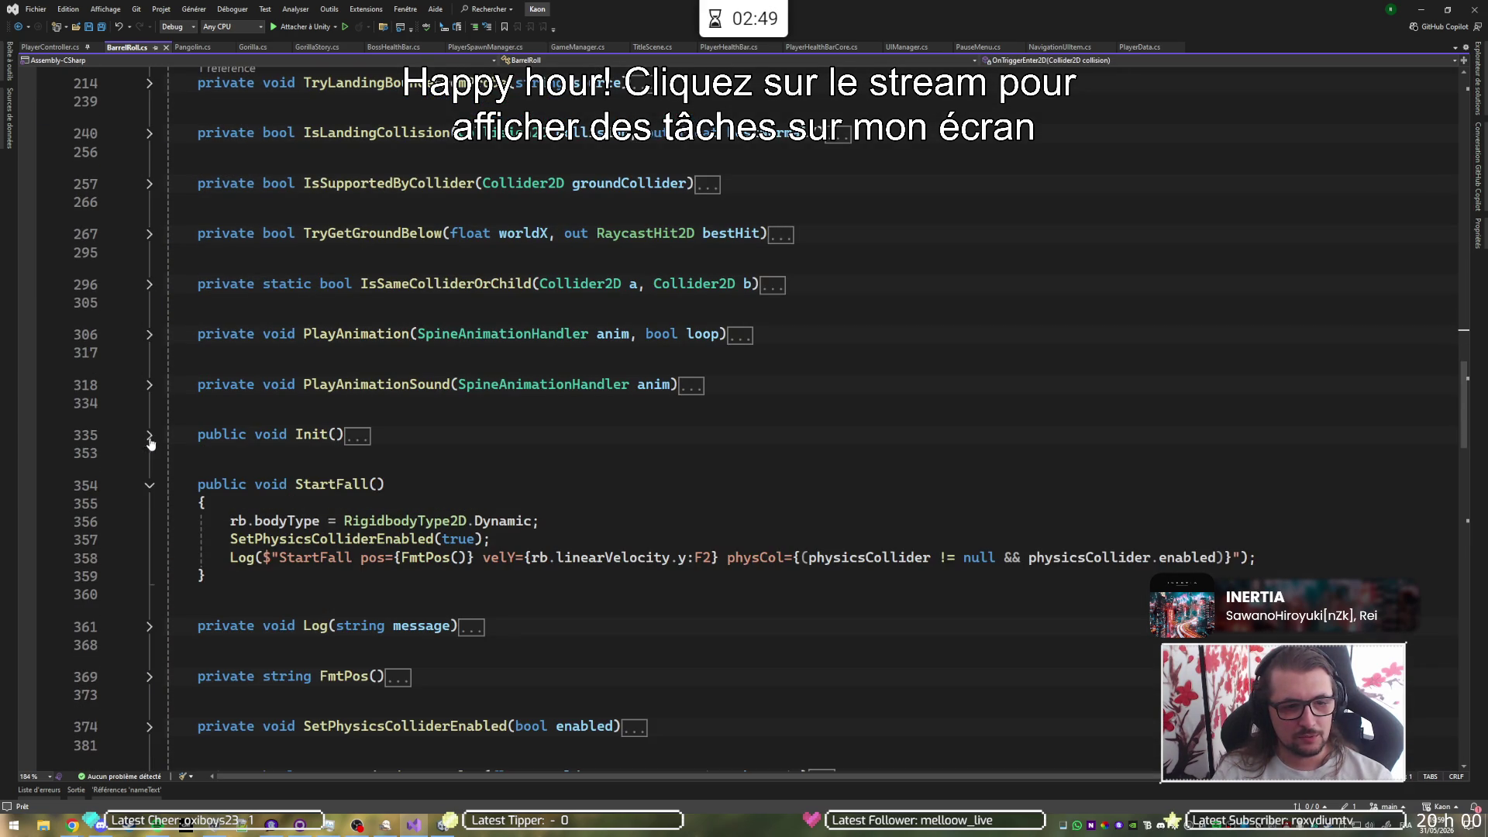
{"action": "left_click", "coordinate": [149, 485]}
{"action": "scroll", "coordinate": [150, 504], "scroll_direction": "down", "scroll_amount": 5}
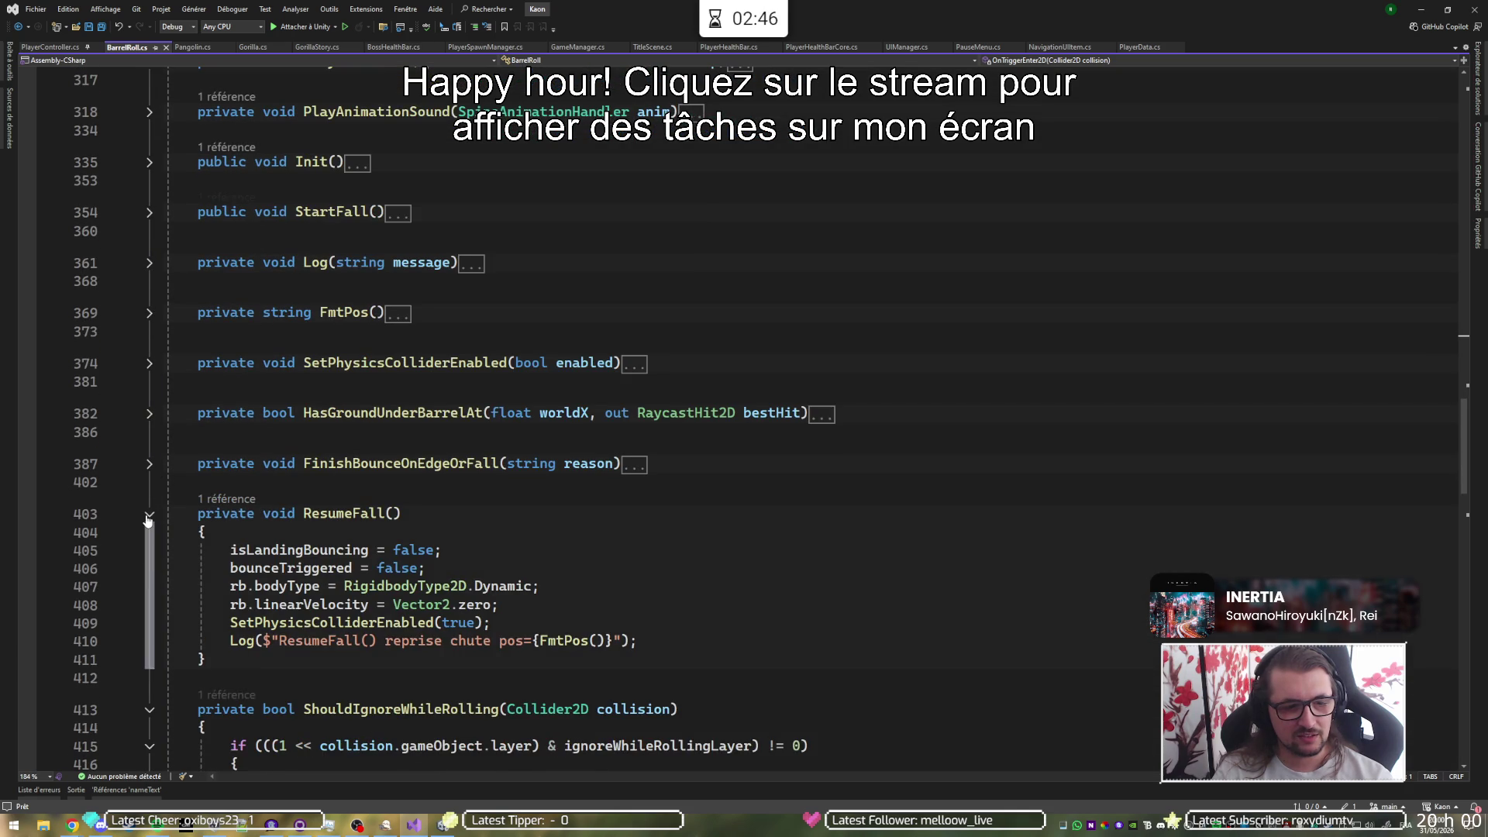
{"action": "left_click", "coordinate": [148, 516]}
{"action": "scroll", "coordinate": [159, 496], "scroll_direction": "down", "scroll_amount": 7}
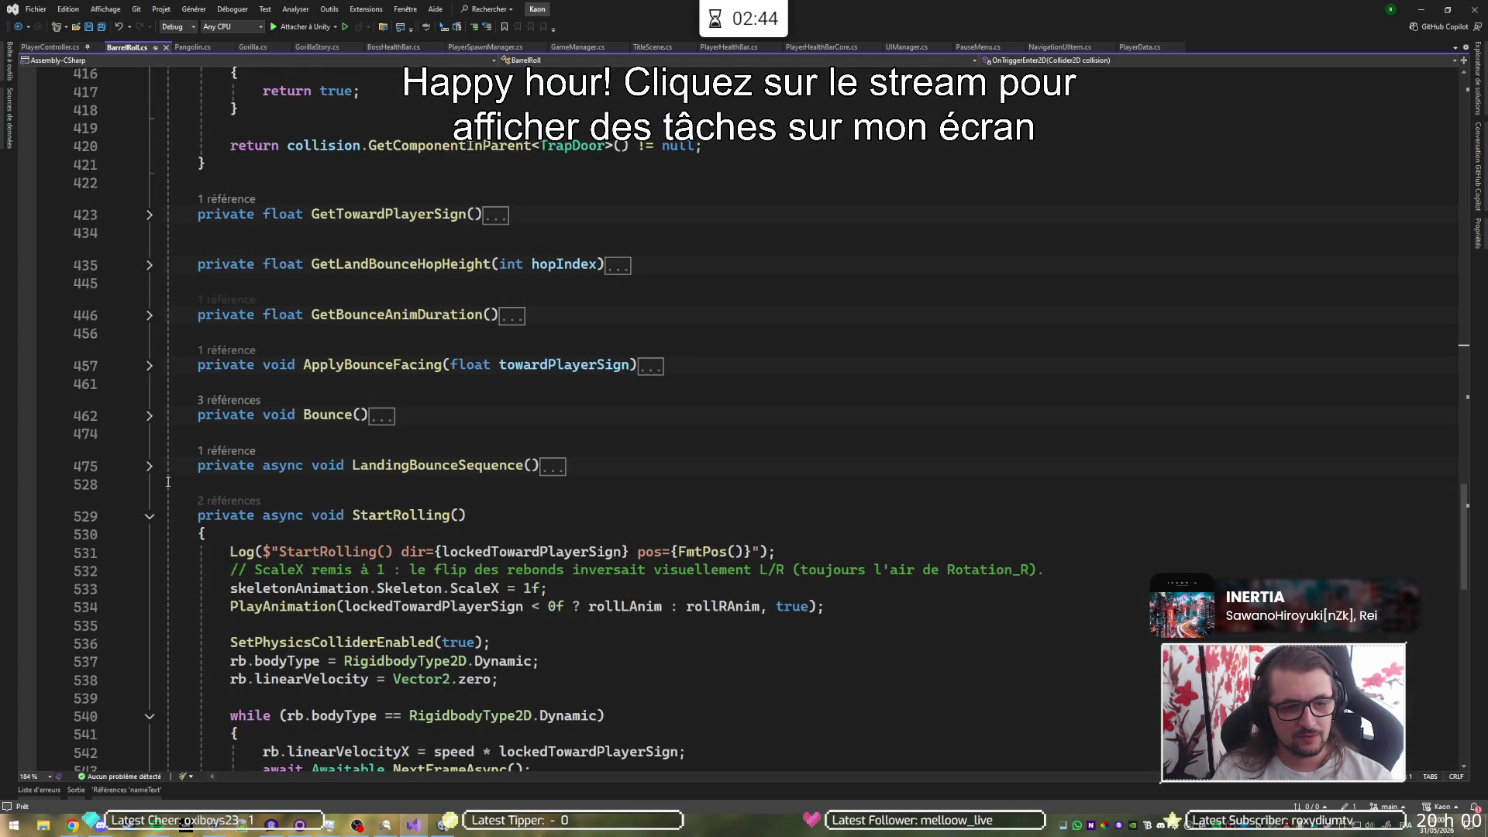
{"action": "left_click", "coordinate": [150, 515]}
{"action": "scroll", "coordinate": [167, 474], "scroll_direction": "down", "scroll_amount": 5}
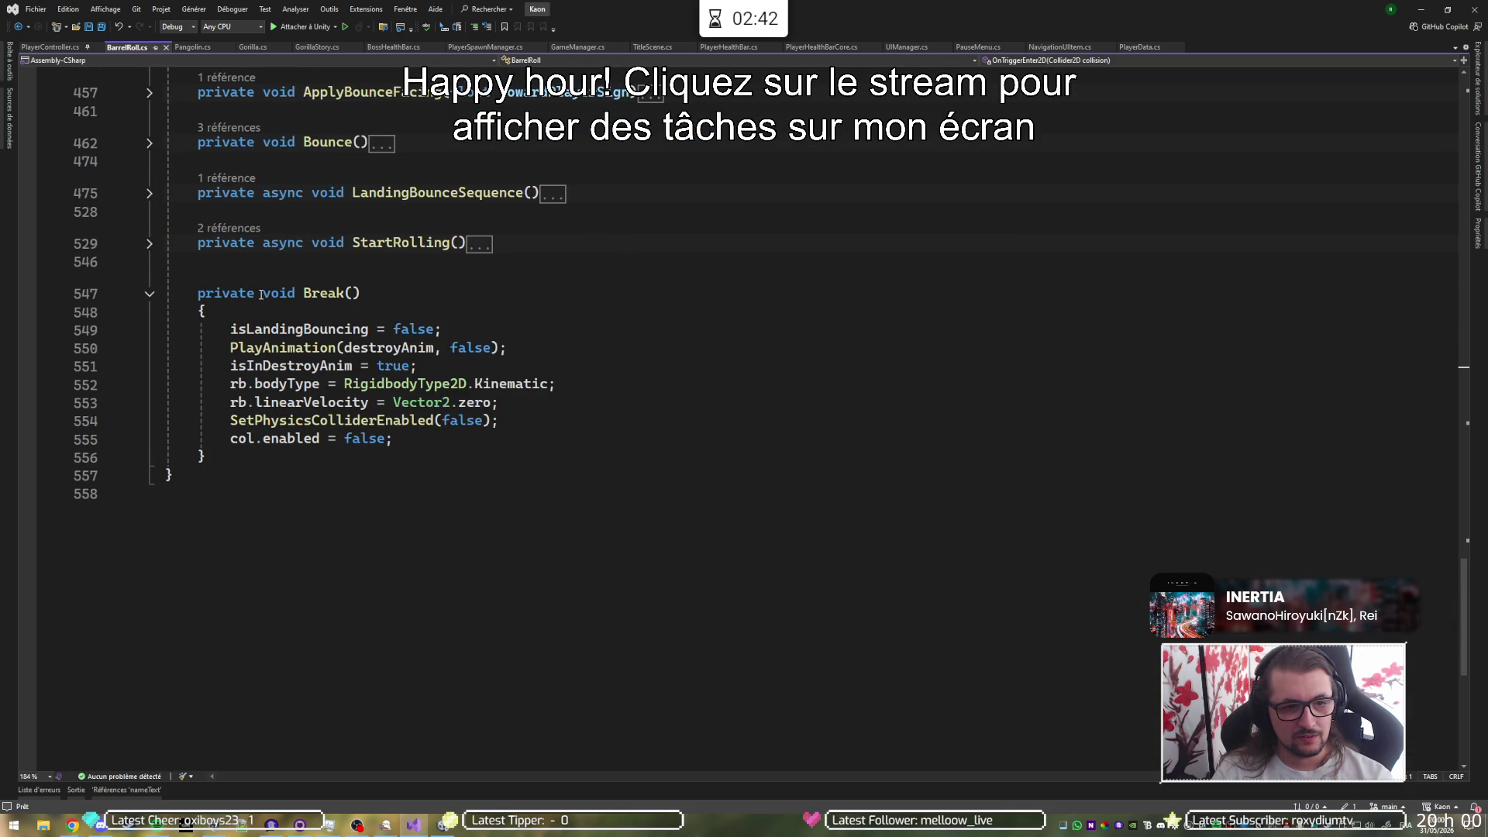
- Find the Break() call made on a player hit (line 154), then return to Unity
{"action": "left_click", "coordinate": [333, 288]}
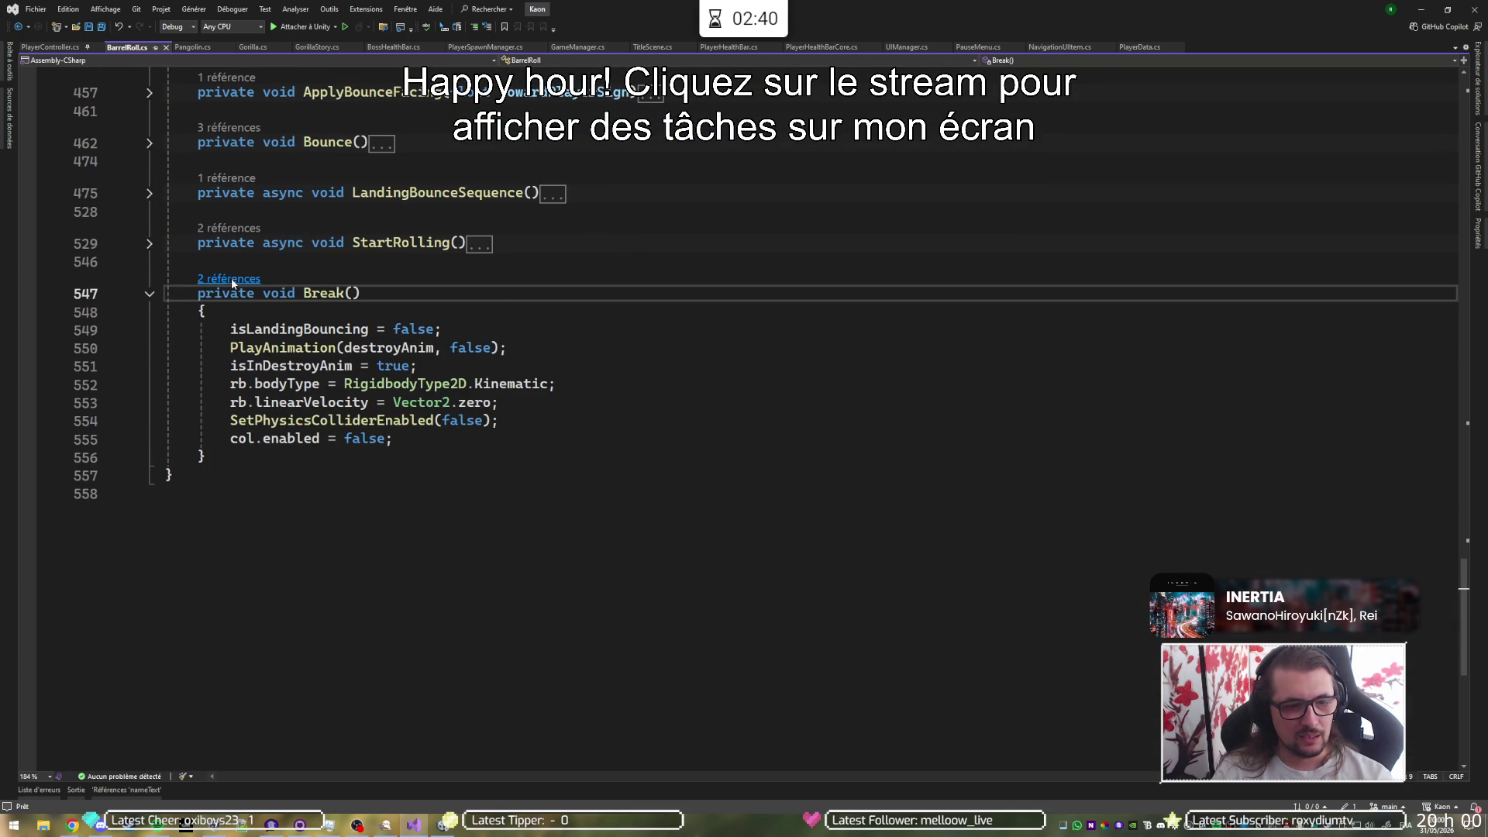
{"action": "left_click", "coordinate": [256, 273]}
{"action": "double_click", "coordinate": [221, 232]}
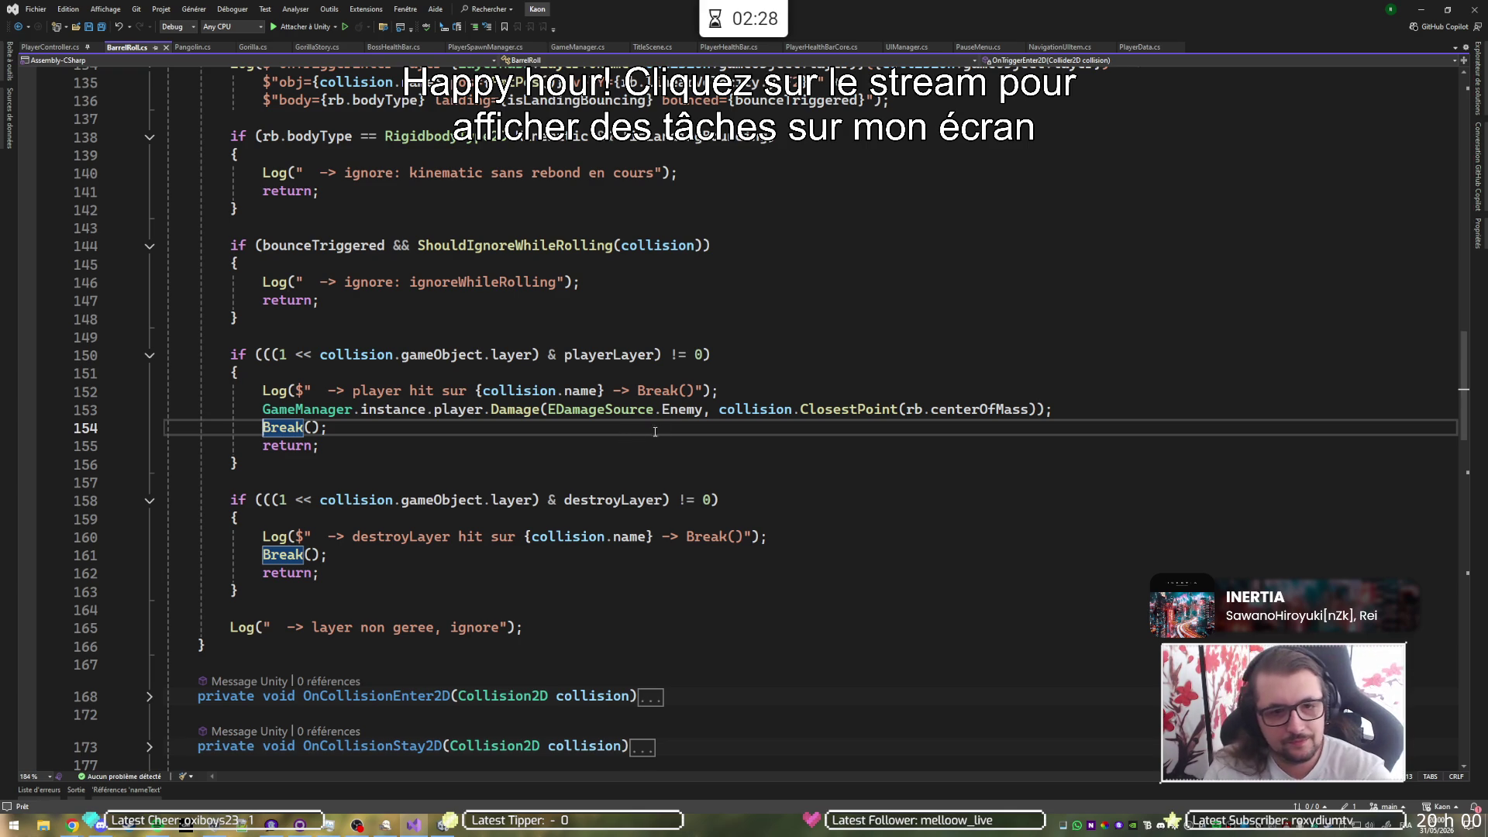
{"action": "left_click", "coordinate": [1420, 10]}
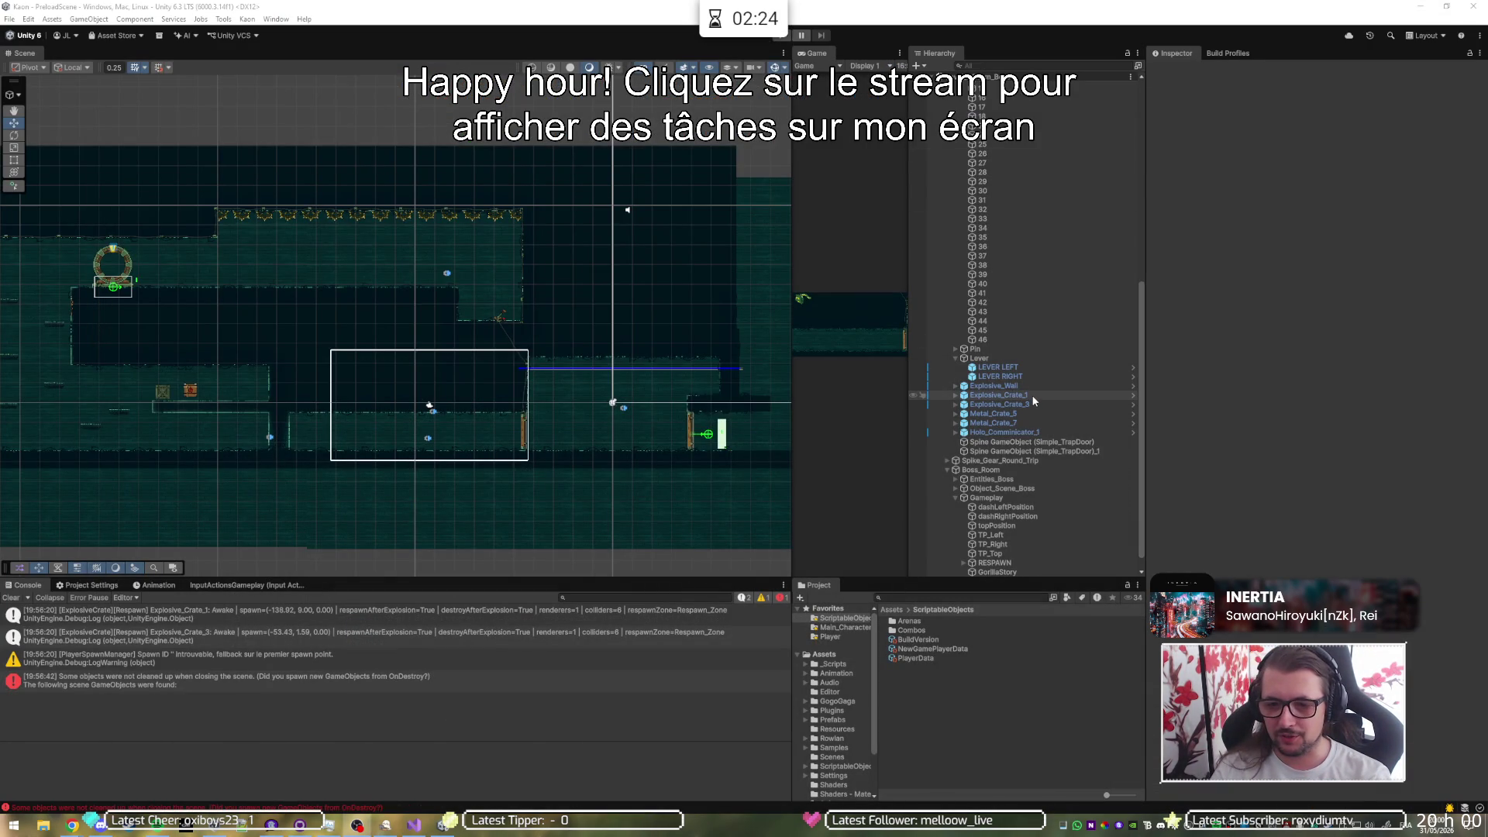
- Enter Play mode, widen the Game view, and select Player(Clone) under PlayerParent
{"action": "scroll", "coordinate": [1030, 394], "scroll_direction": "down", "scroll_amount": 1}
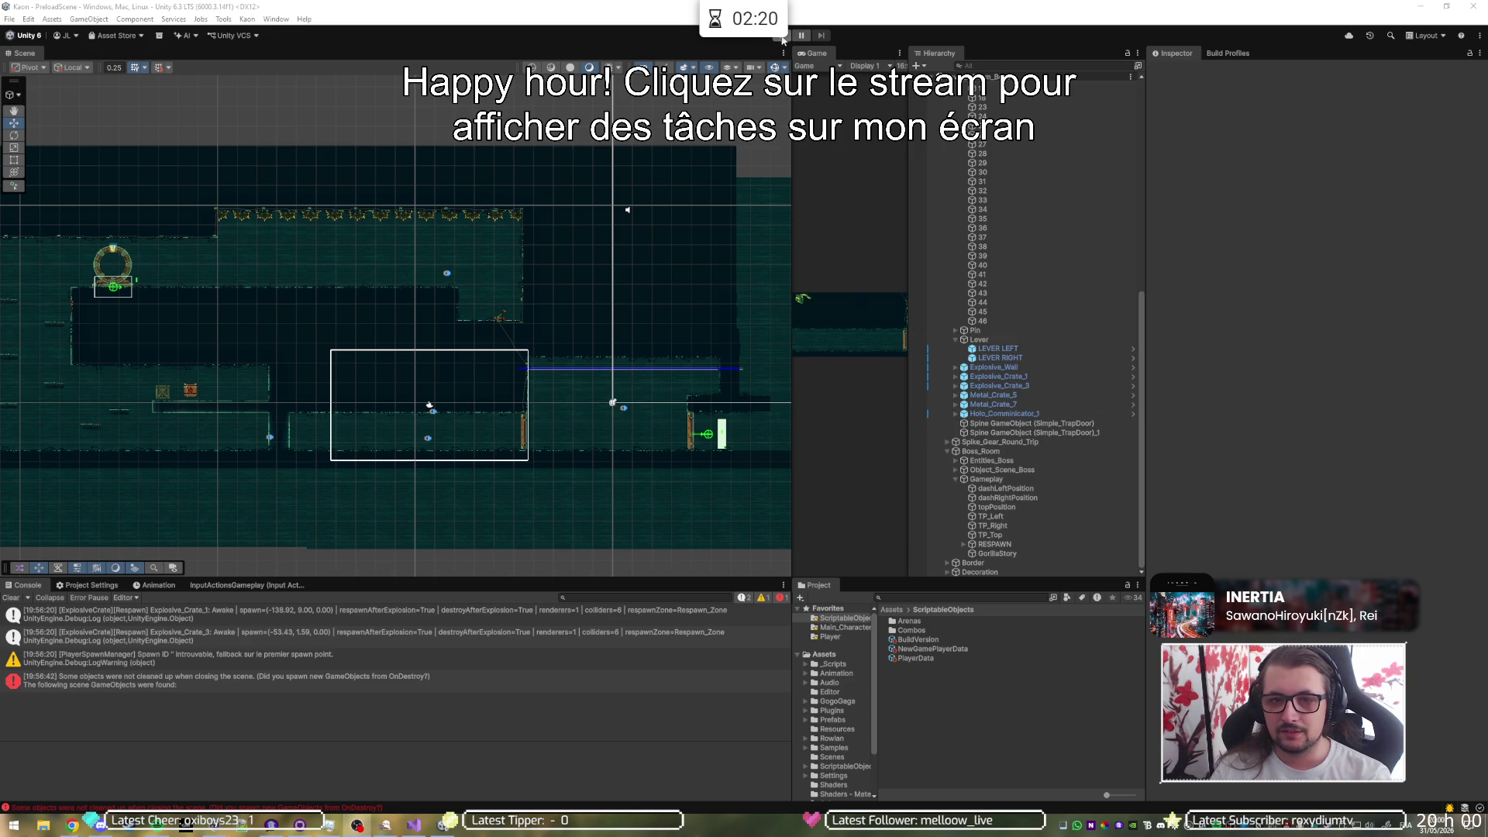
{"action": "left_click", "coordinate": [781, 35]}
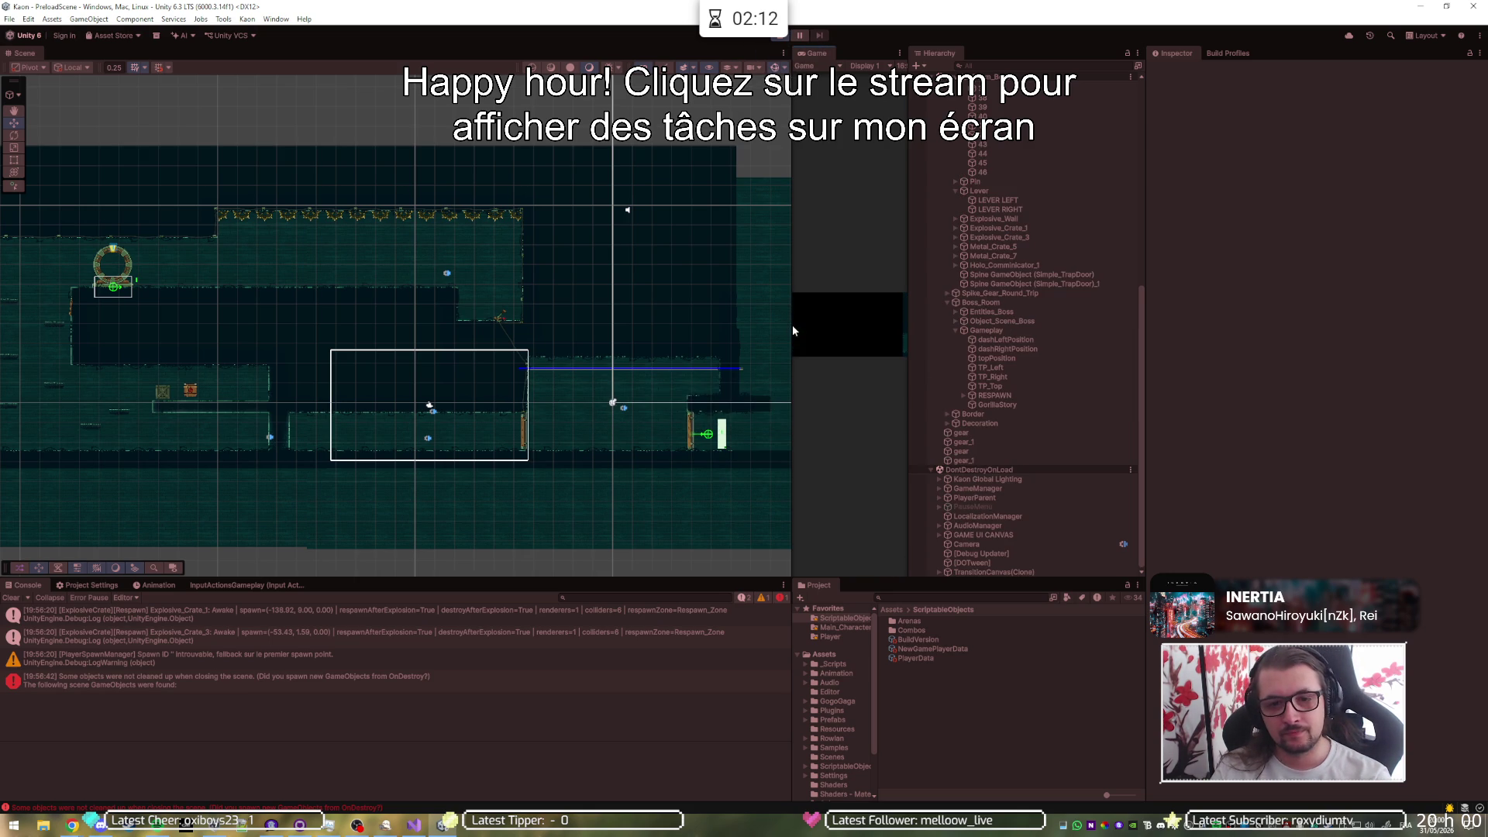
{"action": "left_click_drag", "start_coordinate": [790, 324], "coordinate": [155, 325]}
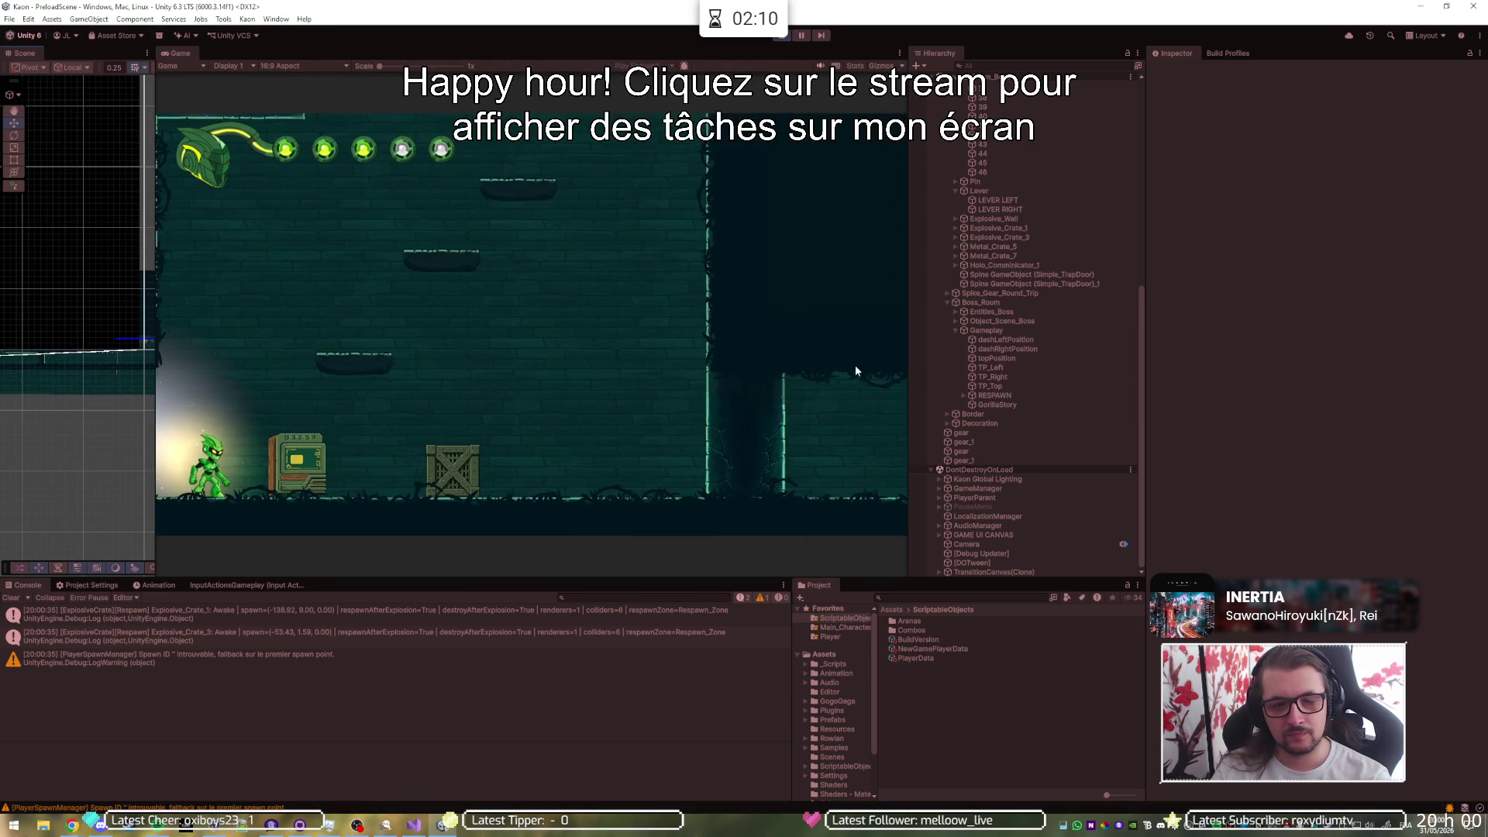
{"action": "left_click", "coordinate": [938, 497]}
{"action": "left_click", "coordinate": [966, 507]}
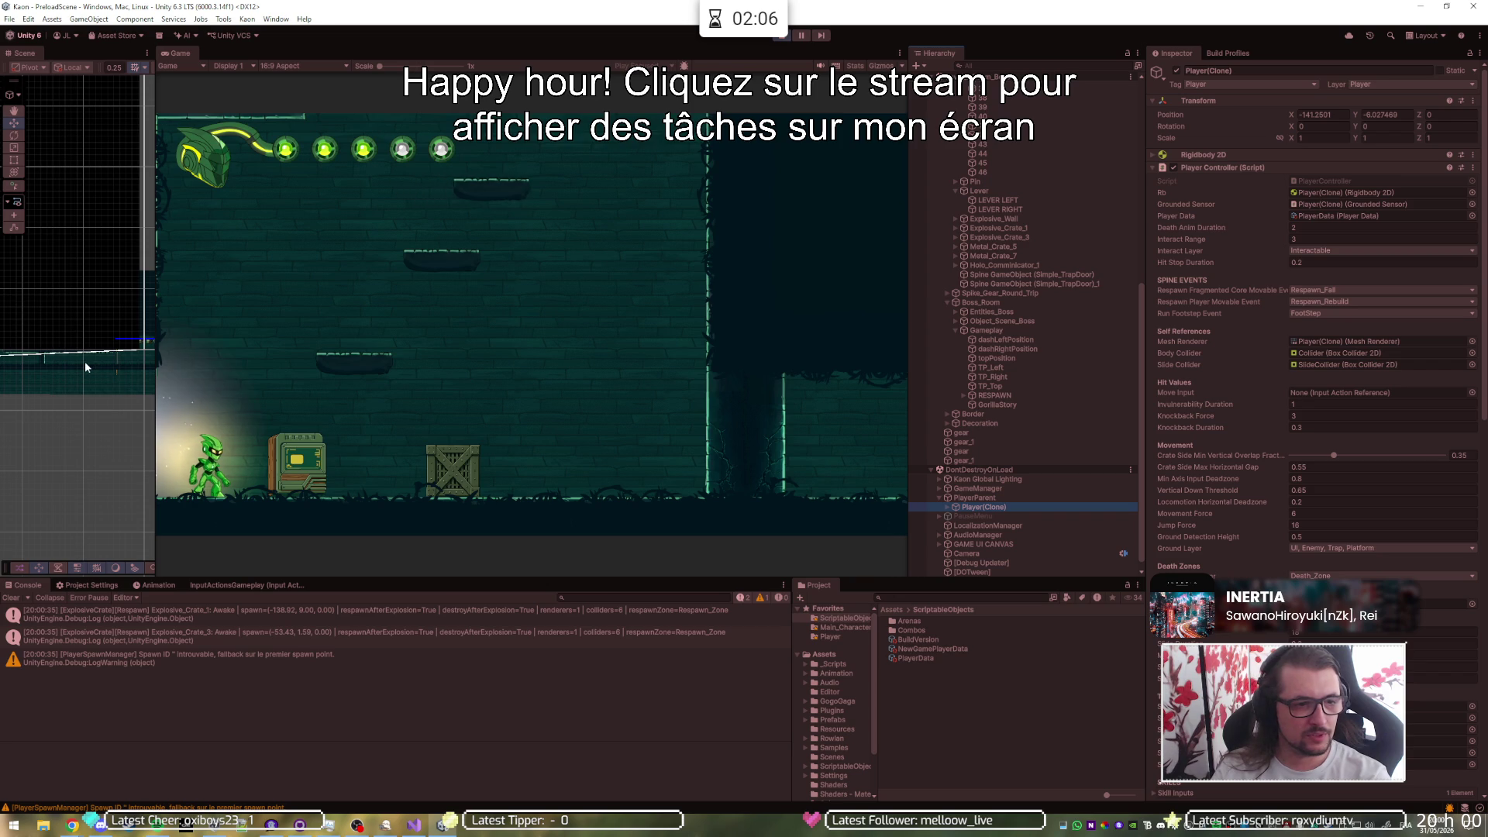
{"action": "left_click", "coordinate": [625, 466]}
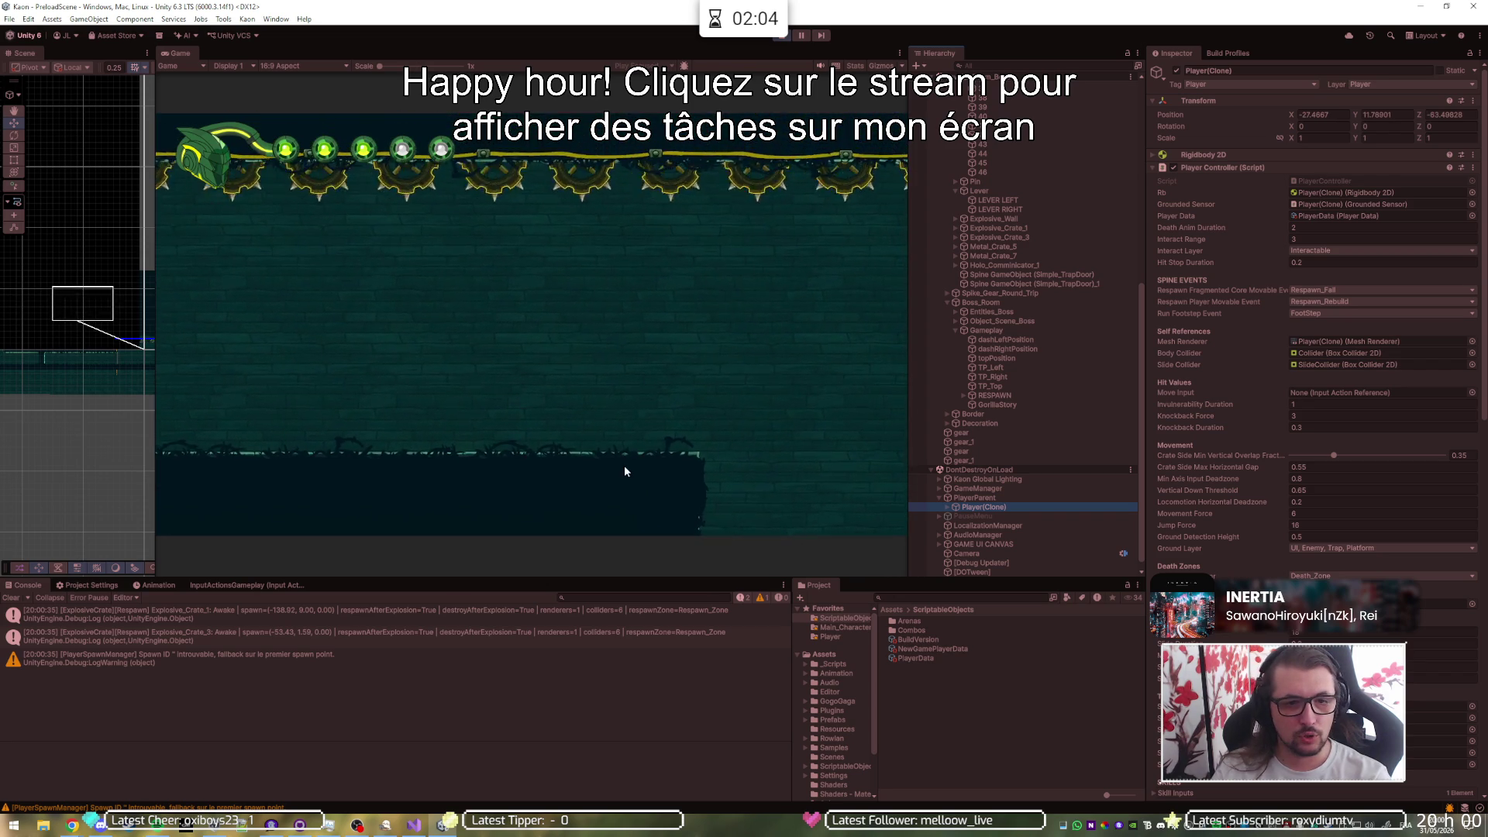
{"action": "left_click_drag", "start_coordinate": [70, 402], "coordinate": [85, 346]}
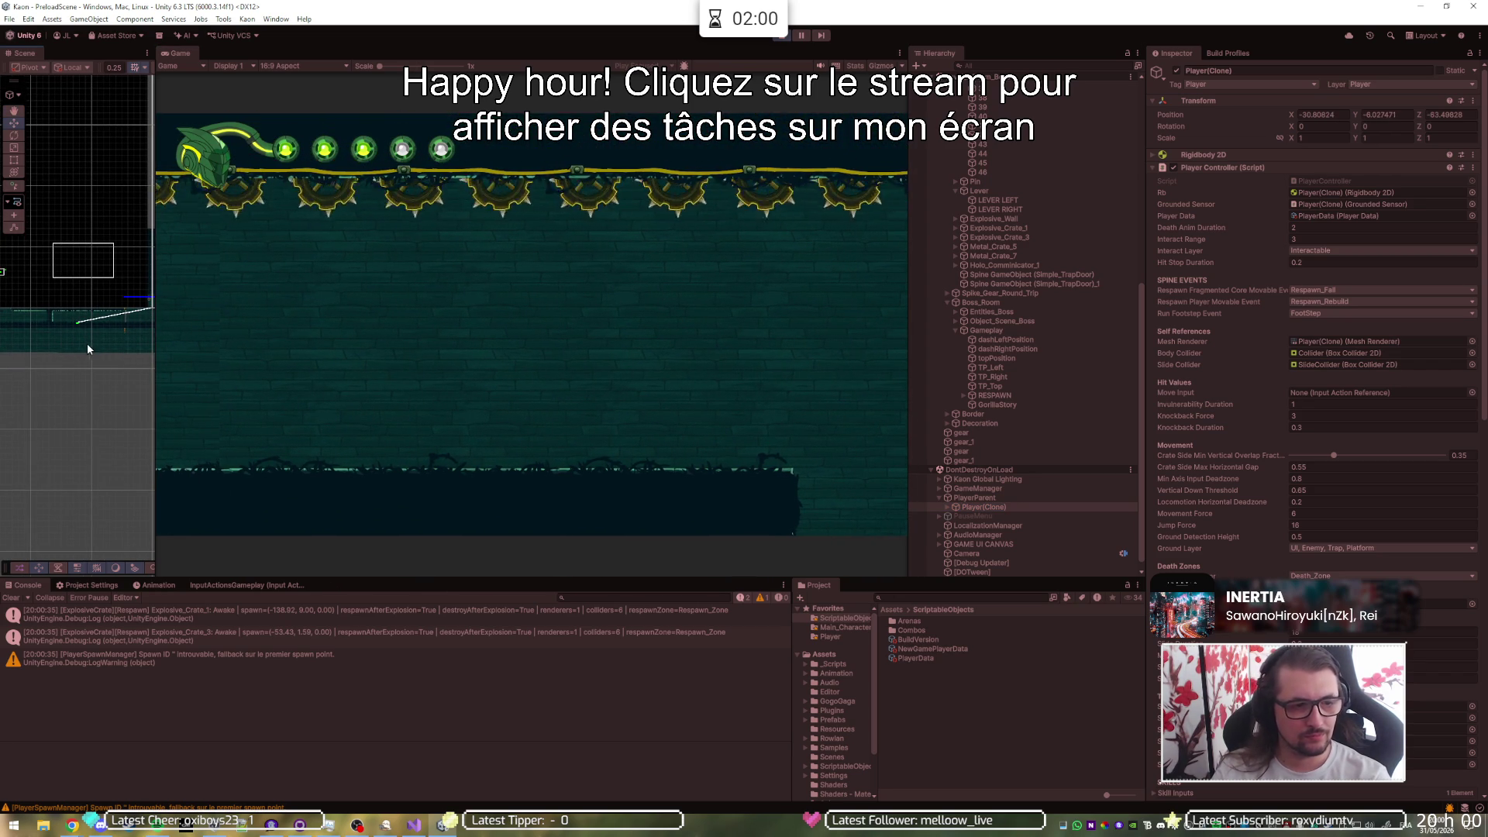
- Set the player's Position Z to 0 and walk right into the gorilla boss room
{"action": "left_click", "coordinate": [1462, 114]}
{"action": "type", "text": "0"}
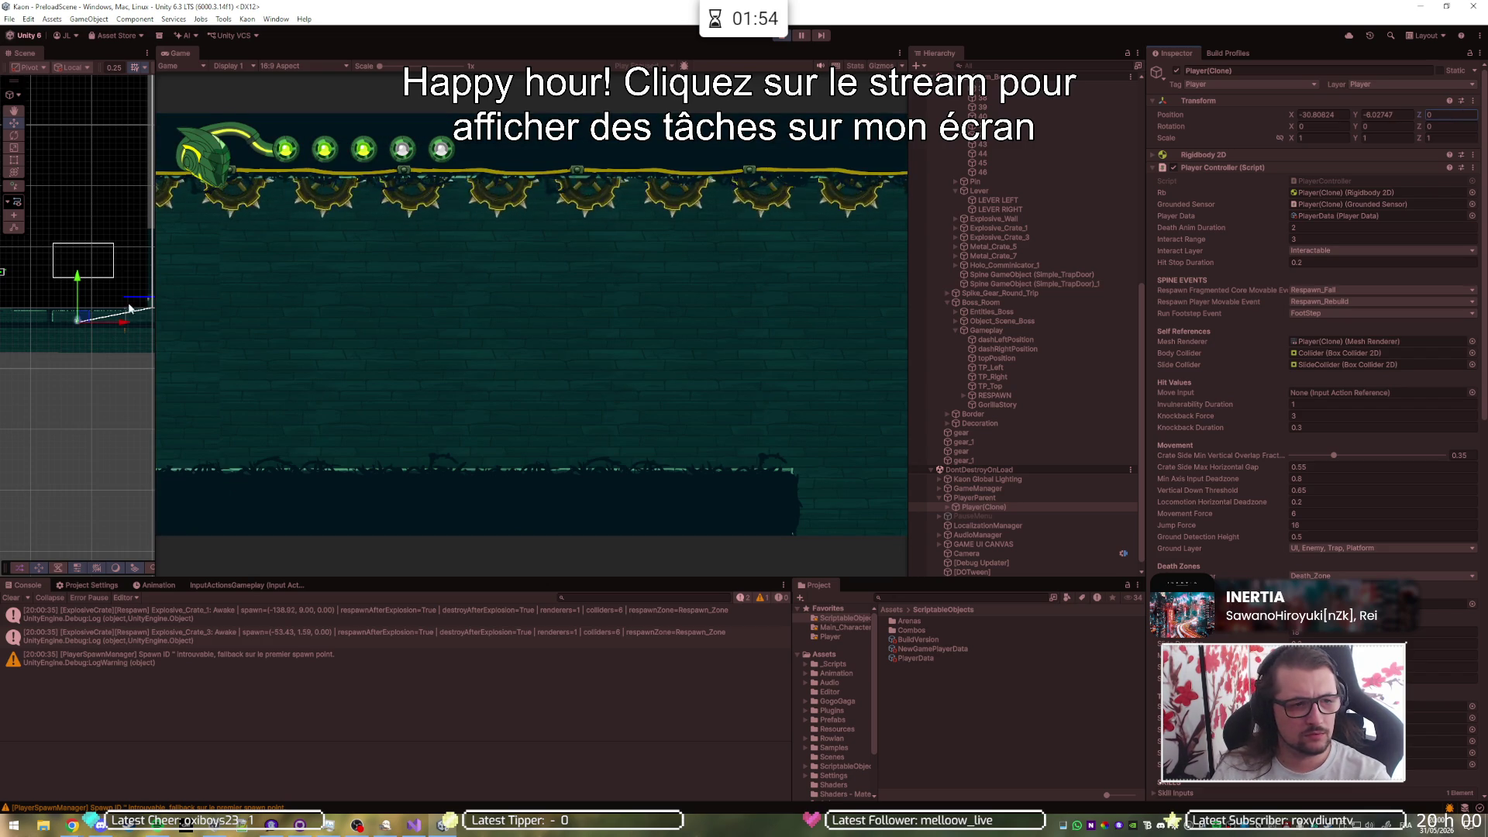
{"action": "scroll", "coordinate": [60, 310], "scroll_direction": "up", "scroll_amount": 2}
{"action": "scroll", "coordinate": [66, 306], "scroll_direction": "up", "scroll_amount": 1}
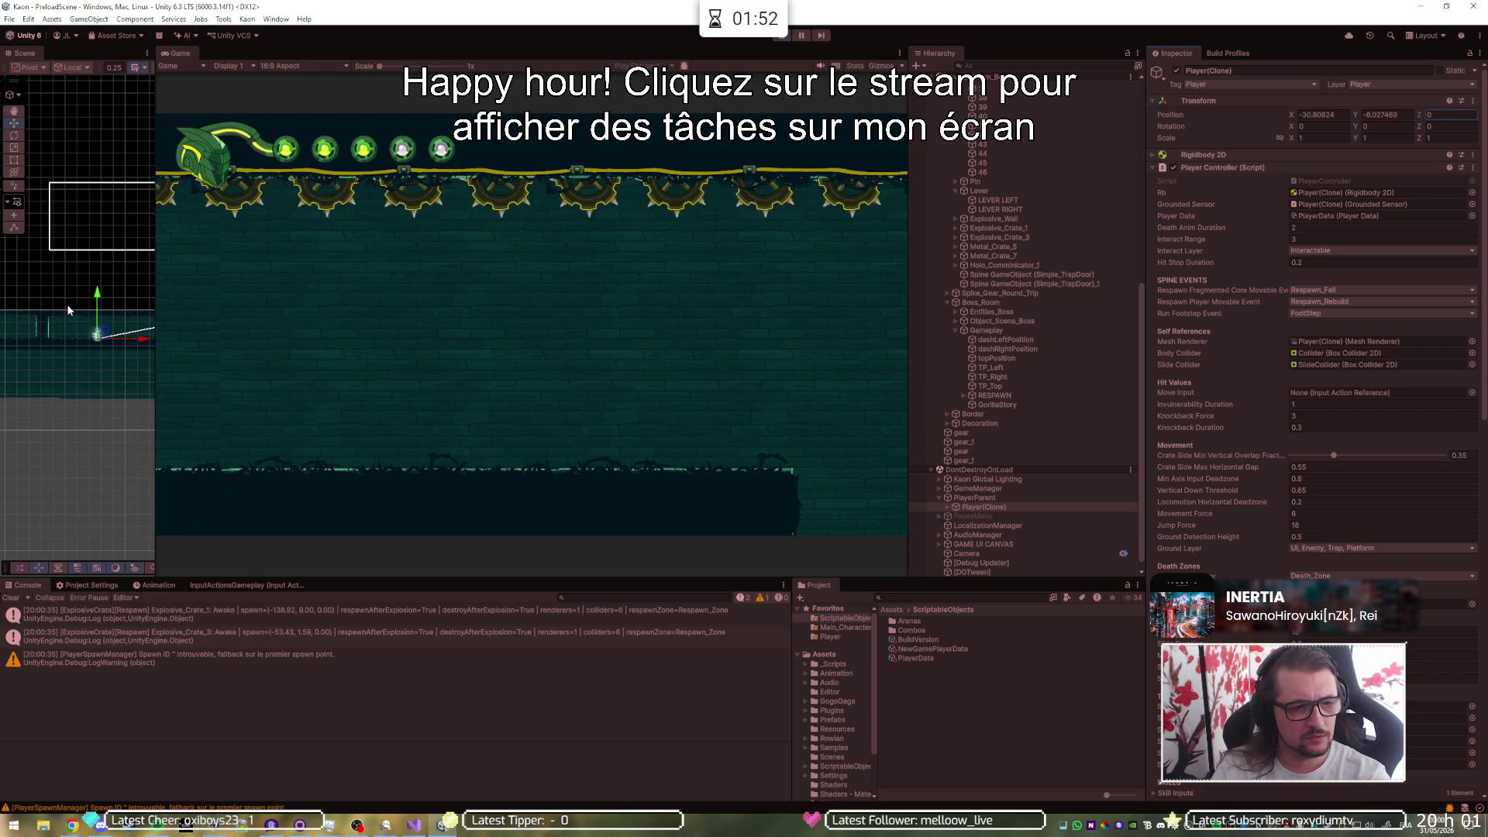
{"action": "key", "text": "d"}
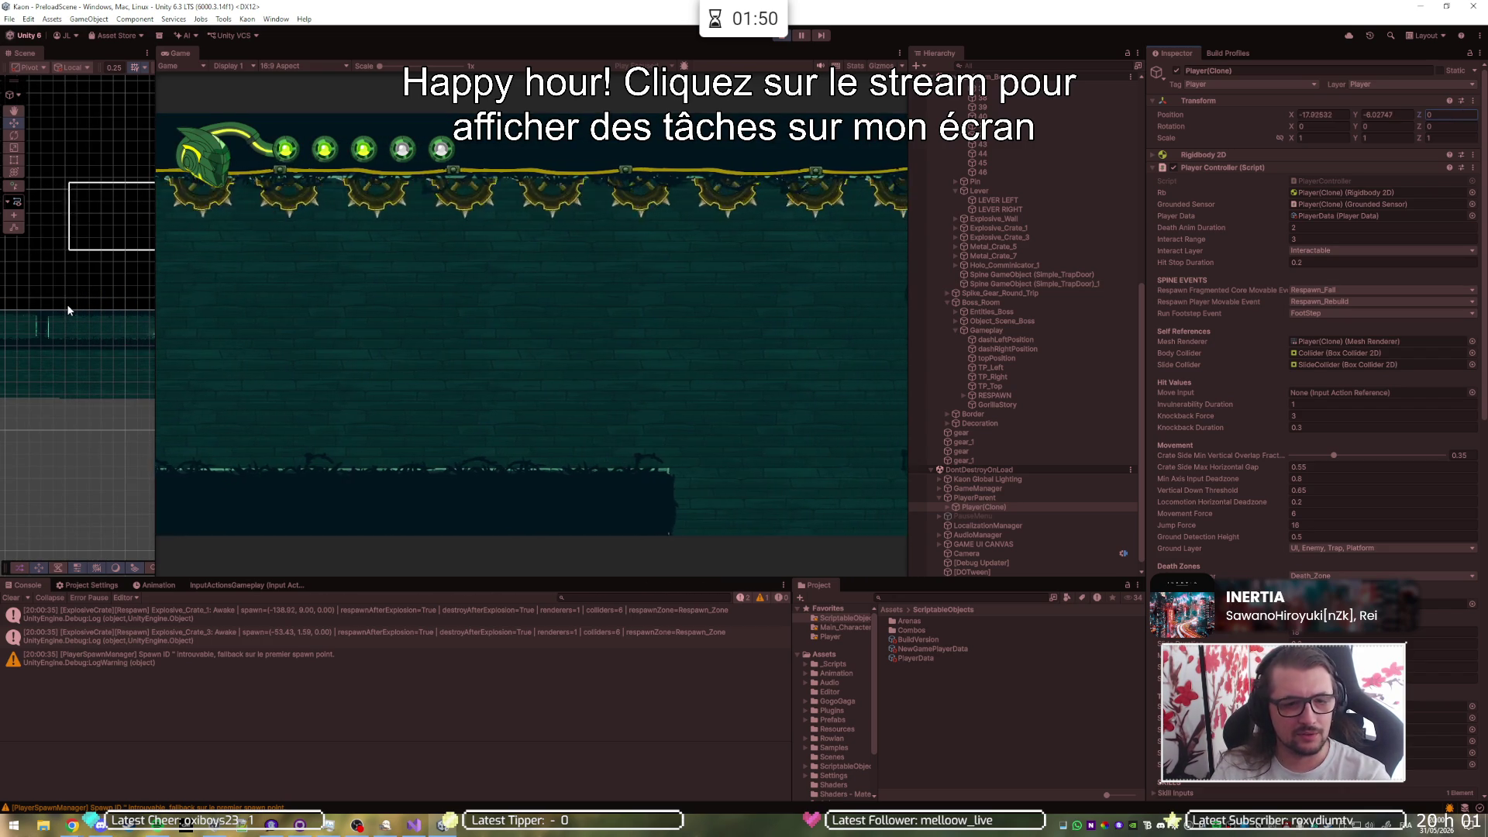
{"action": "key", "text": "d"}
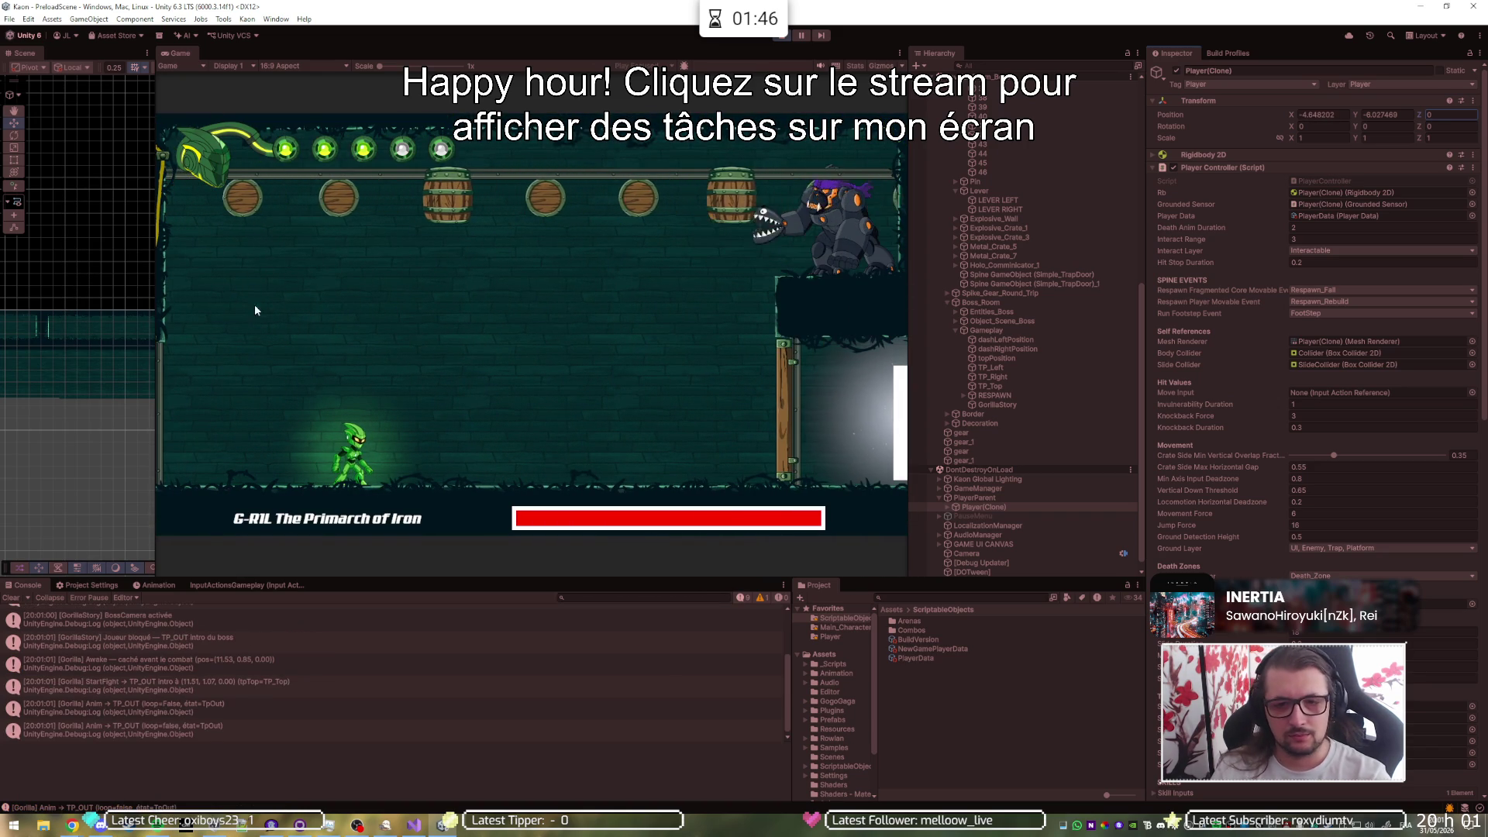
- Run the player right and left, then pause once a barrel lands
{"action": "key", "text": "d"}
{"action": "key", "text": "a"}
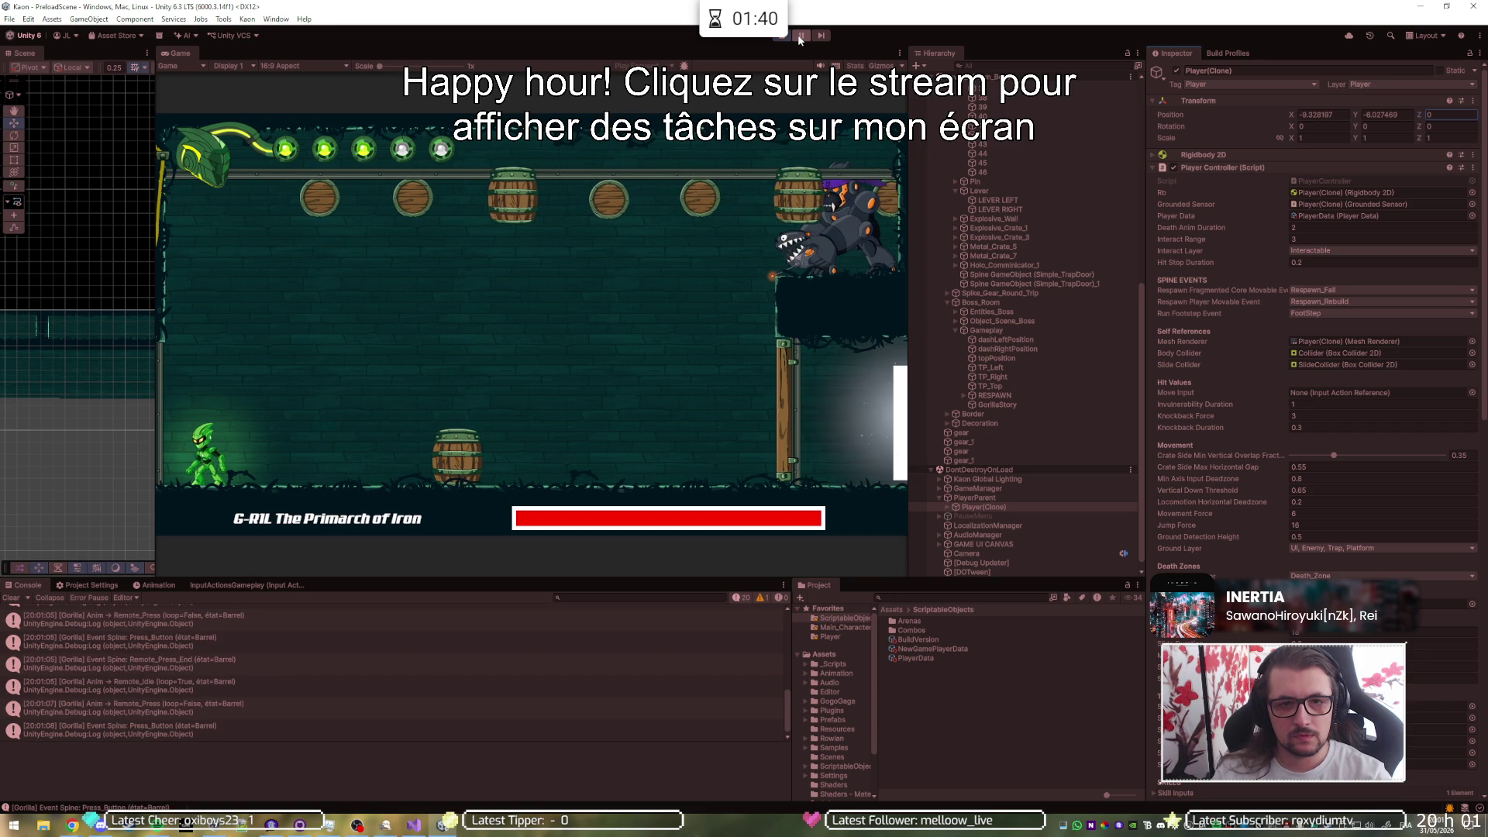
{"action": "left_click", "coordinate": [800, 37]}
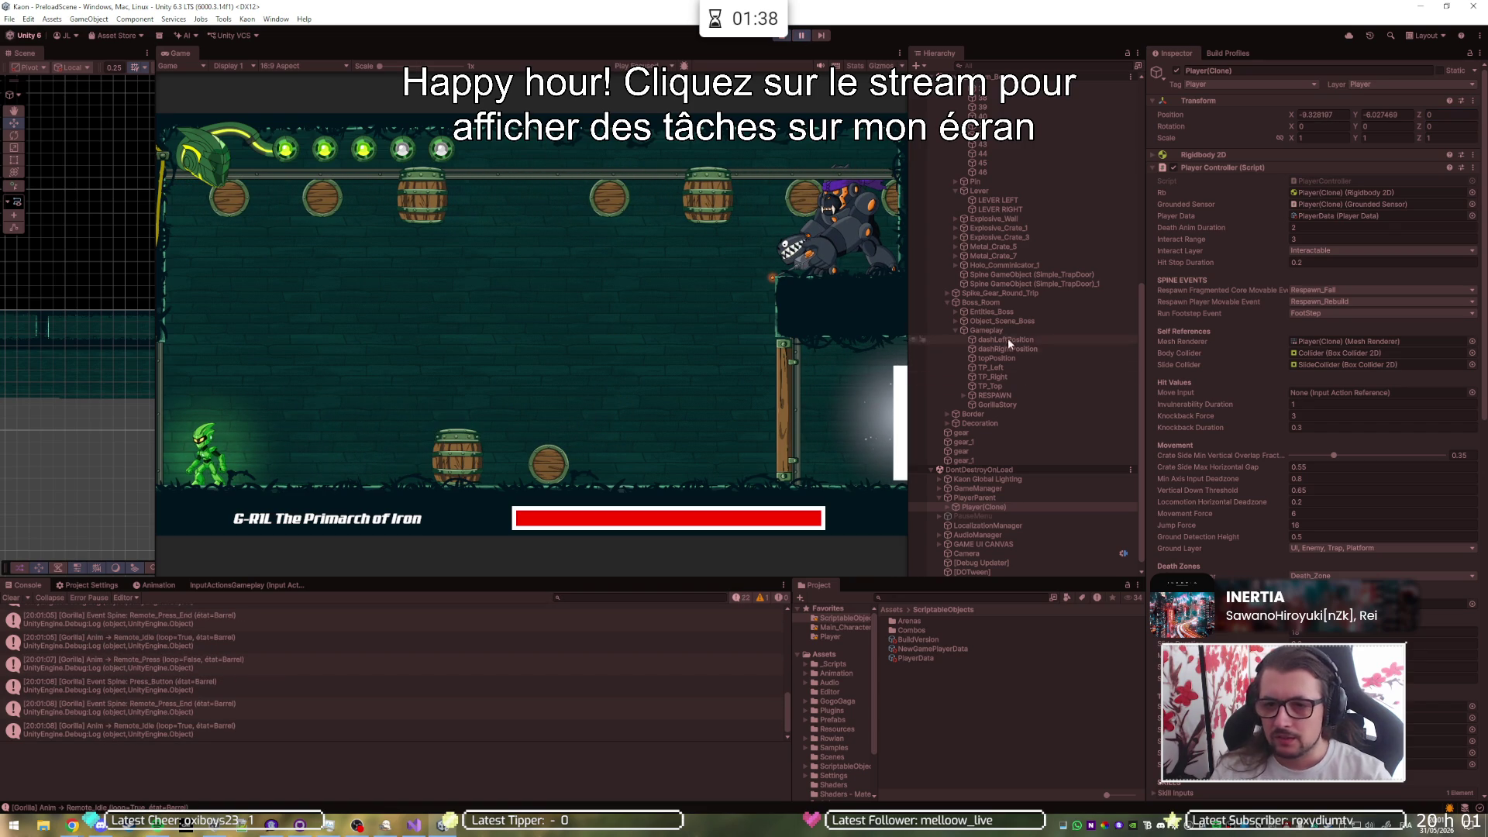
- Frame the player in the Scene view and select a rolling barrel to inspect
{"action": "key", "text": "f"}
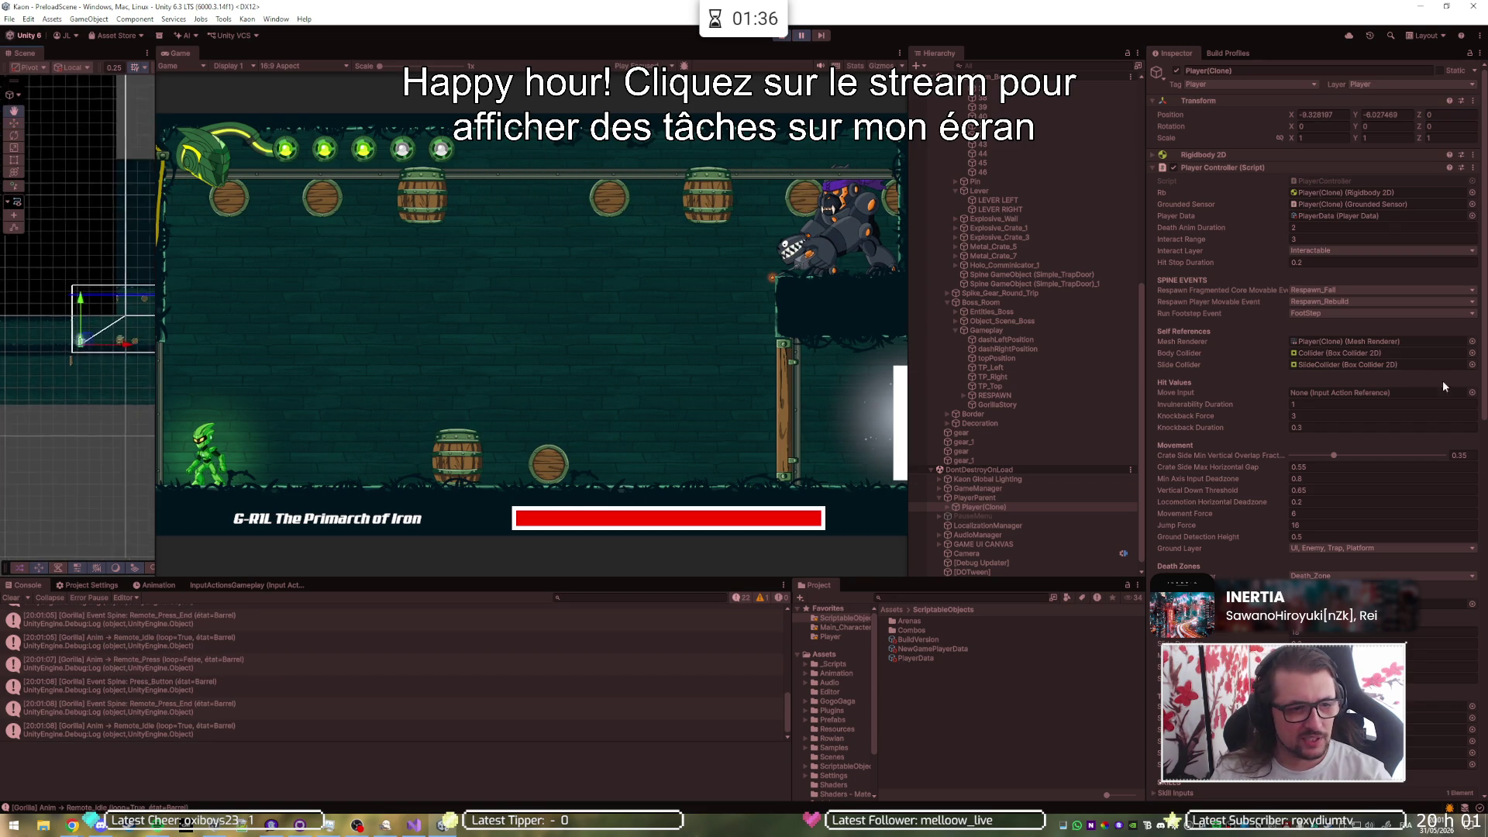
{"action": "scroll", "coordinate": [135, 361], "scroll_direction": "up", "scroll_amount": 5}
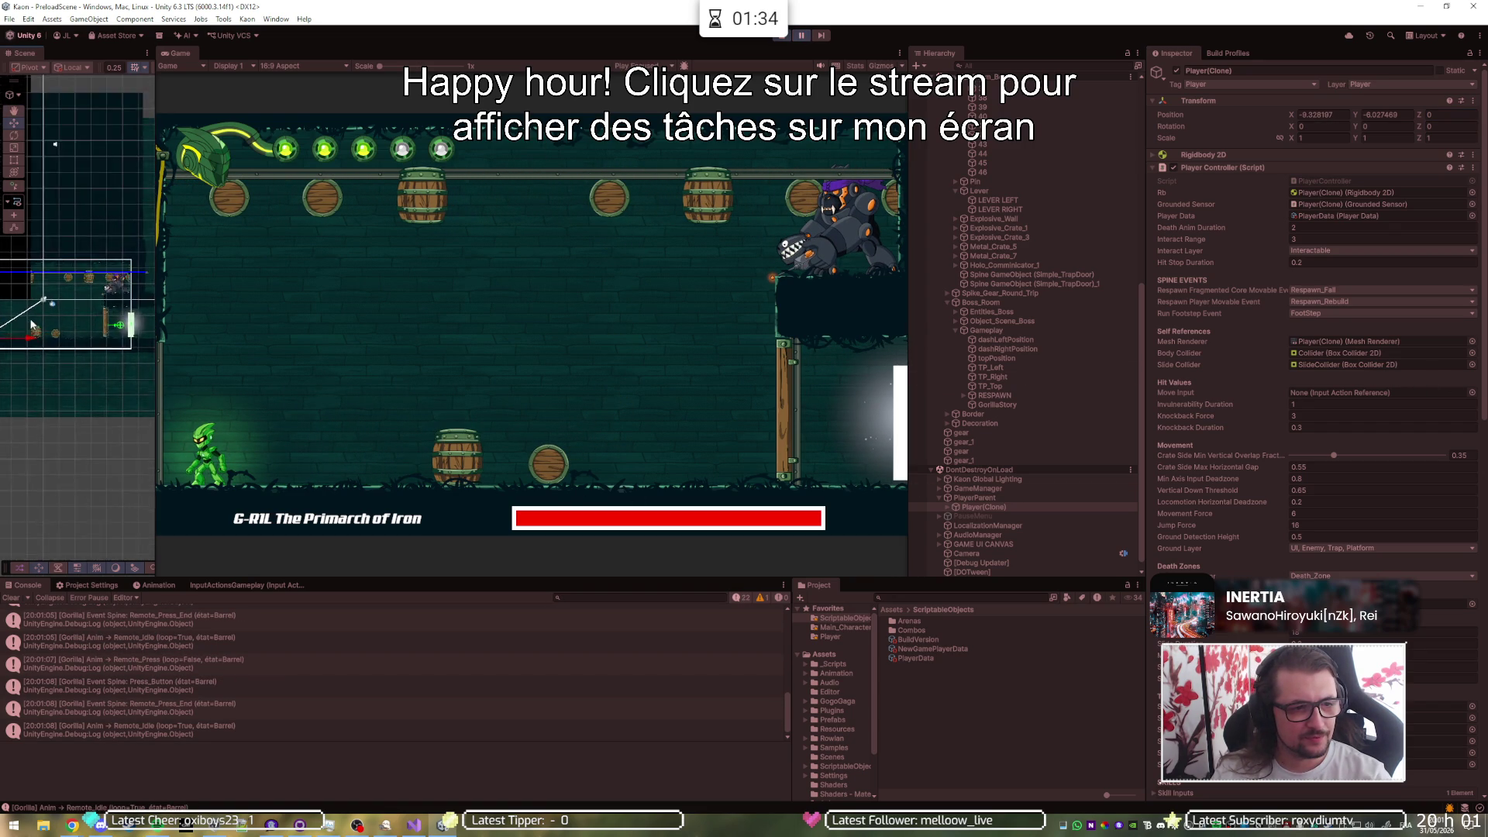
{"action": "left_click", "coordinate": [63, 353]}
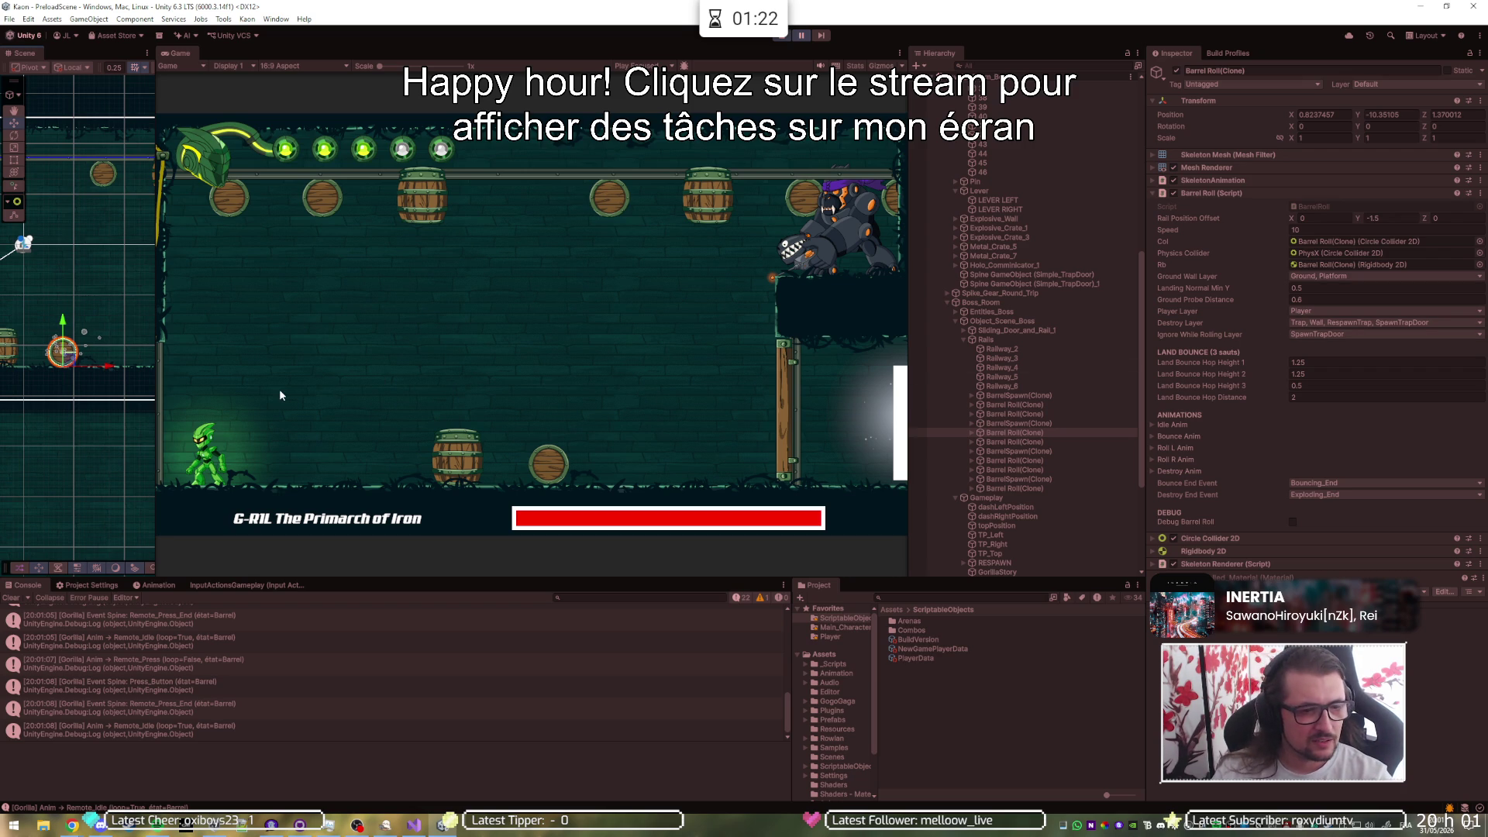
- Select the Railway rail object, then briefly resume and re-pause the boss fight
{"action": "mouse_move", "coordinate": [101, 347]}
{"action": "left_mouse_down"}
{"action": "mouse_move", "coordinate": [382, 359]}
{"action": "mouse_move", "coordinate": [107, 348]}
{"action": "left_mouse_up"}
{"action": "left_click", "coordinate": [100, 347]}
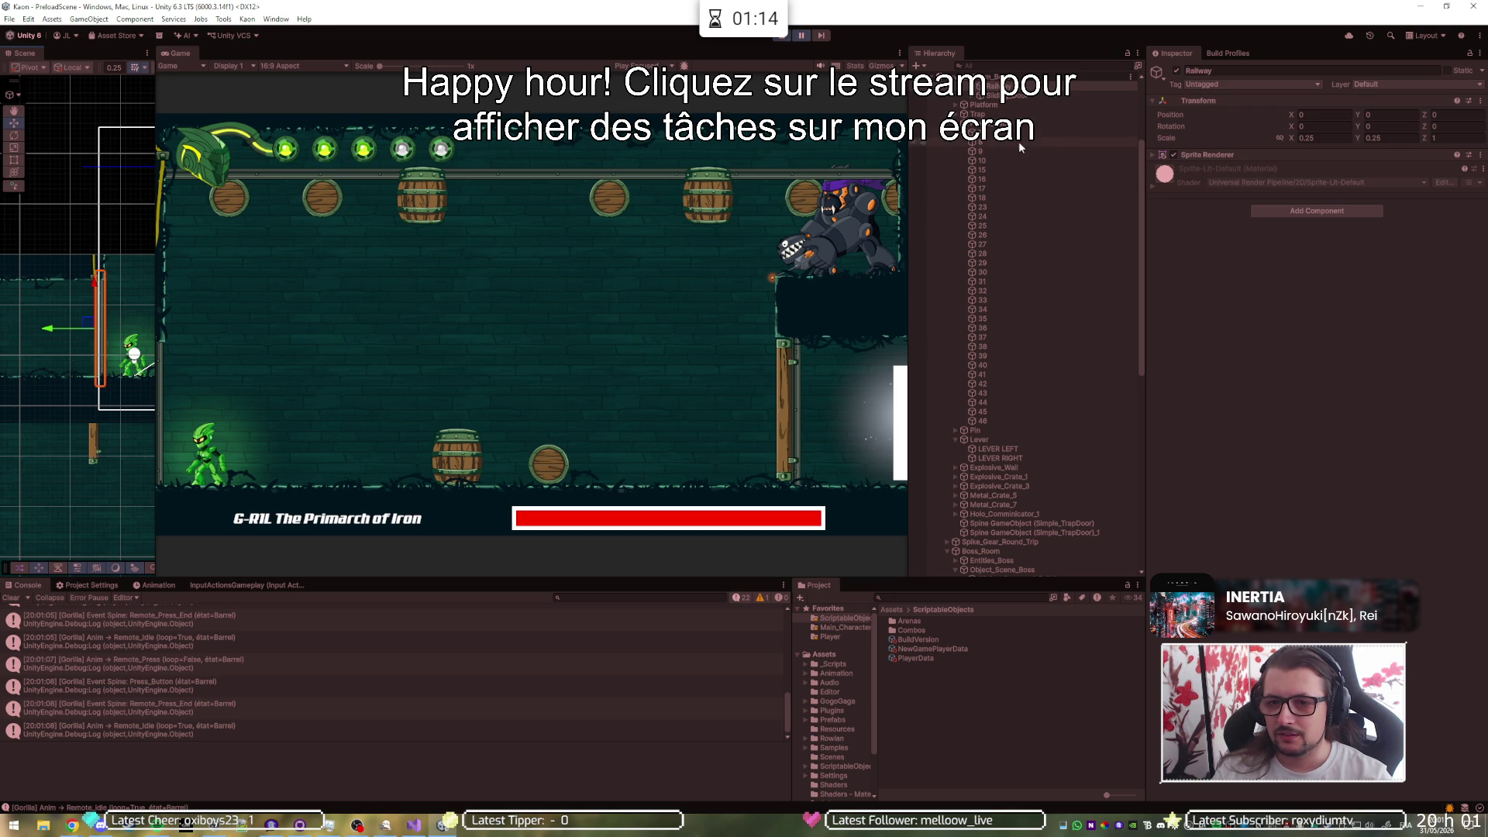
{"action": "scroll", "coordinate": [1015, 142], "scroll_direction": "up", "scroll_amount": 5}
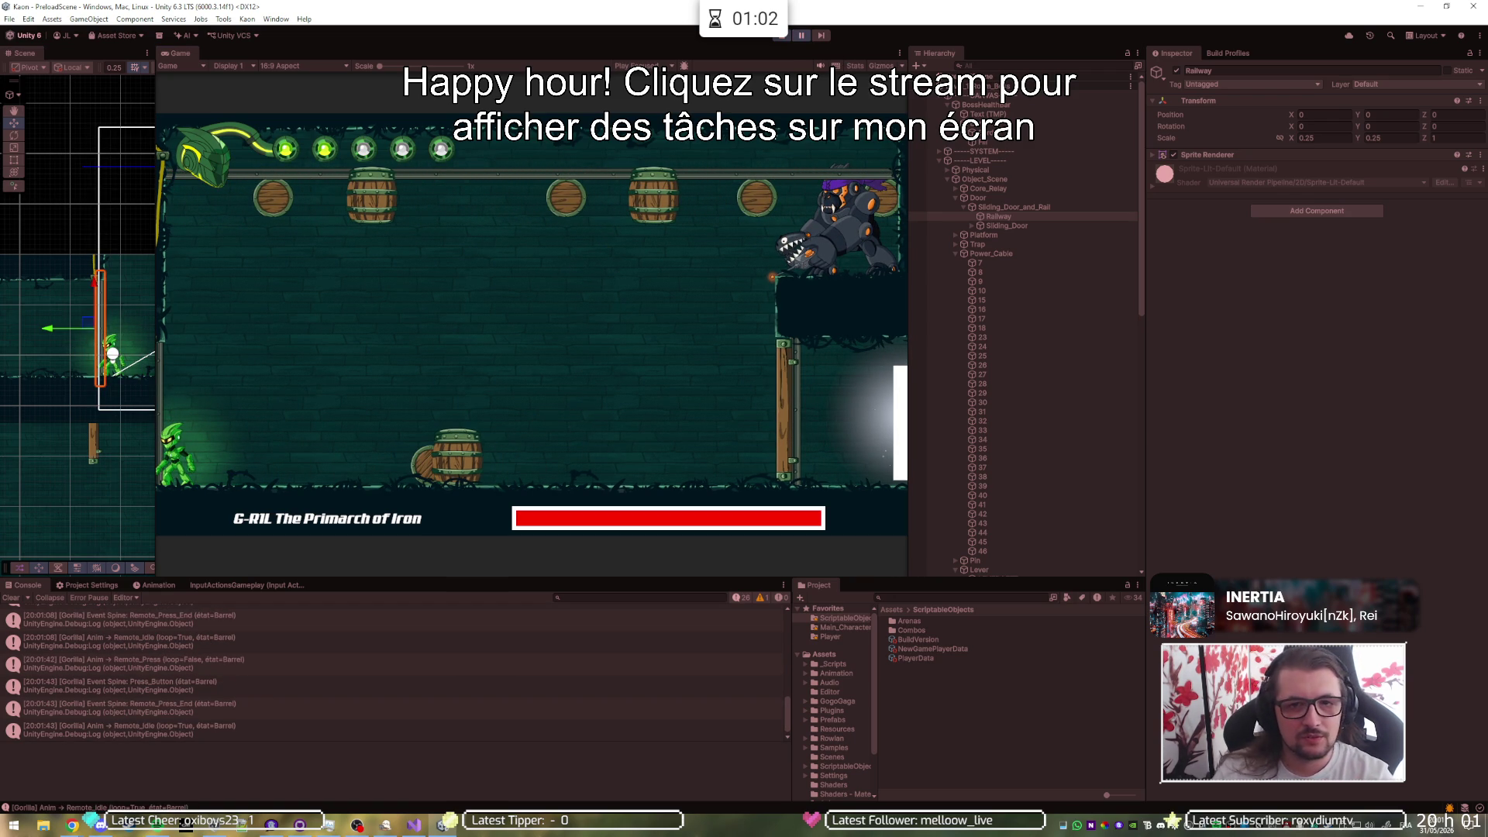
{"action": "left_click", "coordinate": [803, 36]}
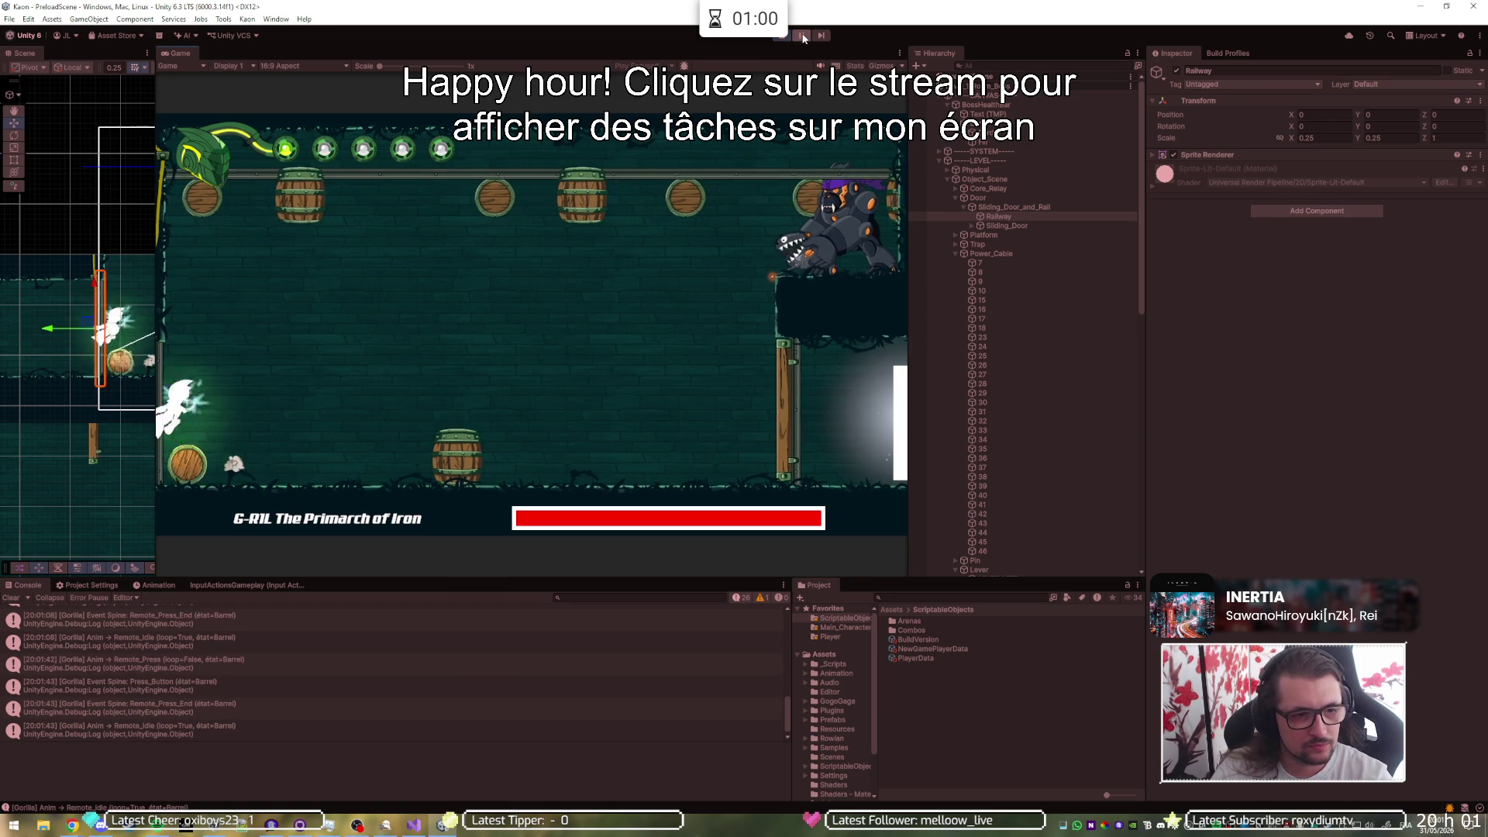
{"action": "left_click", "coordinate": [803, 36]}
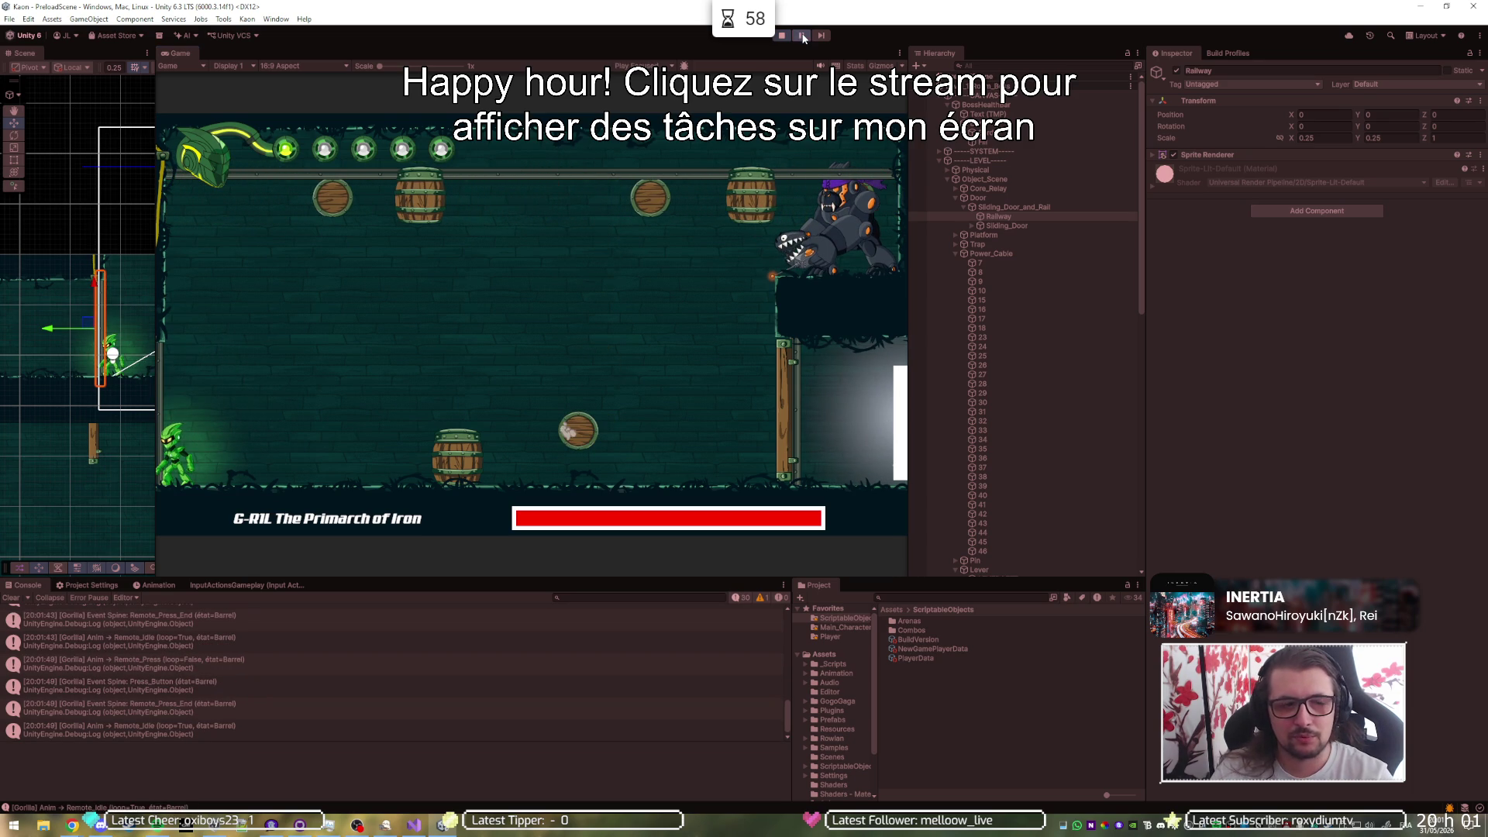
- Collapse the Physical, Door, Power_Cable, Lever and Object_Scene groups and select Boss_Room's Sliding_Door_and_Rail_1
{"action": "left_click", "coordinate": [947, 170]}
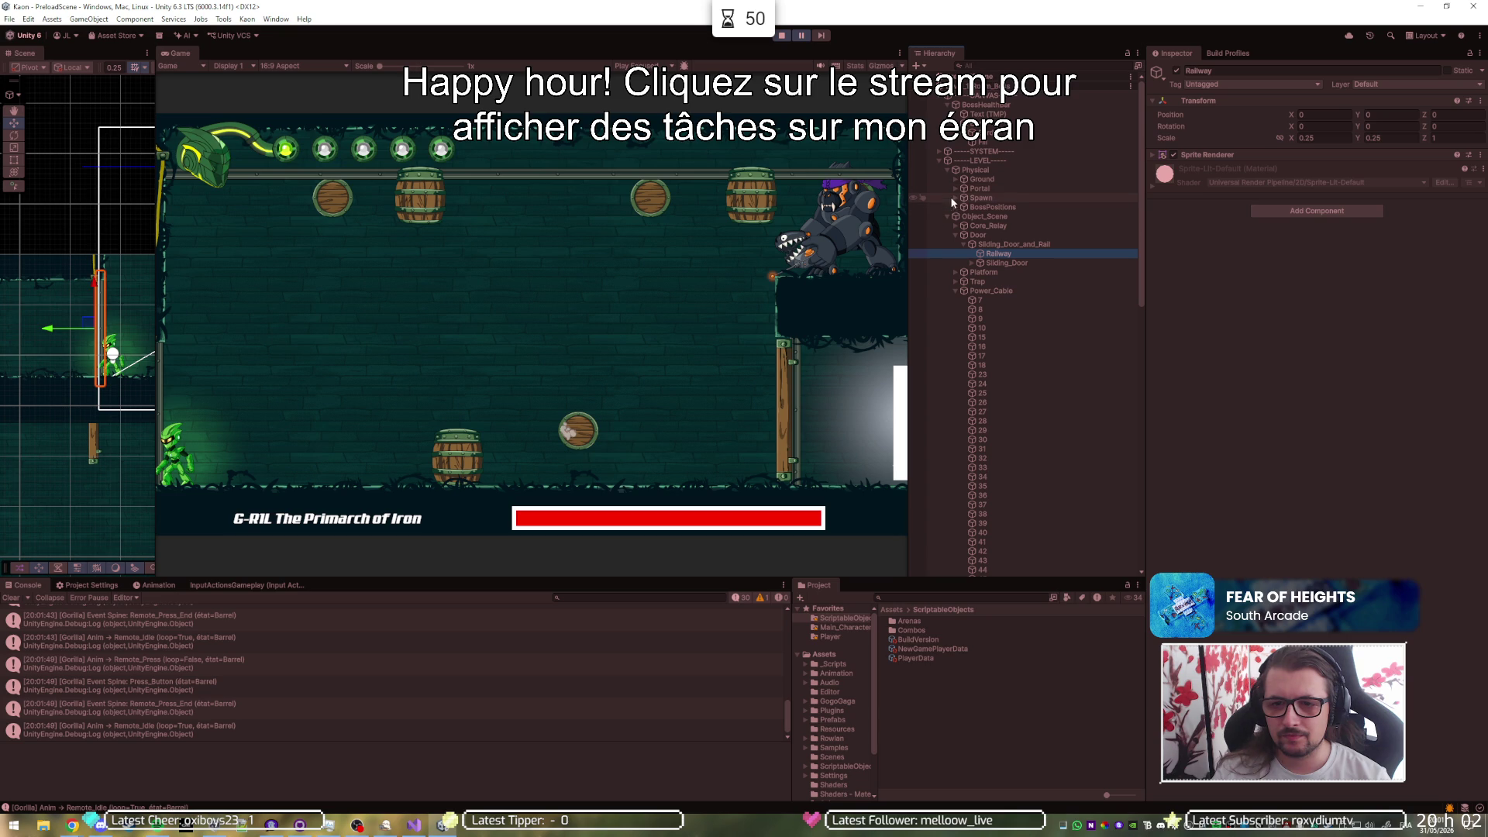
{"action": "left_click", "coordinate": [947, 170]}
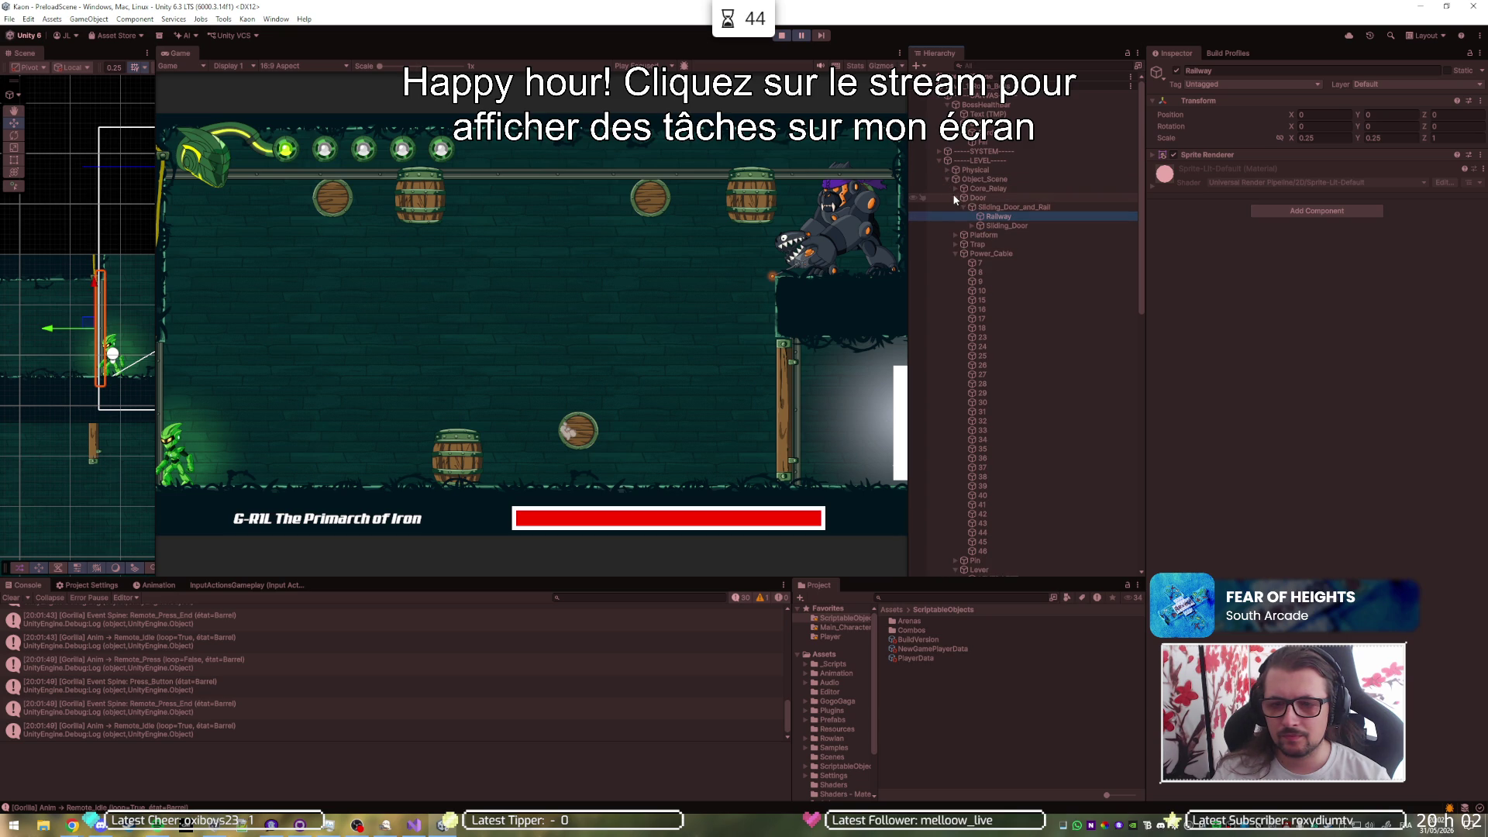
{"action": "left_click", "coordinate": [955, 198]}
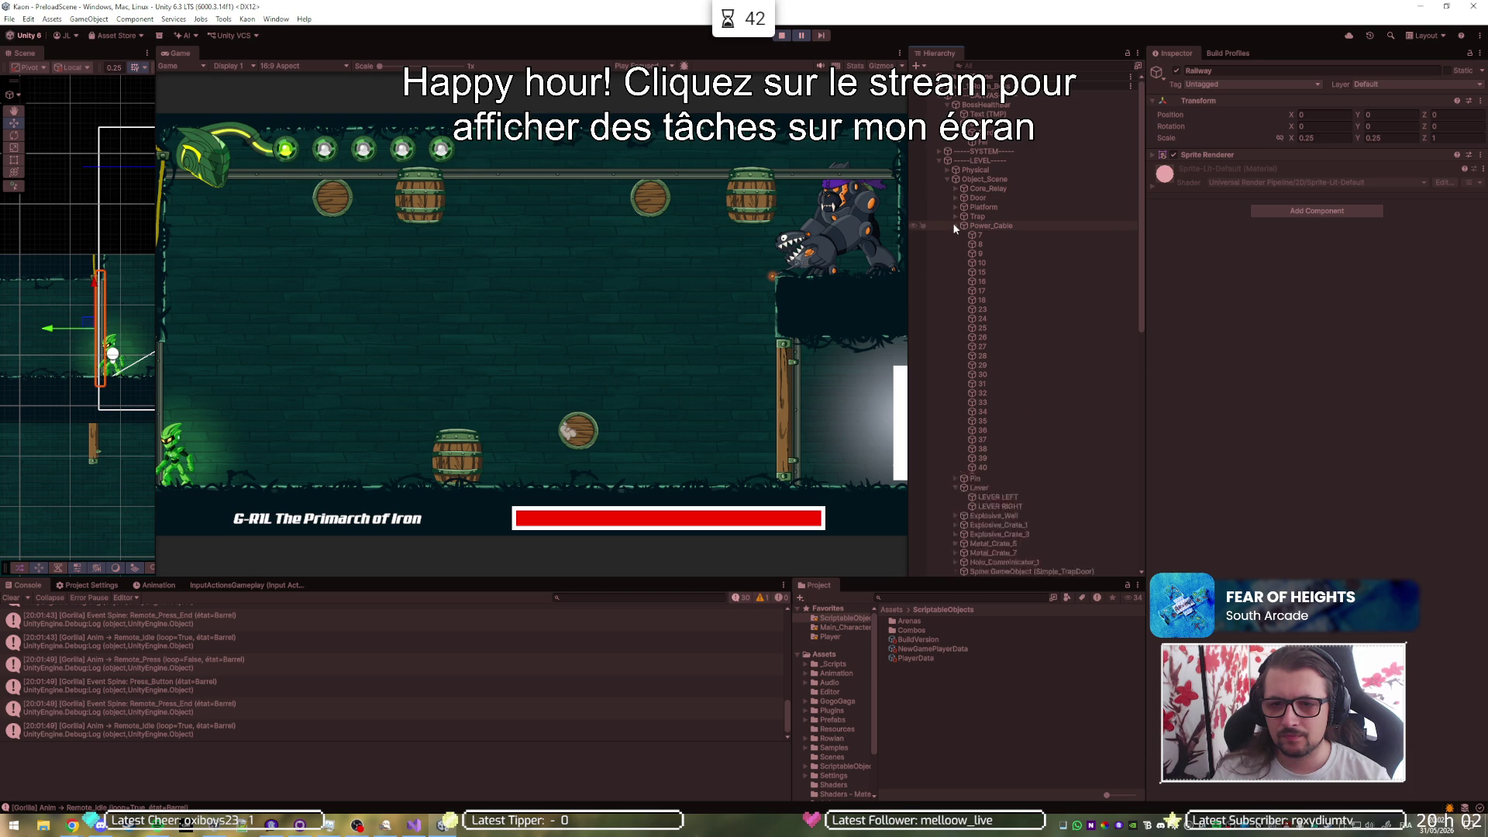
{"action": "left_click", "coordinate": [955, 225]}
{"action": "left_click", "coordinate": [955, 244]}
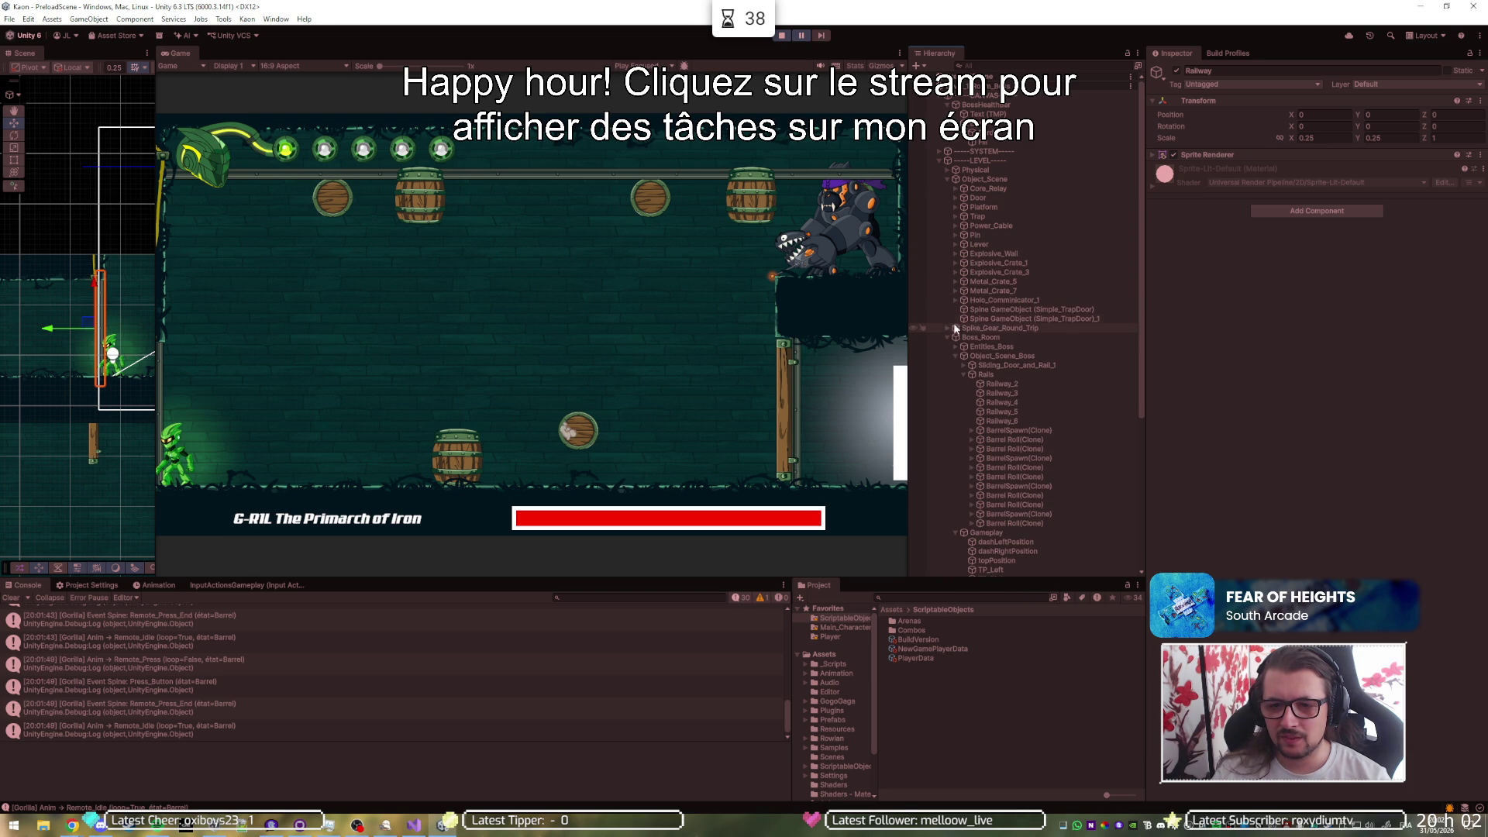
{"action": "left_click", "coordinate": [947, 179]}
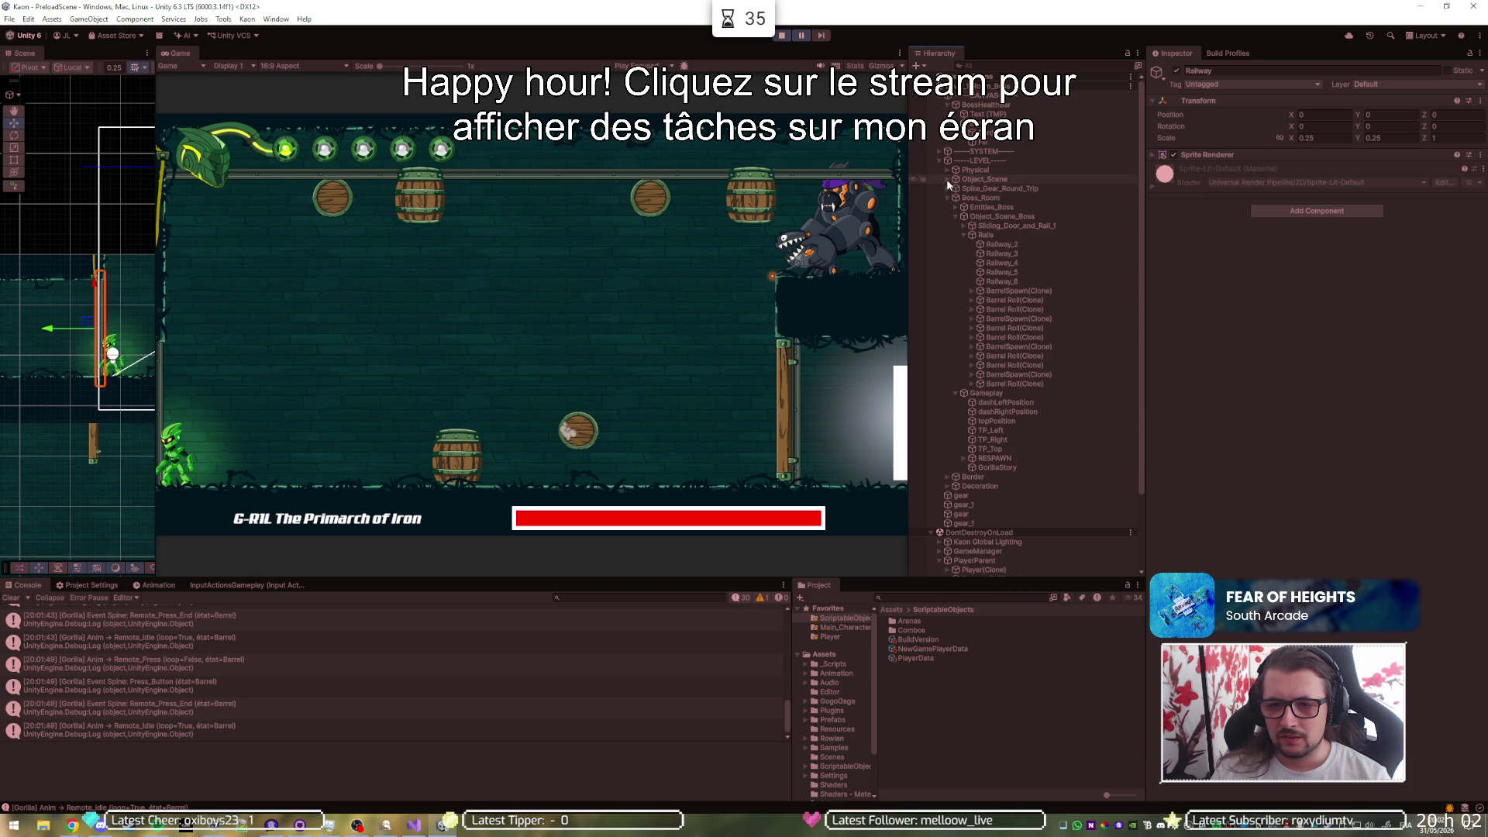
{"action": "left_click", "coordinate": [961, 225]}
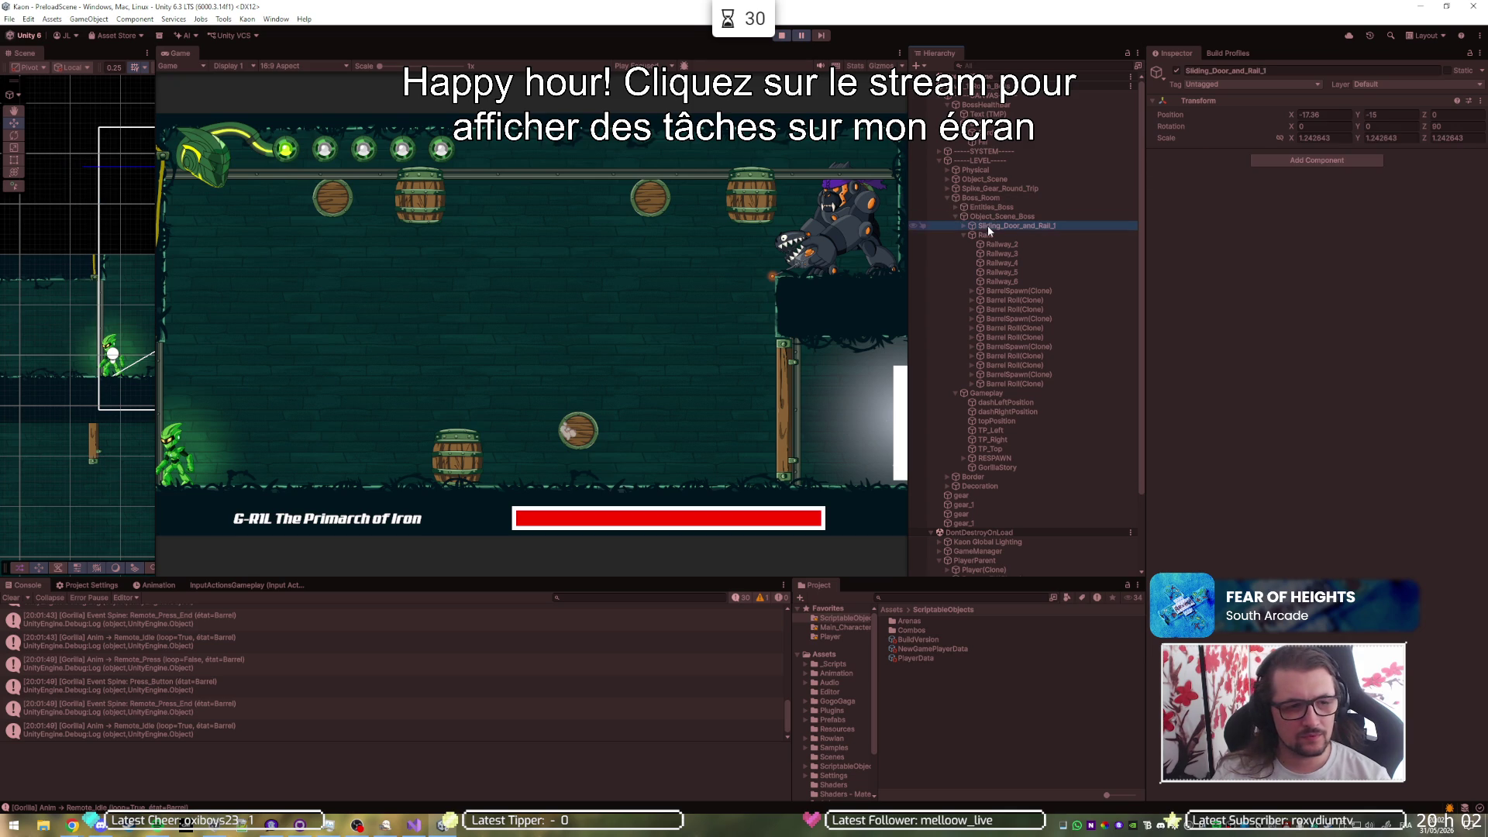
- Frame the door-and-rail object and widen the Scene view across the window
{"action": "key", "text": "f"}
{"action": "scroll", "coordinate": [48, 324], "scroll_direction": "up", "scroll_amount": 2}
{"action": "left_click_drag", "start_coordinate": [156, 318], "coordinate": [720, 319]}
{"action": "scroll", "coordinate": [433, 312], "scroll_direction": "up", "scroll_amount": 3}
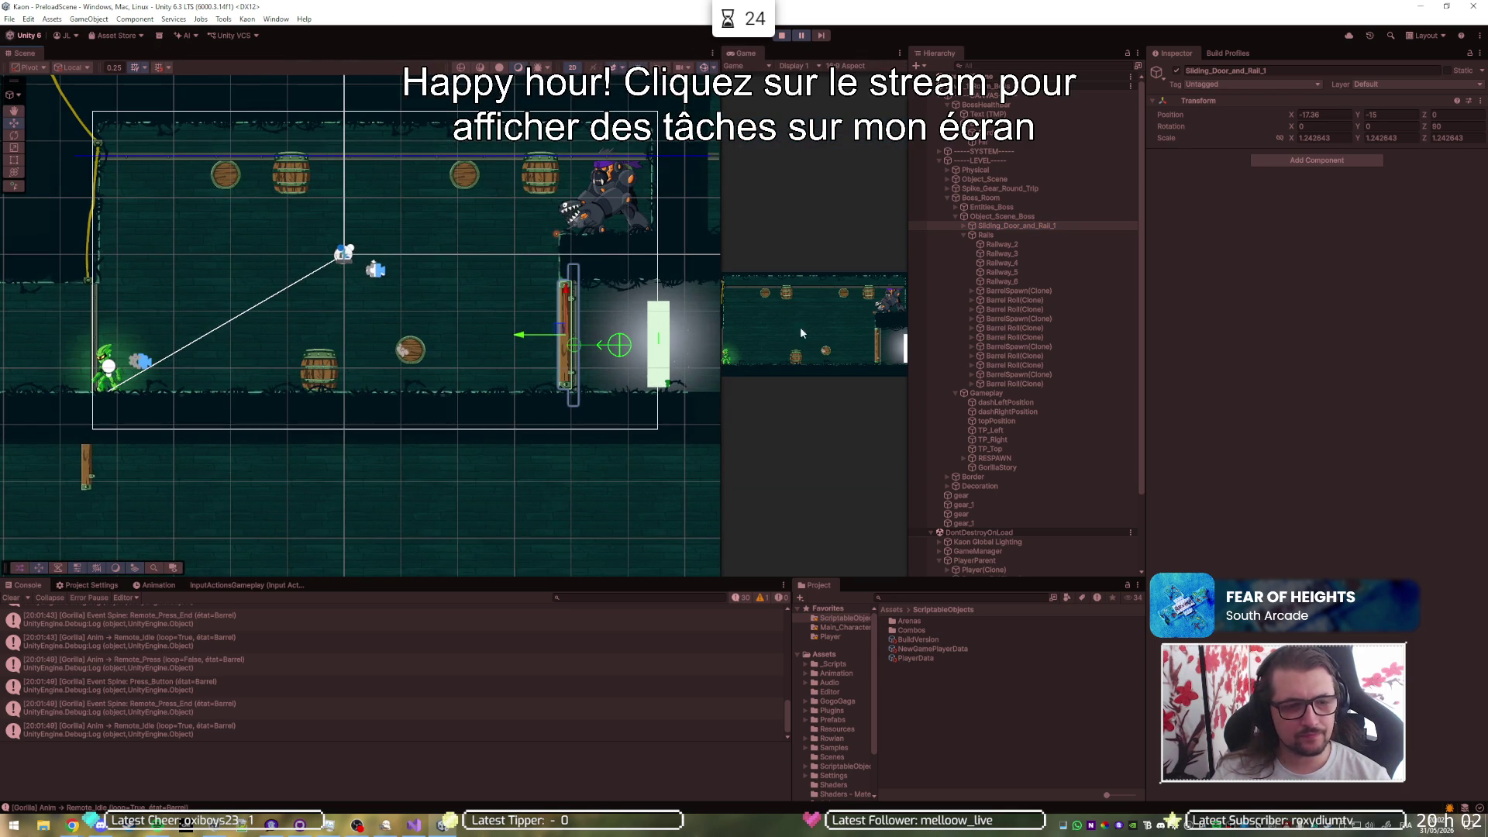
- Inspect the Rails object (transport speed 0.1) and a BarrelSpawn(Clone), then reselect Sliding_Door_and_Rail_1
{"action": "left_click", "coordinate": [1011, 236]}
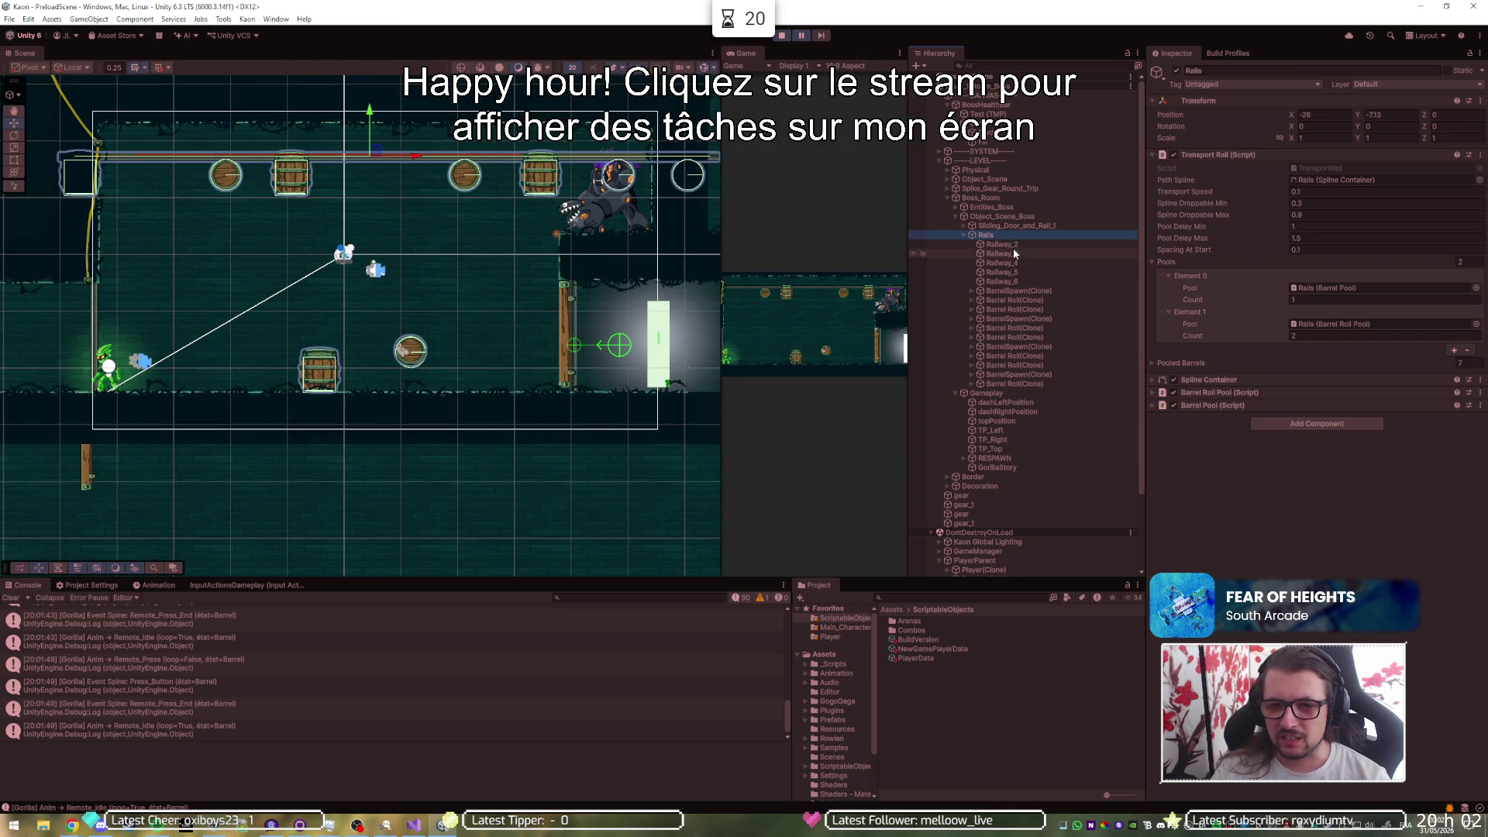
{"action": "left_click", "coordinate": [1020, 292]}
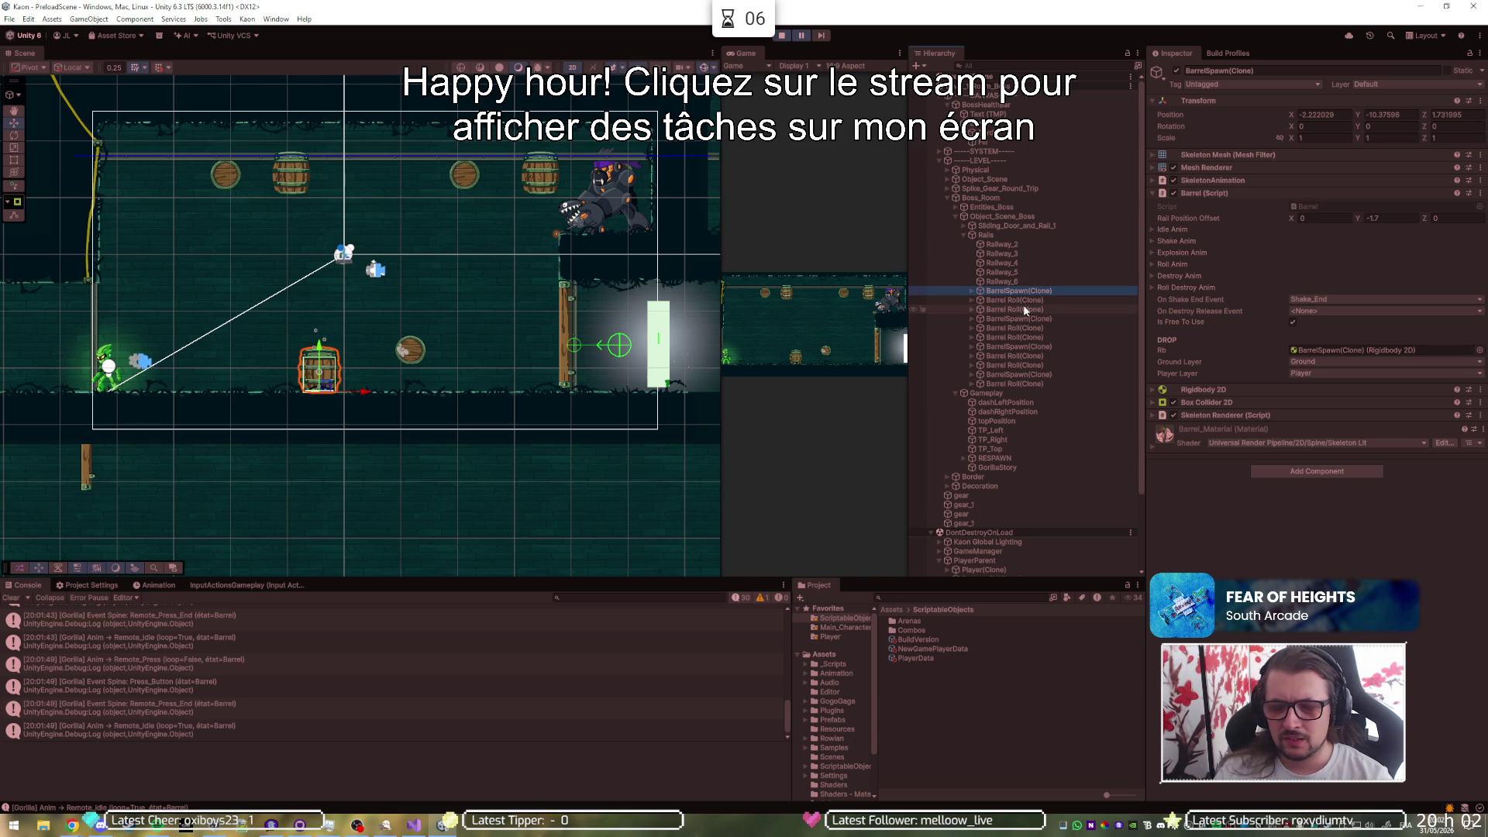
{"action": "left_click", "coordinate": [1000, 235]}
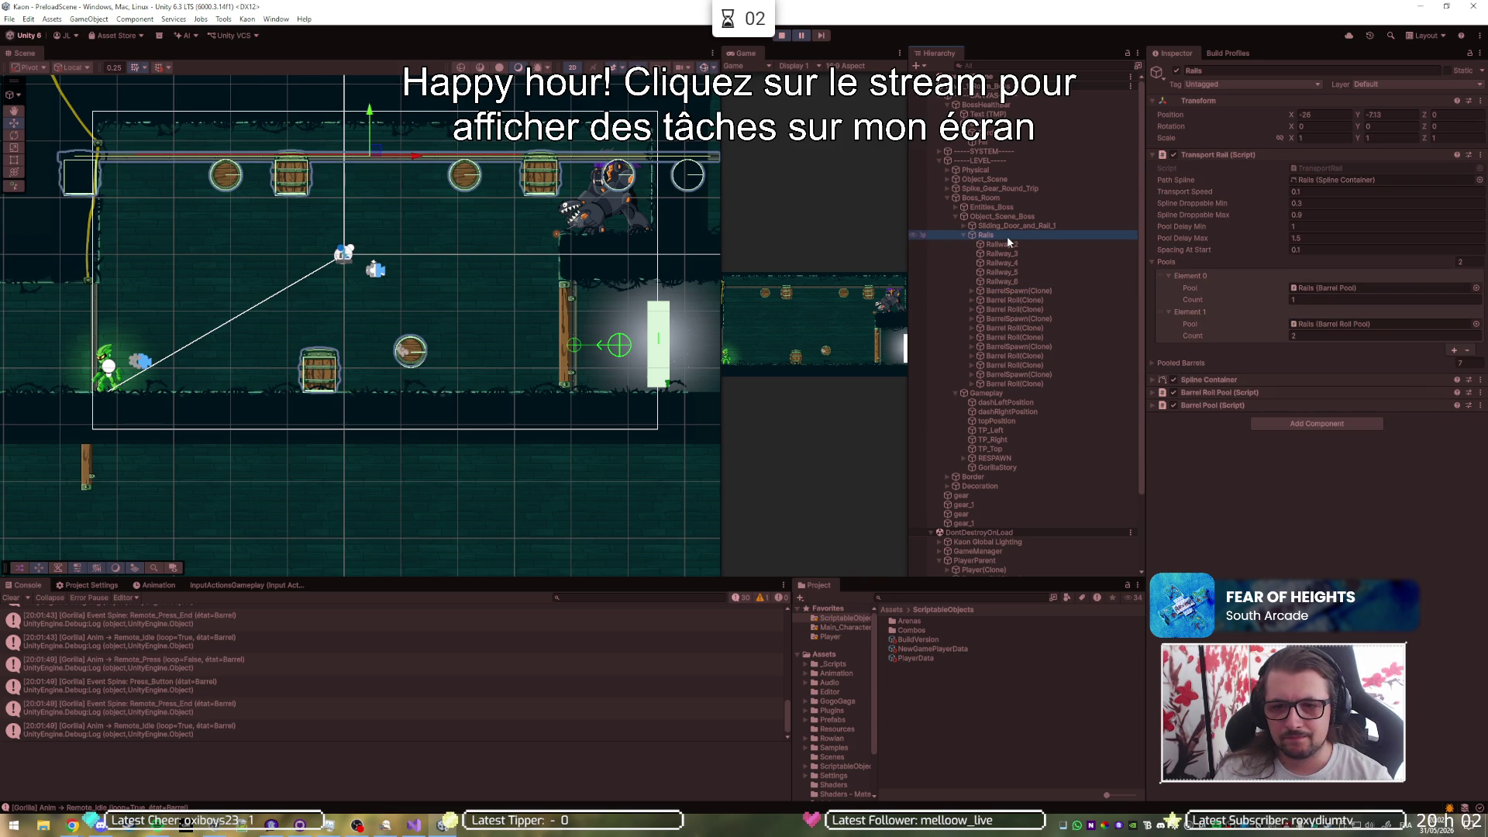
{"action": "left_click", "coordinate": [1010, 224]}
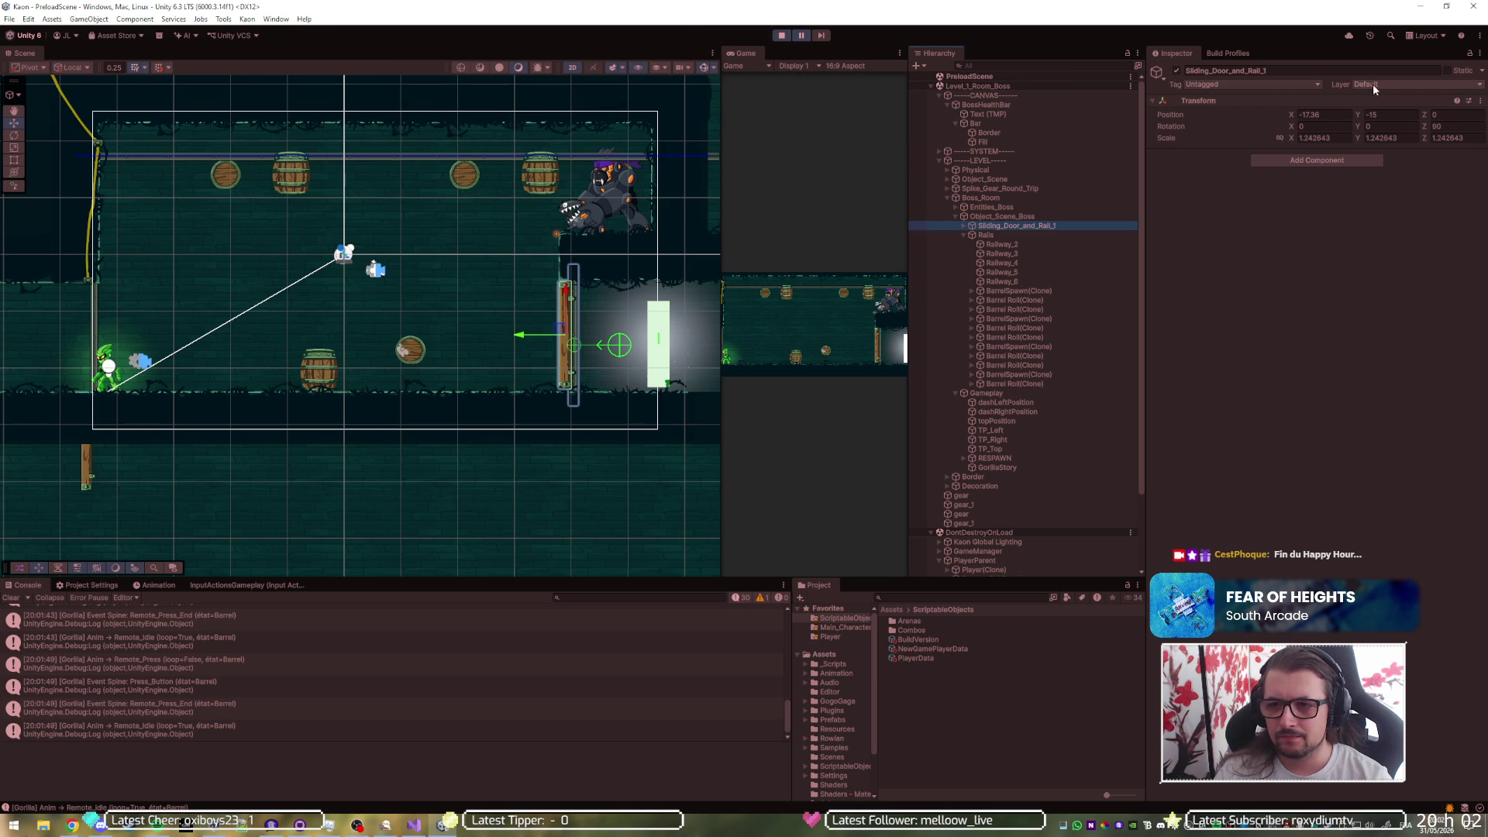
- Expand Sliding_Door_and_Rail_1, look at Railway and Sliding_Door, and check a barrel's destroy layers
{"action": "left_click", "coordinate": [963, 225]}
{"action": "left_click", "coordinate": [989, 235]}
{"action": "left_click", "coordinate": [994, 244]}
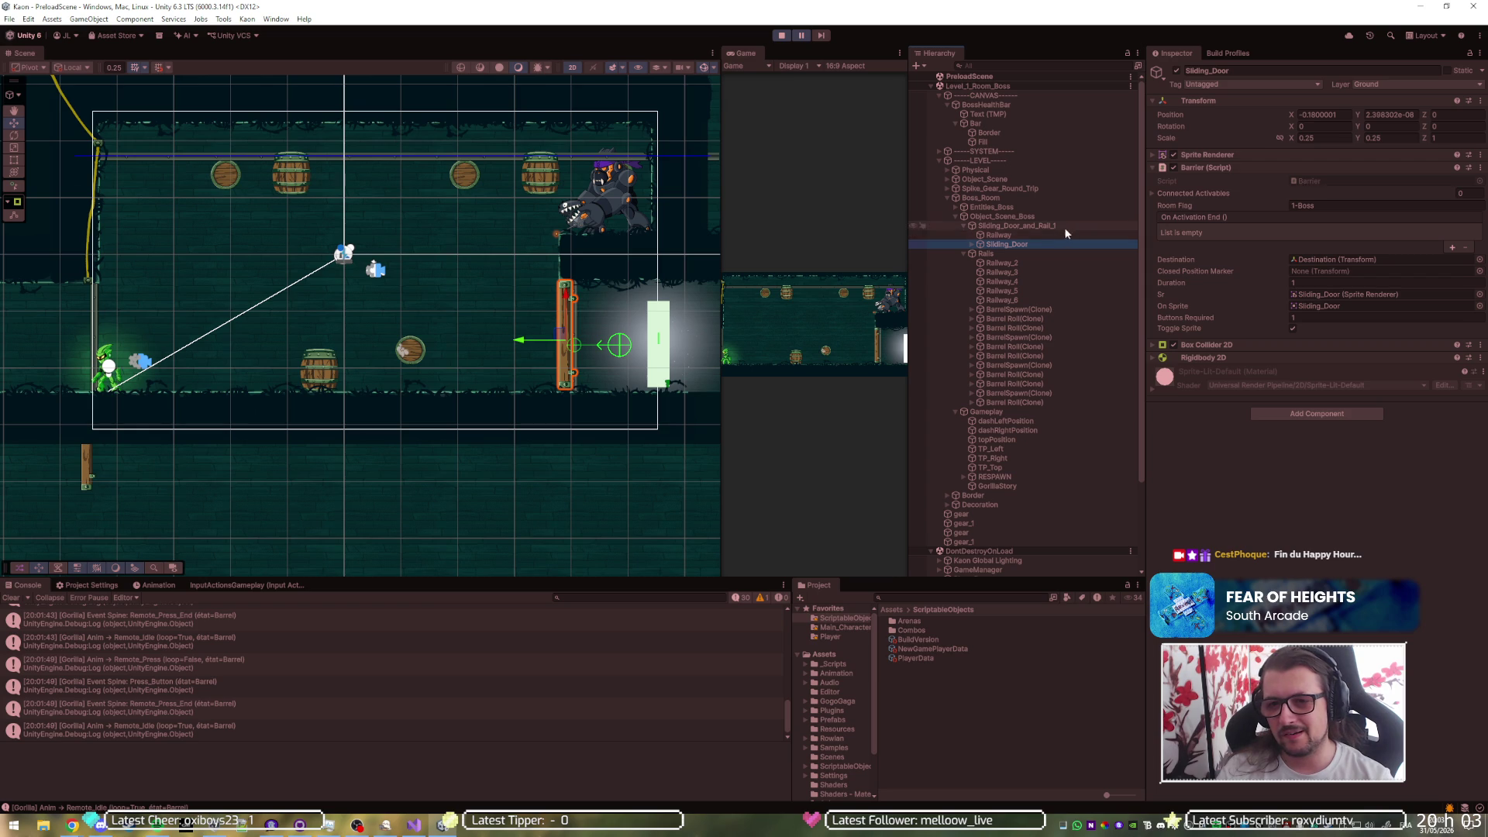
{"action": "left_click", "coordinate": [1031, 318]}
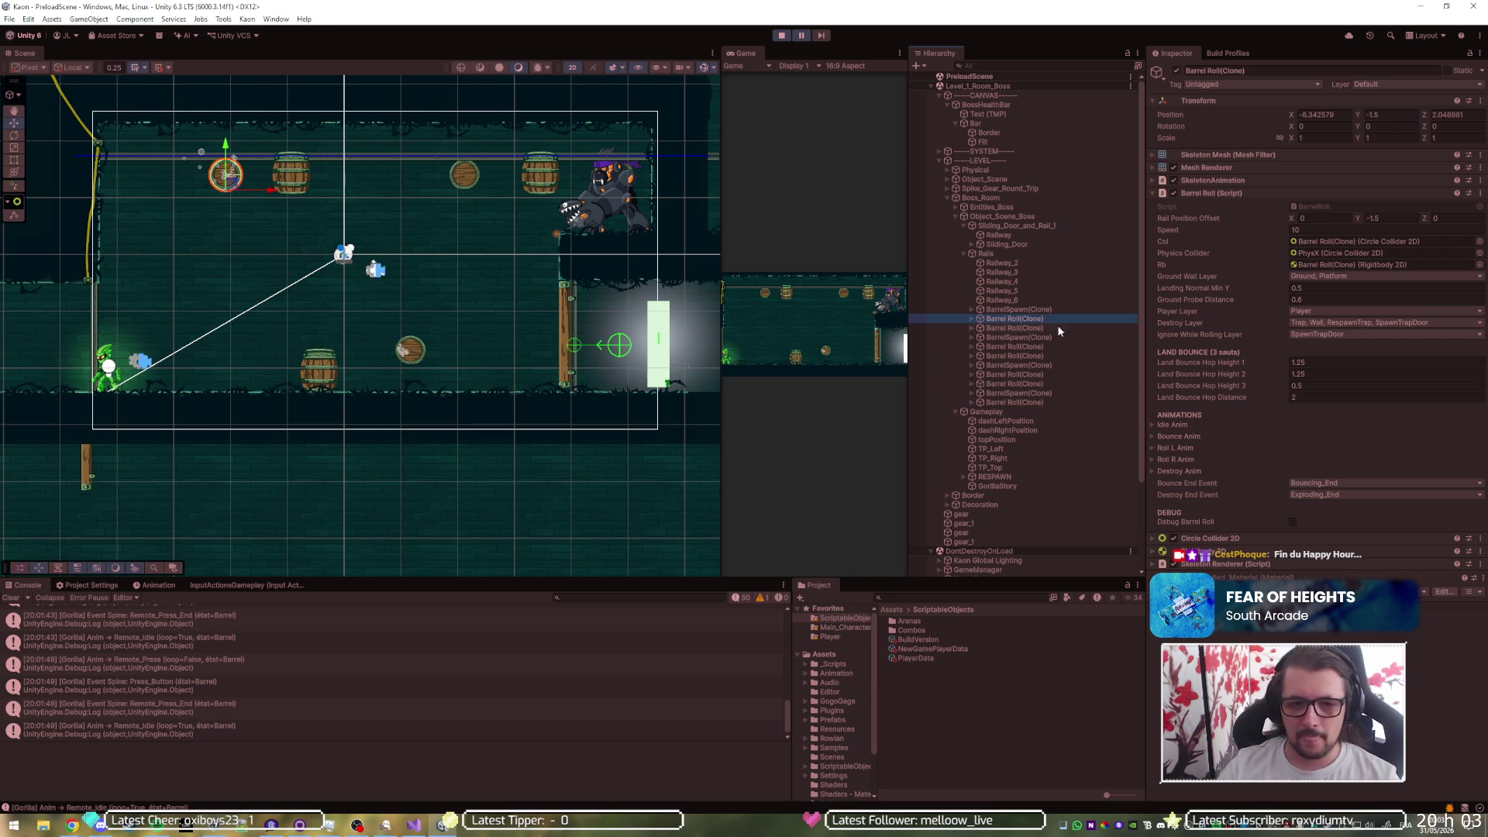
- Set the boss room's Sliding_Door to layer 10: Wall for this object only
{"action": "left_click", "coordinate": [568, 339]}
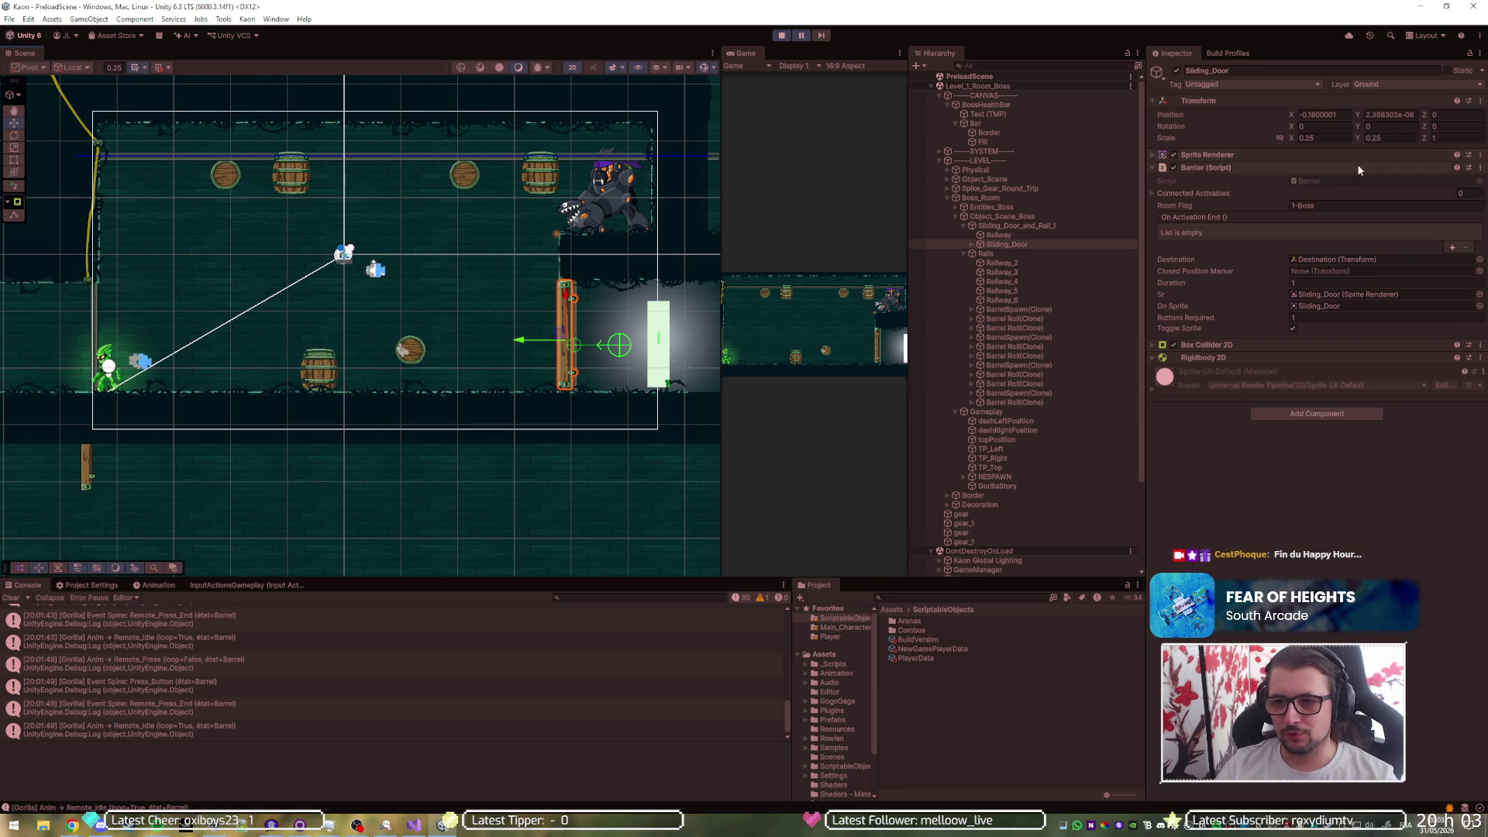
{"action": "left_click", "coordinate": [1397, 85]}
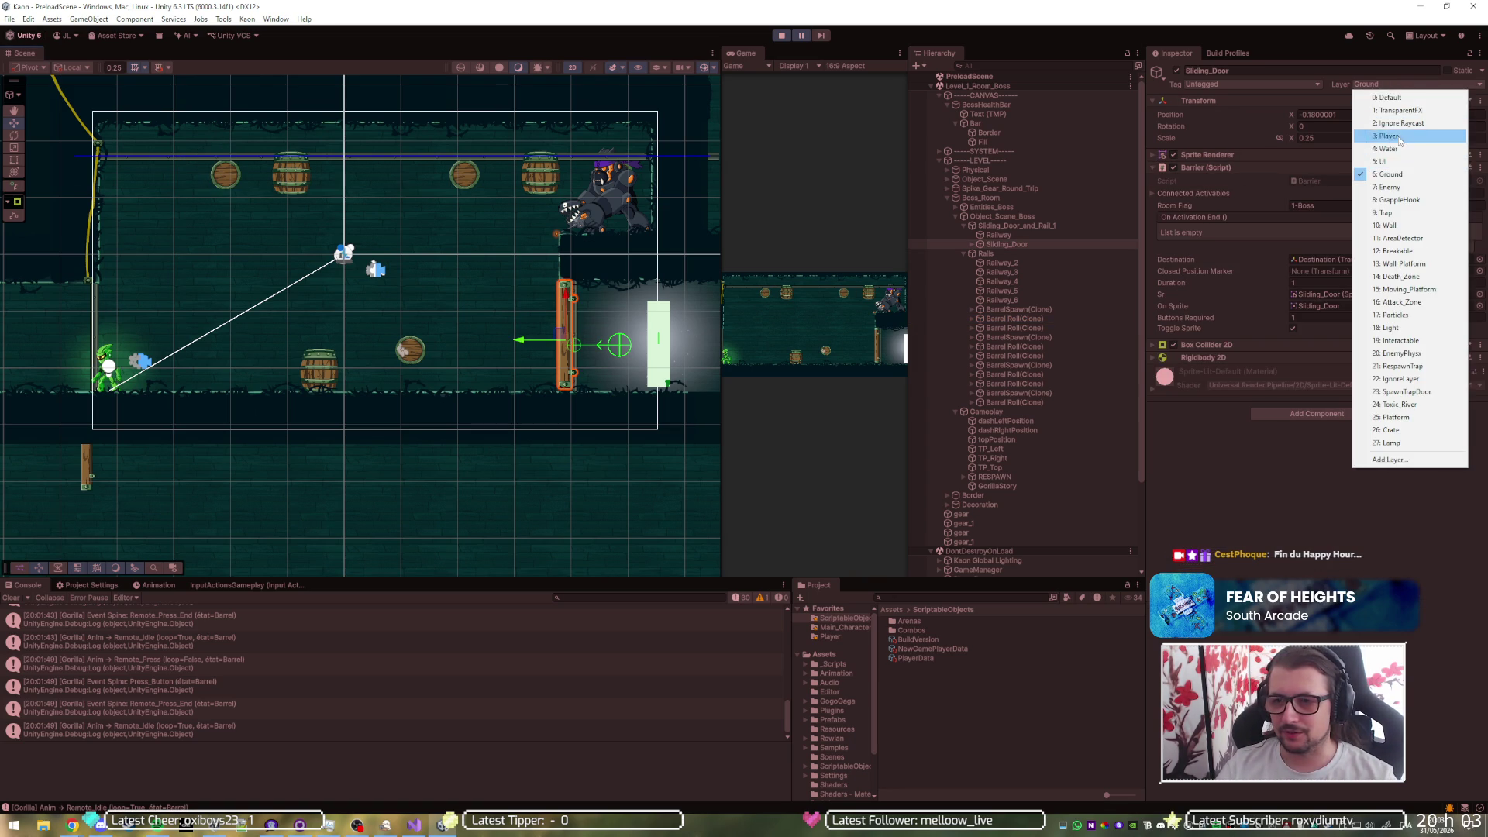
{"action": "left_click", "coordinate": [1401, 226]}
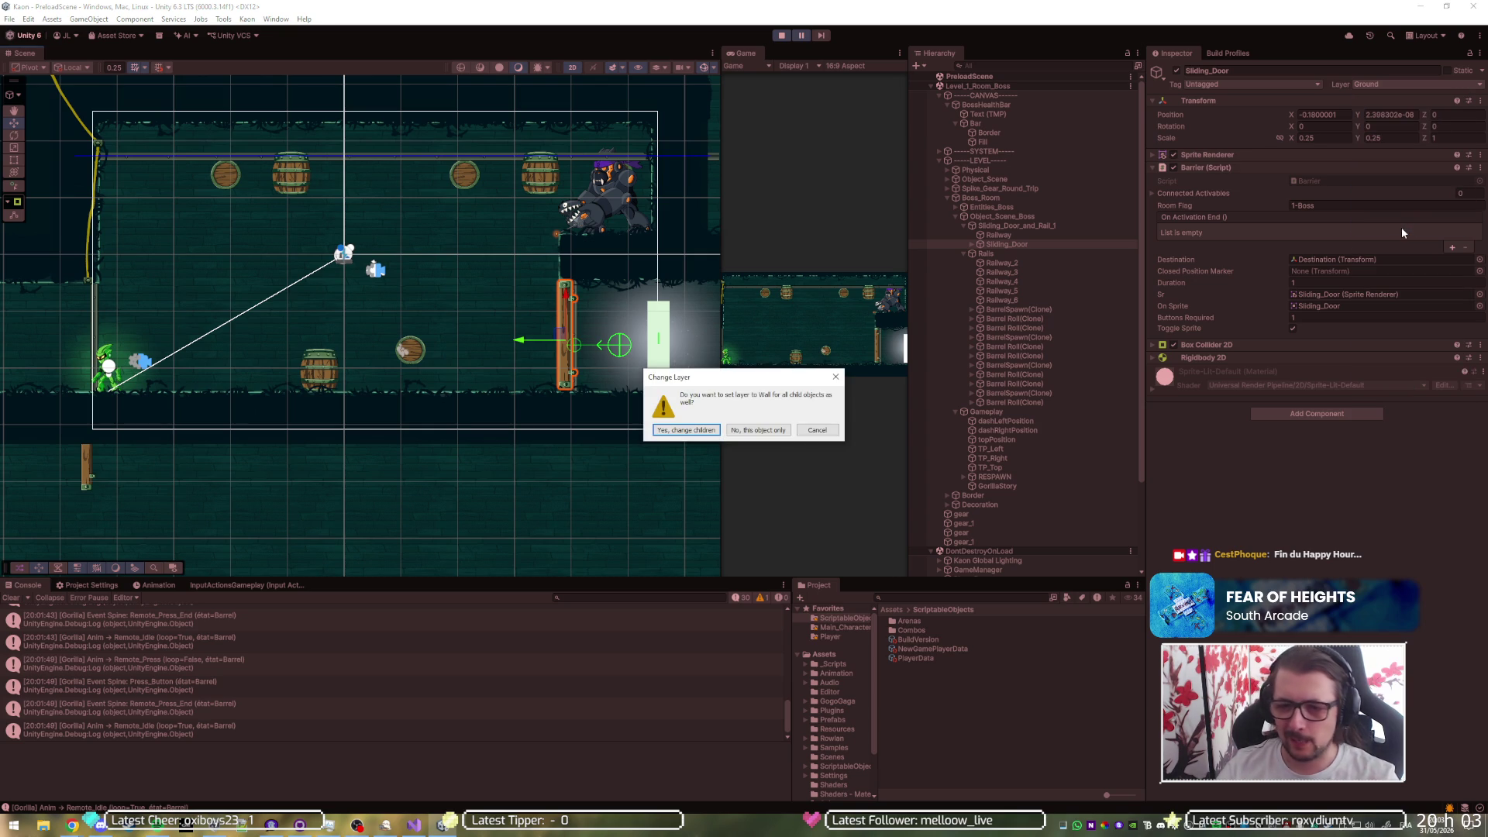
{"action": "left_click", "coordinate": [753, 432]}
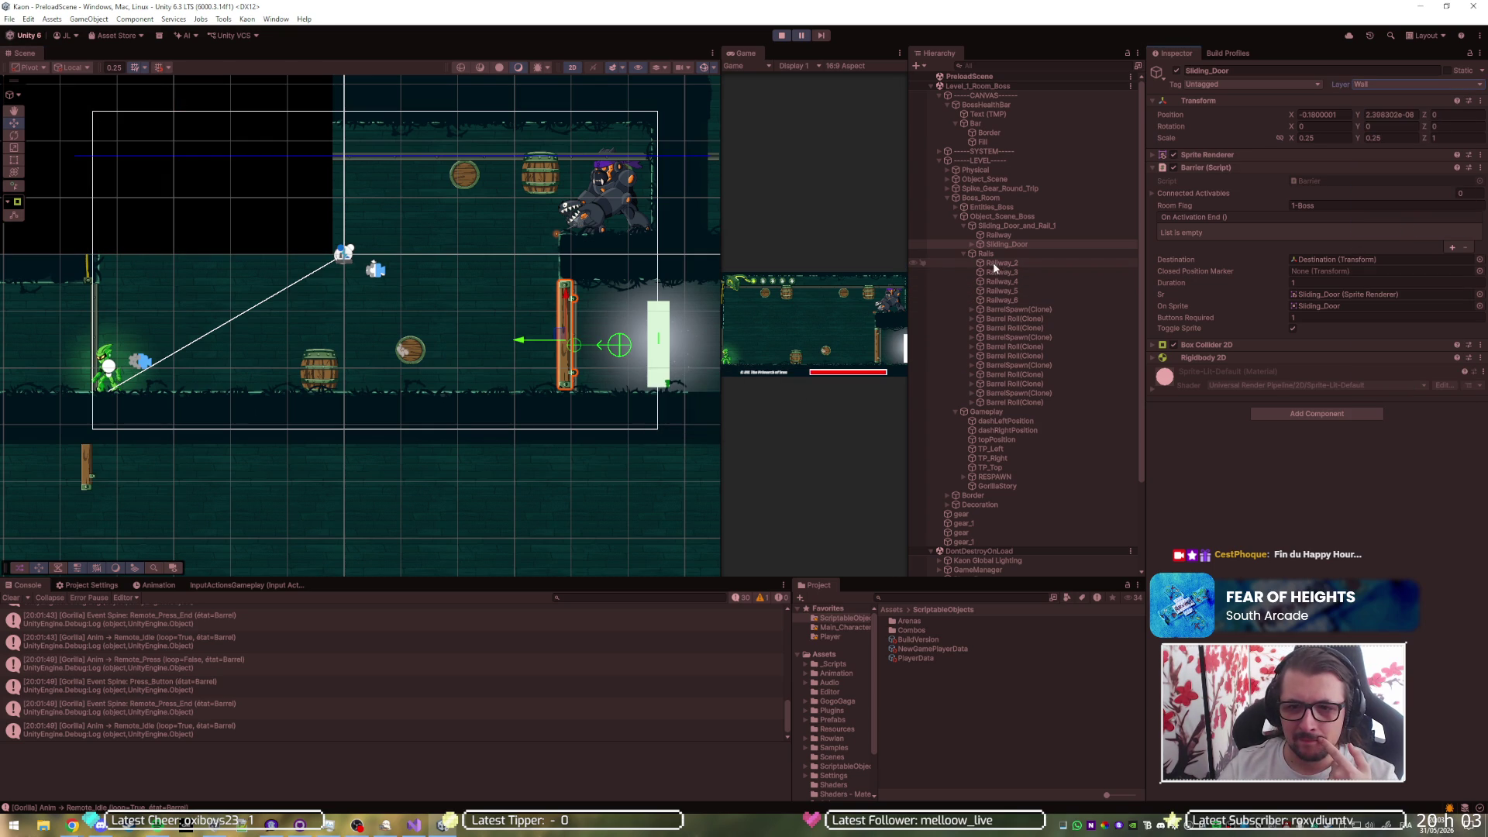
- Confirm the Sliding_Door's Destination child stays on the Default layer
{"action": "left_click", "coordinate": [971, 245]}
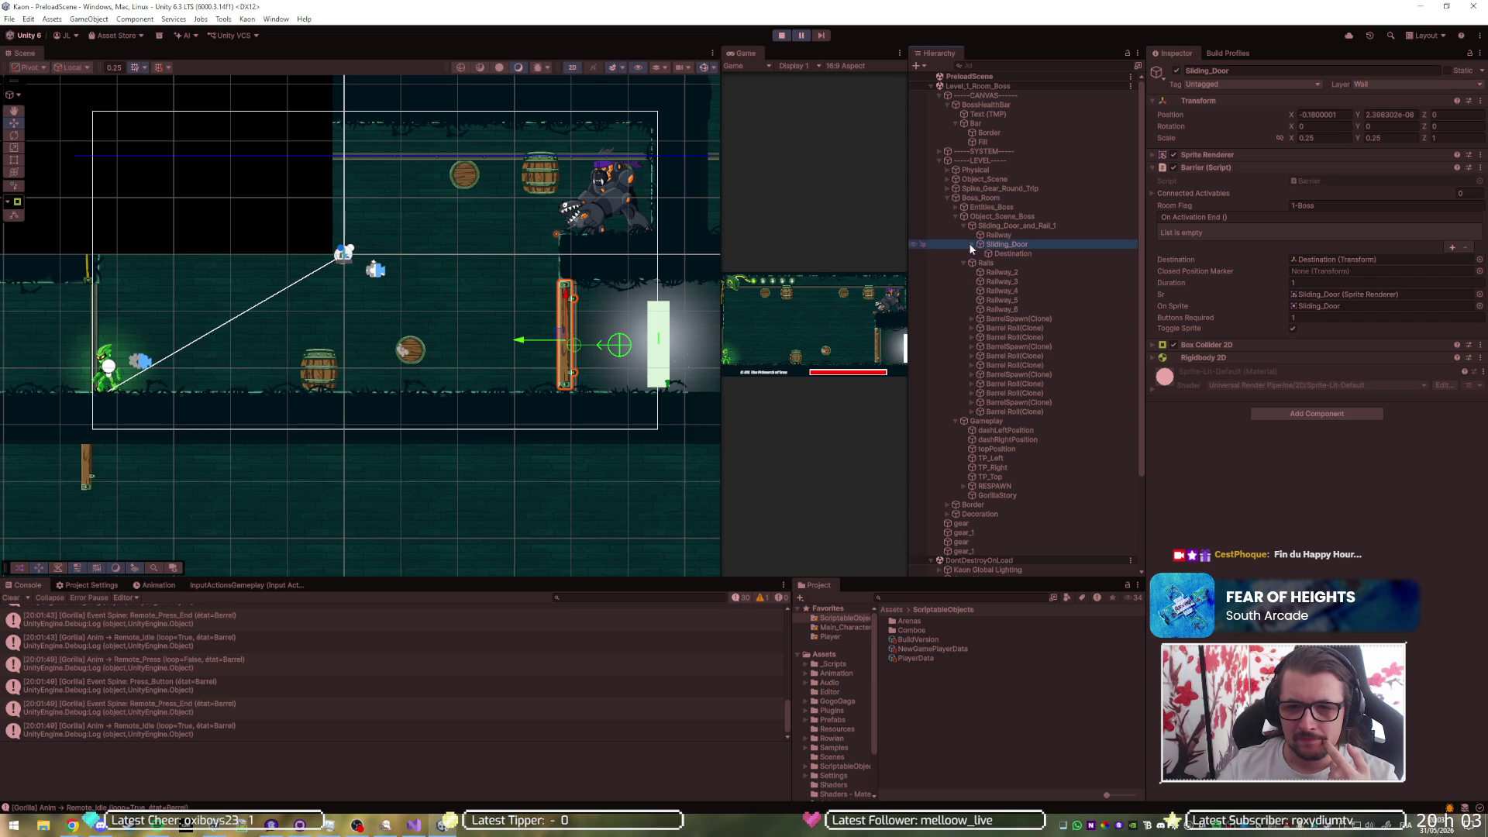
{"action": "left_click", "coordinate": [999, 254]}
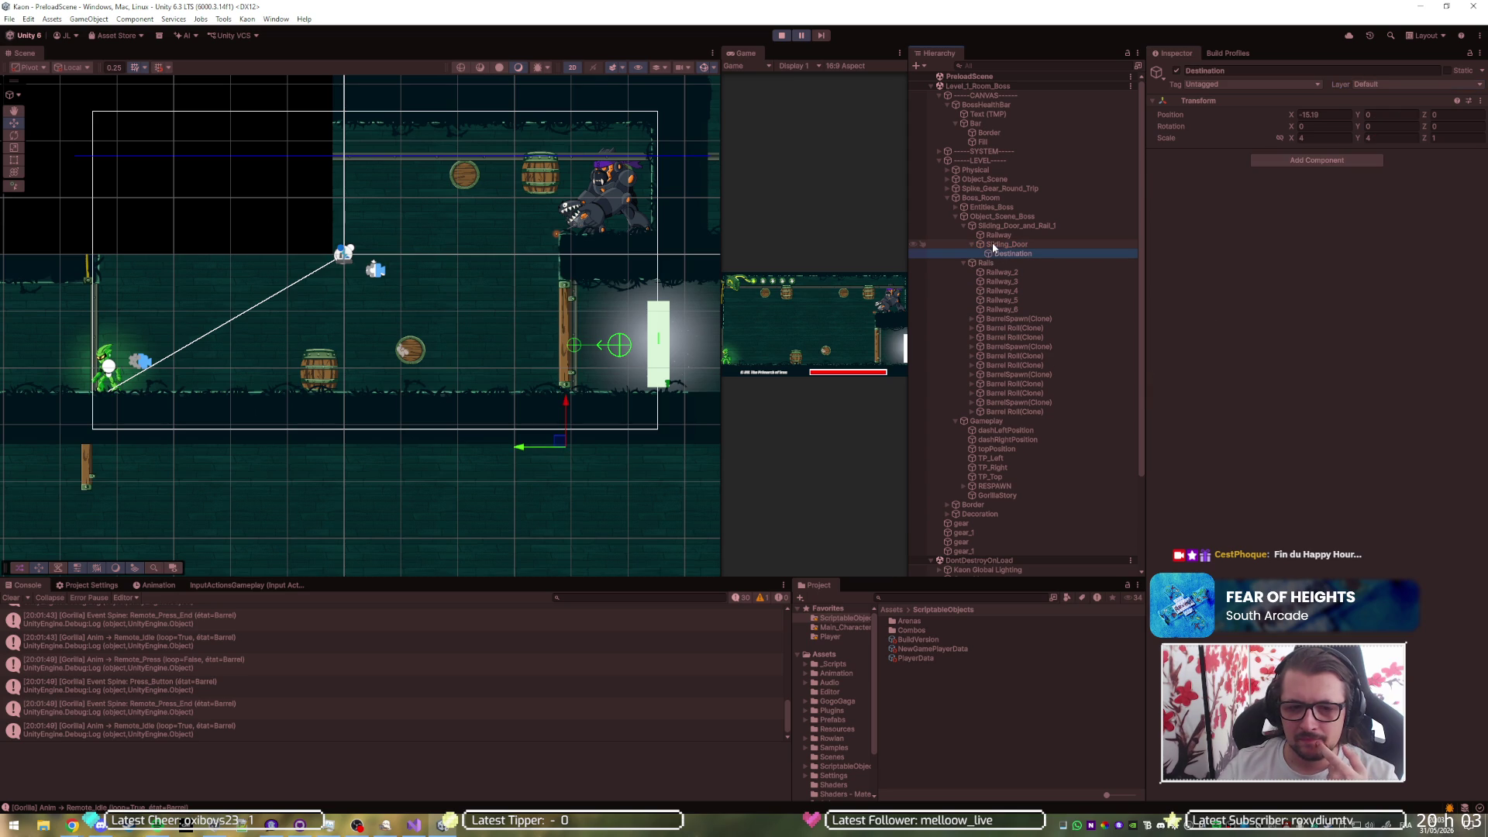
{"action": "left_click", "coordinate": [993, 245]}
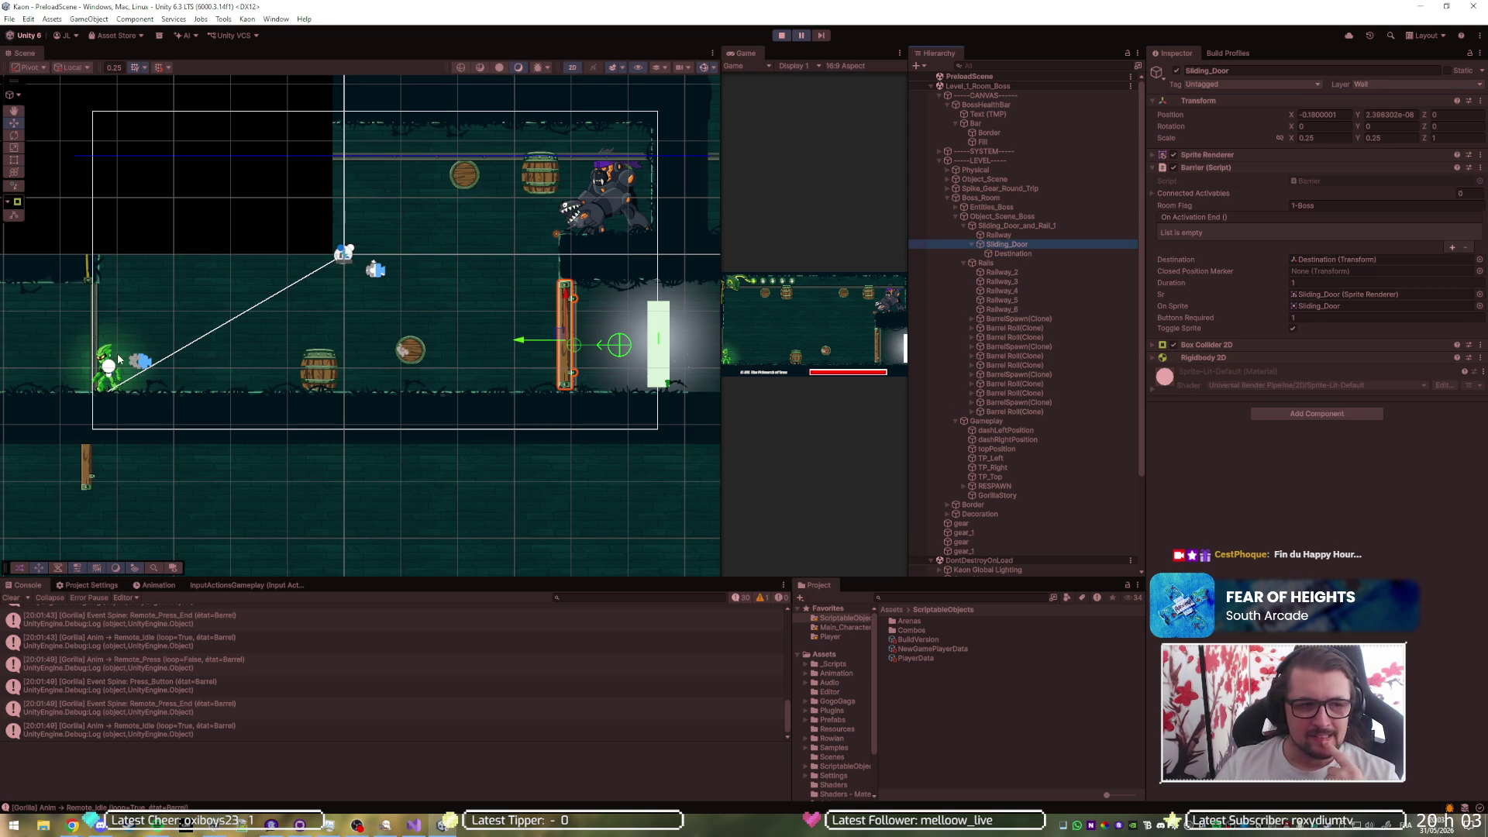
- Inspect the first room's railway and Ground-layer sliding door, then start a play test
{"action": "left_click", "coordinate": [98, 325]}
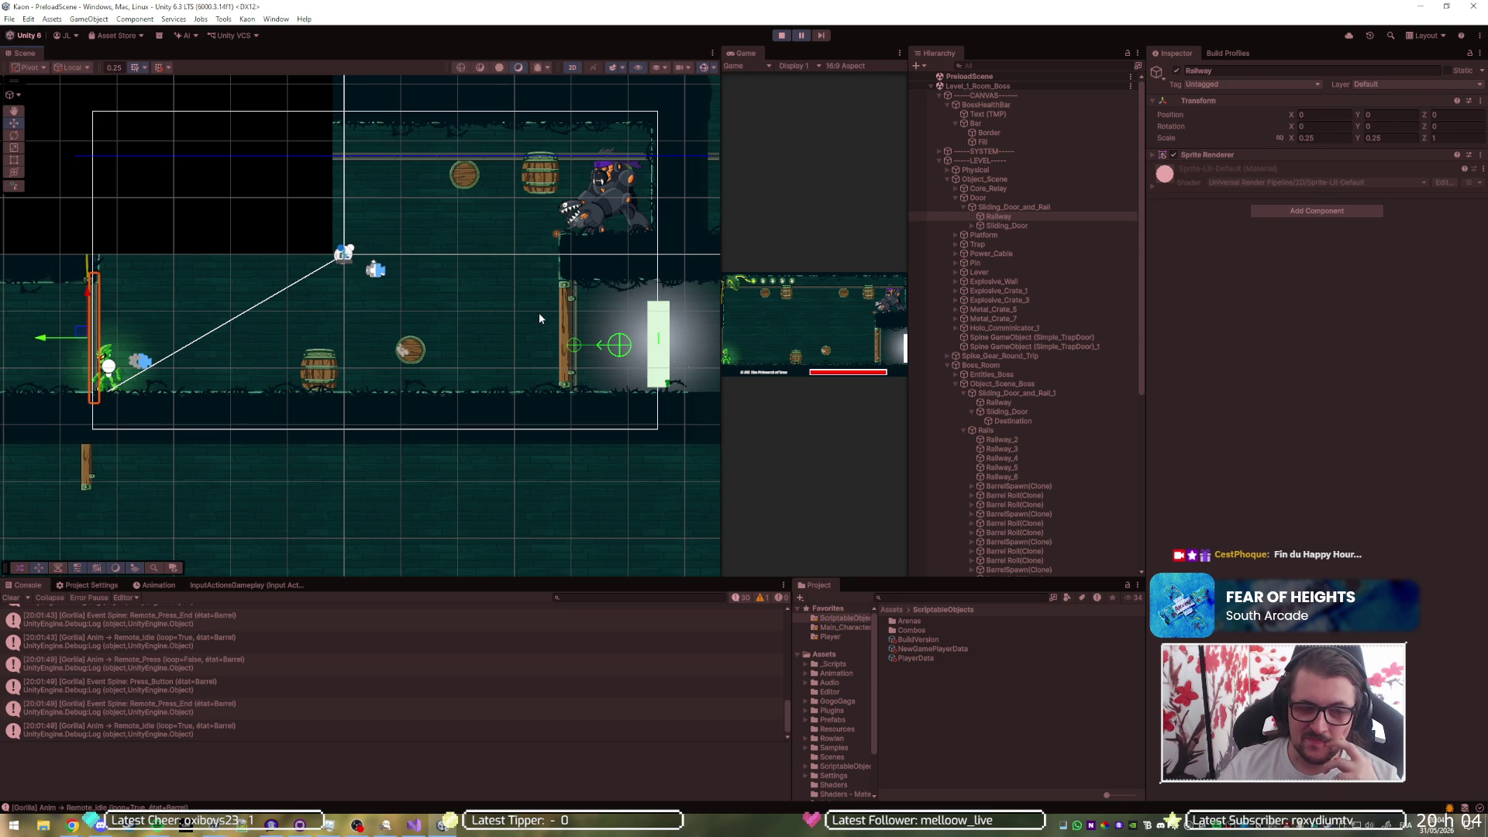
{"action": "left_click", "coordinate": [85, 469]}
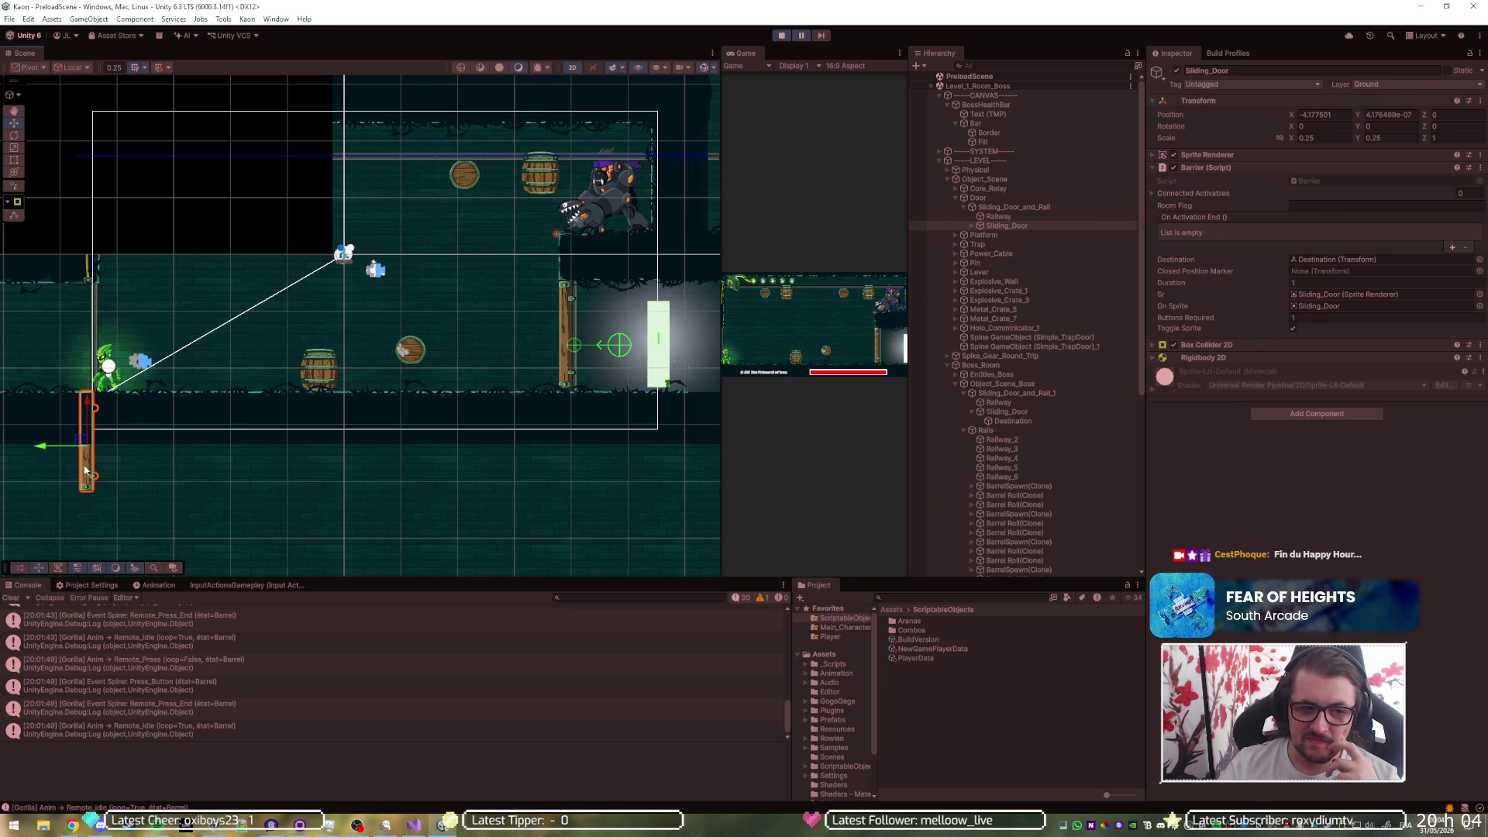
{"action": "left_click", "coordinate": [781, 37]}
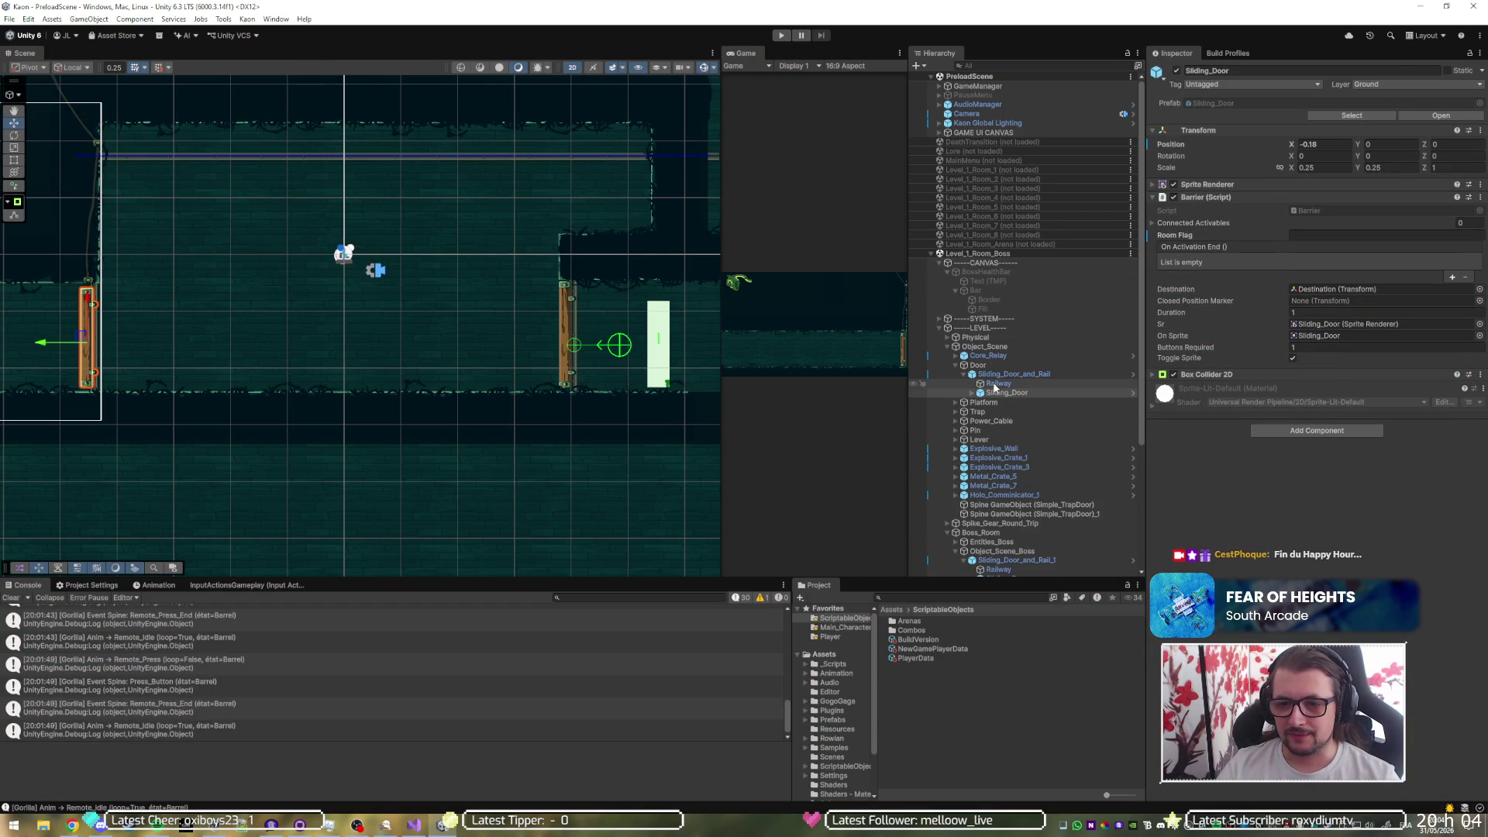
- Put both Sliding_Door objects on layer 10: Wall, objects only, and save the scene with Ctrl+S
{"action": "scroll", "coordinate": [995, 392], "scroll_direction": "down", "scroll_amount": 5}
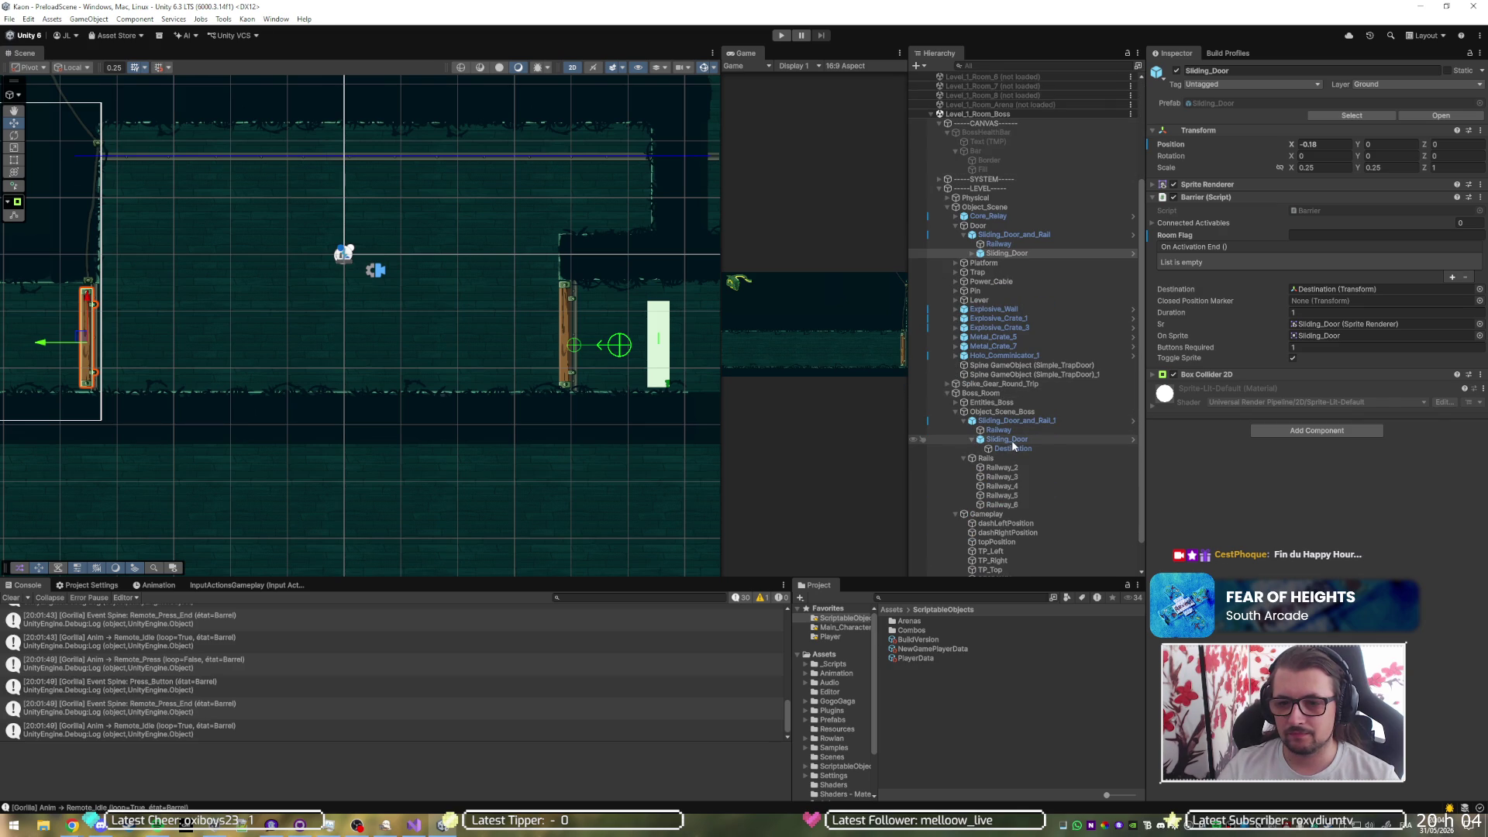
{"action": "left_click", "coordinate": [1012, 441], "text": "ctrl"}
{"action": "left_click", "coordinate": [1422, 72]}
{"action": "left_click", "coordinate": [1421, 82]}
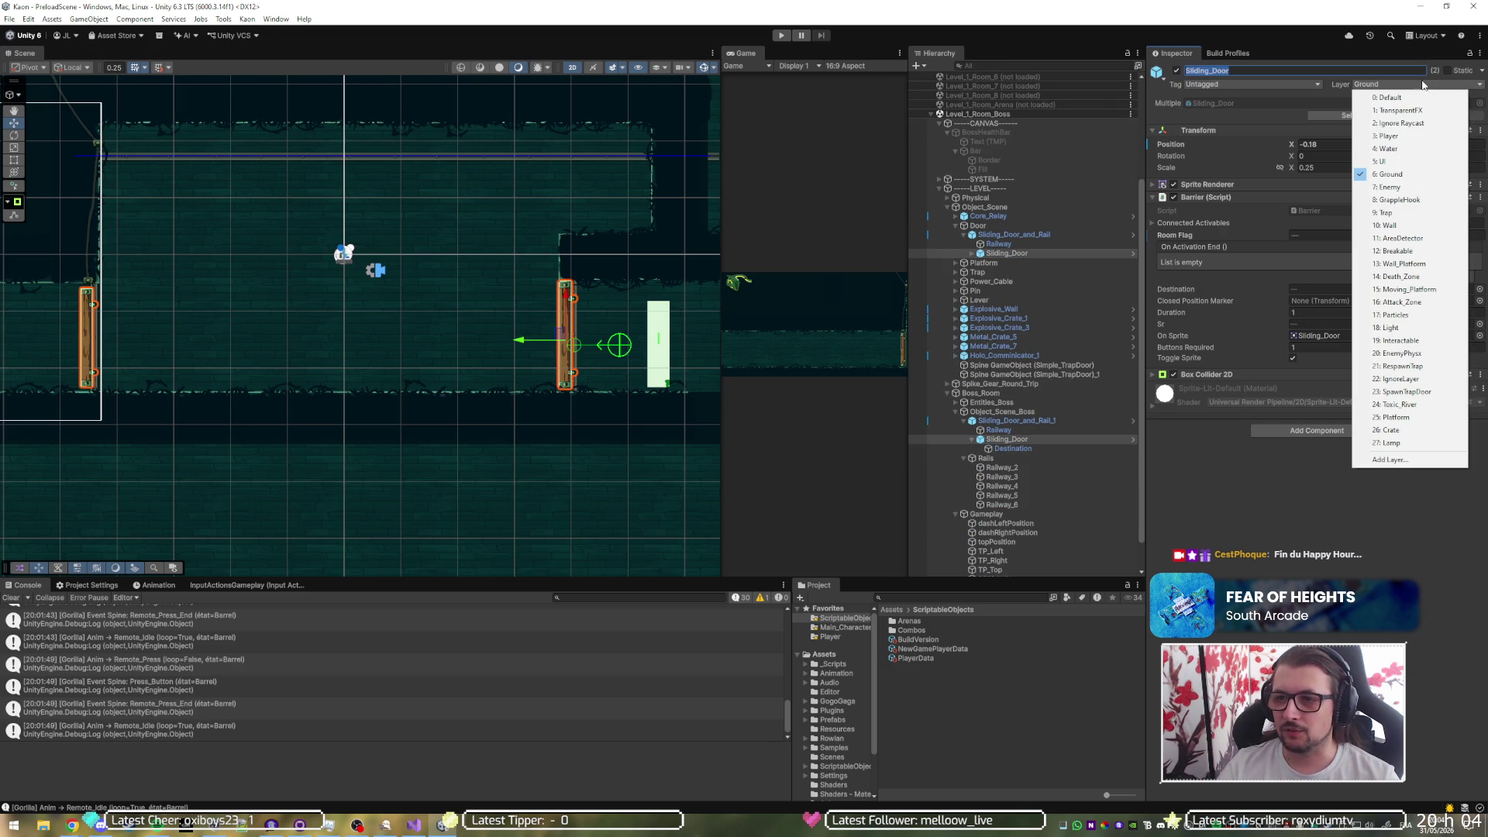
{"action": "left_click", "coordinate": [1399, 225]}
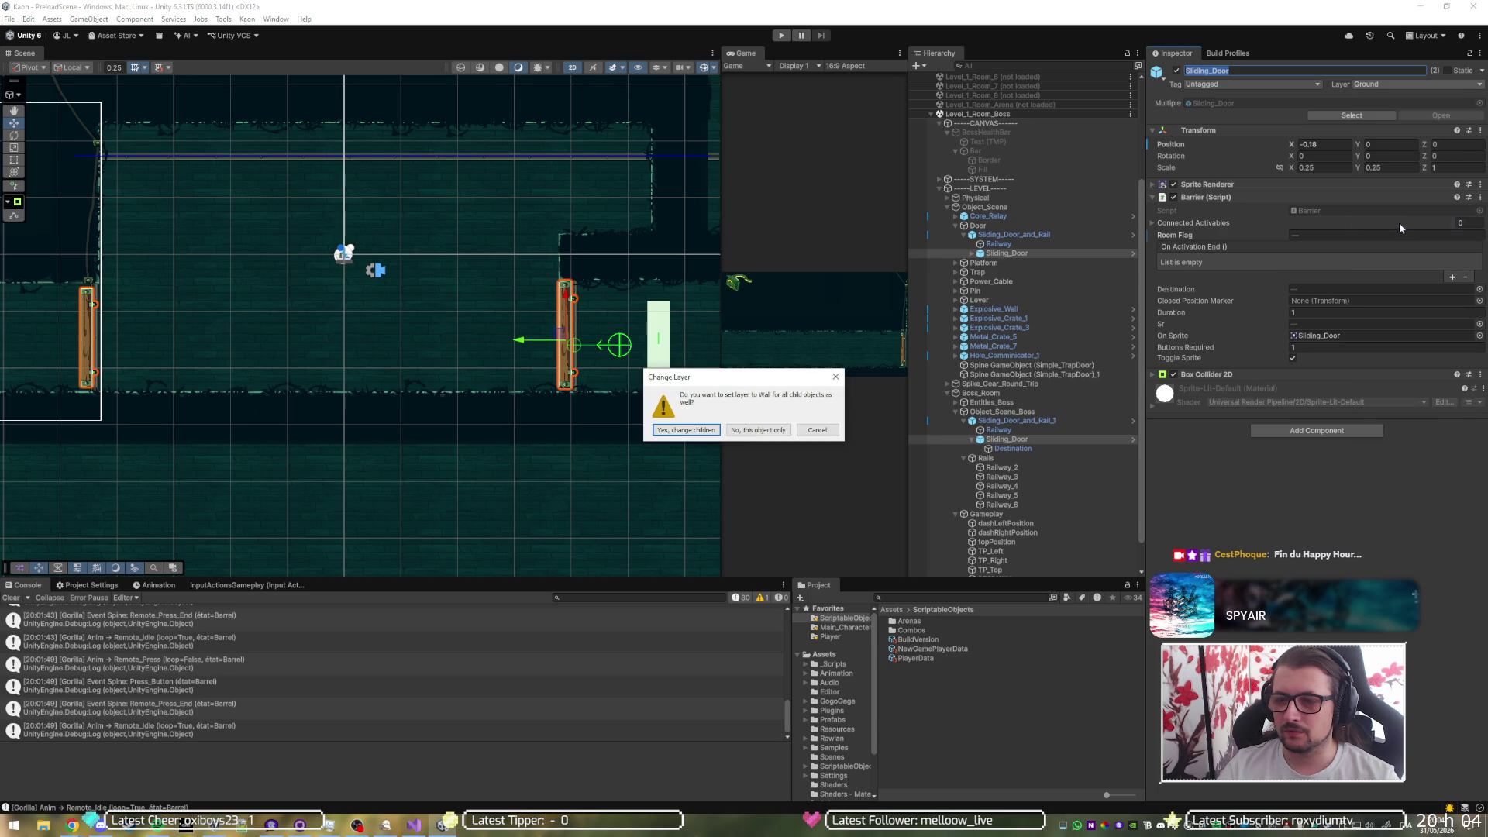
{"action": "left_click", "coordinate": [758, 433]}
{"action": "key", "text": "ctrl+s"}
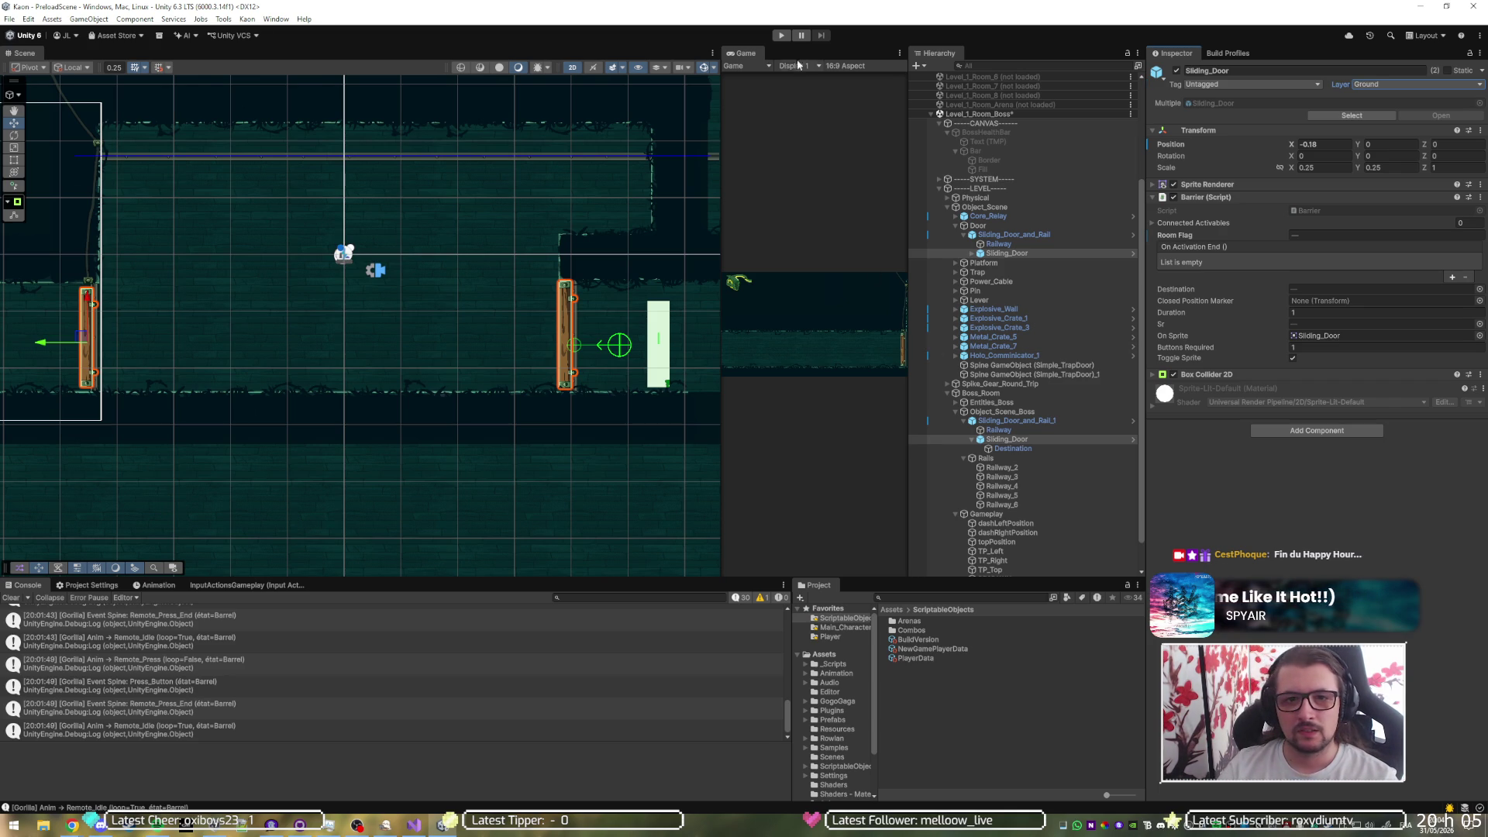
- Start the play test, glance at the code editor, and select the spawned Player(Clone)
{"action": "left_click", "coordinate": [787, 39]}
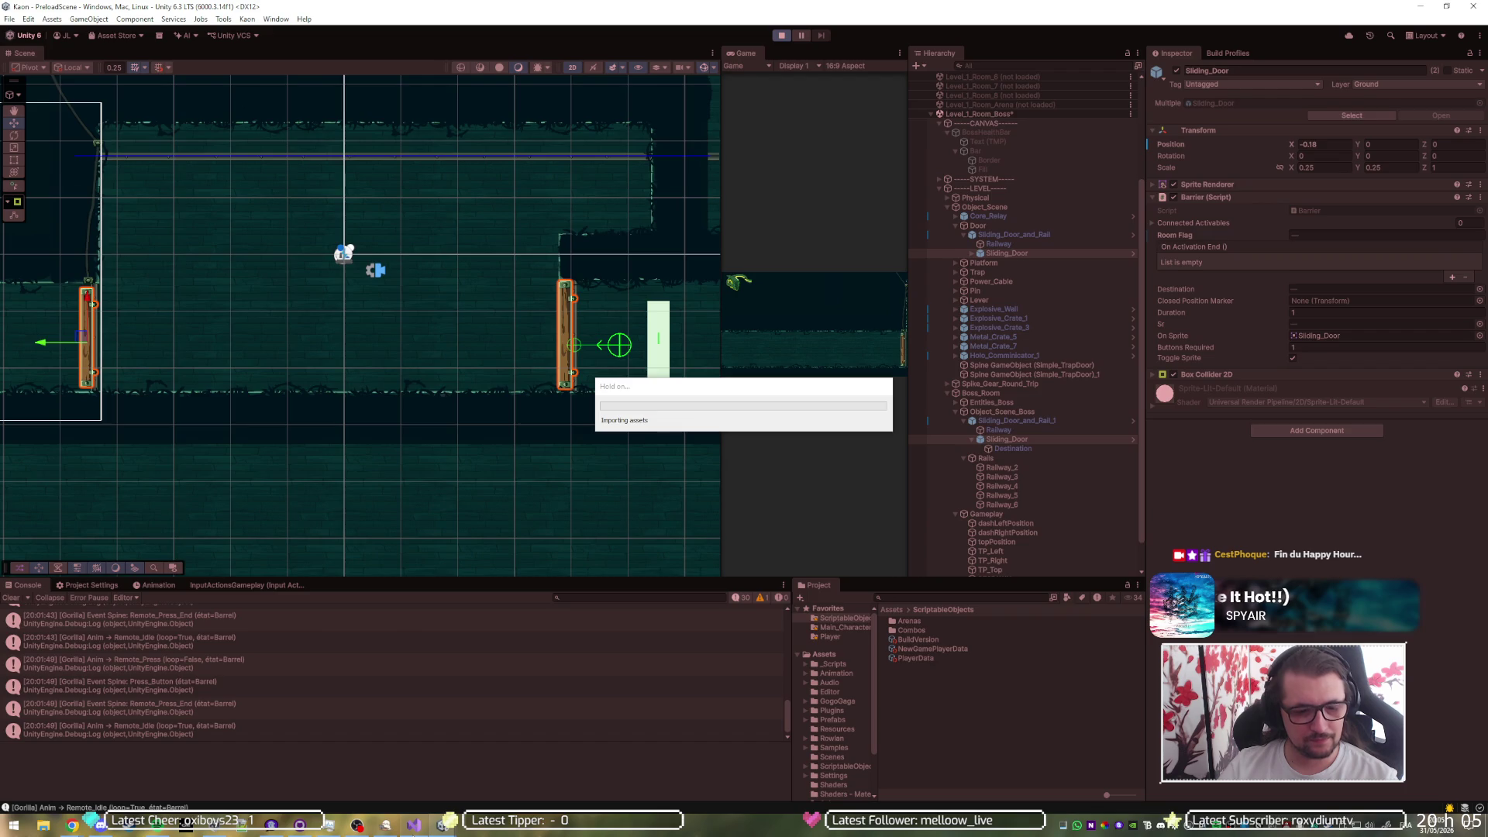
{"action": "key", "text": "alt+Tab"}
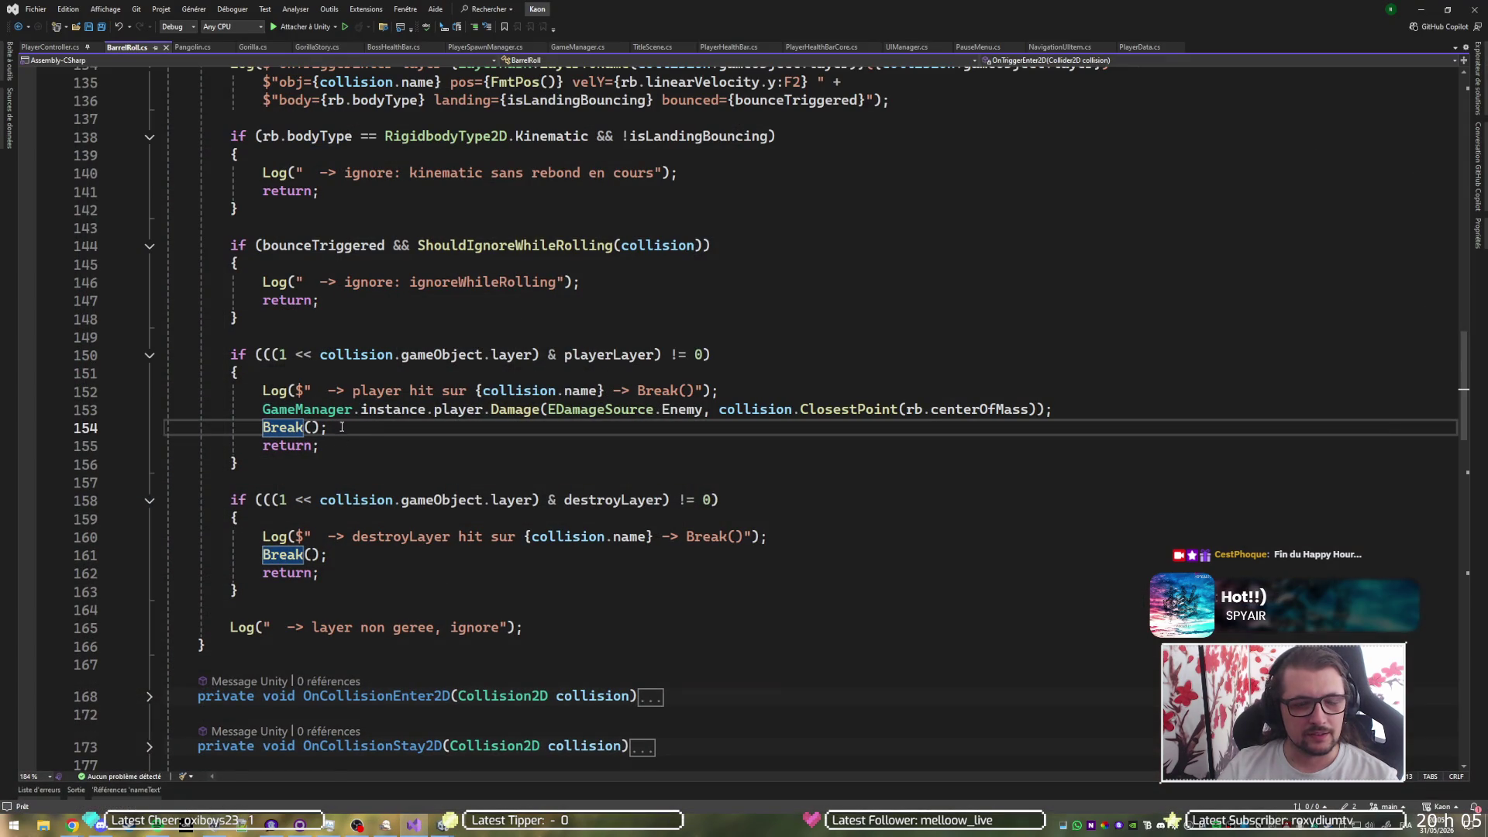
{"action": "scroll", "coordinate": [345, 439], "scroll_direction": "up", "scroll_amount": 10}
{"action": "key", "text": "alt+Tab"}
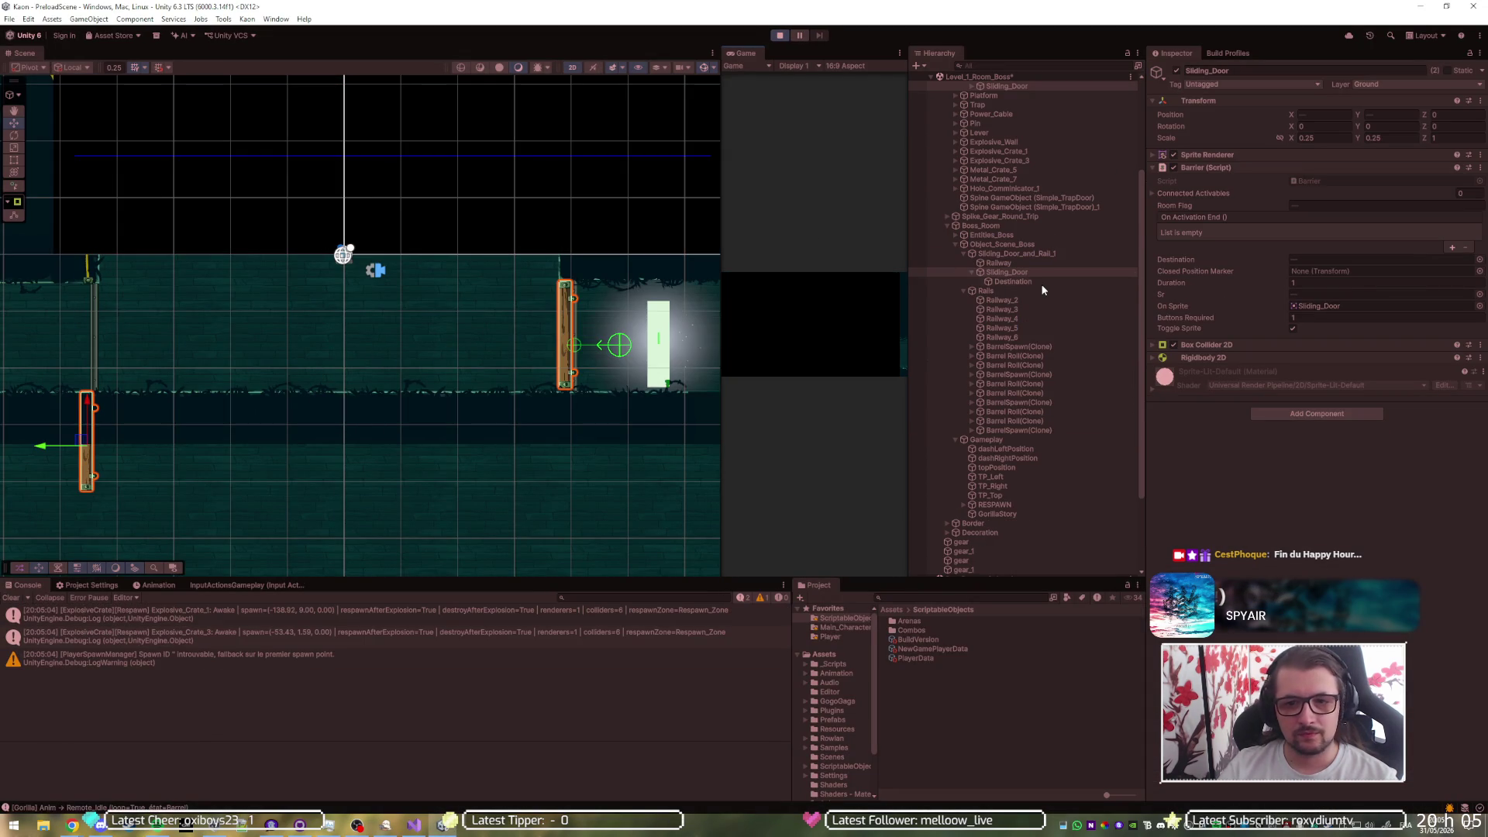
{"action": "scroll", "coordinate": [956, 417], "scroll_direction": "down", "scroll_amount": 2}
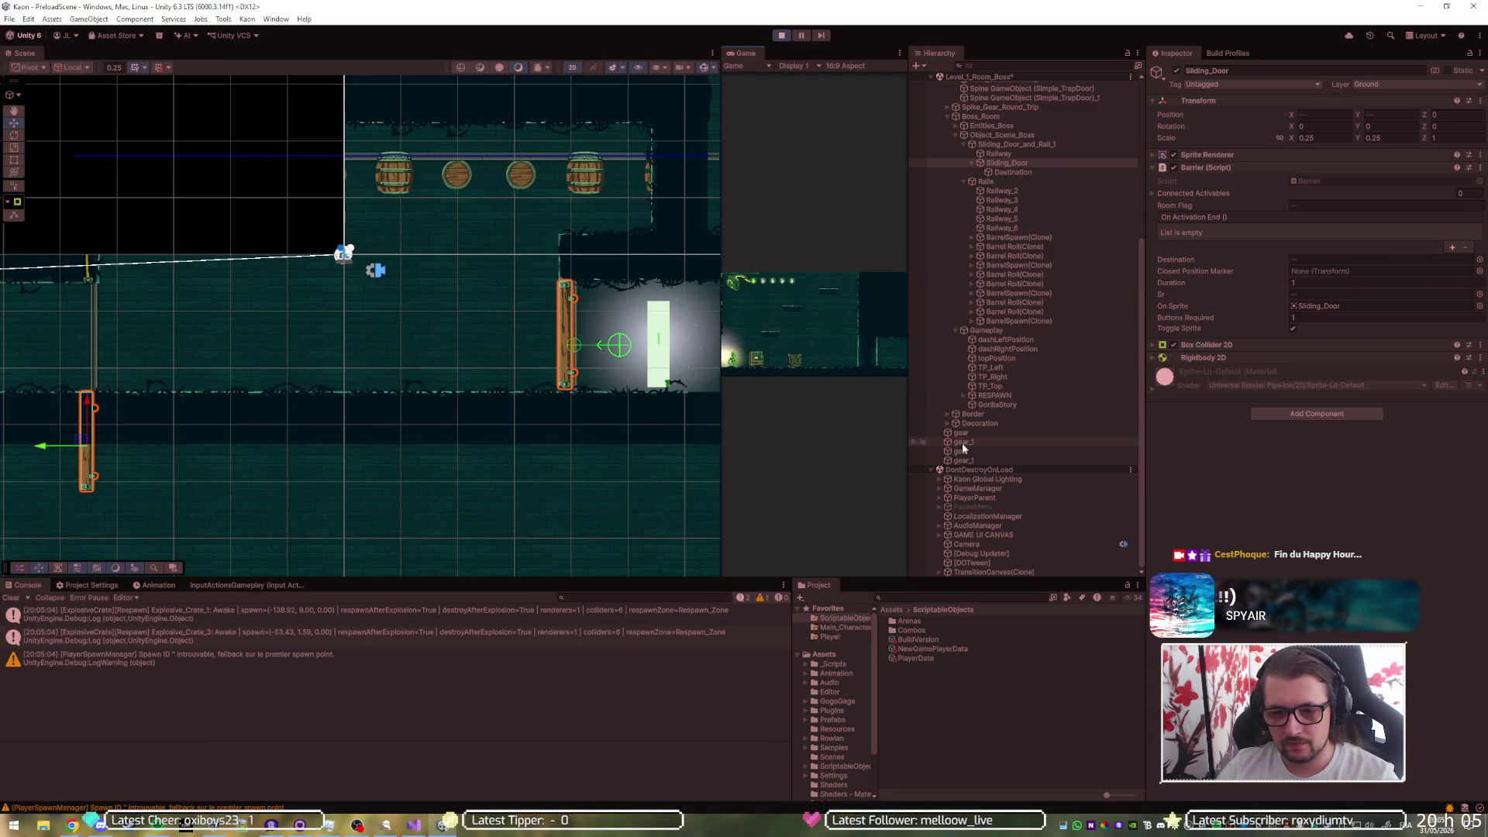
{"action": "left_click", "coordinate": [938, 496]}
{"action": "left_click", "coordinate": [967, 507]}
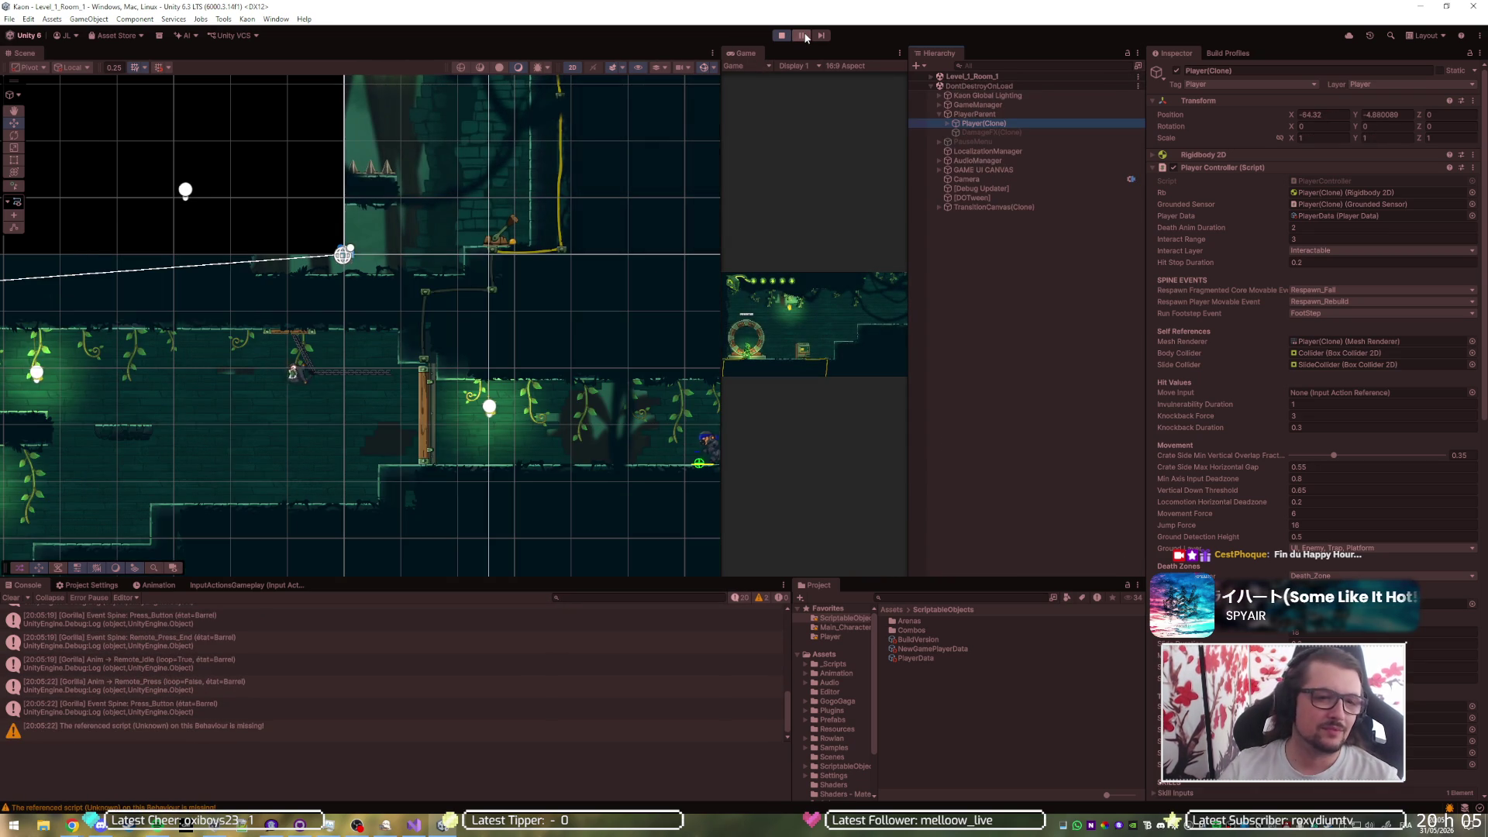
- Restart Play mode and set Player(Clone)'s Position Z to 0 to enter the boss arena
{"action": "left_click", "coordinate": [783, 35]}
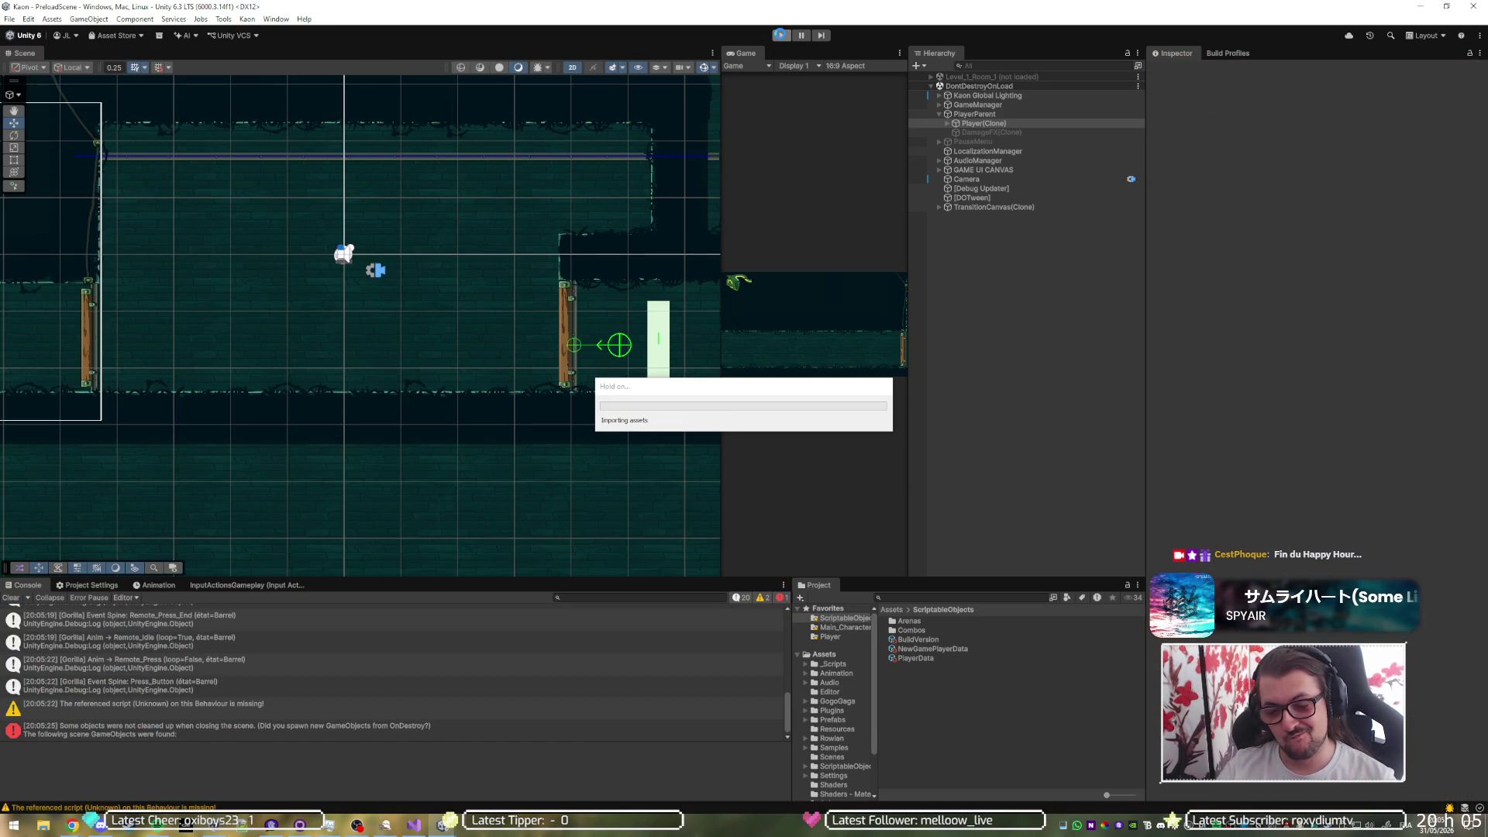
{"action": "left_click", "coordinate": [781, 36]}
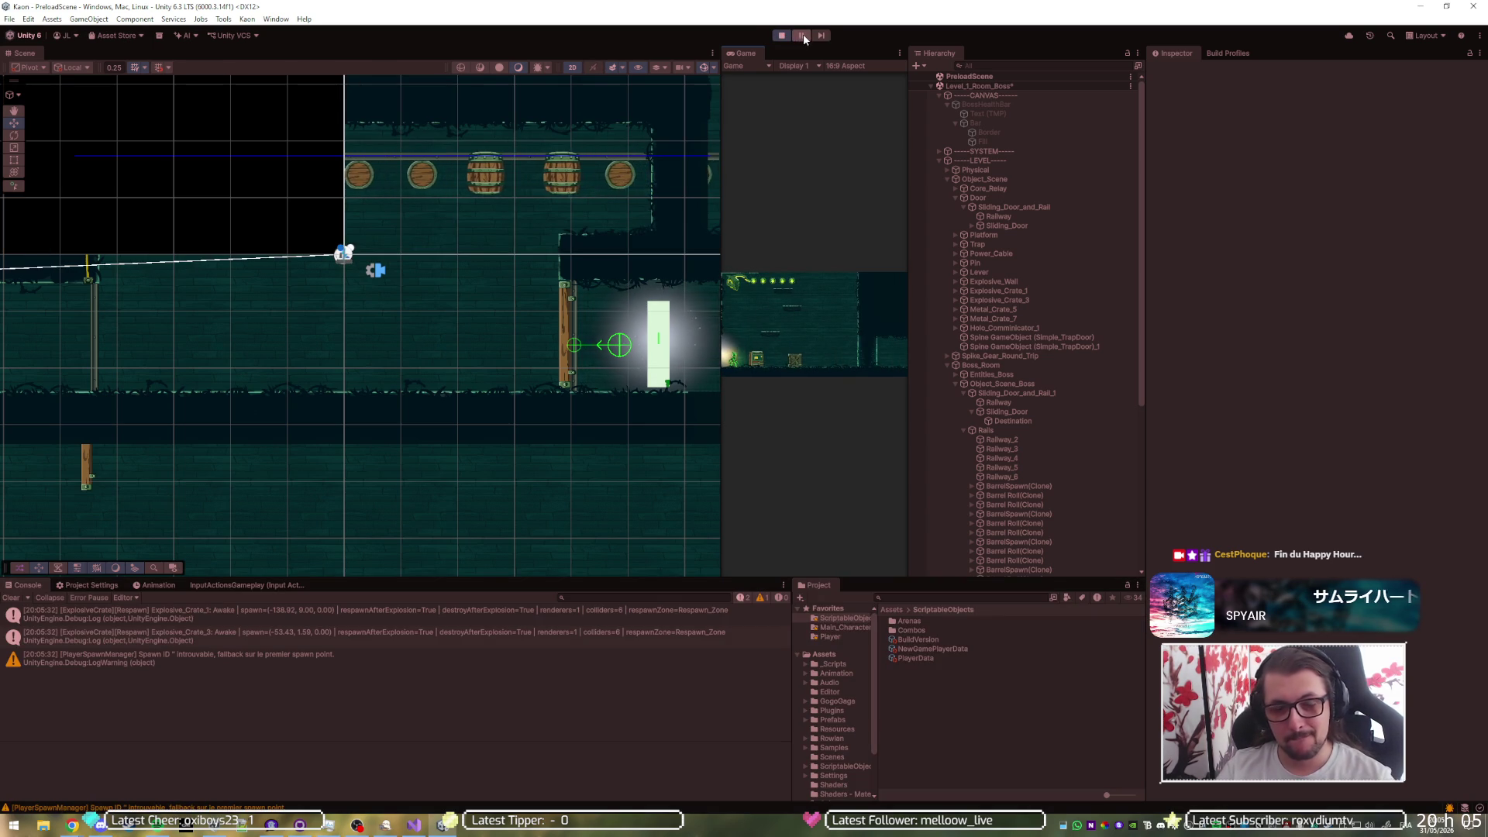
{"action": "scroll", "coordinate": [999, 380], "scroll_direction": "down", "scroll_amount": 10}
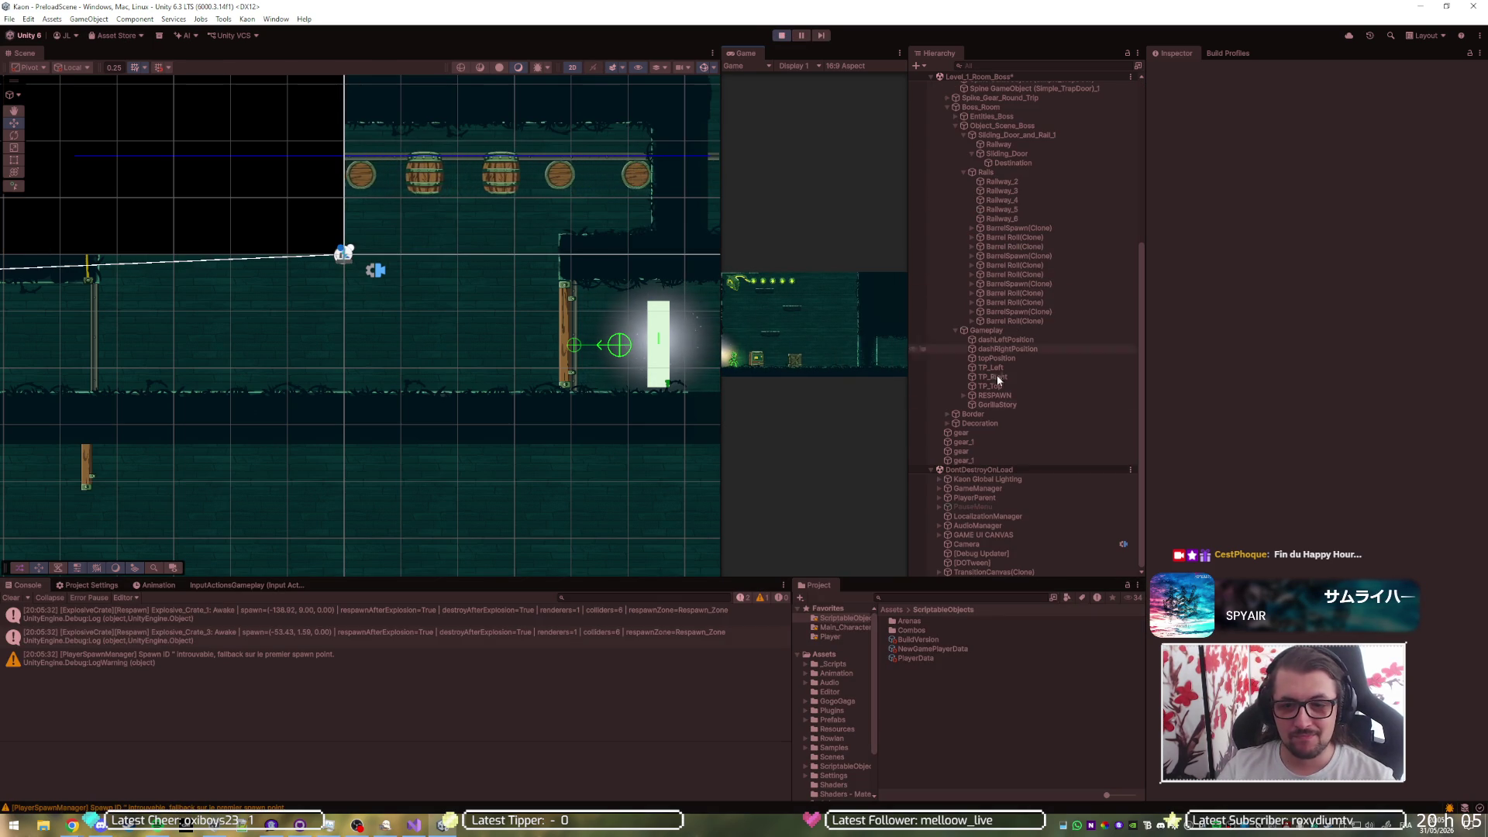
{"action": "left_click", "coordinate": [939, 497]}
{"action": "left_click", "coordinate": [982, 507]}
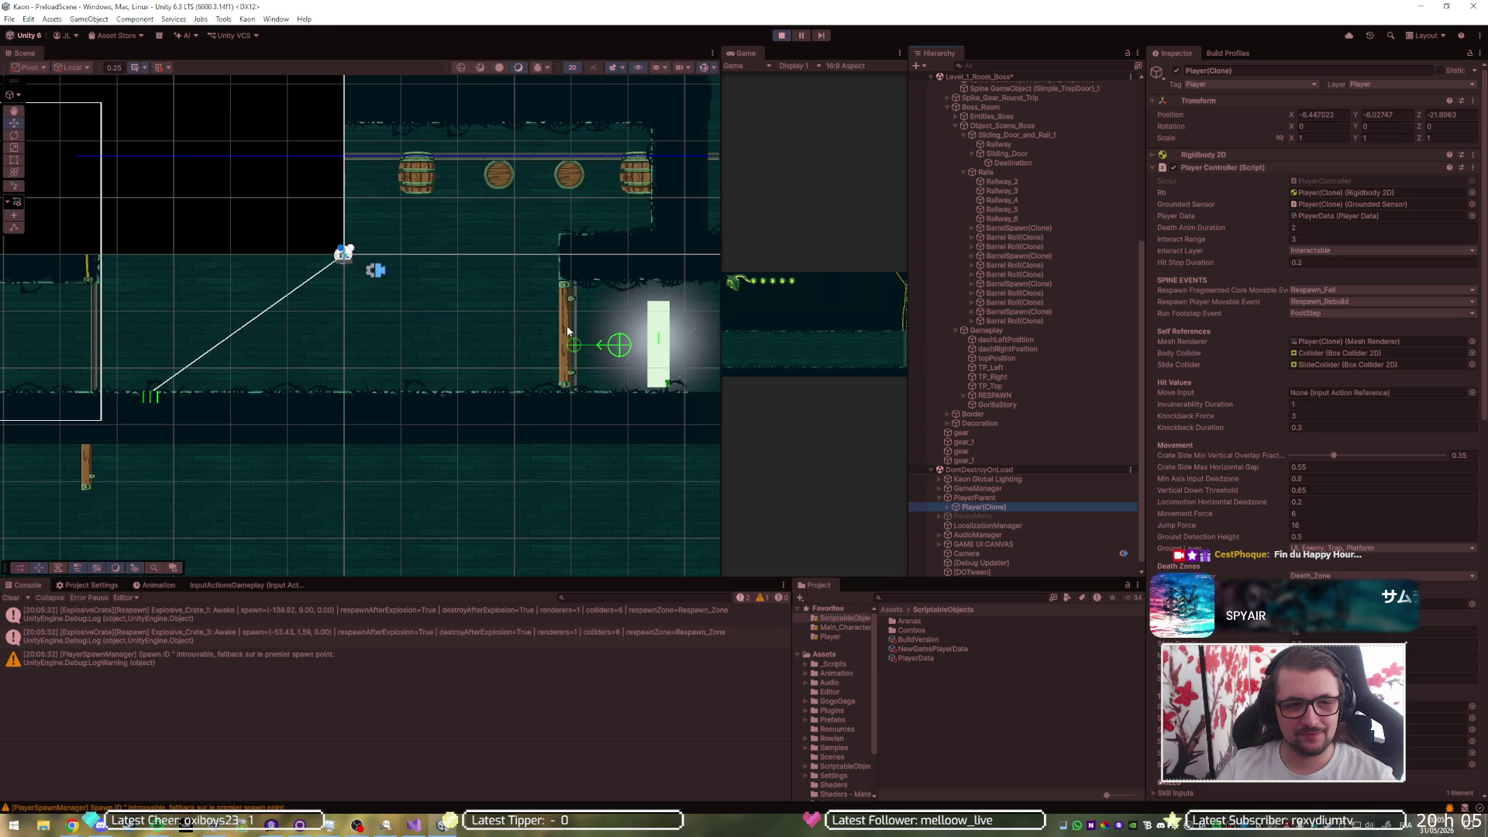
{"action": "left_click", "coordinate": [1449, 114]}
{"action": "type", "text": "0"}
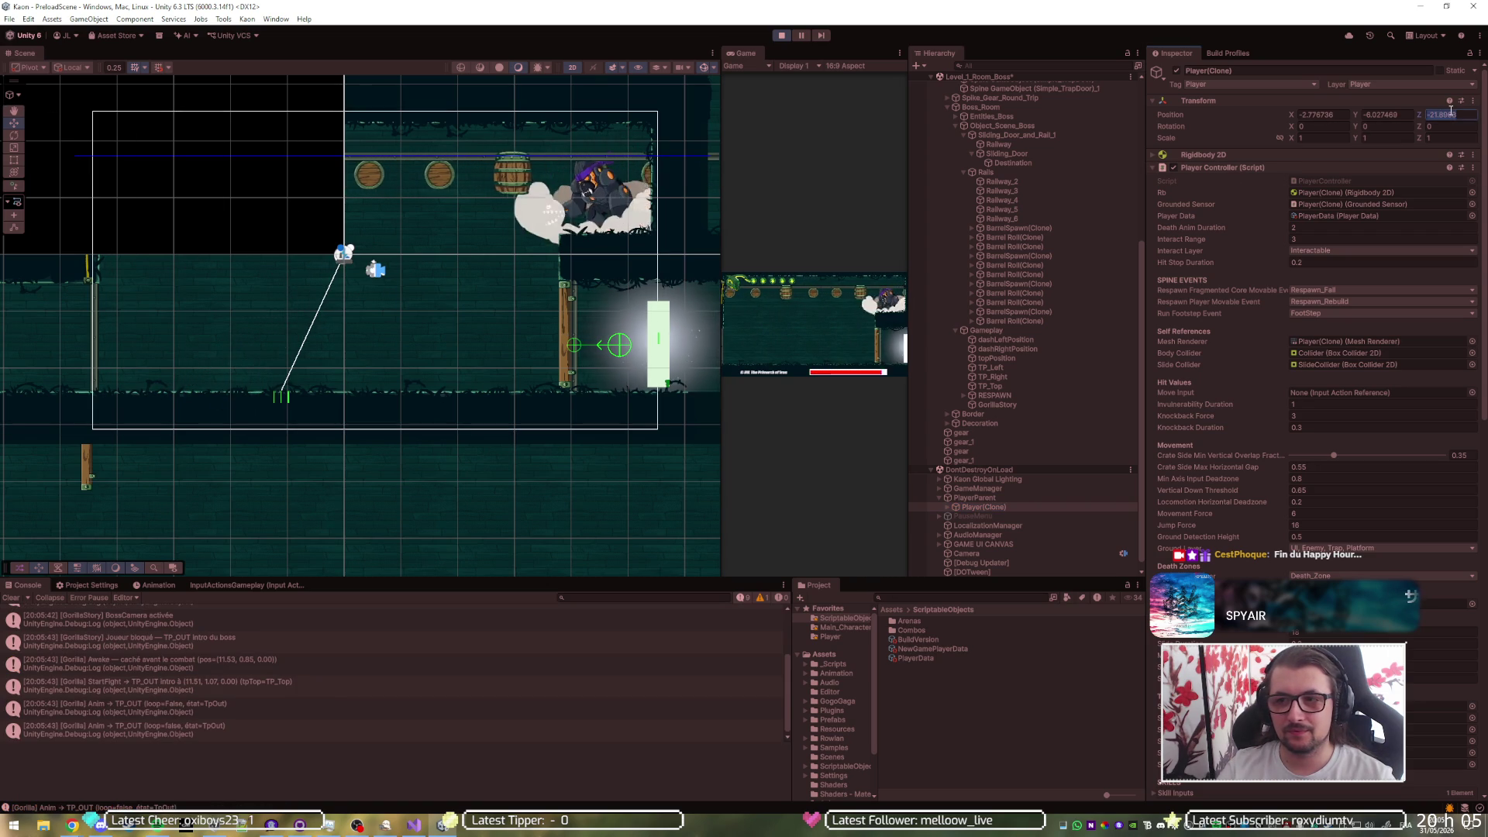
{"action": "key", "text": "Return"}
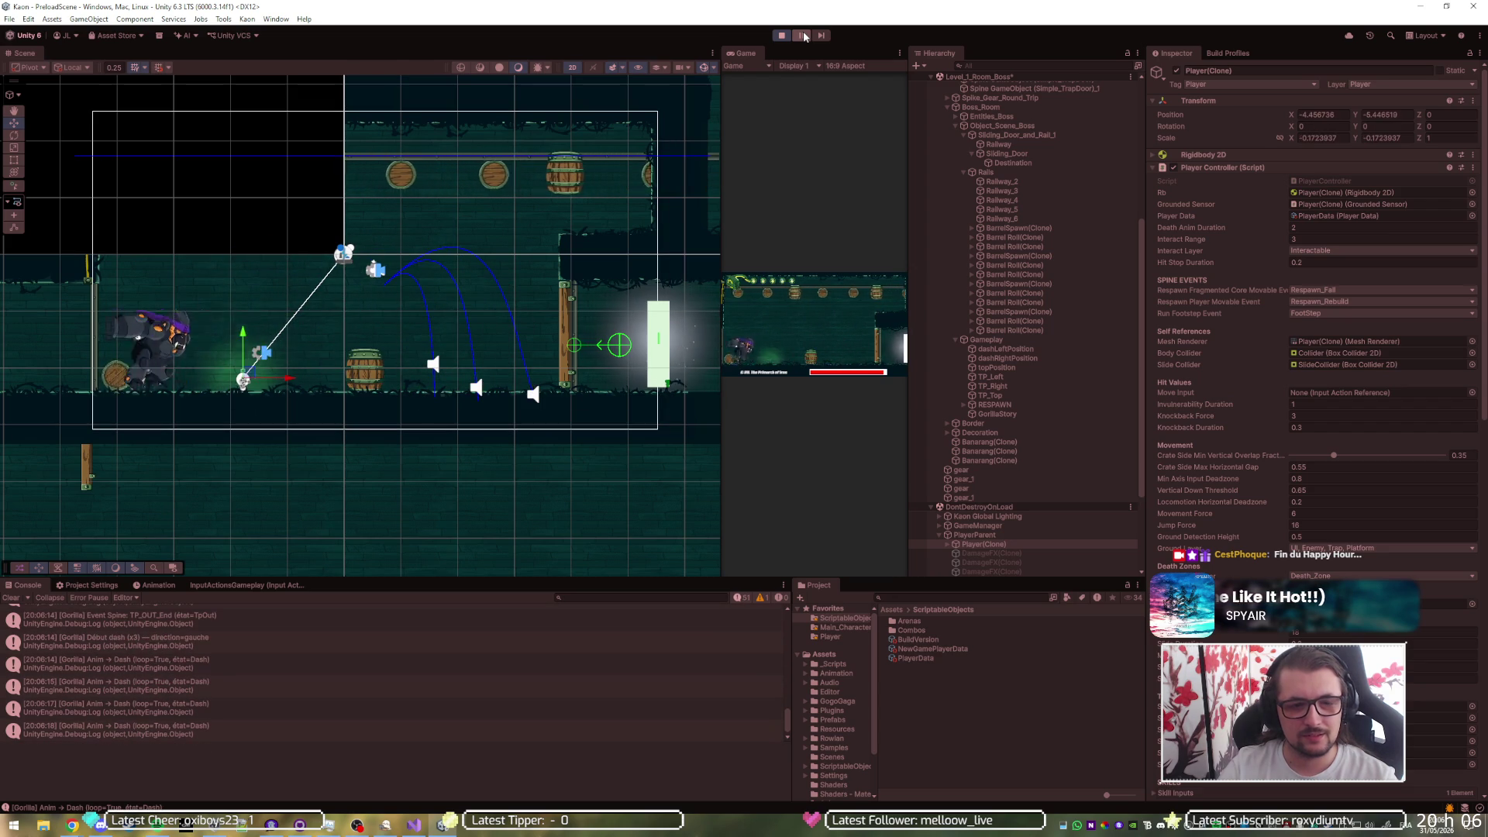
- End the boss-fight play test once the gorilla's dash finishes in a stun
{"action": "left_click", "coordinate": [783, 36]}
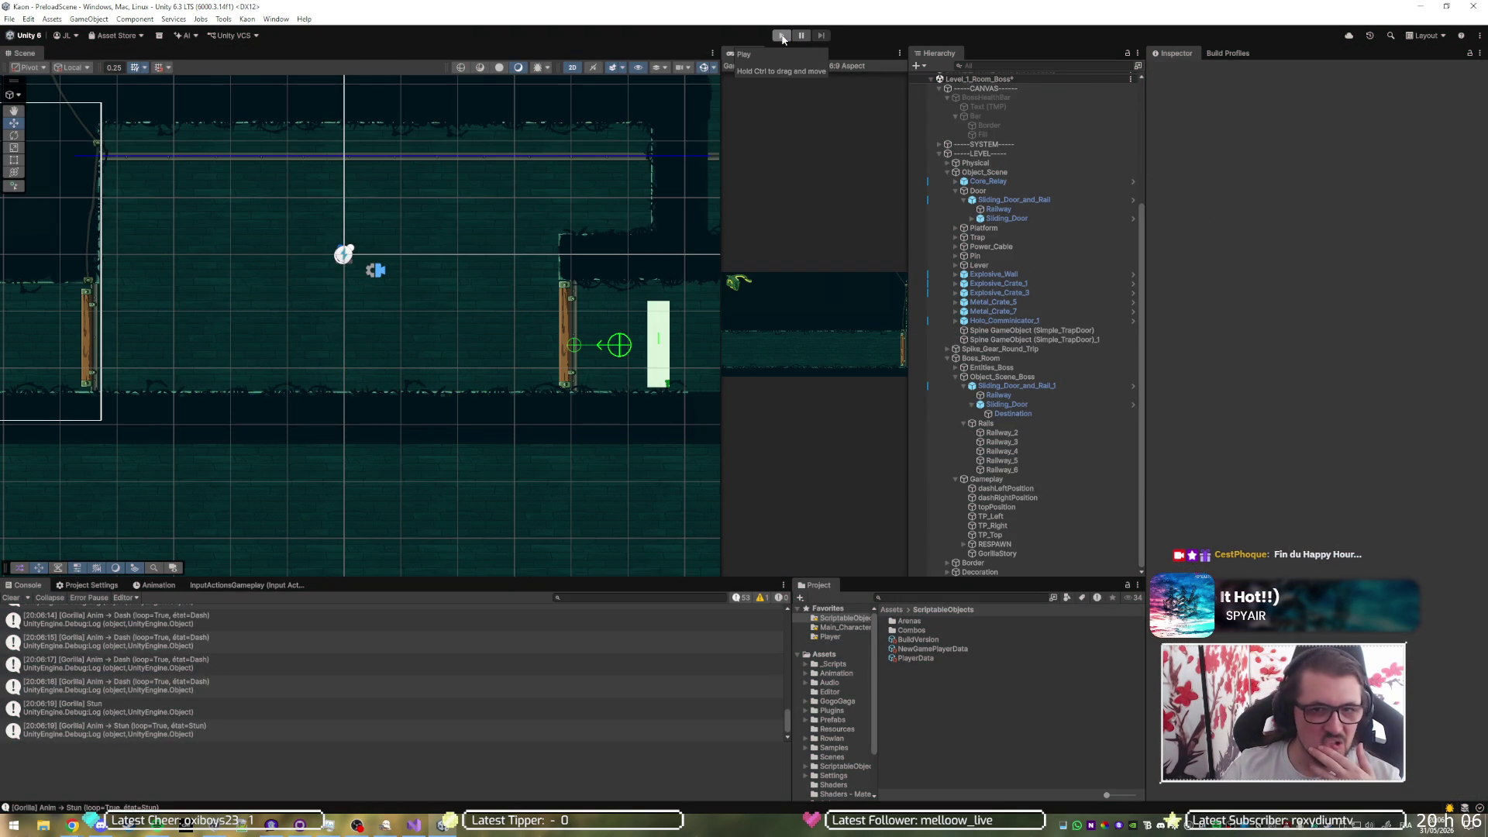
- Start a new play test and set the spawned Player(Clone)'s Position Z to 0
{"action": "left_click", "coordinate": [782, 36]}
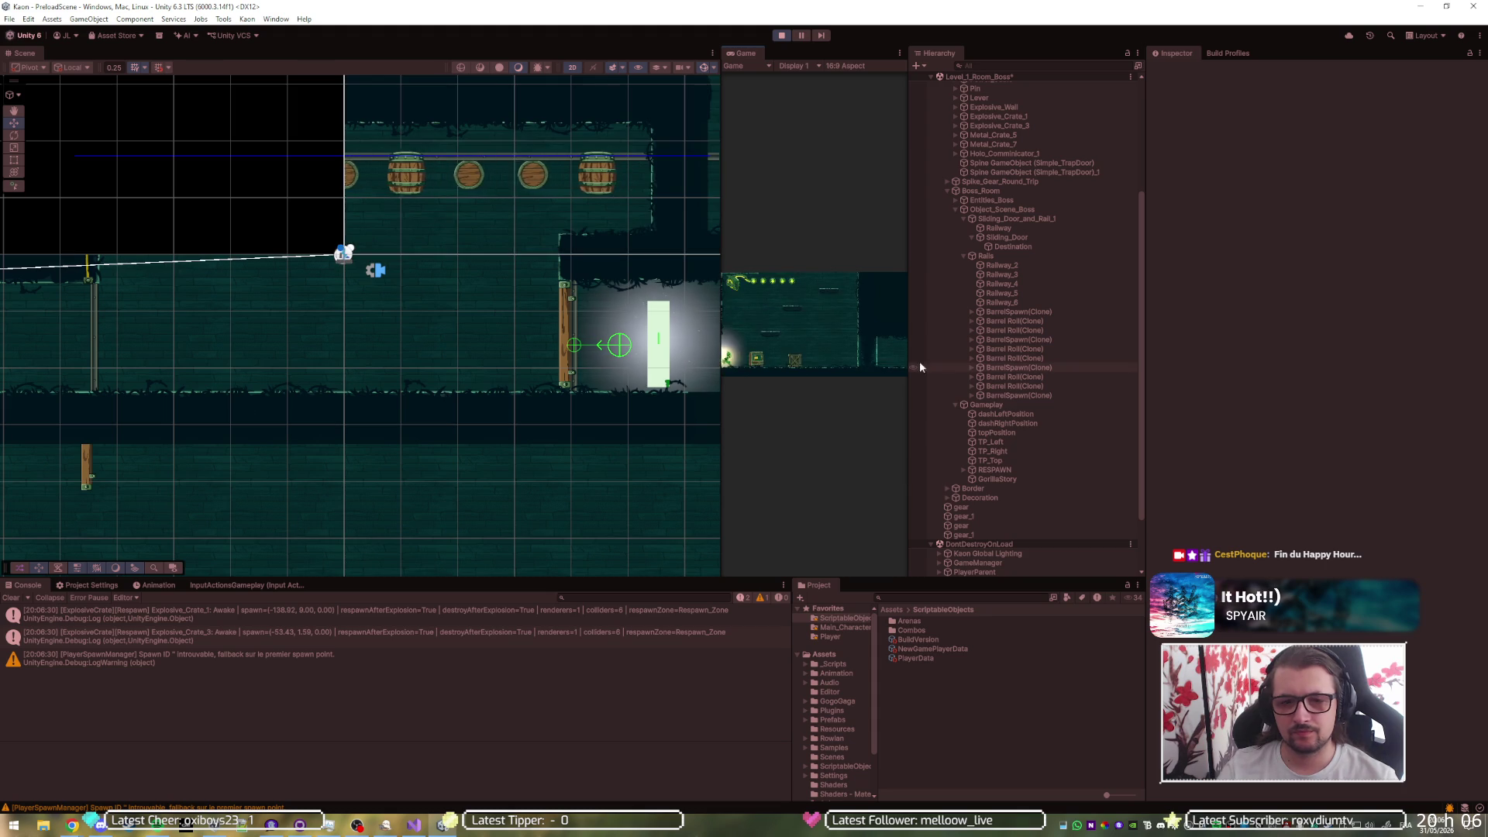
{"action": "scroll", "coordinate": [937, 385], "scroll_direction": "down", "scroll_amount": 3}
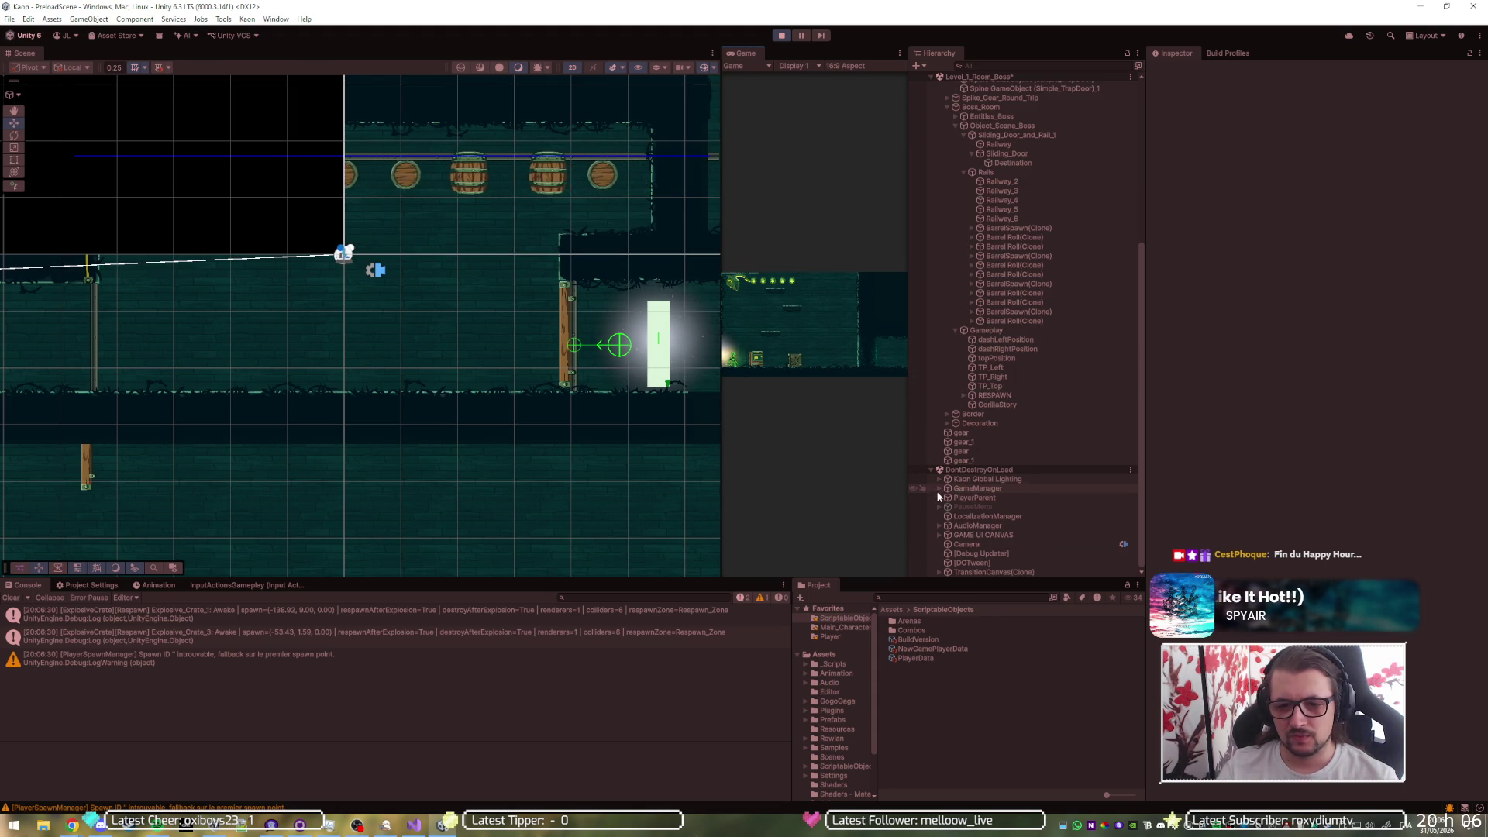
{"action": "left_click", "coordinate": [937, 498]}
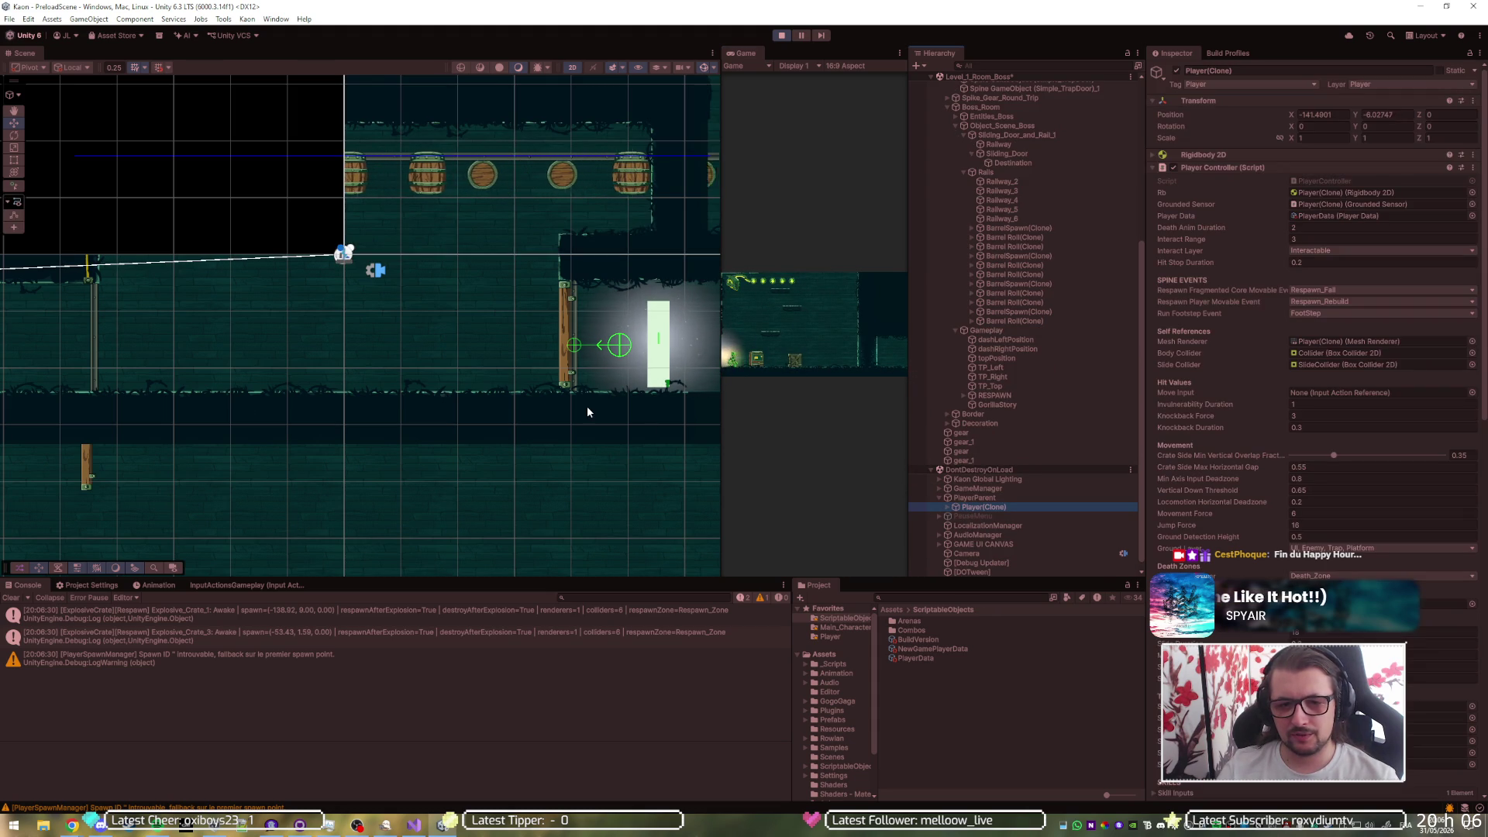
{"action": "left_click", "coordinate": [1447, 114]}
{"action": "type", "text": "0"}
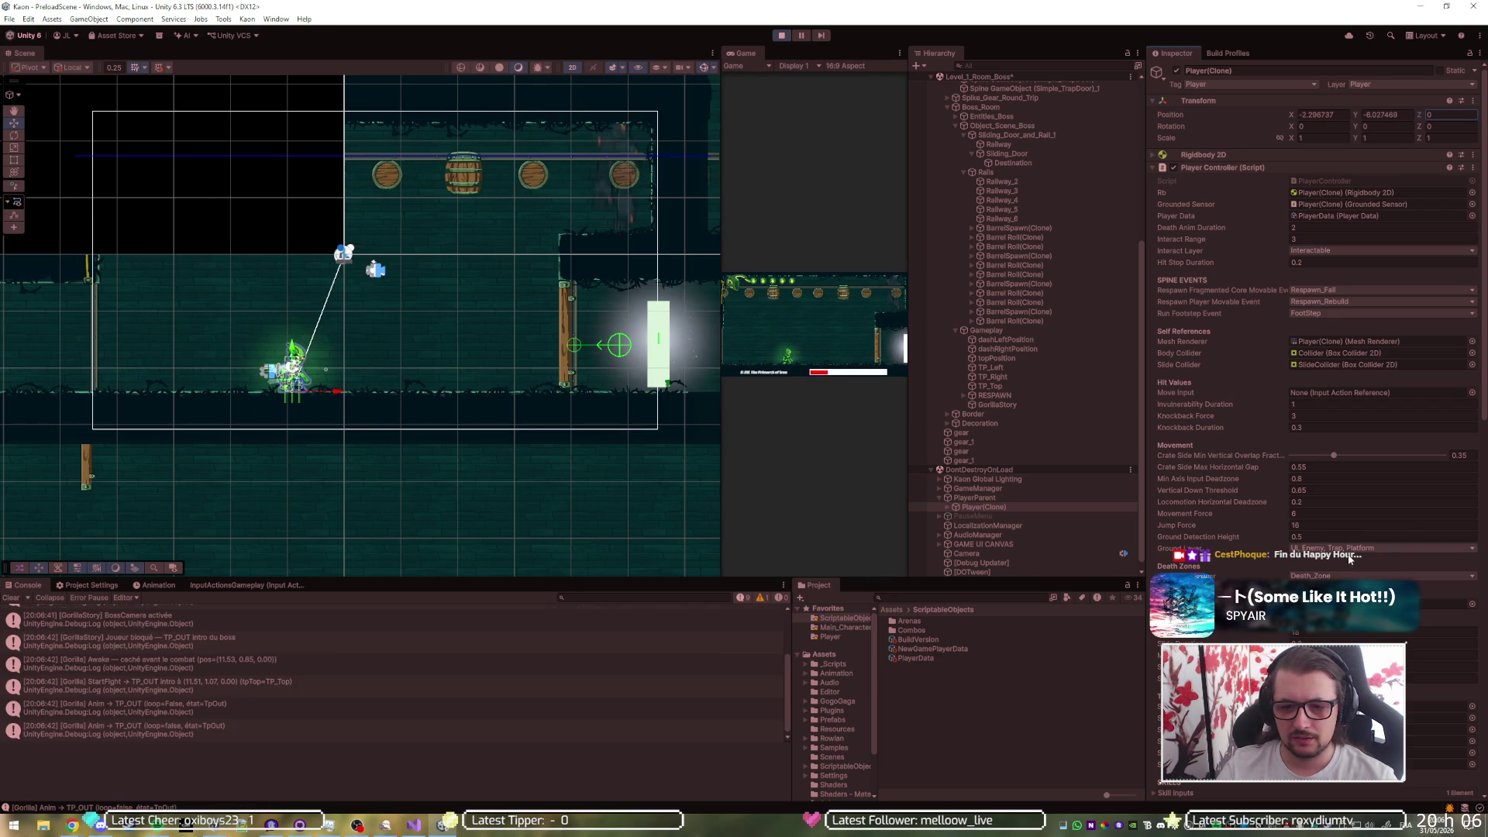
{"action": "left_click", "coordinate": [928, 495]}
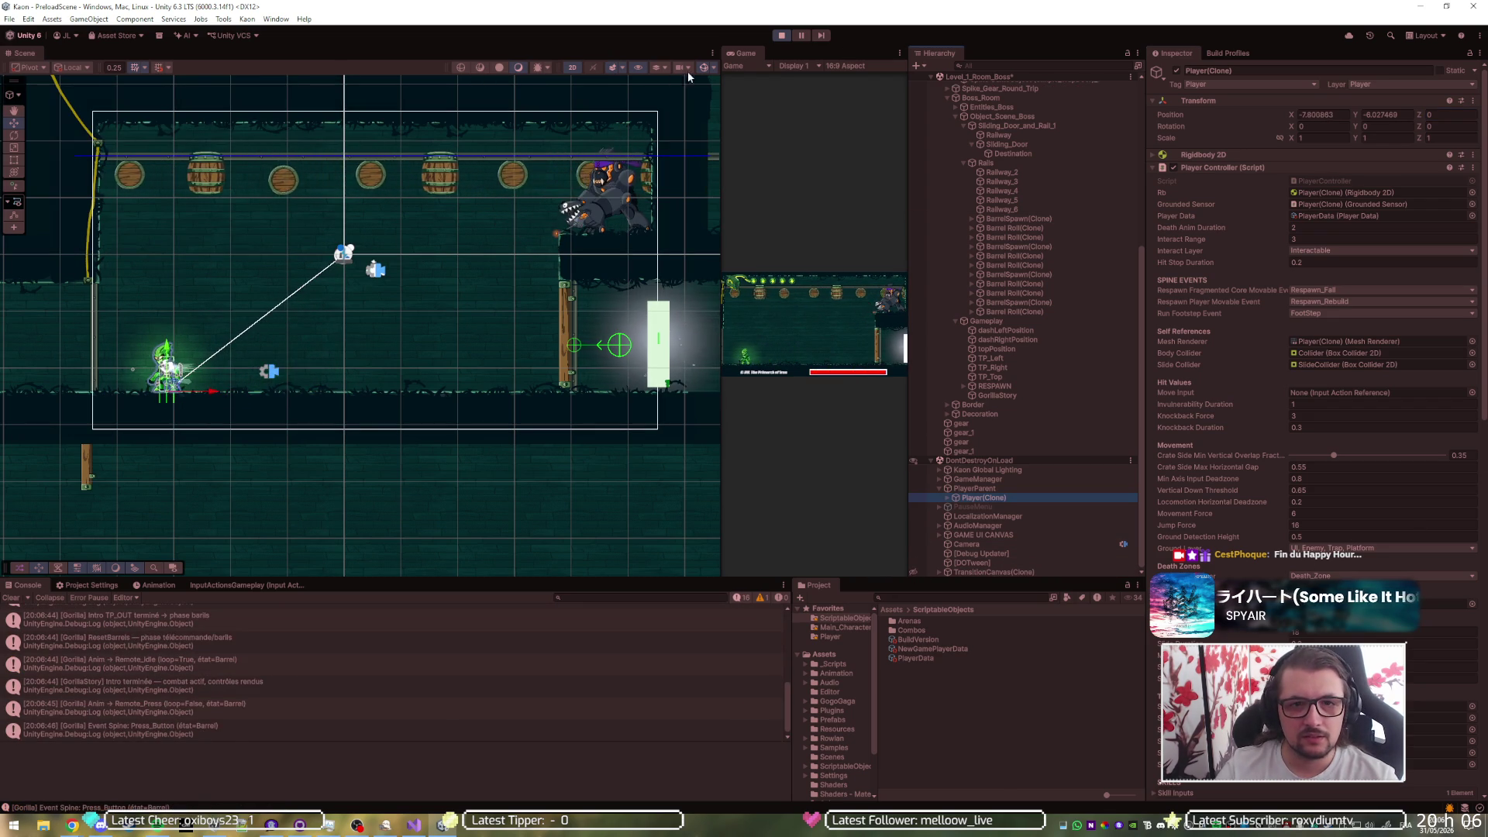
- Pause and resume the game, then bring BarrelRoll.cs up in Visual Studio
{"action": "left_click", "coordinate": [798, 35]}
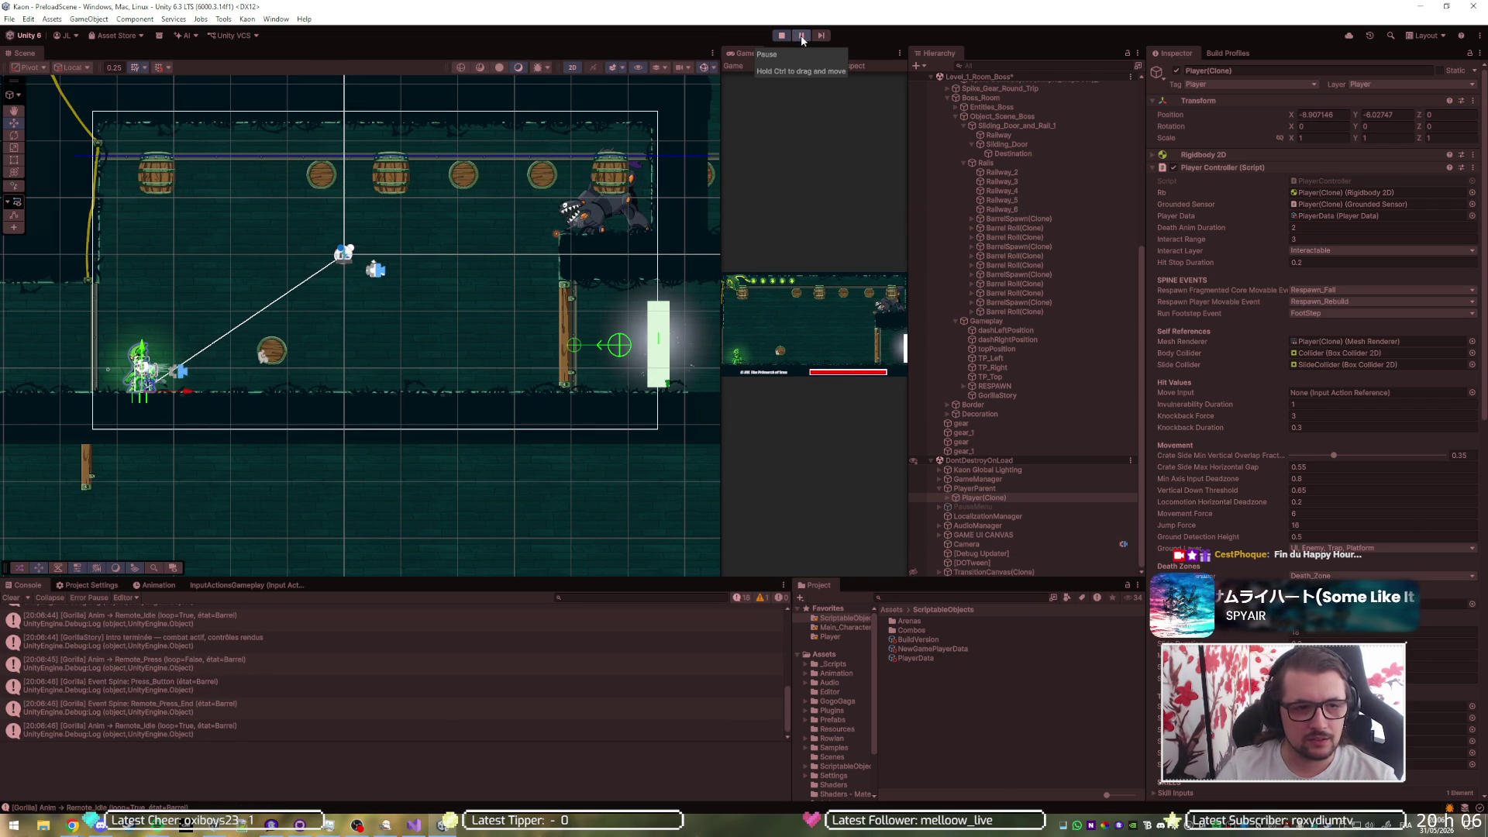
{"action": "left_click", "coordinate": [801, 35]}
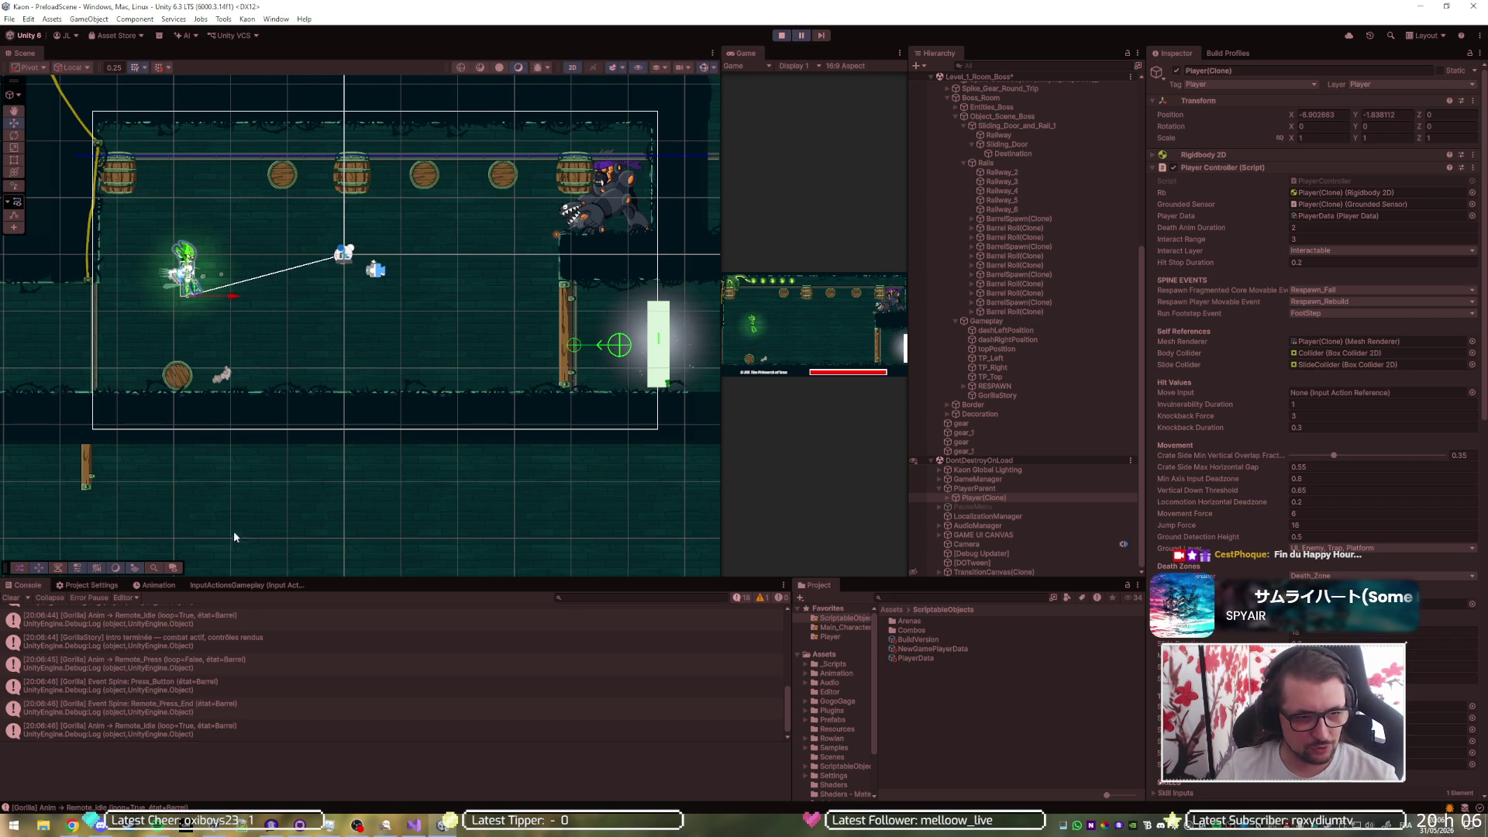
{"action": "left_click", "coordinate": [413, 824]}
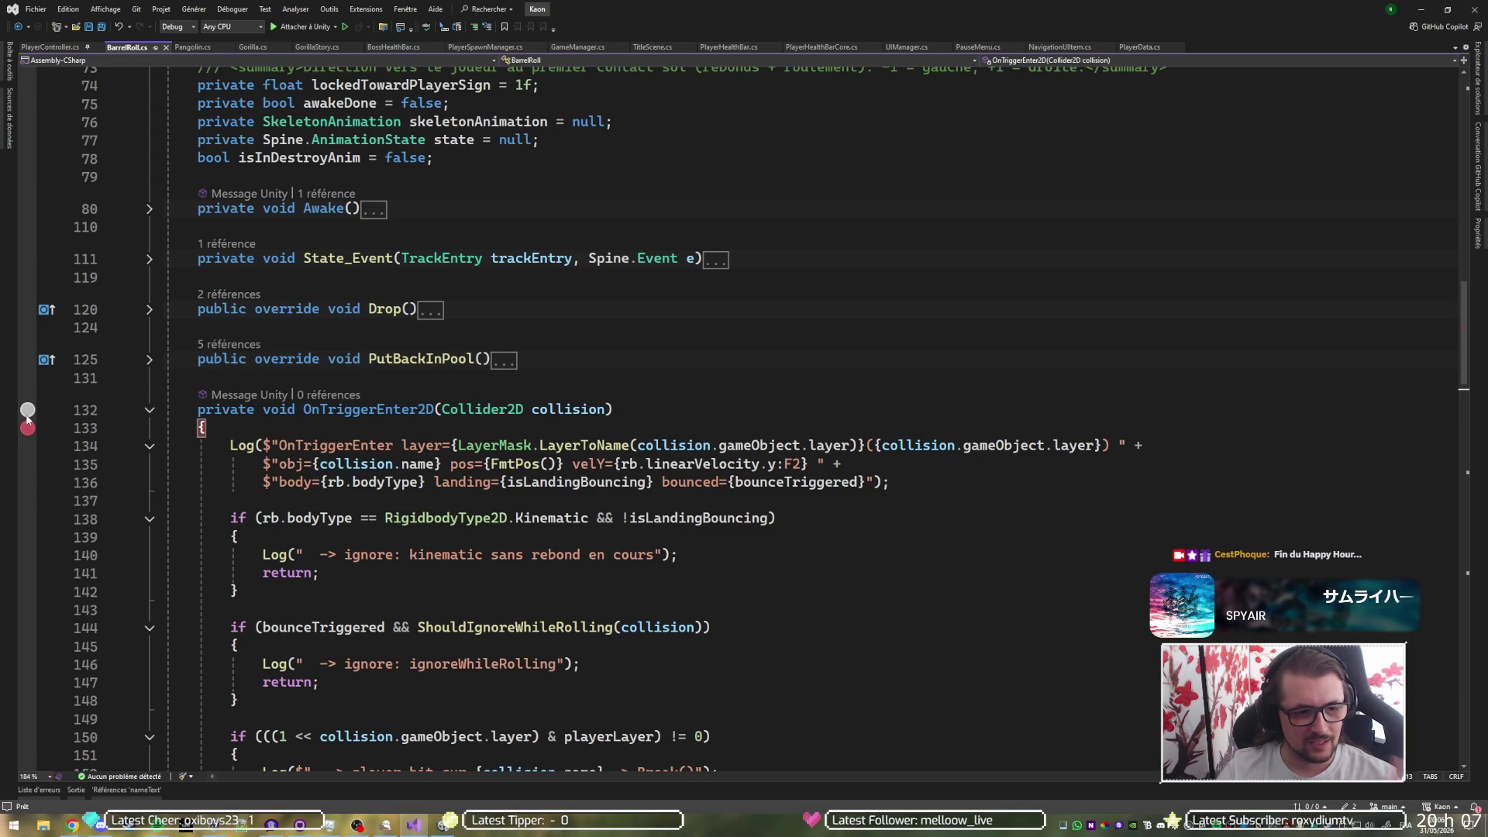
- Fold and unfold BarrelRoll's collision methods and add a breakpoint on line 170
{"action": "left_click", "coordinate": [150, 410]}
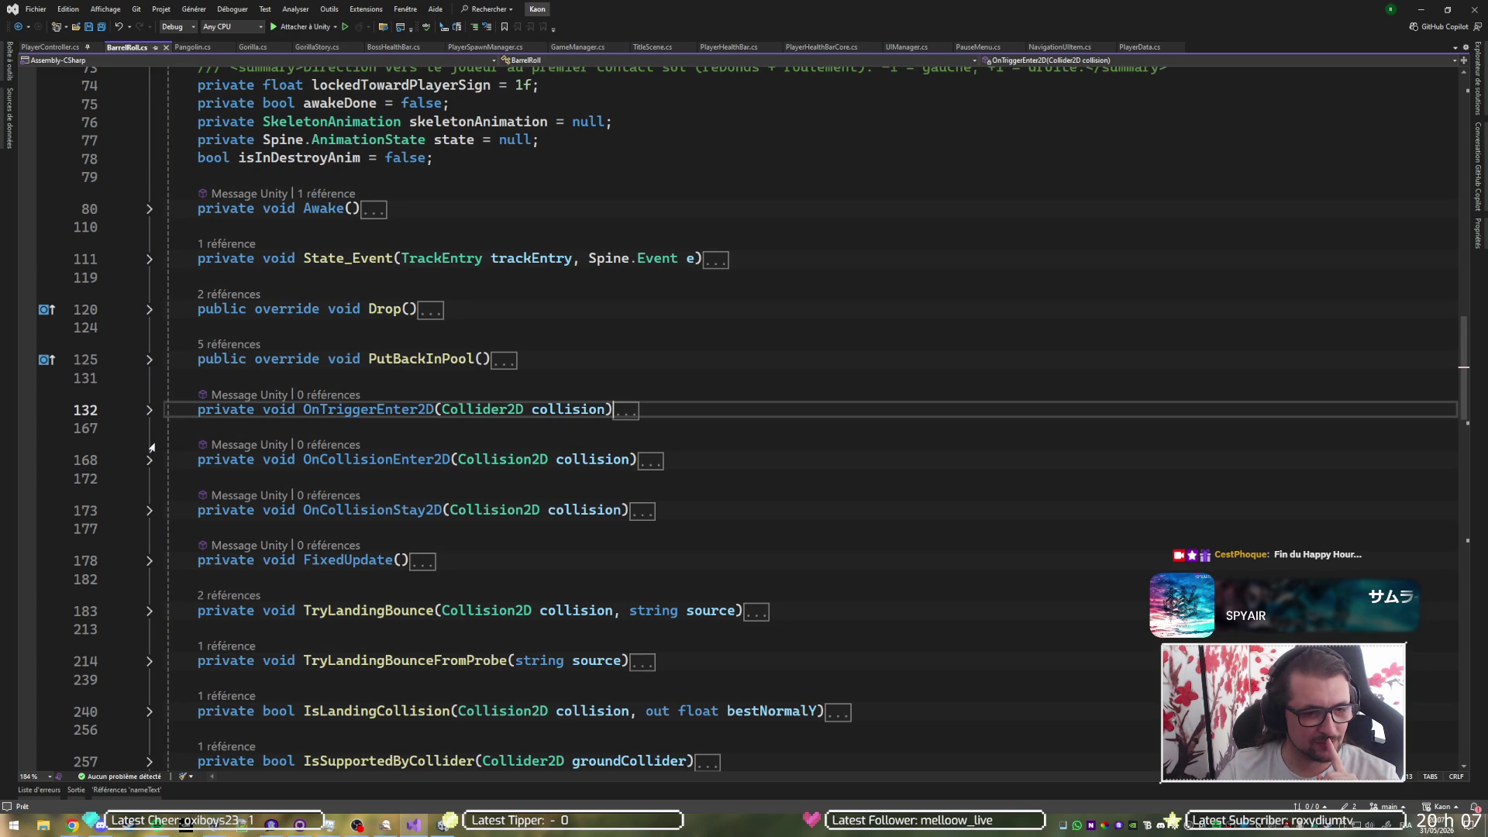
{"action": "left_click", "coordinate": [149, 511]}
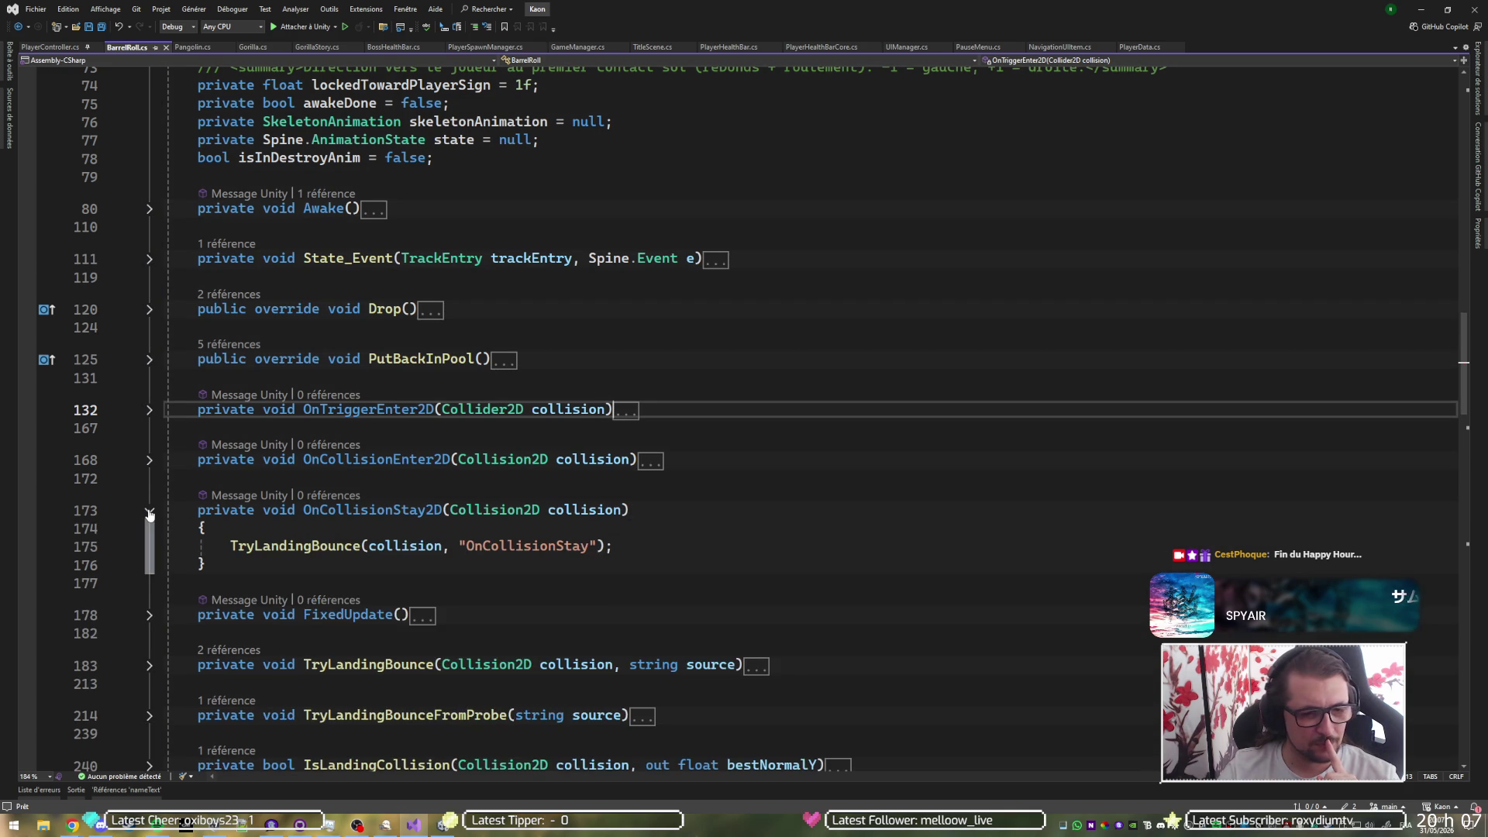
{"action": "left_click", "coordinate": [150, 512]}
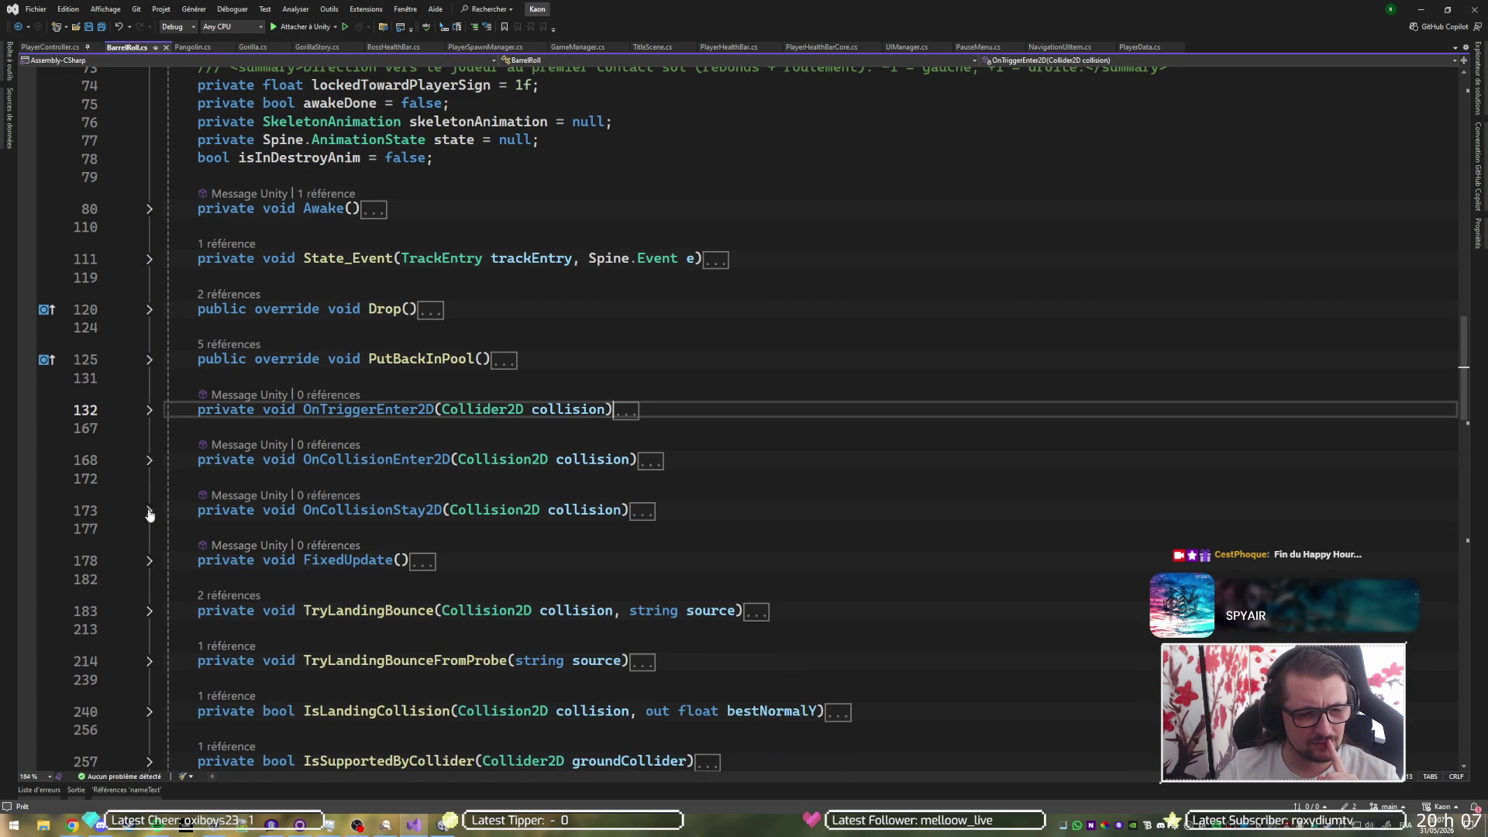
{"action": "left_click", "coordinate": [149, 460]}
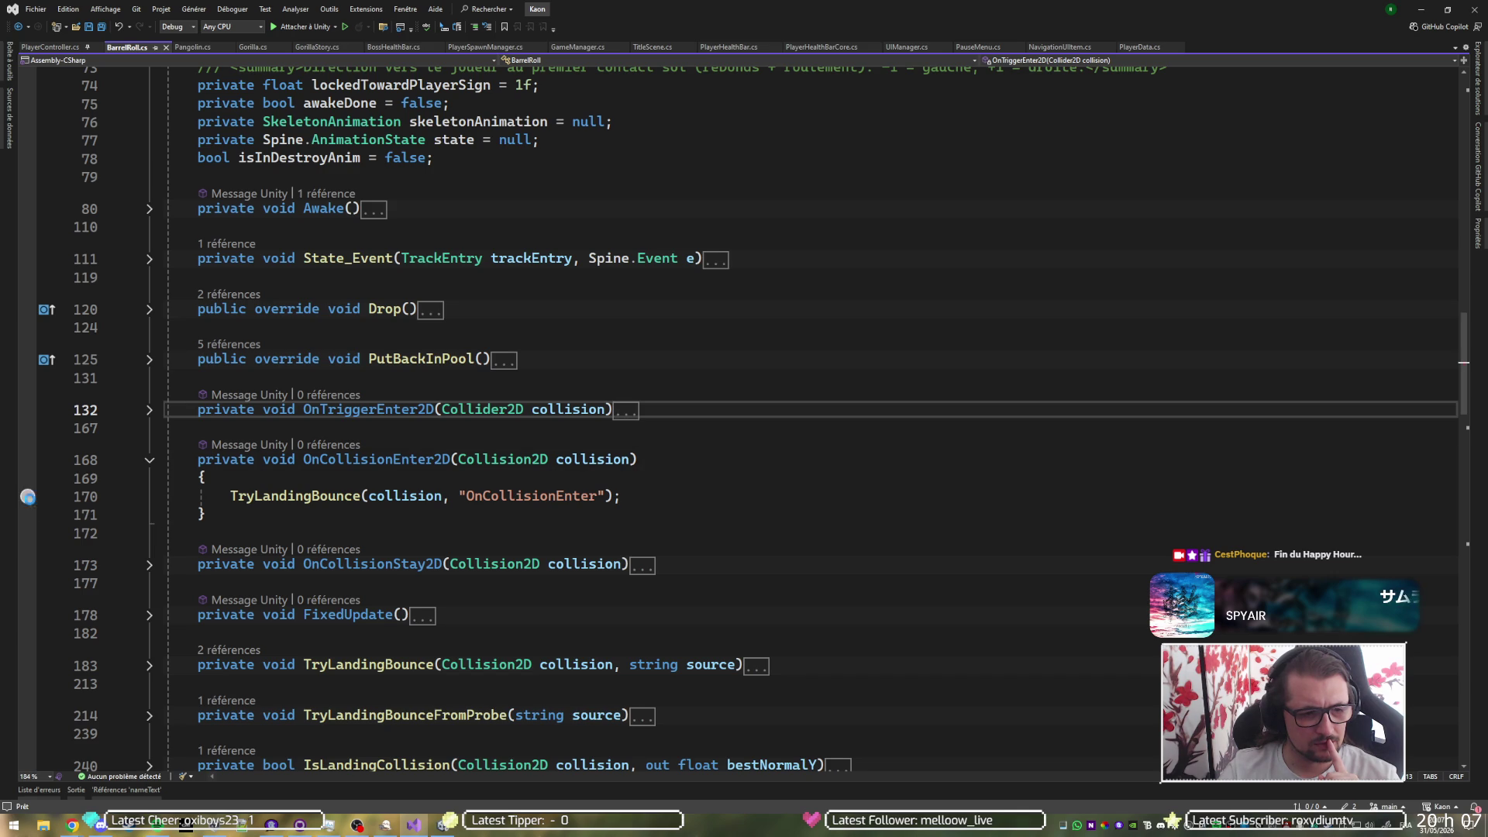
{"action": "left_click", "coordinate": [28, 496]}
{"action": "left_click", "coordinate": [150, 410]}
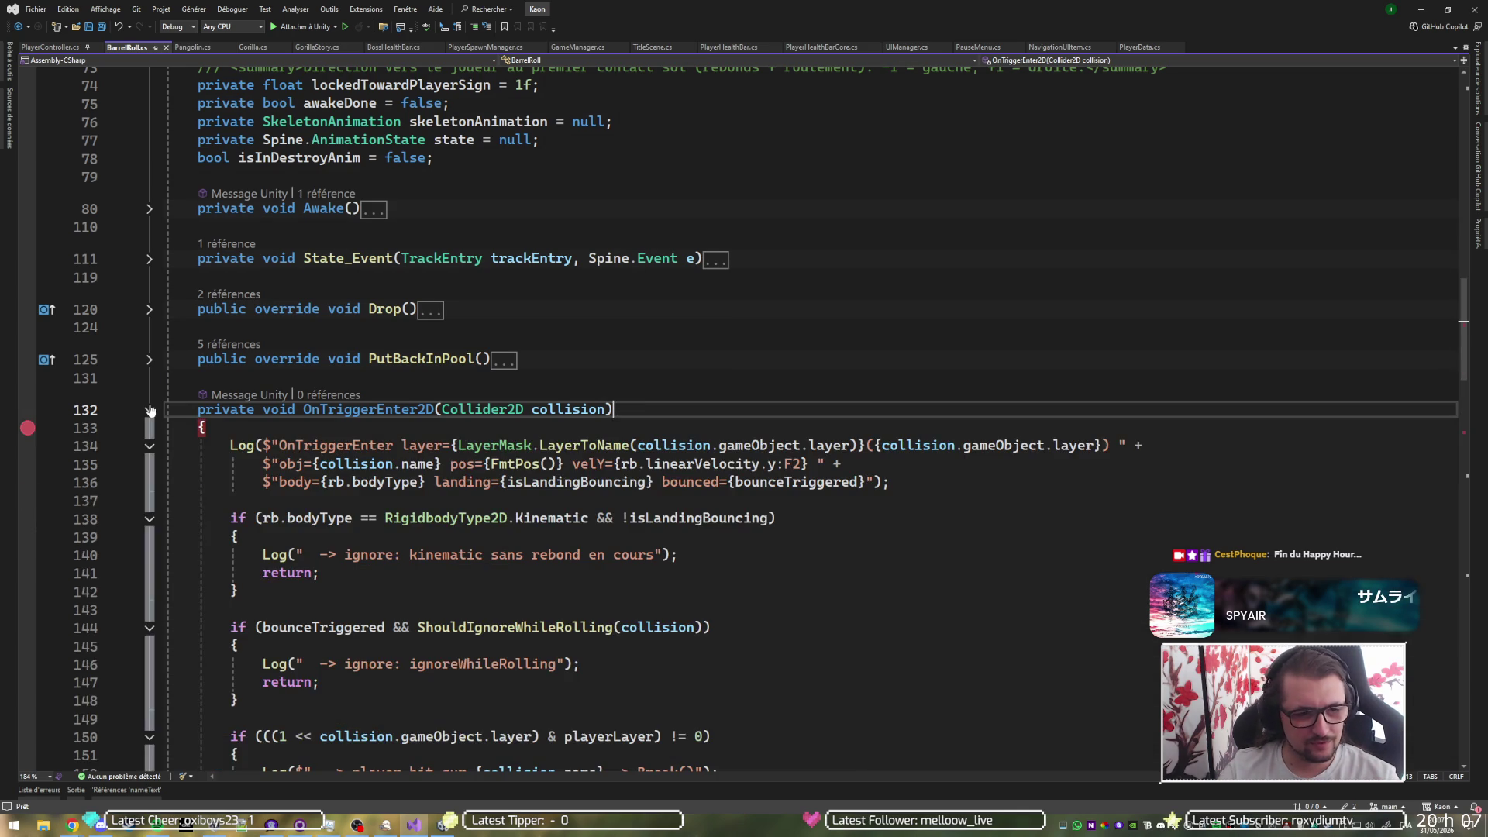
- Resume the game in Unity and attach the Visual Studio debugger to Unity
{"action": "left_click", "coordinate": [1422, 8]}
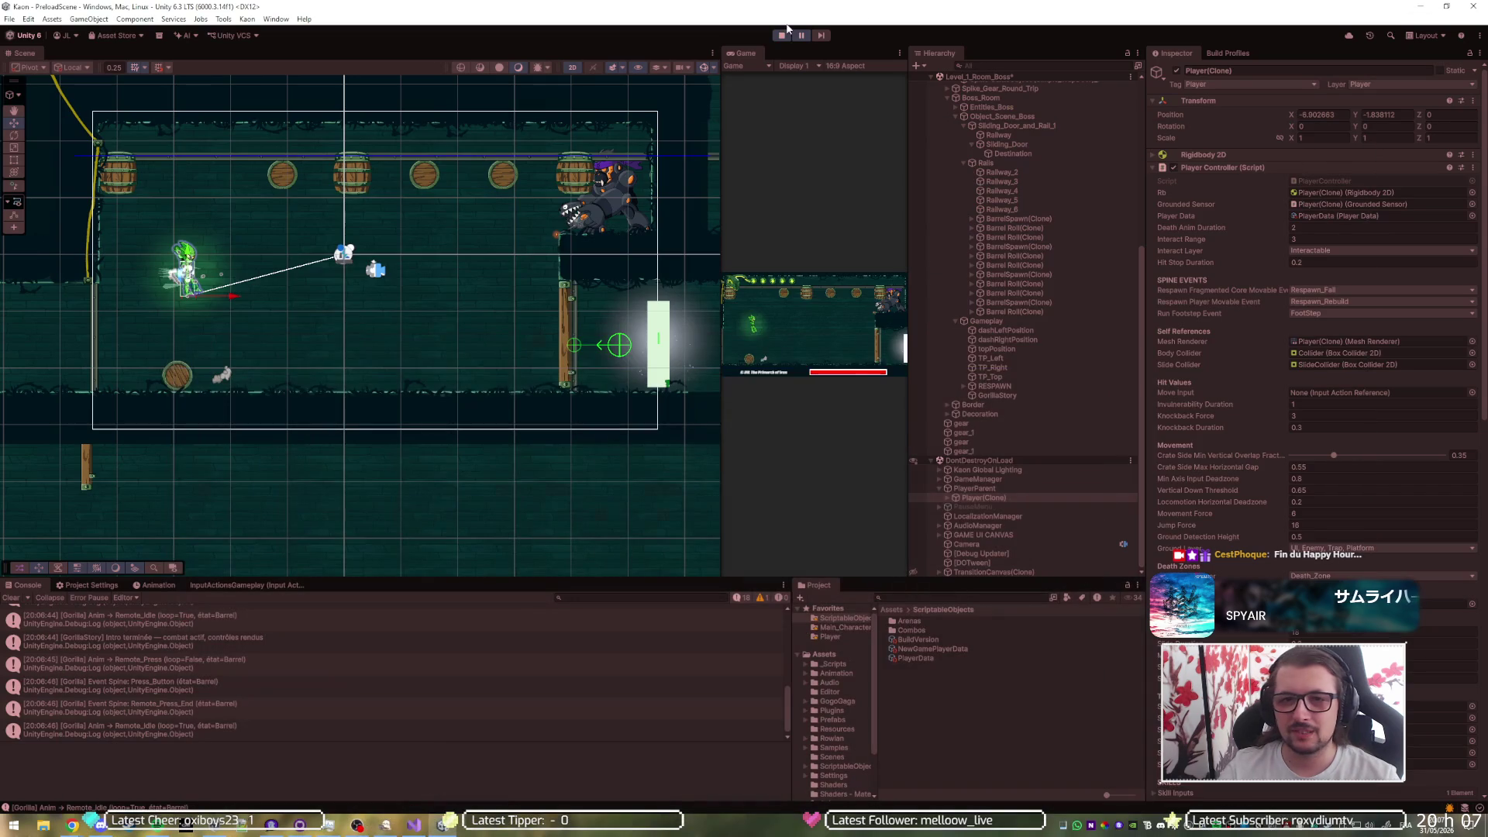
{"action": "left_click", "coordinate": [800, 36]}
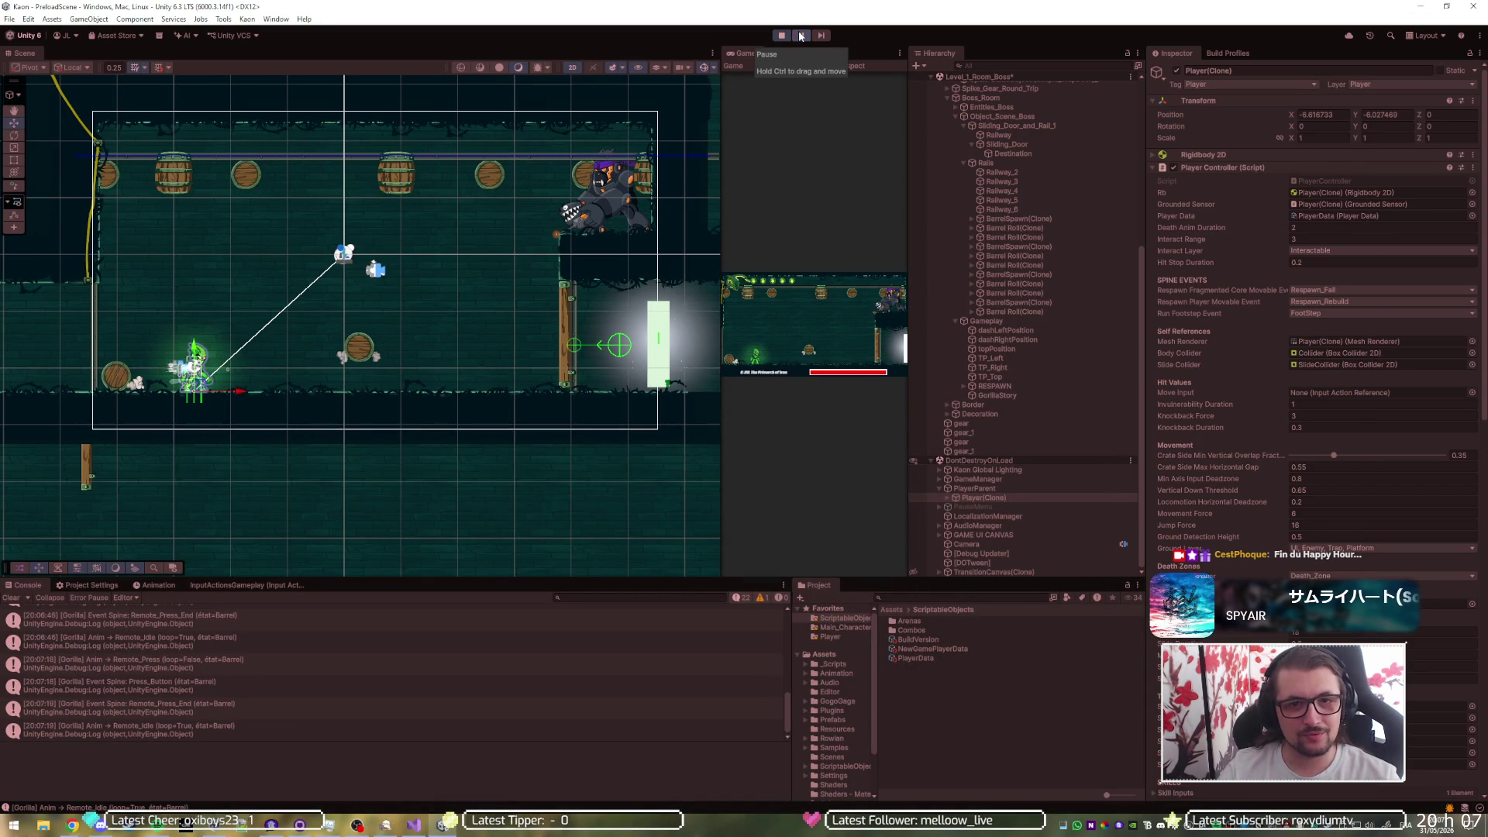
{"action": "key", "text": "alt+Tab"}
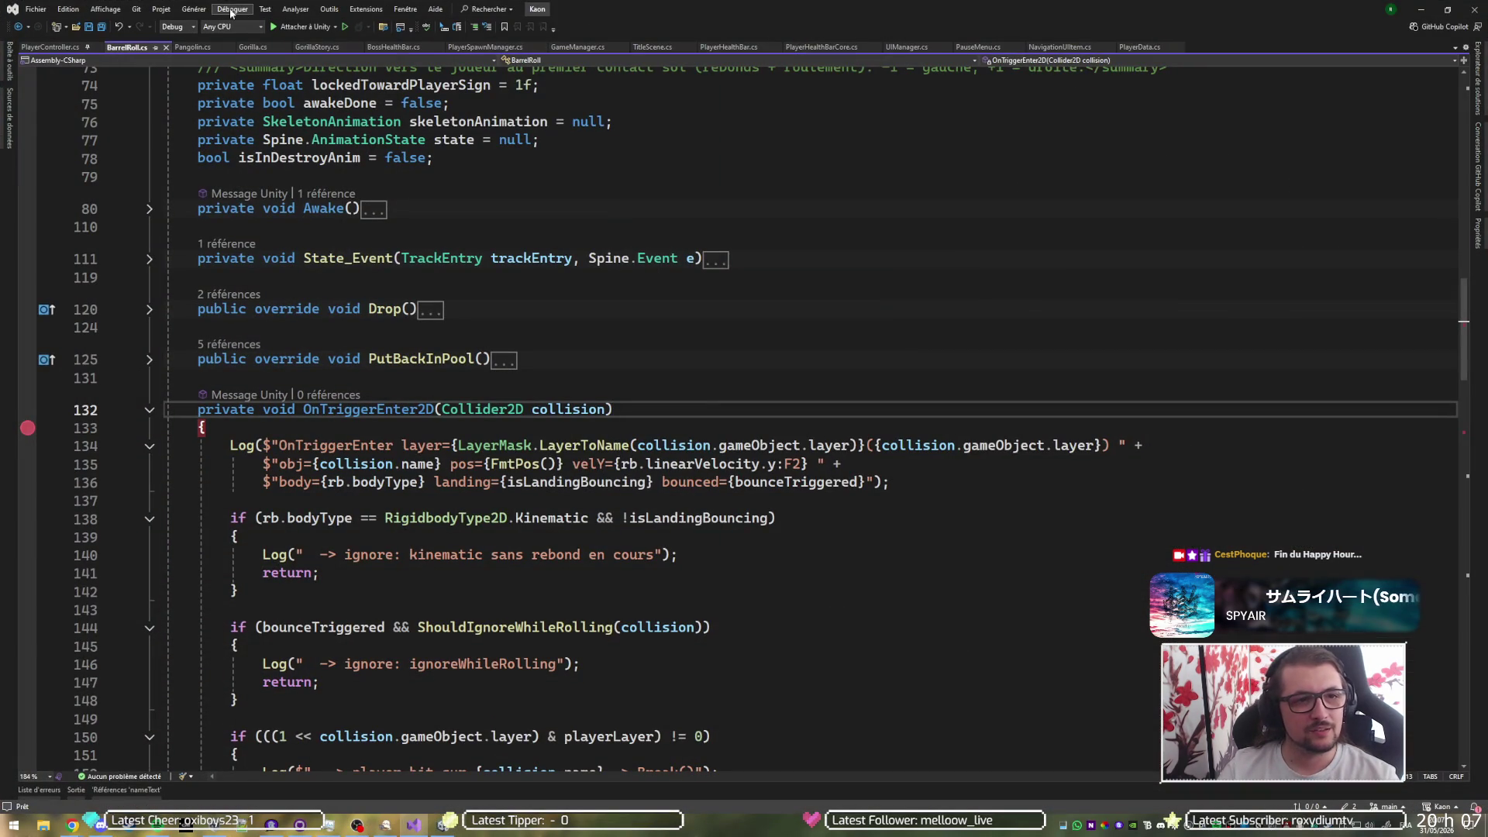
{"action": "left_click", "coordinate": [285, 27]}
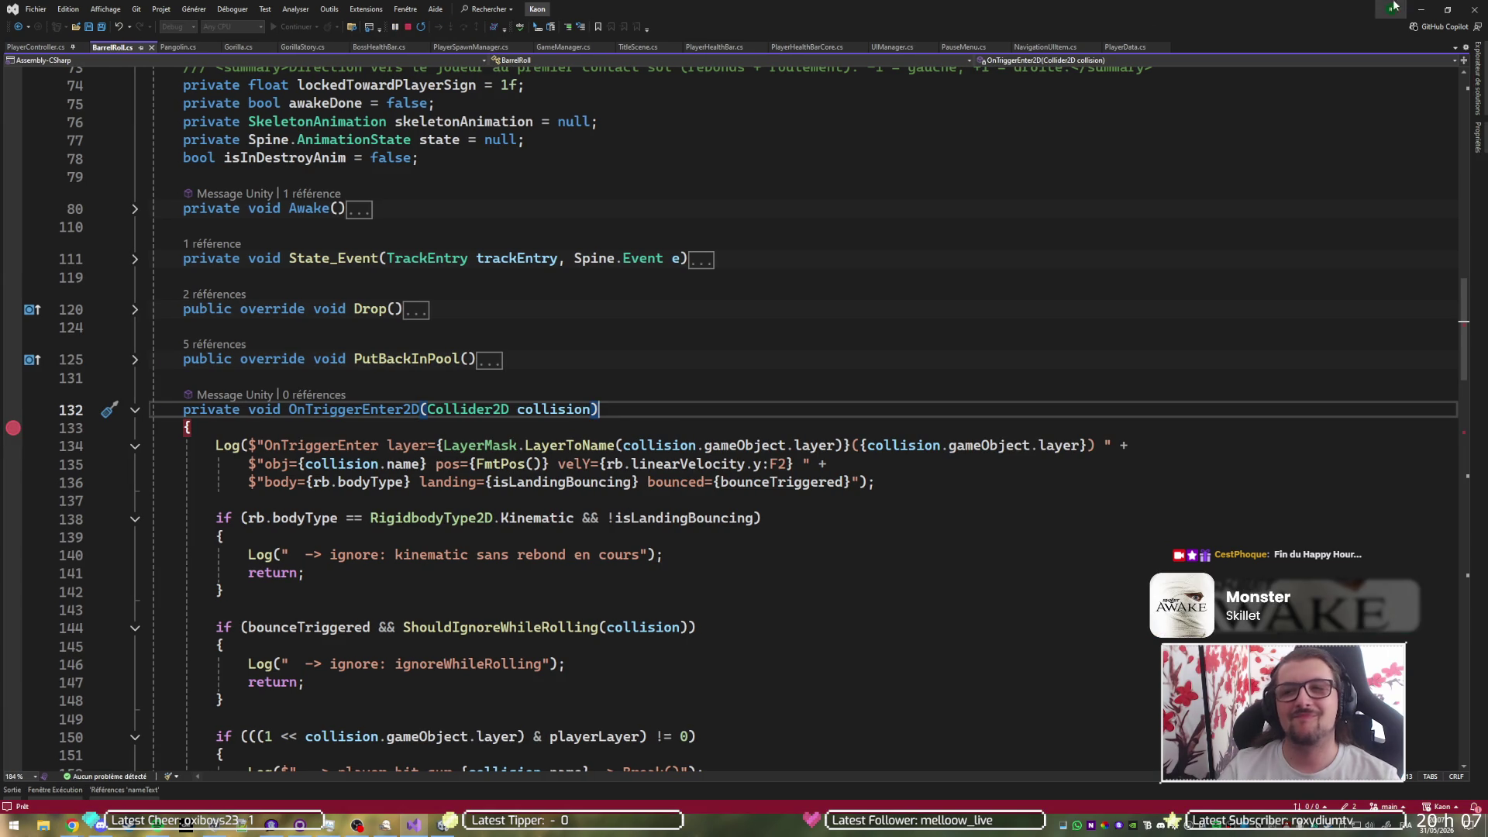
{"action": "left_click", "coordinate": [1423, 8]}
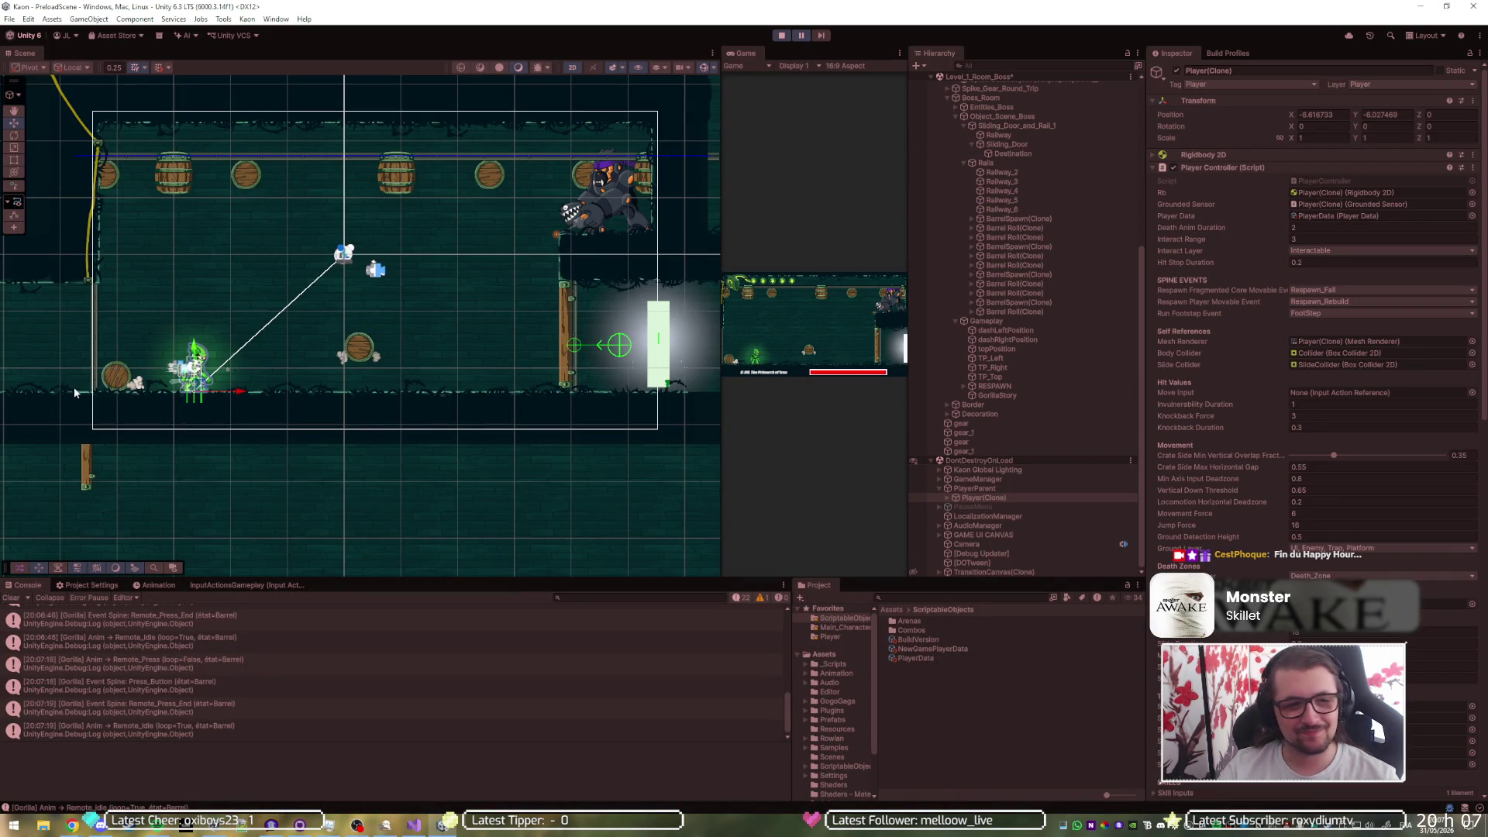
- Select a rolling barrel, continue to line 170, then remove that breakpoint and resume
{"action": "left_click", "coordinate": [112, 378]}
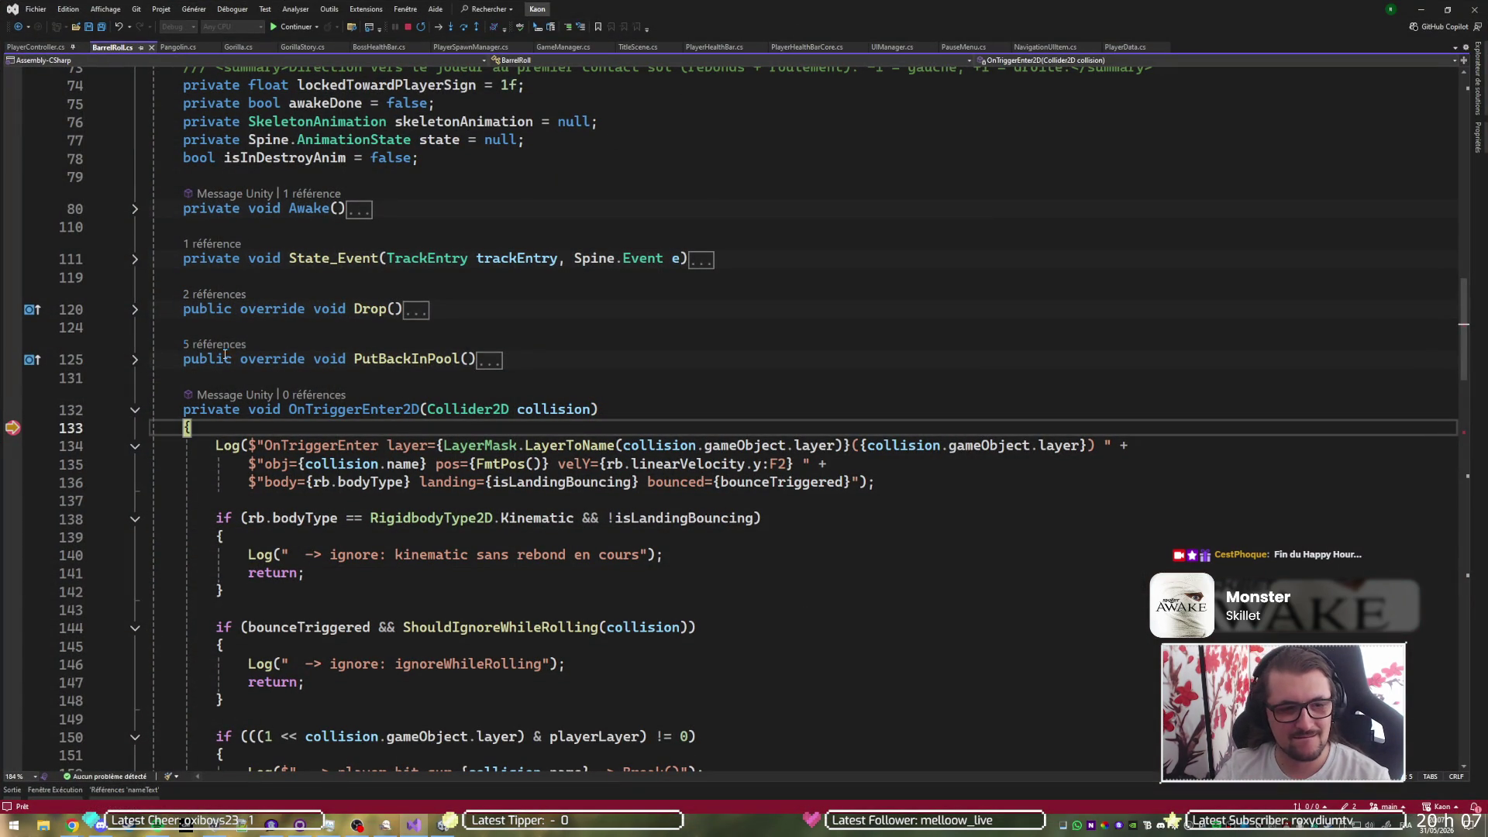
{"action": "key", "text": "F5"}
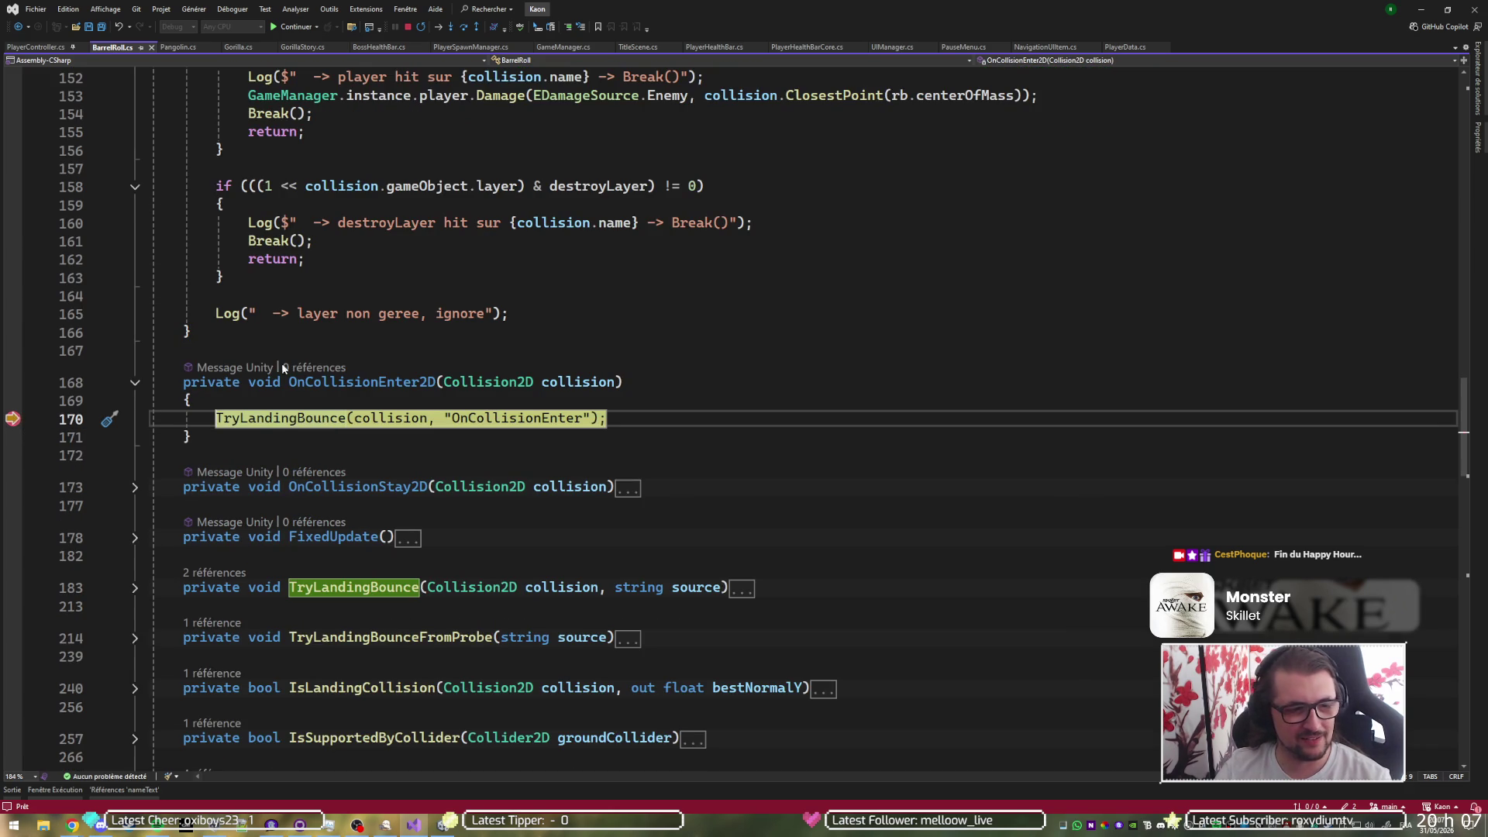
{"action": "key", "text": "F5"}
{"action": "key", "text": "alt+Tab"}
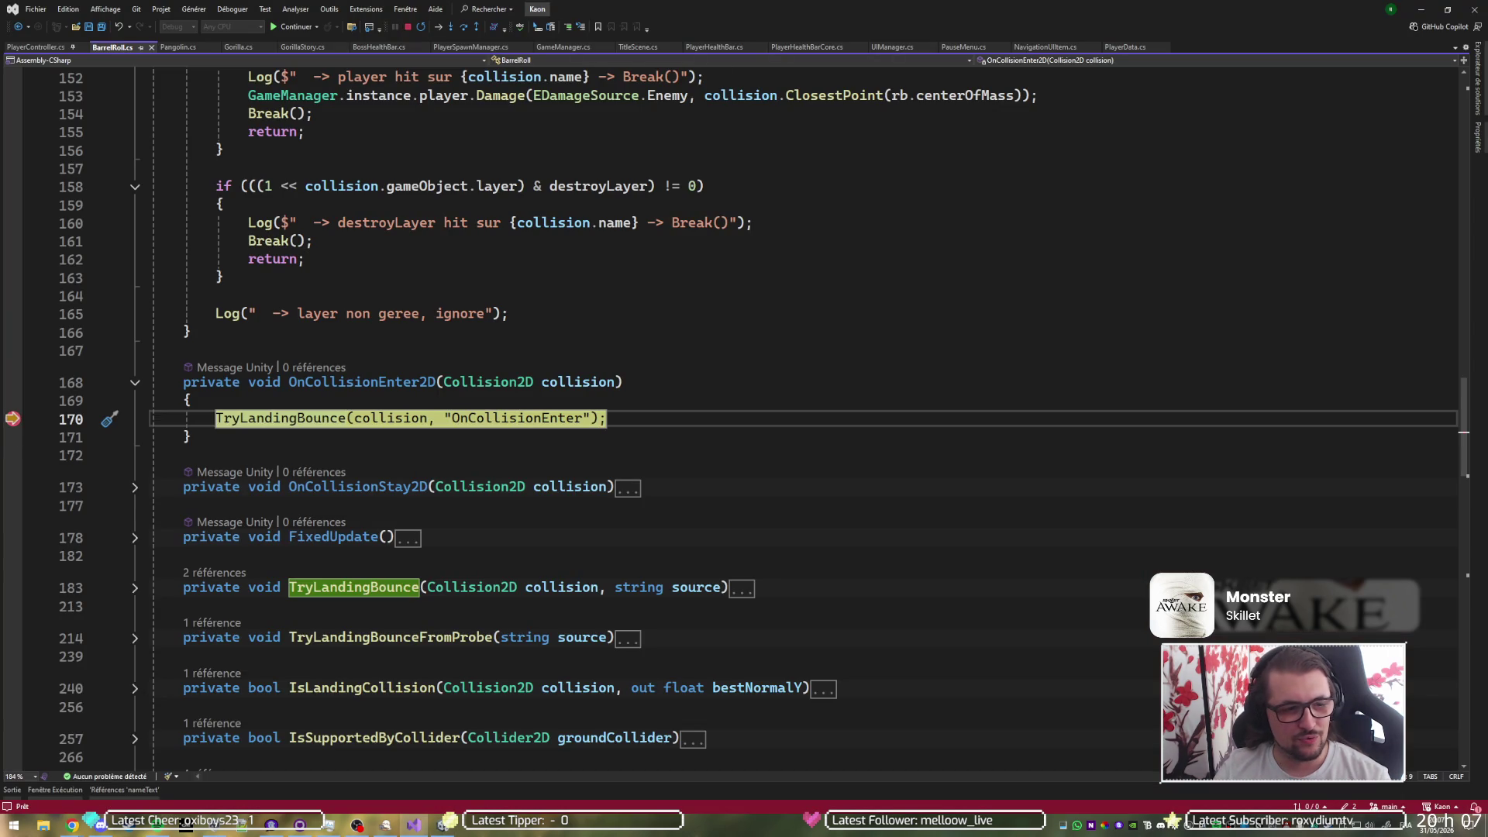
{"action": "left_click", "coordinate": [12, 418]}
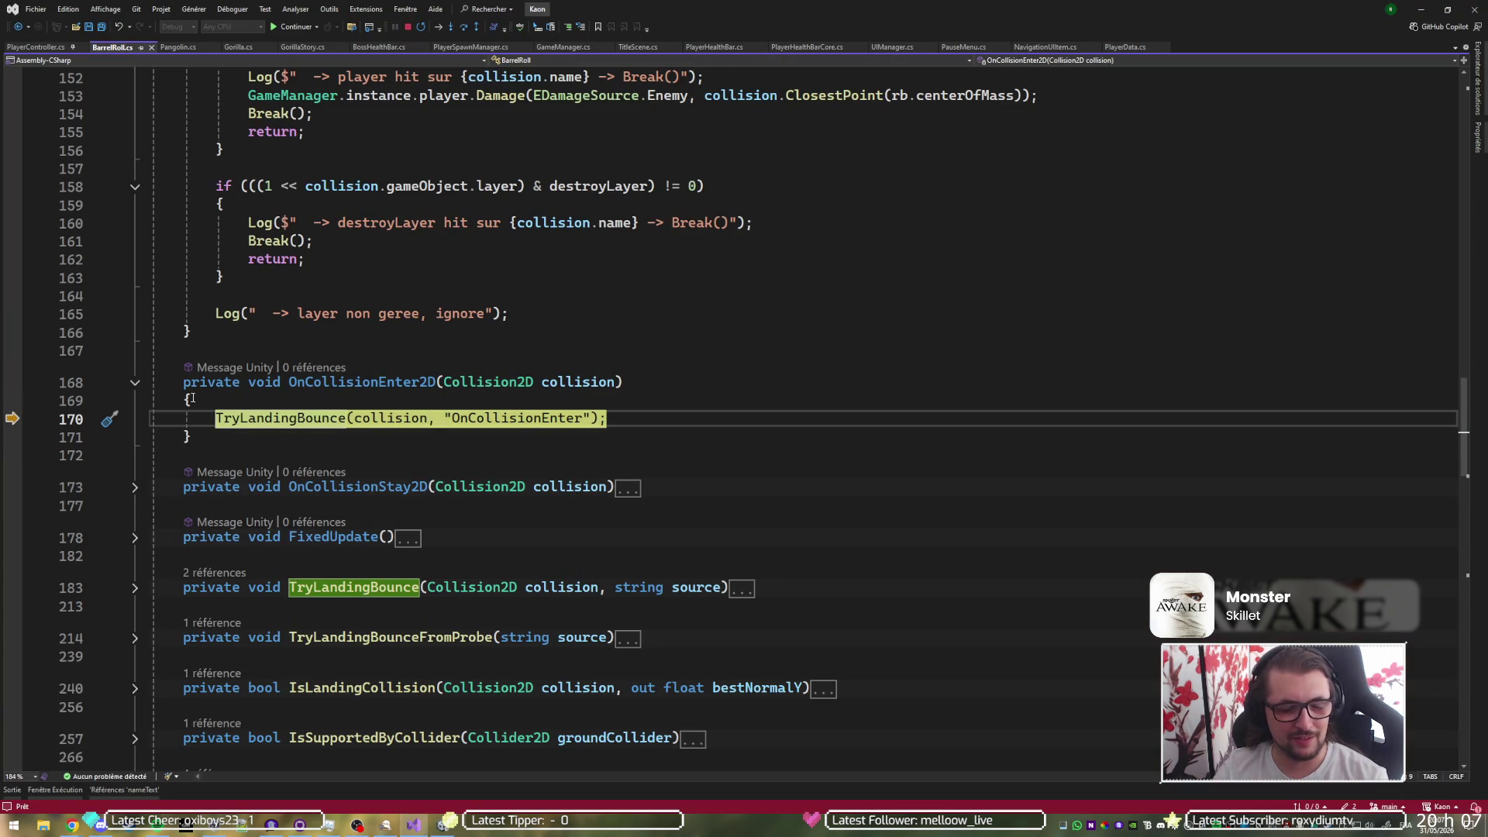
{"action": "key", "text": "F5"}
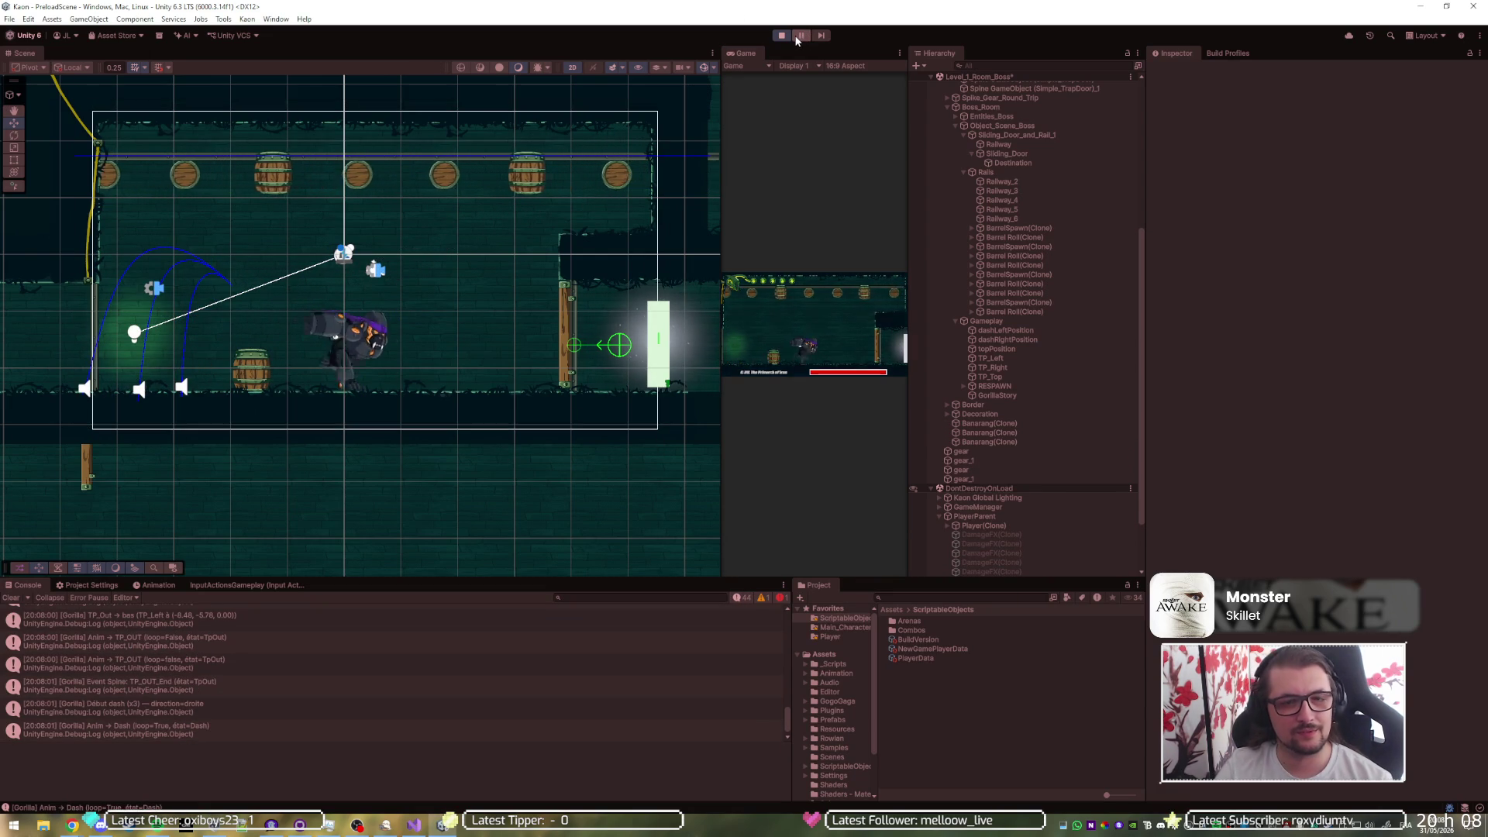
- Restart play mode, set Player(Clone)'s Position Z to 0, then stop the game
{"action": "left_click", "coordinate": [783, 36]}
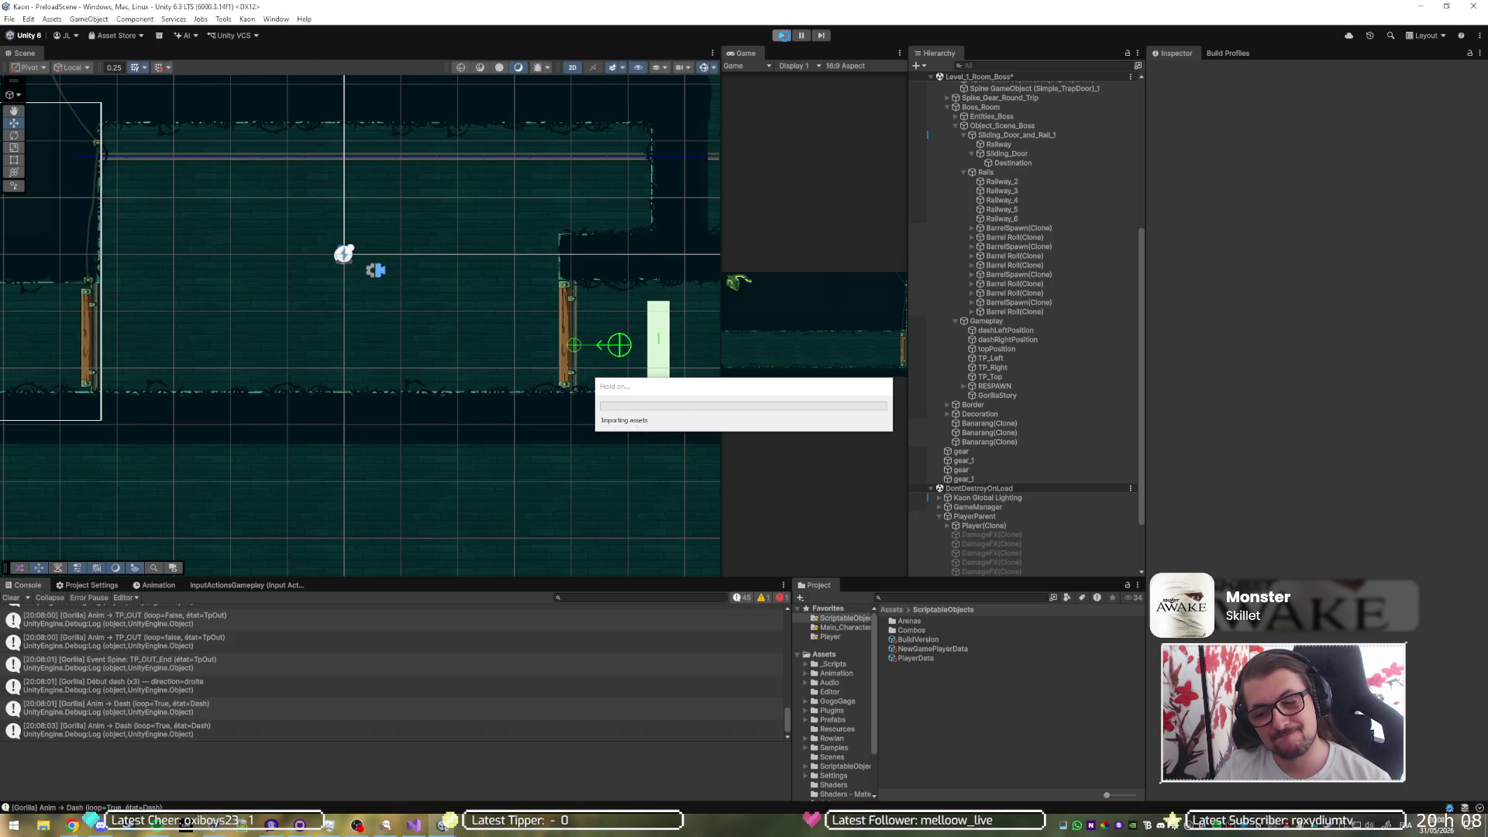
{"action": "left_click", "coordinate": [784, 35]}
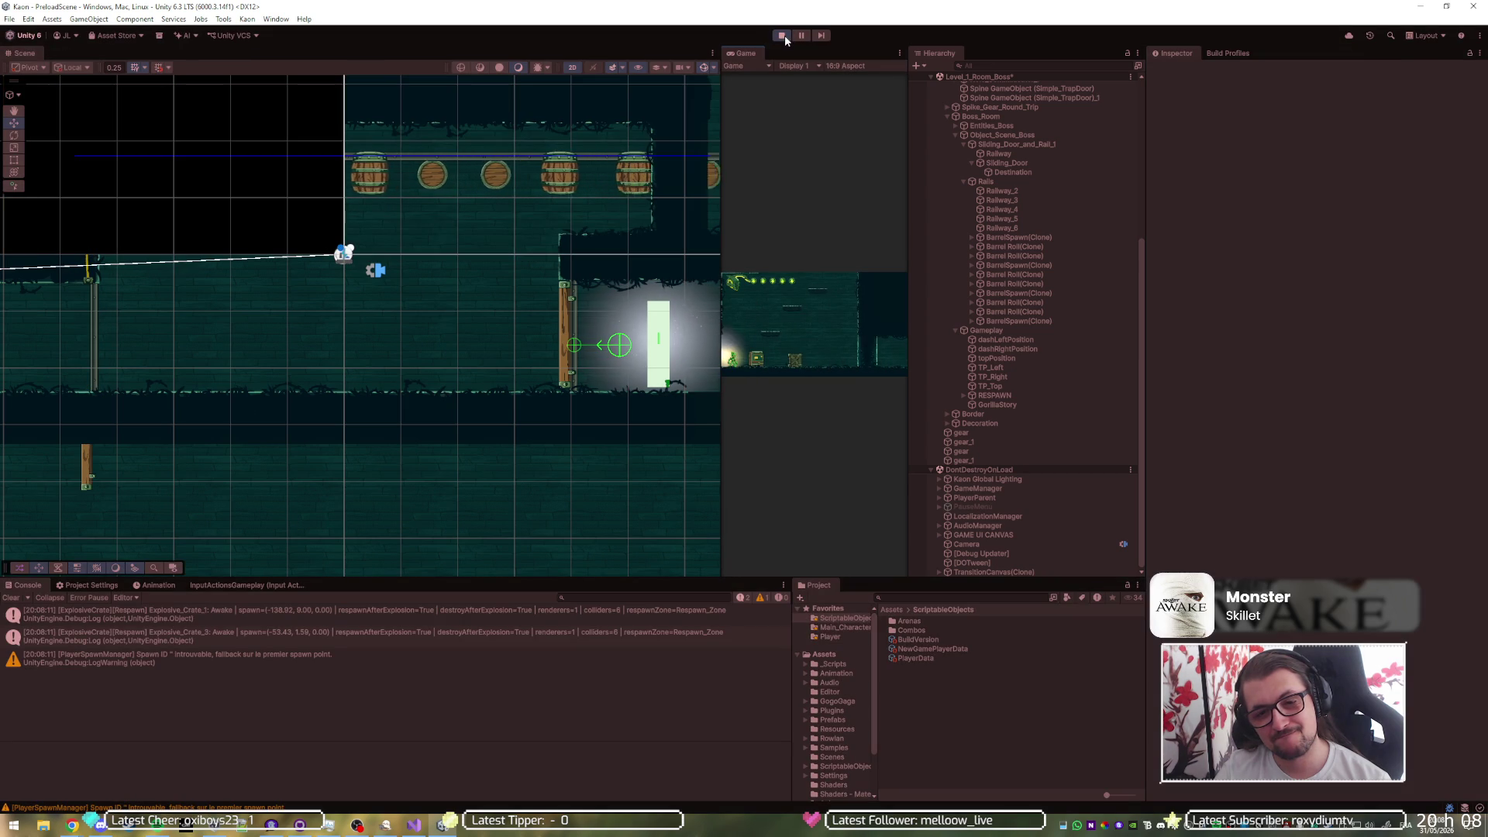
{"action": "left_click", "coordinate": [939, 497]}
{"action": "left_click", "coordinate": [960, 508]}
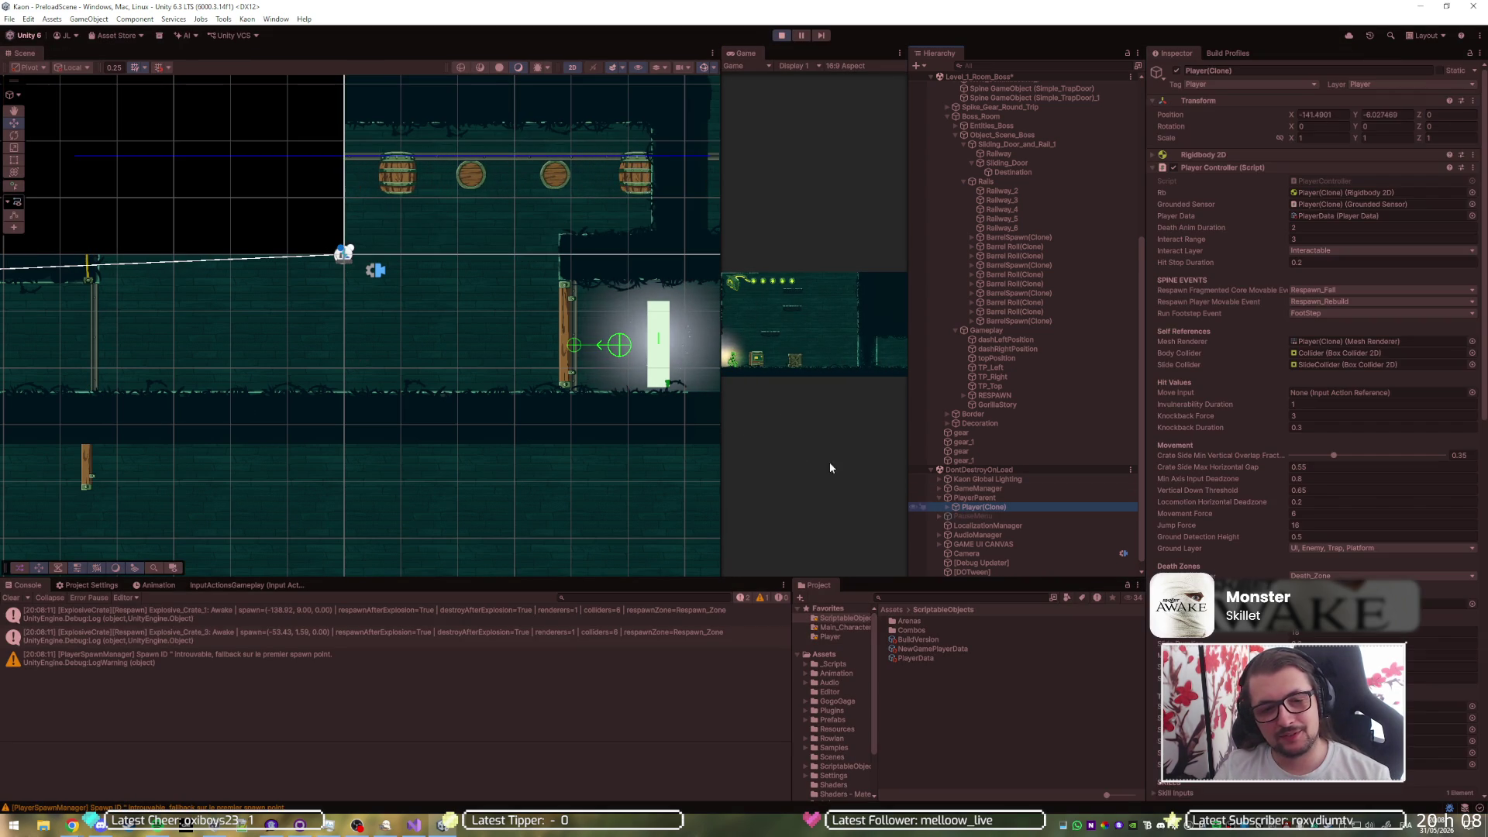
{"action": "type", "text": "0"}
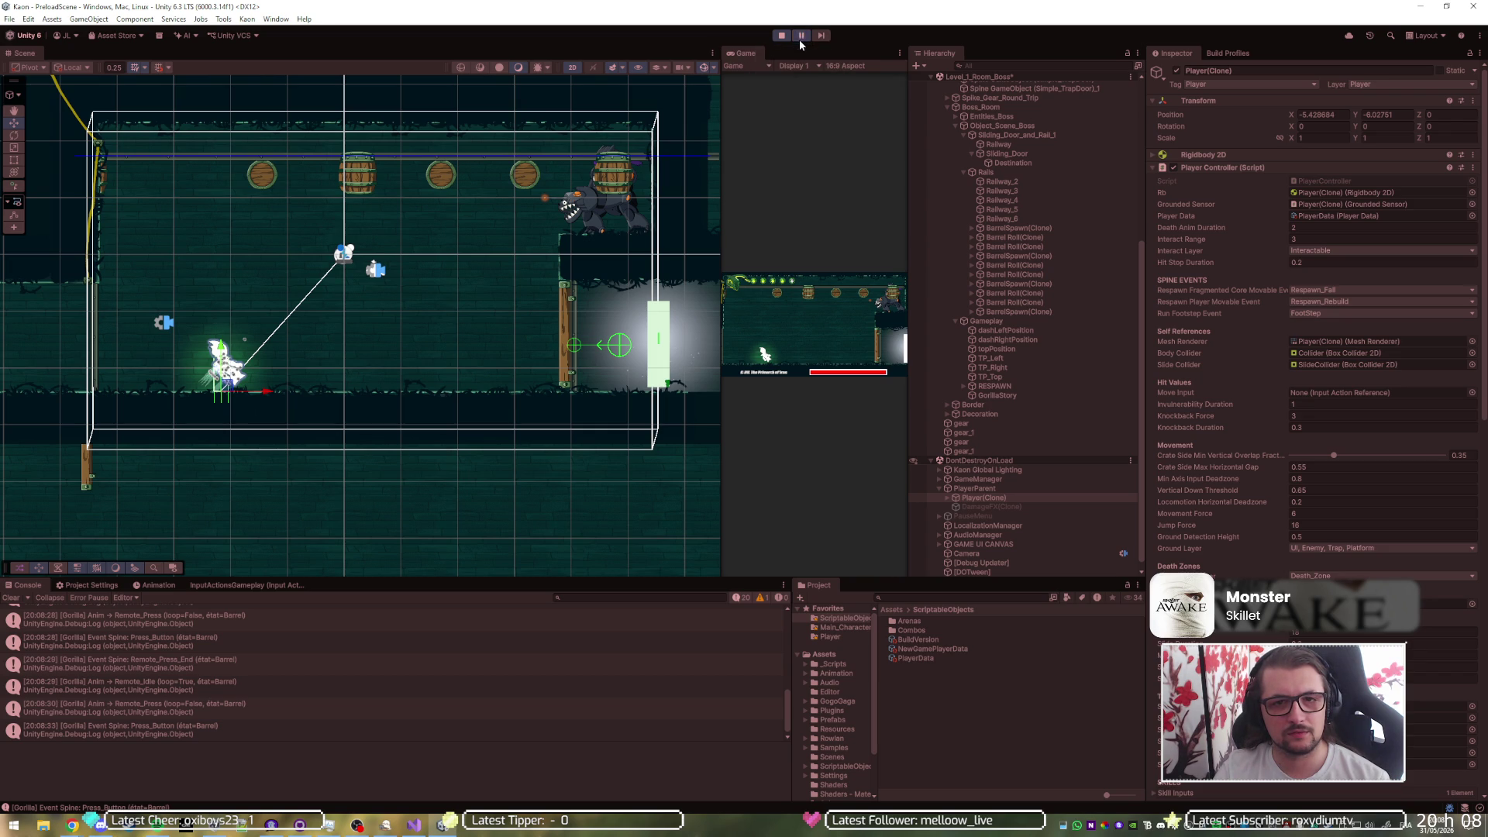
{"action": "left_click", "coordinate": [783, 36]}
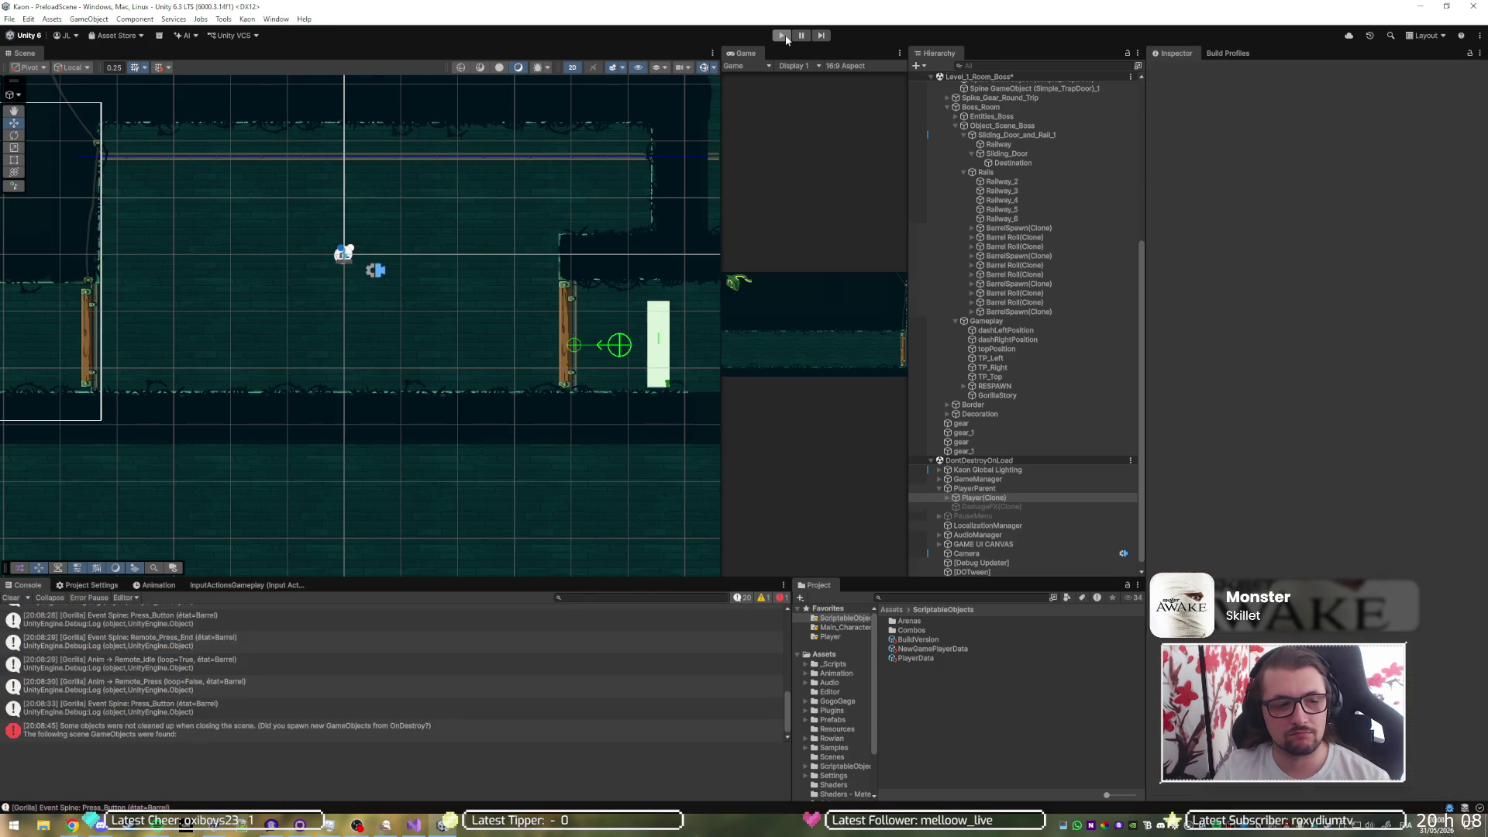
- Start the game again and set Player(Clone)'s Position Z to 0
{"action": "left_click", "coordinate": [785, 36]}
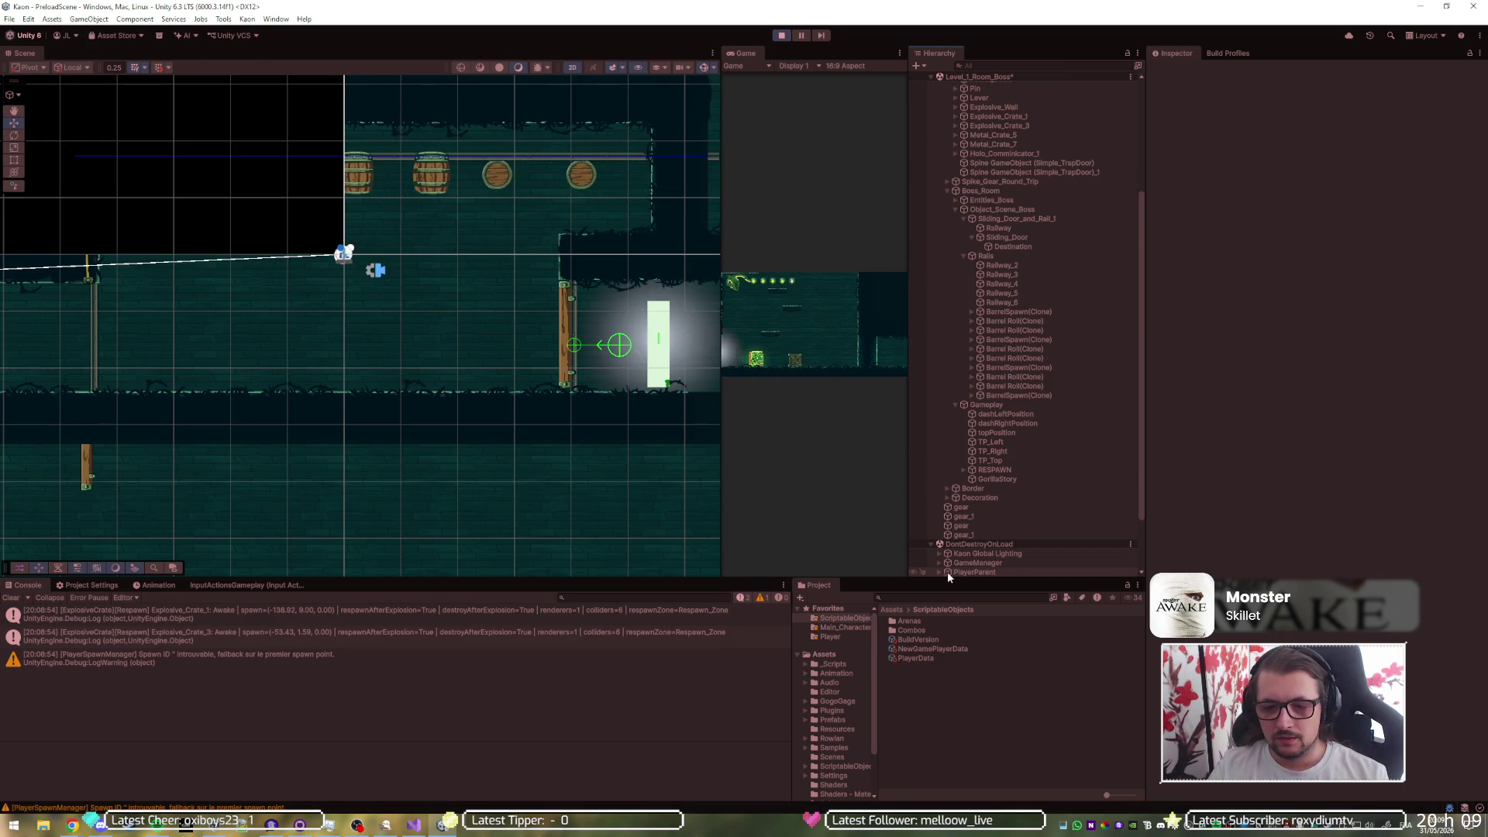
{"action": "scroll", "coordinate": [966, 548], "scroll_direction": "down", "scroll_amount": 3}
{"action": "left_click", "coordinate": [938, 502]}
{"action": "left_click", "coordinate": [978, 511]}
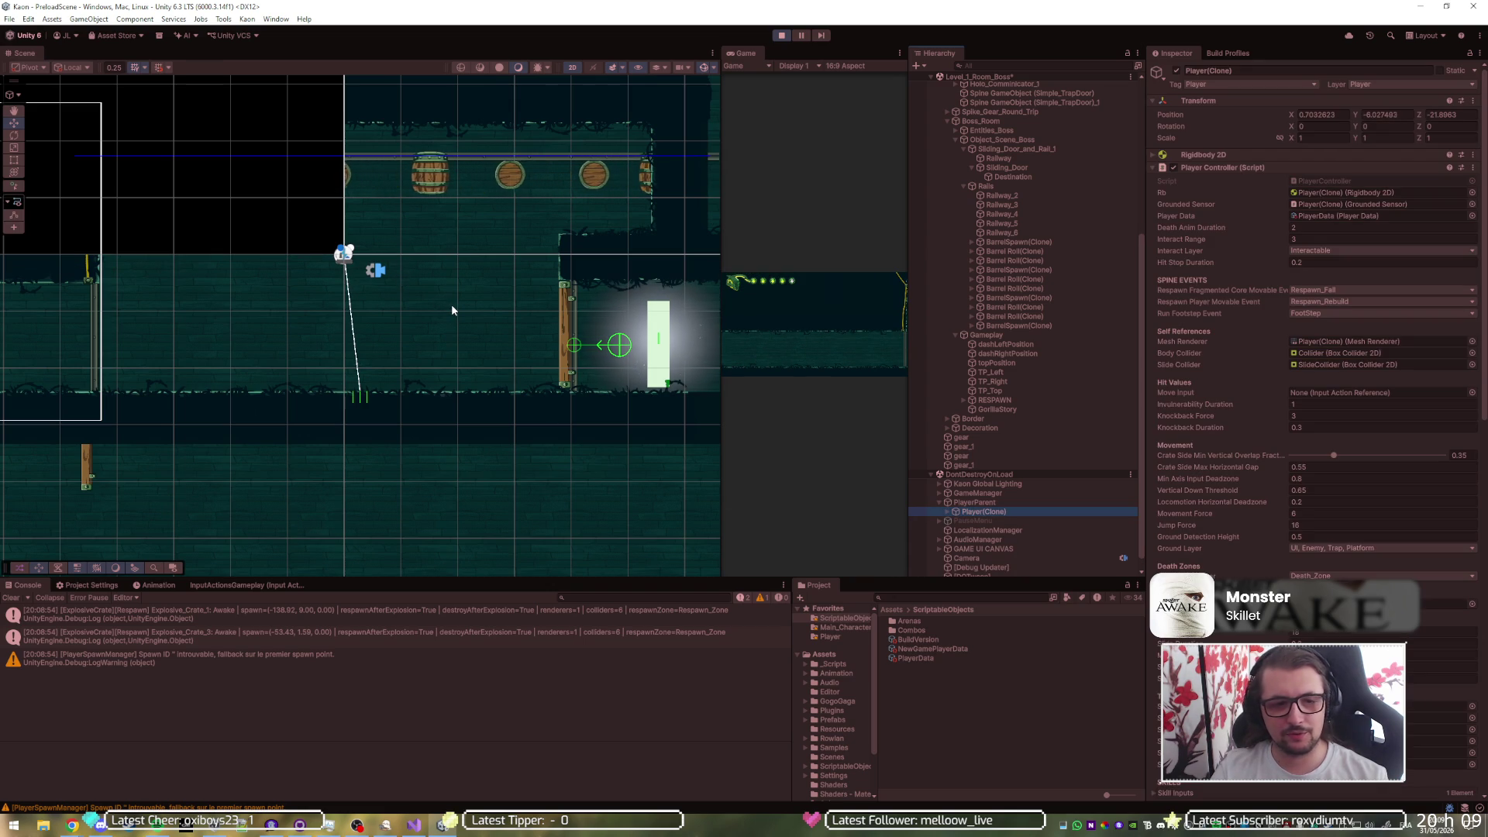
{"action": "double_click", "coordinate": [1440, 115]}
{"action": "type", "text": "0"}
{"action": "key", "text": "Return"}
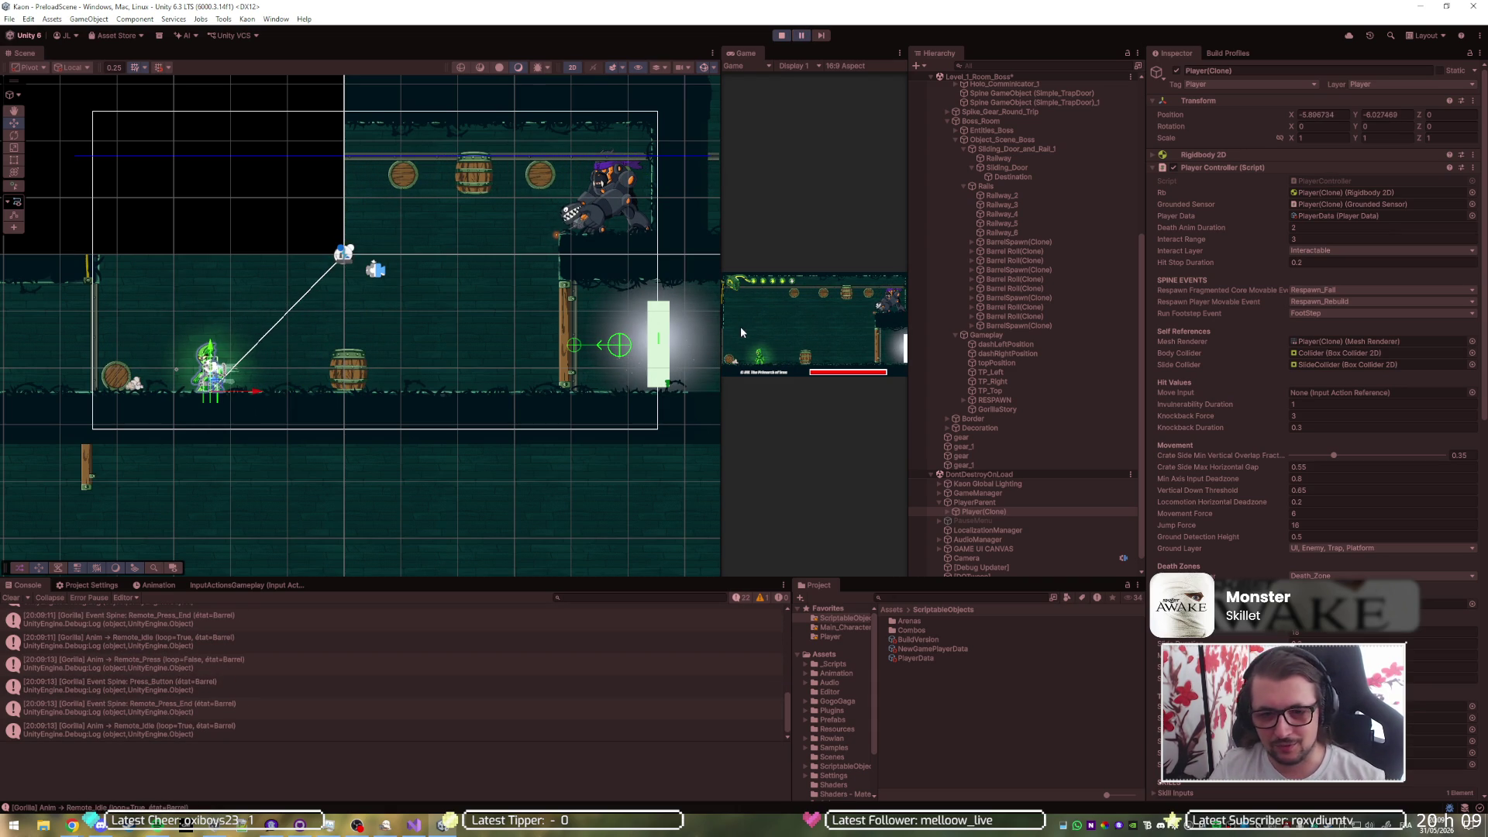
- Clear the selection, pause the game, and switch to Visual Studio
{"action": "left_click", "coordinate": [121, 379]}
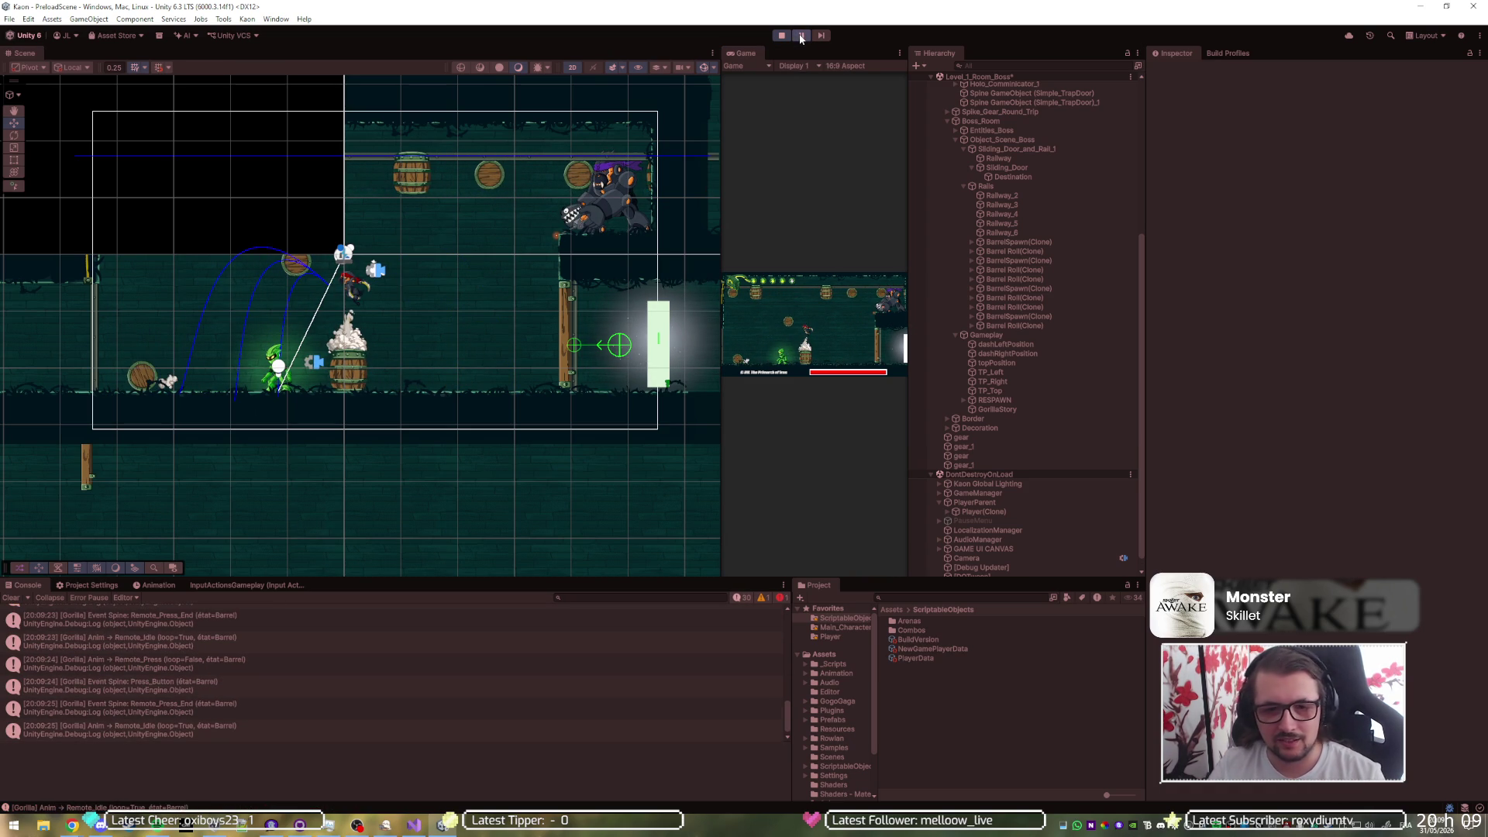
{"action": "left_click", "coordinate": [800, 37]}
{"action": "key", "text": "alt+Tab"}
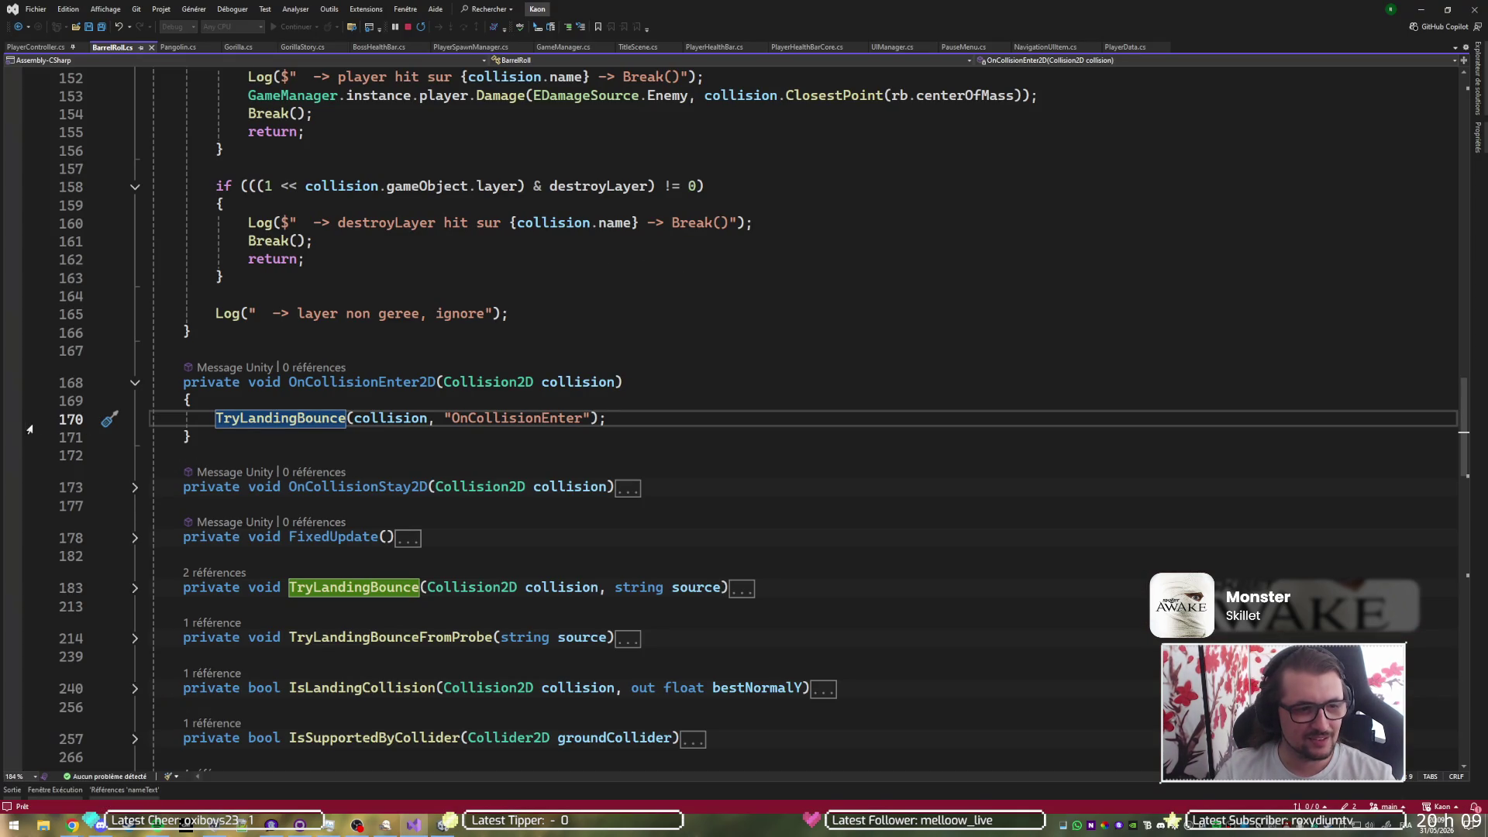
- Add a breakpoint on line 134, the OnTriggerEnter2D log, and return to Unity to hit it
{"action": "scroll", "coordinate": [341, 139], "scroll_direction": "up", "scroll_amount": 7}
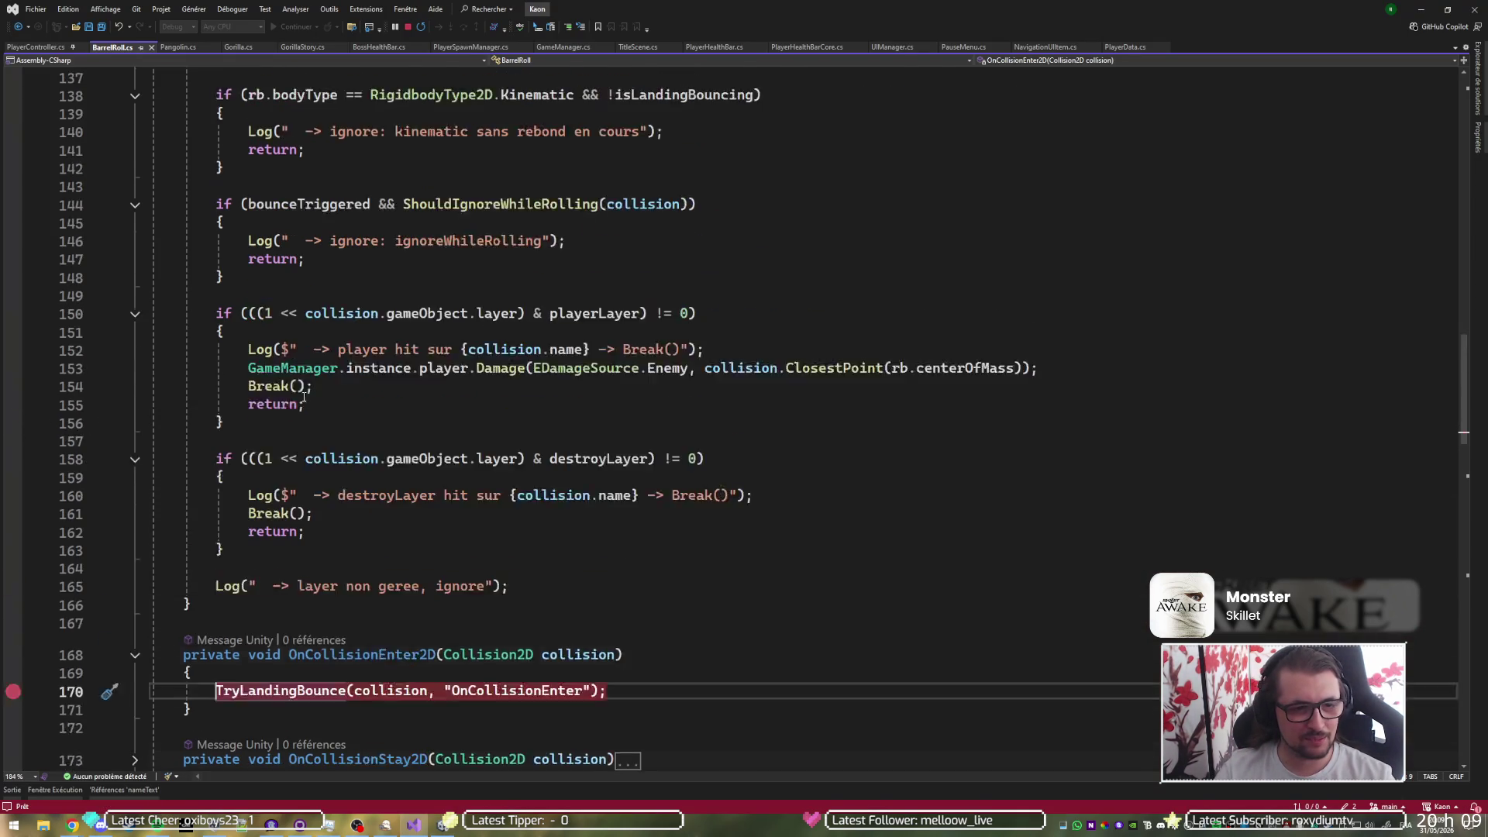
{"action": "scroll", "coordinate": [46, 372], "scroll_direction": "up", "scroll_amount": 5}
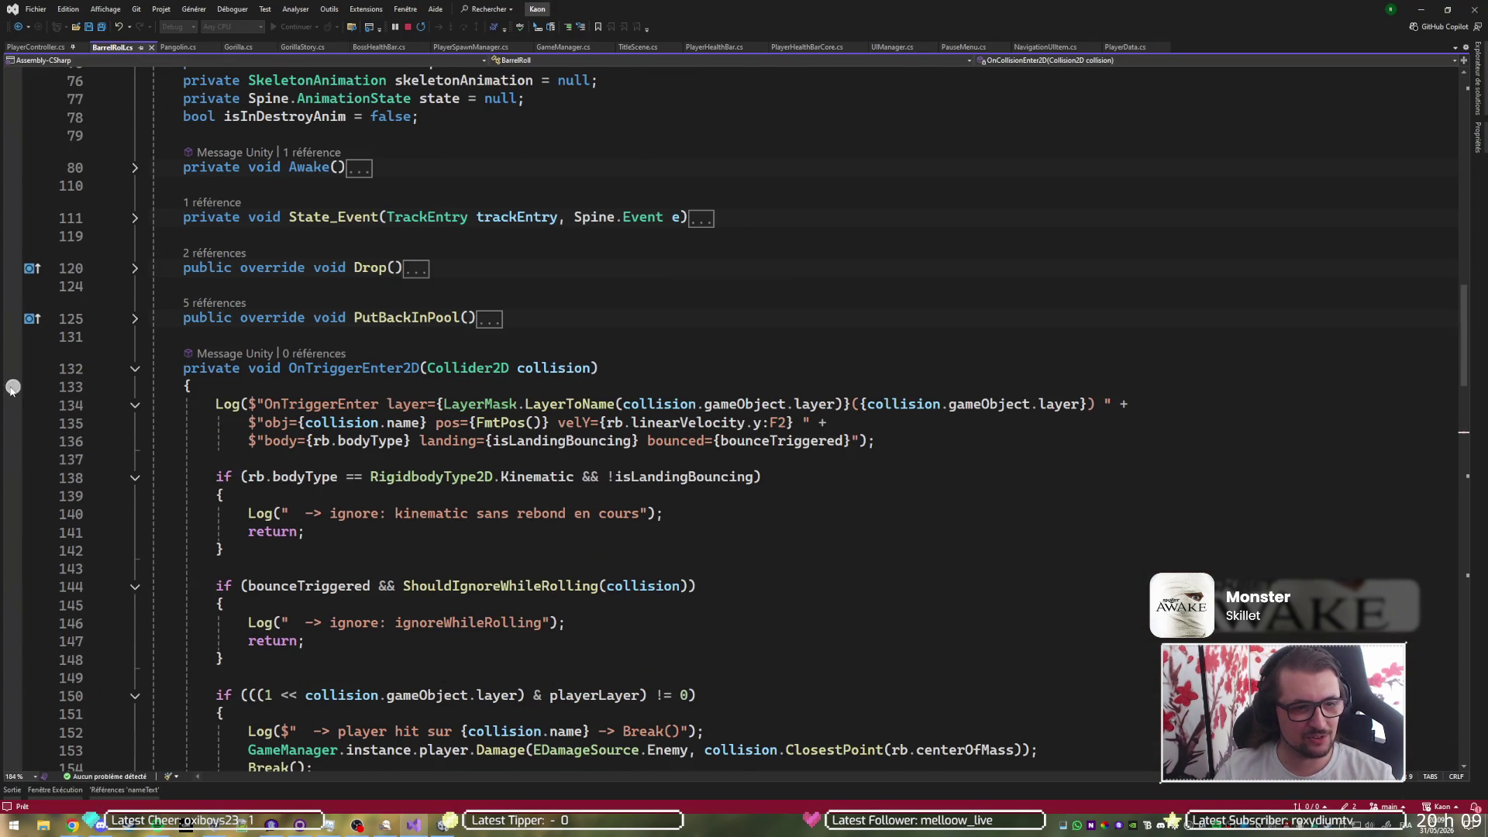
{"action": "left_click", "coordinate": [13, 405]}
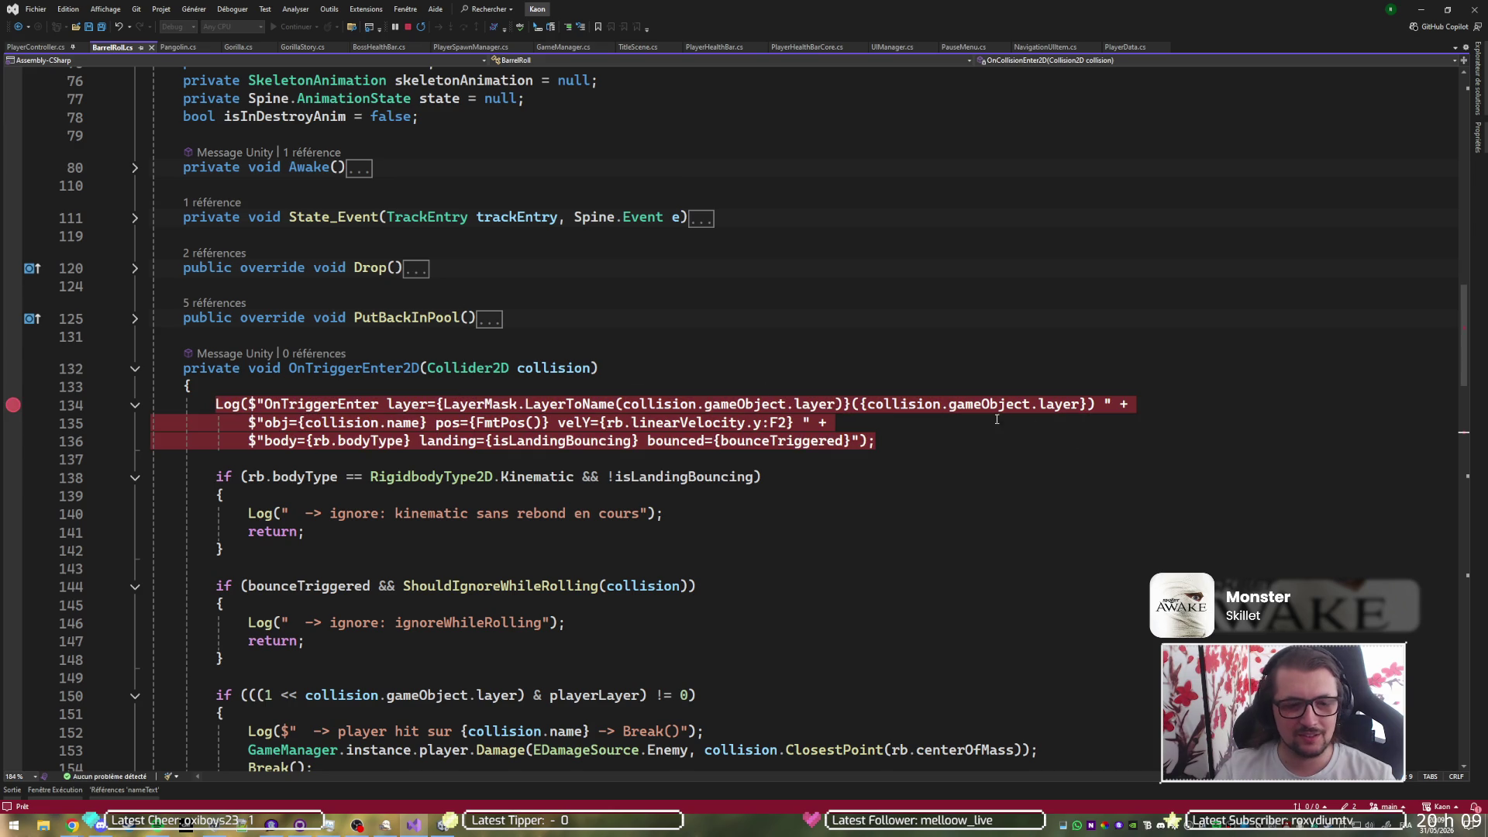
{"action": "key", "text": "alt+Tab"}
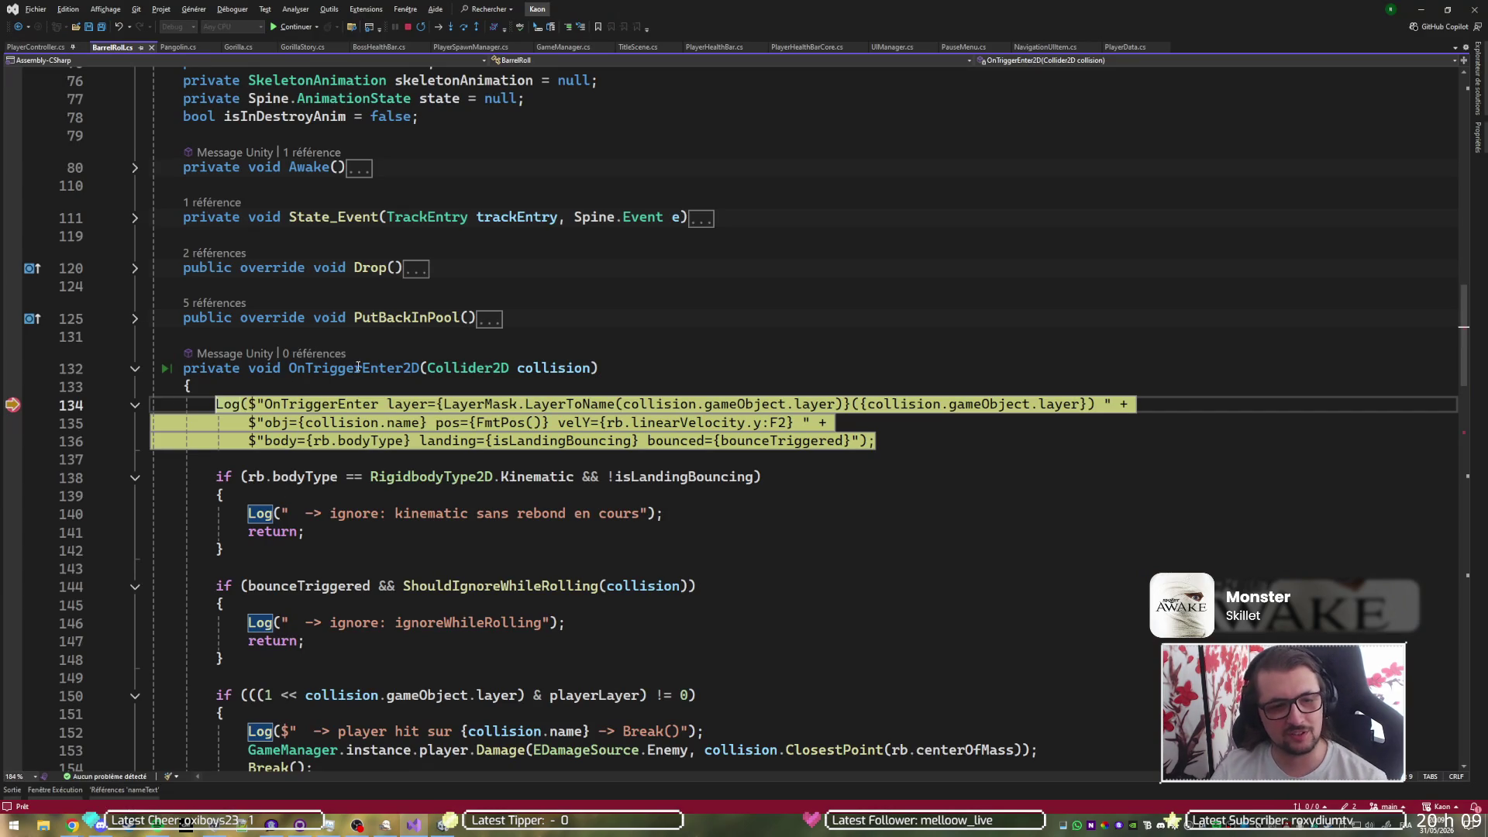
- Expand the collision DataTip to see the GorillaStory BoxCollider2D's base properties
{"action": "mouse_move", "coordinate": [571, 371]}
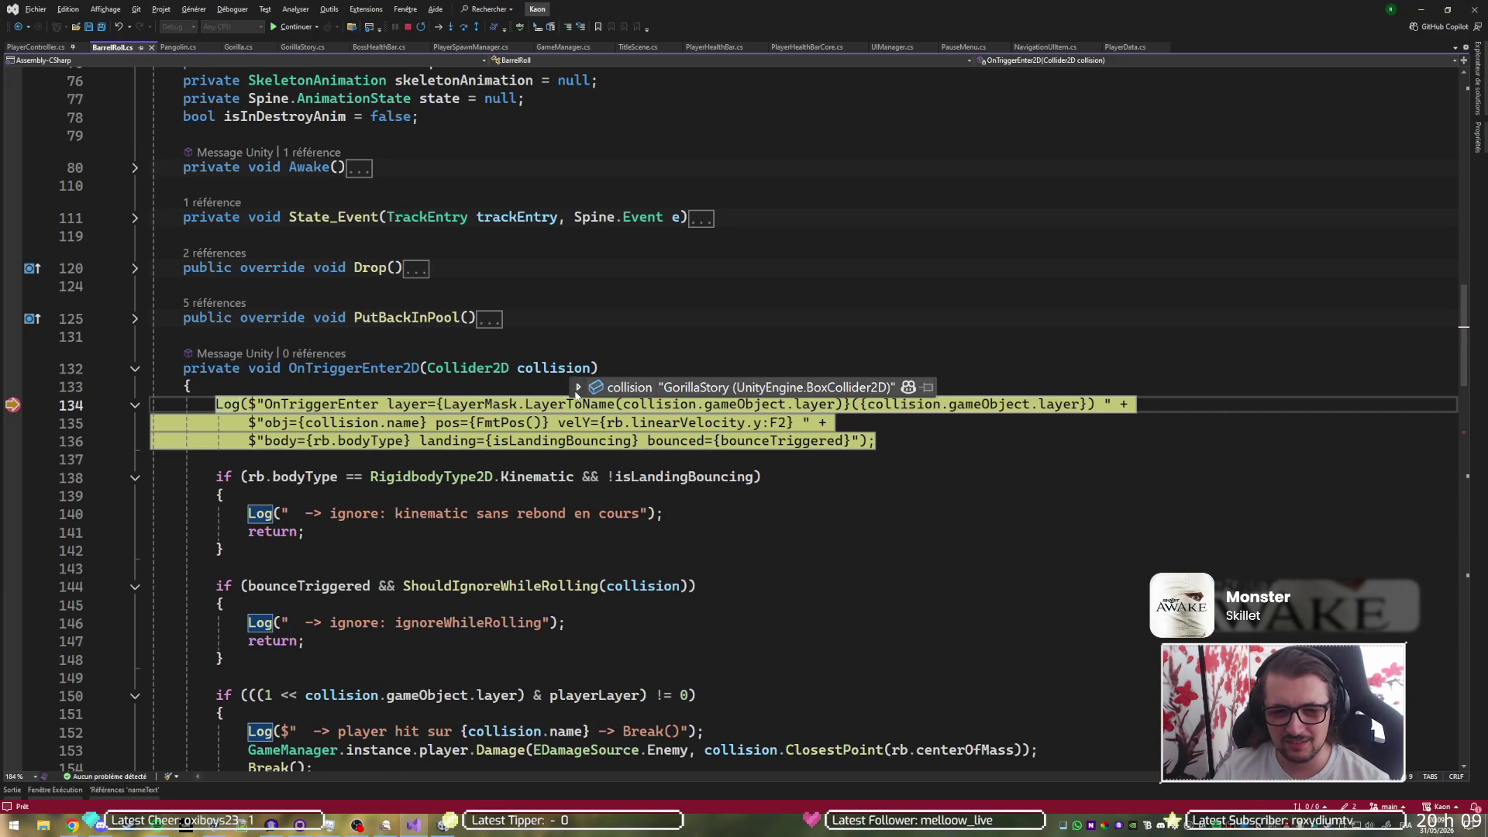
{"action": "left_click", "coordinate": [578, 387]}
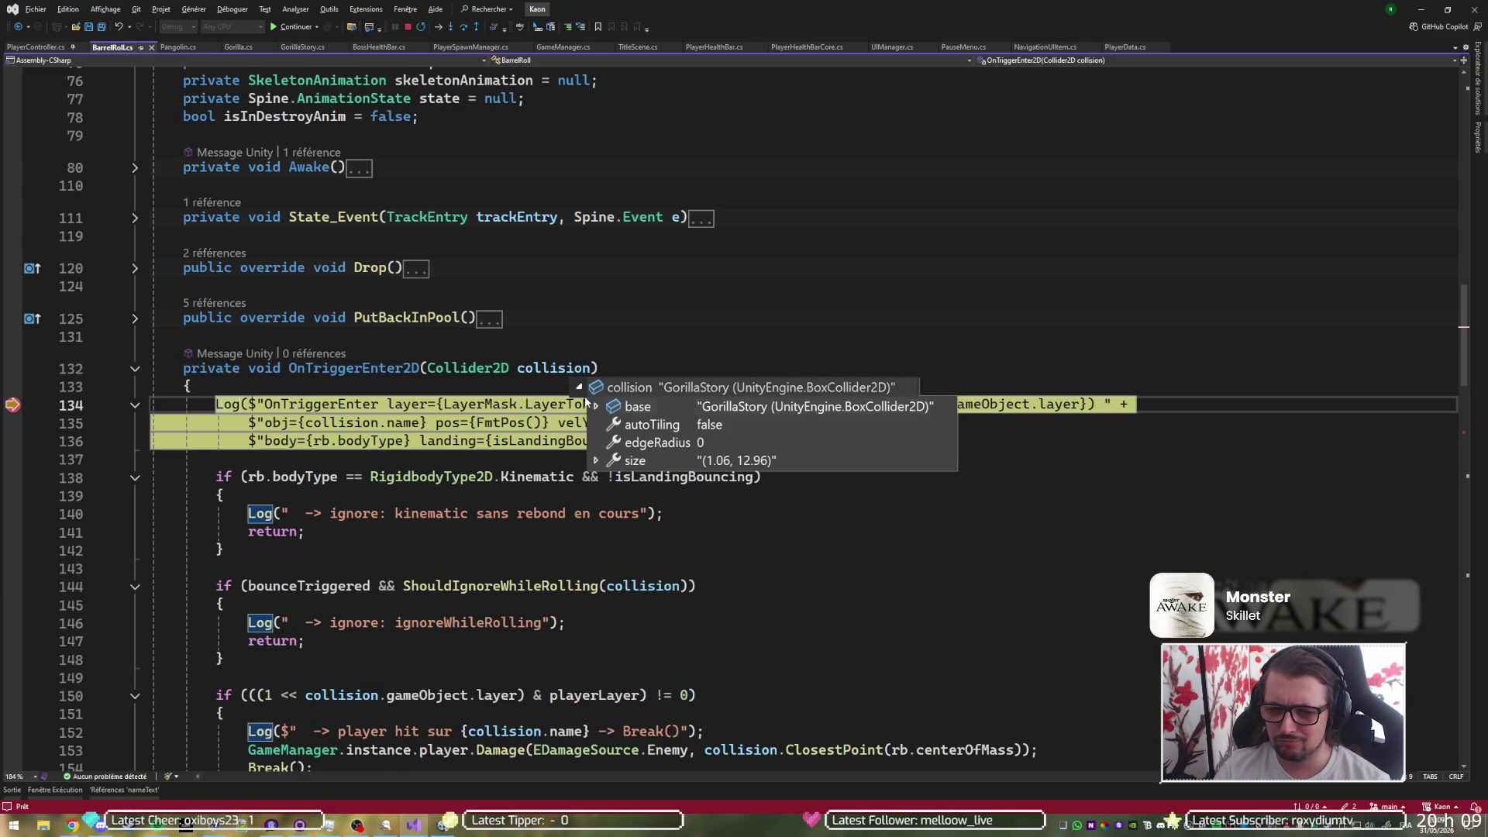
{"action": "left_click", "coordinate": [596, 406]}
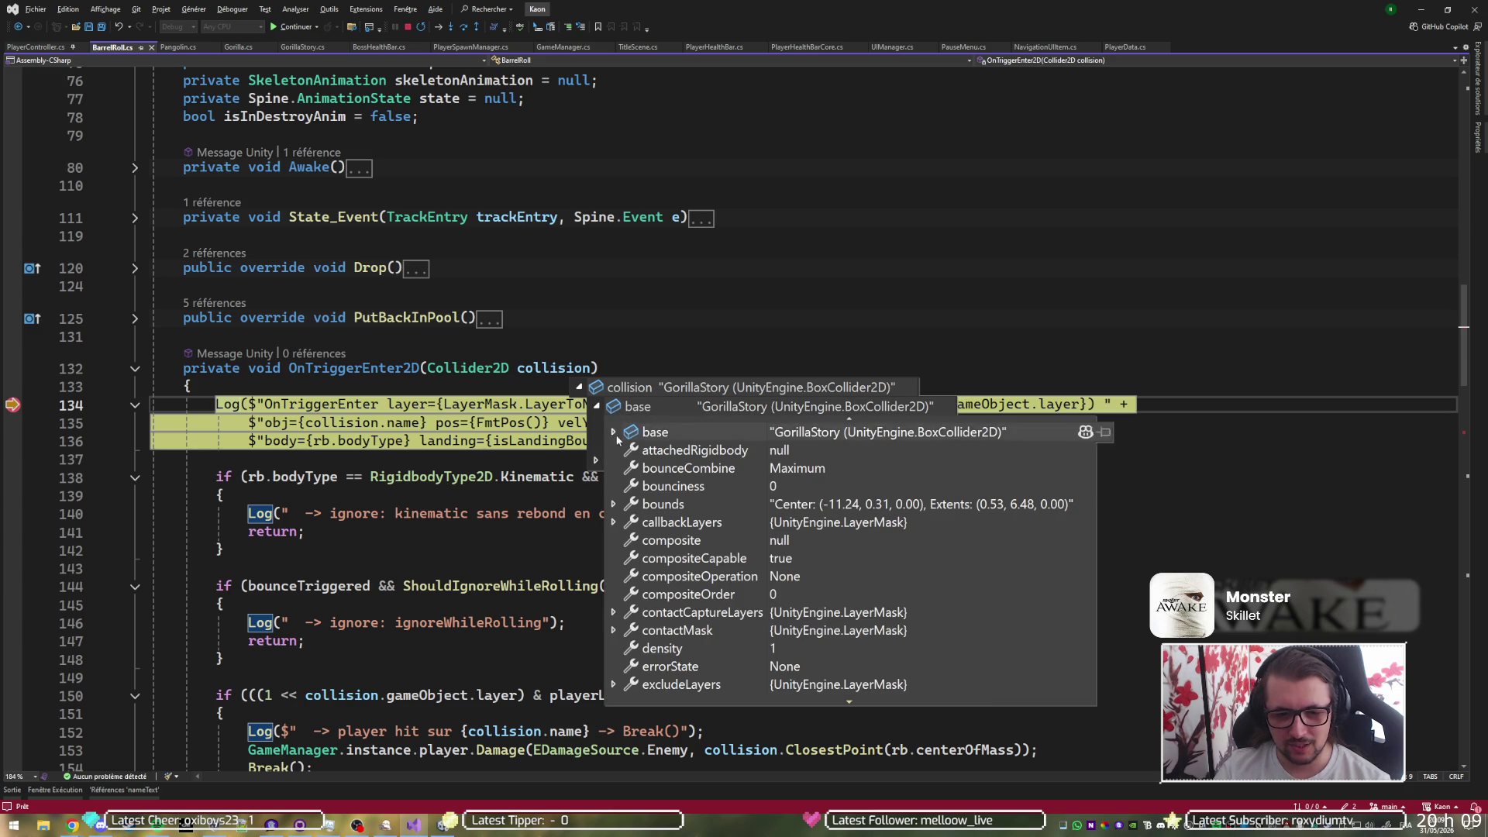
{"action": "scroll", "coordinate": [648, 521], "scroll_direction": "down", "scroll_amount": 4}
{"action": "scroll", "coordinate": [649, 527], "scroll_direction": "down", "scroll_amount": 1}
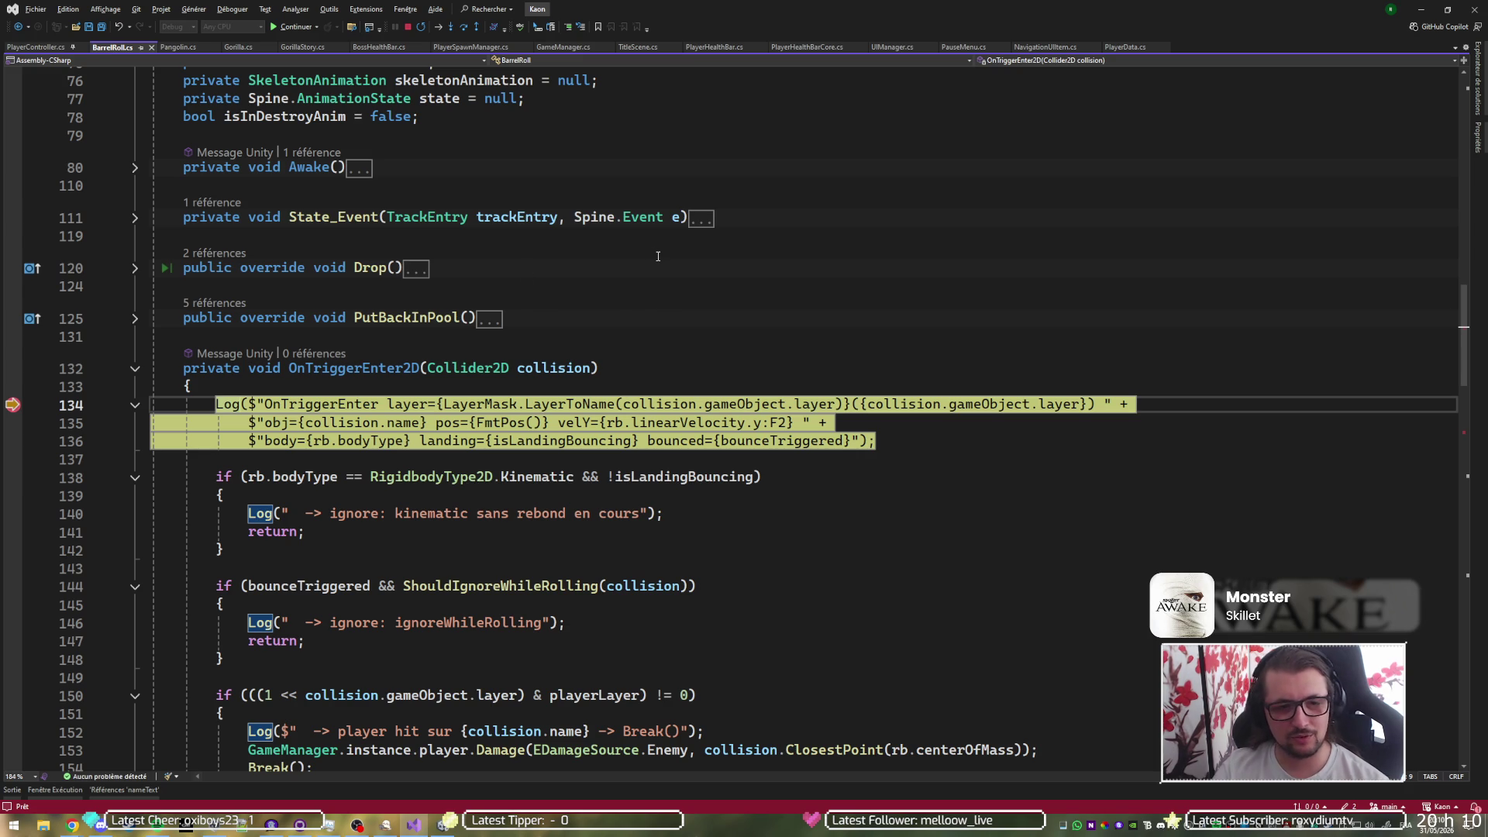
- Step through OnTriggerEnter2D's layer checks to the unhandled-layer ignore log
{"action": "key", "text": "F10"}
{"action": "scroll", "coordinate": [902, 457], "scroll_direction": "down", "scroll_amount": 4}
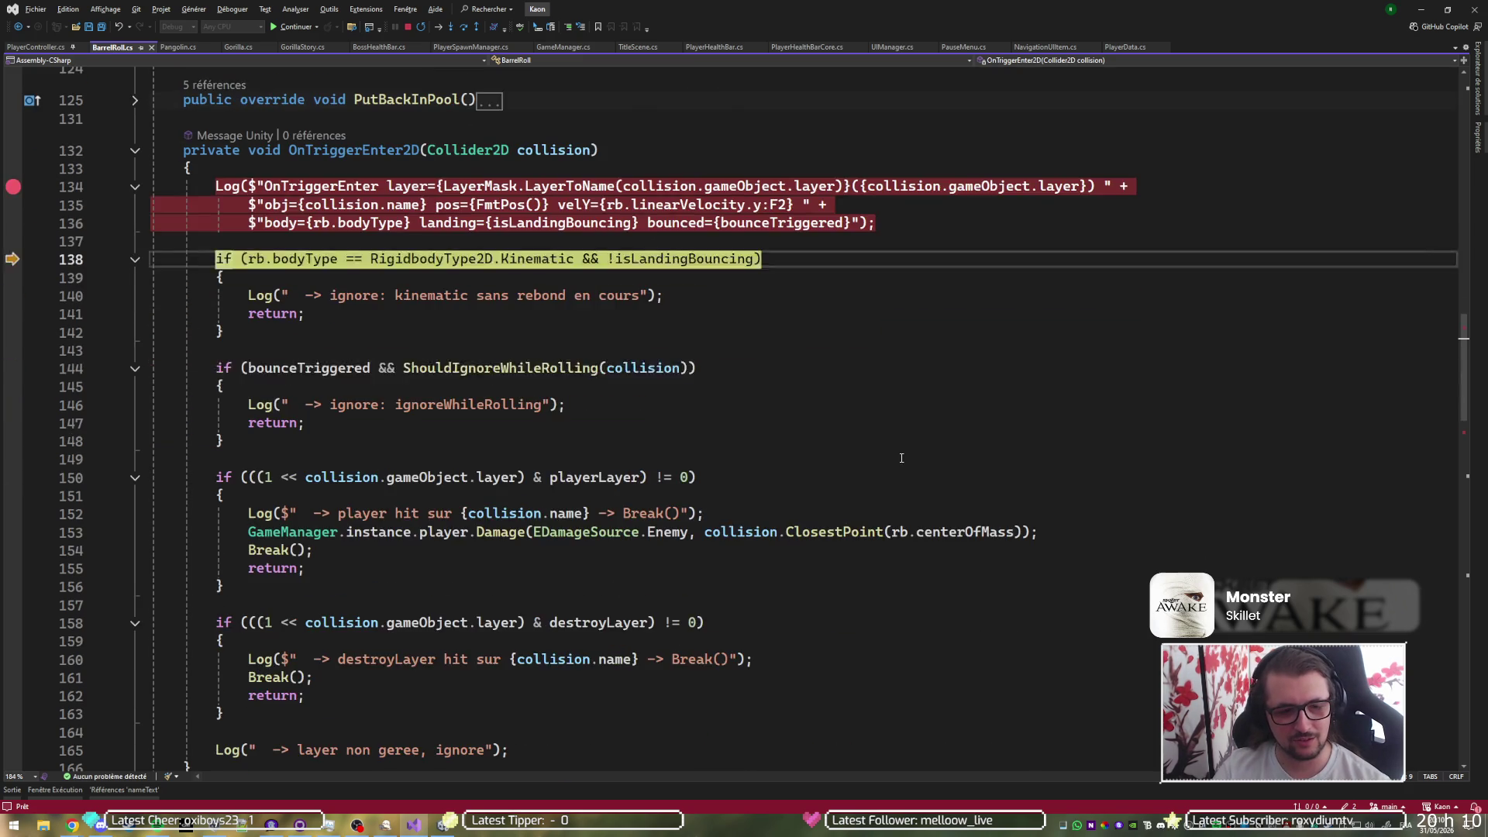
{"action": "key", "text": "F10"}
{"action": "scroll", "coordinate": [901, 458], "scroll_direction": "down", "scroll_amount": 1}
{"action": "key", "text": "F10"}
{"action": "scroll", "coordinate": [907, 434], "scroll_direction": "down", "scroll_amount": 5}
{"action": "key", "text": "F10"}
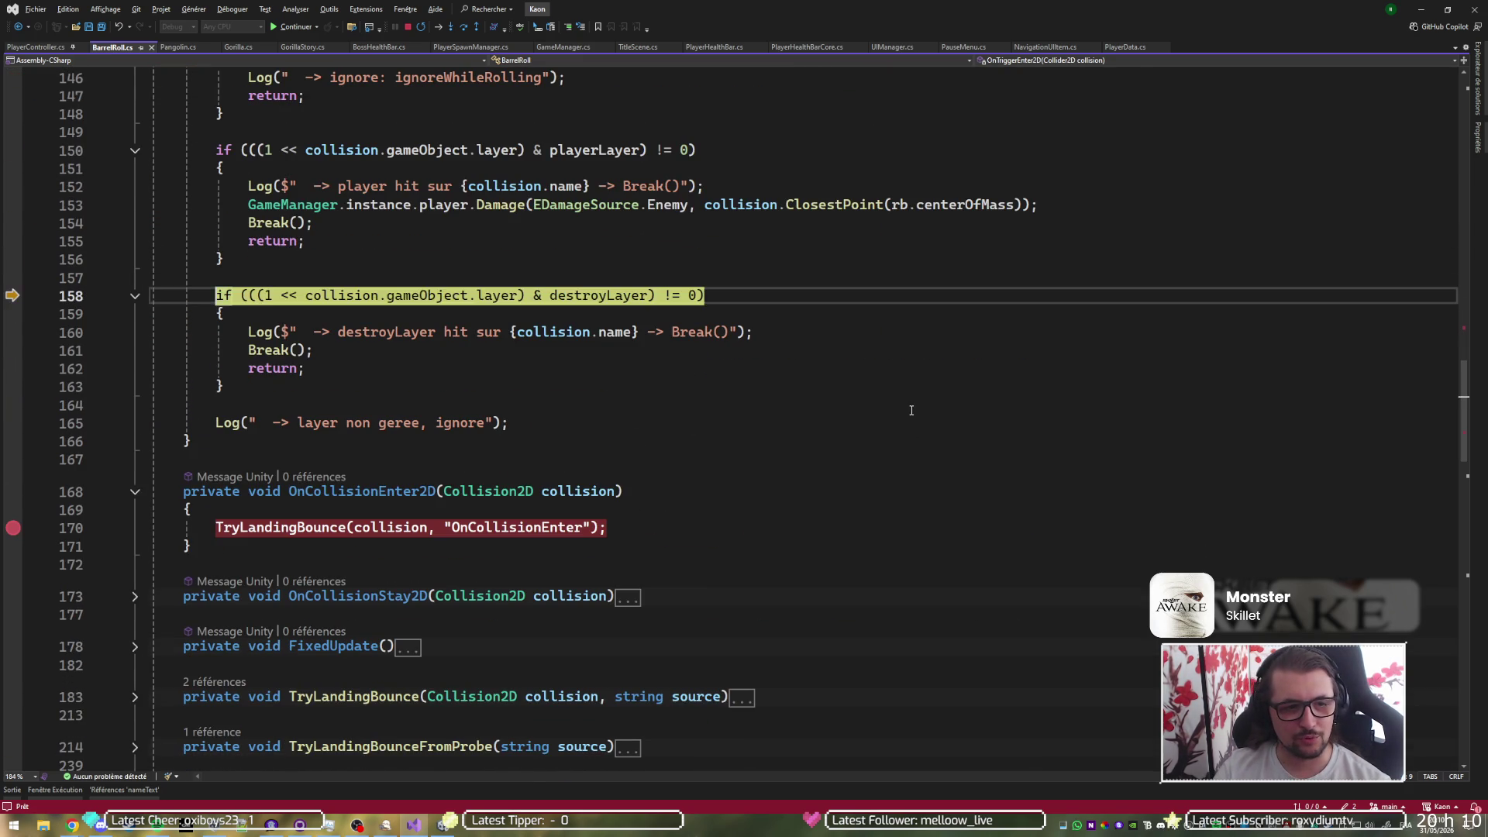
{"action": "key", "text": "F10"}
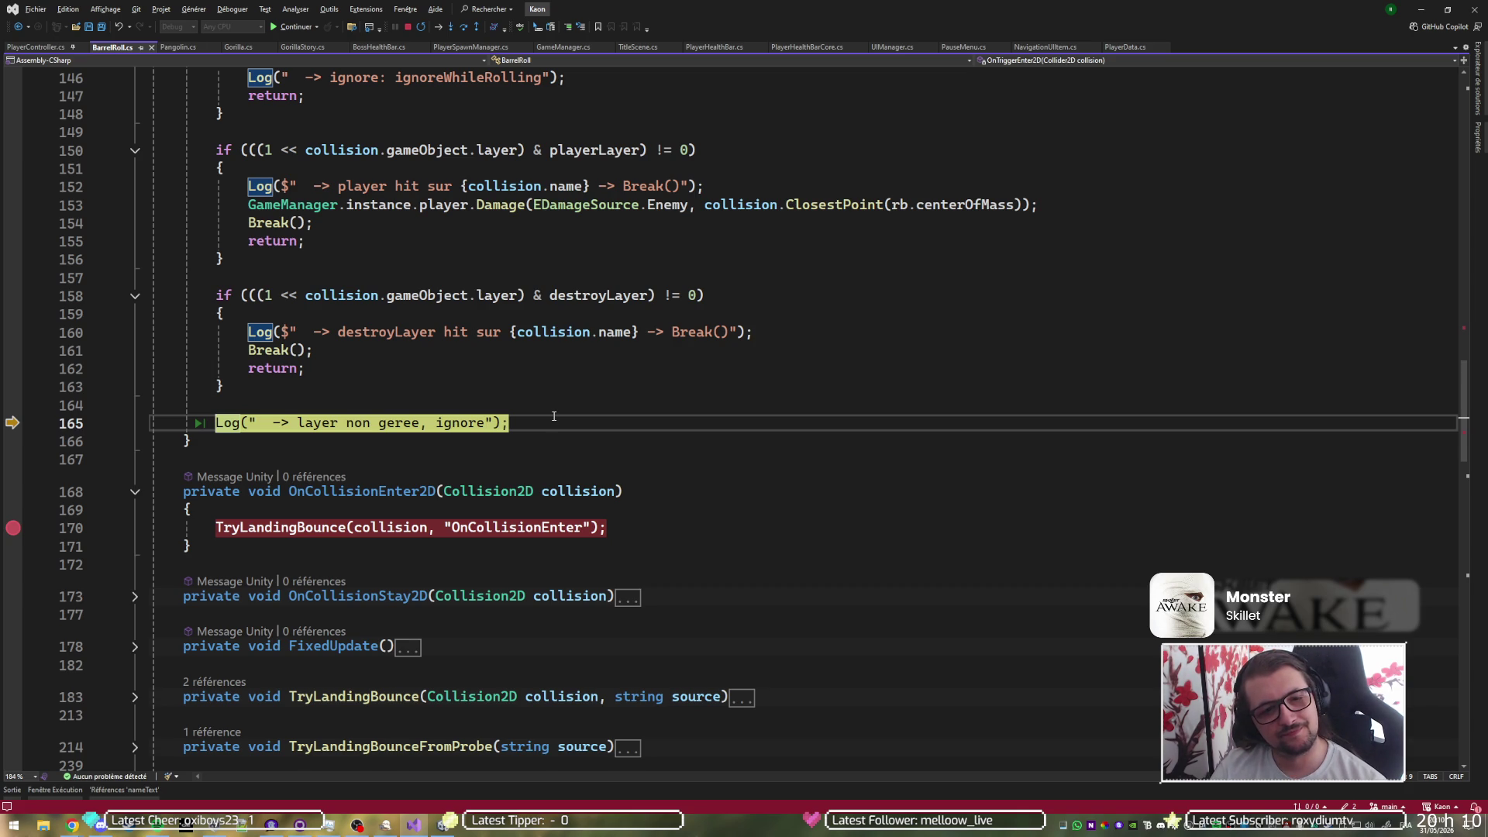
- Continue to line 170, step into TryLandingBounce's early return at 187, and expand OnCollisionStay2D
{"action": "key", "text": "F5"}
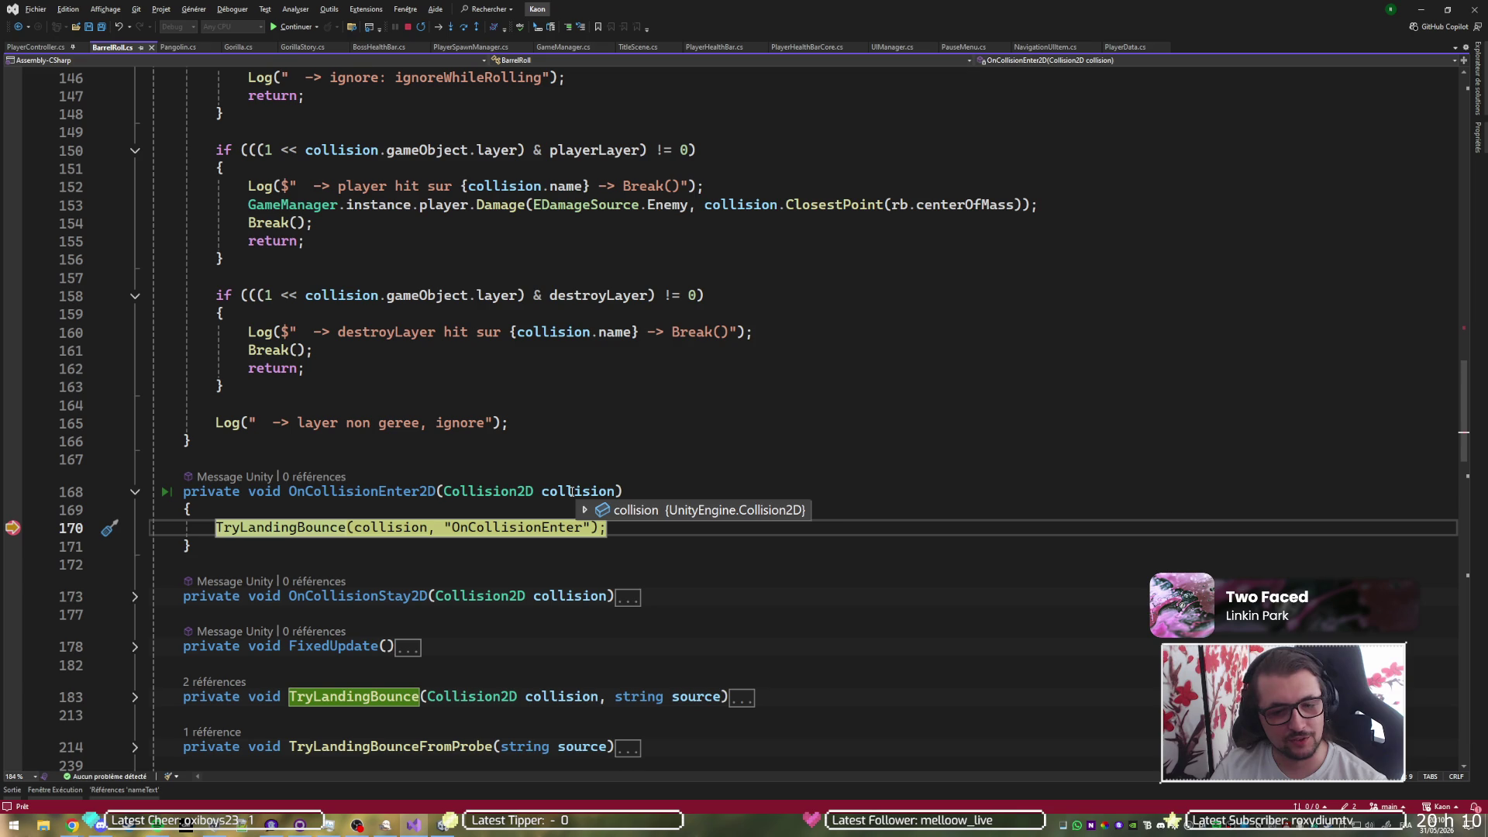
{"action": "left_click", "coordinate": [584, 510]}
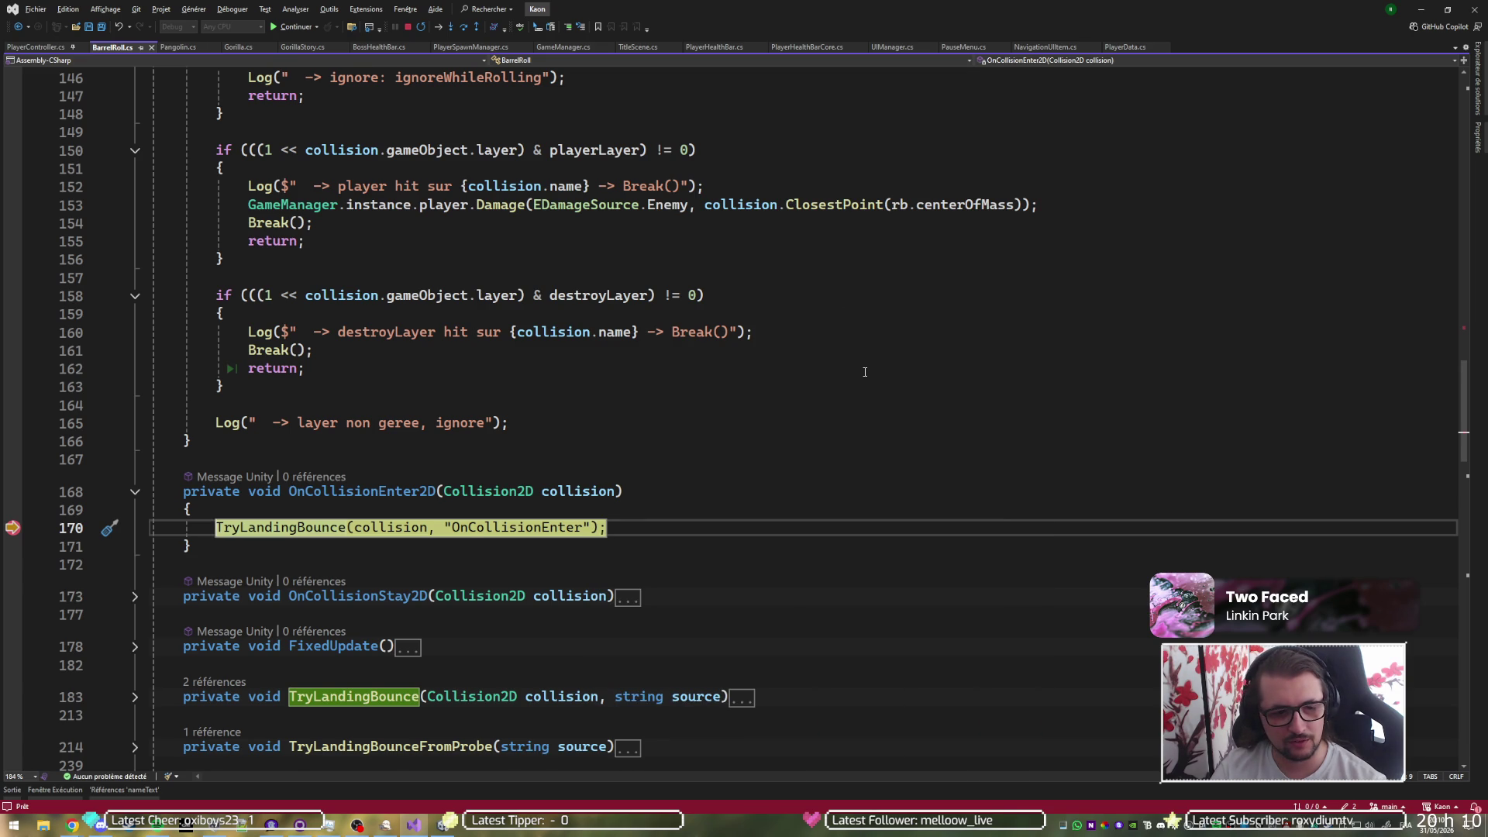
{"action": "key", "text": "F11"}
{"action": "key", "text": "F10"}
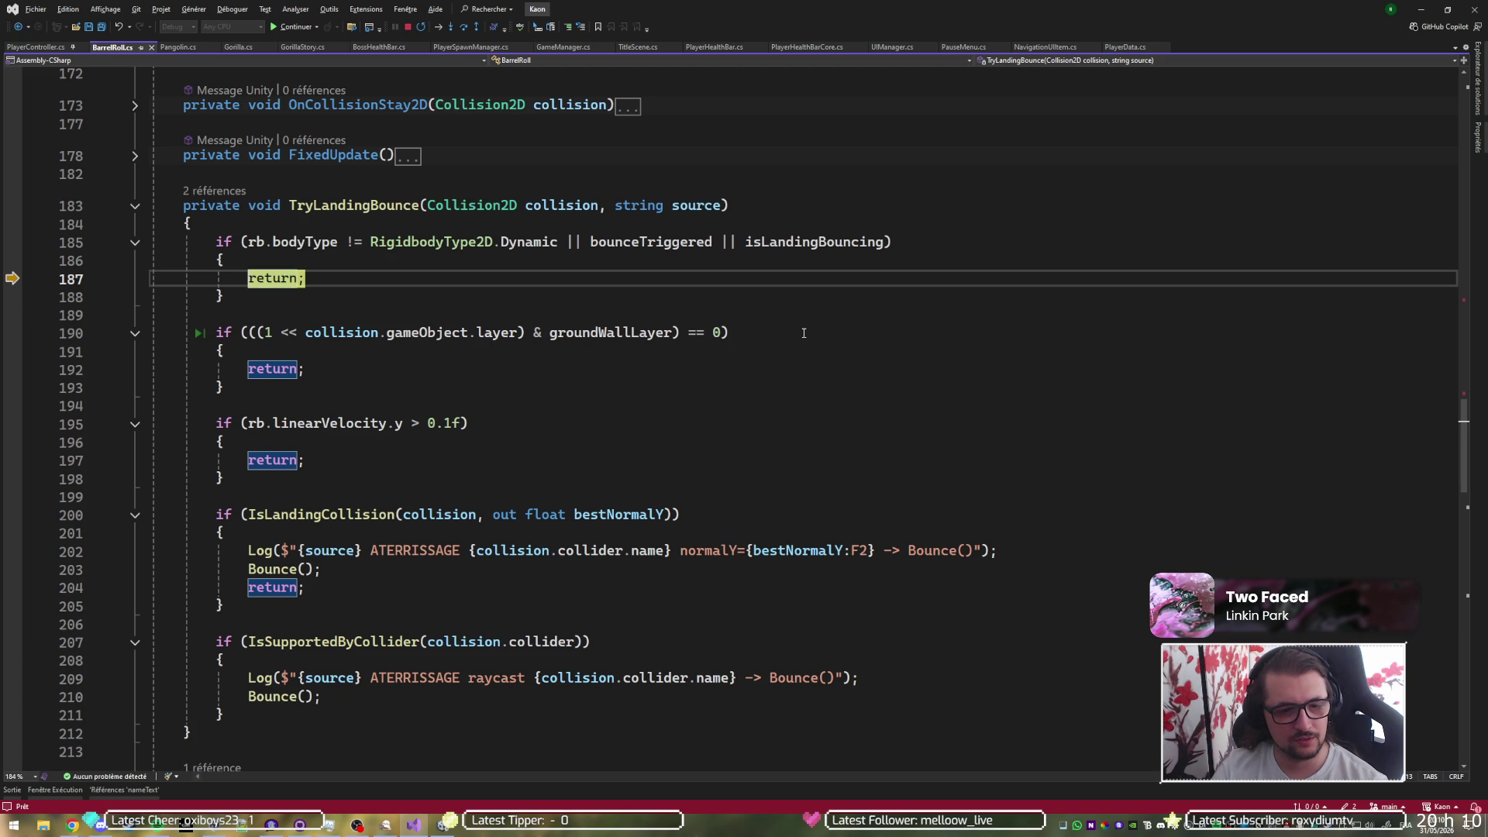
{"action": "scroll", "coordinate": [803, 333], "scroll_direction": "down", "scroll_amount": 5}
{"action": "scroll", "coordinate": [902, 328], "scroll_direction": "up", "scroll_amount": 5}
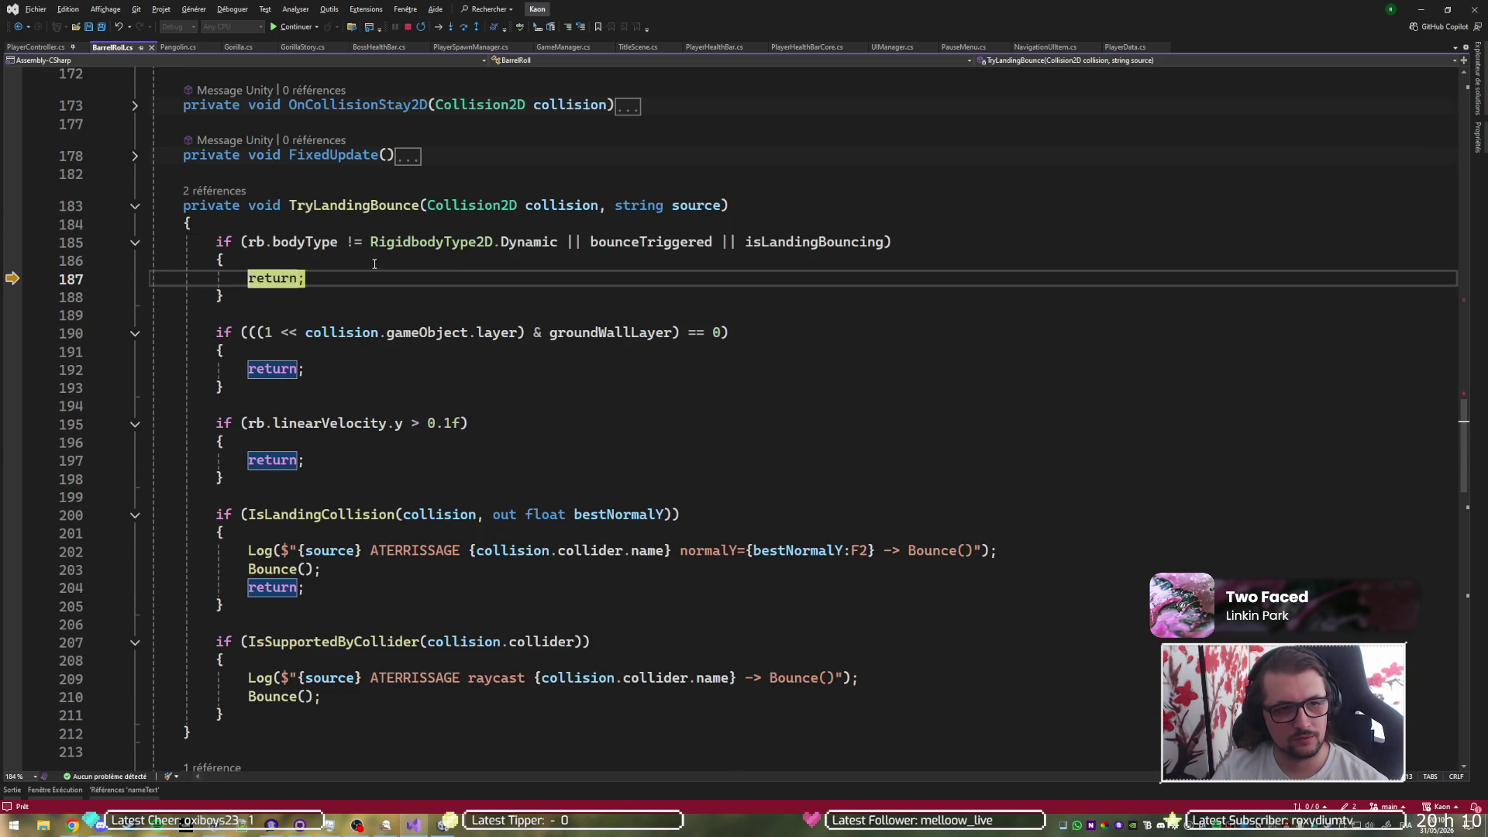
{"action": "scroll", "coordinate": [184, 292], "scroll_direction": "up", "scroll_amount": 3}
{"action": "left_click", "coordinate": [134, 269]}
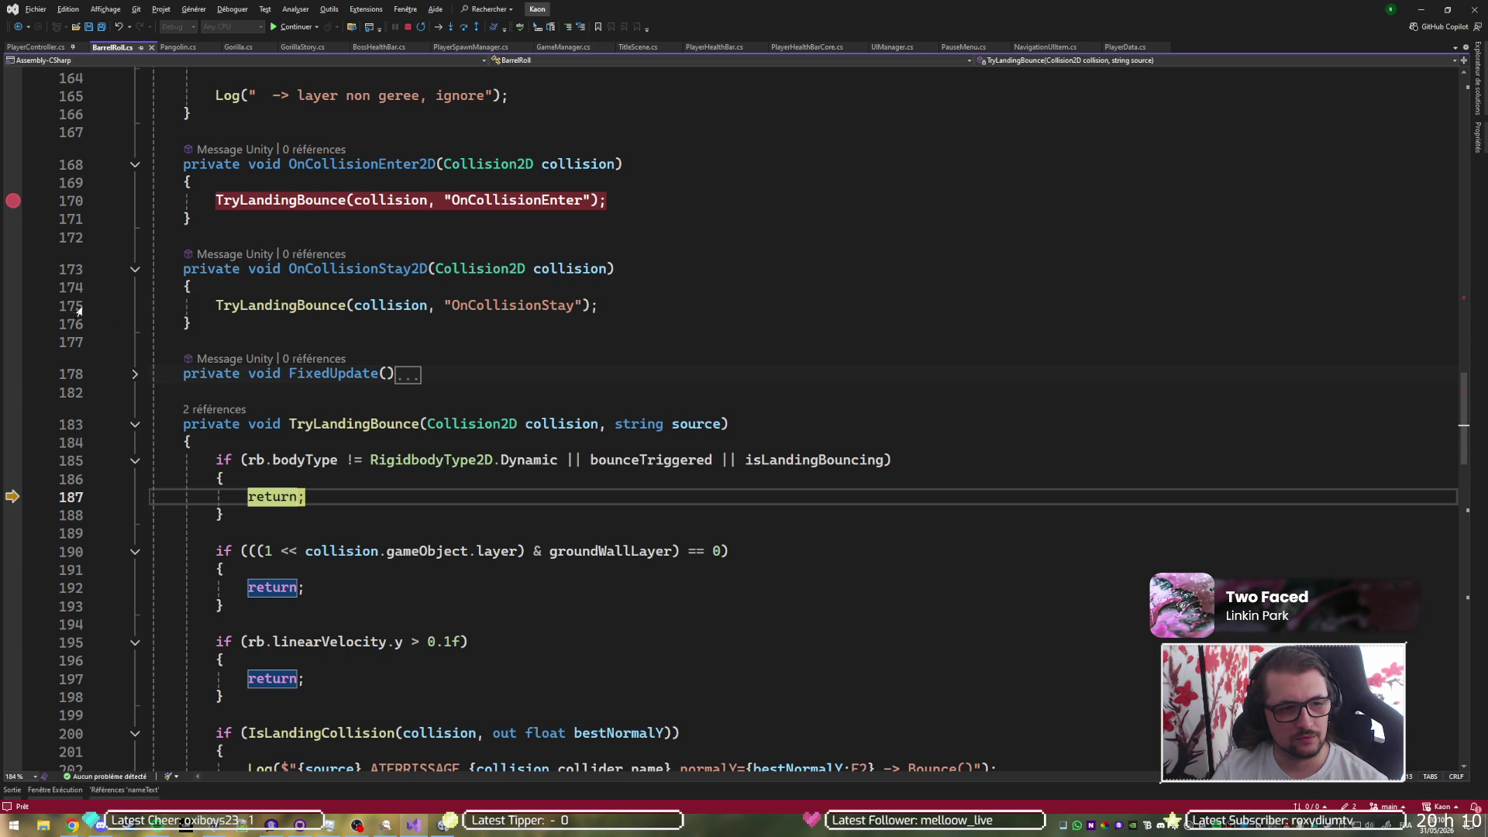
- Break on the OnCollisionStay2D call and step into TryLandingBounce to its early return
{"action": "left_click", "coordinate": [13, 306]}
{"action": "key", "text": "F5"}
{"action": "key", "text": "F11"}
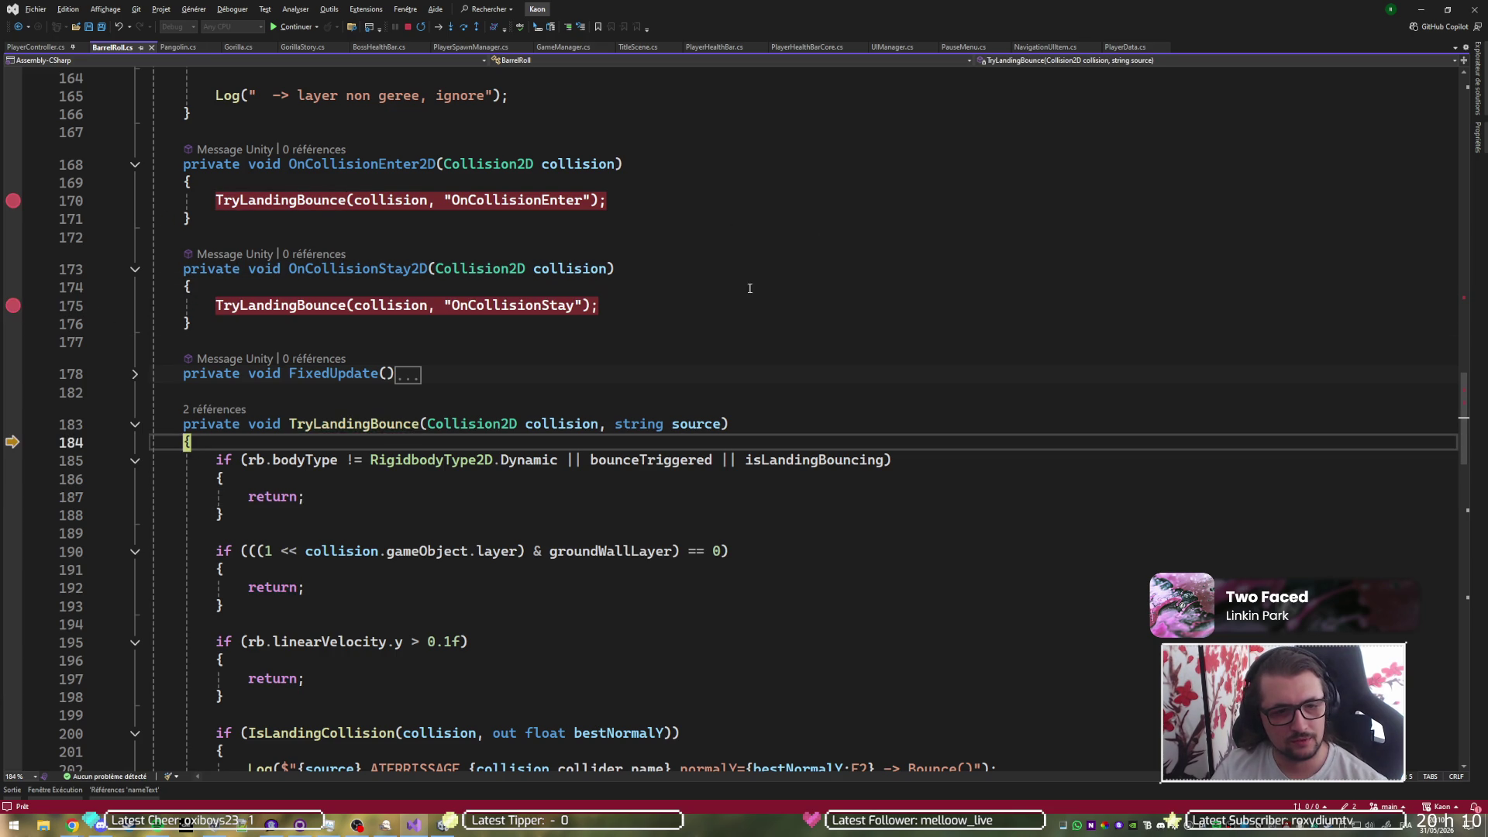
{"action": "key", "text": "F10"}
{"action": "key", "text": "F10"}
{"action": "key", "text": "F10"}
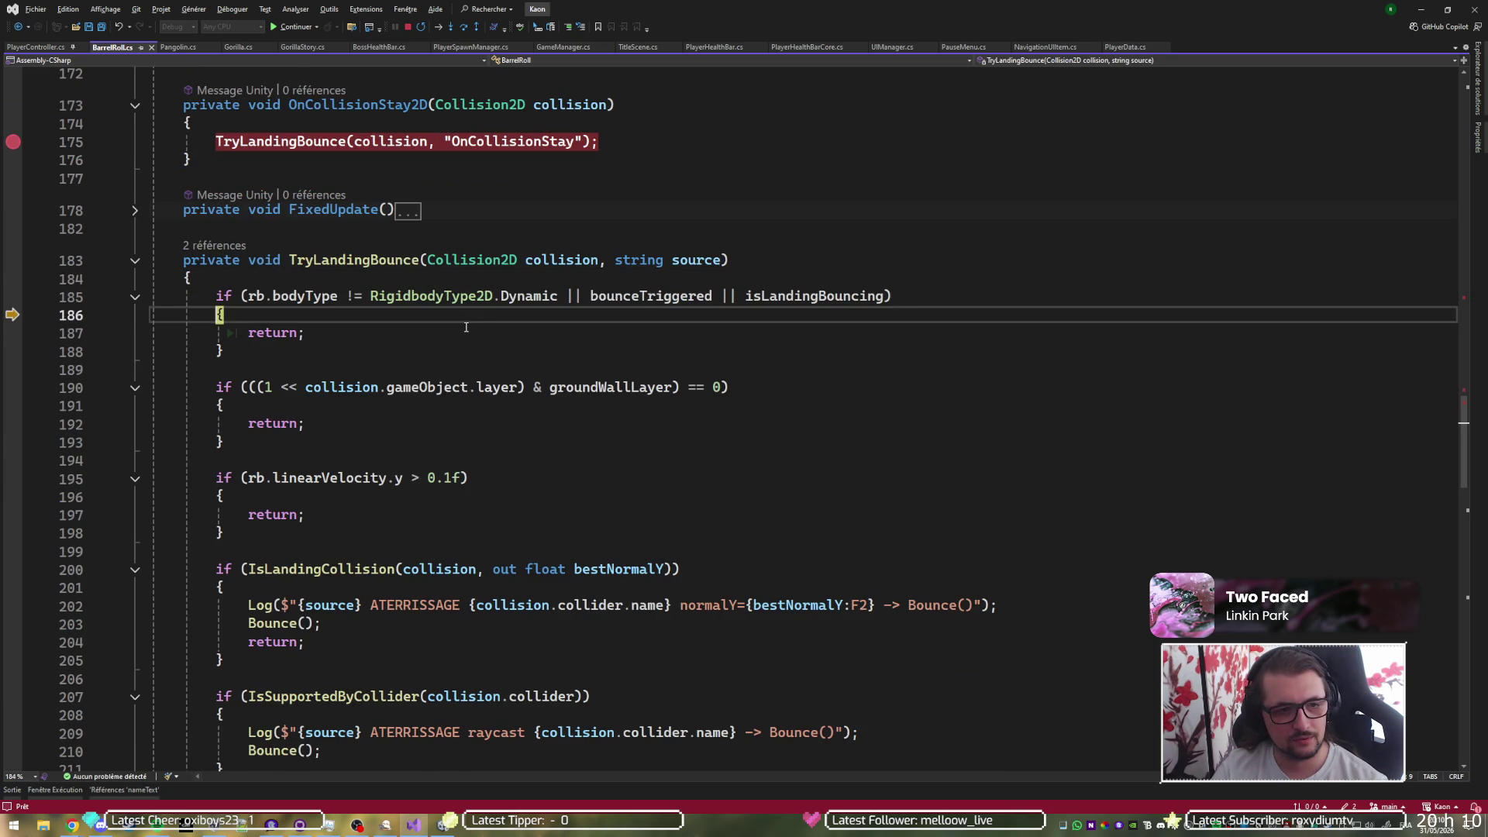
{"action": "key", "text": "F5"}
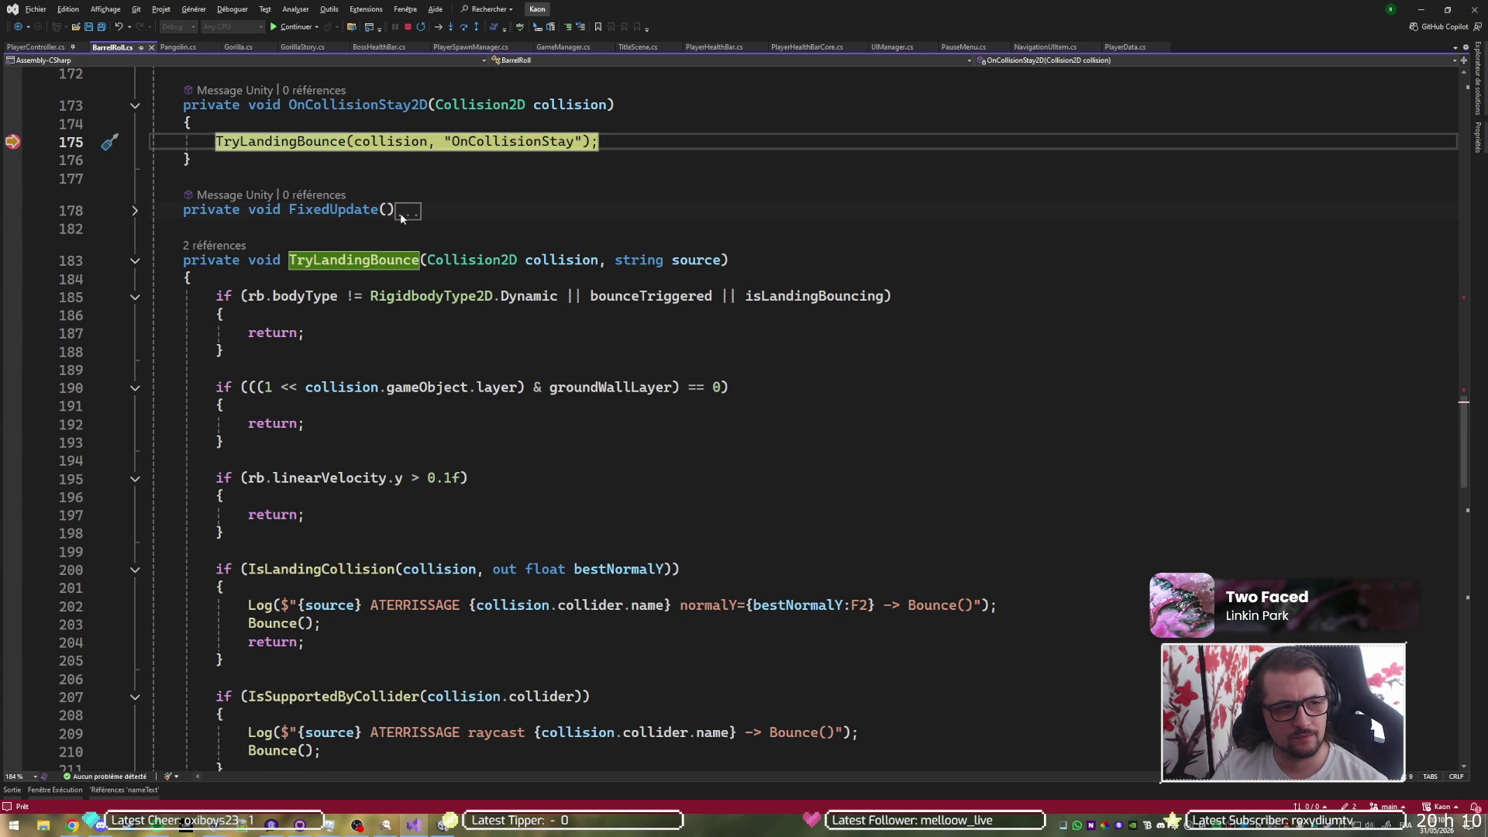
- Continue to OnTriggerEnter2D, remove the line 134 breakpoint, resume, and stop the Unity play test
{"action": "key", "text": "F5"}
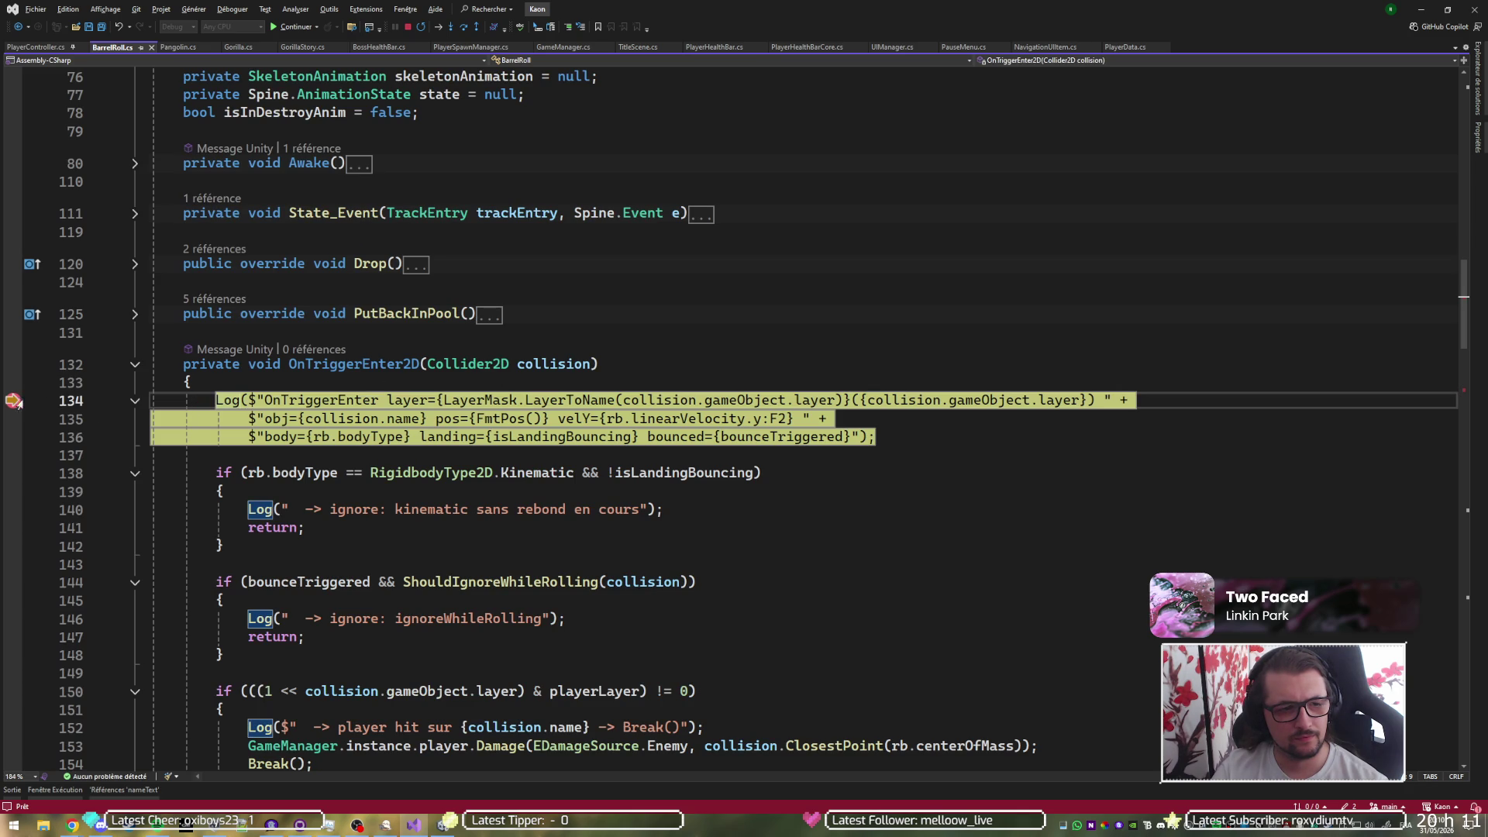
{"action": "left_click", "coordinate": [13, 400]}
{"action": "key", "text": "F5"}
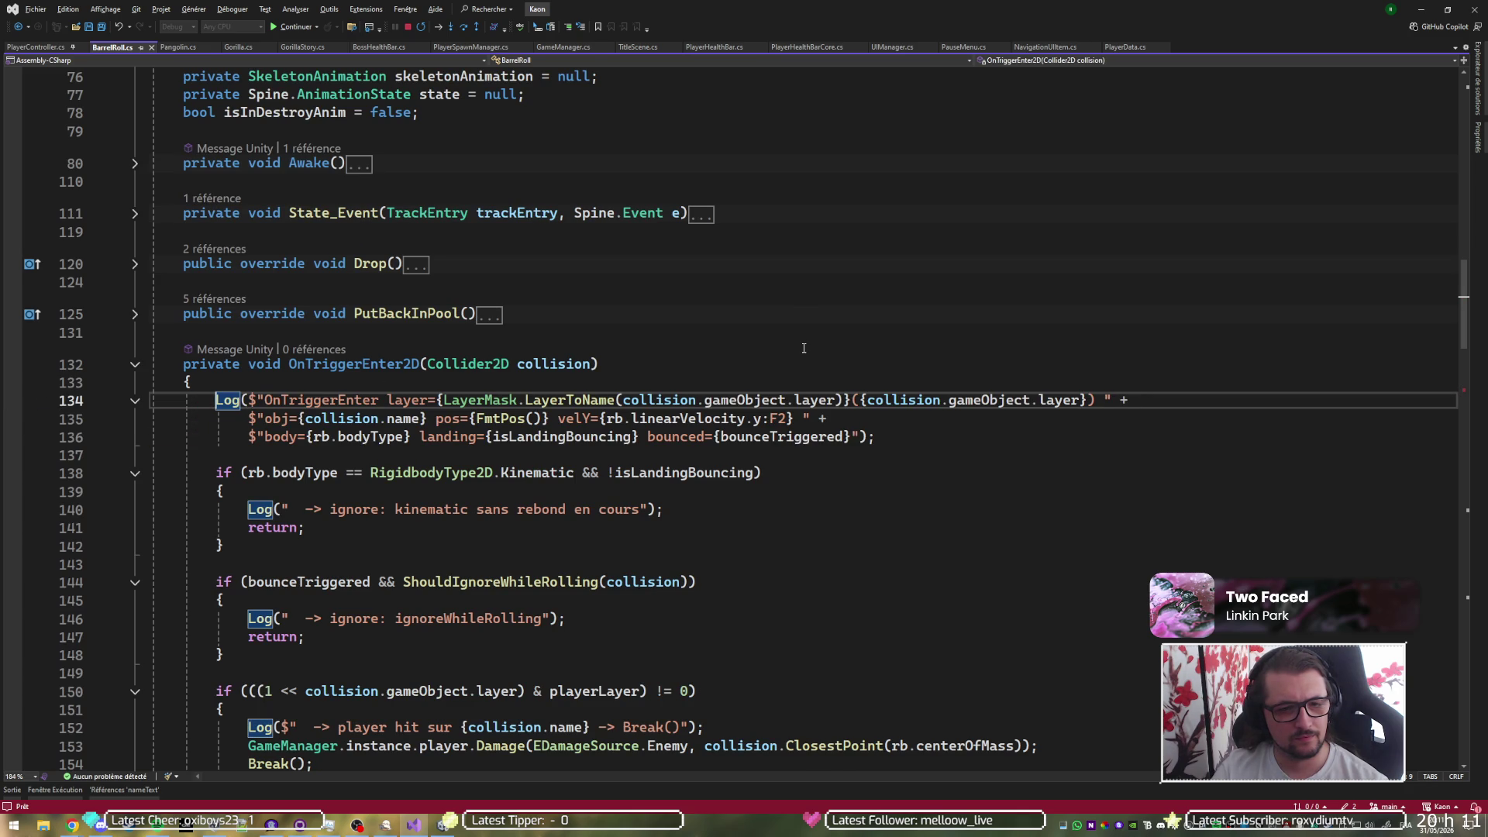
{"action": "key", "text": "alt+Tab"}
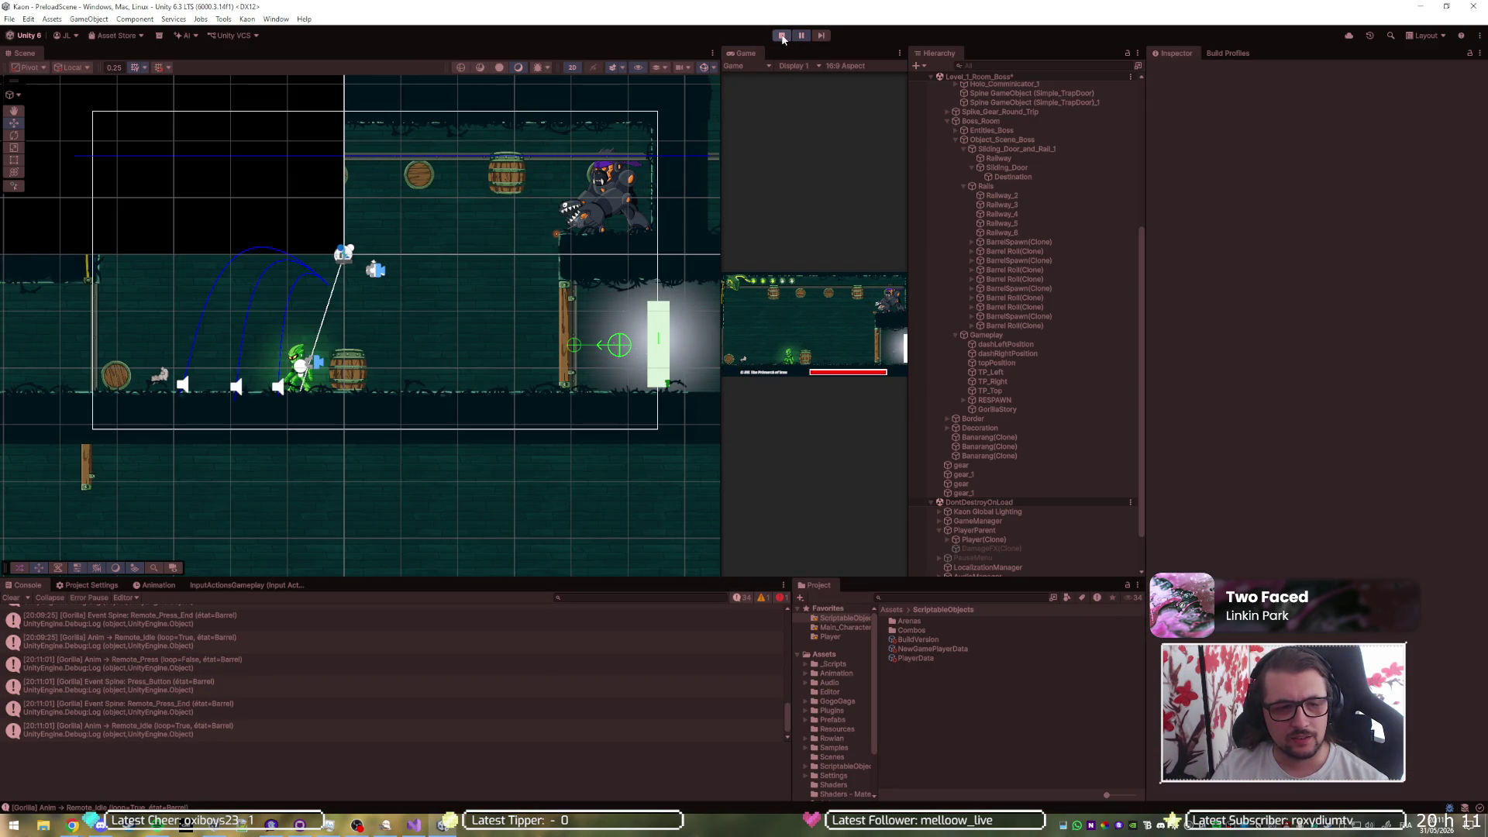
{"action": "left_click", "coordinate": [781, 36]}
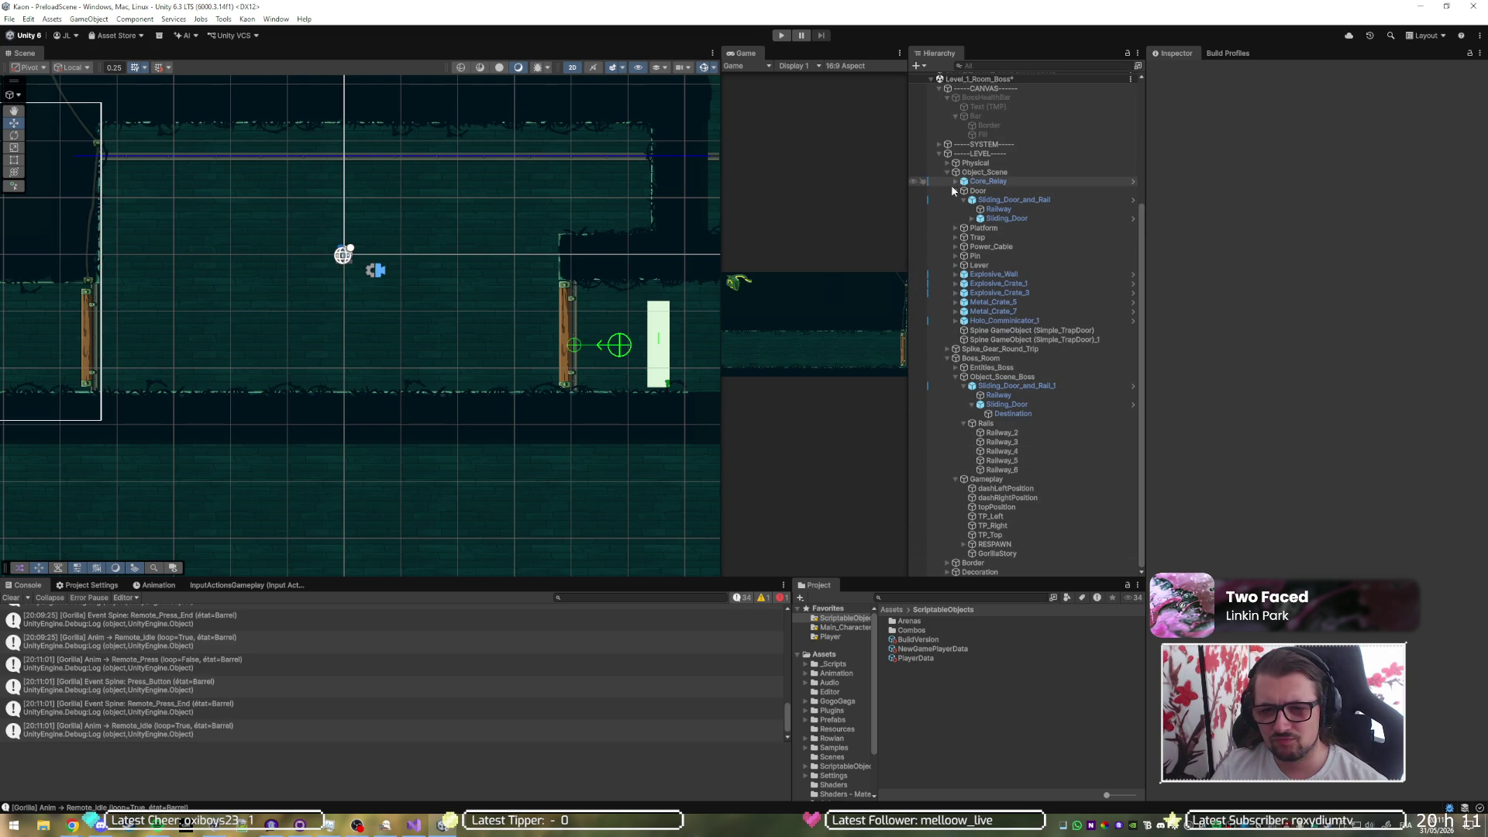
- Collapse Boss_Room in the Hierarchy and search it for 'story'
{"action": "left_click", "coordinate": [947, 358]}
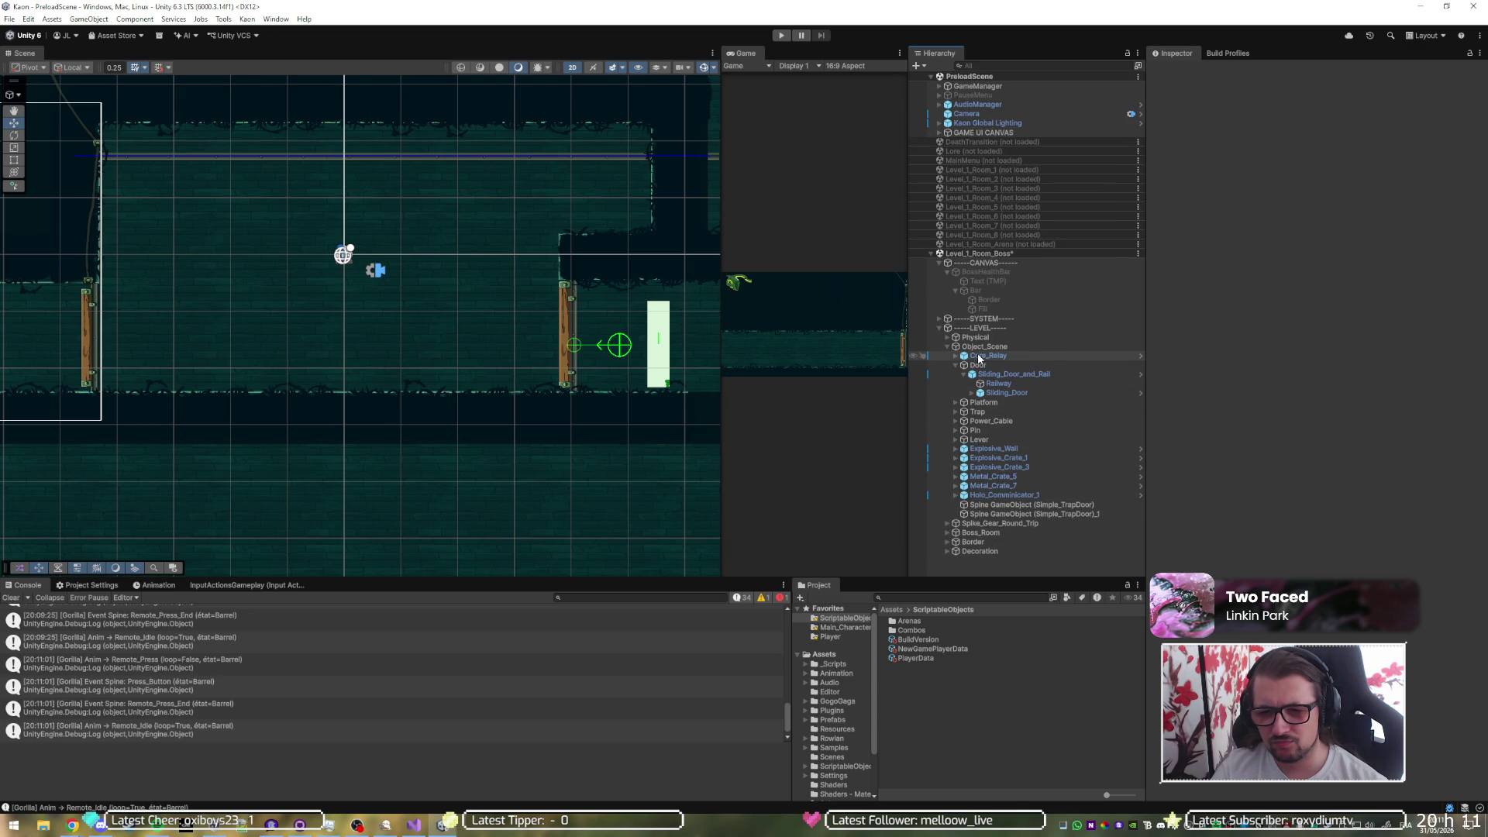
{"action": "left_click", "coordinate": [1017, 66]}
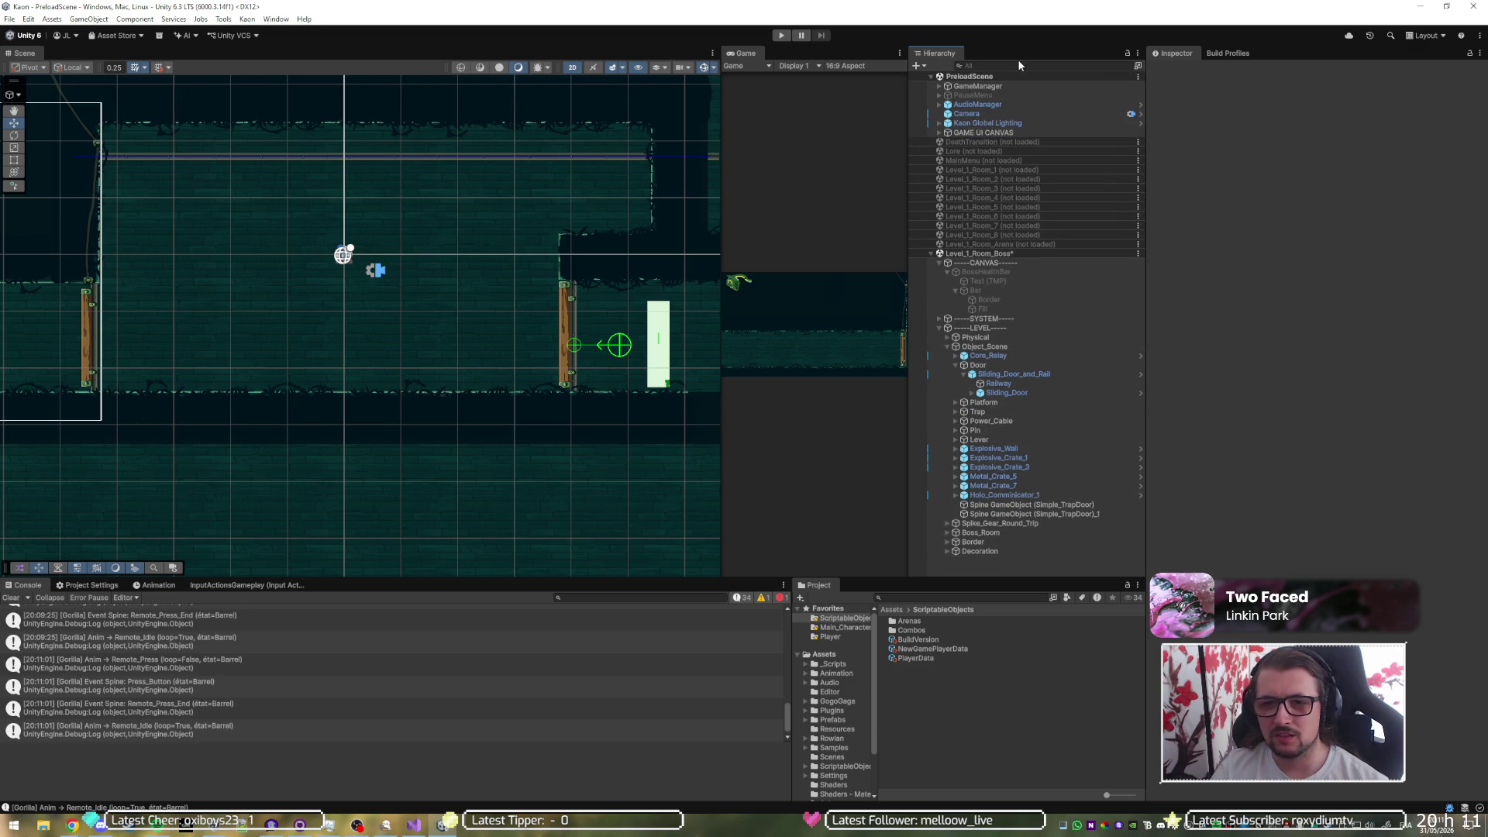
- Search 'story' and select GorillaStory, then restore the full hierarchy
{"action": "type", "text": "story"}
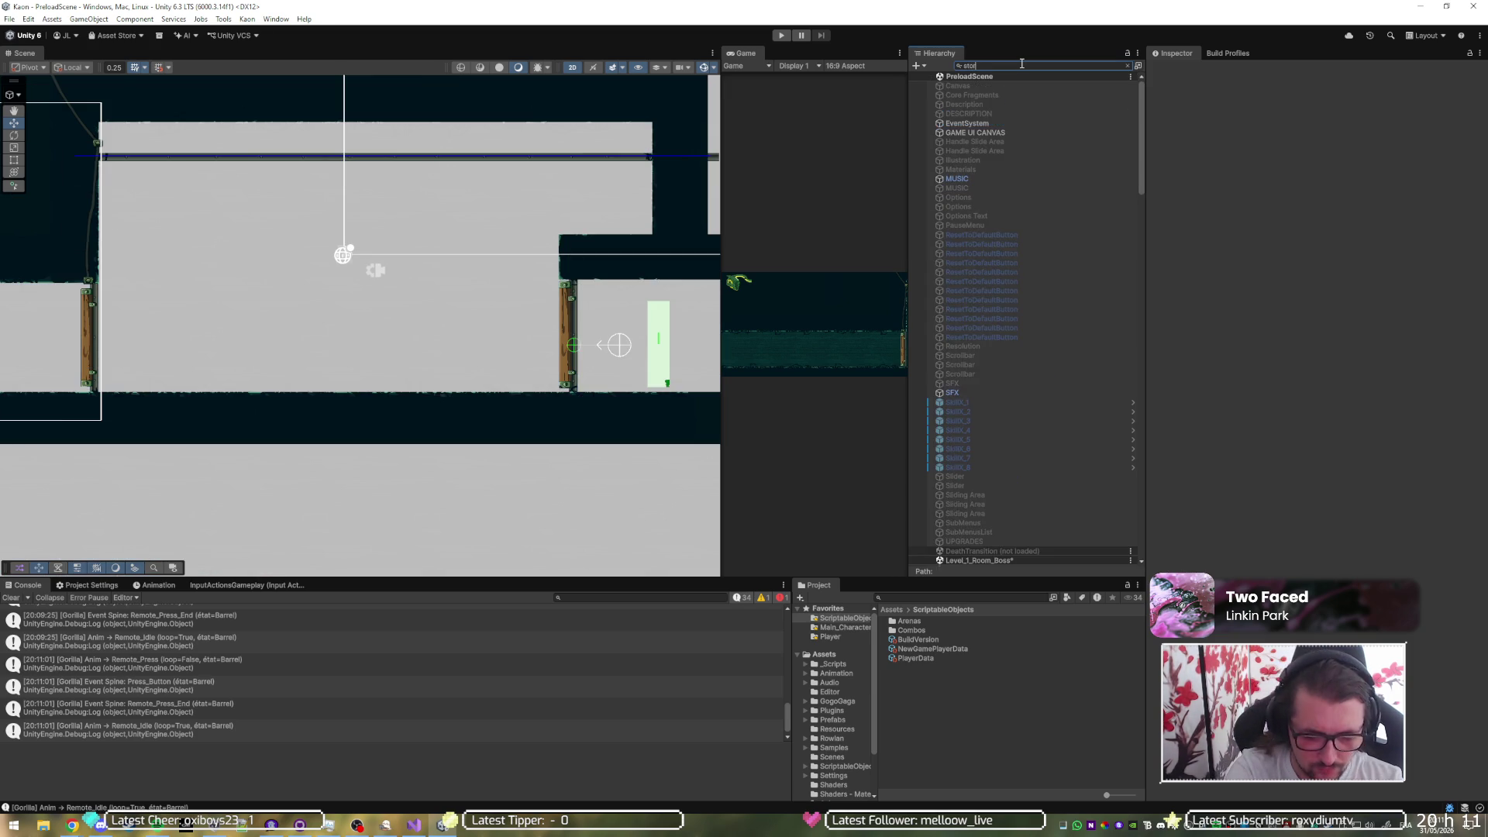
{"action": "left_click", "coordinate": [1023, 86]}
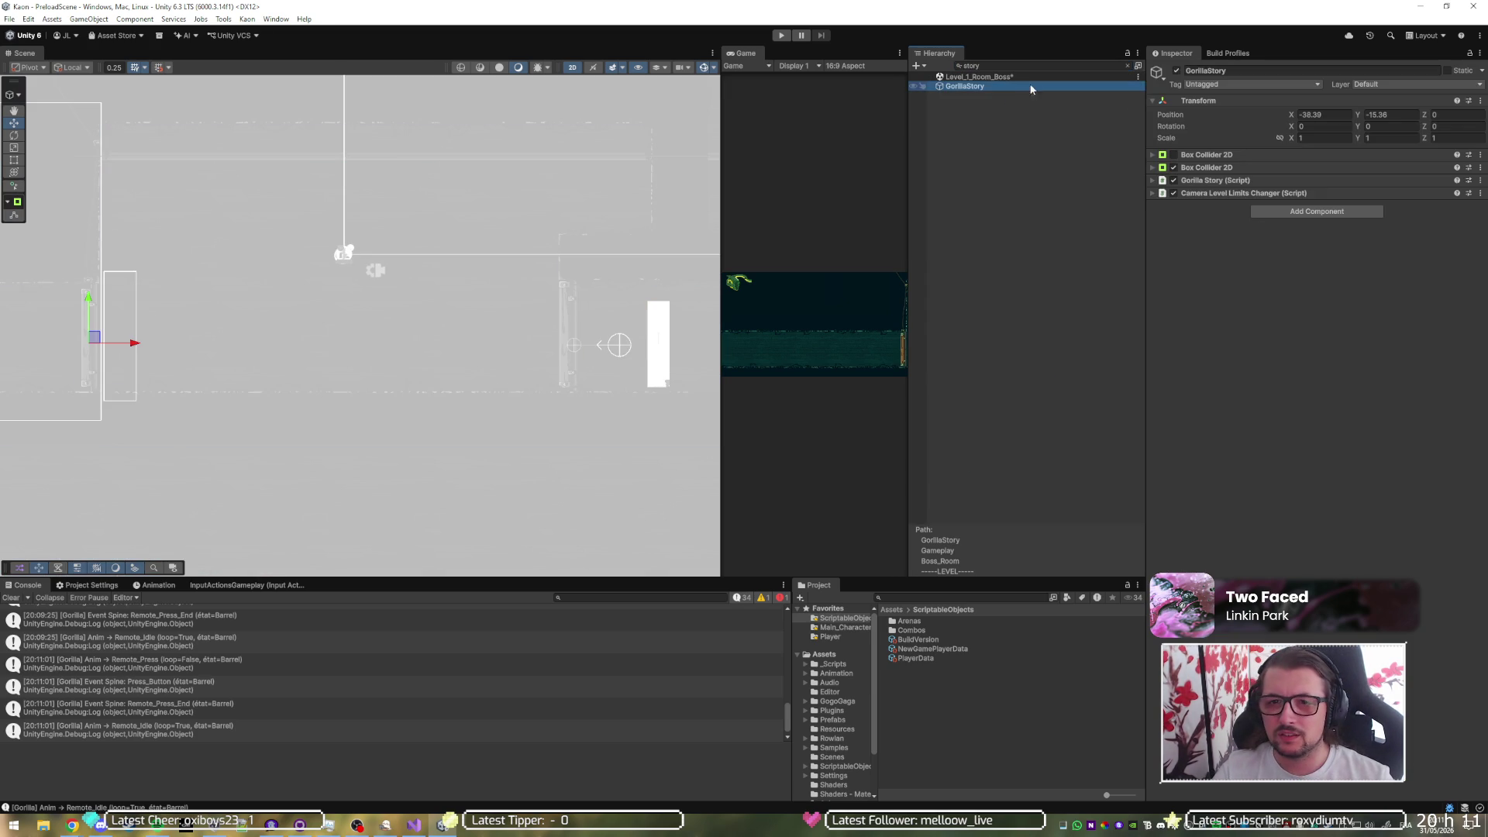
{"action": "left_click", "coordinate": [1126, 65]}
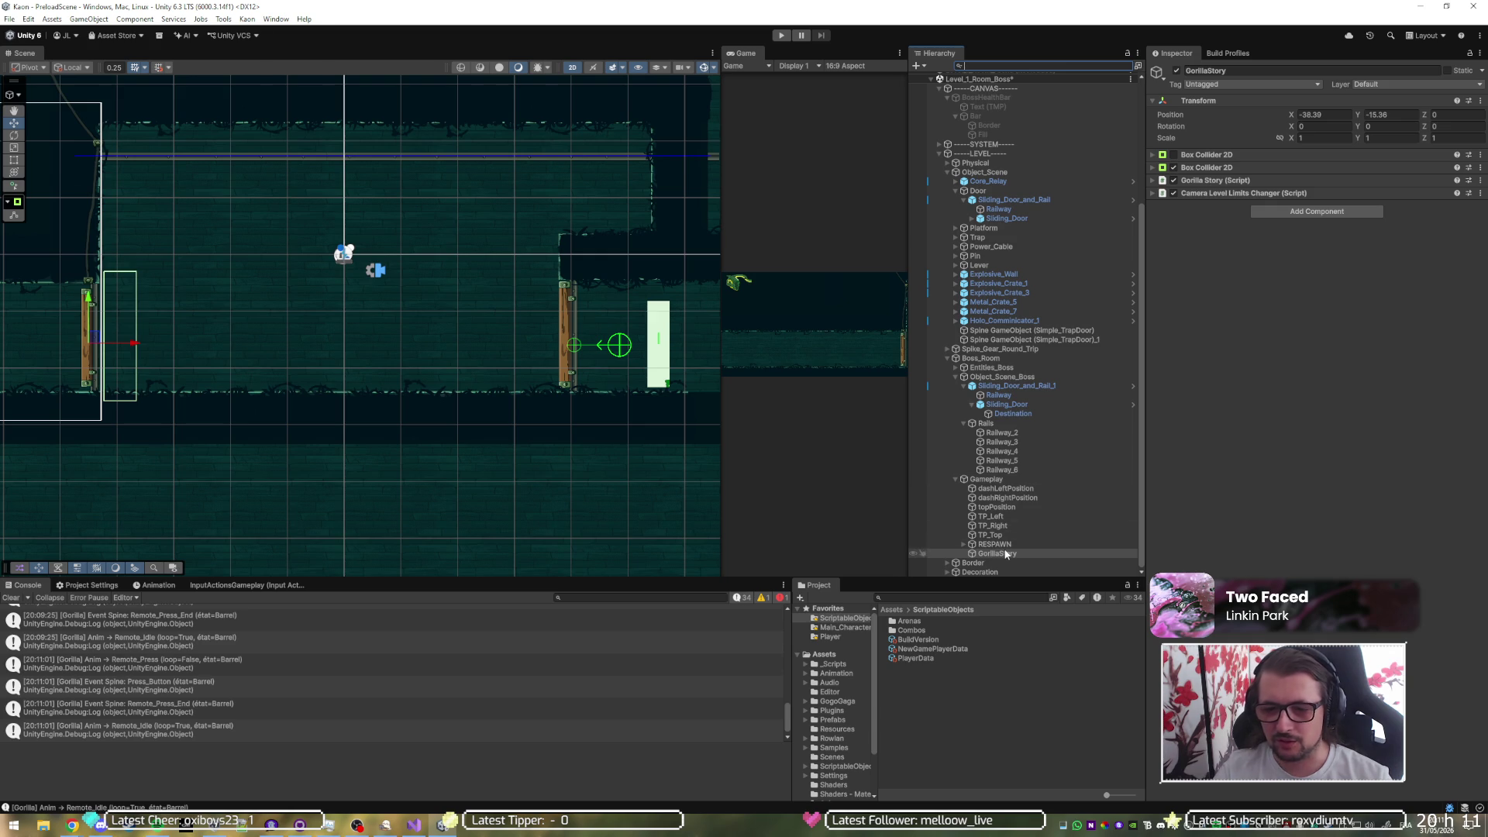
- Expand both Box Collider 2Ds, toggle the first on and off, and open GorillaStory.cs
{"action": "left_click", "coordinate": [1240, 154]}
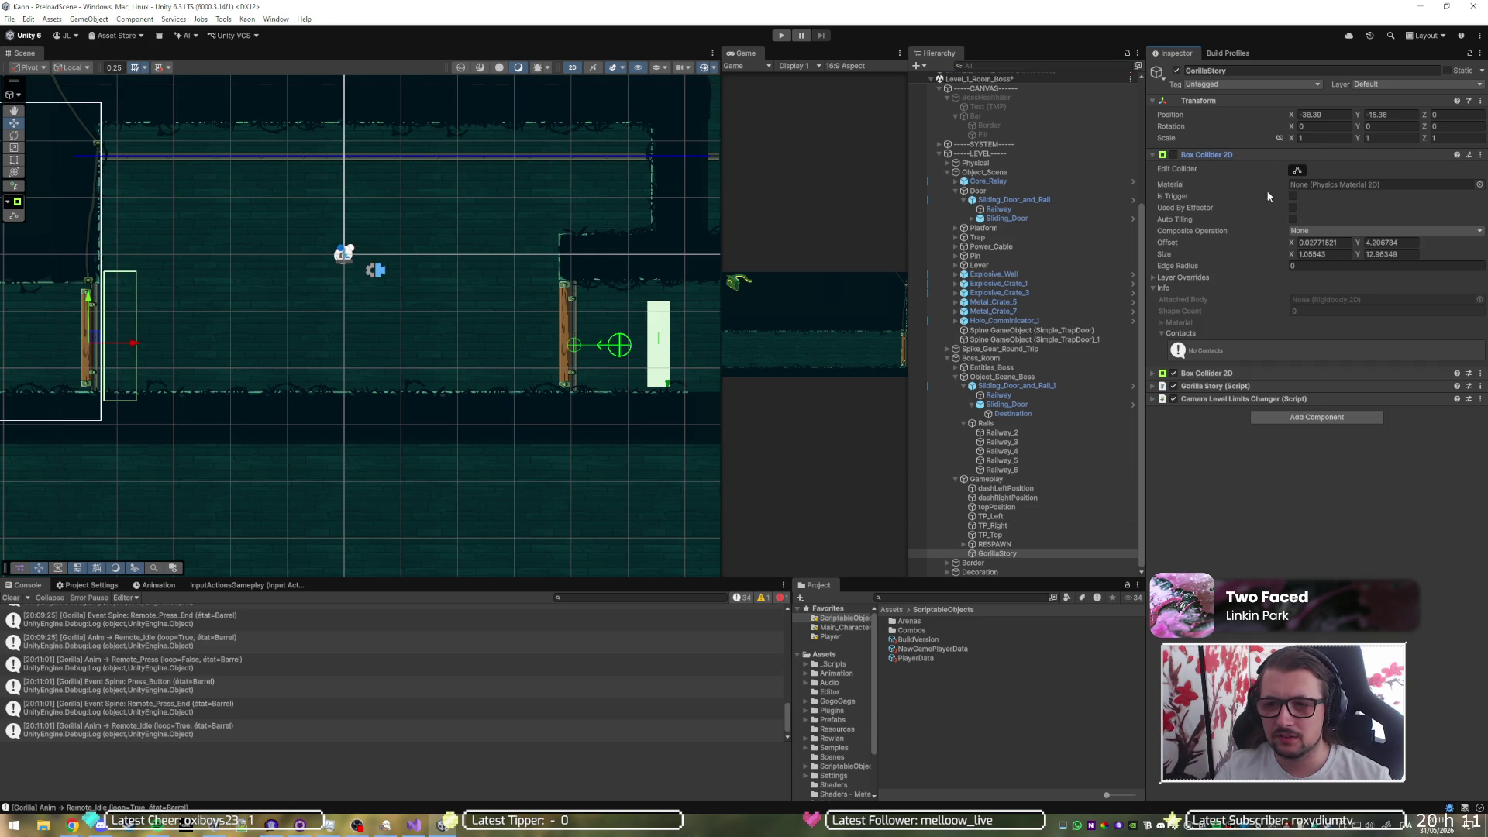
{"action": "left_click", "coordinate": [1218, 372]}
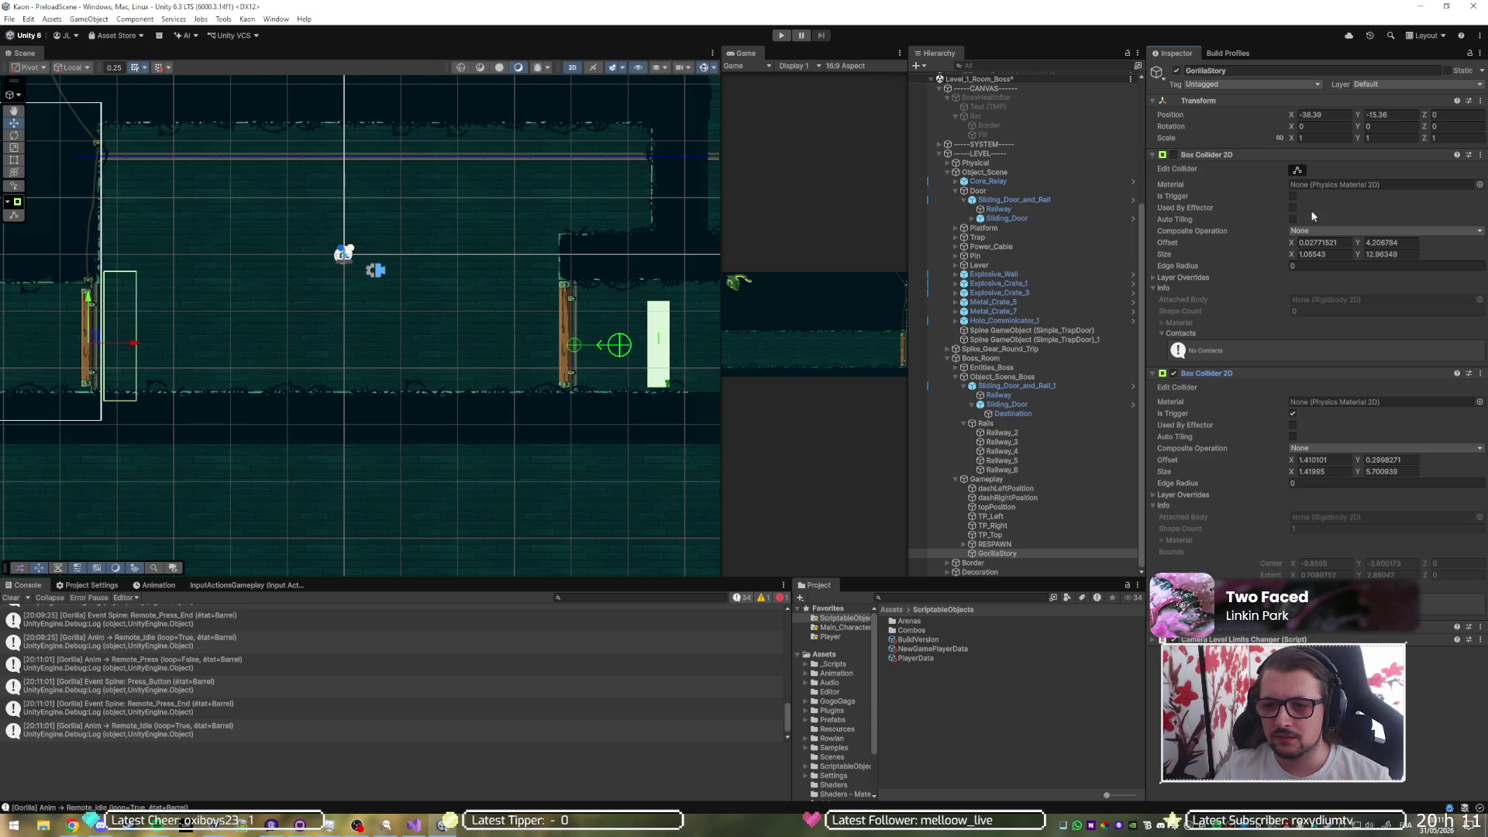
{"action": "left_click", "coordinate": [1175, 154]}
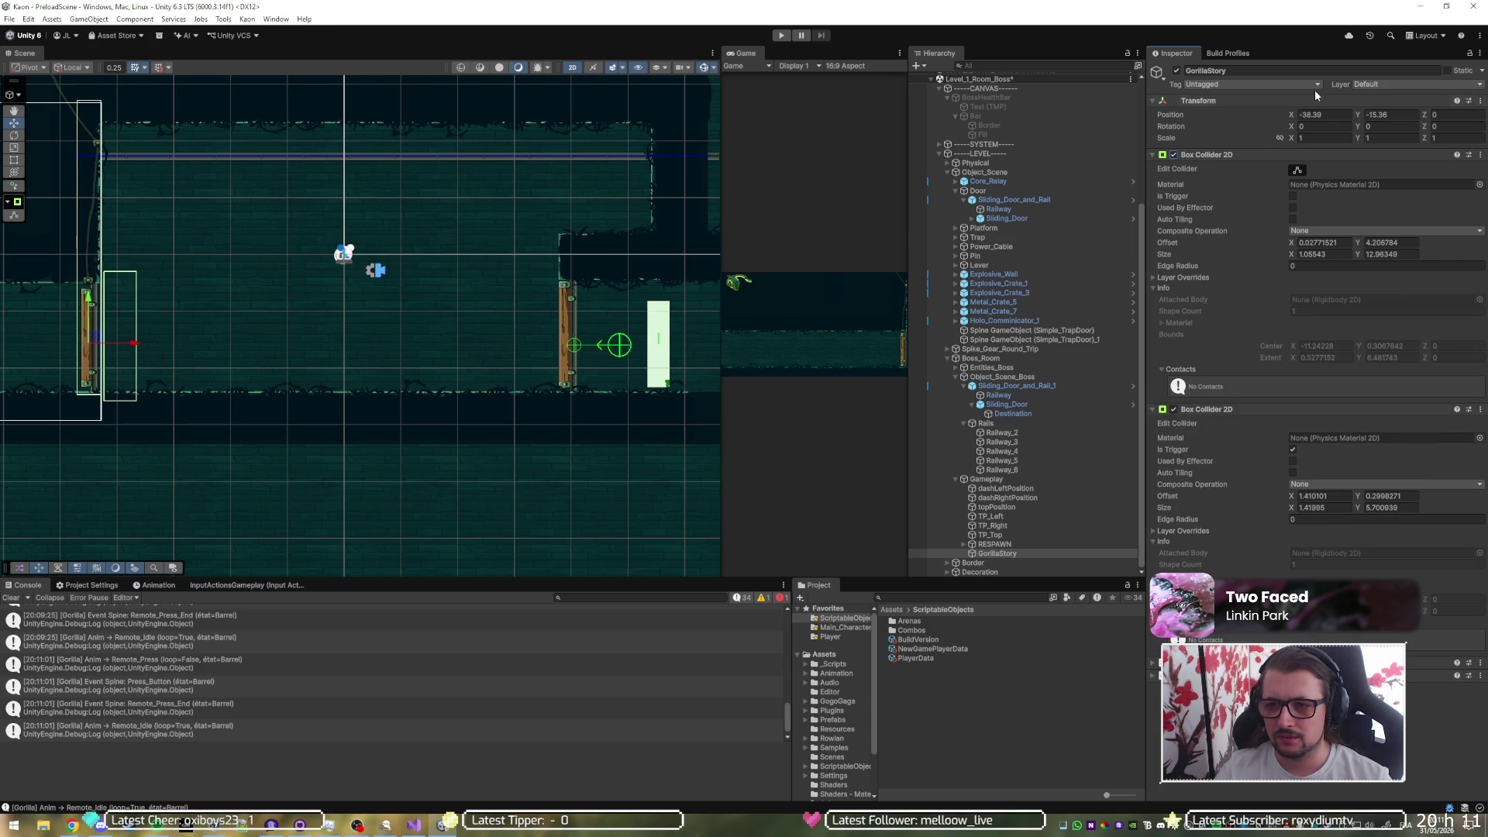
{"action": "left_click", "coordinate": [1174, 155]}
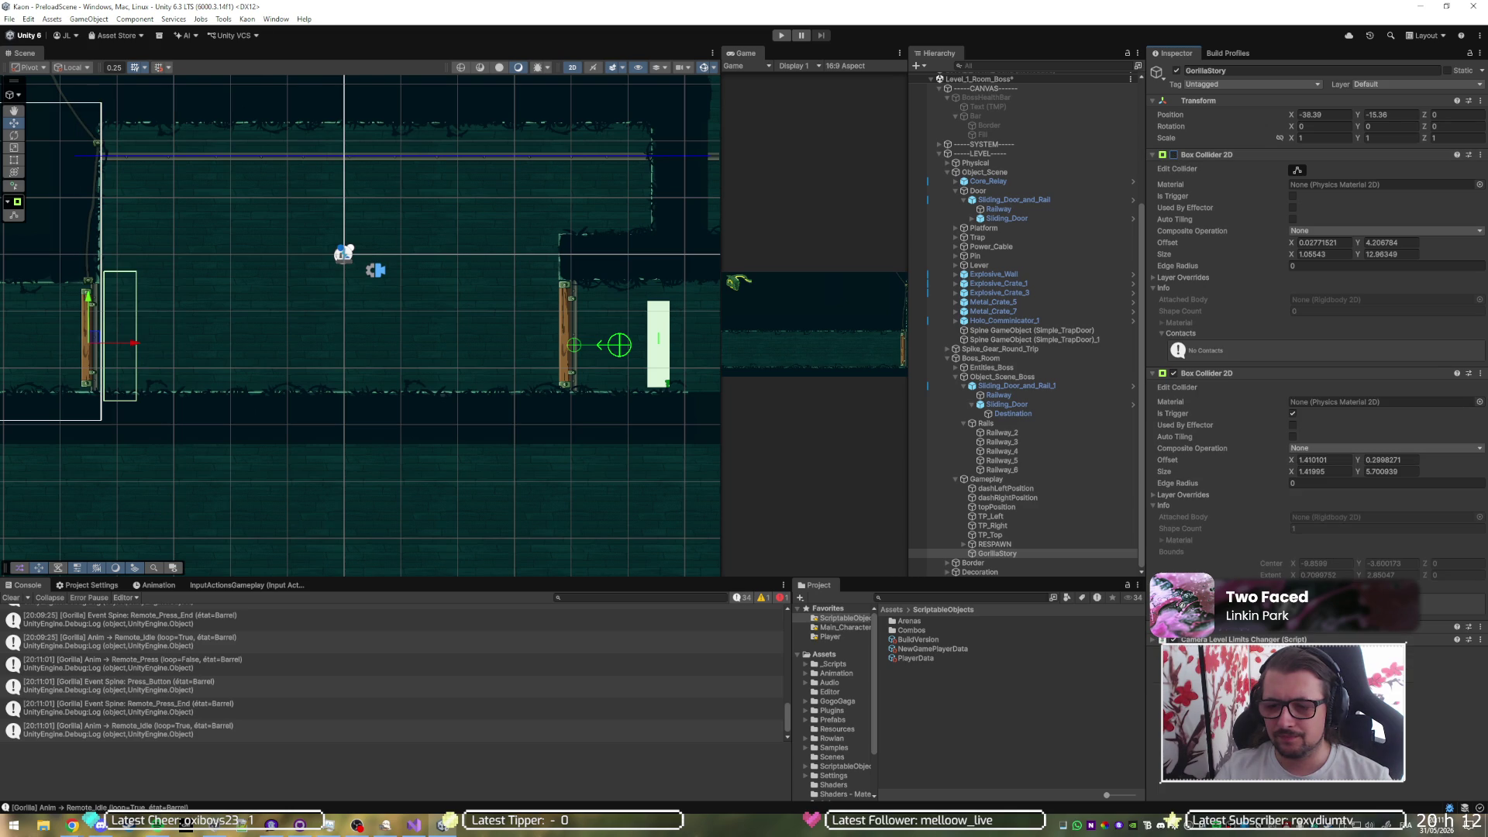
{"action": "scroll", "coordinate": [1317, 310], "scroll_direction": "down", "scroll_amount": 1}
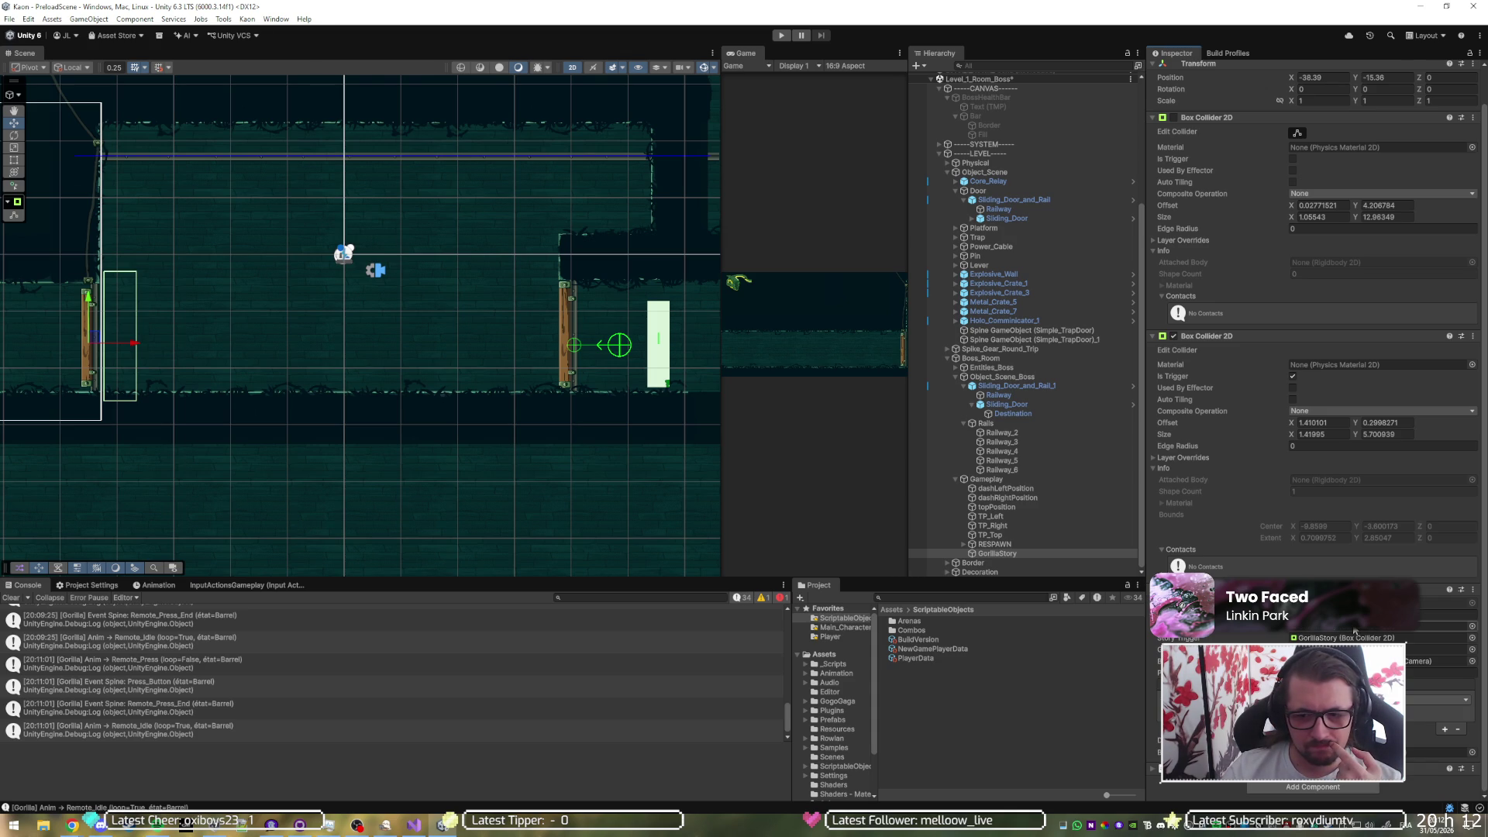
{"action": "left_click", "coordinate": [1354, 631]}
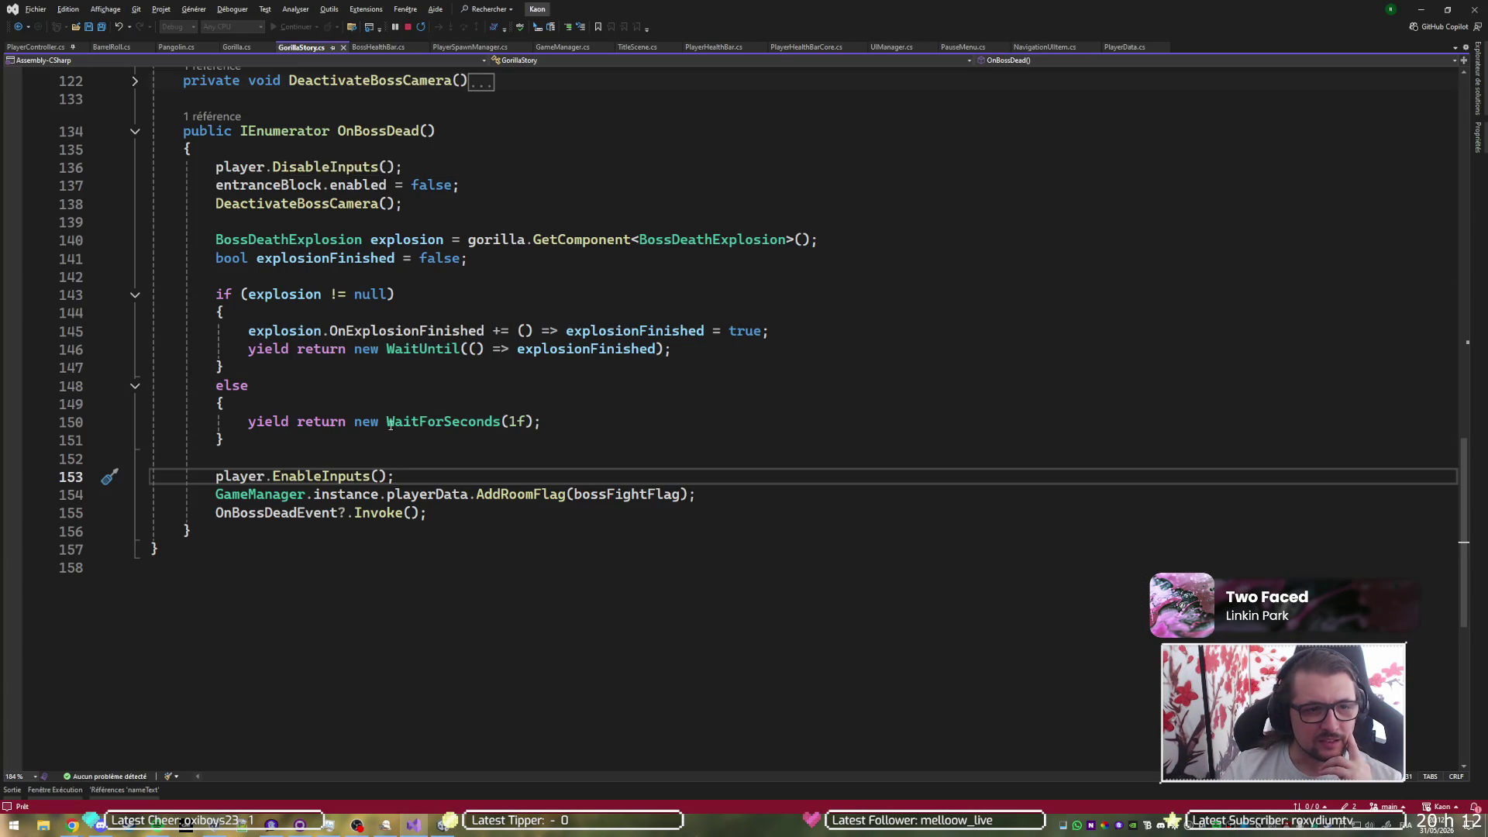
- List all references to the entranceBlock field in GorillaStory.cs
{"action": "scroll", "coordinate": [382, 439], "scroll_direction": "up", "scroll_amount": 15}
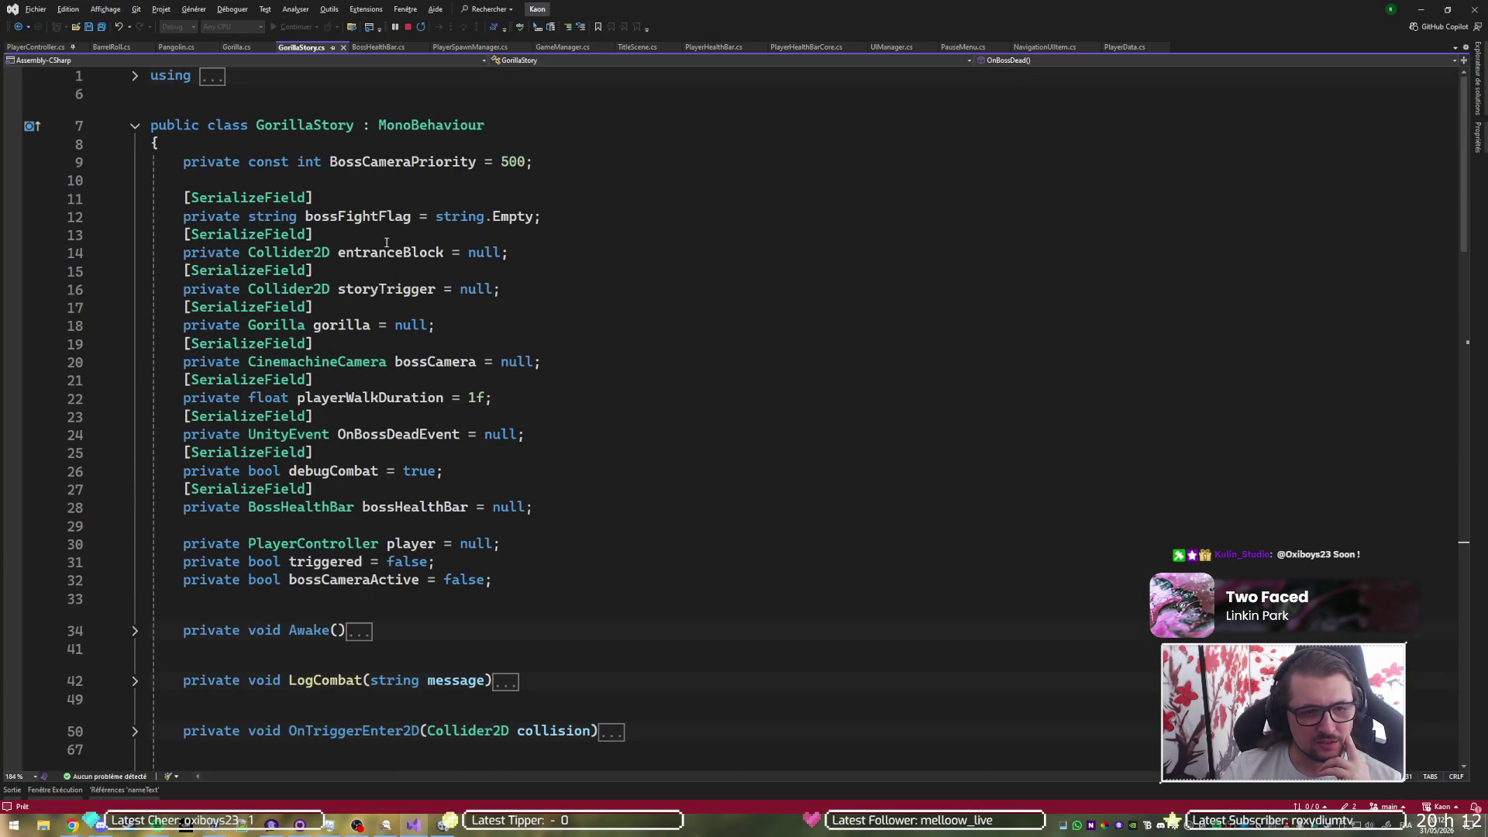
{"action": "left_click", "coordinate": [390, 254]}
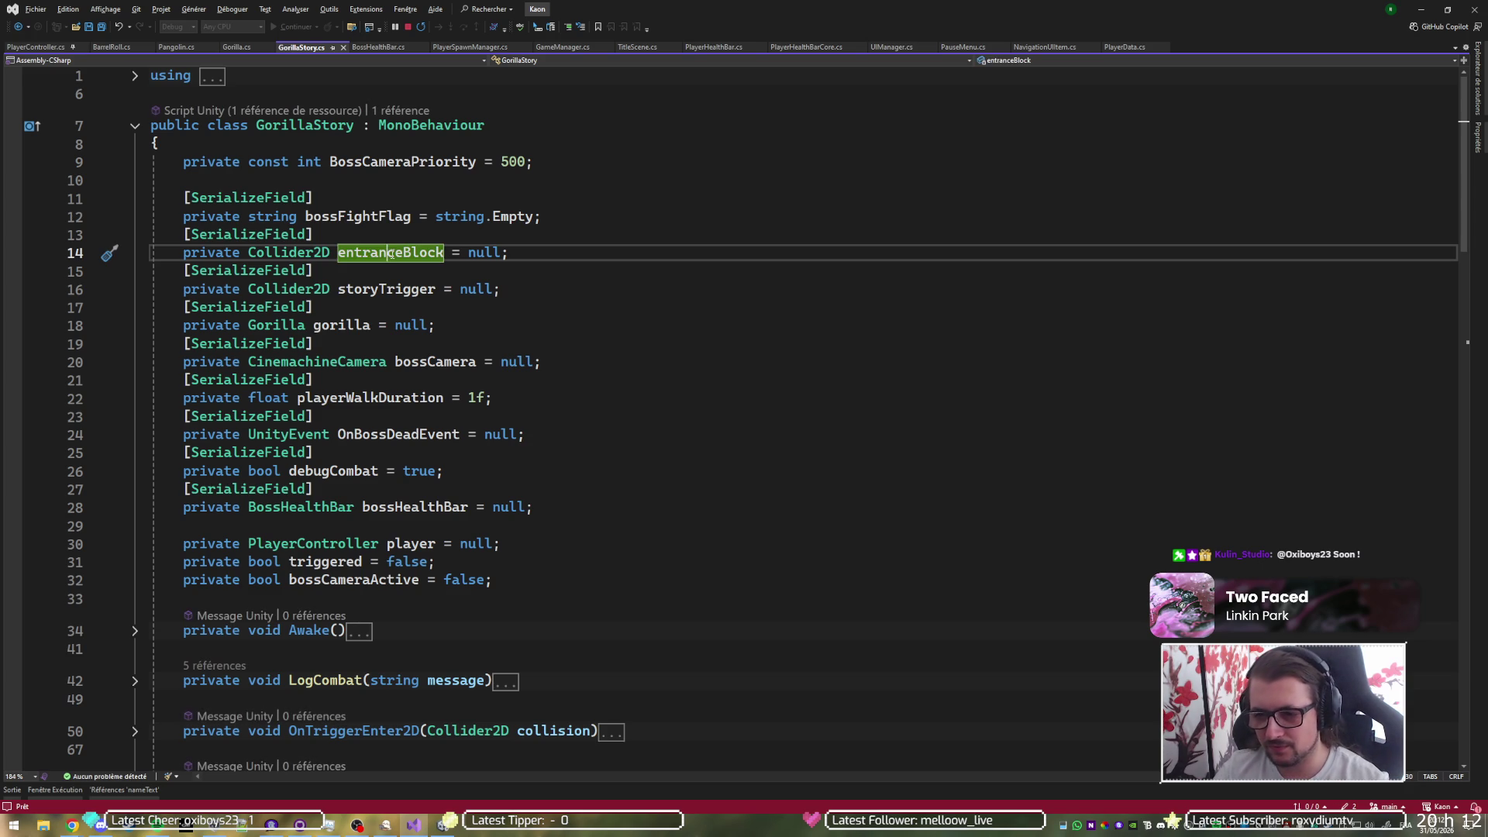
{"action": "key", "text": "shift+F12"}
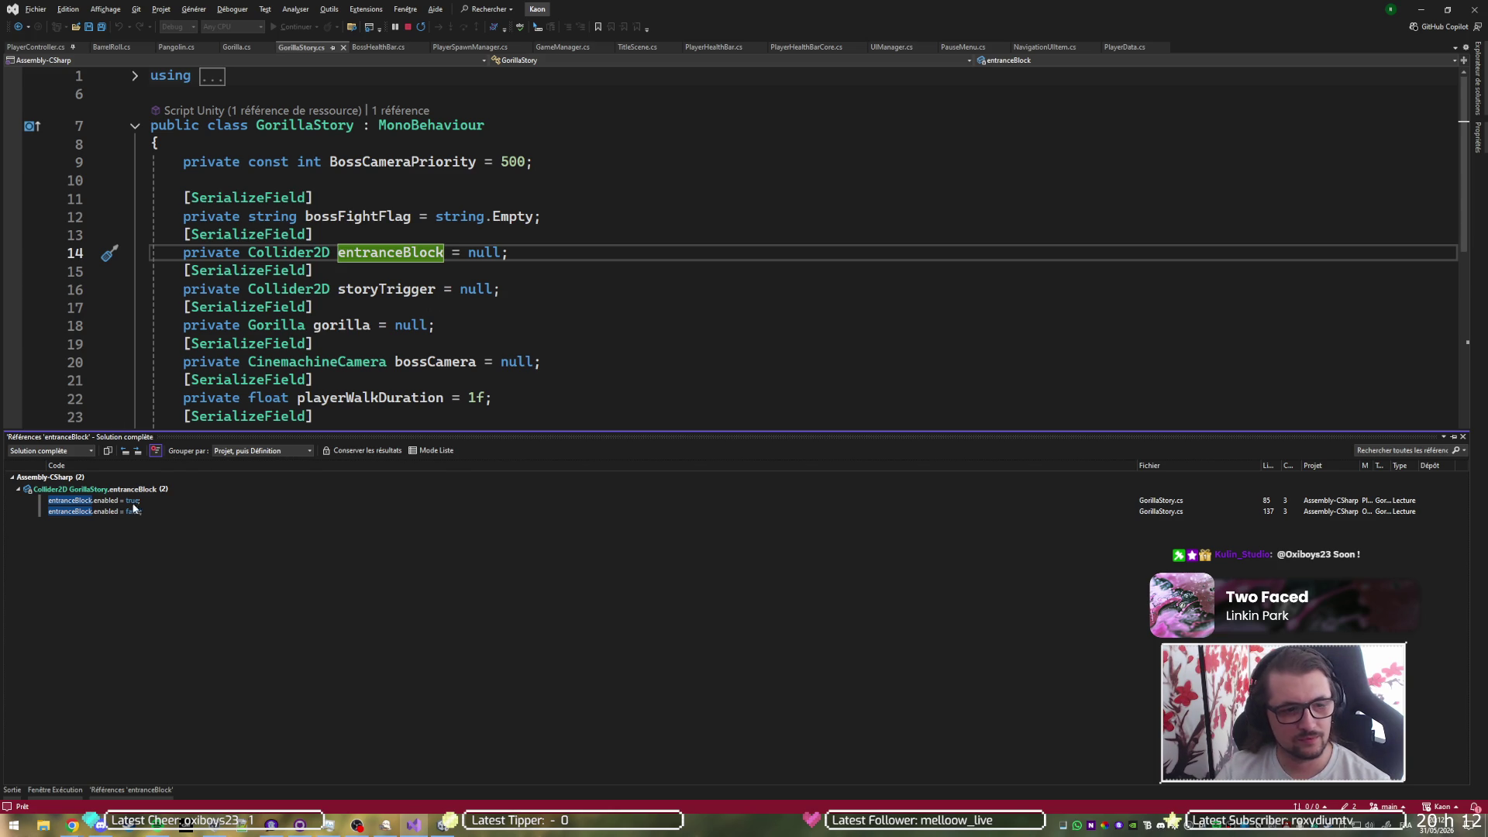
- Review where entranceBlock is enabled and disabled, then return to Unity in play mode
{"action": "left_click", "coordinate": [122, 502]}
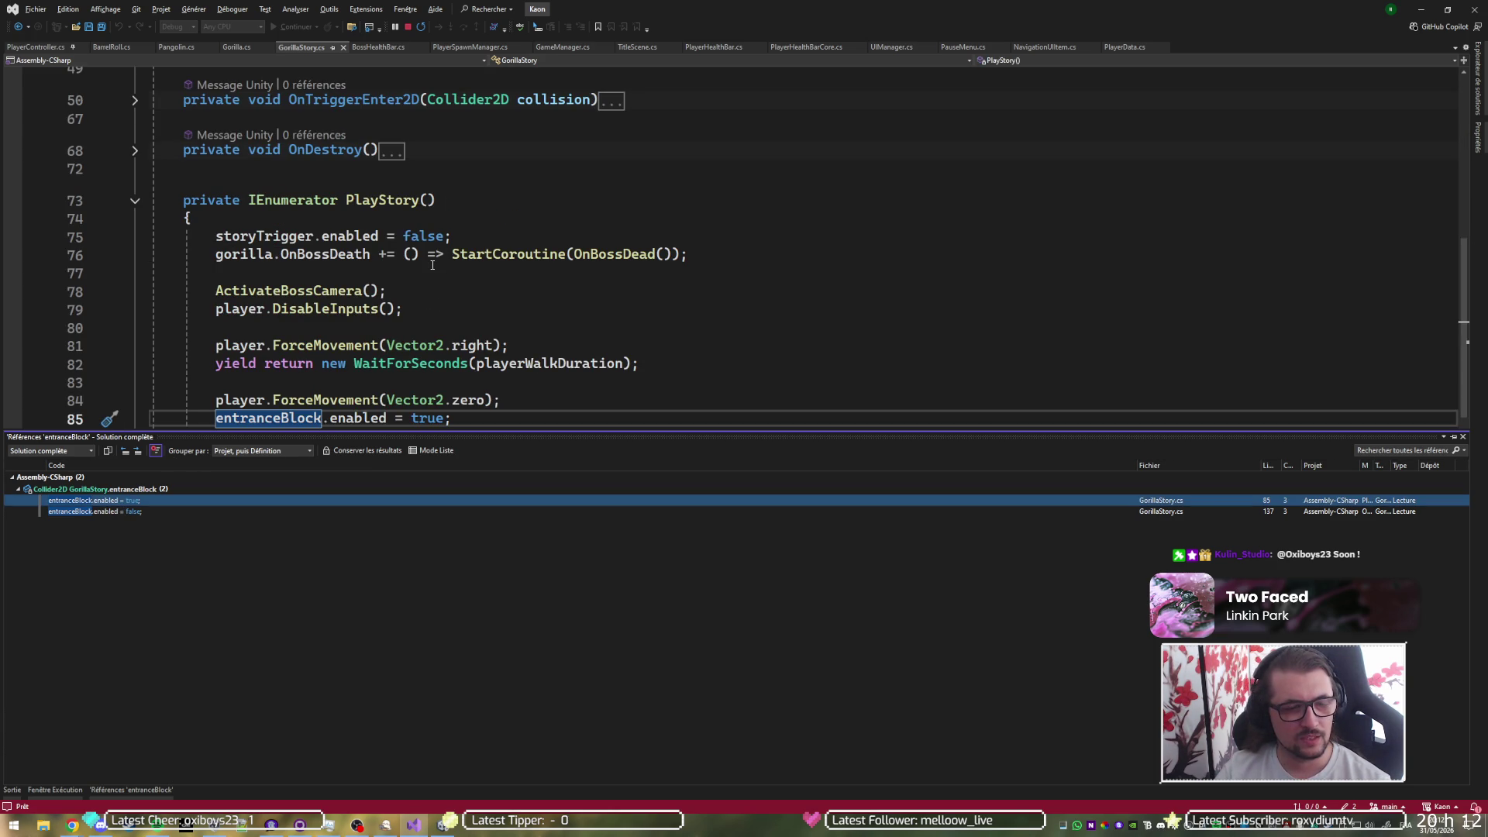
{"action": "scroll", "coordinate": [433, 260], "scroll_direction": "down", "scroll_amount": 2}
{"action": "scroll", "coordinate": [433, 260], "scroll_direction": "down", "scroll_amount": 1}
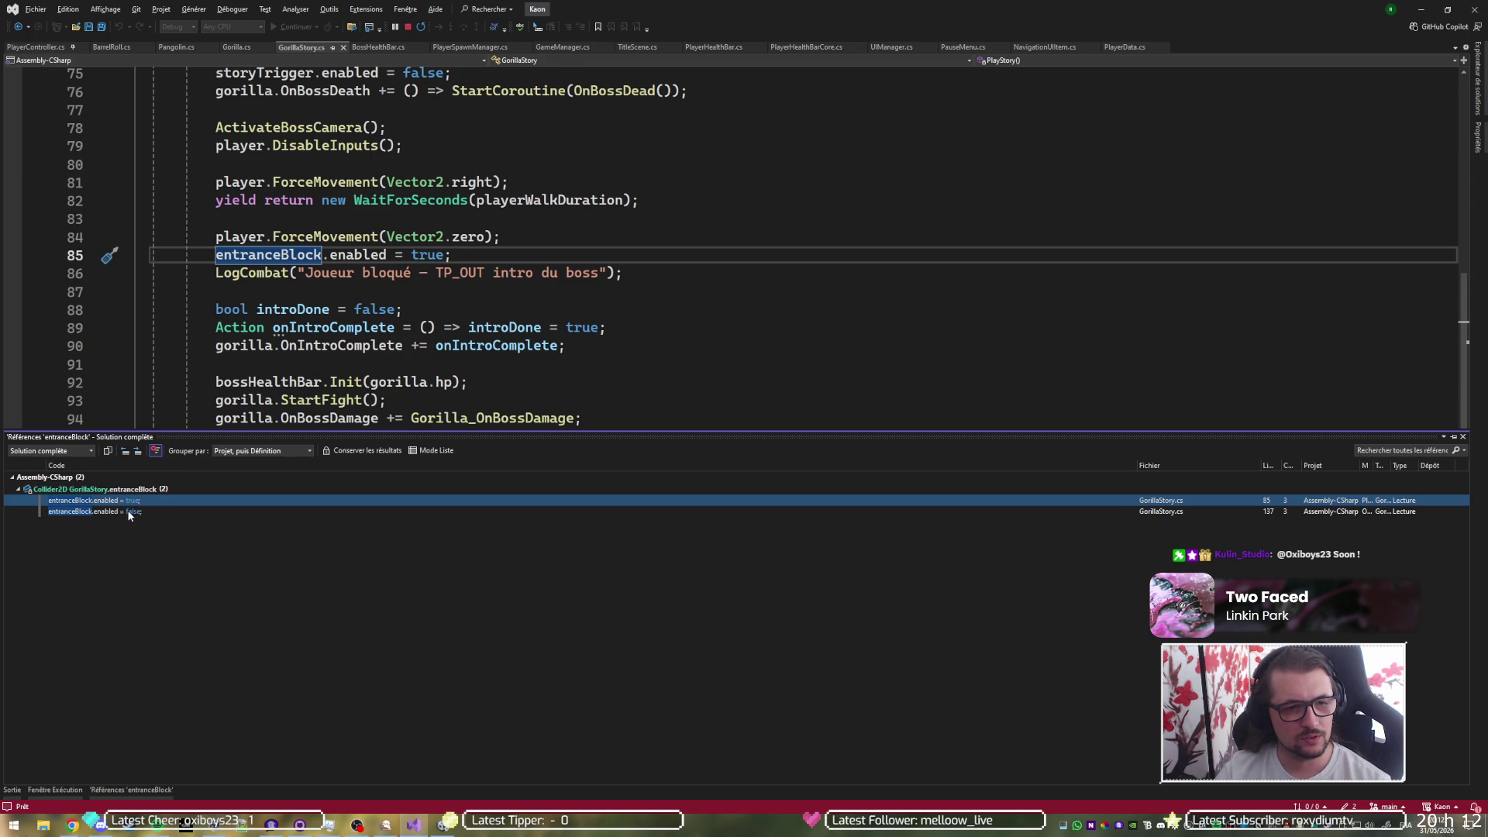
{"action": "left_click", "coordinate": [100, 511]}
{"action": "scroll", "coordinate": [431, 359], "scroll_direction": "down", "scroll_amount": 2}
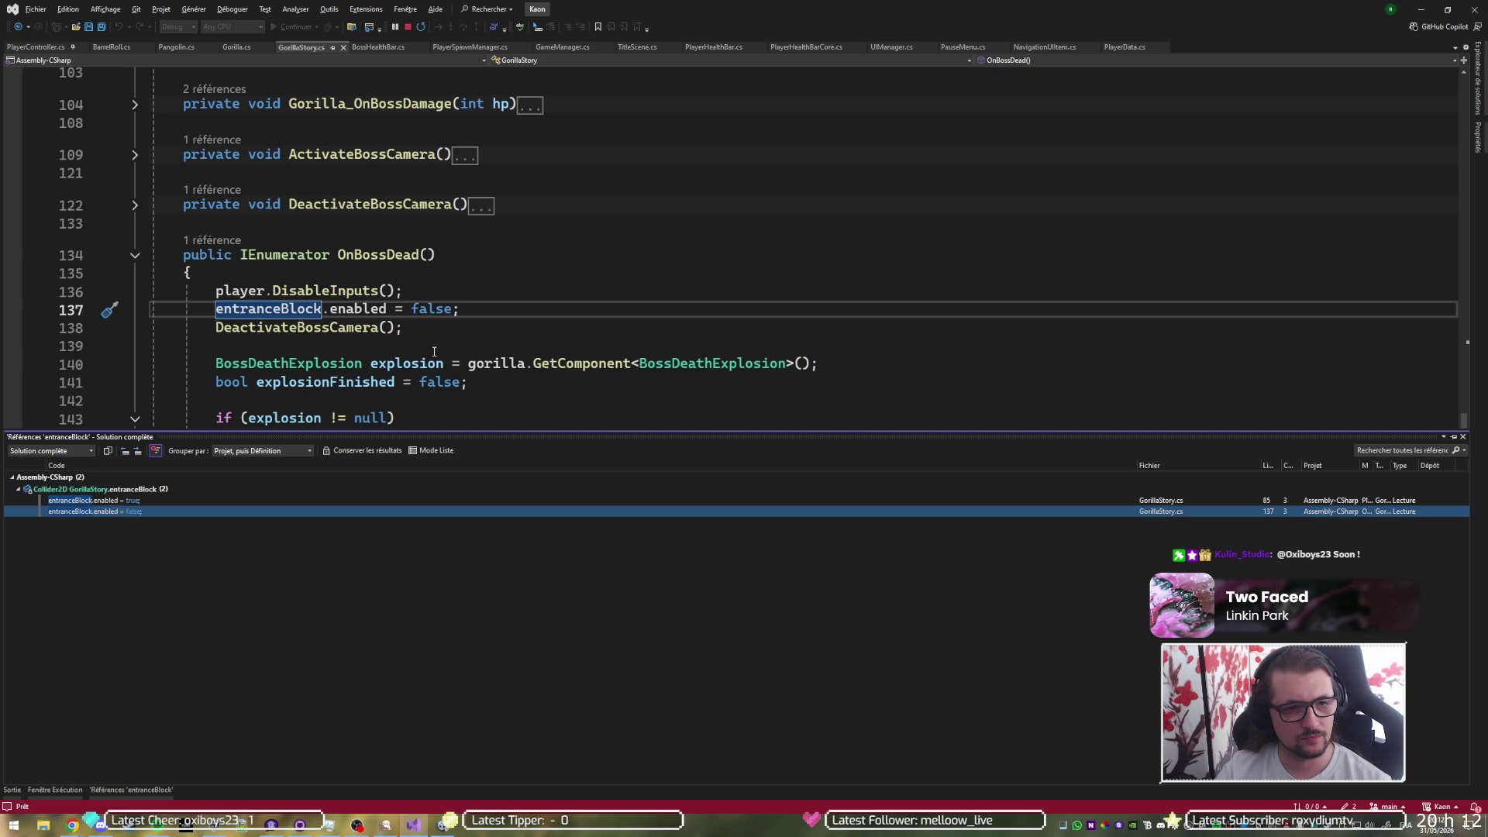
{"action": "key", "text": "alt+Tab"}
{"action": "left_click", "coordinate": [779, 35]}
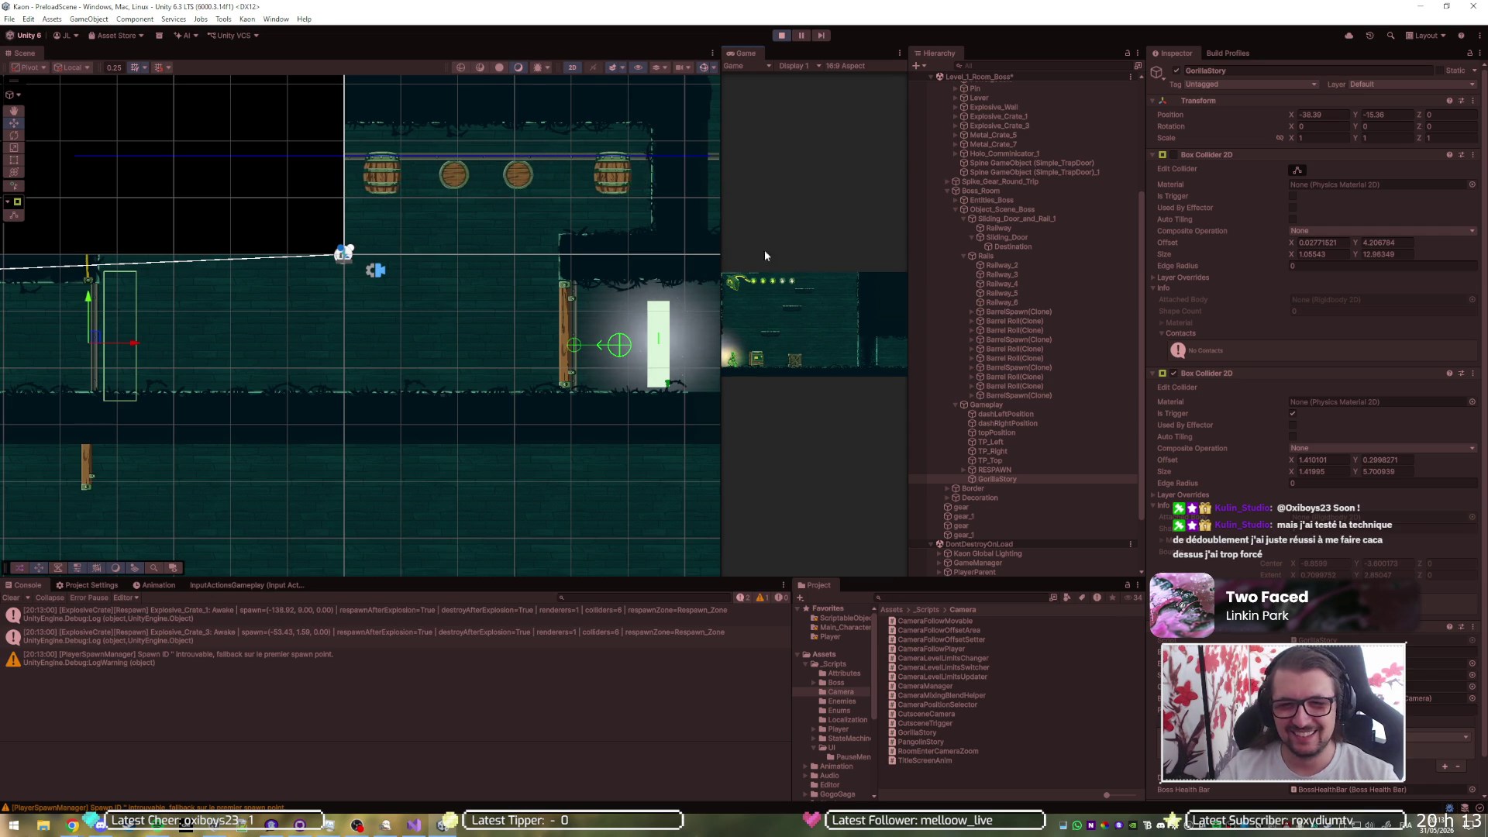
- Set the spawned Player(Clone)'s Position Z to 0, check GorillaStory, then stop the play test
{"action": "scroll", "coordinate": [983, 535], "scroll_direction": "down", "scroll_amount": 3}
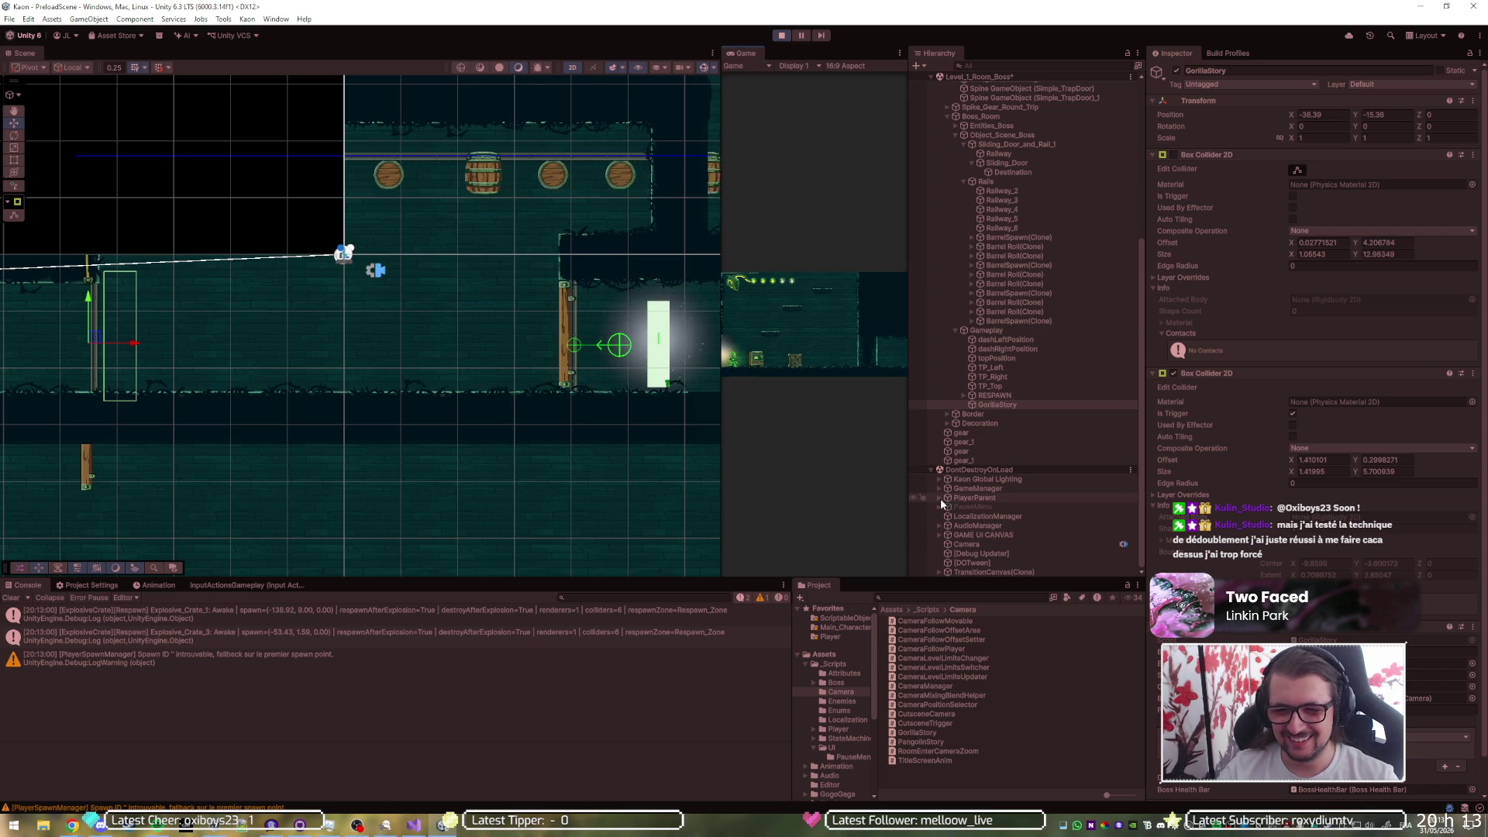
{"action": "left_click", "coordinate": [939, 498]}
{"action": "left_click", "coordinate": [963, 507]}
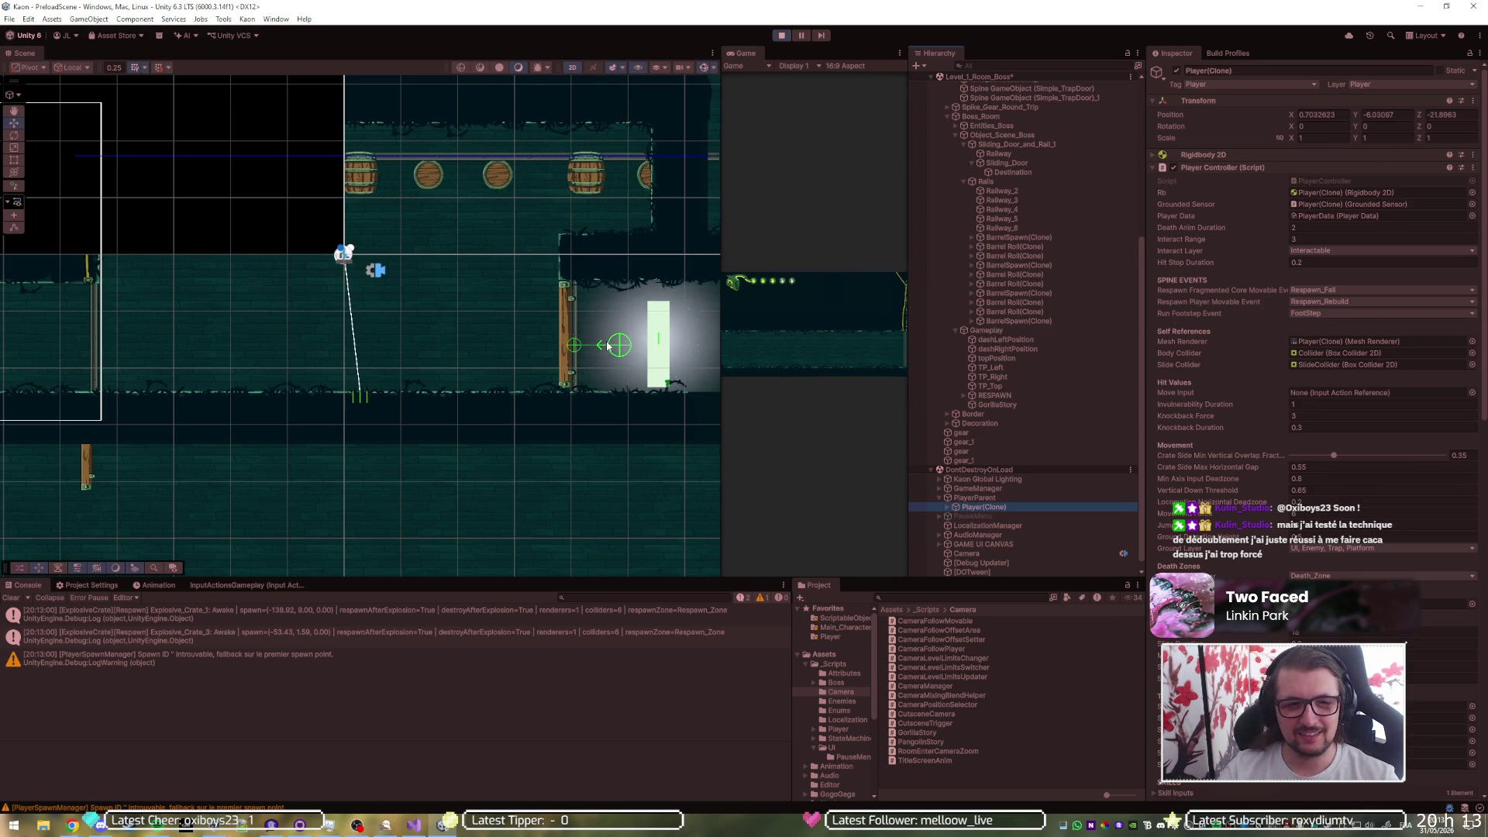
{"action": "left_click", "coordinate": [1453, 114]}
{"action": "type", "text": "0"}
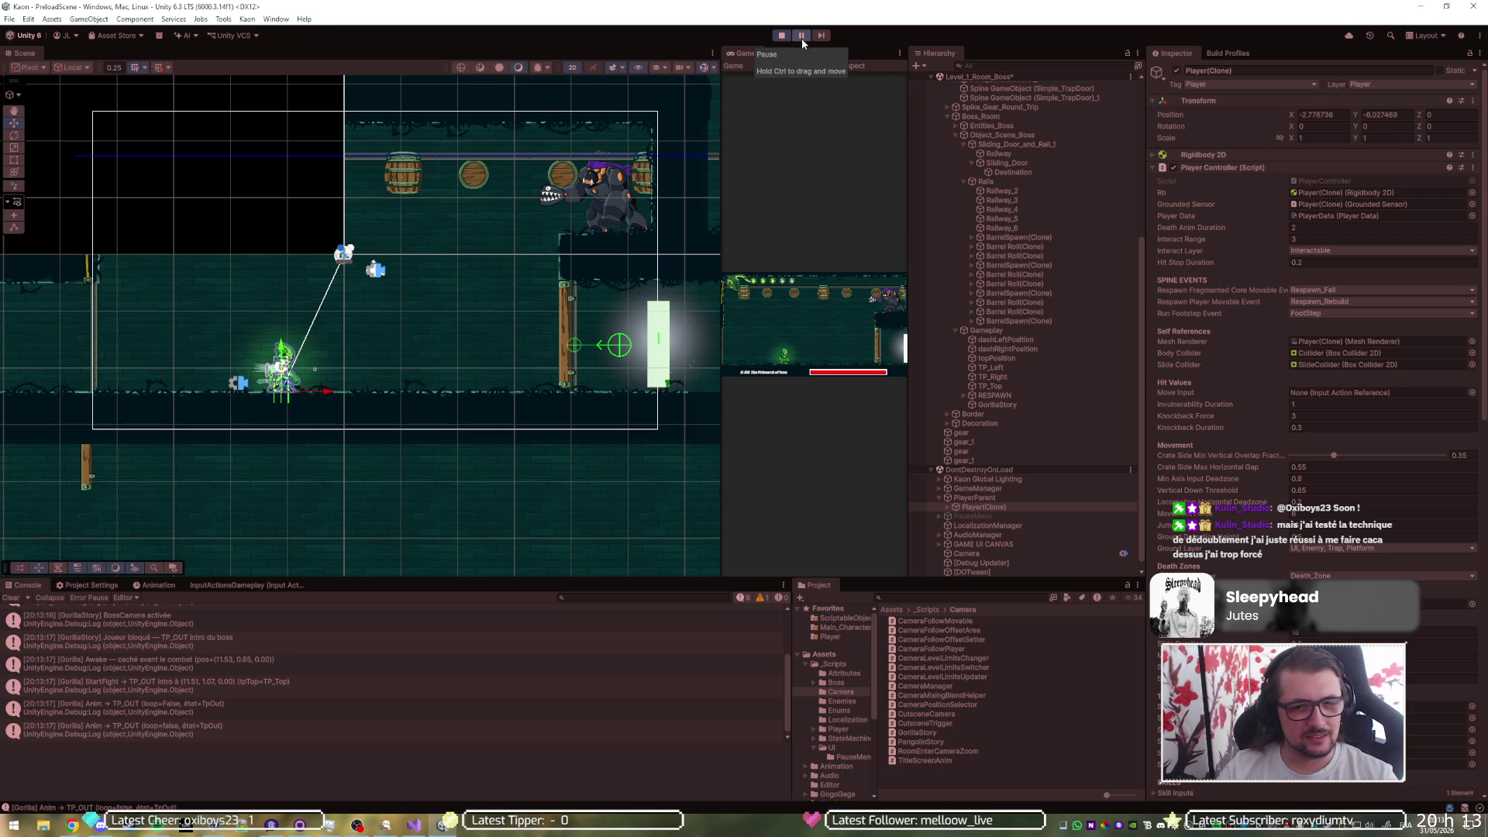
{"action": "left_click", "coordinate": [996, 404]}
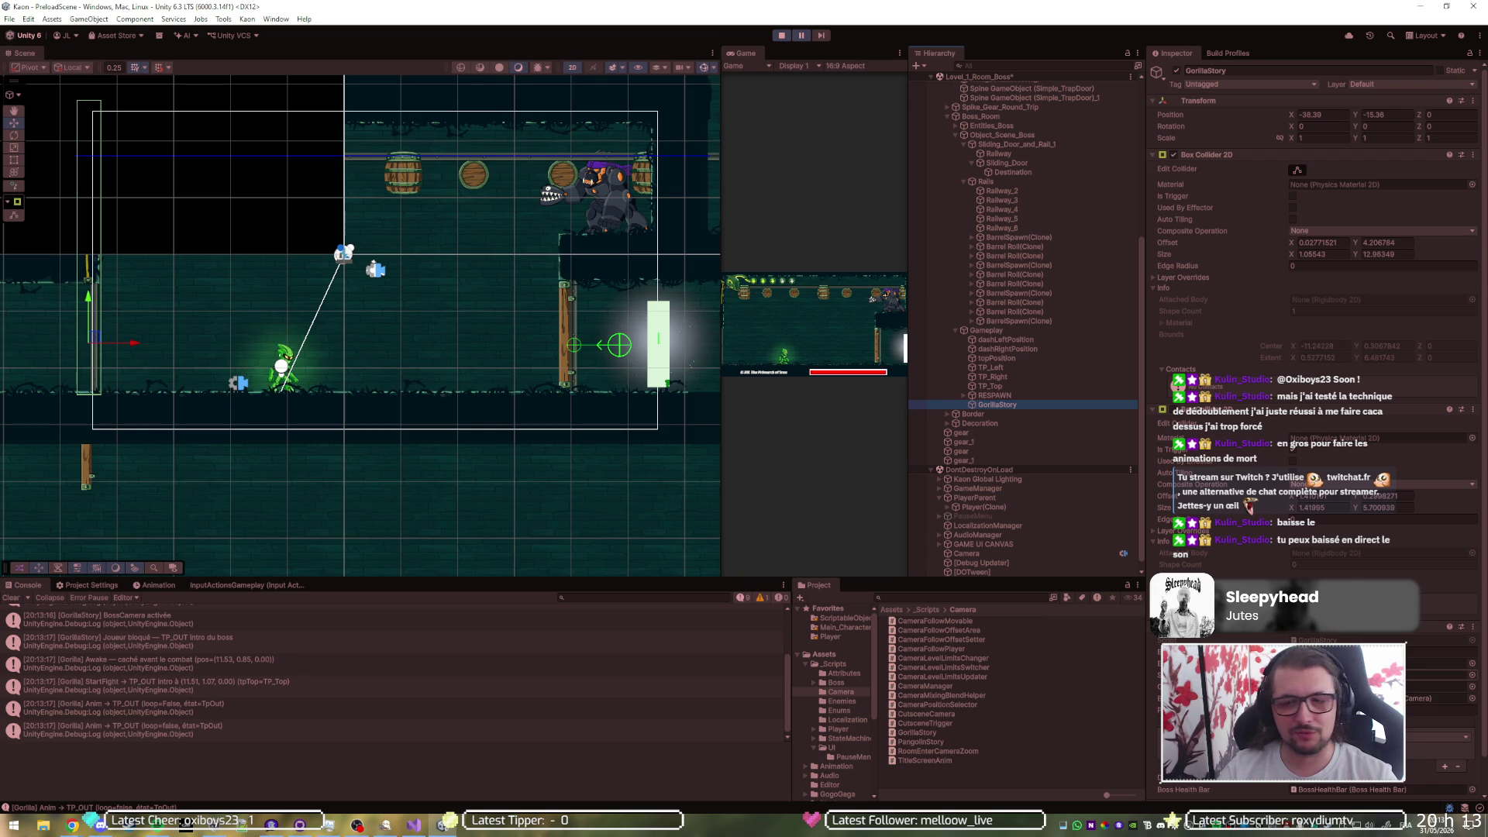
{"action": "left_click", "coordinate": [781, 35]}
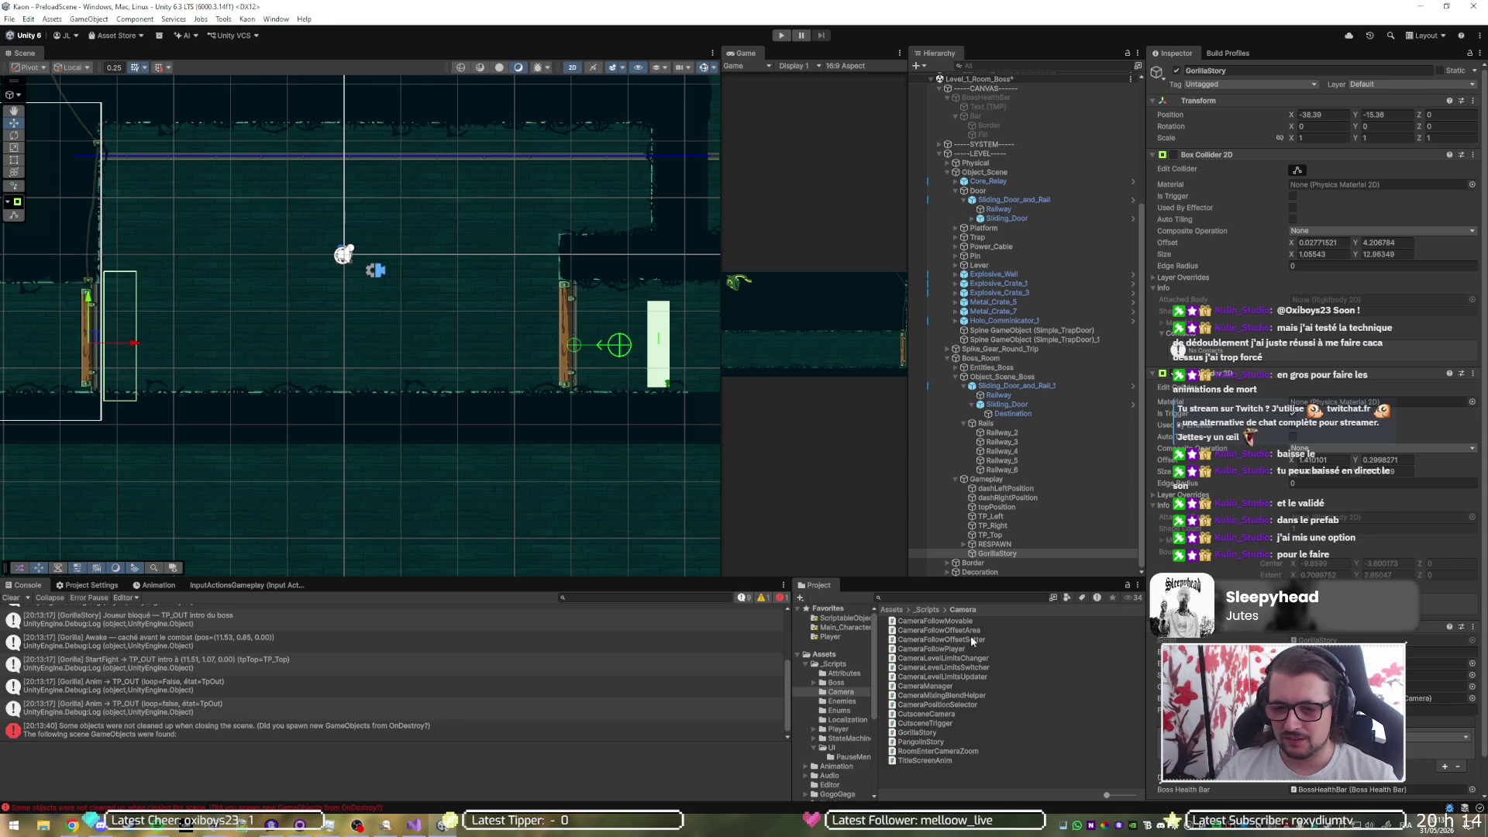
- Open the AudioManager prefab and expand its Boss Gorilla sound settings
{"action": "left_click", "coordinate": [949, 598]}
{"action": "type", "text": "au"}
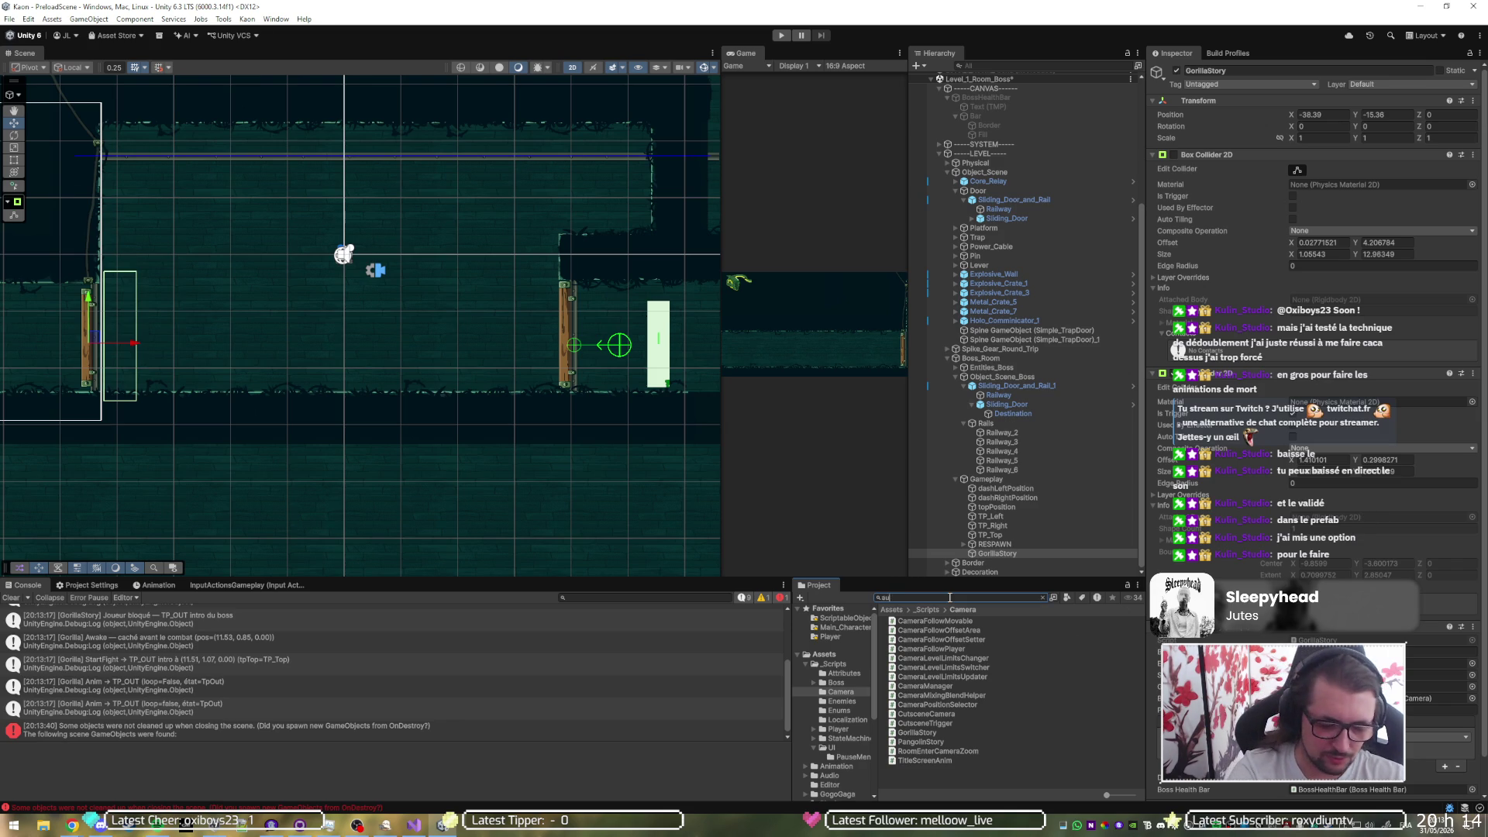
{"action": "type", "text": "diomana"}
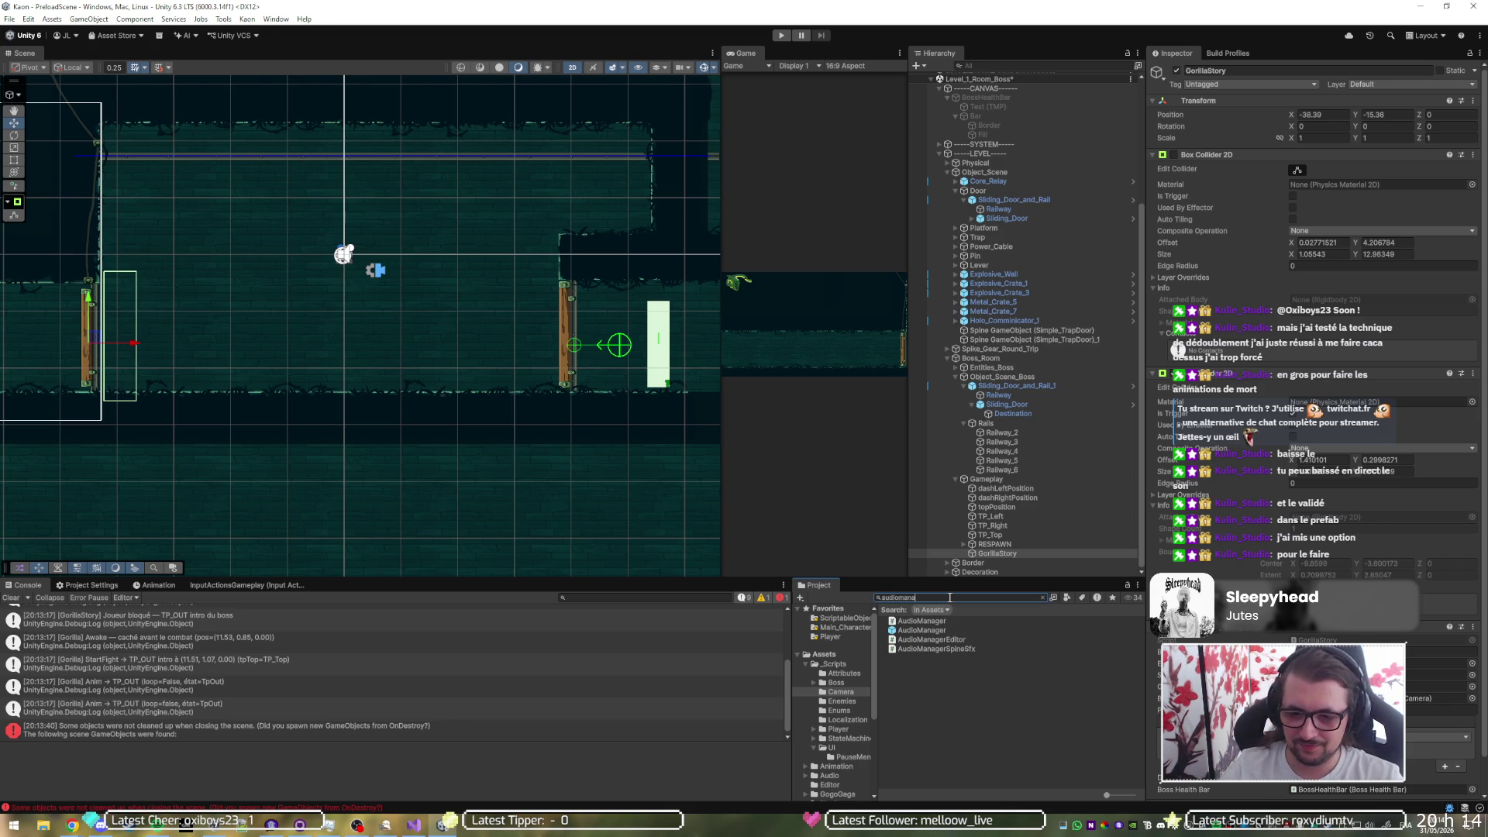
{"action": "left_click", "coordinate": [926, 628]}
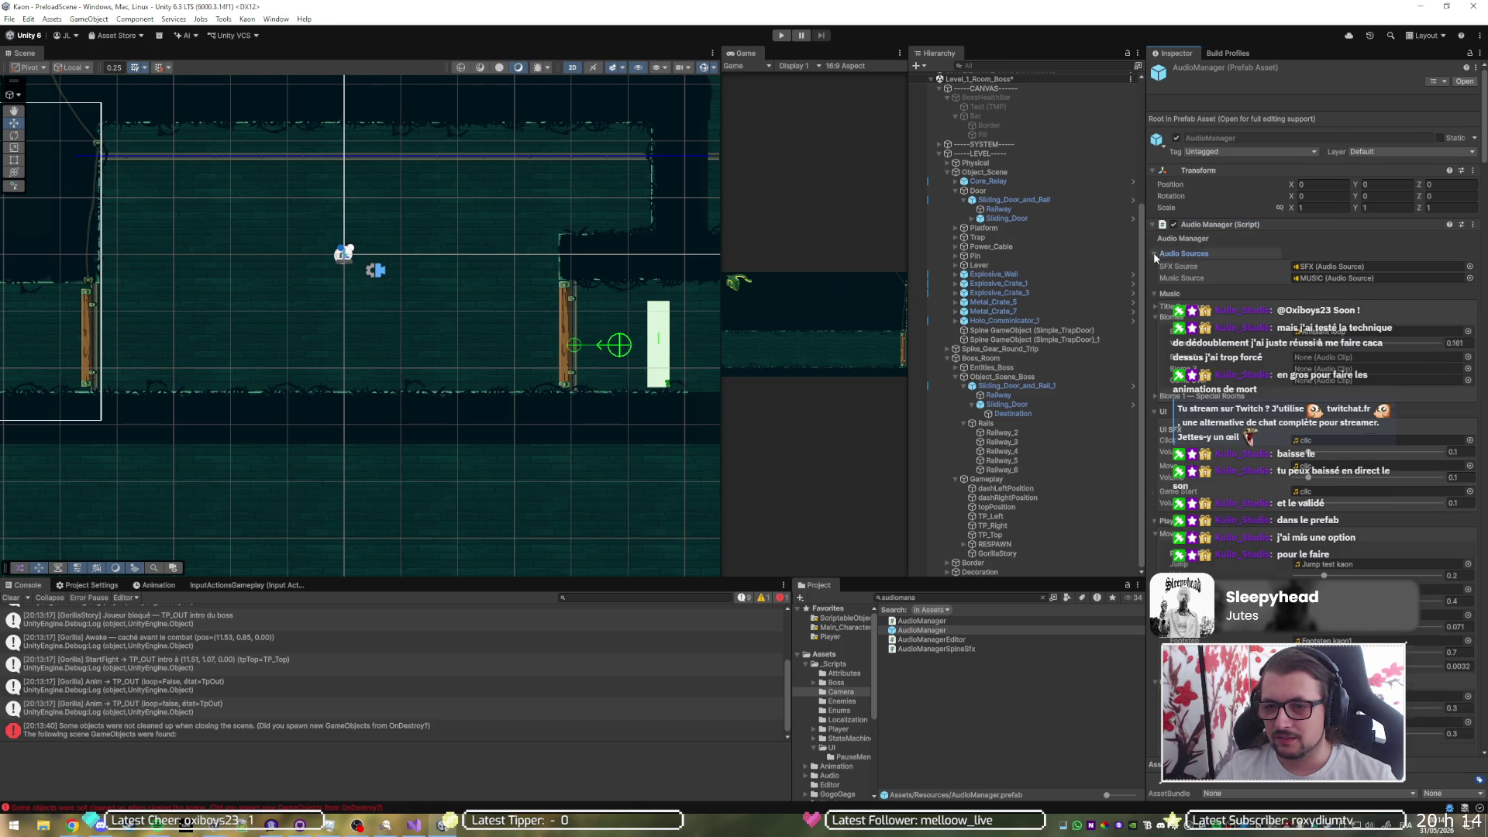
{"action": "left_click", "coordinate": [1153, 254]}
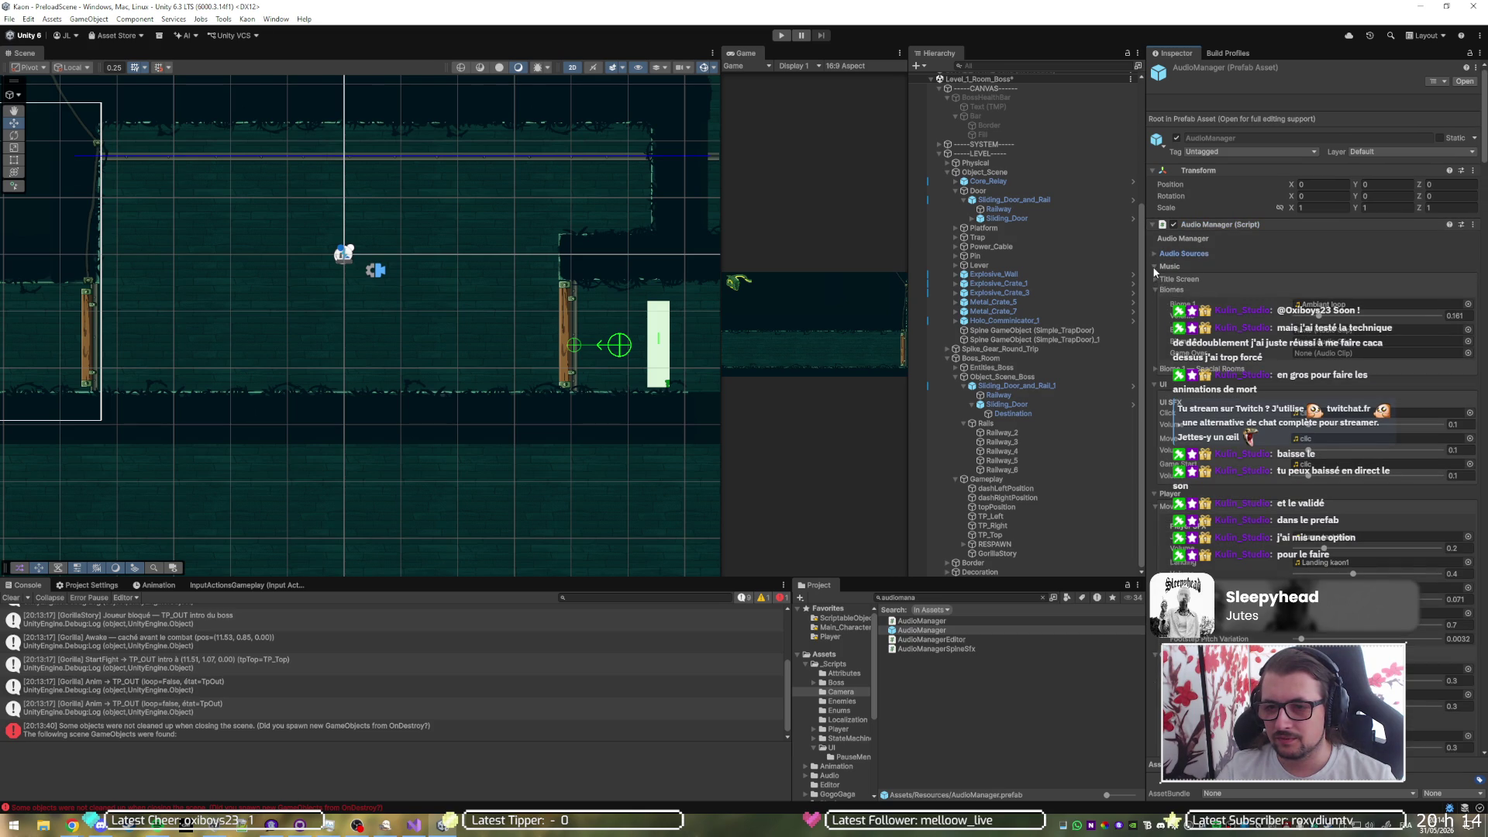
{"action": "left_click", "coordinate": [1152, 266]}
{"action": "left_click", "coordinate": [1153, 279]}
{"action": "left_click", "coordinate": [1153, 291]}
{"action": "left_click", "coordinate": [1153, 292]}
{"action": "left_click", "coordinate": [1154, 307]}
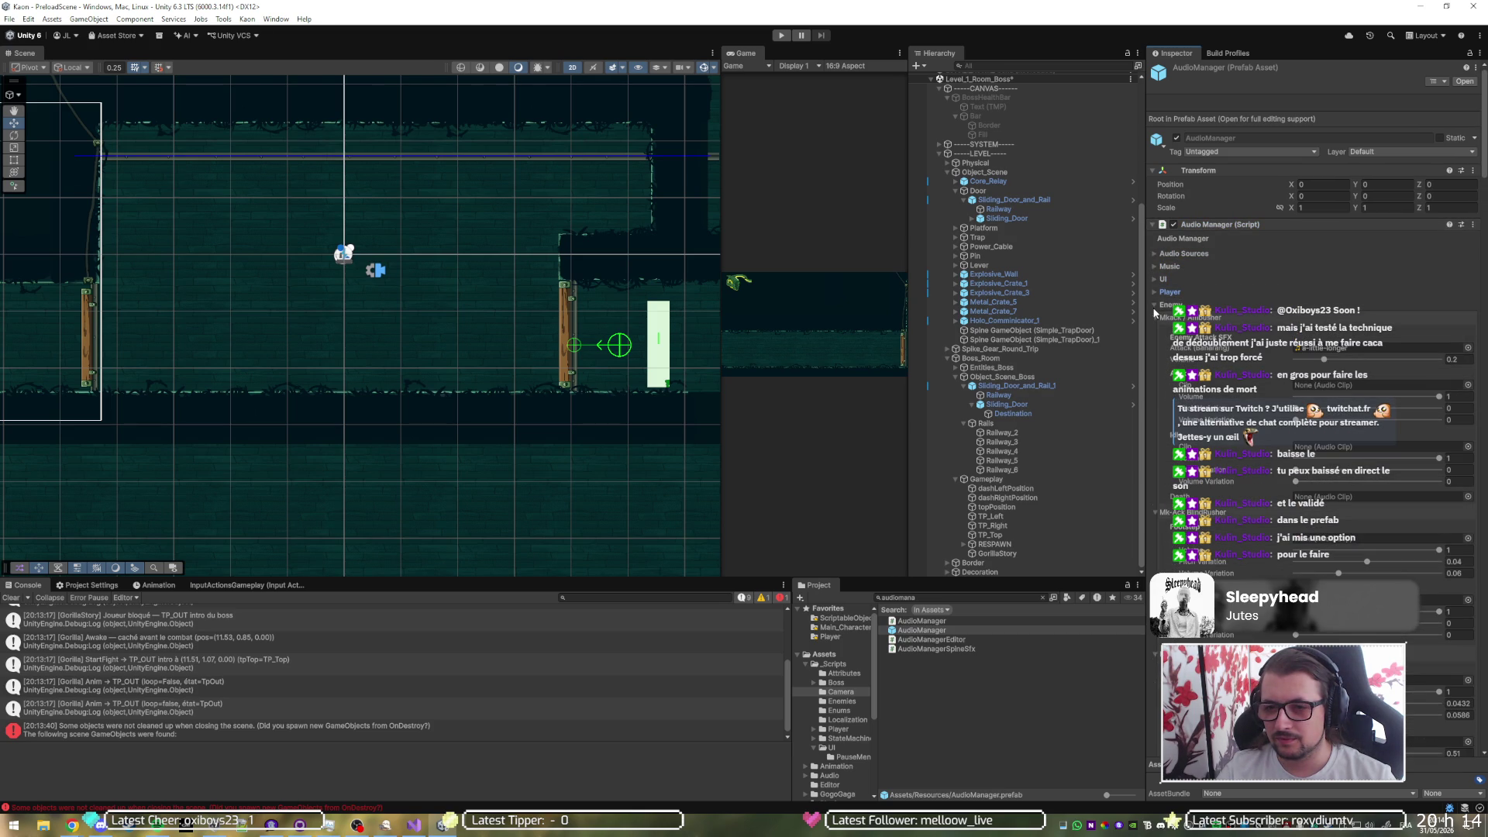
{"action": "left_click", "coordinate": [1154, 306]}
{"action": "left_click", "coordinate": [1154, 318]}
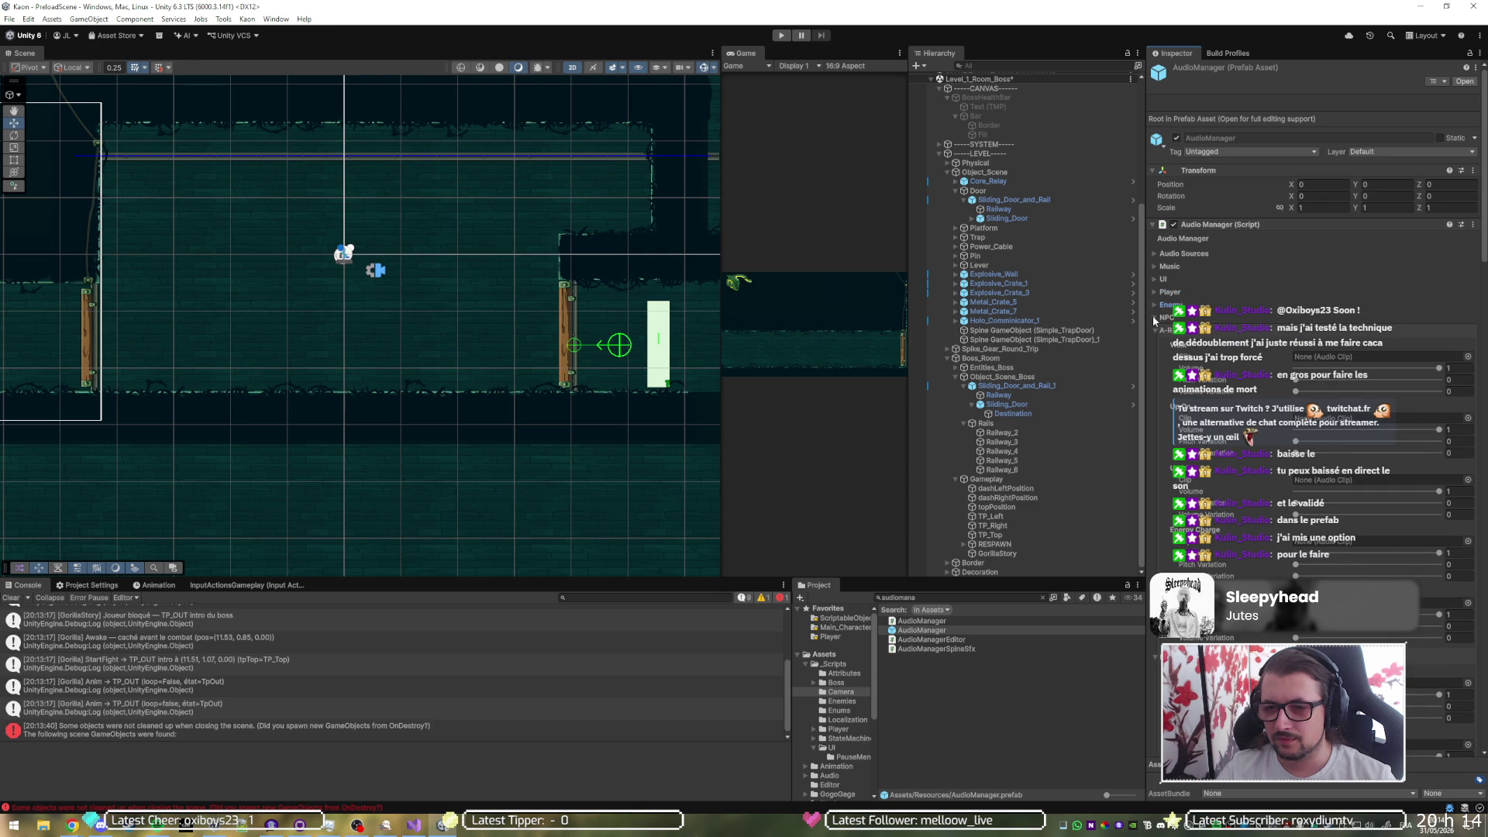
{"action": "left_click", "coordinate": [1155, 318]}
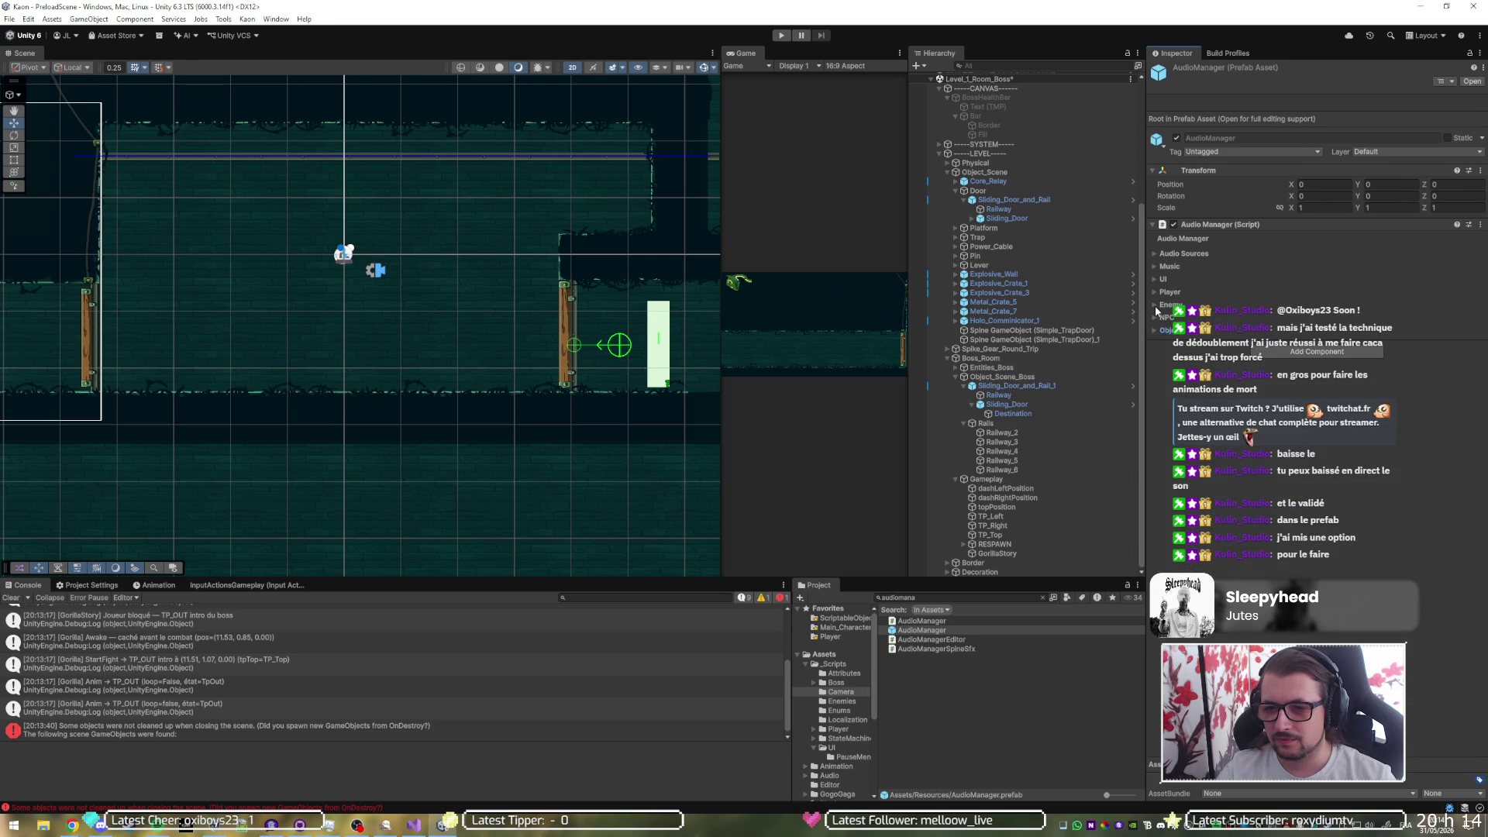
{"action": "left_click", "coordinate": [1152, 303]}
{"action": "left_click", "coordinate": [1155, 317]}
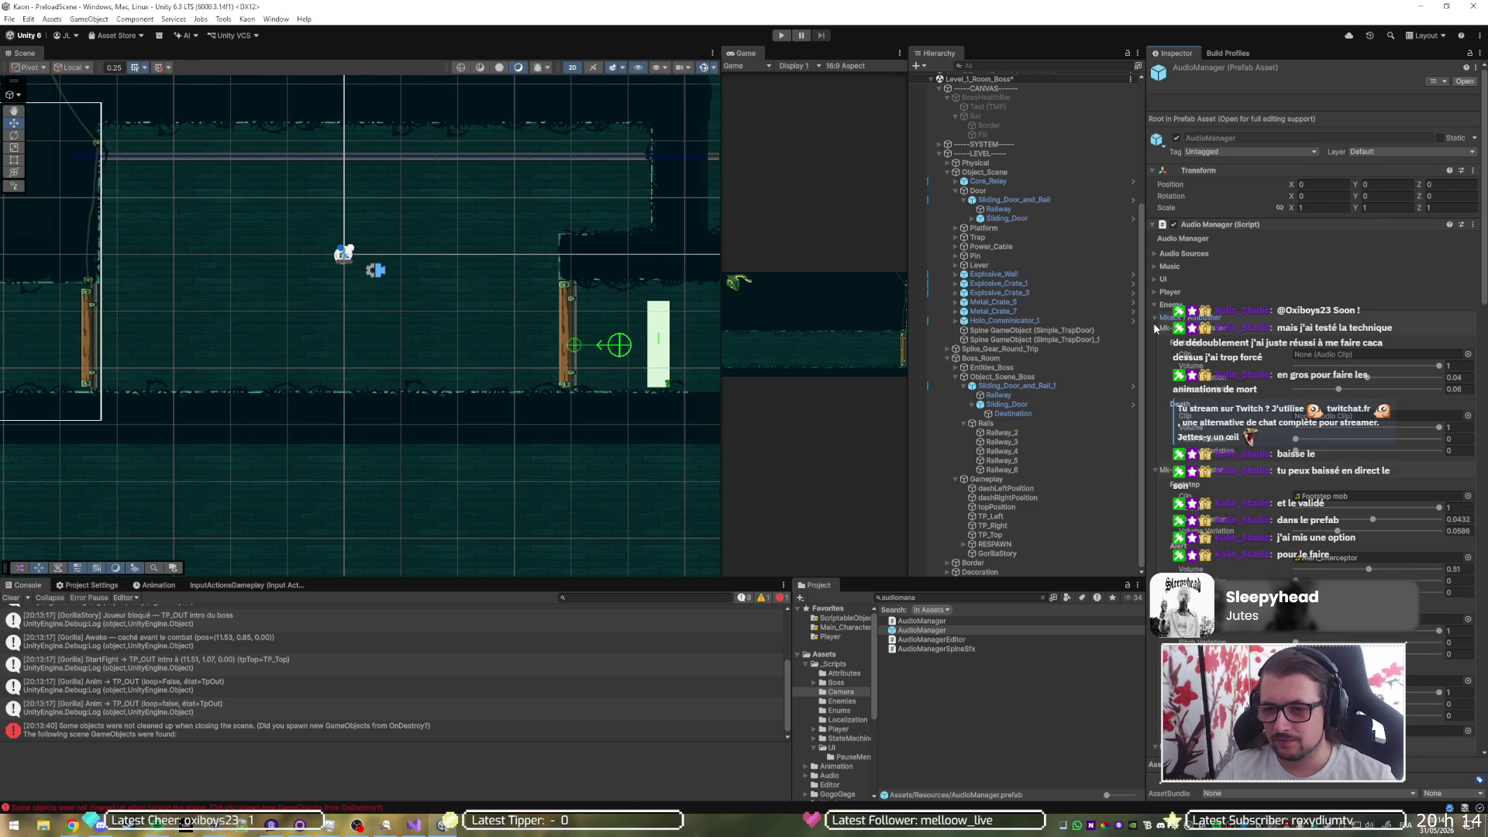
{"action": "left_click", "coordinate": [1153, 359]}
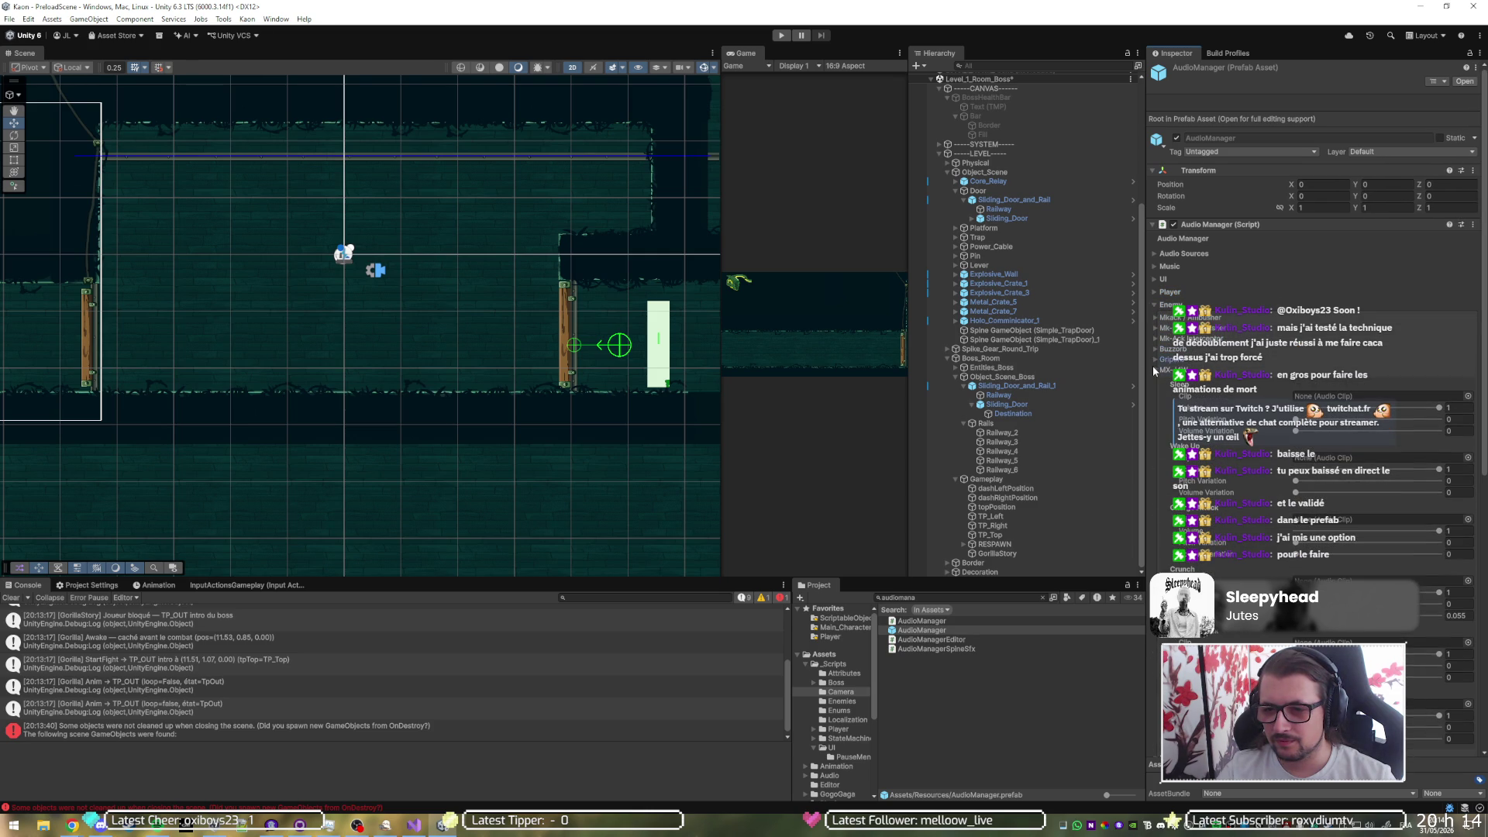
{"action": "left_click", "coordinate": [1154, 380]}
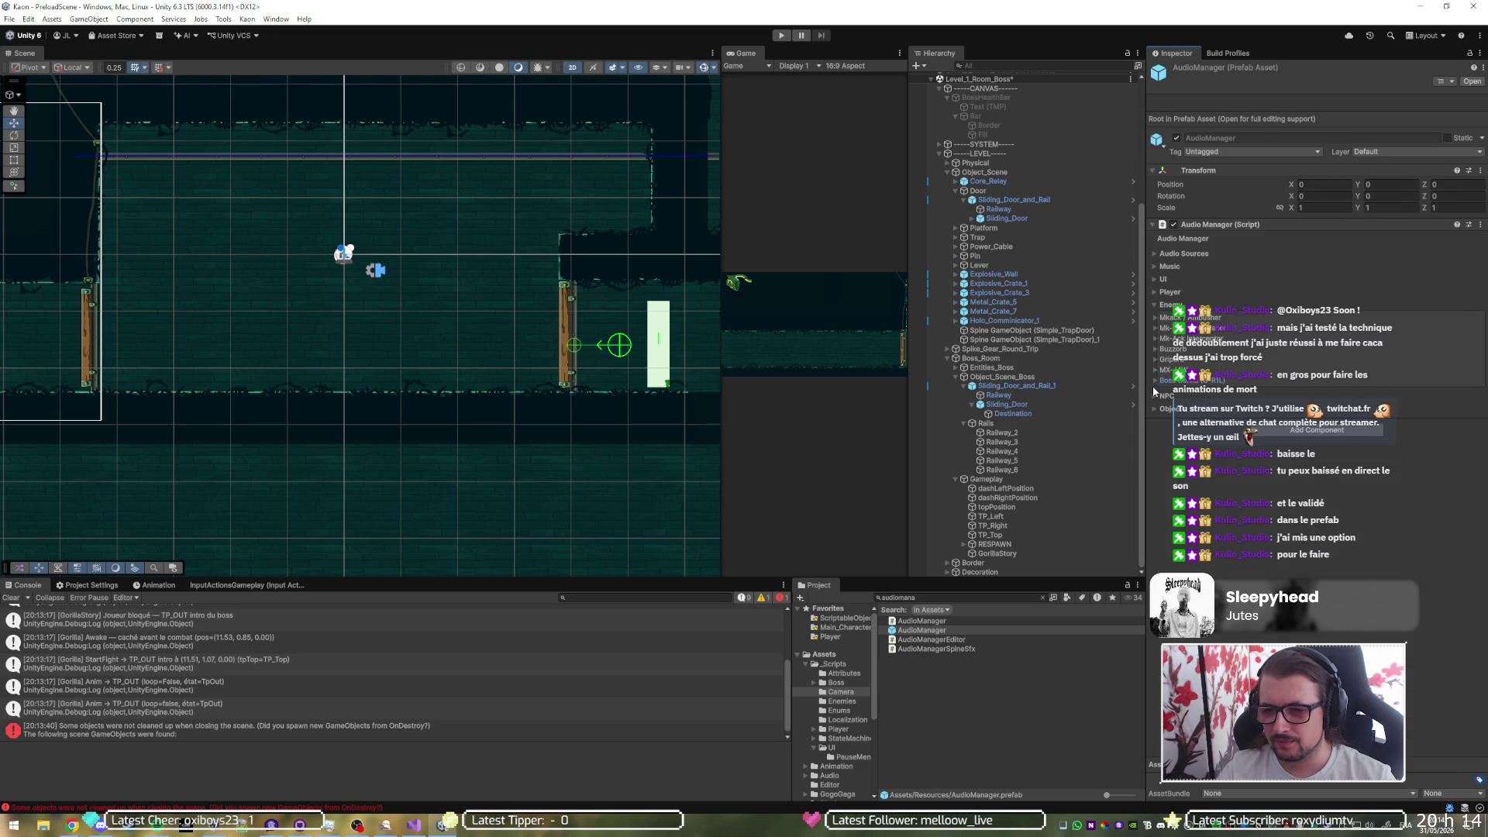
- Set the Boss Gorilla TP In and TP Out volumes to 0.3
{"action": "left_click_drag", "start_coordinate": [1146, 380], "coordinate": [618, 380]}
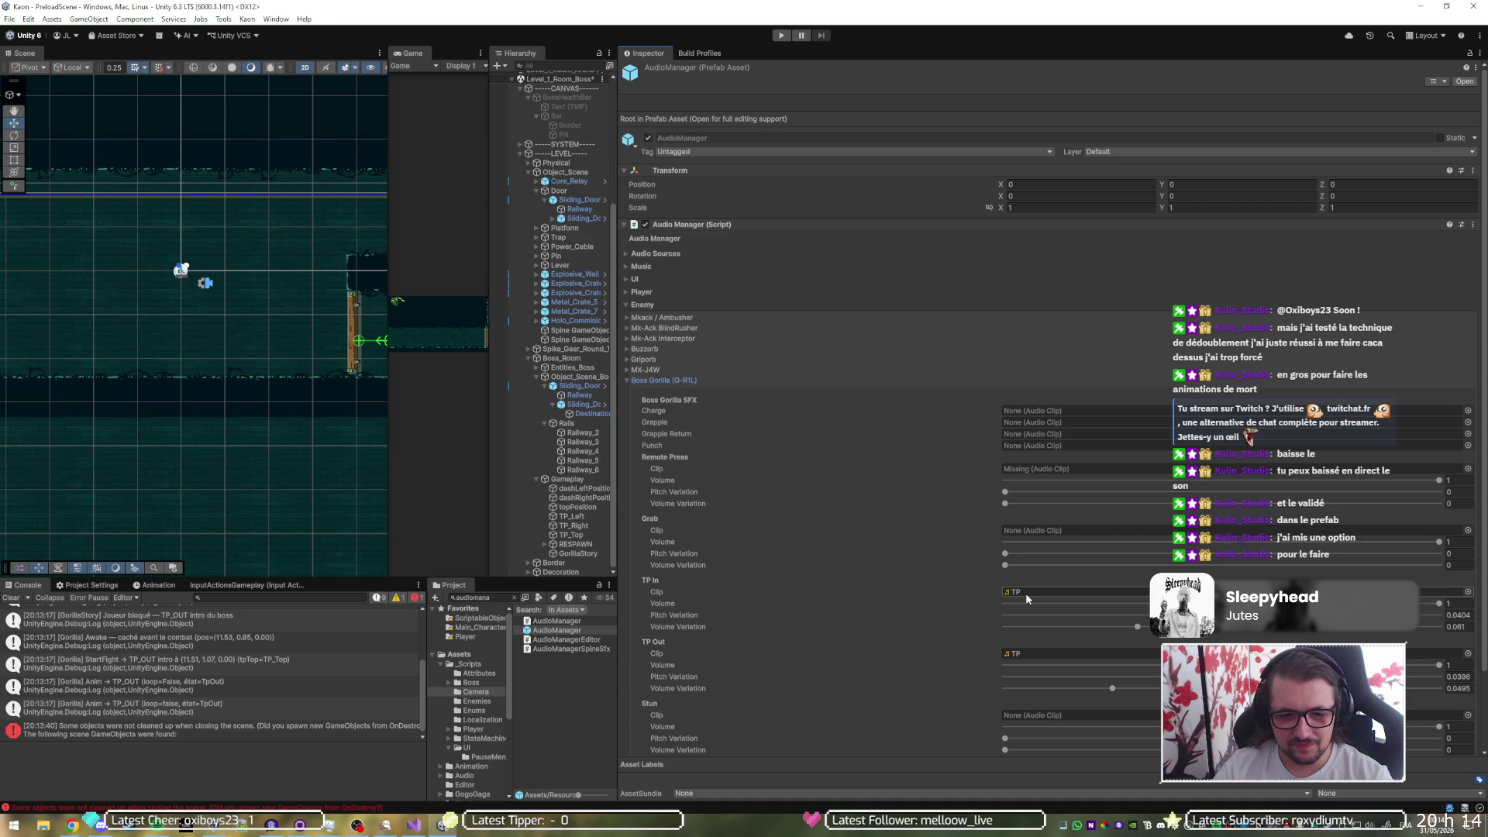
{"action": "left_click", "coordinate": [1449, 603]}
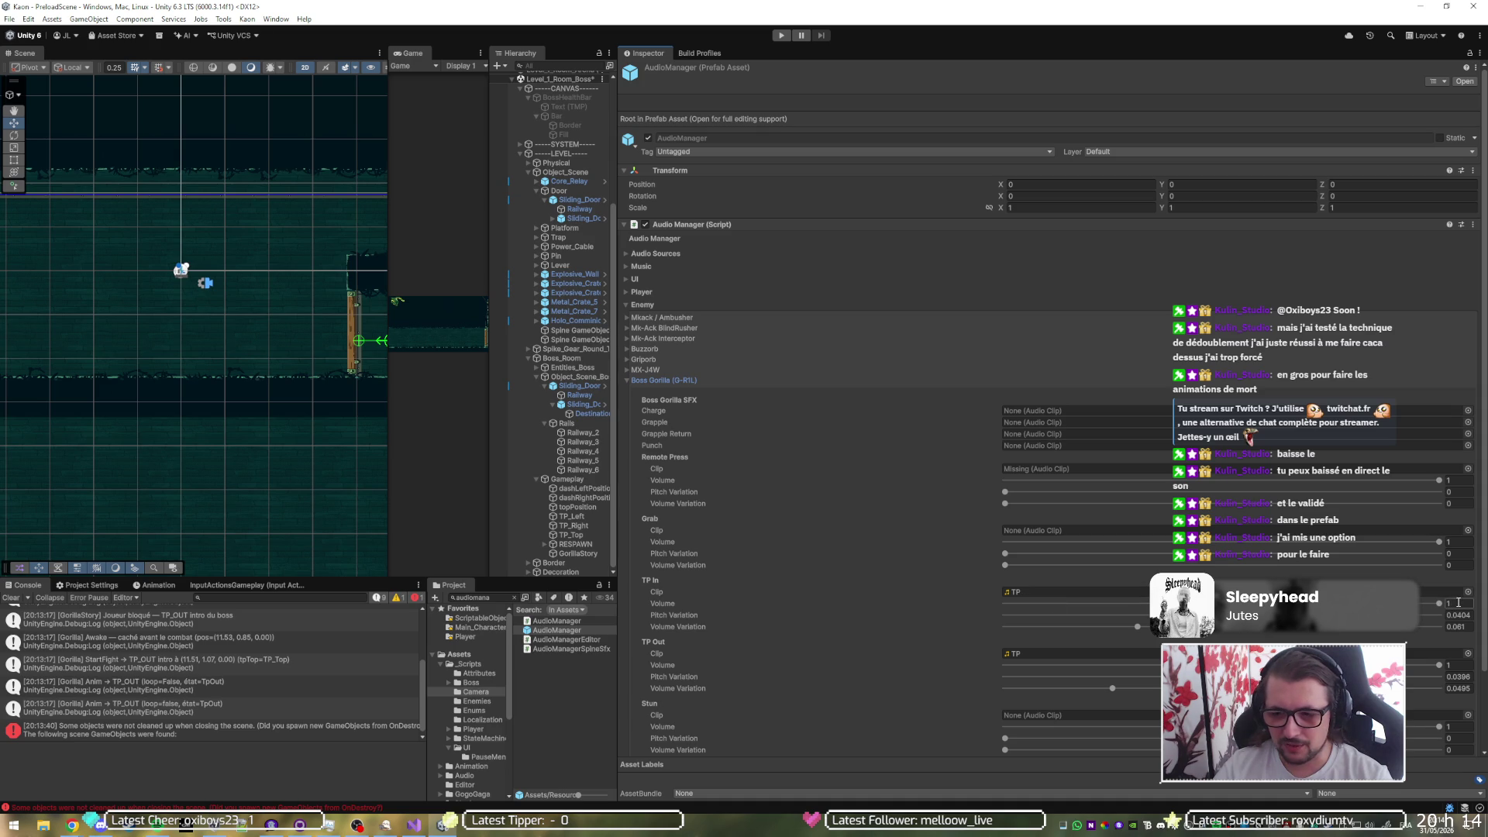
{"action": "type", "text": "0.3"}
{"action": "left_click", "coordinate": [1456, 665]}
{"action": "type", "text": "0.3"}
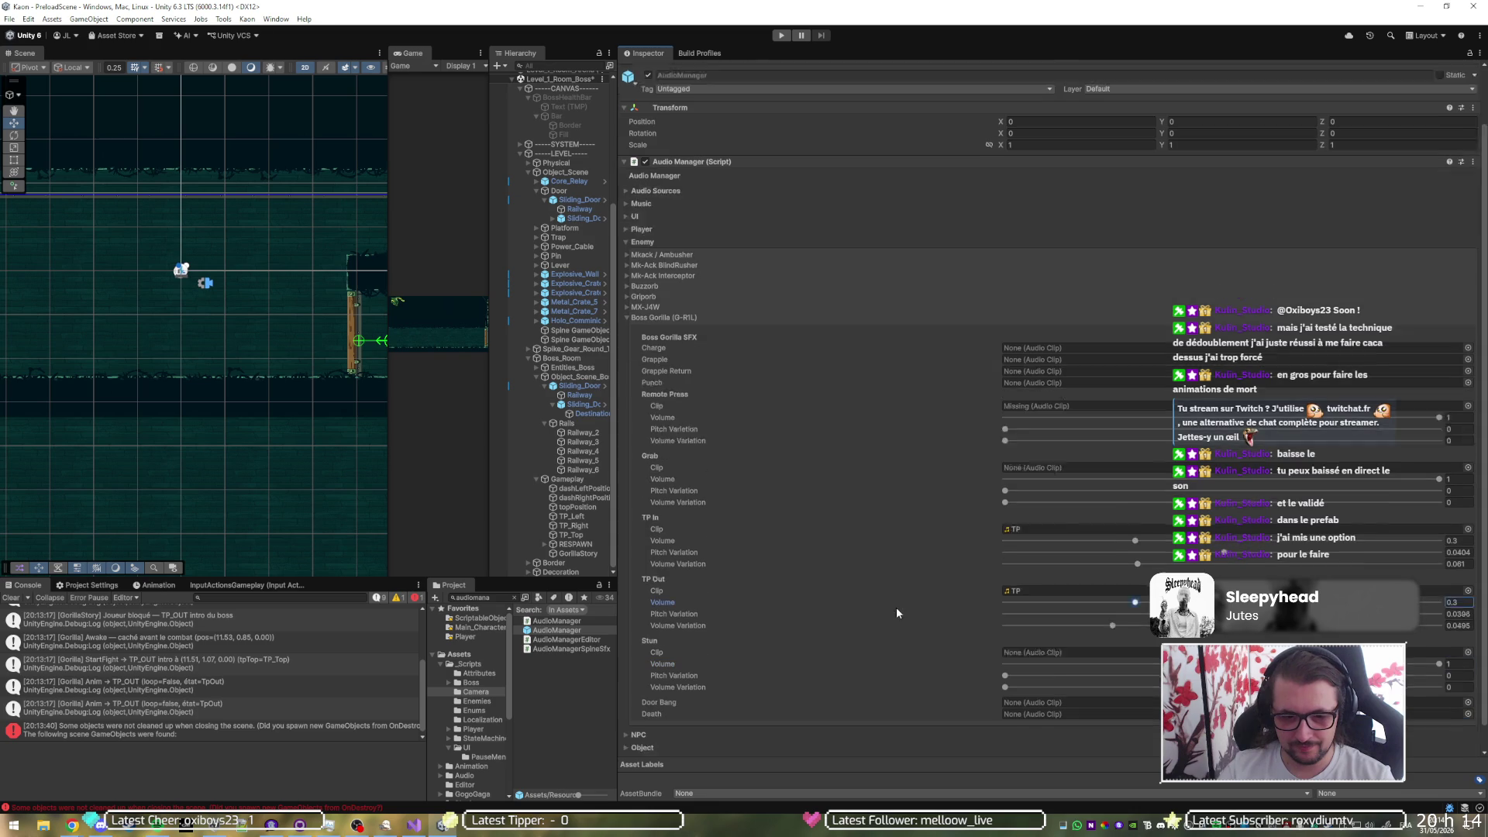
{"action": "scroll", "coordinate": [926, 598], "scroll_direction": "down", "scroll_amount": 3}
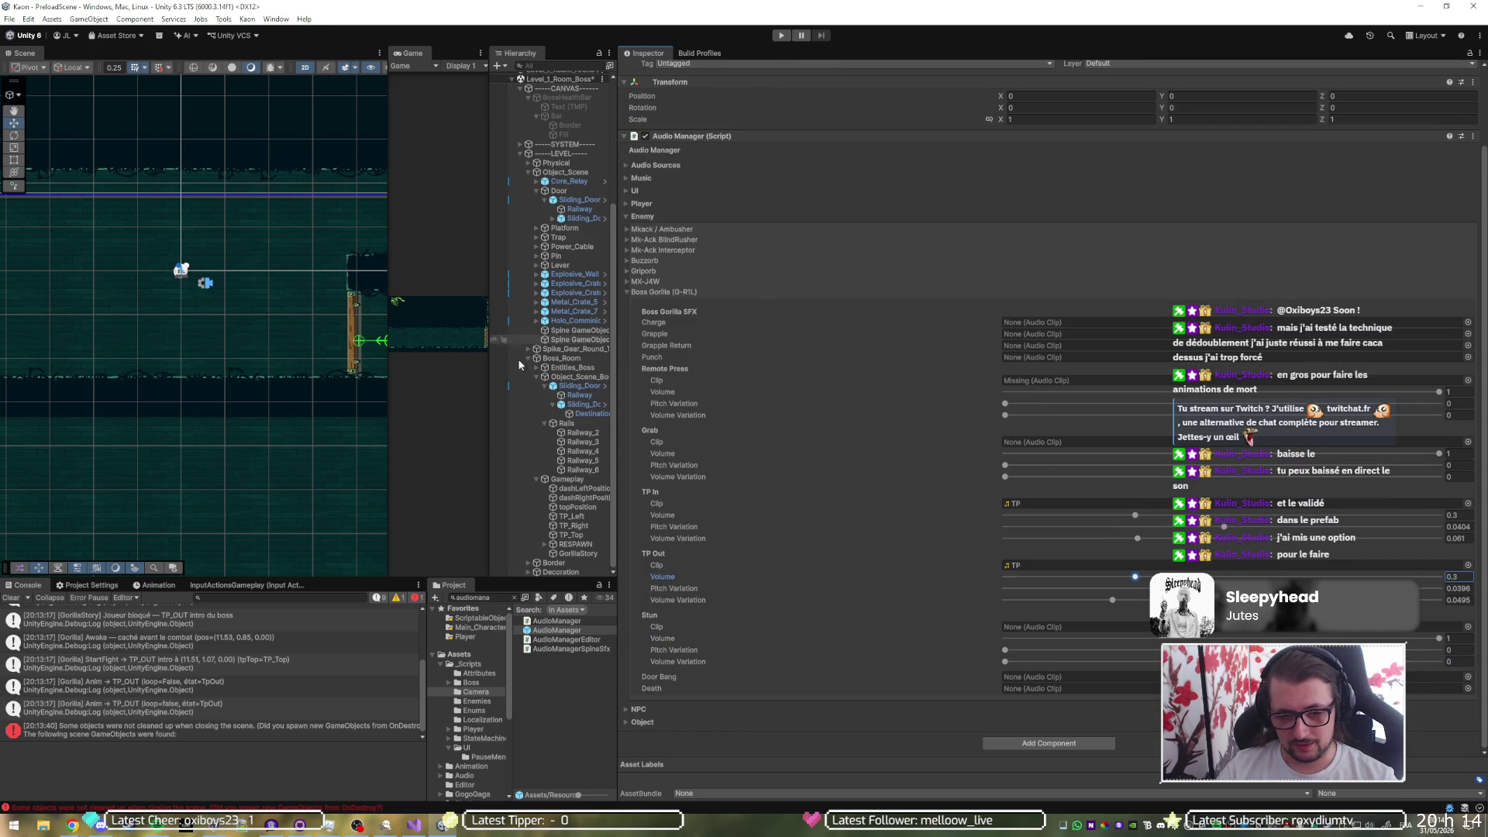
{"action": "left_click", "coordinate": [577, 388]}
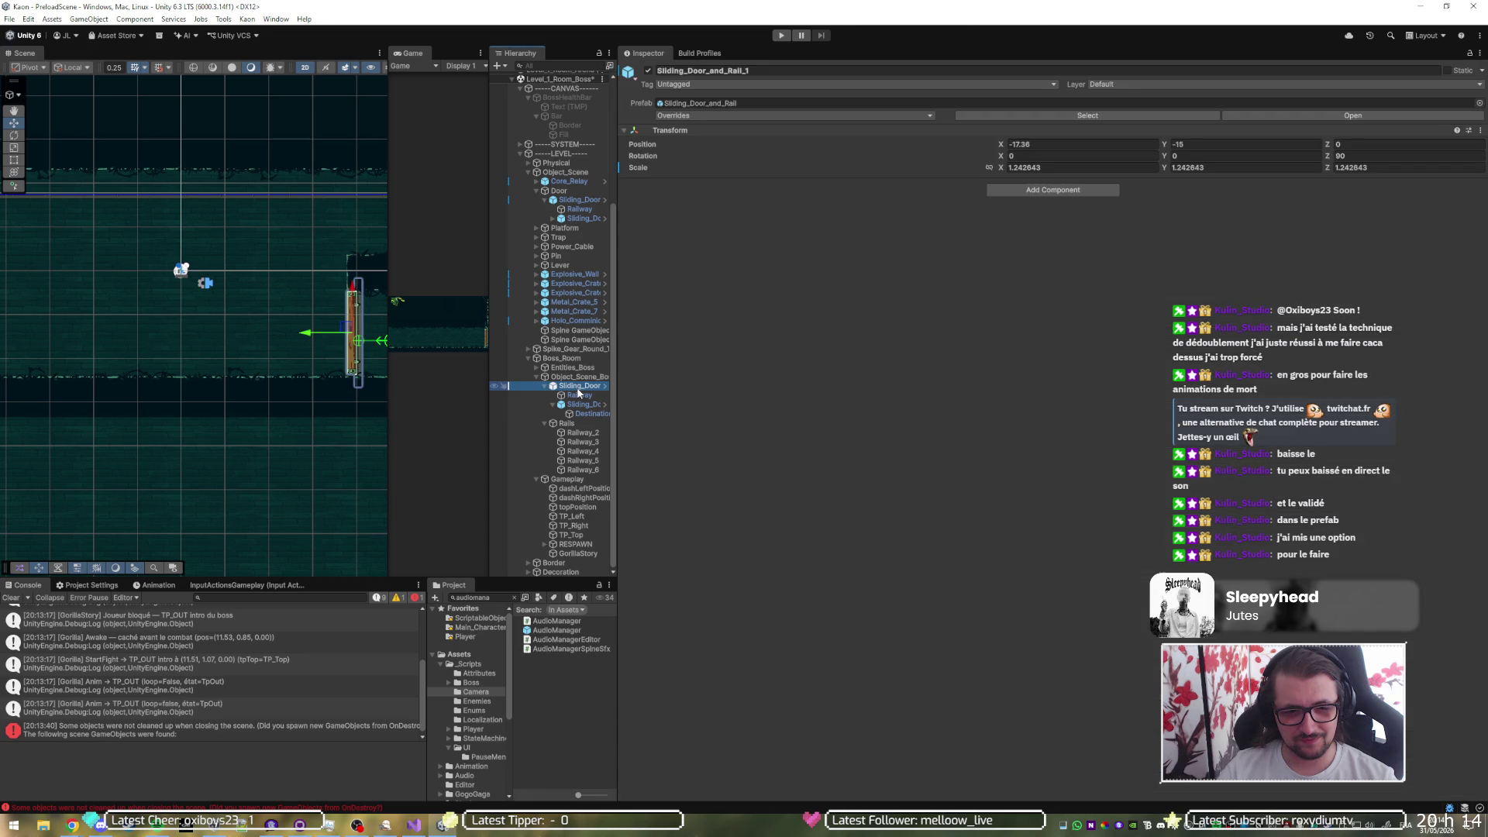
- Copy GorillaStory's first Box Collider 2D and paste it as a new component
{"action": "left_click", "coordinate": [583, 553]}
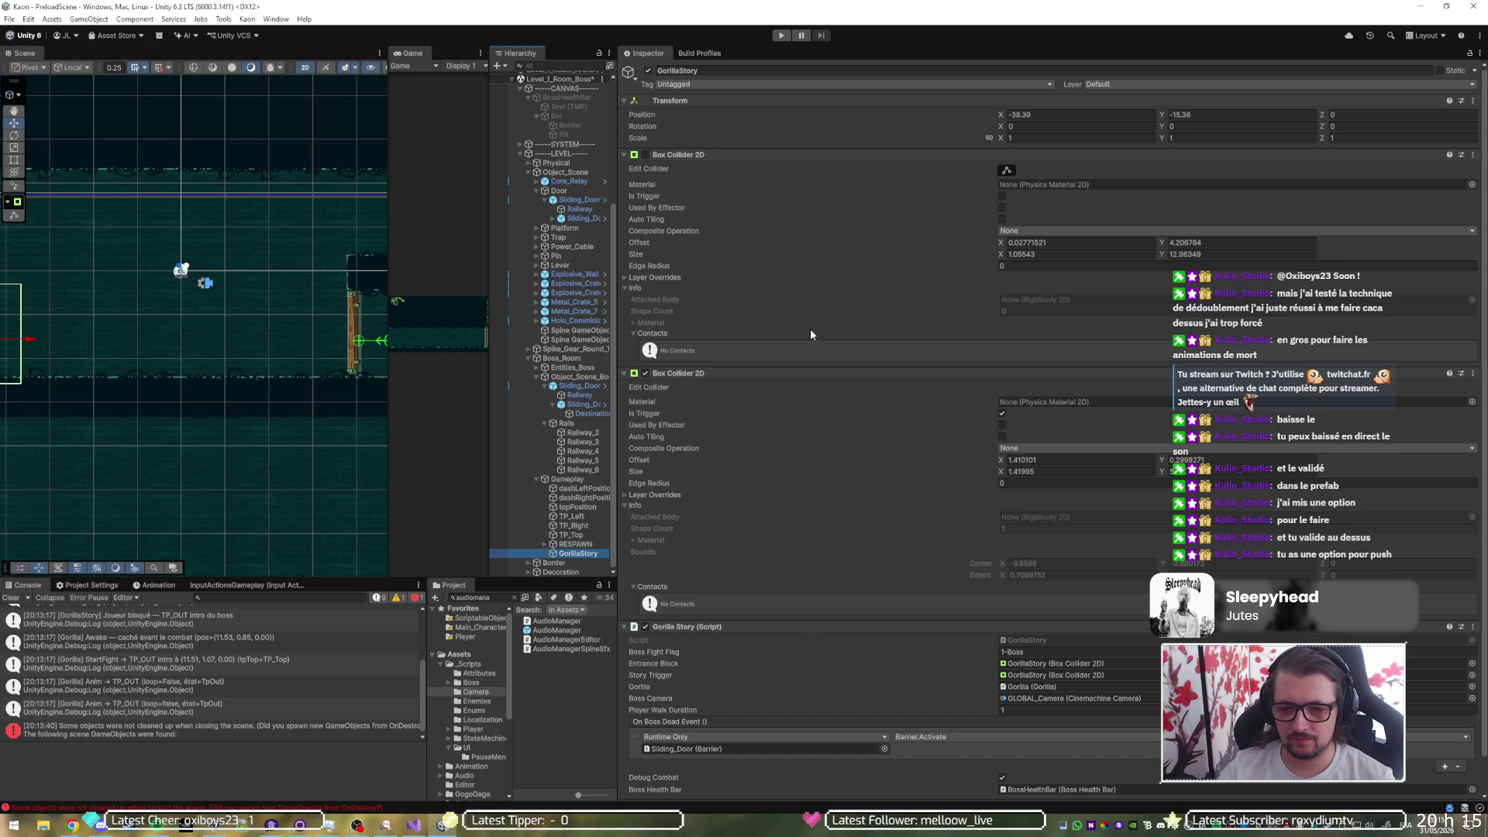
{"action": "right_click", "coordinate": [696, 155]}
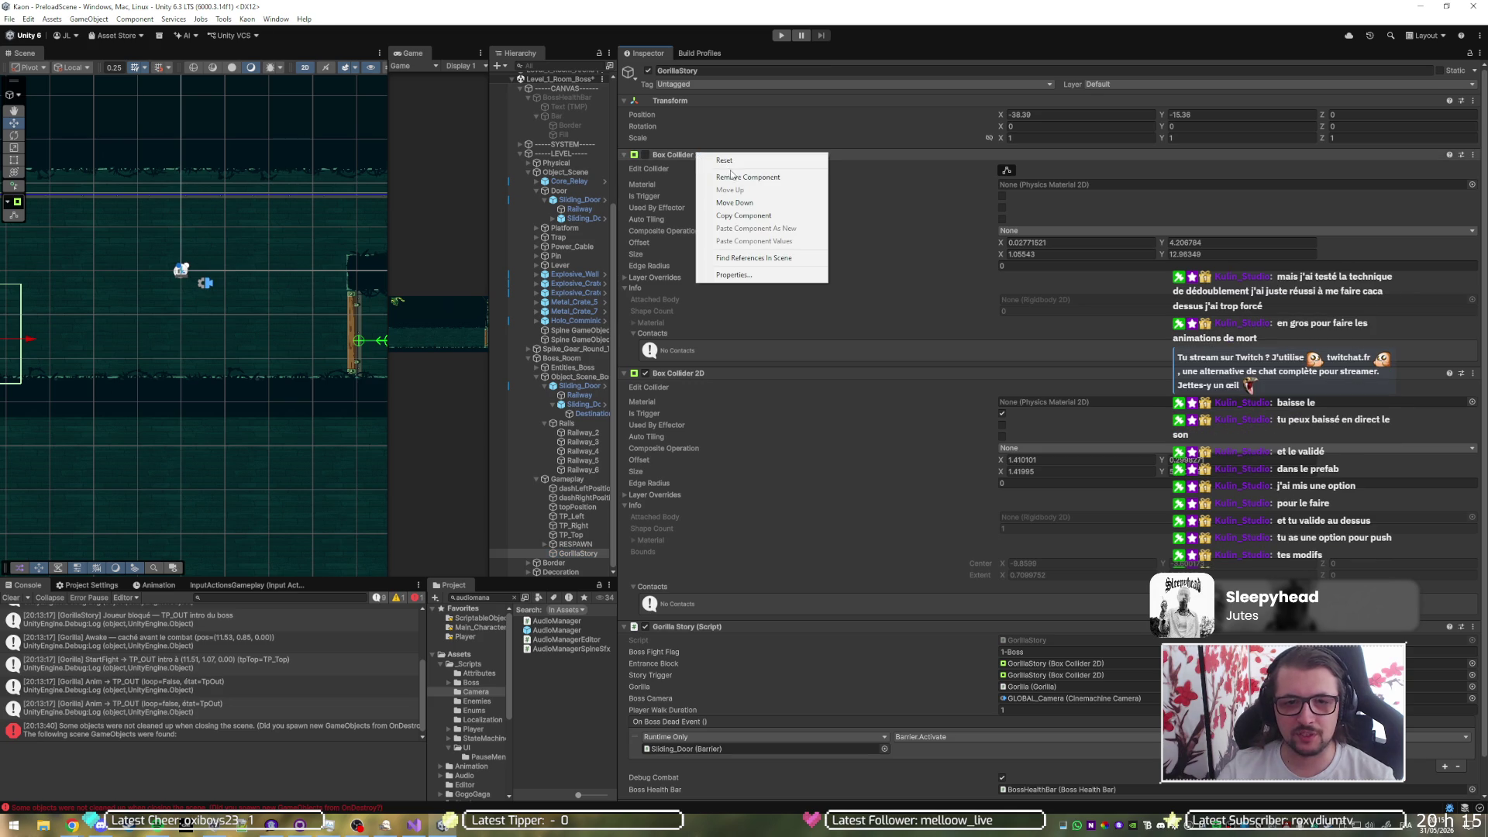
{"action": "left_click", "coordinate": [732, 216]}
{"action": "right_click", "coordinate": [685, 156]}
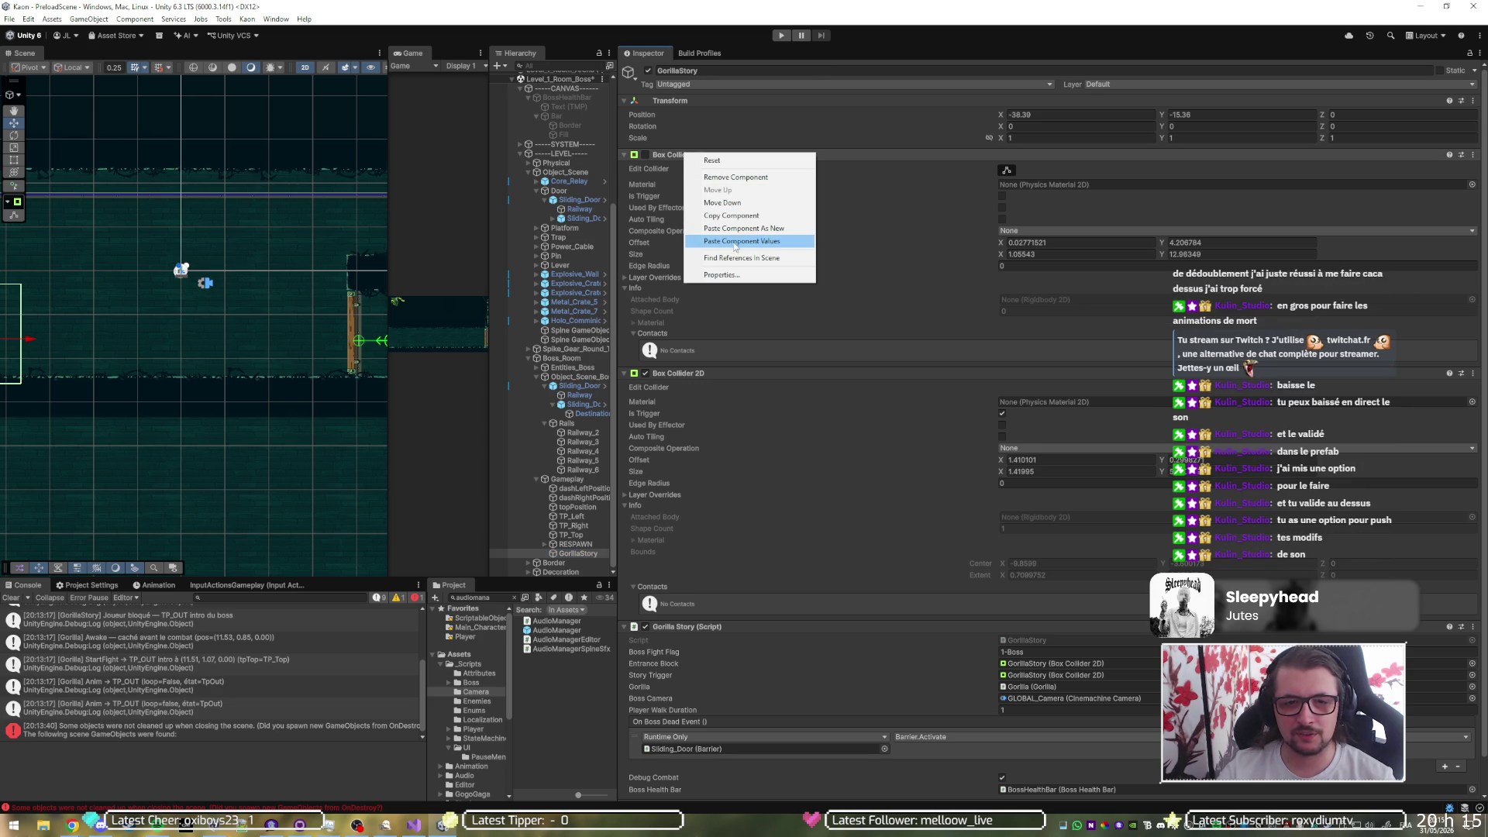
{"action": "left_click", "coordinate": [742, 229]}
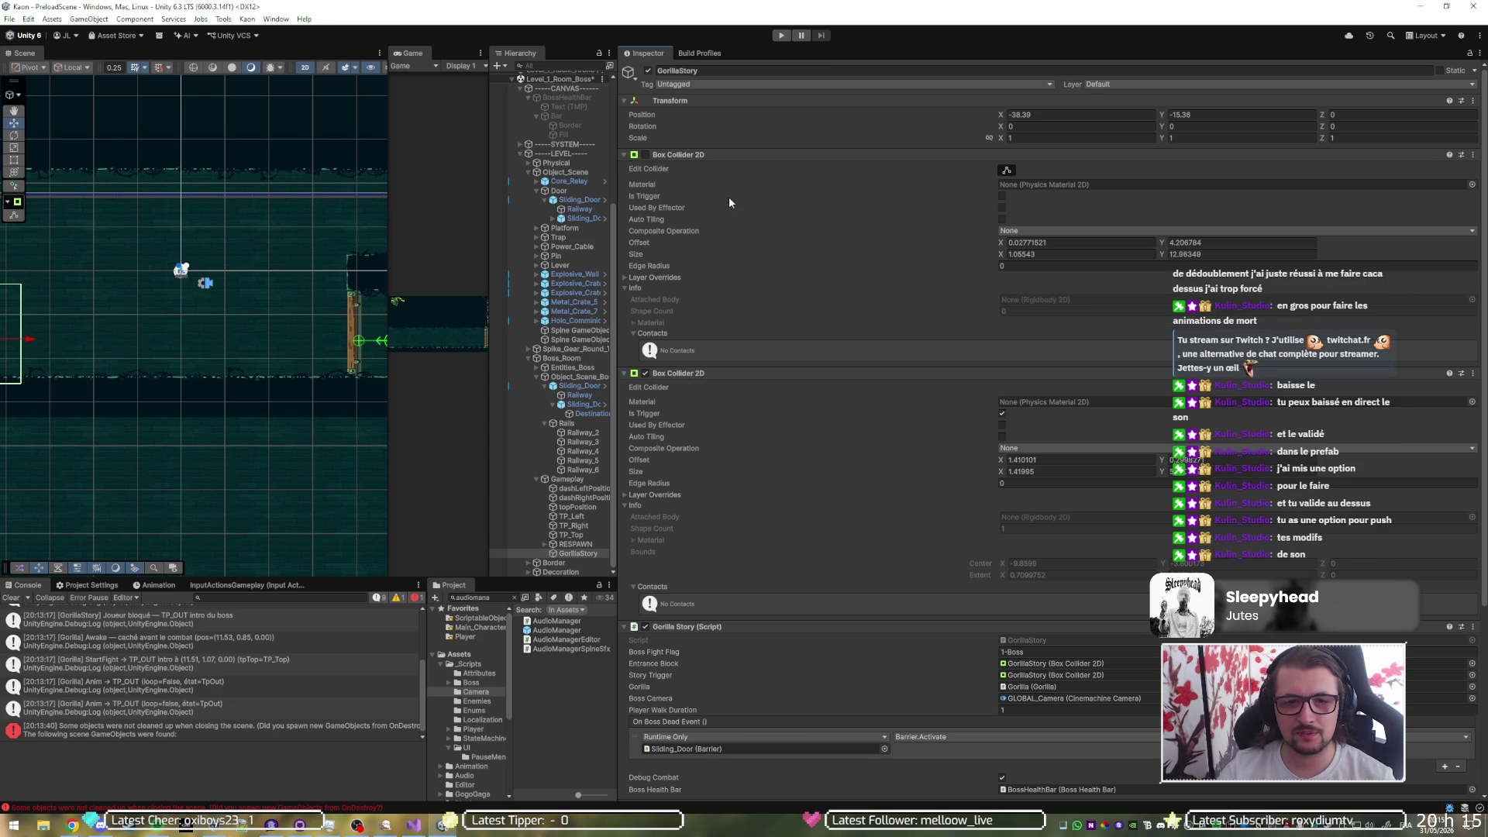
- Move the pasted collider up under the original and stretch it across the entrance
{"action": "scroll", "coordinate": [747, 496], "scroll_direction": "down", "scroll_amount": 5}
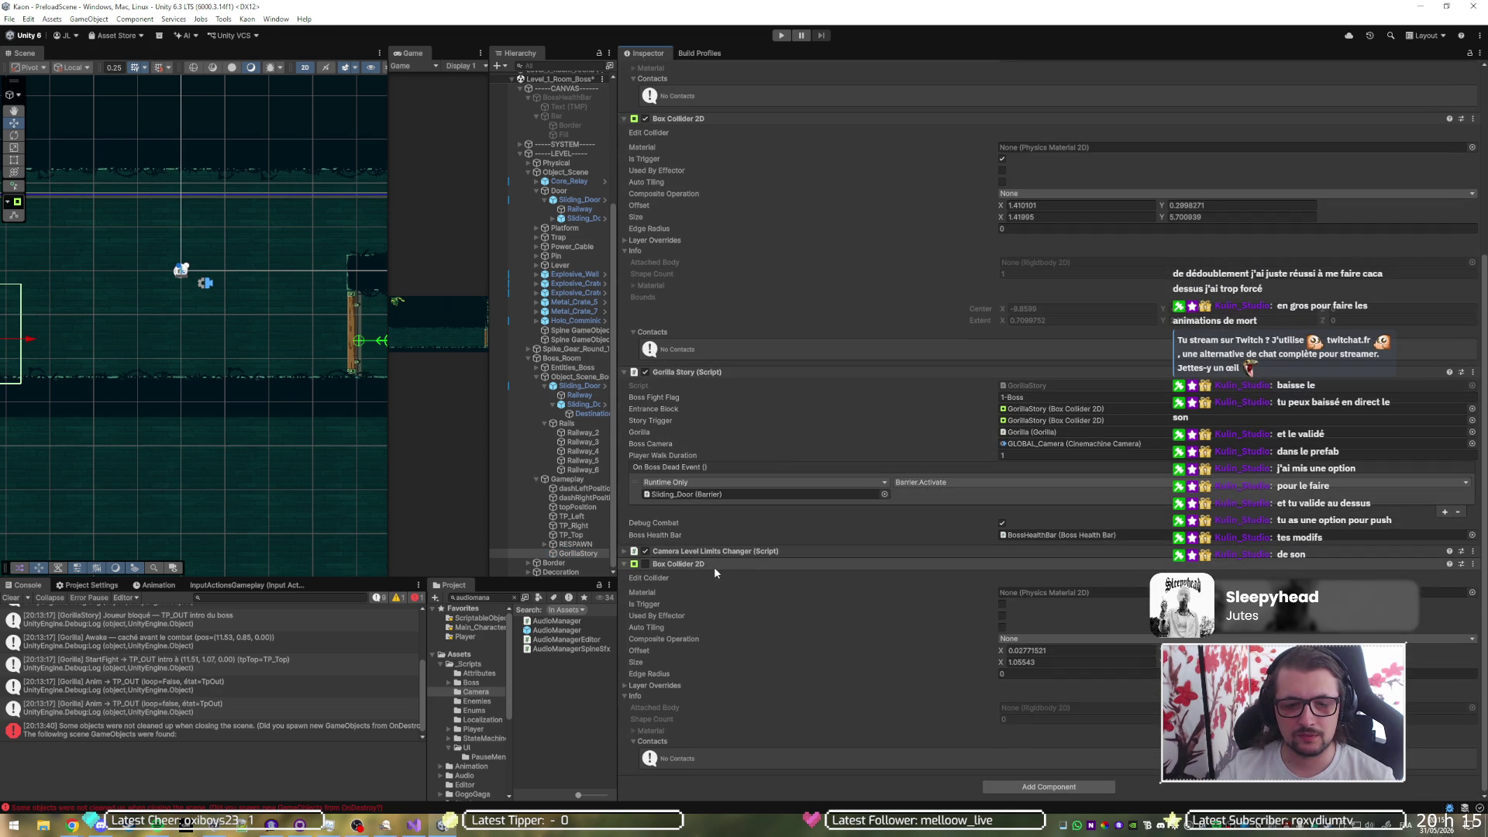
{"action": "mouse_move", "coordinate": [707, 562]}
{"action": "left_mouse_down"}
{"action": "mouse_move", "coordinate": [728, 395]}
{"action": "mouse_move", "coordinate": [722, 91]}
{"action": "mouse_move", "coordinate": [742, 77]}
{"action": "mouse_move", "coordinate": [706, 373]}
{"action": "left_mouse_up"}
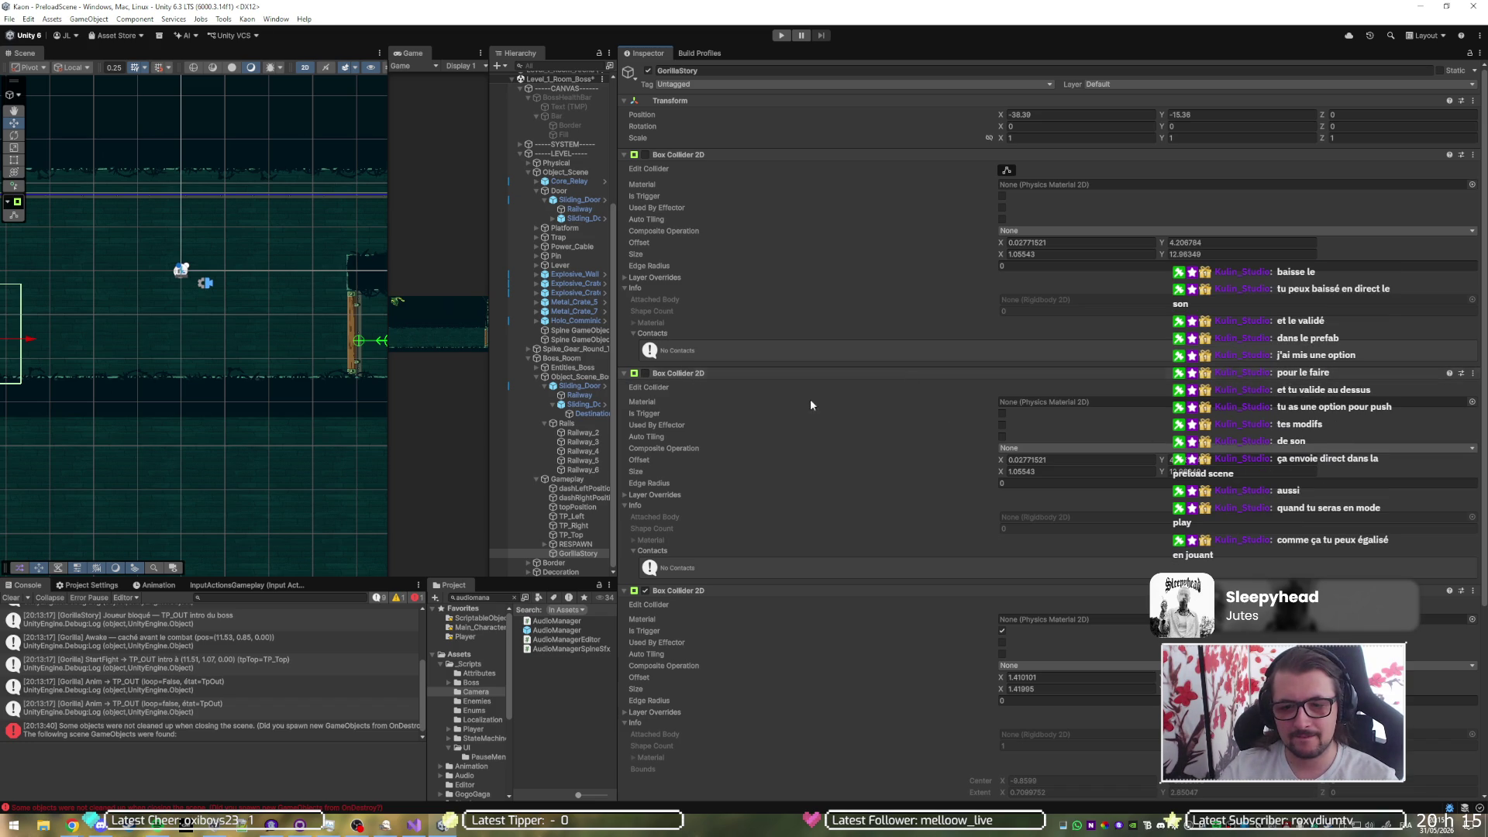
{"action": "scroll", "coordinate": [225, 343], "scroll_direction": "down", "scroll_amount": 3}
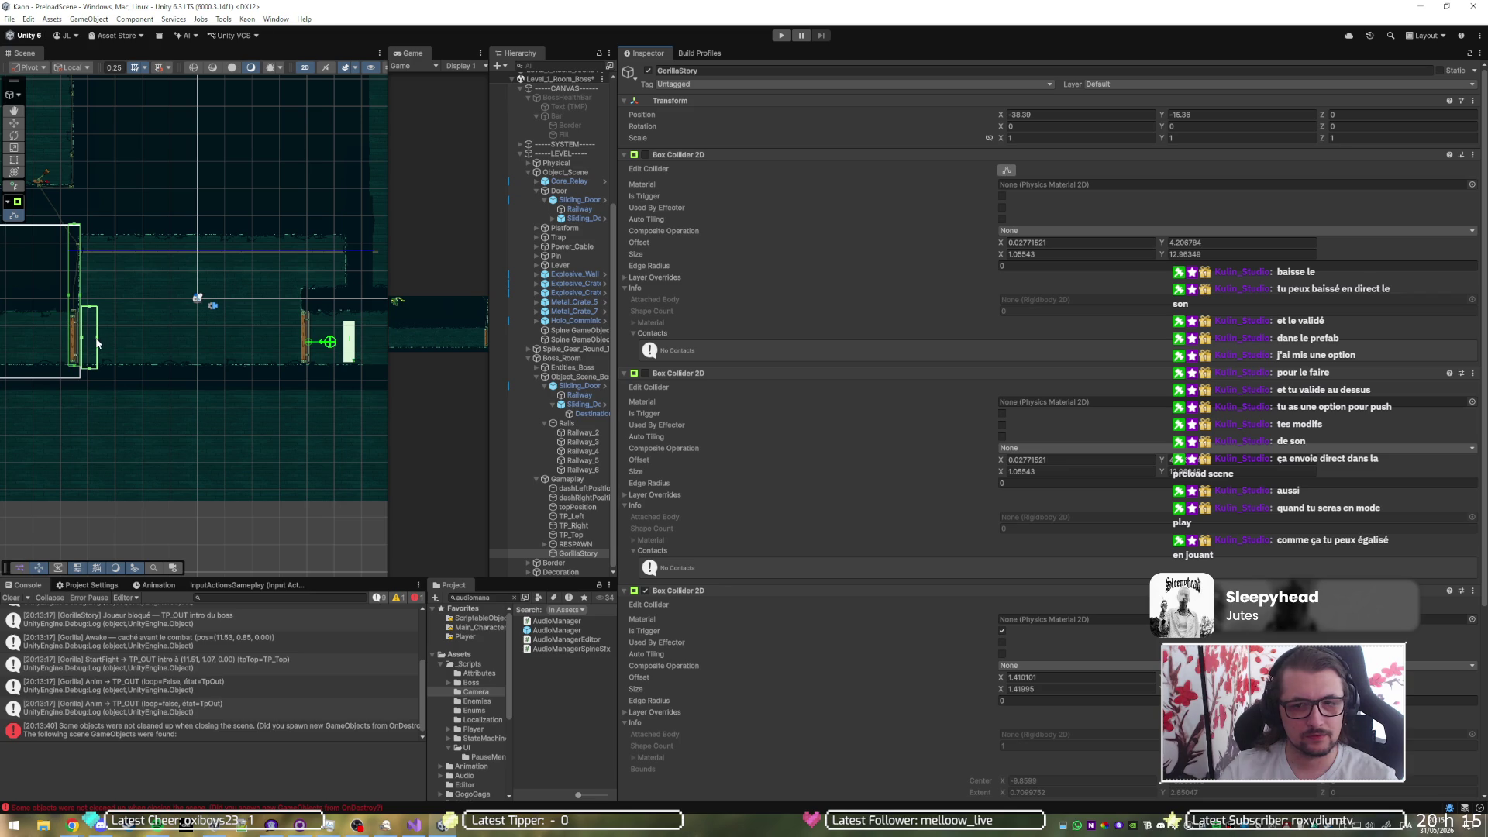
{"action": "left_click_drag", "start_coordinate": [98, 343], "coordinate": [315, 343]}
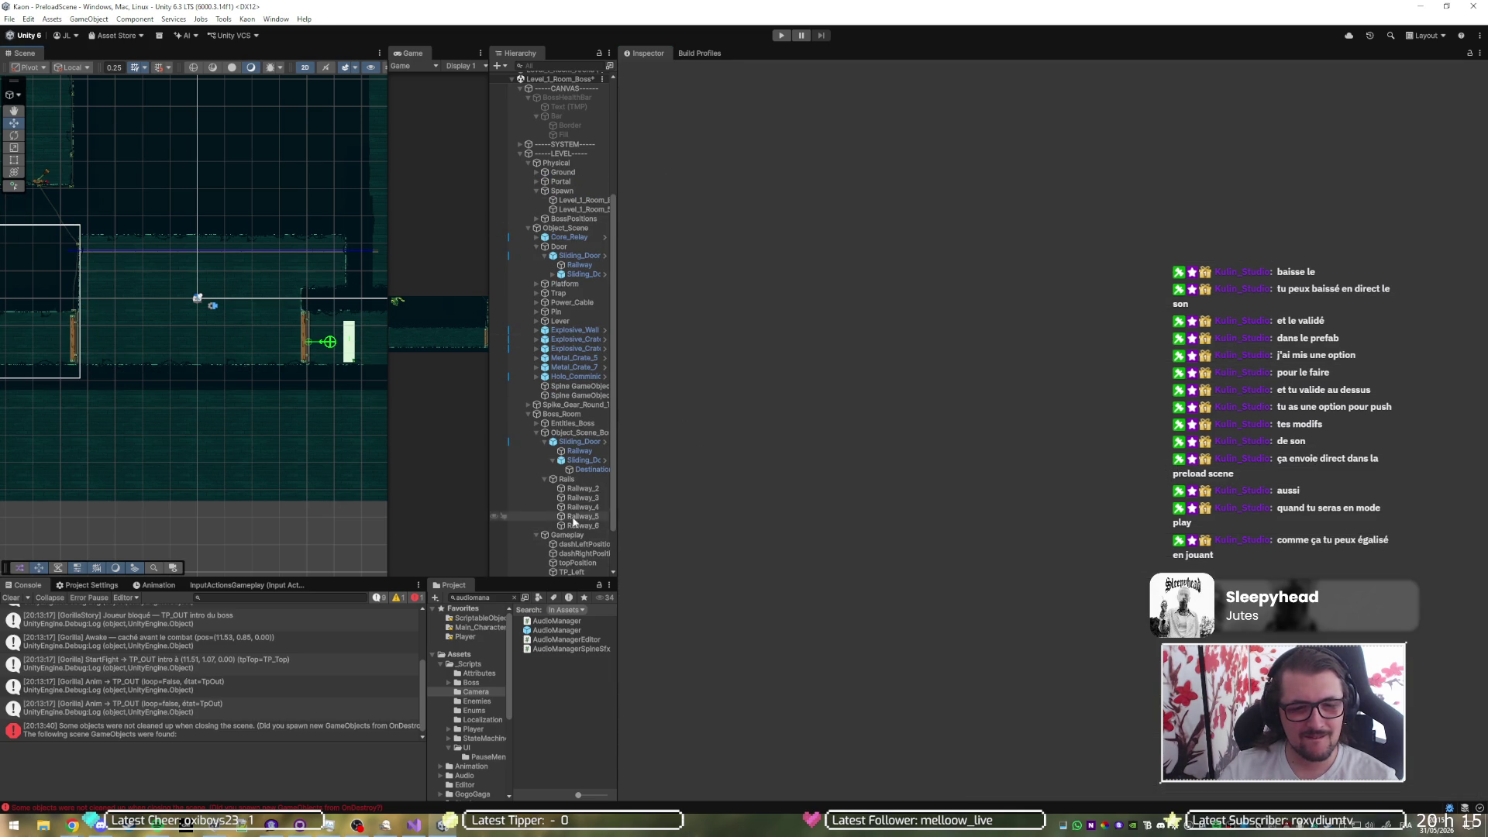
- Revert the pasted, resized collider with several undo steps
{"action": "scroll", "coordinate": [571, 569], "scroll_direction": "down", "scroll_amount": 2}
{"action": "left_click", "coordinate": [577, 553]}
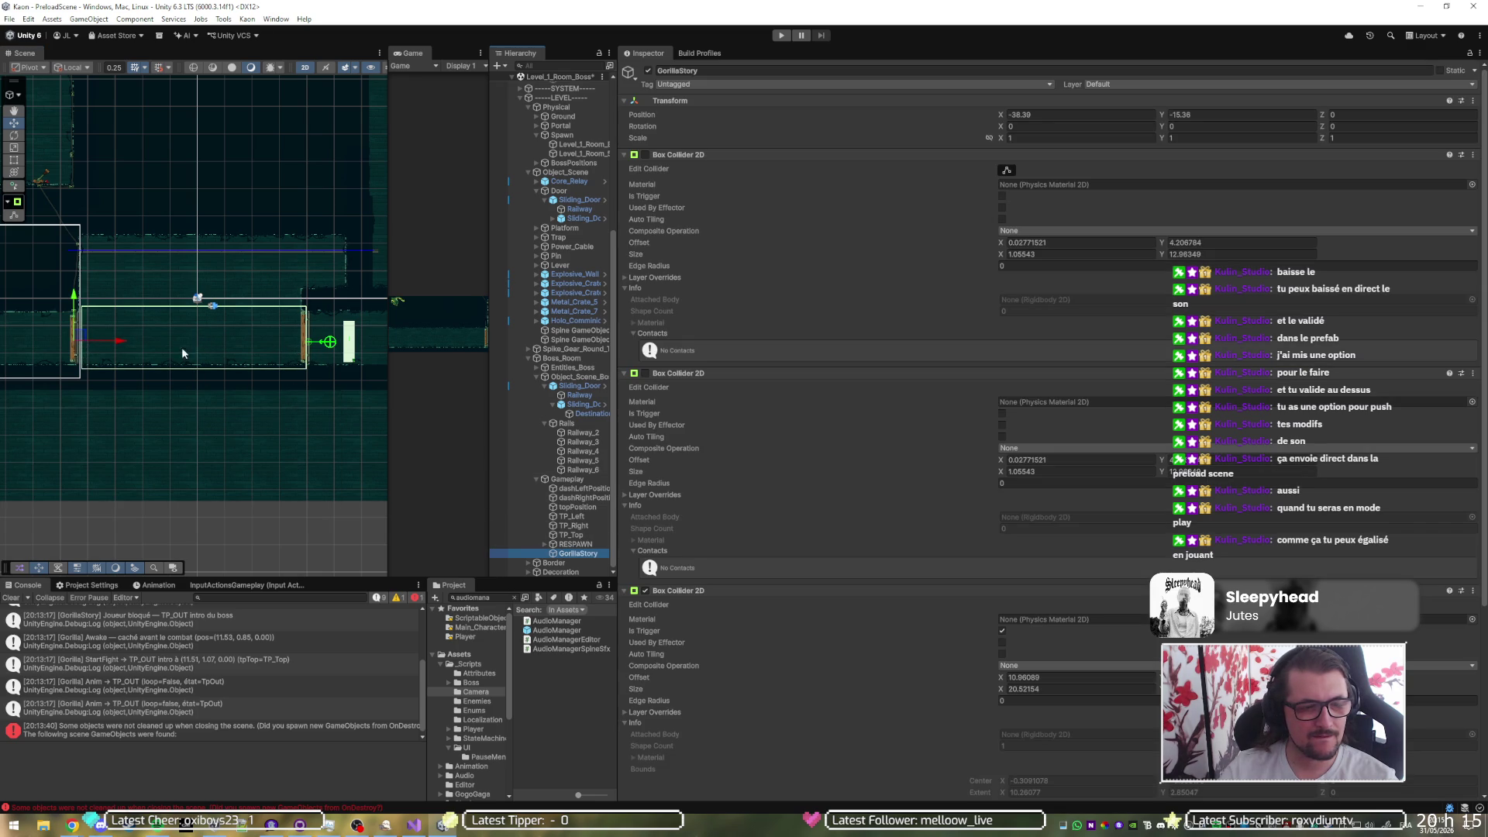
{"action": "scroll", "coordinate": [91, 339], "scroll_direction": "up", "scroll_amount": 3}
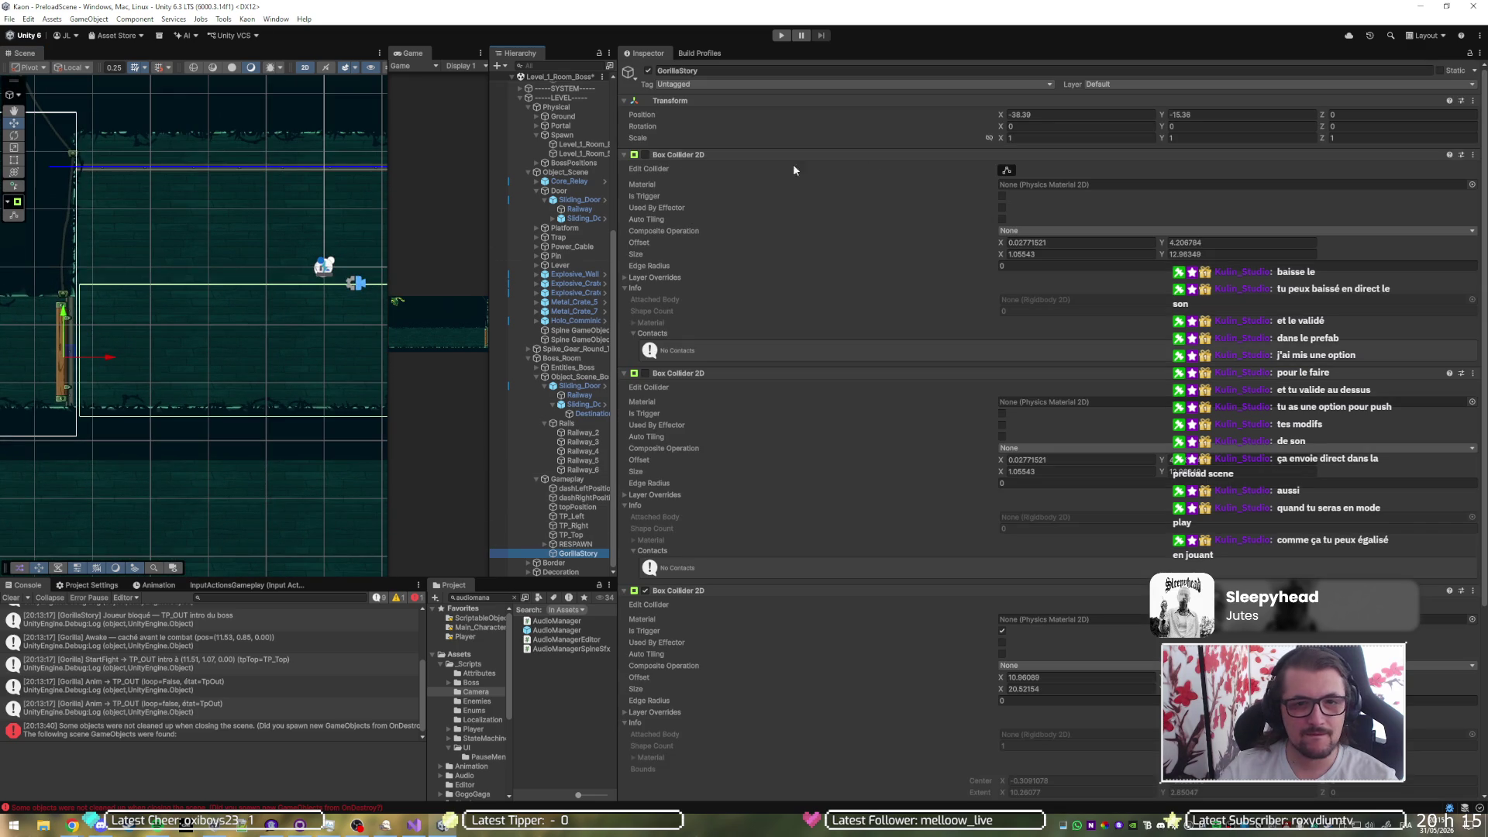
{"action": "left_click", "coordinate": [645, 373]}
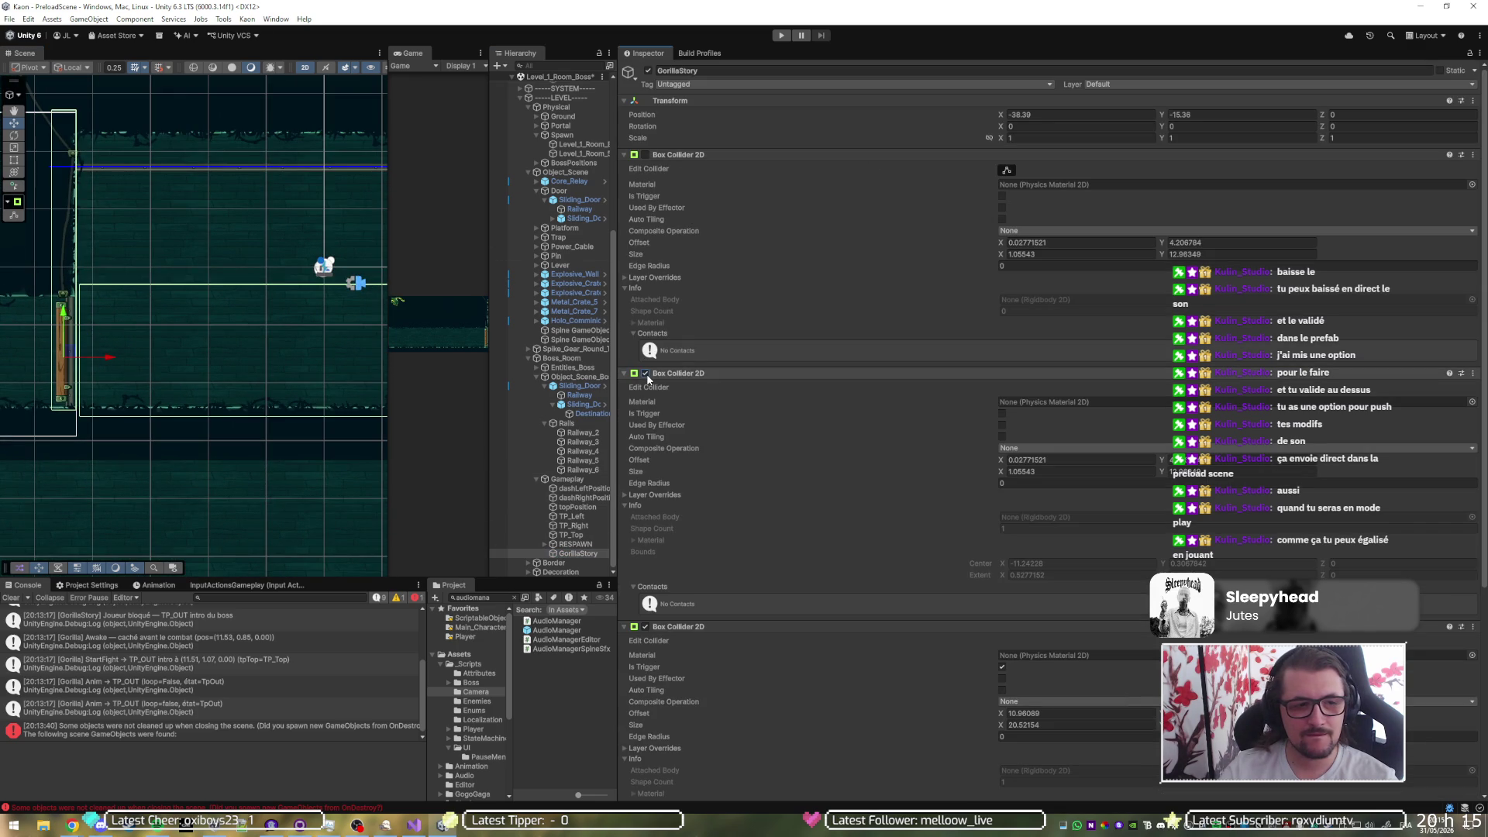
{"action": "left_click", "coordinate": [646, 374]}
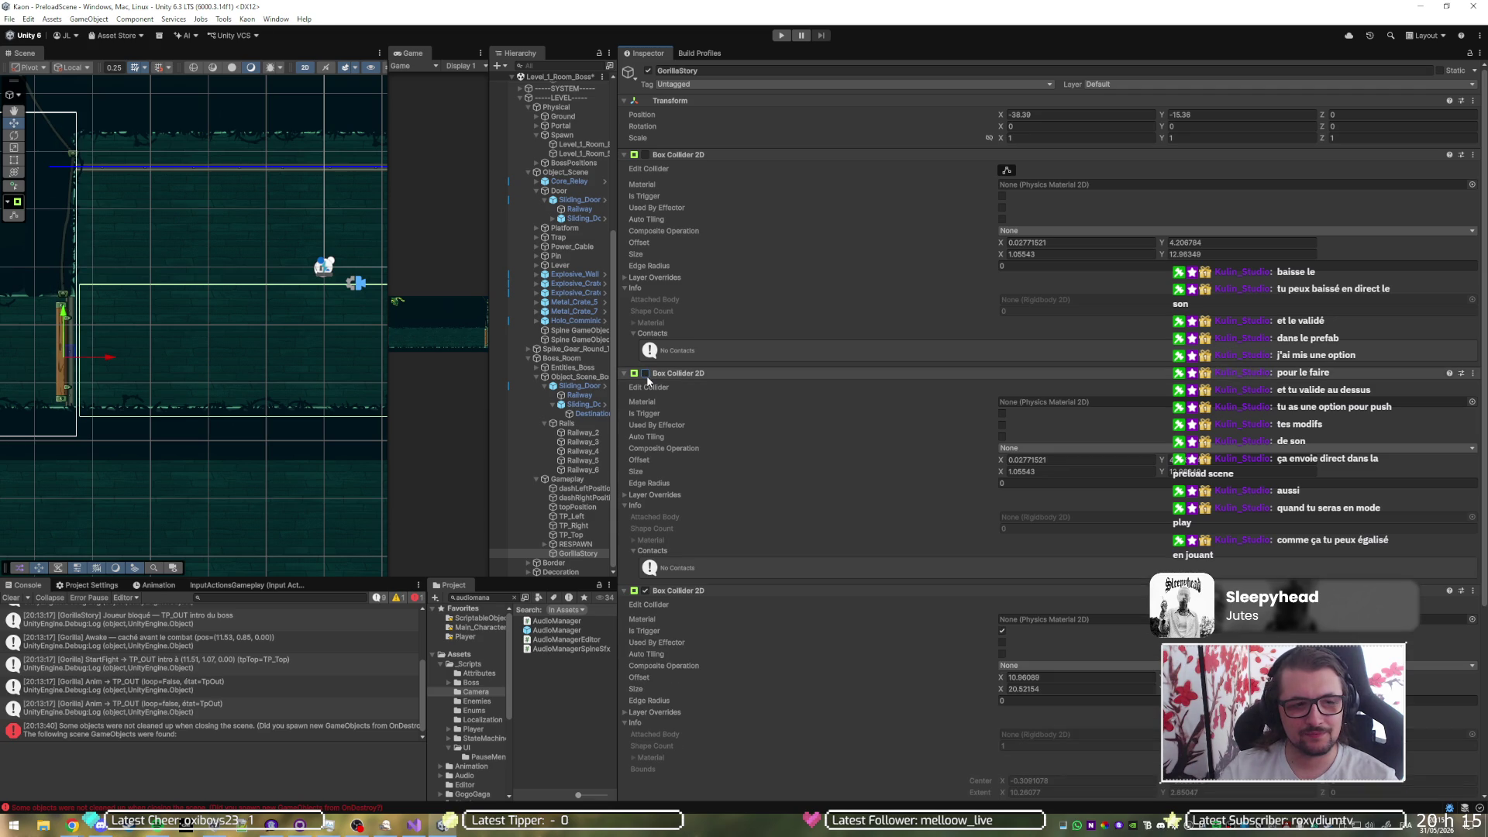
{"action": "key", "text": "ctrl+z"}
{"action": "key", "text": "ctrl+z"}
{"action": "key", "text": "ctrl+z"}
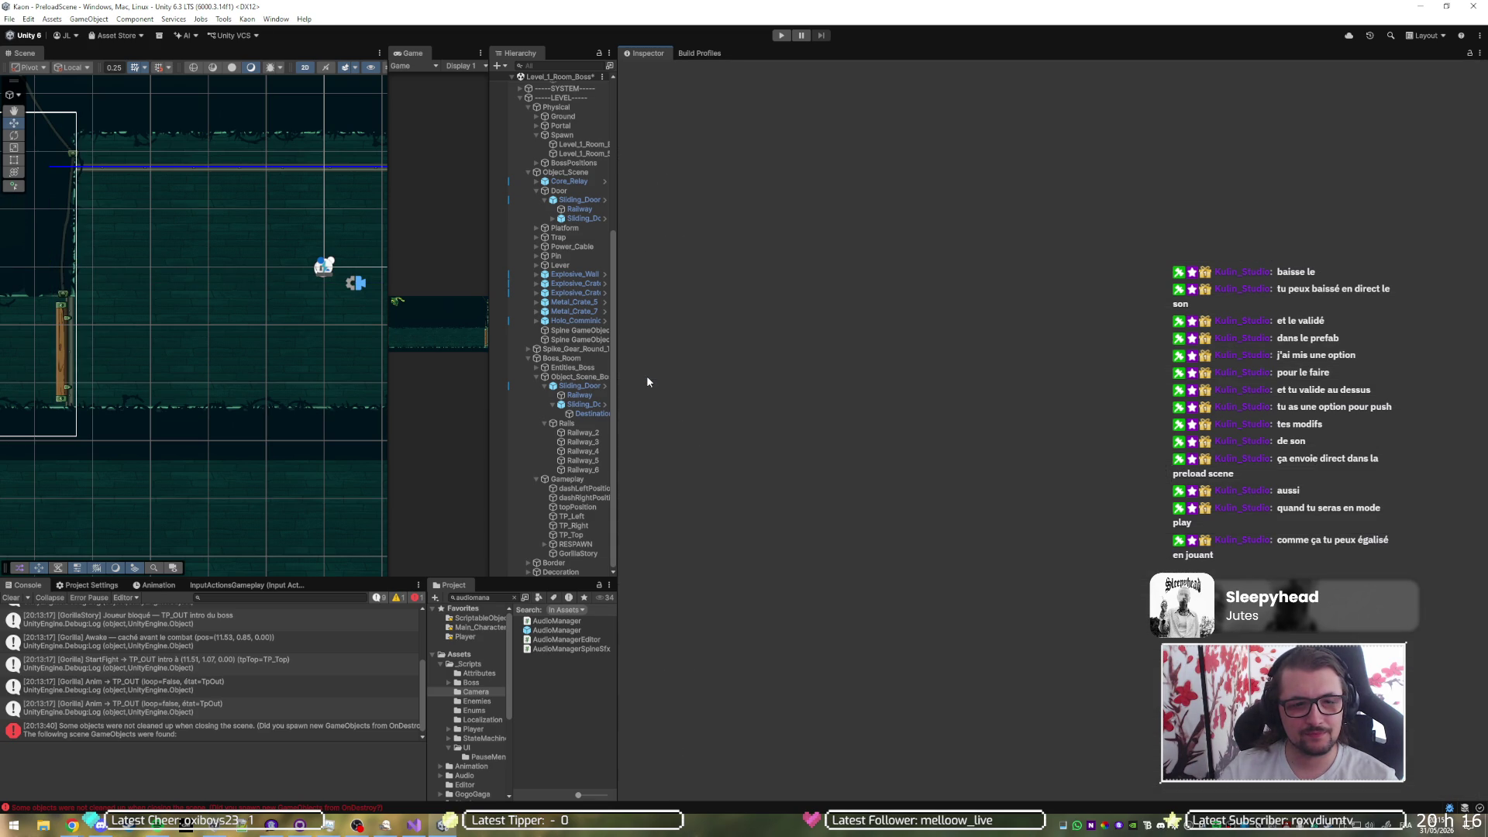
{"action": "key", "text": "ctrl+y"}
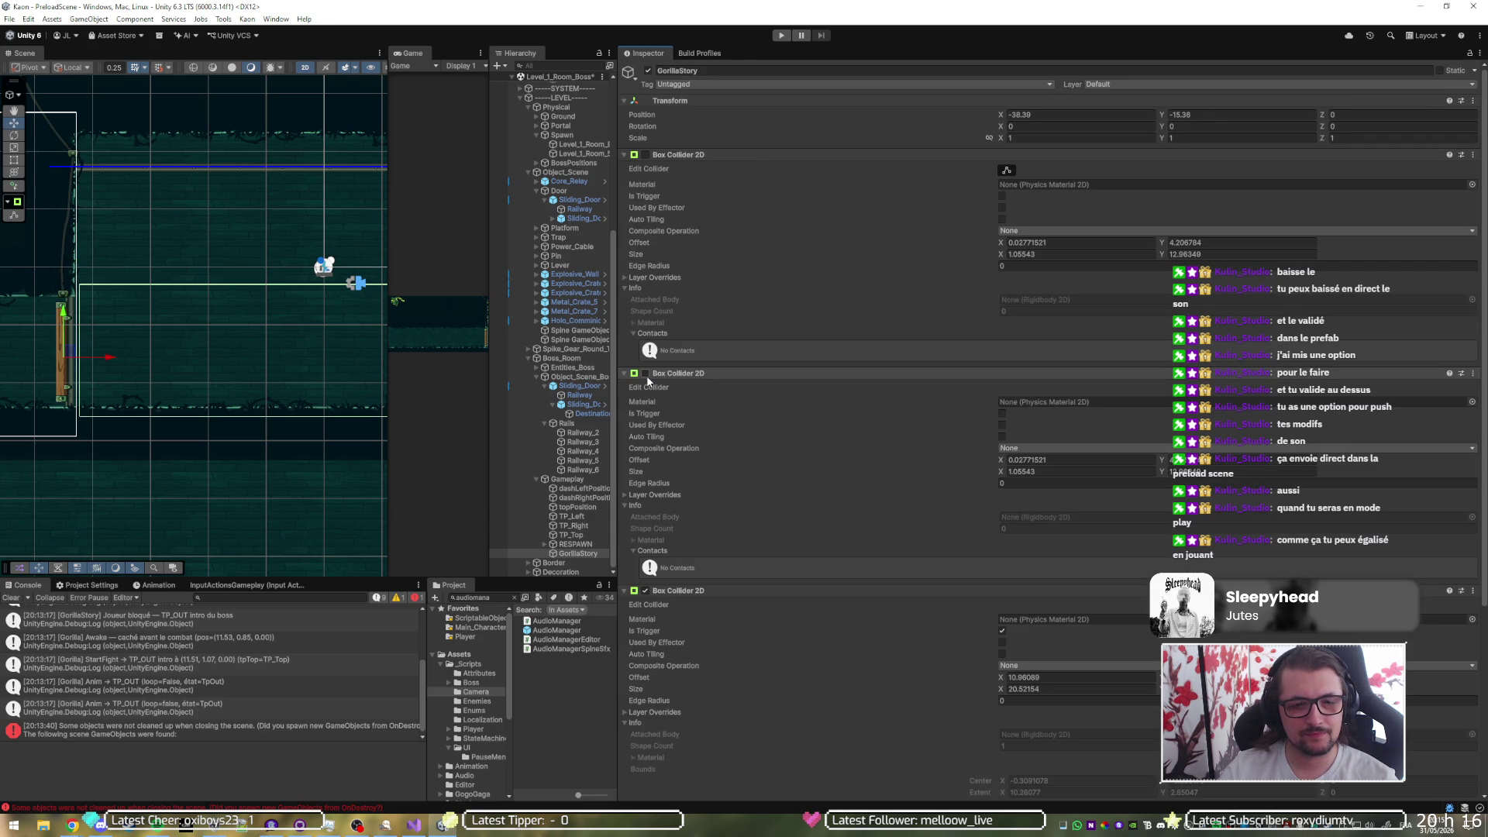
{"action": "key", "text": "ctrl+y"}
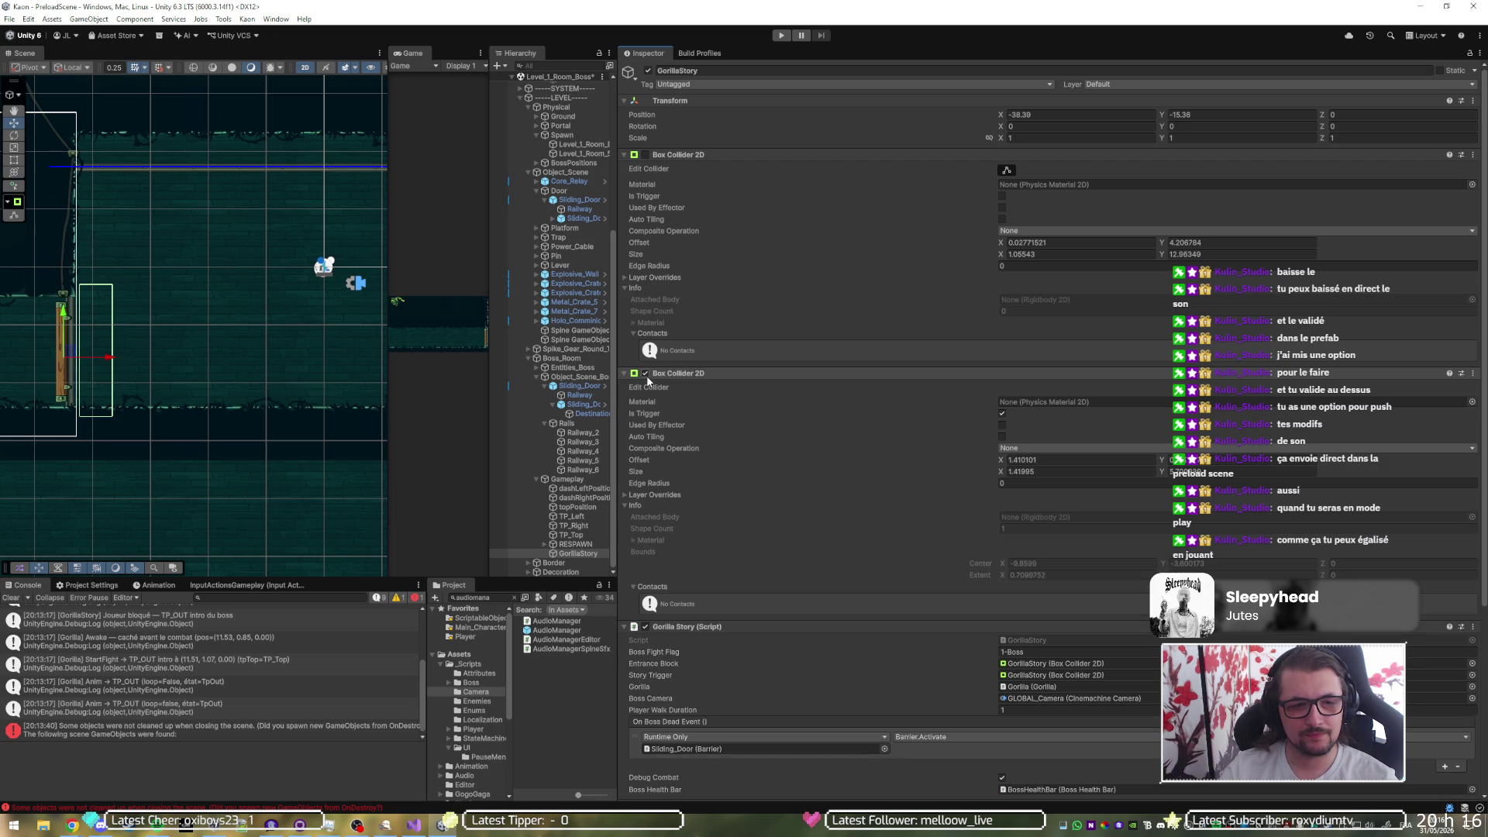
{"action": "key", "text": "ctrl+y"}
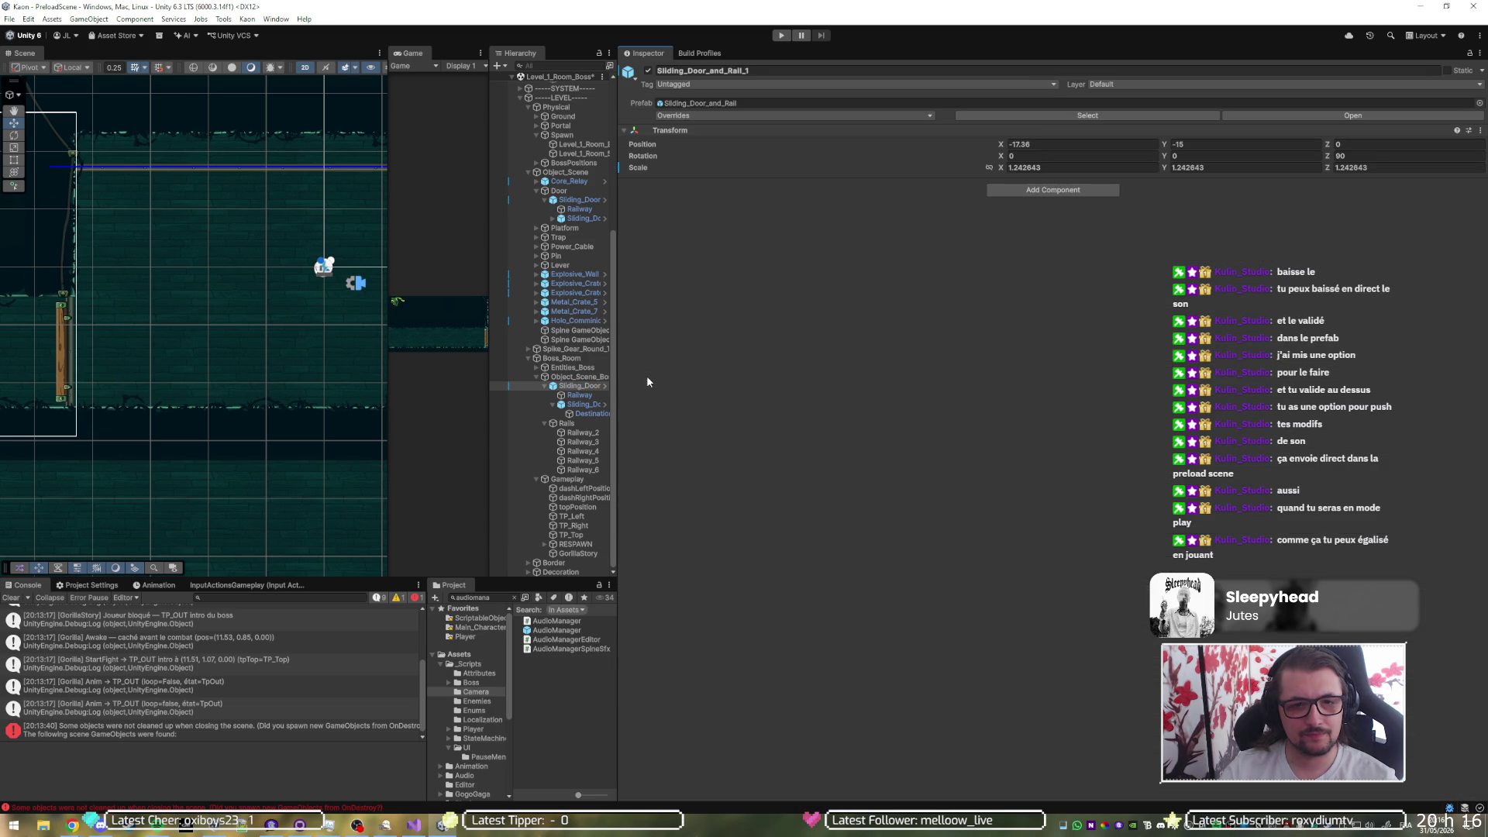
- Reselect GorillaStory and paste a fresh copy of its first Box Collider 2D as new
{"action": "left_click", "coordinate": [588, 555]}
{"action": "scroll", "coordinate": [832, 469], "scroll_direction": "down", "scroll_amount": 2}
{"action": "scroll", "coordinate": [736, 585], "scroll_direction": "up", "scroll_amount": 2}
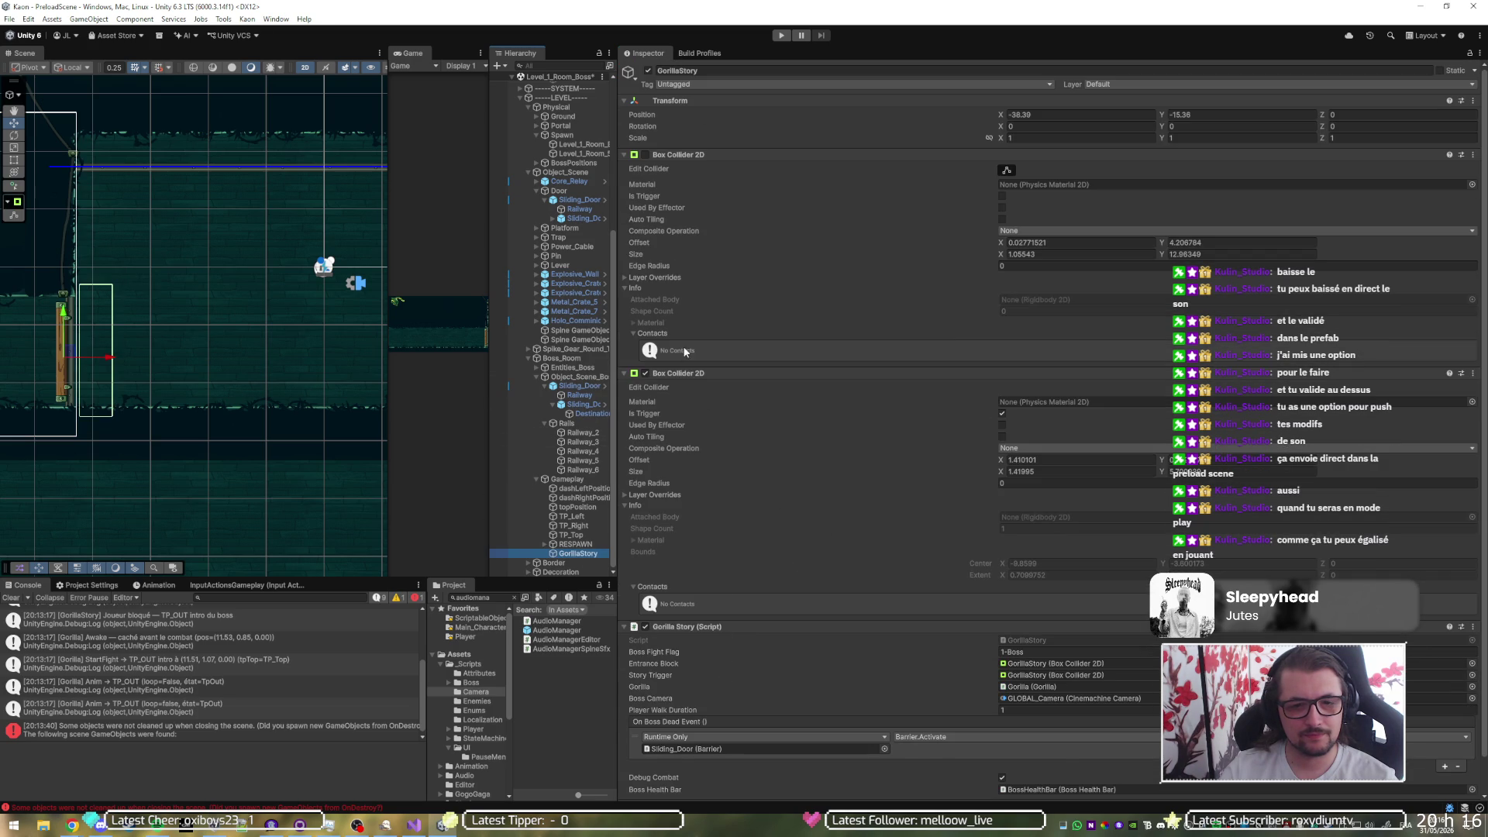
{"action": "left_click", "coordinate": [644, 374]}
{"action": "left_click", "coordinate": [645, 373]}
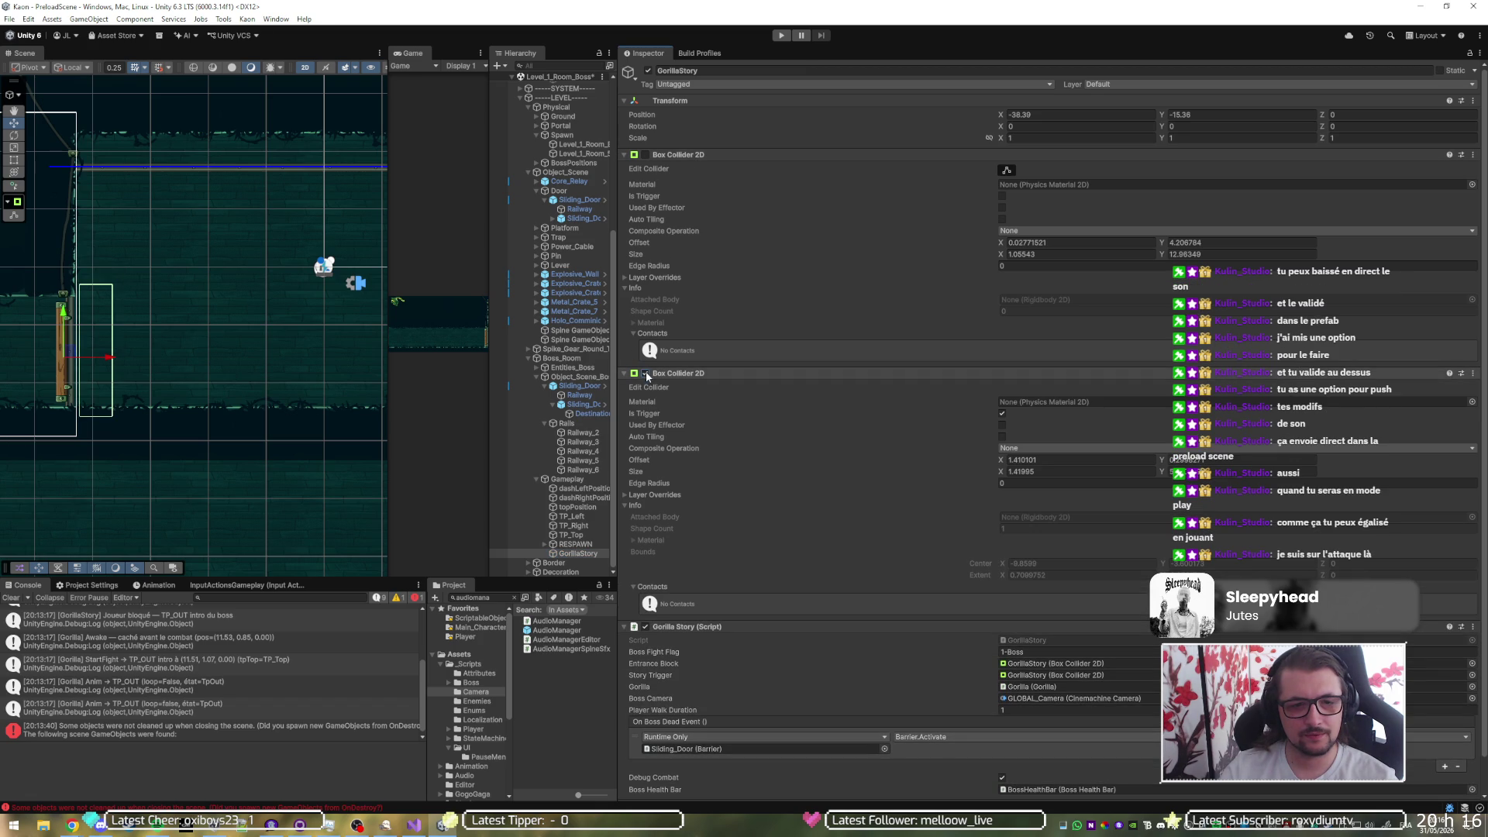
{"action": "right_click", "coordinate": [677, 158]}
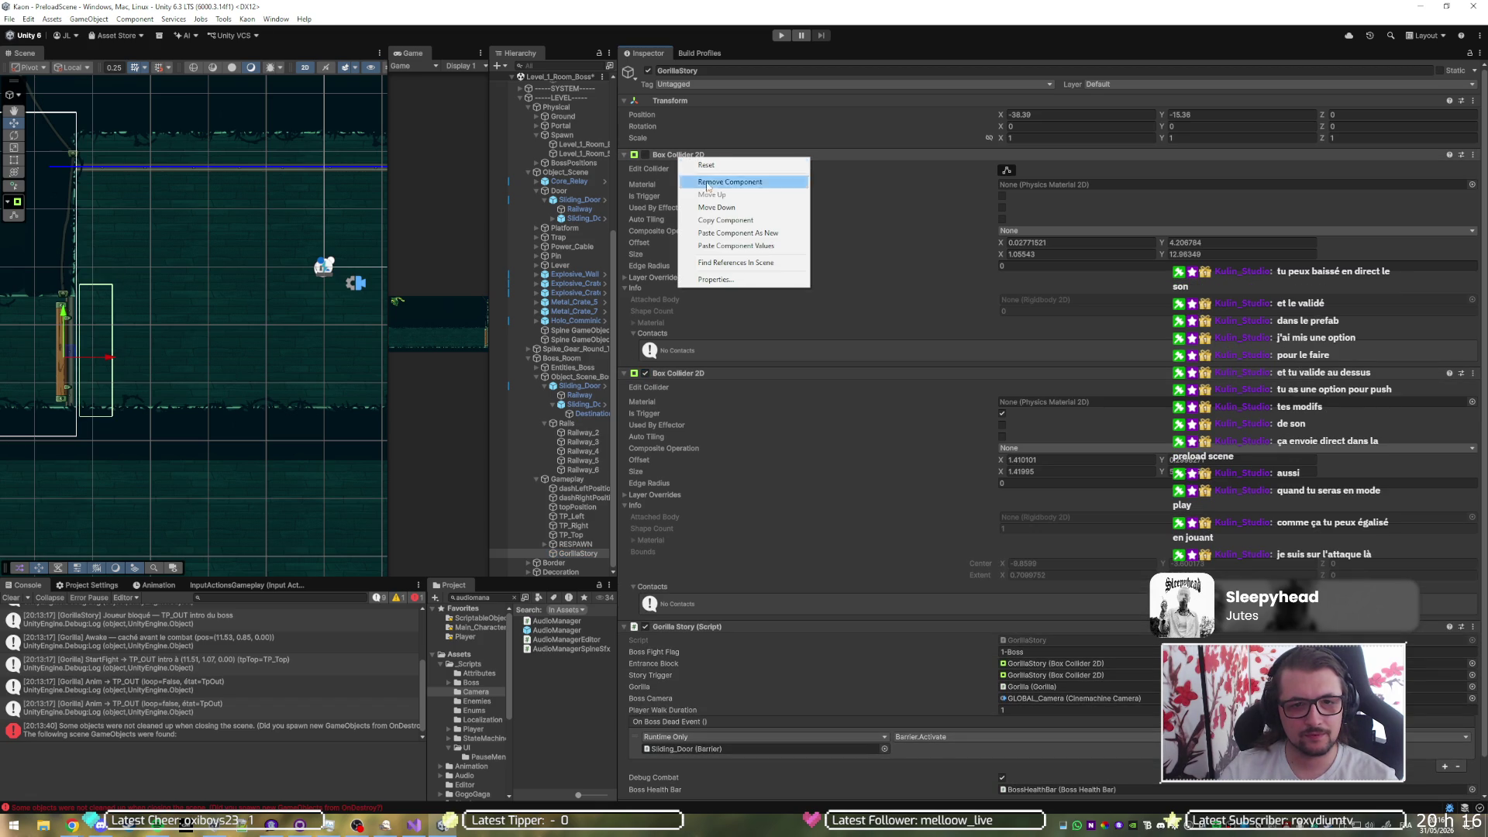
{"action": "left_click", "coordinate": [732, 221]}
{"action": "right_click", "coordinate": [703, 158]}
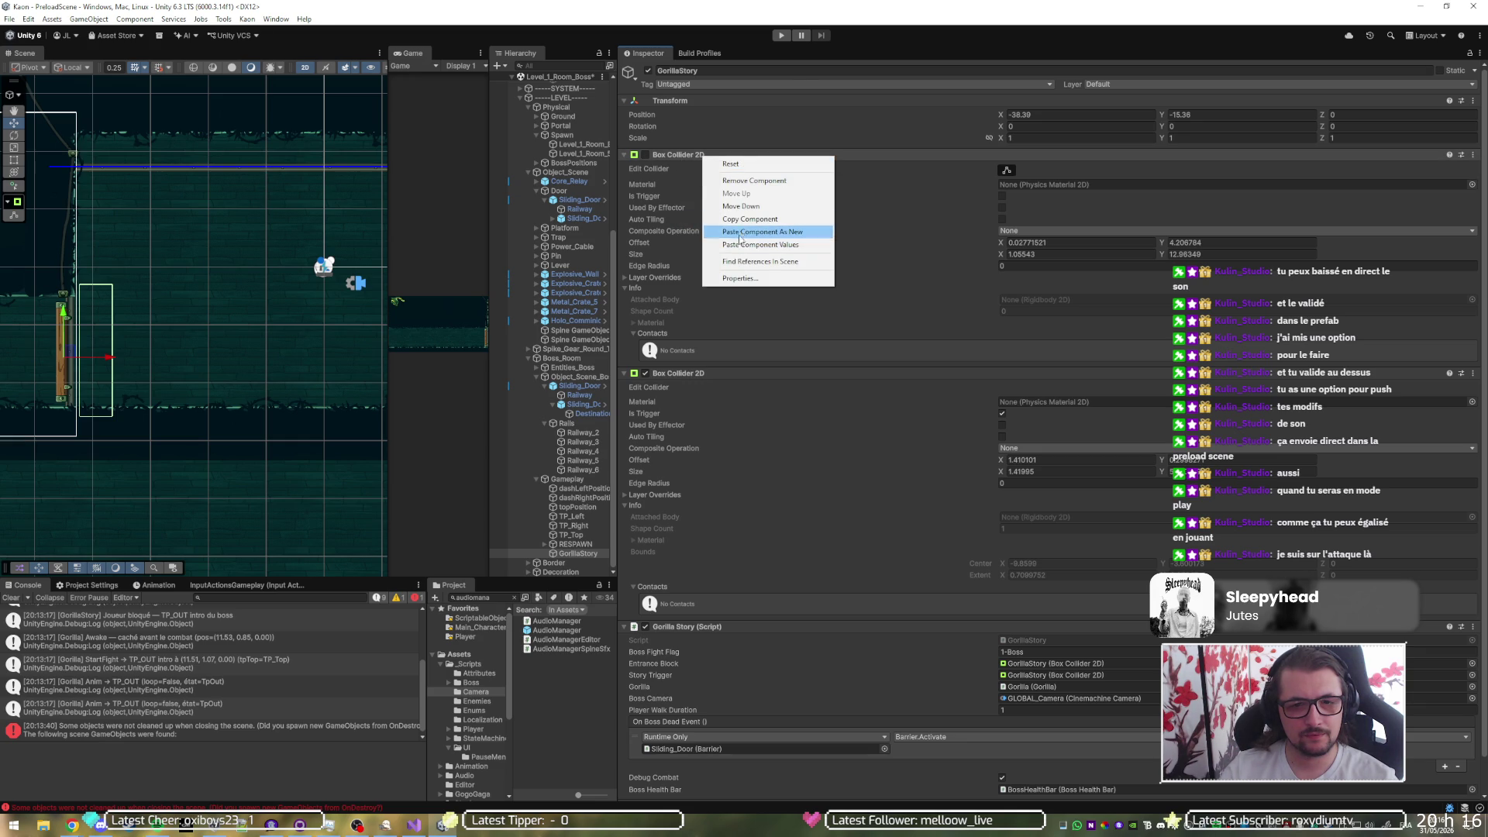
{"action": "left_click", "coordinate": [736, 245]}
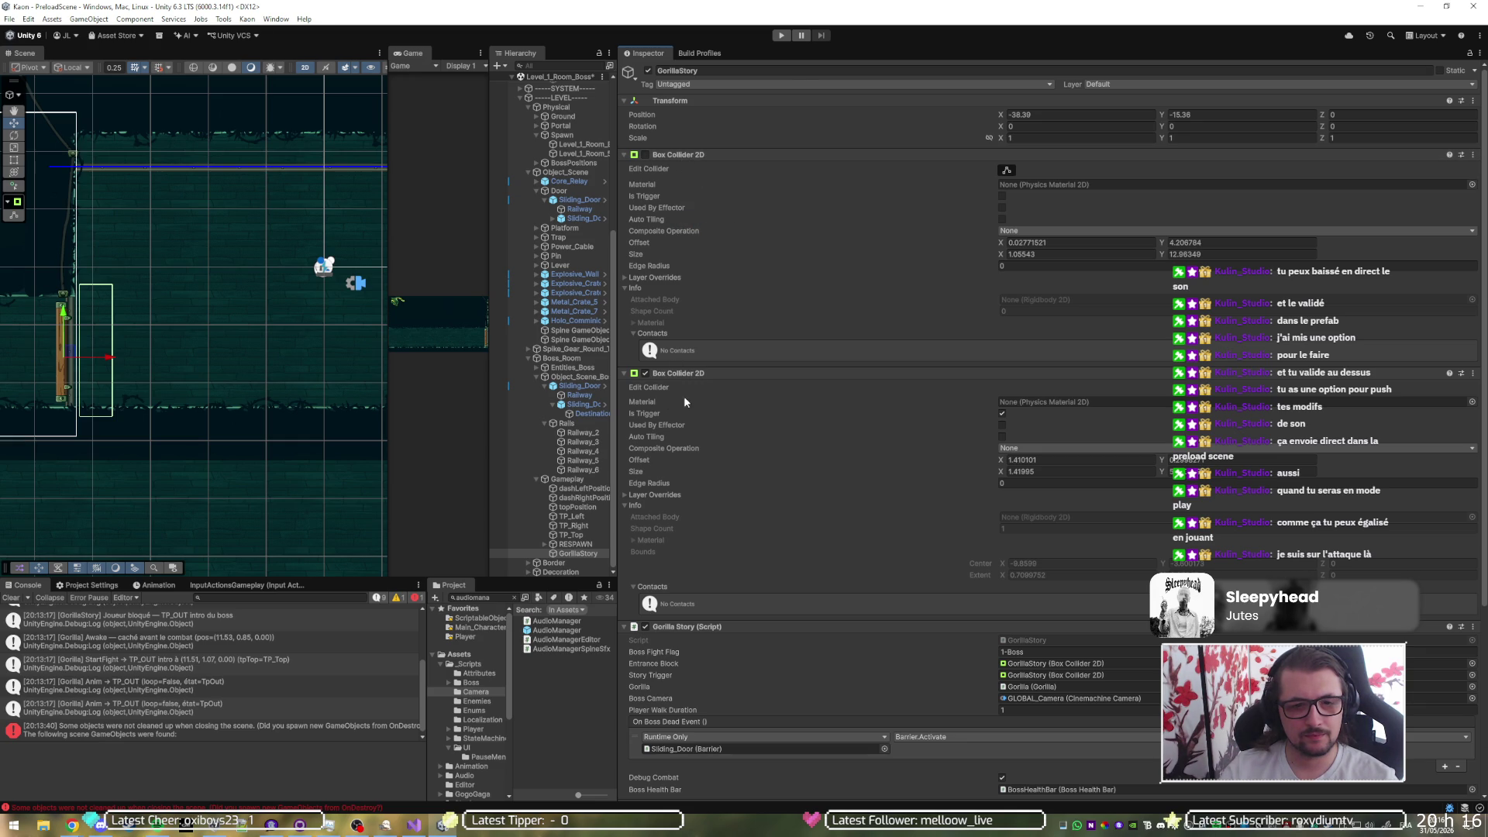
- Check the colliders by toggling them, then try moving the Gorilla Story script down
{"action": "left_click", "coordinate": [647, 374]}
{"action": "left_click", "coordinate": [646, 374]}
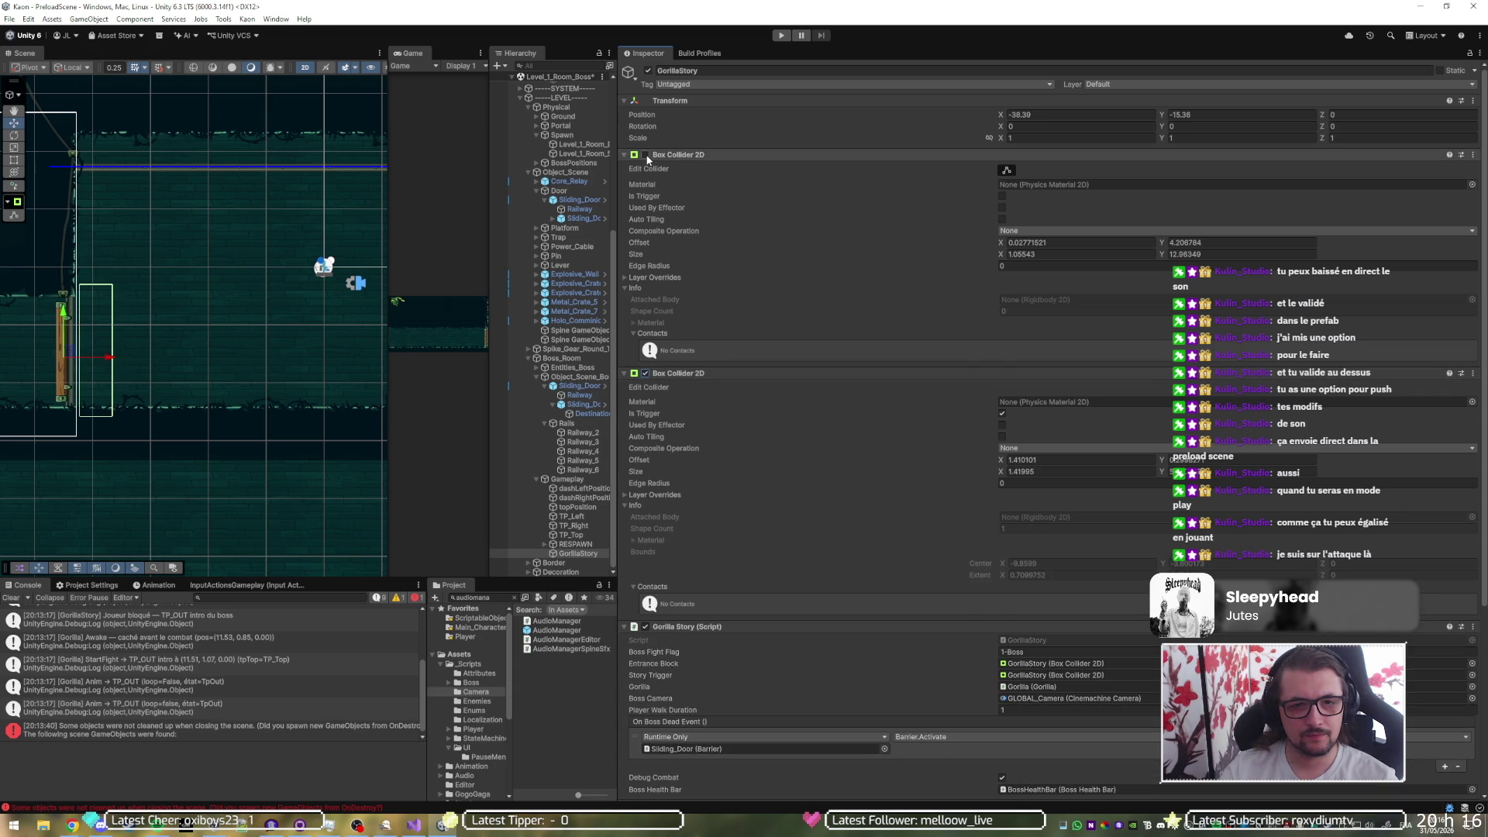
{"action": "left_click", "coordinate": [647, 156]}
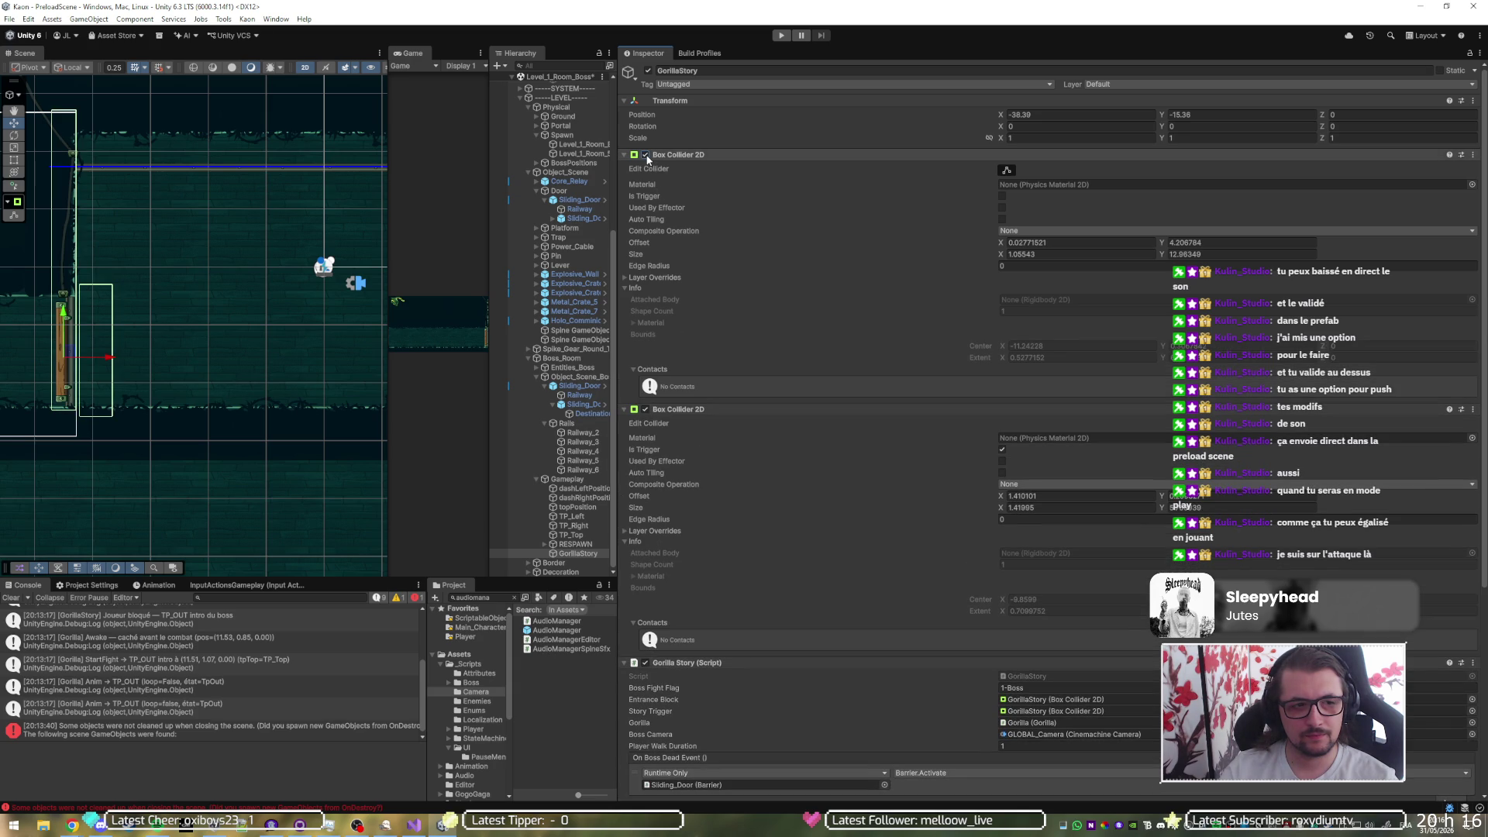
{"action": "left_click", "coordinate": [646, 156]}
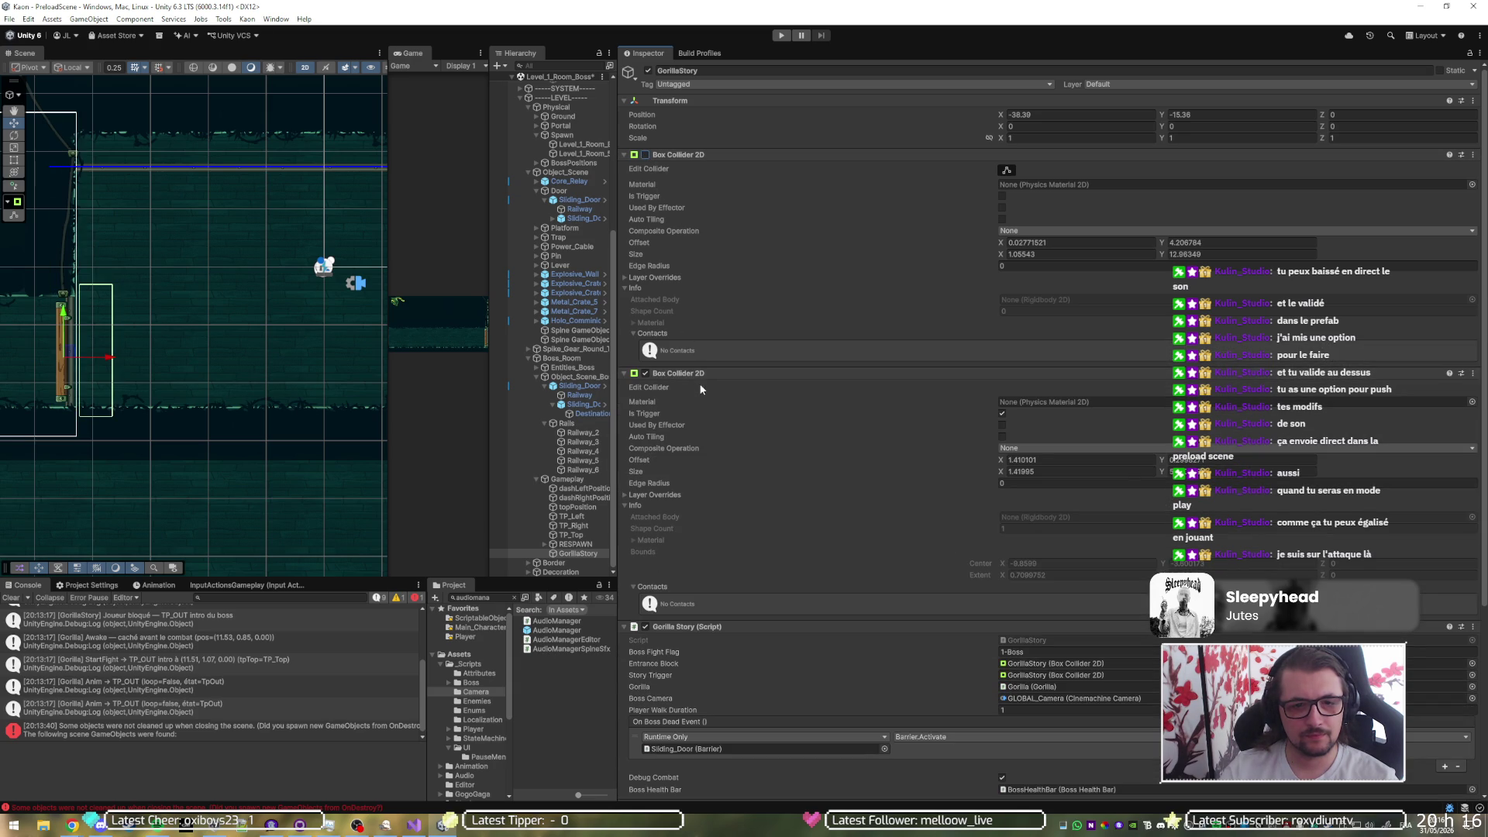
{"action": "left_click", "coordinate": [685, 373]}
{"action": "mouse_move", "coordinate": [687, 391]}
{"action": "left_mouse_down"}
{"action": "mouse_move", "coordinate": [685, 577]}
{"action": "mouse_move", "coordinate": [690, 370]}
{"action": "left_mouse_up"}
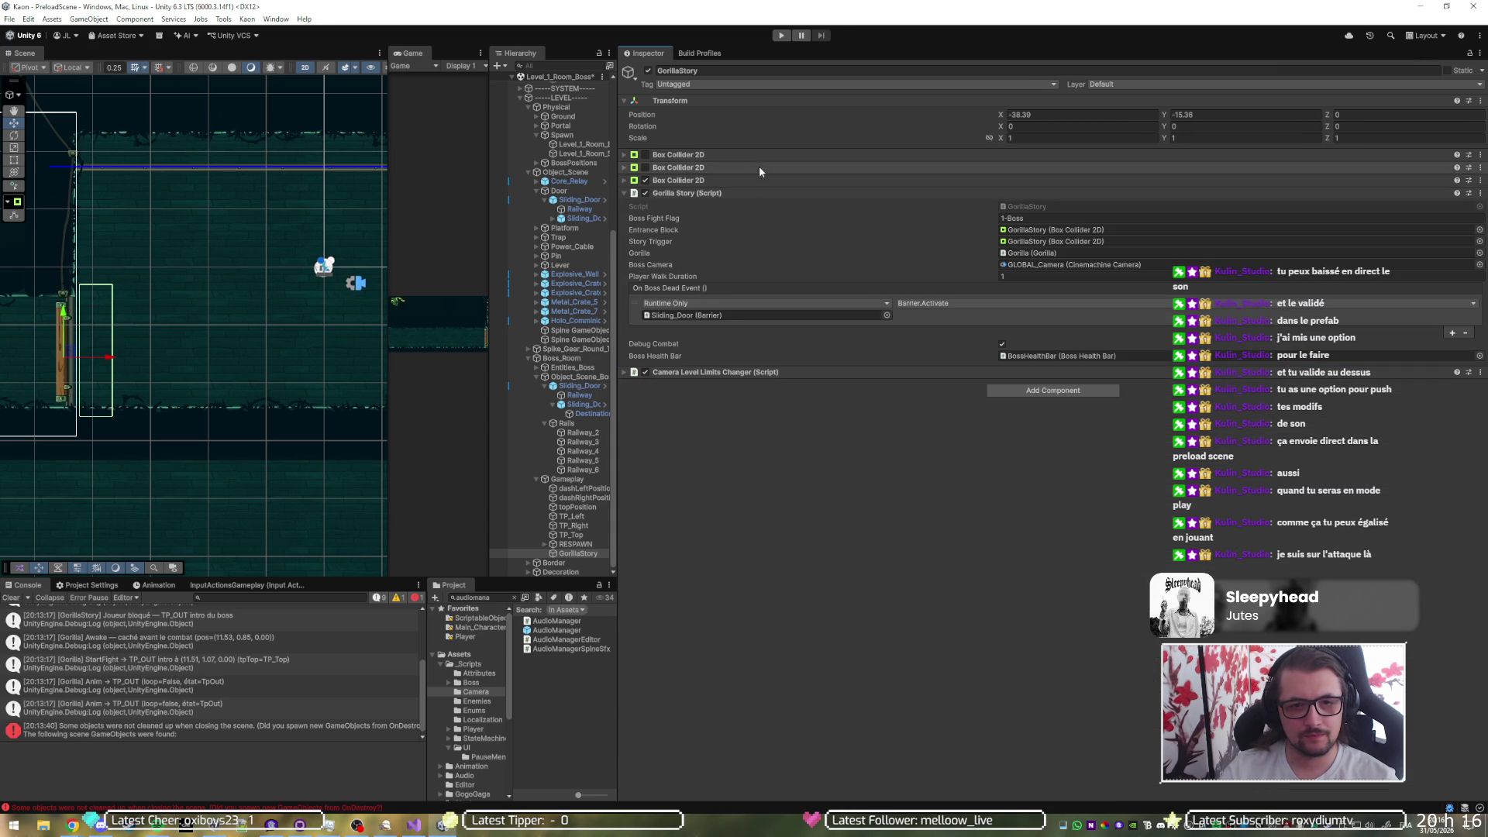
- Enable the second Box Collider 2D and shift its Offset X to 21.22 over the exit door
{"action": "left_click", "coordinate": [760, 167]}
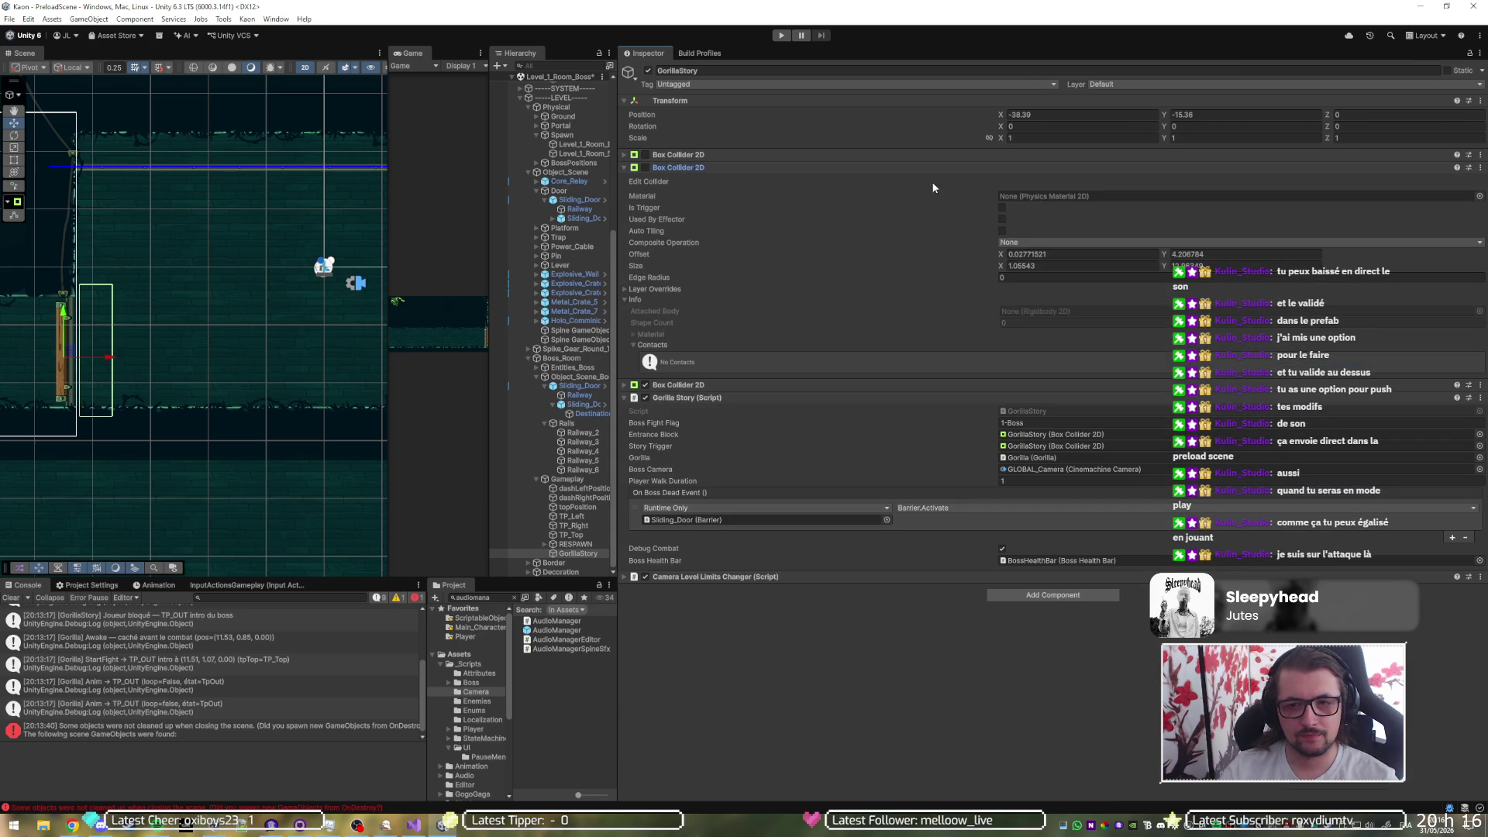
{"action": "left_click", "coordinate": [1000, 258]}
{"action": "type", "text": "1.05"}
{"action": "left_click", "coordinate": [645, 168]}
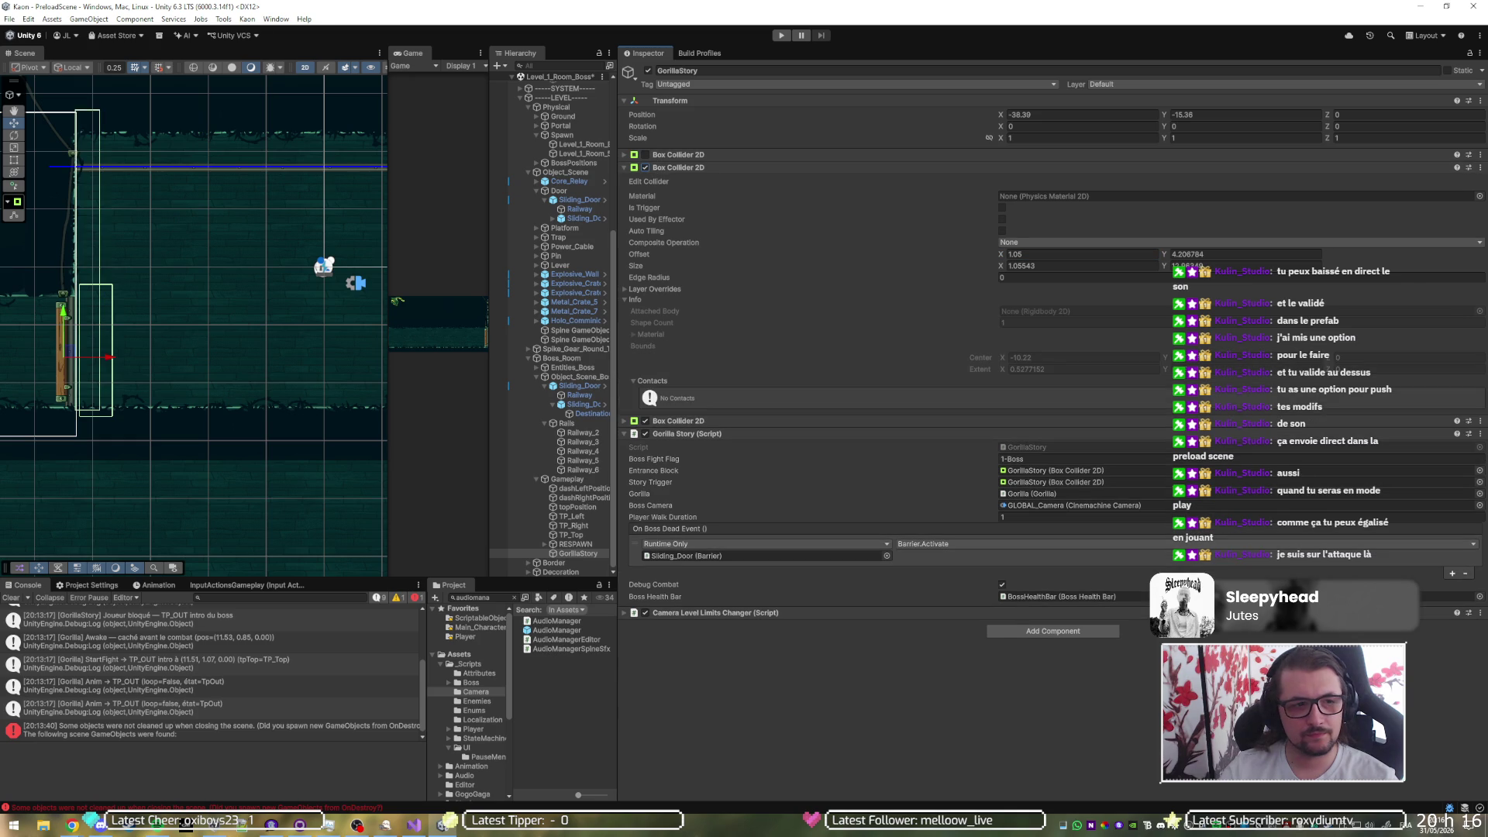
{"action": "scroll", "coordinate": [36, 359], "scroll_direction": "down", "scroll_amount": 4}
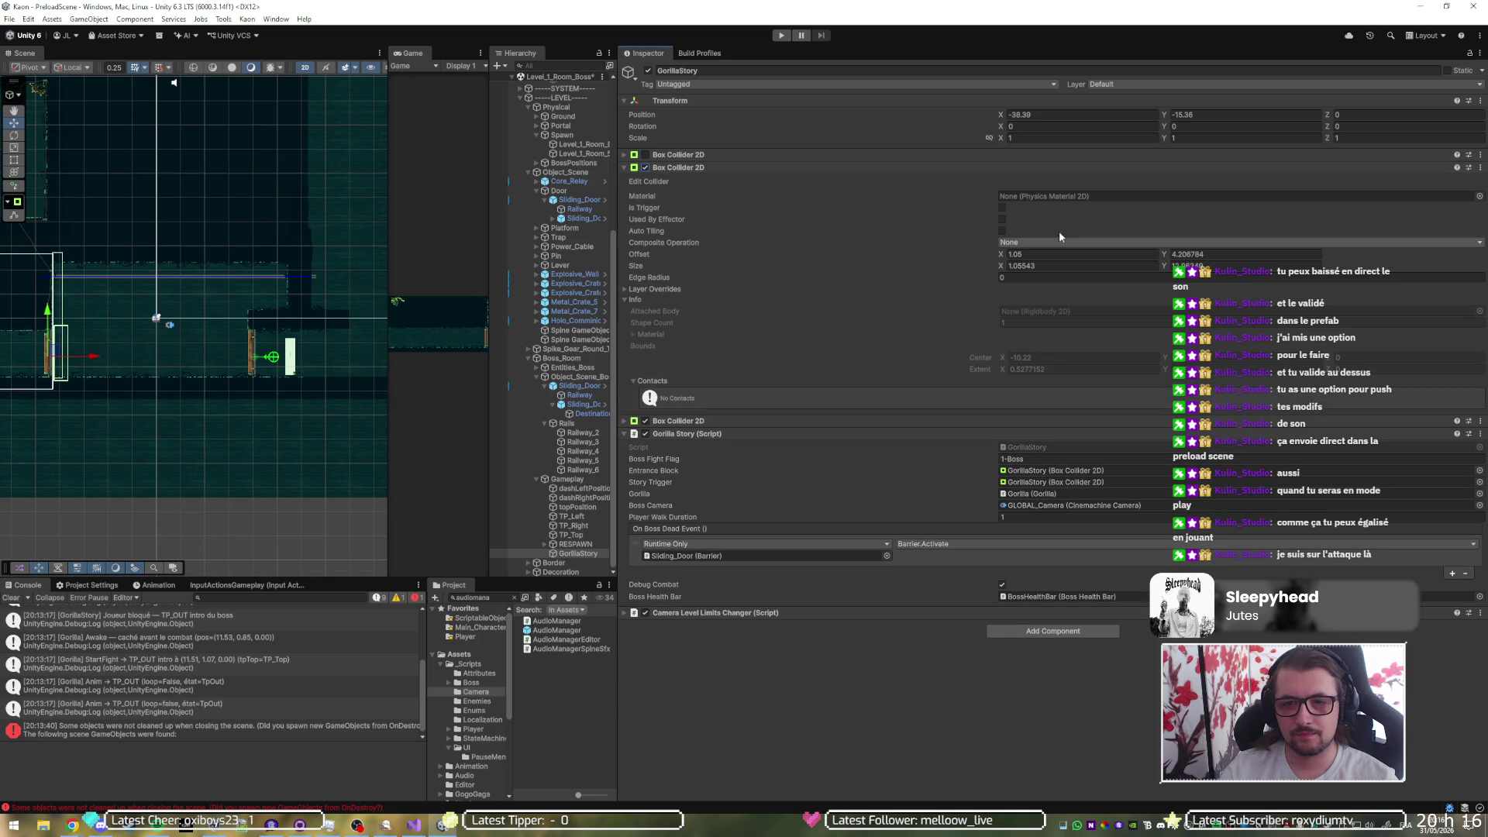
{"action": "mouse_move", "coordinate": [1000, 254]}
{"action": "left_mouse_down"}
{"action": "mouse_move", "coordinate": [1433, 282]}
{"action": "mouse_move", "coordinate": [1412, 283]}
{"action": "left_mouse_up"}
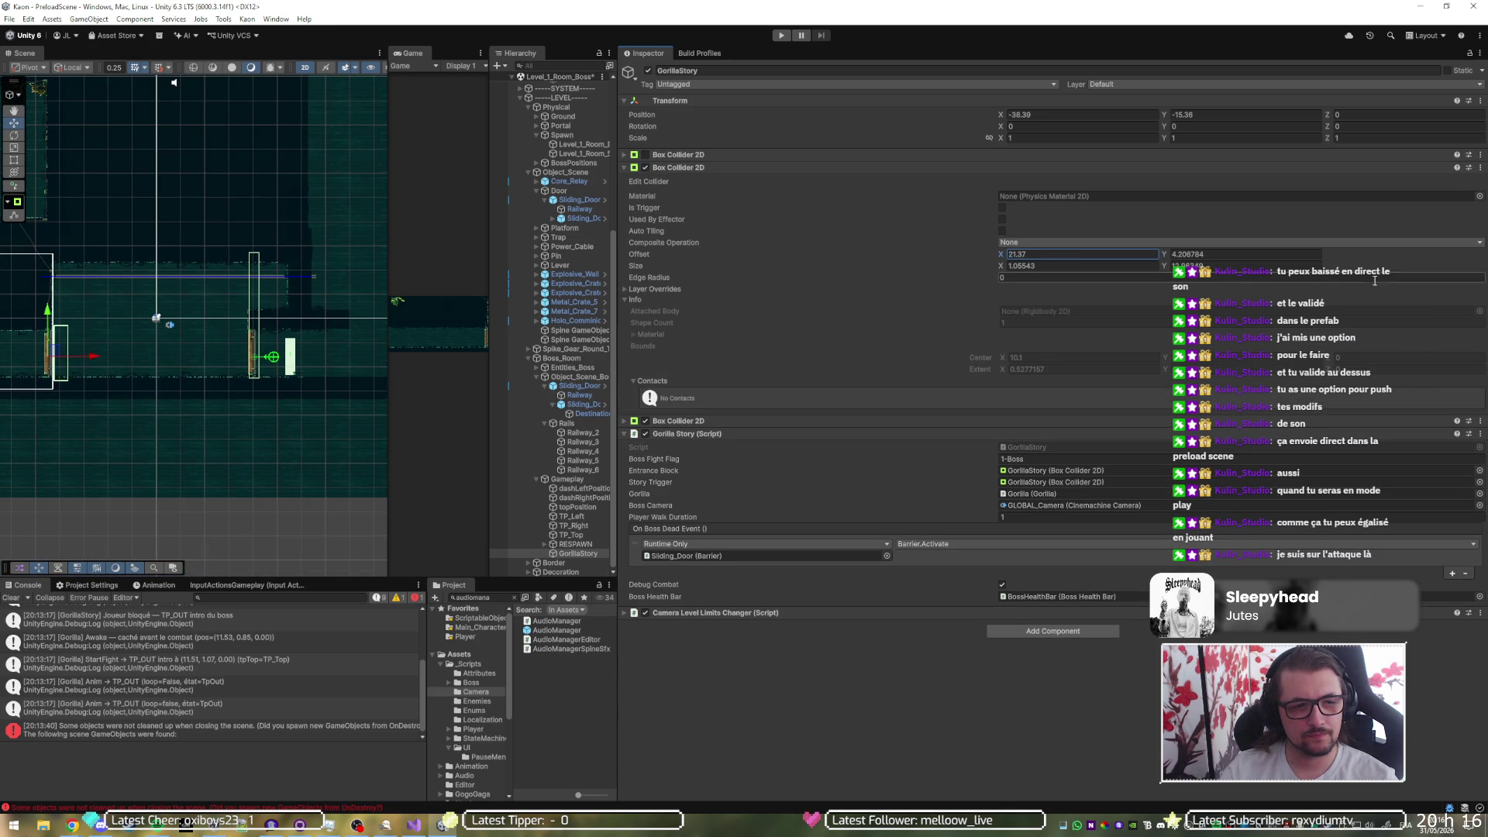
{"action": "scroll", "coordinate": [234, 317], "scroll_direction": "up", "scroll_amount": 5}
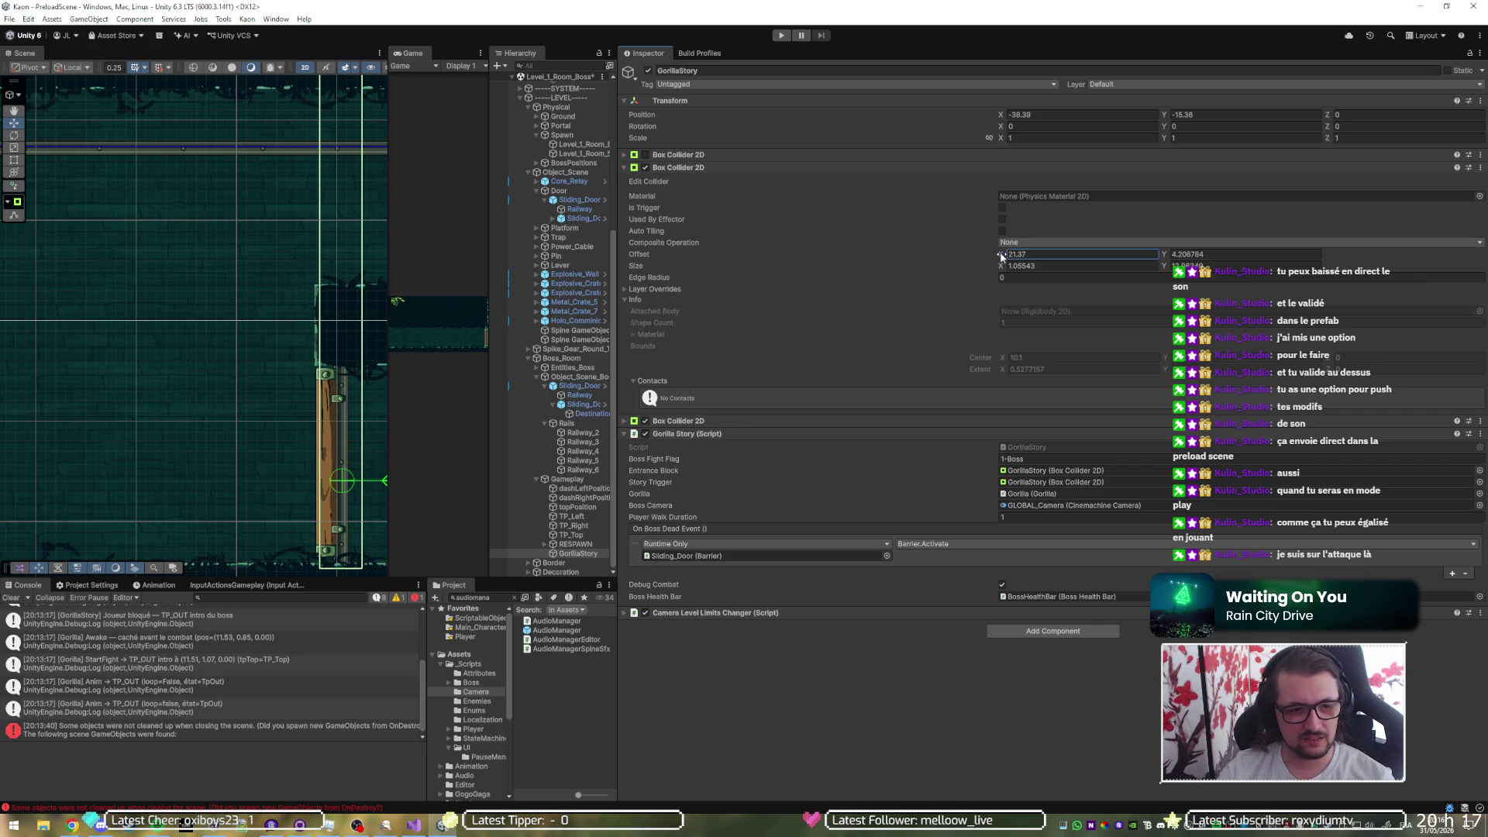
{"action": "left_click_drag", "start_coordinate": [998, 255], "coordinate": [995, 258]}
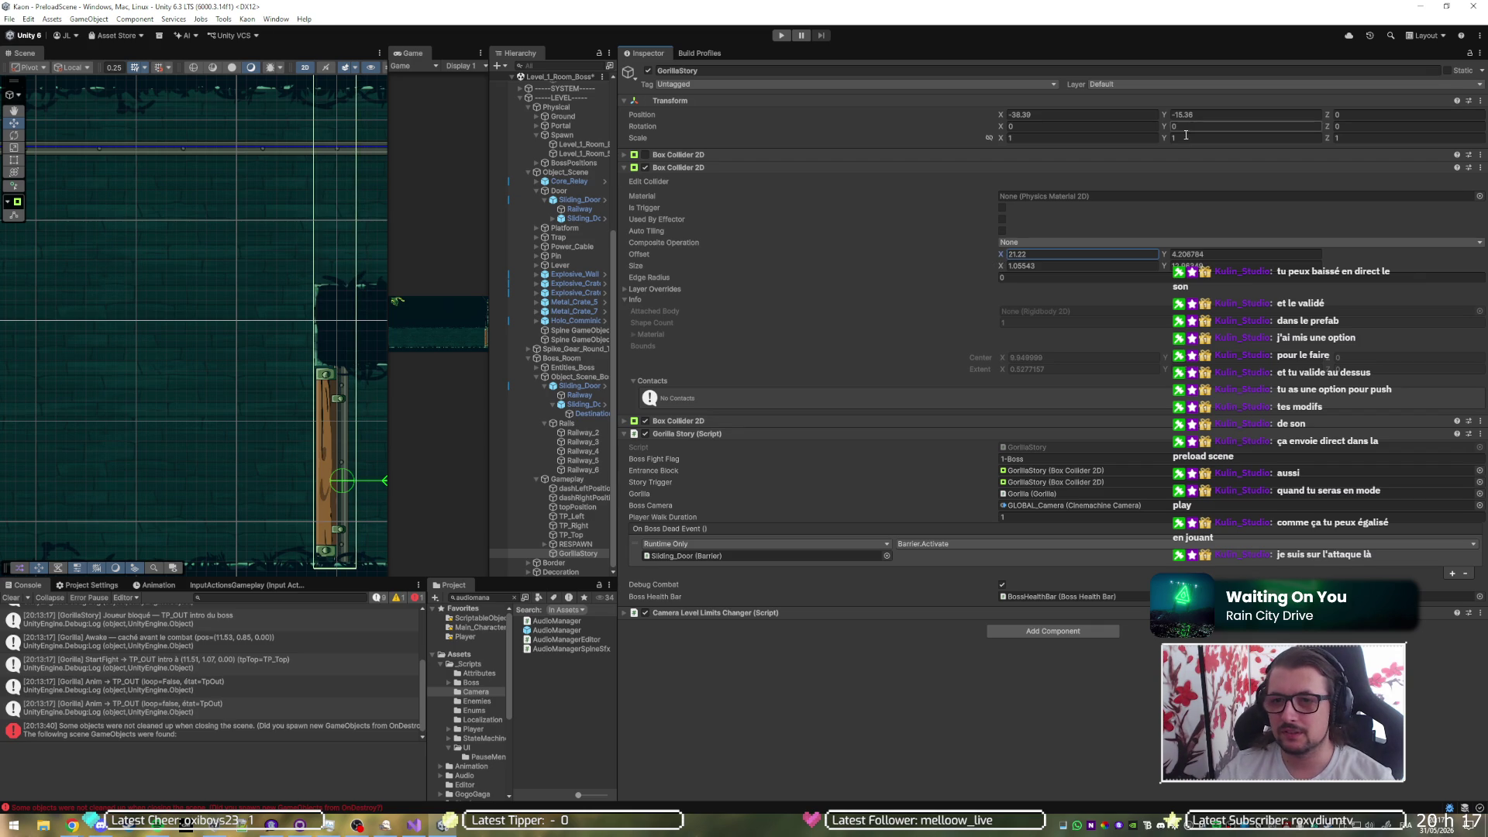
{"action": "scroll", "coordinate": [249, 256], "scroll_direction": "up", "scroll_amount": 3}
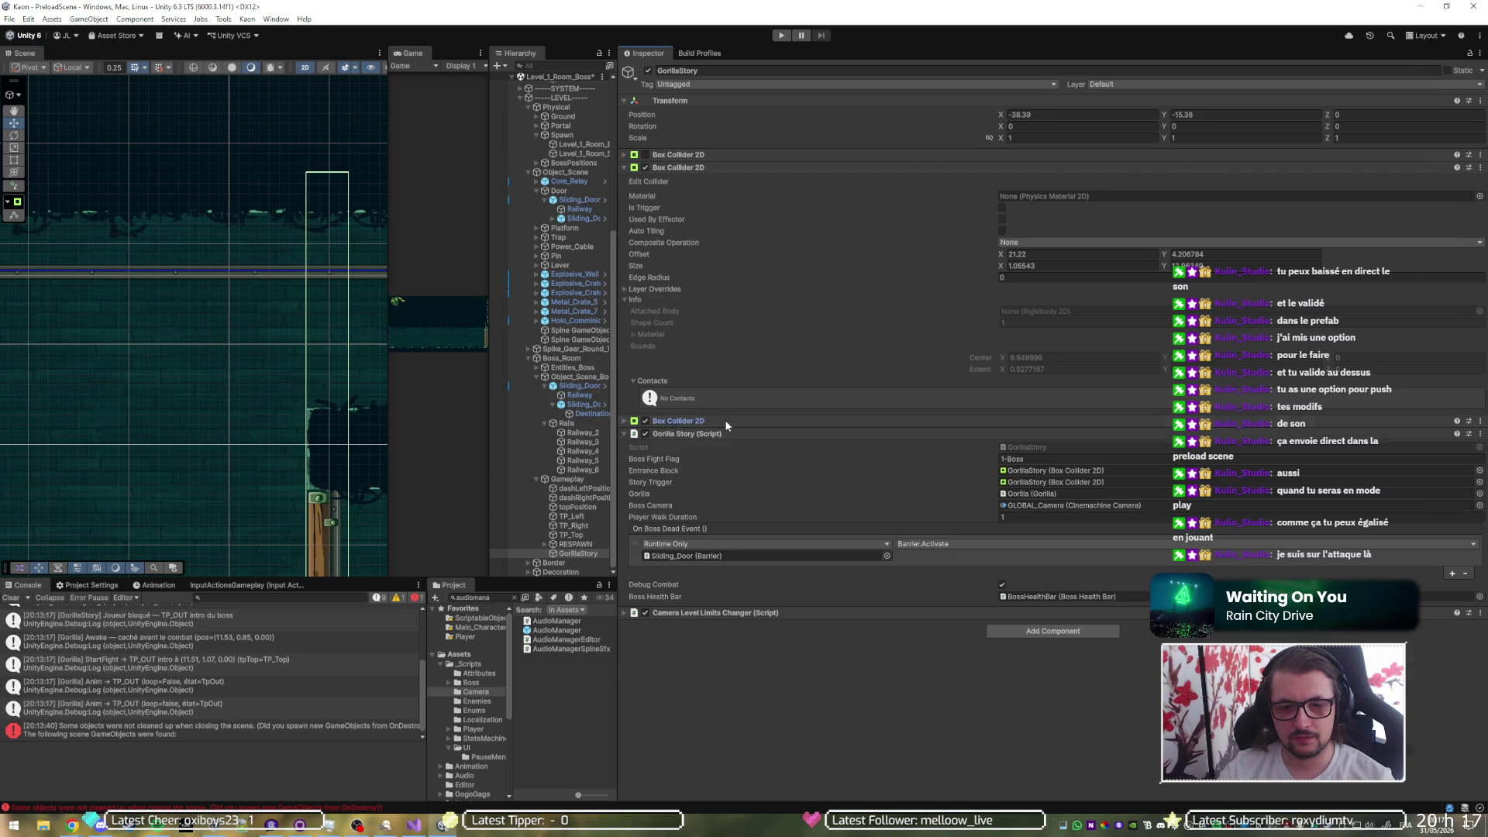
- Lower the collider's top edge in the Scene view to fit the door
{"action": "left_click", "coordinate": [659, 421]}
{"action": "left_click", "coordinate": [810, 152]}
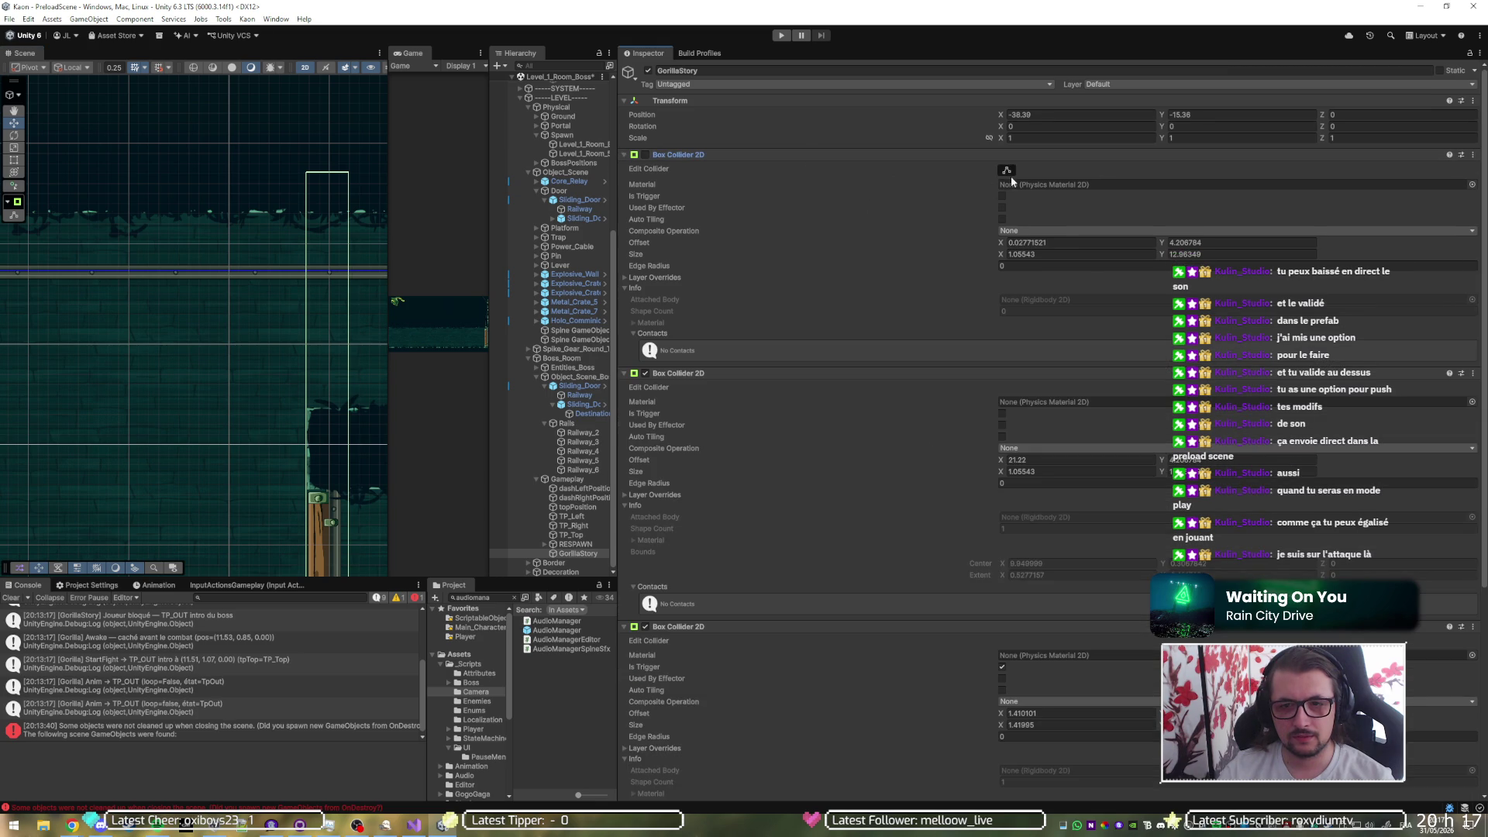
{"action": "mouse_move", "coordinate": [324, 173]}
{"action": "left_mouse_down"}
{"action": "mouse_move", "coordinate": [316, 494]}
{"action": "mouse_move", "coordinate": [304, 268]}
{"action": "left_mouse_up"}
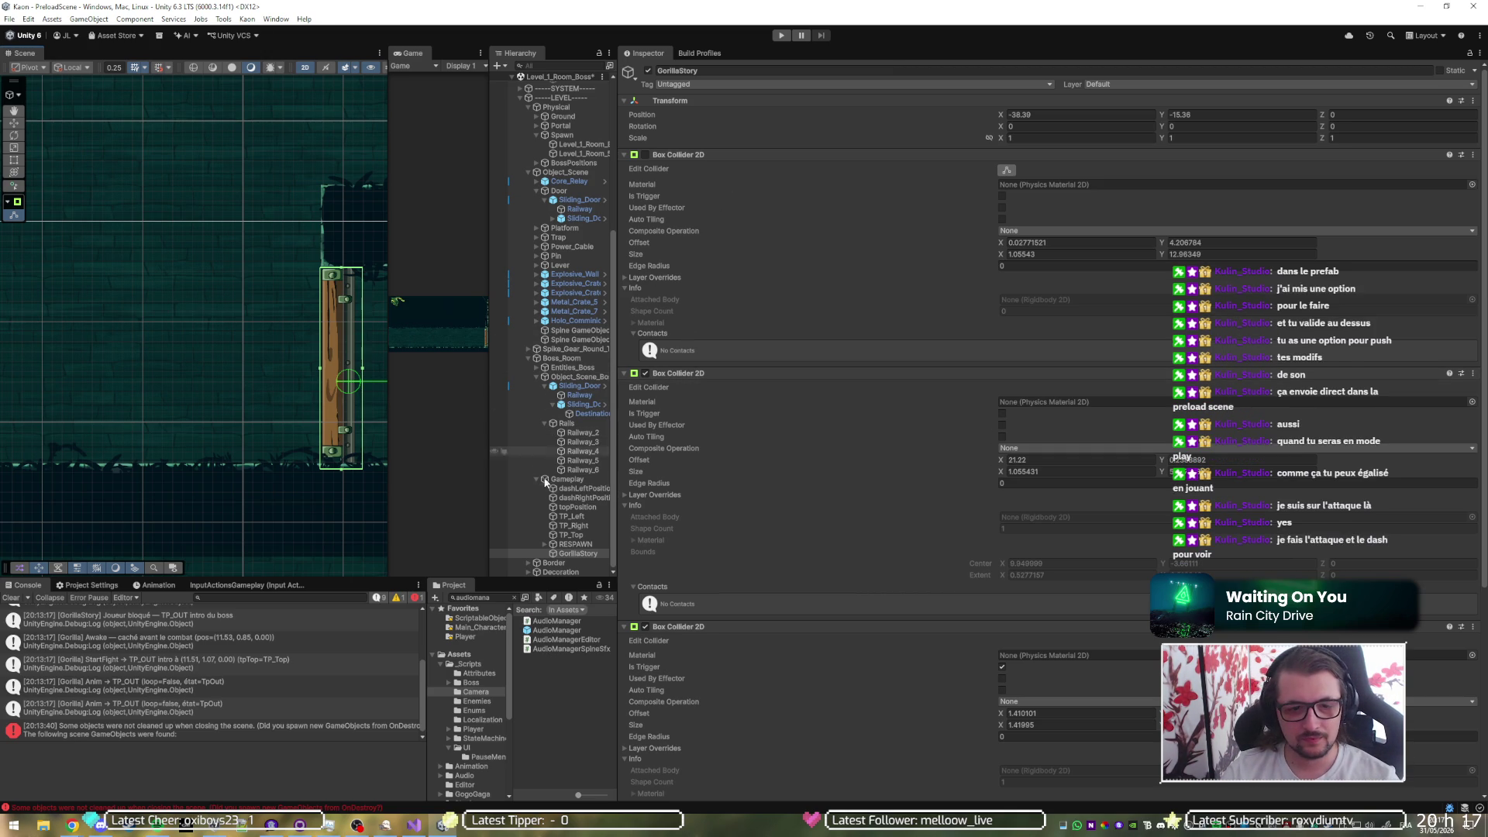
- Create an empty child of GorillaStory named ColliderEntrance
{"action": "right_click", "coordinate": [569, 554]}
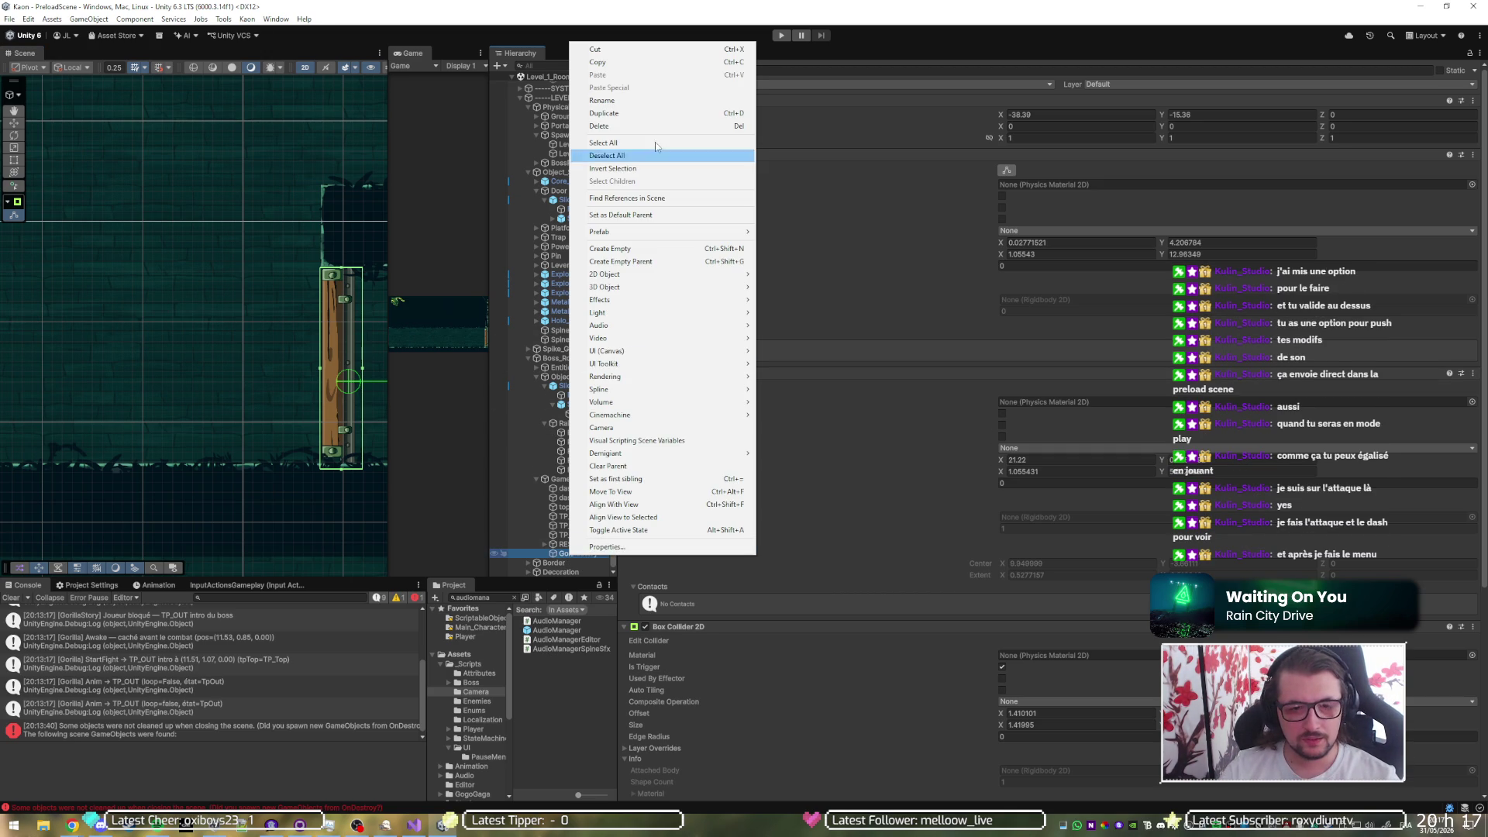
{"action": "left_click", "coordinate": [672, 258]}
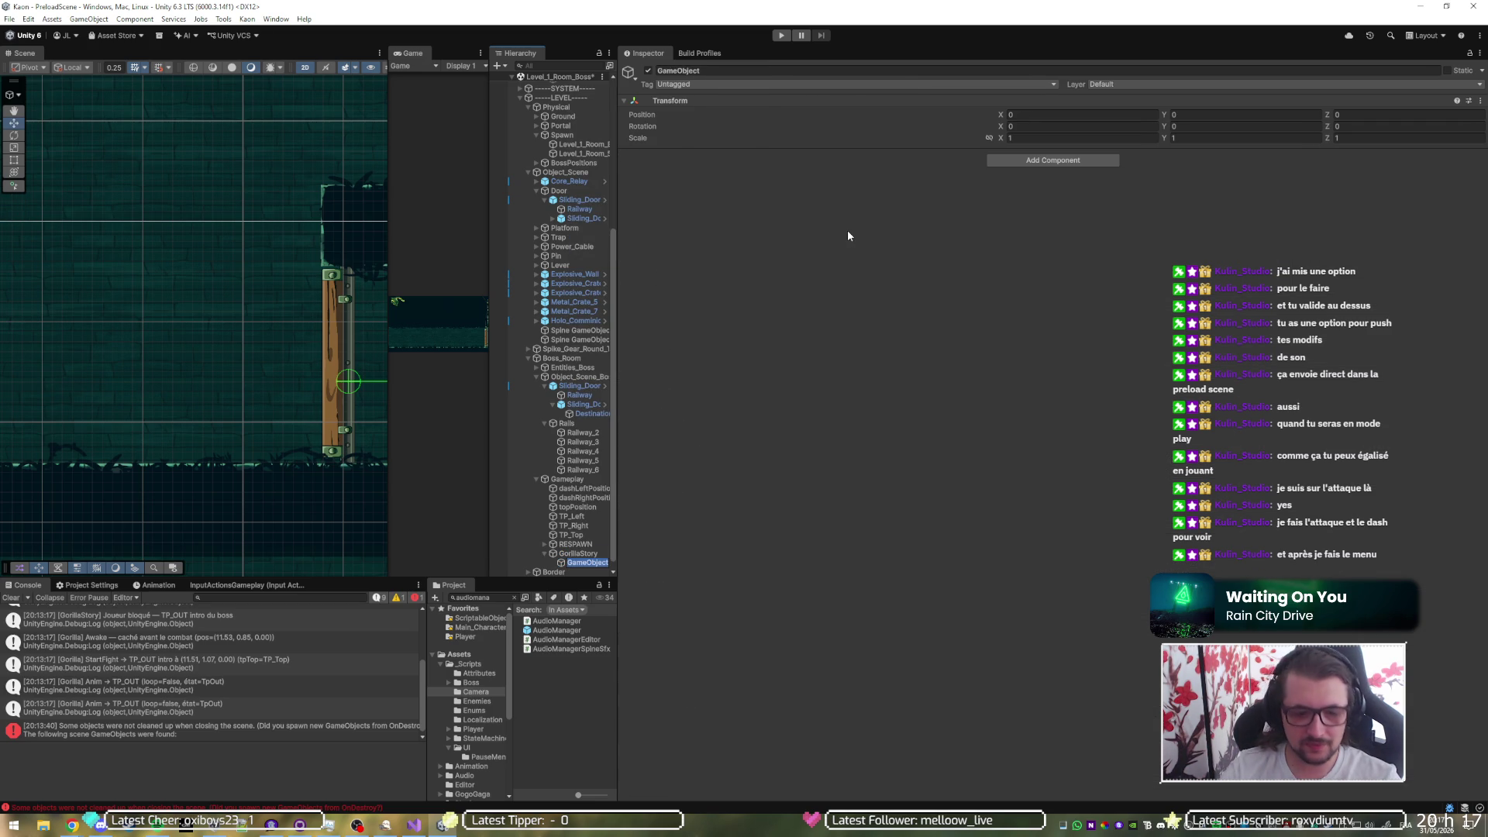
{"action": "type", "text": "Coll"}
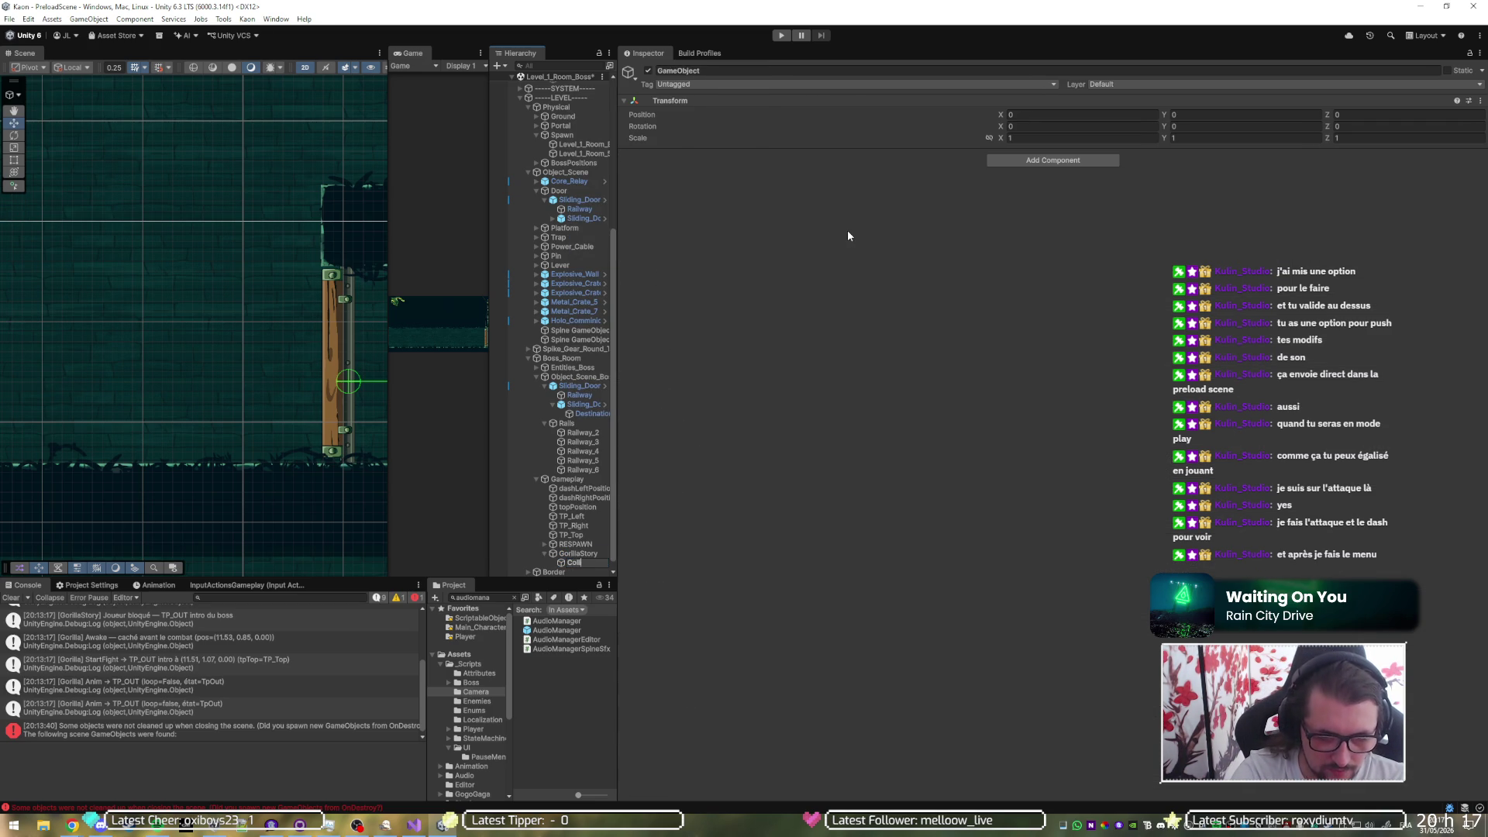
{"action": "key", "text": "BackSpace"}
{"action": "key", "text": "BackSpace"}
{"action": "key", "text": "BackSpace"}
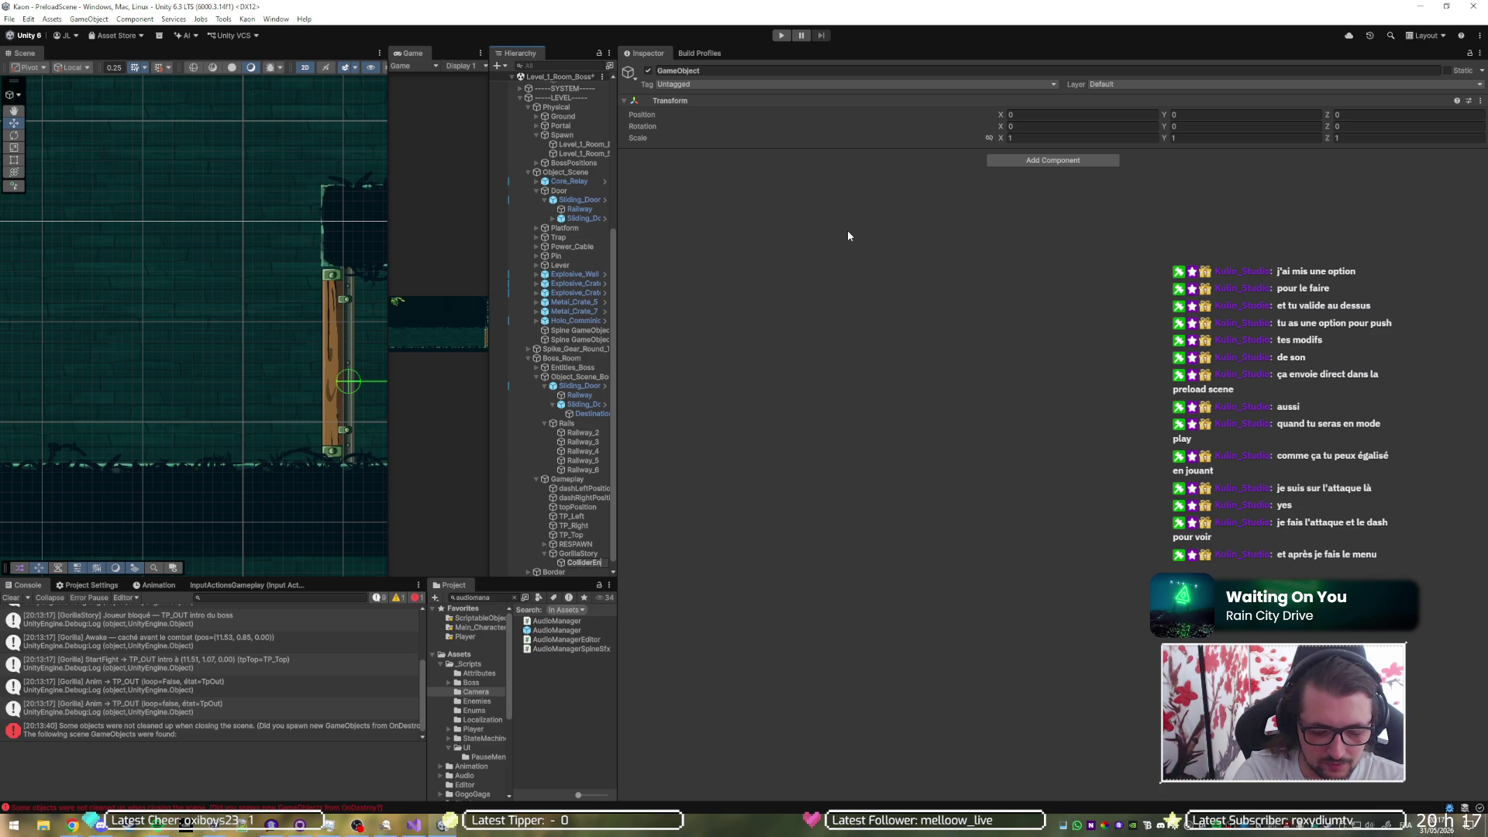
{"action": "type", "text": "rance"}
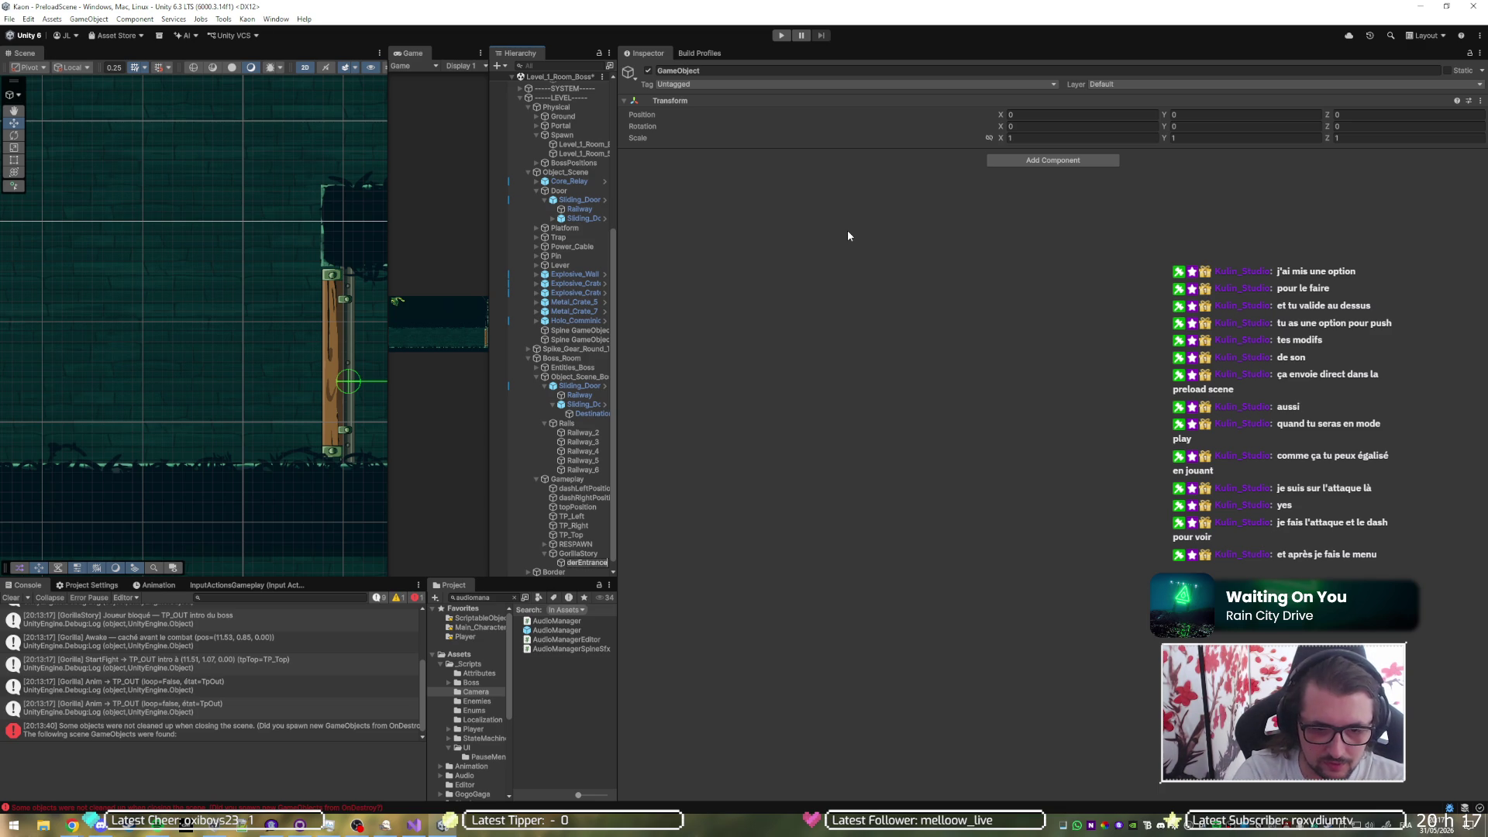
{"action": "key", "text": "Return"}
- Duplicate it as ColliderExit and select both new children
{"action": "key", "text": "ctrl+d"}
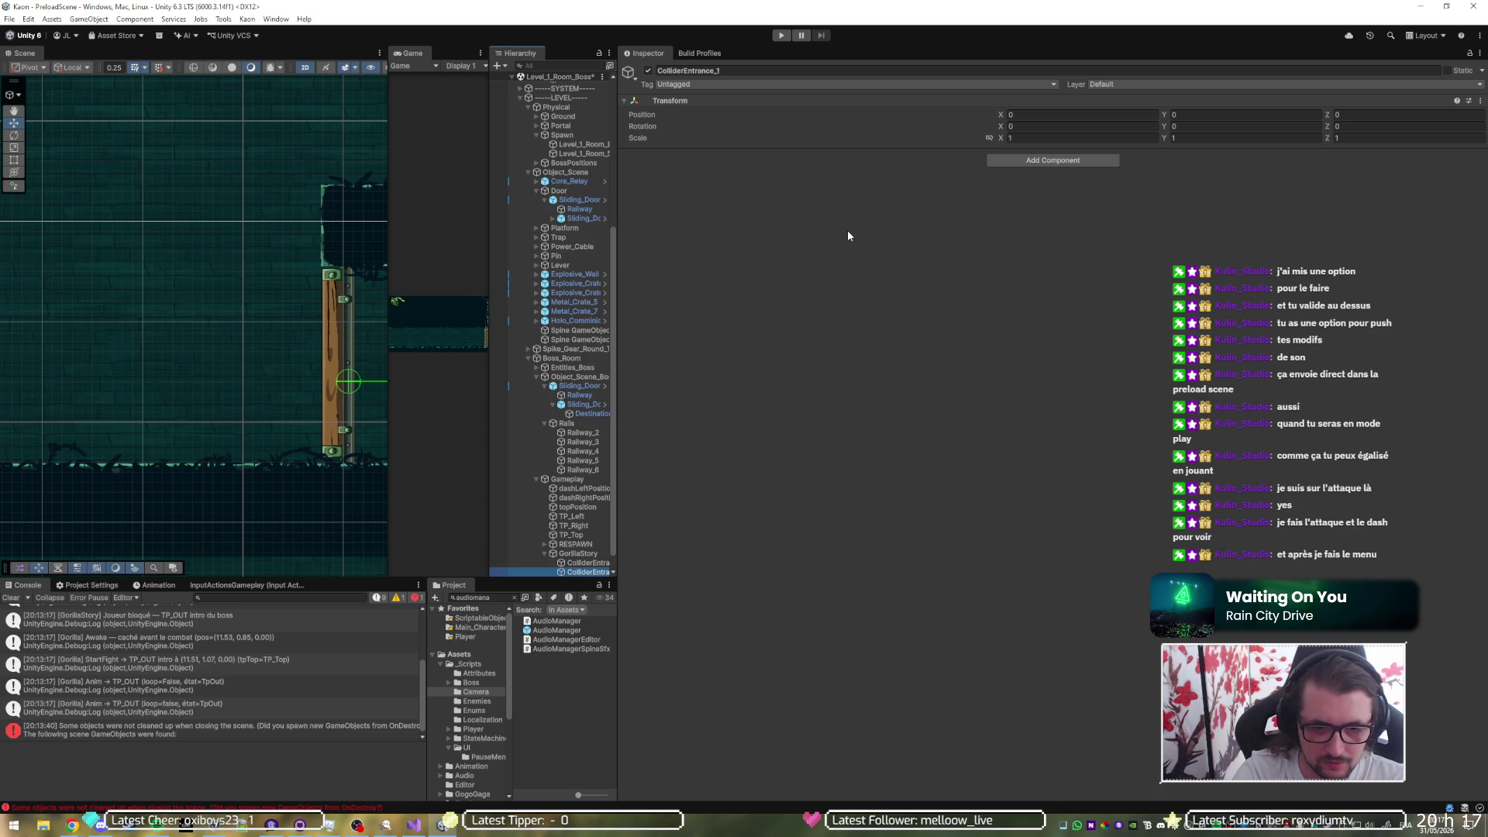
{"action": "key", "text": "BackSpace"}
{"action": "key", "text": "BackSpace"}
{"action": "key", "text": "BackSpace"}
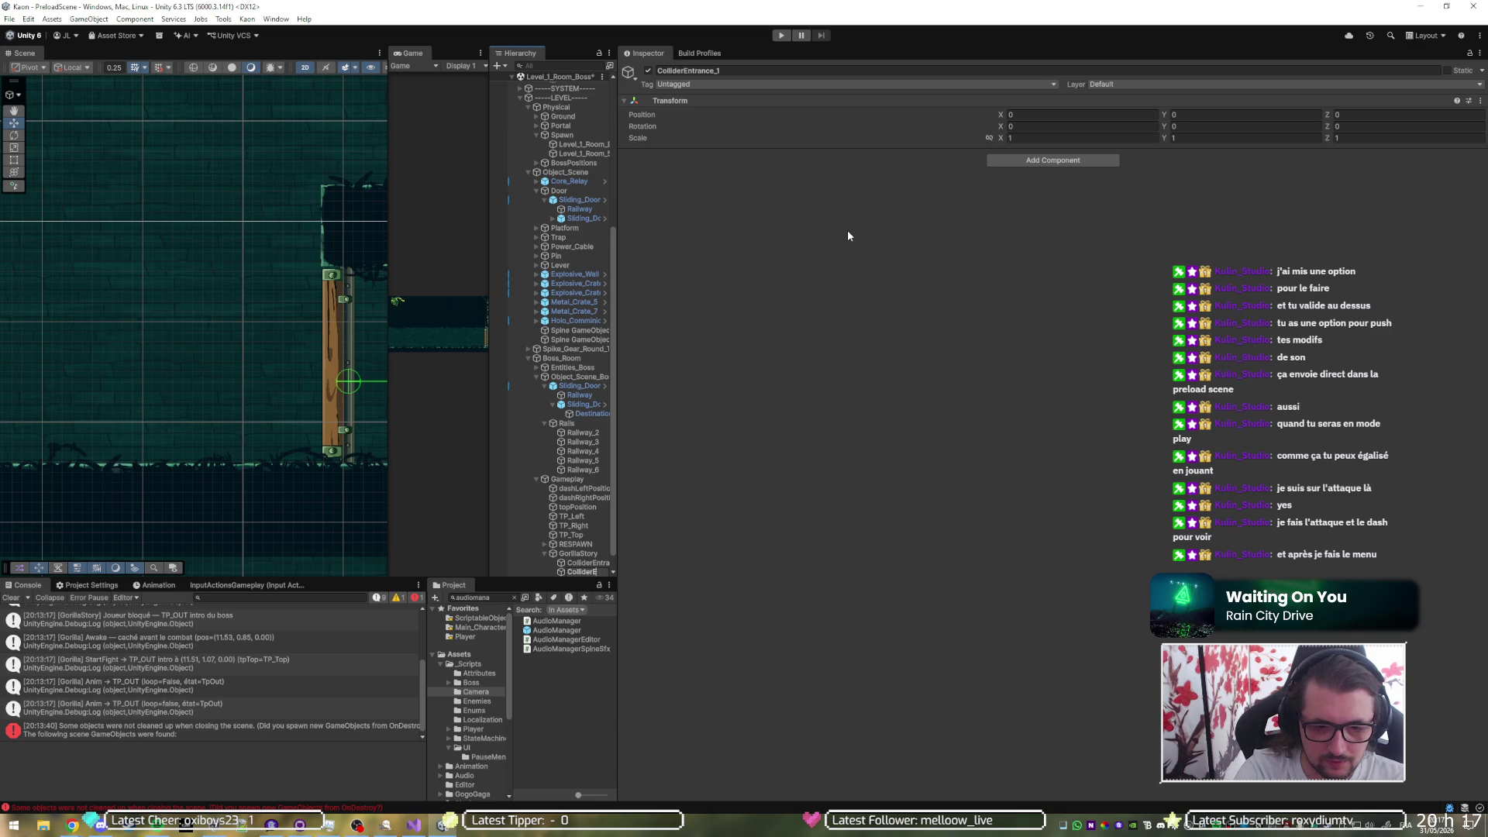
{"action": "type", "text": "xit"}
{"action": "key", "text": "Return"}
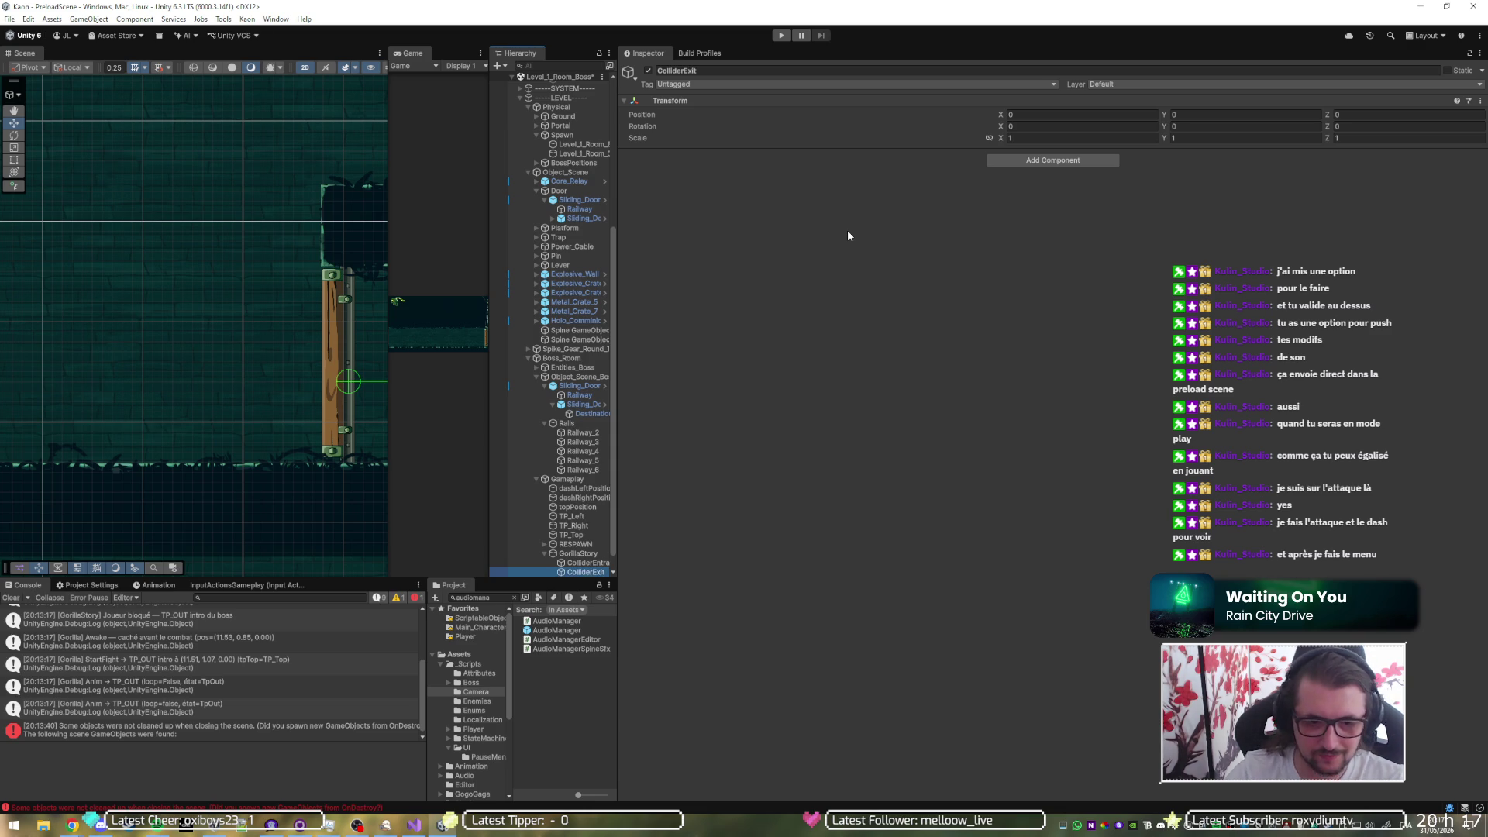
{"action": "left_click", "coordinate": [585, 563], "text": "ctrl"}
{"action": "right_click", "coordinate": [696, 100]}
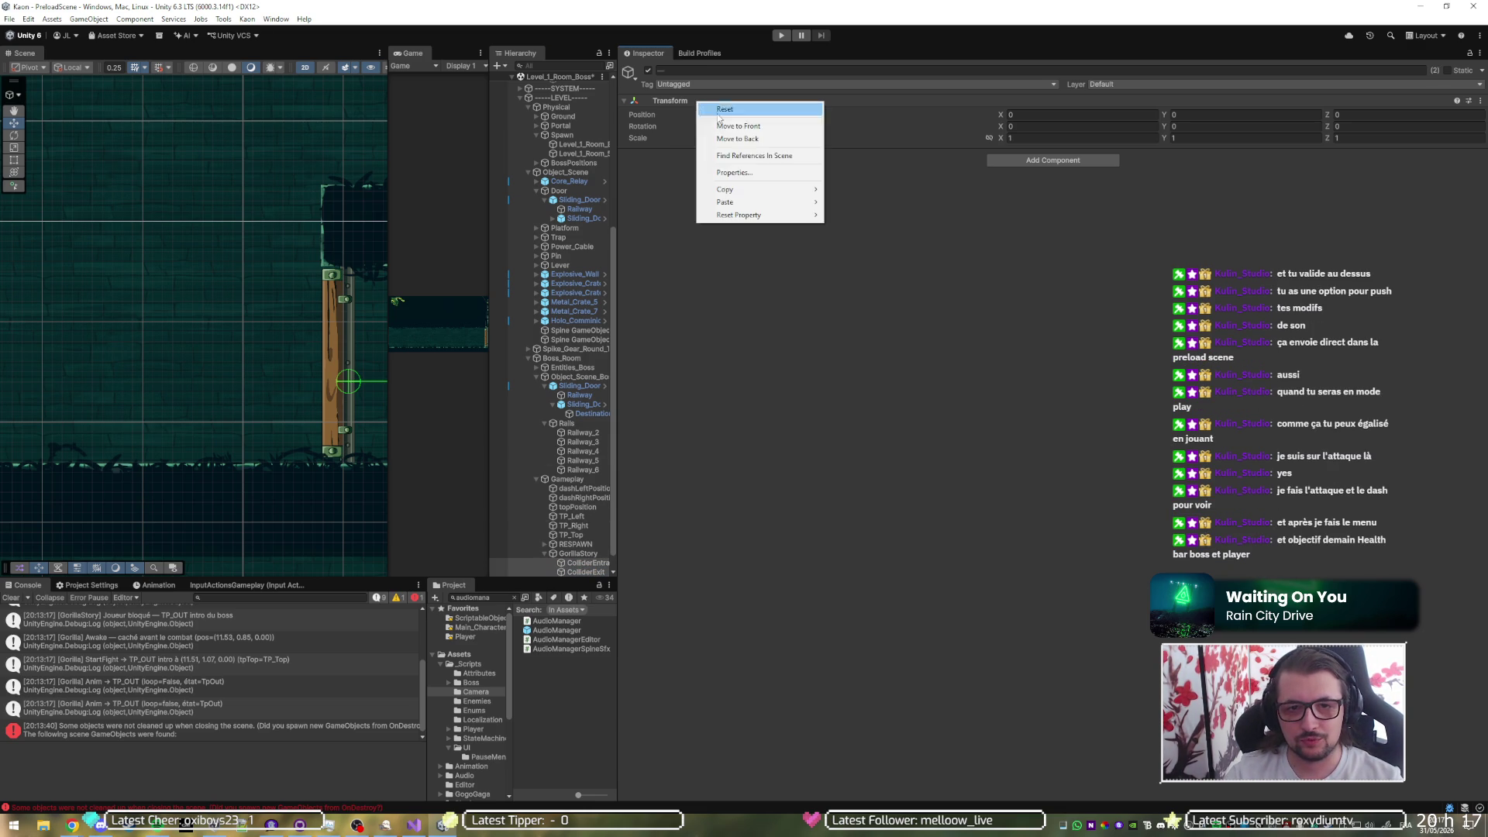
- Paste the copied Box Collider 2D onto both children as a new, enabled component
{"action": "mouse_move", "coordinate": [775, 202]}
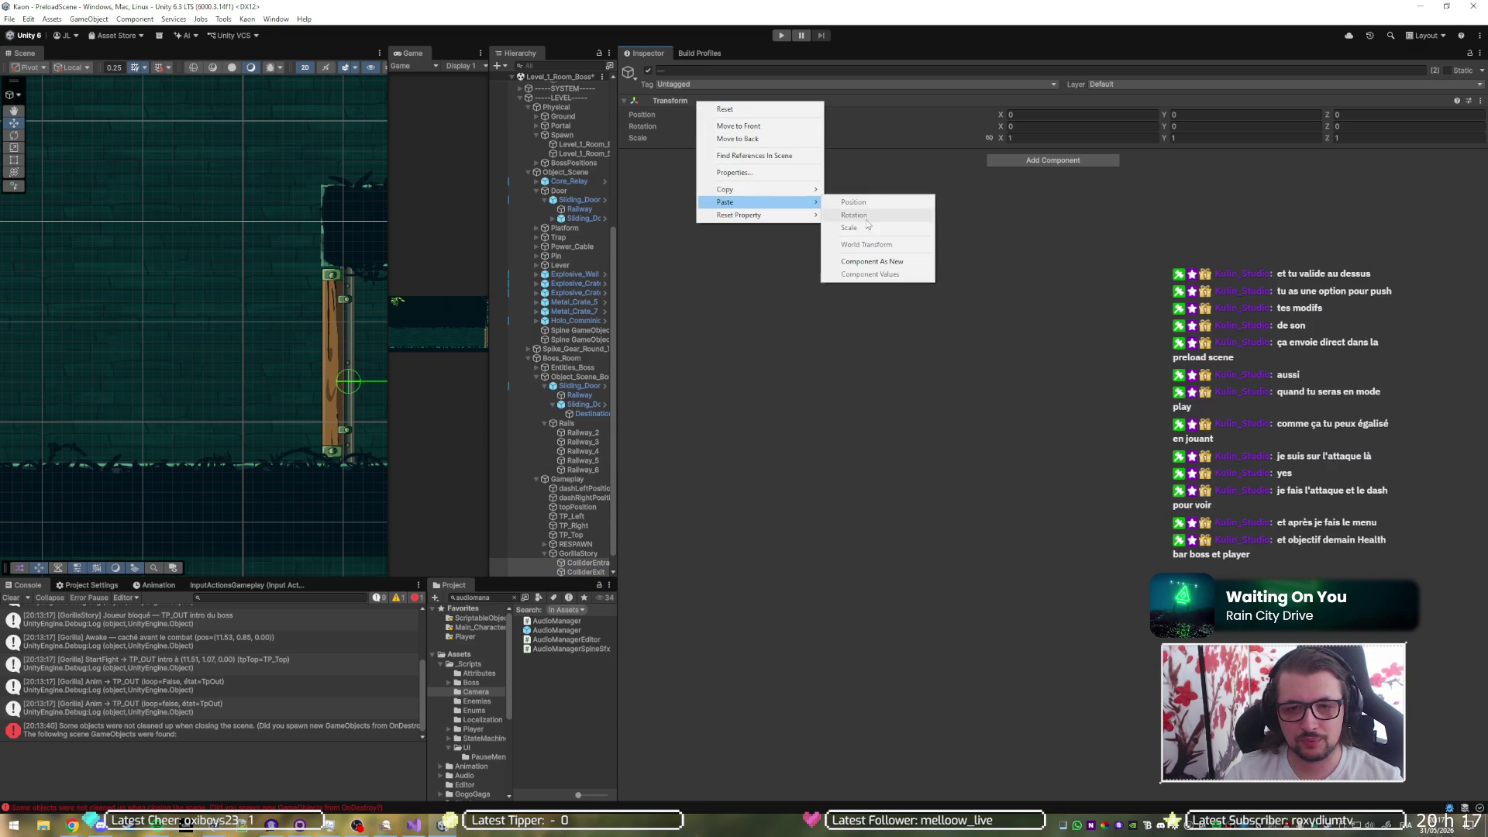
{"action": "left_click", "coordinate": [882, 264]}
{"action": "left_click", "coordinate": [645, 155]}
{"action": "scroll", "coordinate": [283, 397], "scroll_direction": "down", "scroll_amount": 5}
{"action": "left_click_drag", "start_coordinate": [236, 393], "coordinate": [279, 383]}
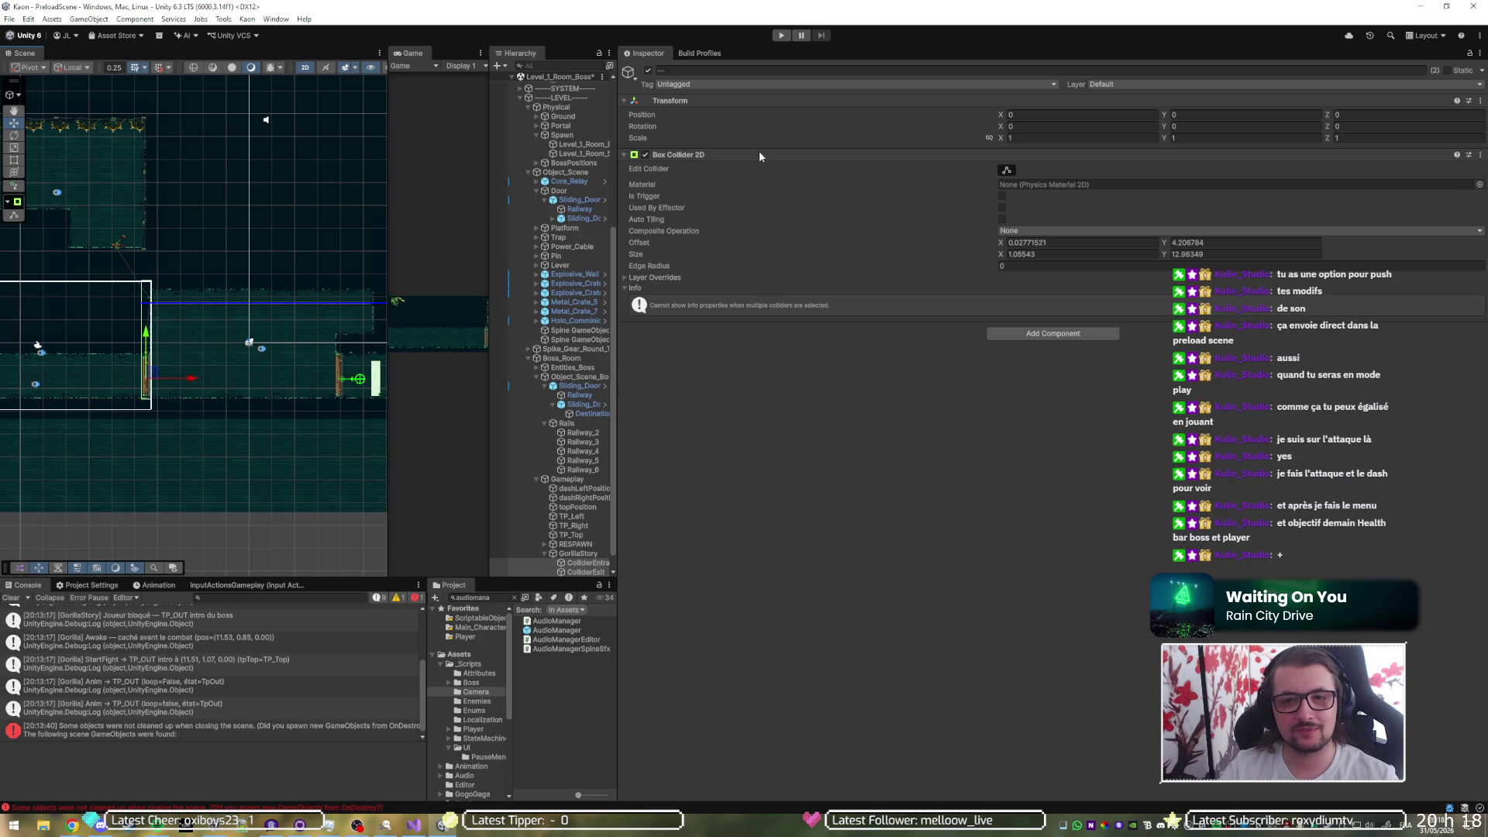
- Zero the new collider's X and Y offsets
{"action": "left_click", "coordinate": [1022, 243]}
{"action": "type", "text": "0"}
{"action": "key", "text": "Tab"}
{"action": "type", "text": "0"}
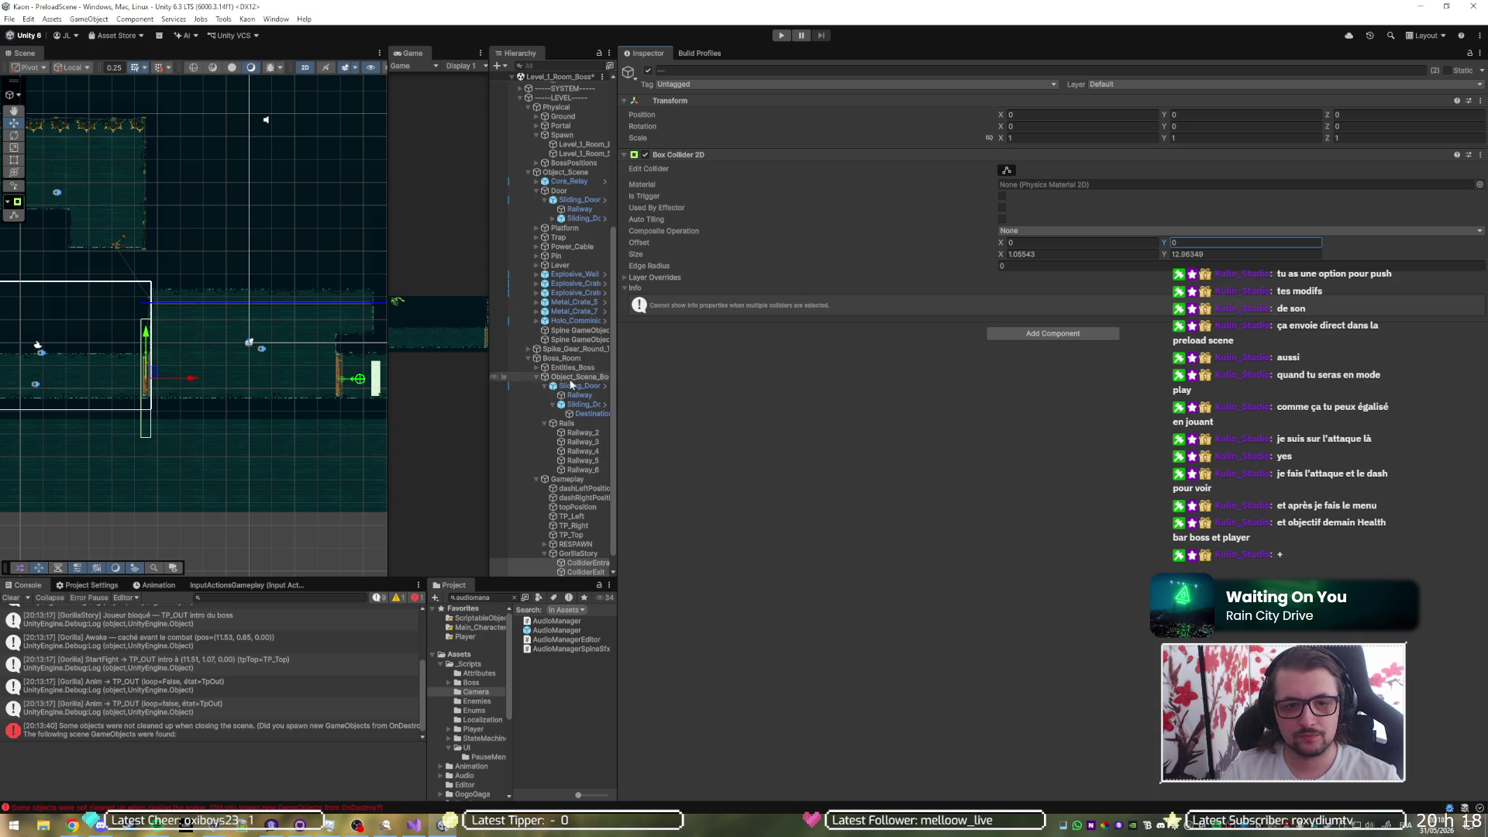
- Move ColliderExit to X 21.22 on the exit door and set its collider Size Y to 7.3
{"action": "left_click", "coordinate": [580, 564]}
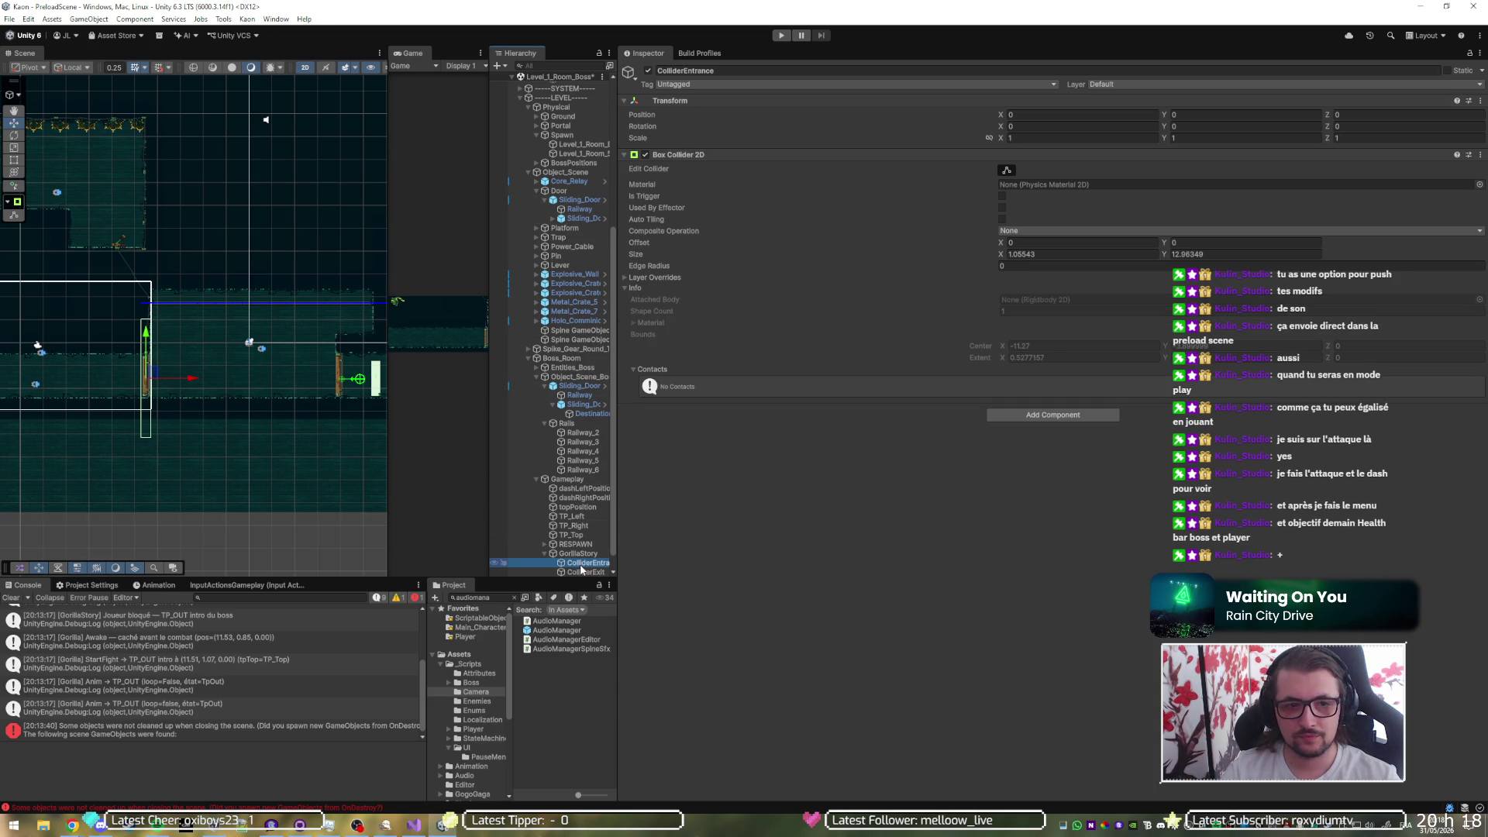
{"action": "left_click", "coordinate": [581, 571]}
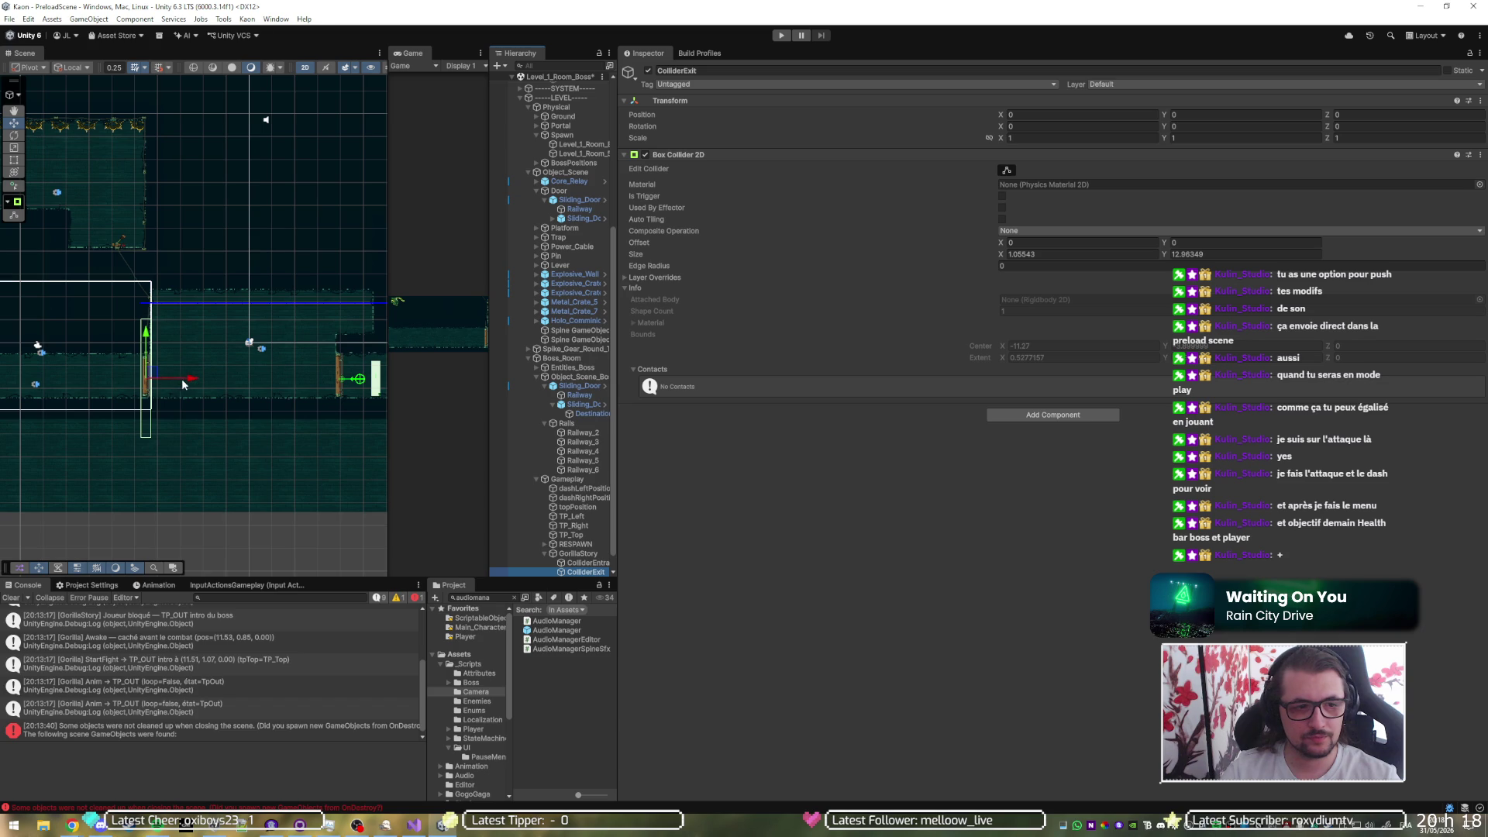
{"action": "left_click_drag", "start_coordinate": [192, 384], "coordinate": [388, 400]}
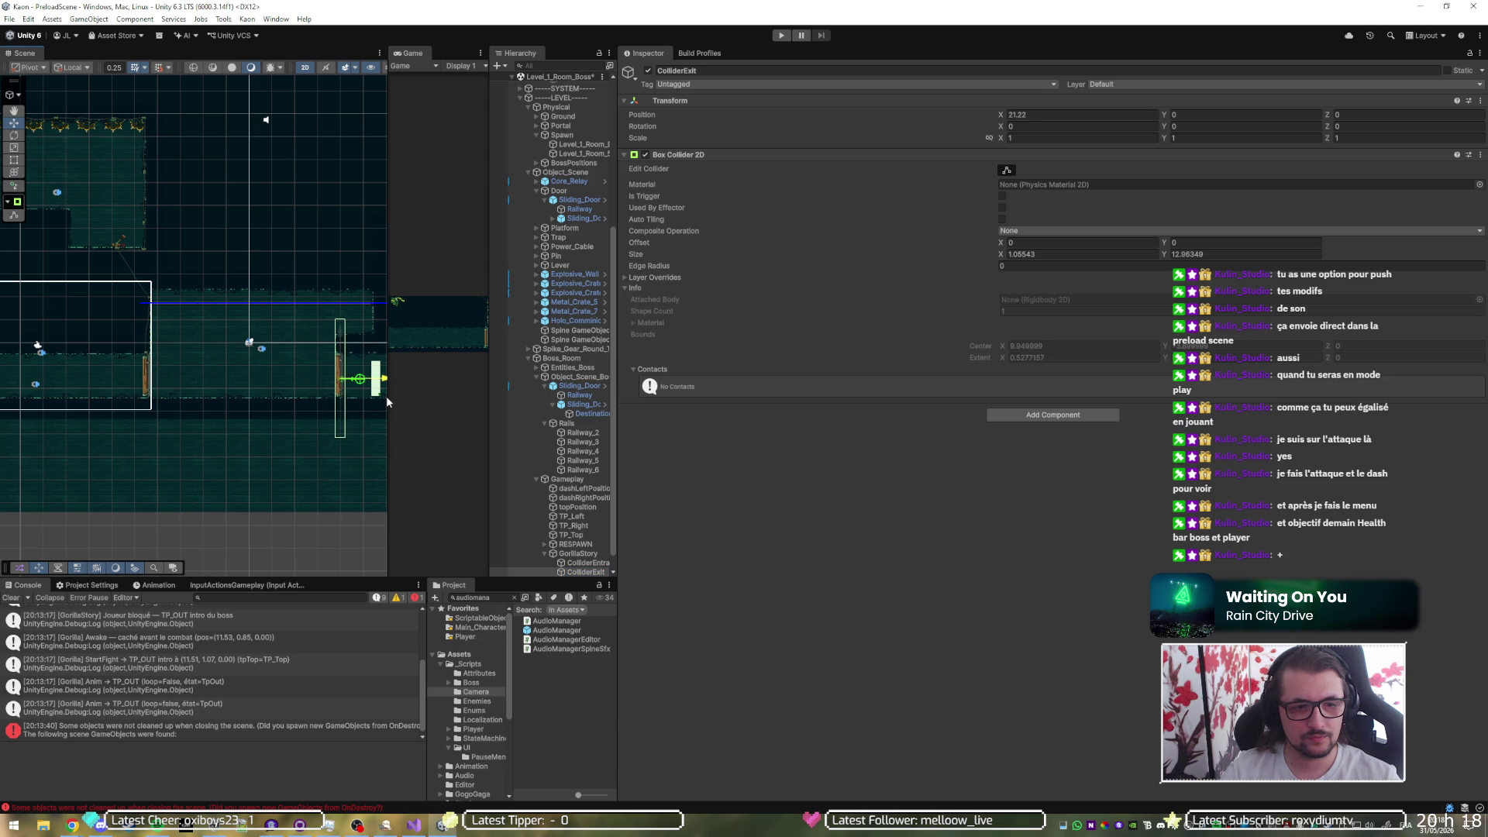
{"action": "scroll", "coordinate": [374, 374], "scroll_direction": "up", "scroll_amount": 5}
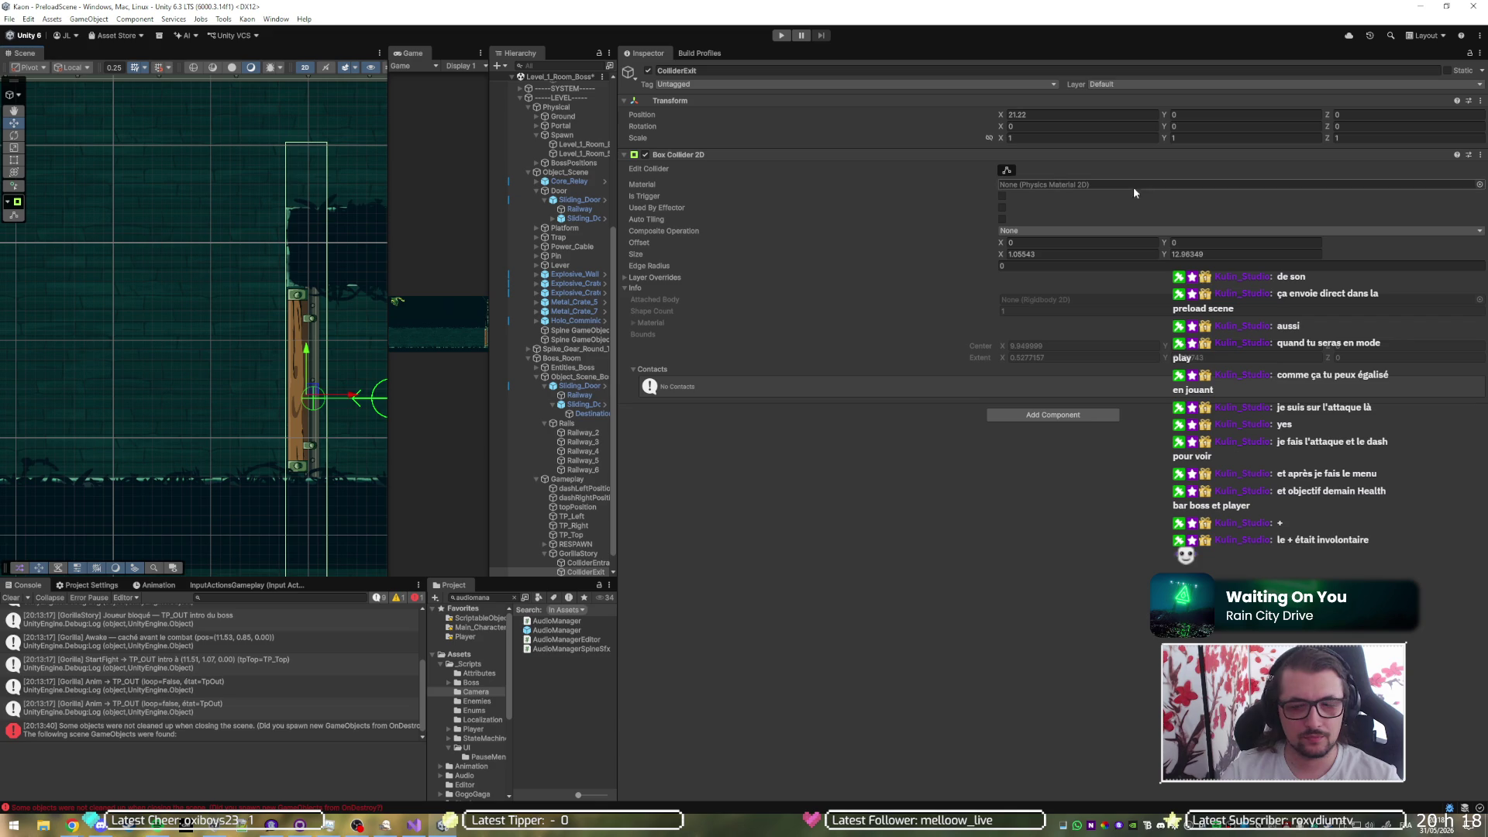
{"action": "left_click", "coordinate": [1169, 253]}
{"action": "type", "text": "7.3"}
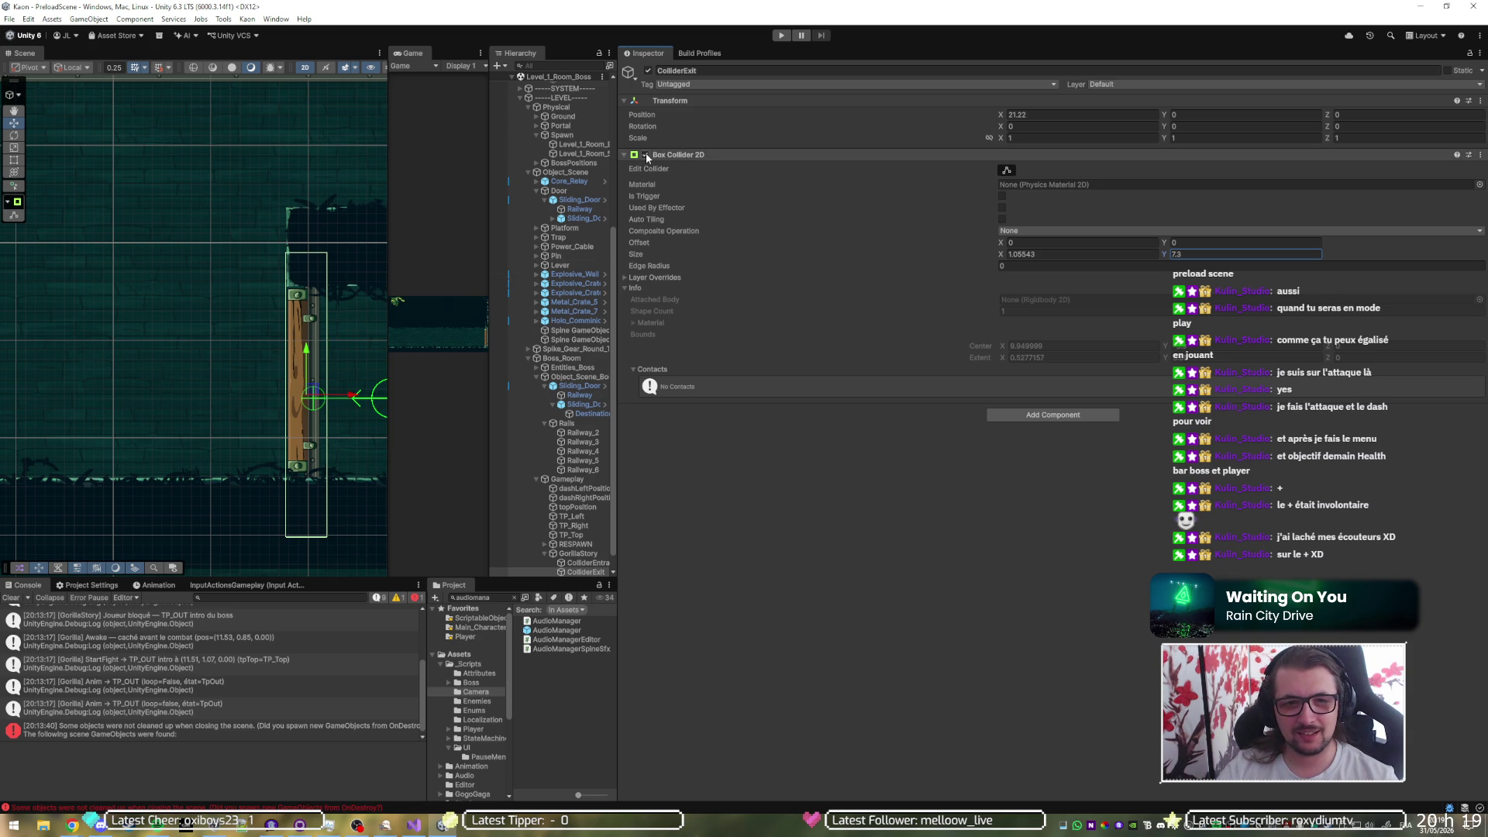
{"action": "left_click", "coordinate": [586, 562]}
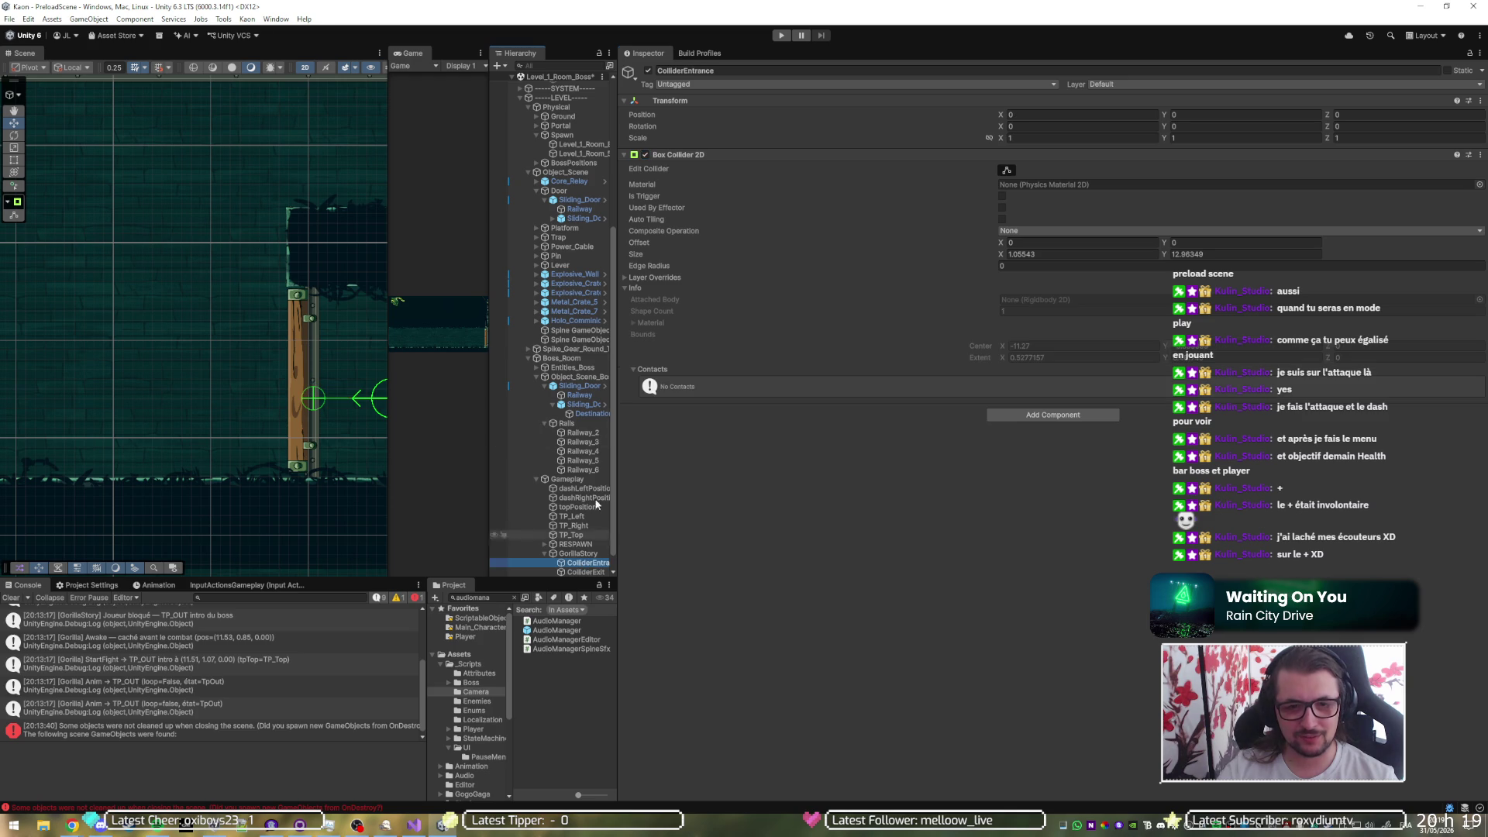
- Remove the extra first Box Collider 2D from GorillaStory
{"action": "left_click", "coordinate": [644, 155]}
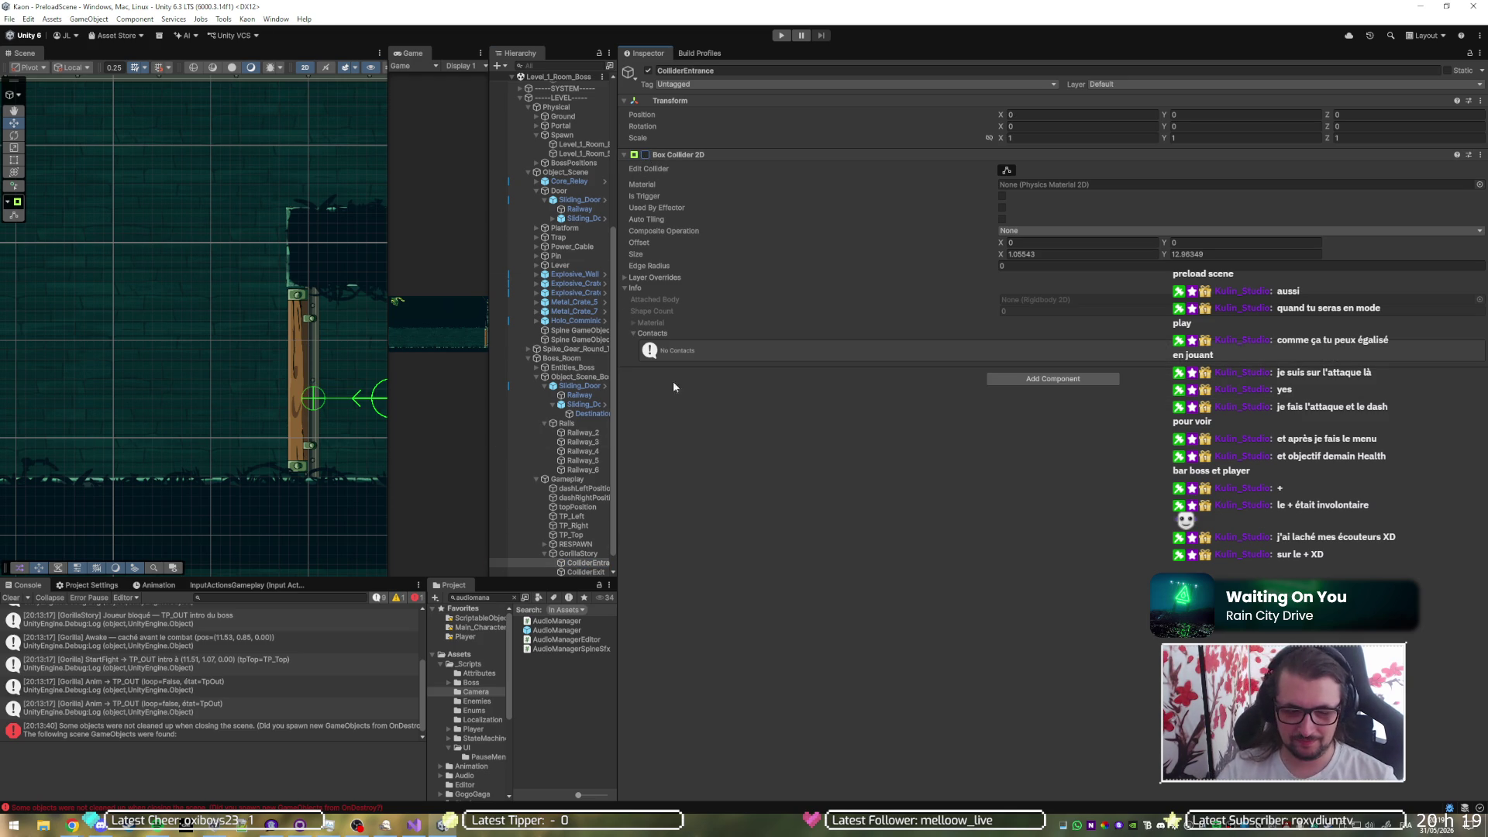
{"action": "left_click", "coordinate": [578, 553]}
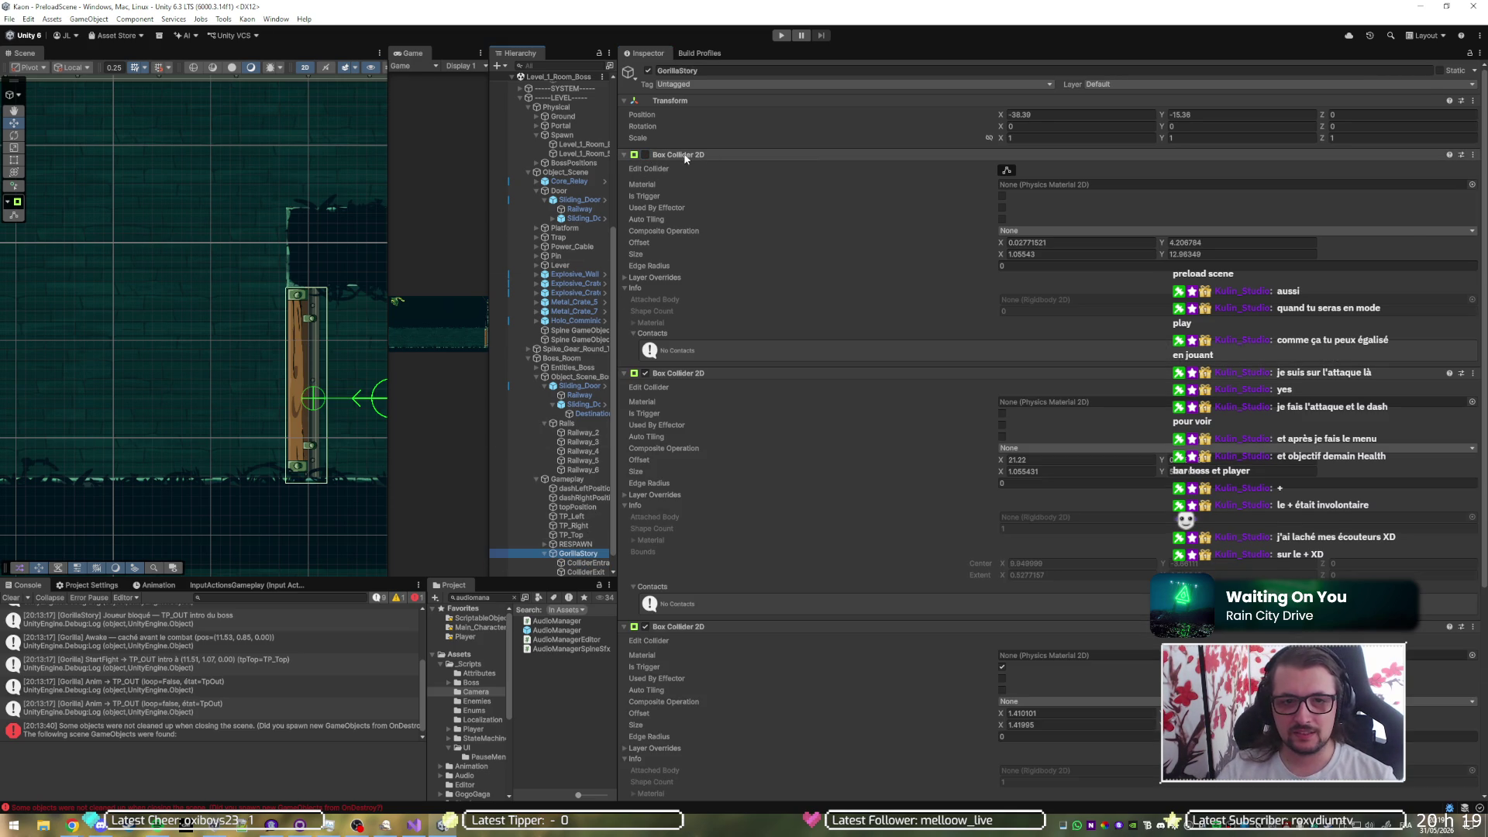
{"action": "right_click", "coordinate": [684, 156]}
{"action": "left_click", "coordinate": [734, 205]}
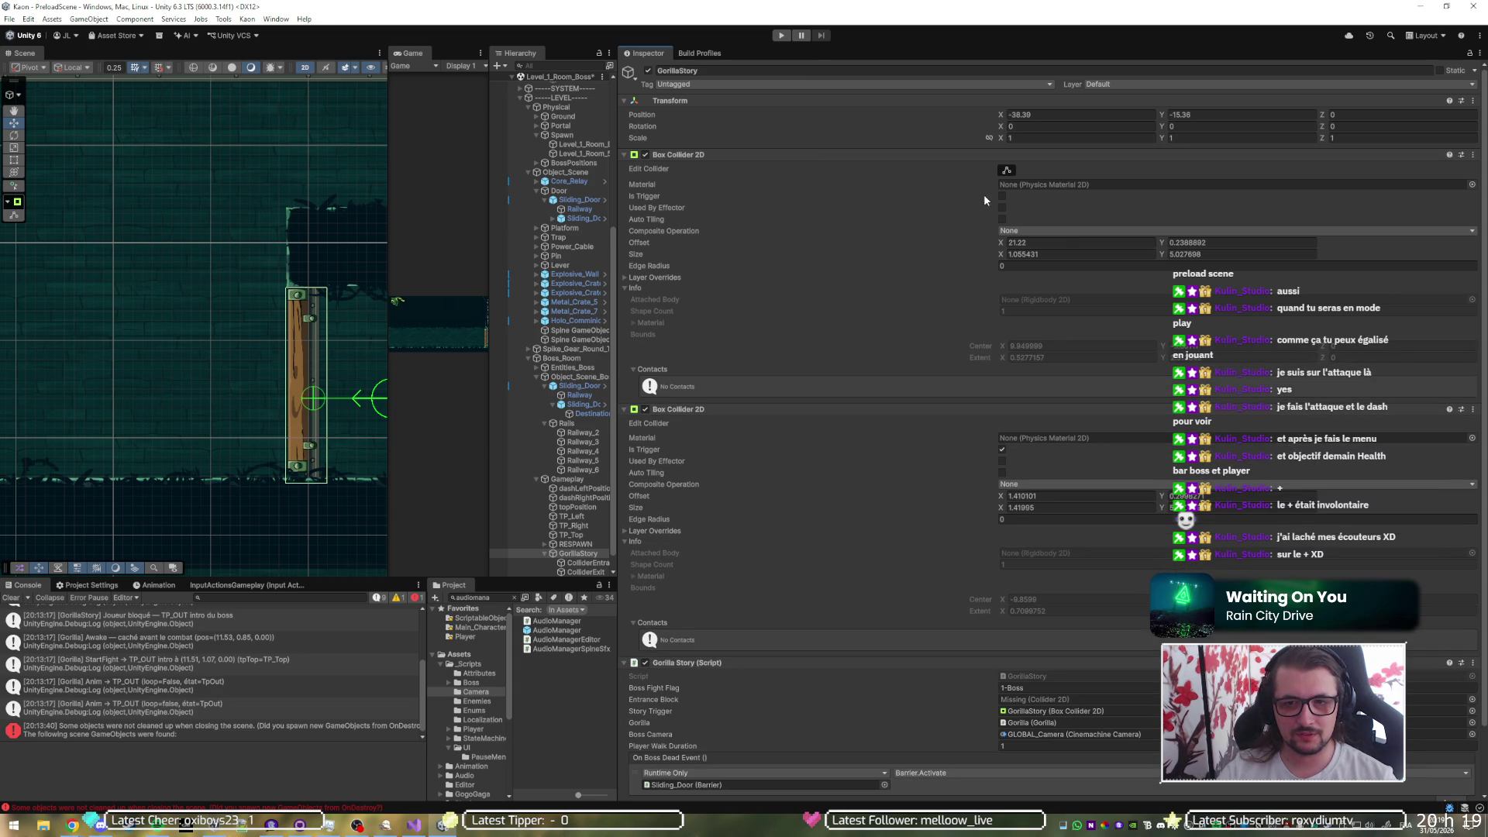
{"action": "left_click", "coordinate": [644, 155]}
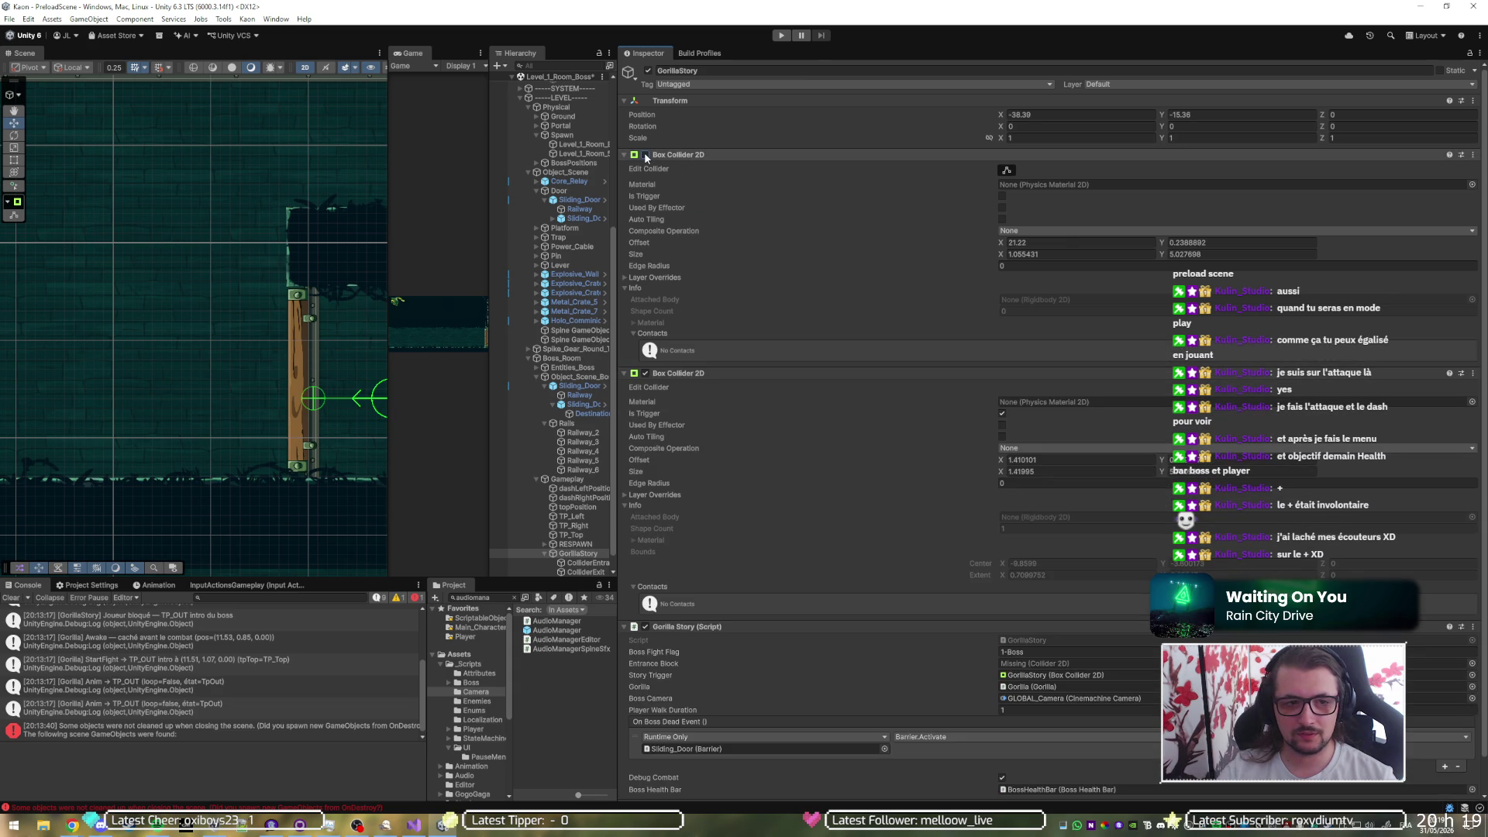
{"action": "right_click", "coordinate": [712, 165]}
{"action": "left_click", "coordinate": [744, 197]}
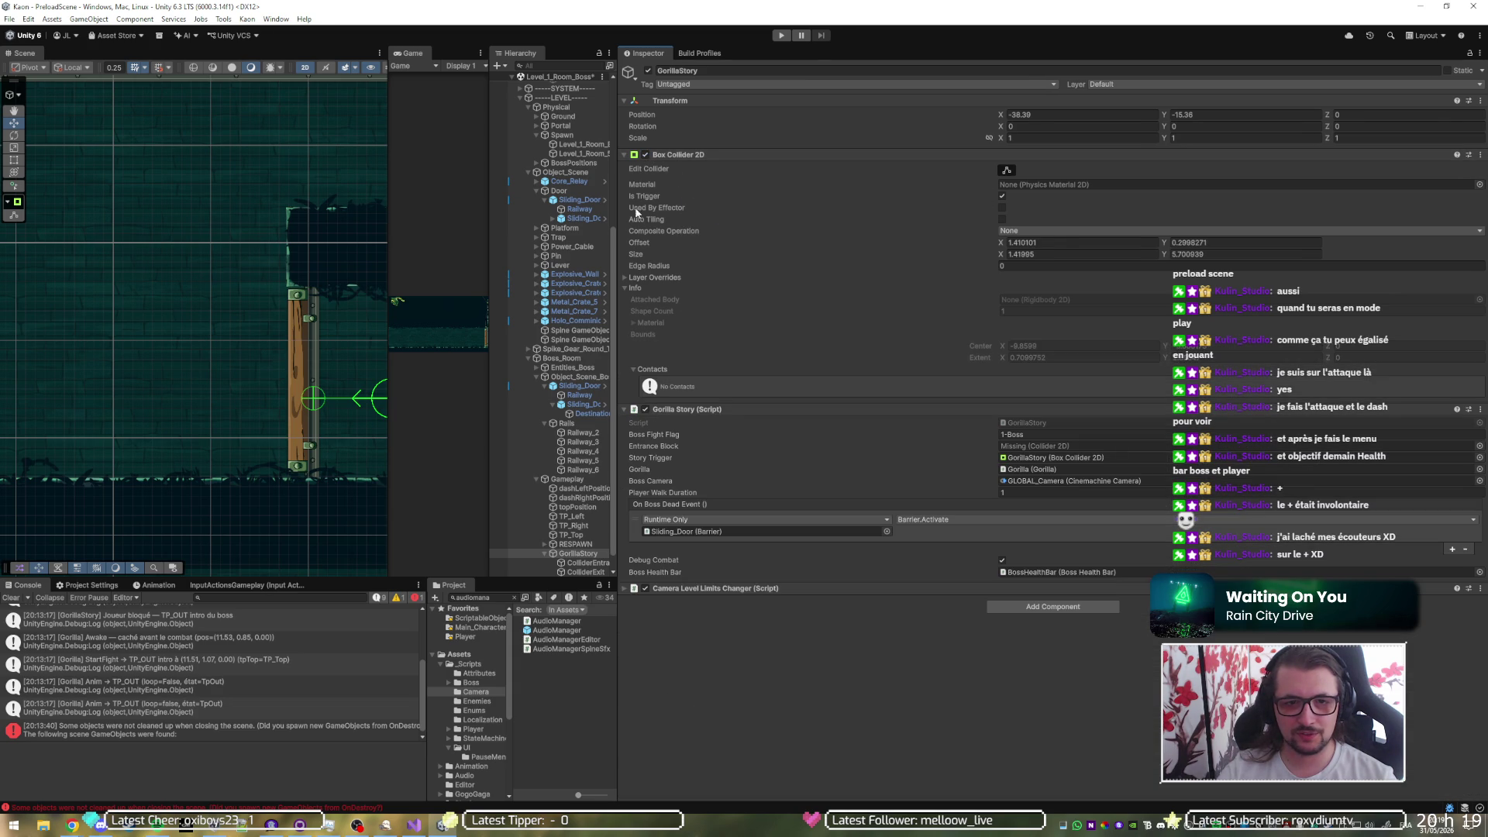
{"action": "scroll", "coordinate": [152, 363], "scroll_direction": "down", "scroll_amount": 4}
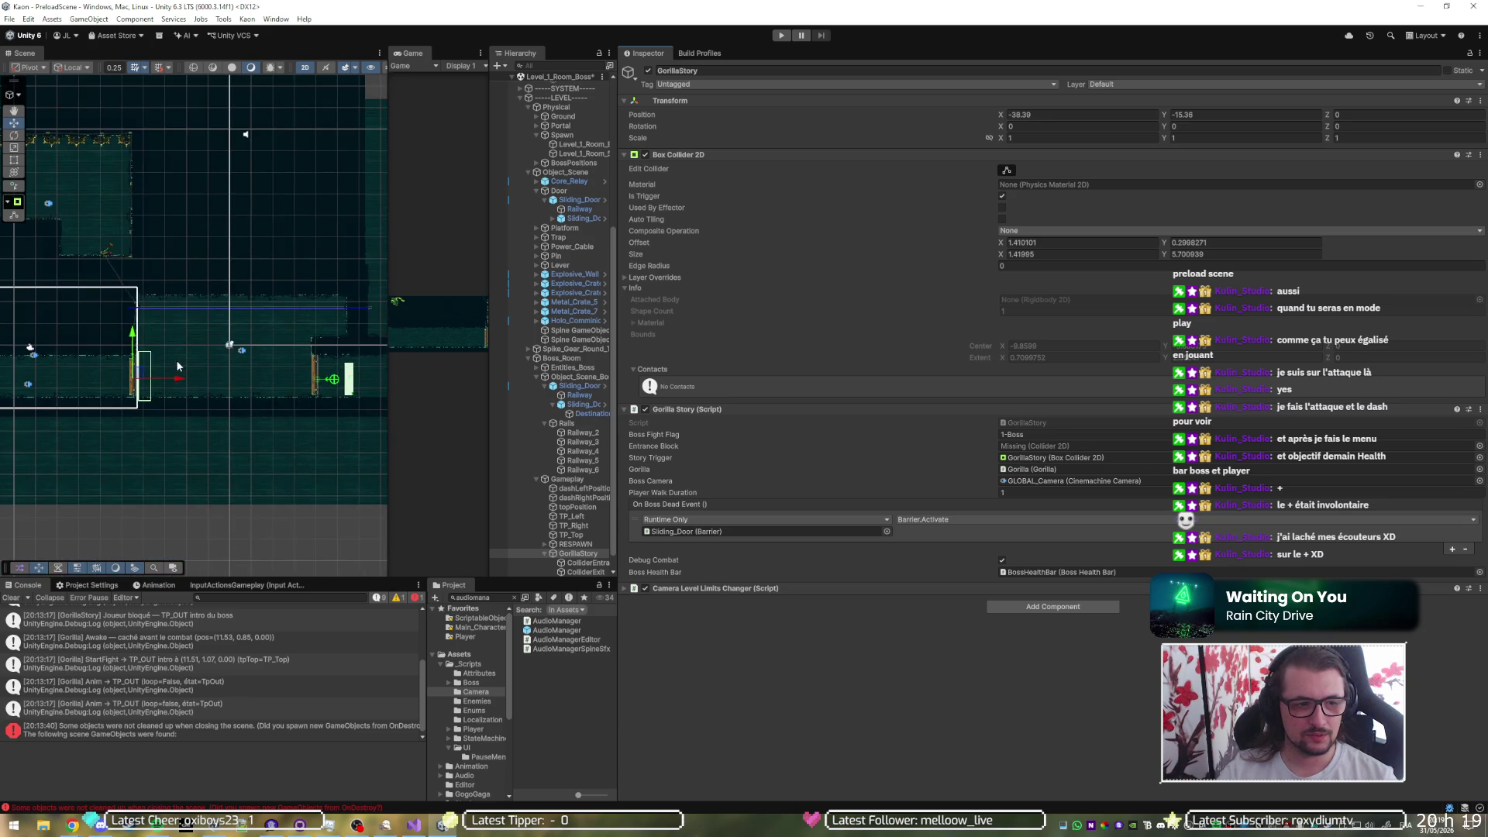
{"action": "scroll", "coordinate": [152, 364], "scroll_direction": "up", "scroll_amount": 1}
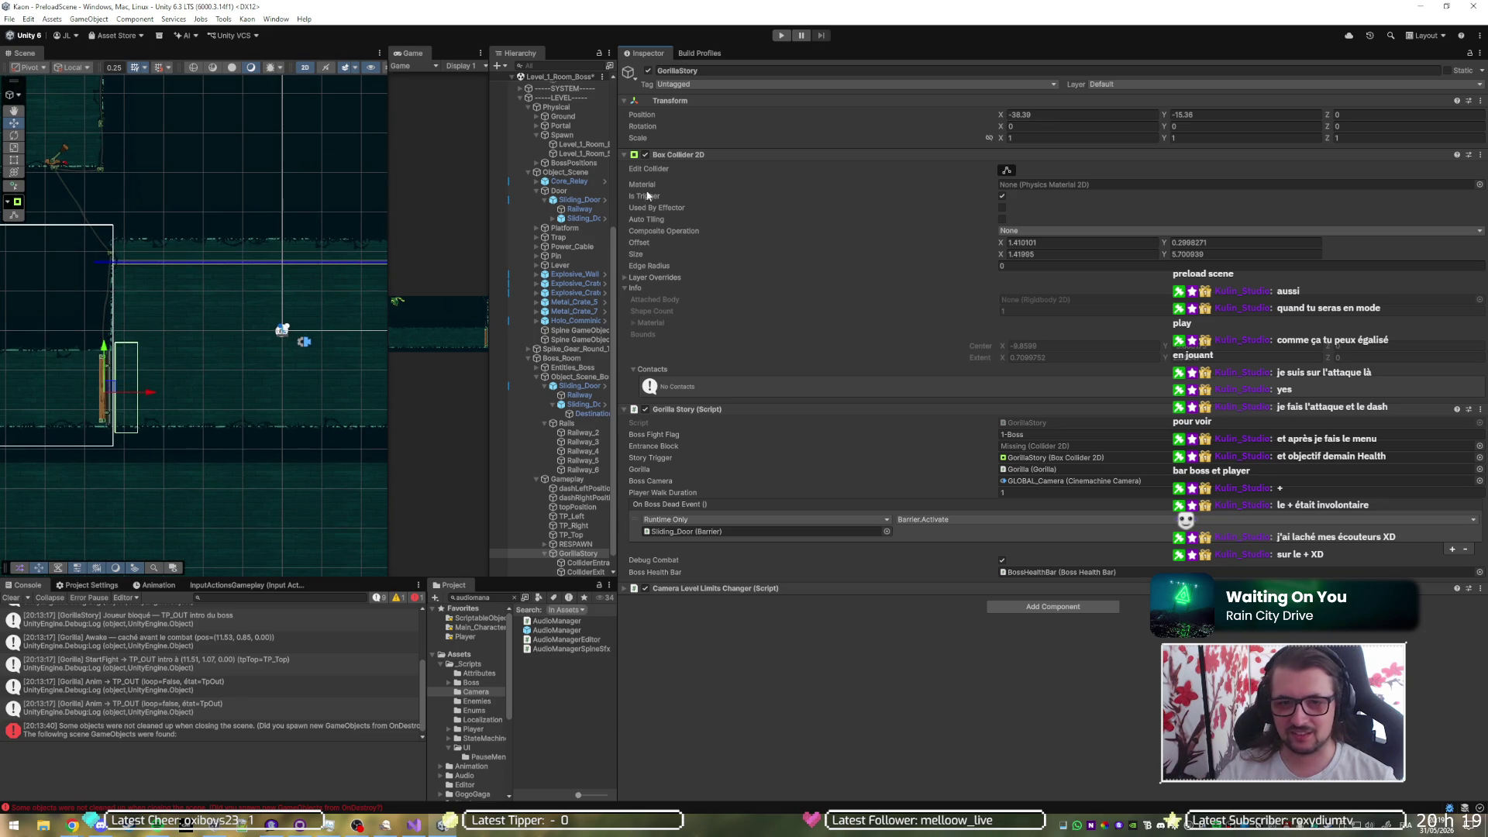
- Check the ColliderEntrance and ColliderExit child colliders, then open the GorillaStory script
{"action": "left_click", "coordinate": [585, 563]}
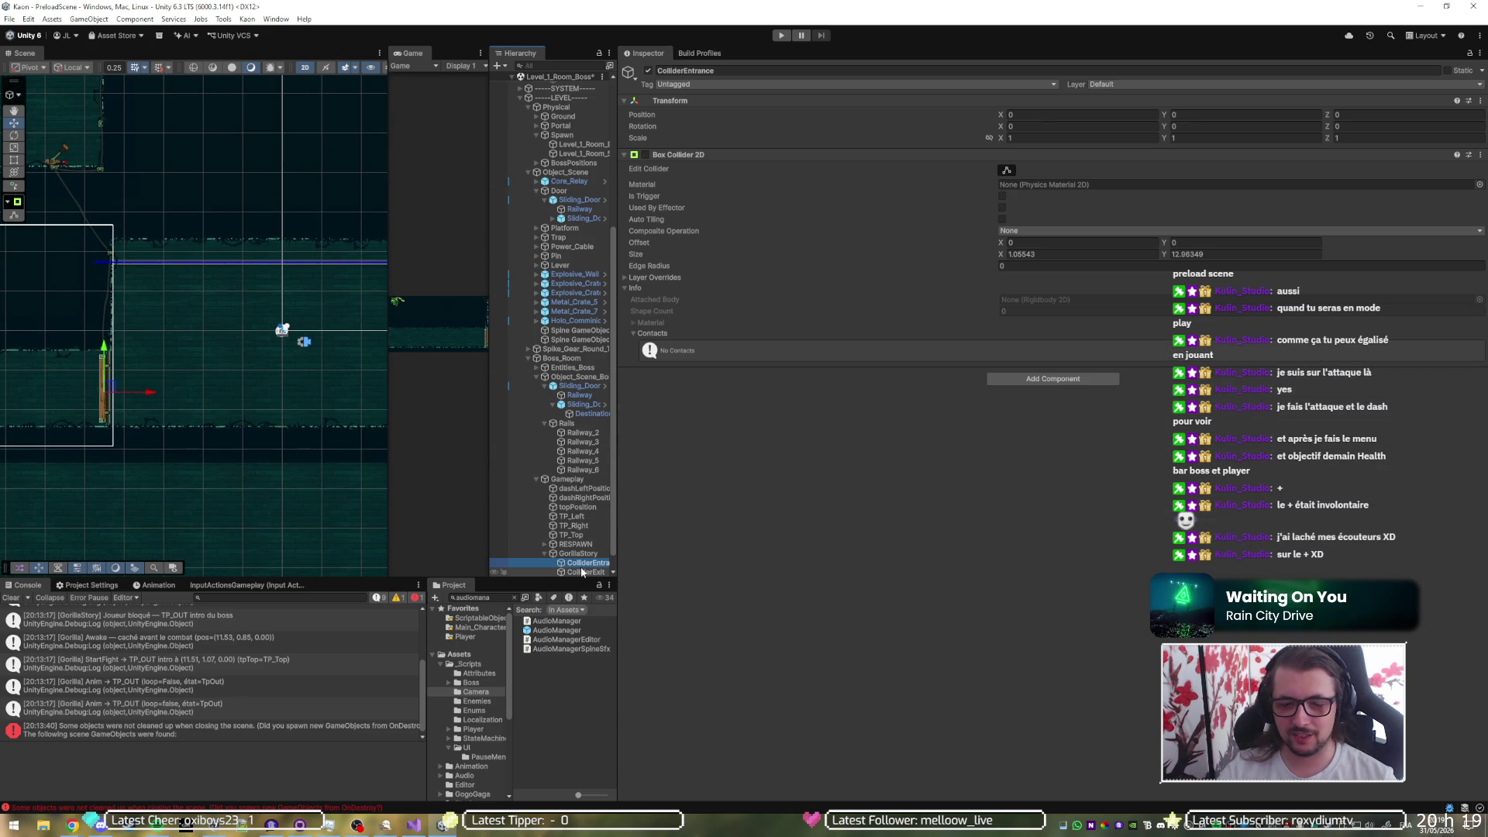
{"action": "left_click", "coordinate": [581, 572]}
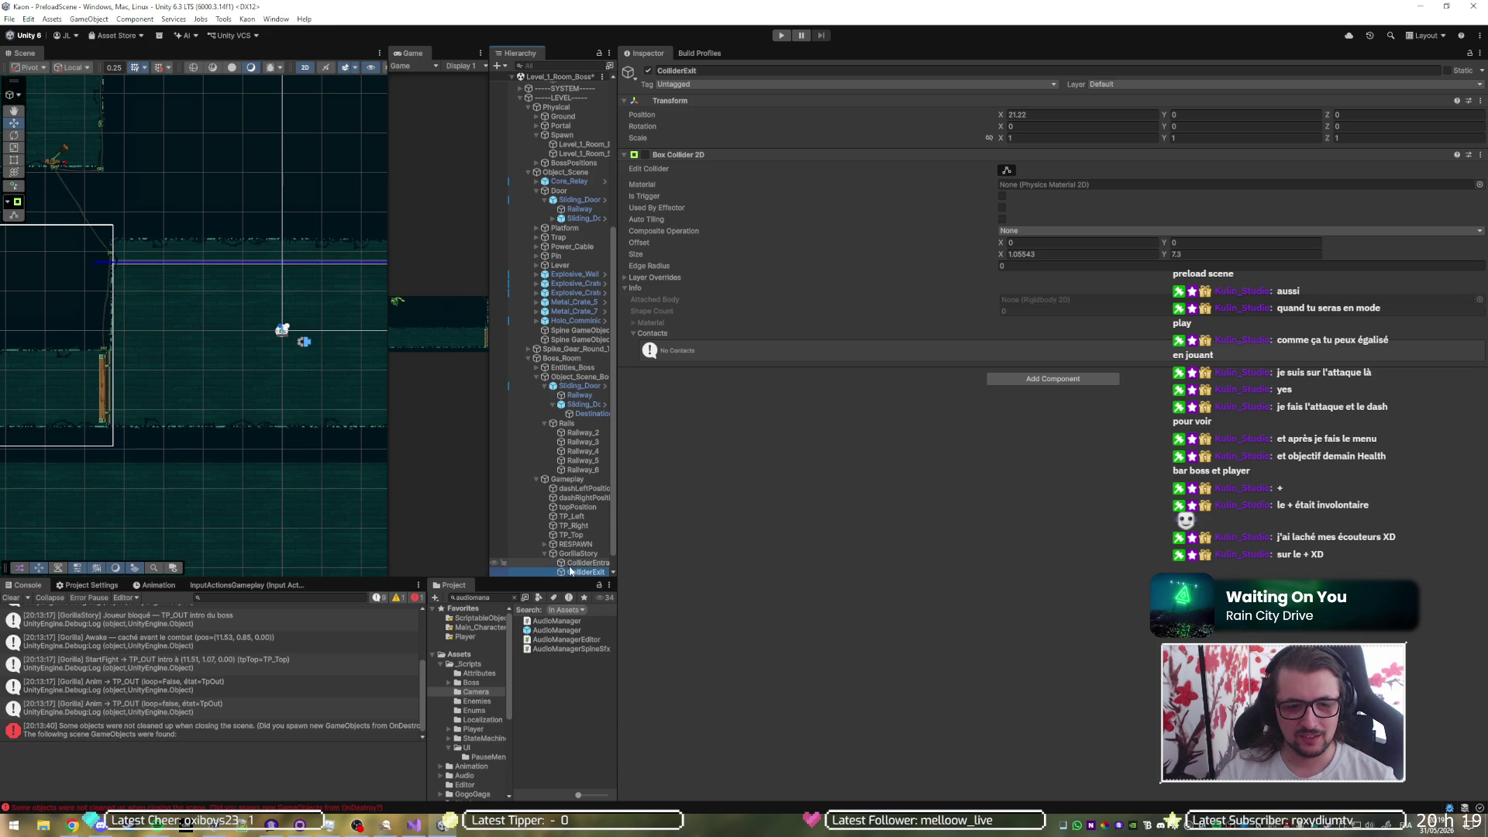
{"action": "left_click", "coordinate": [577, 553]}
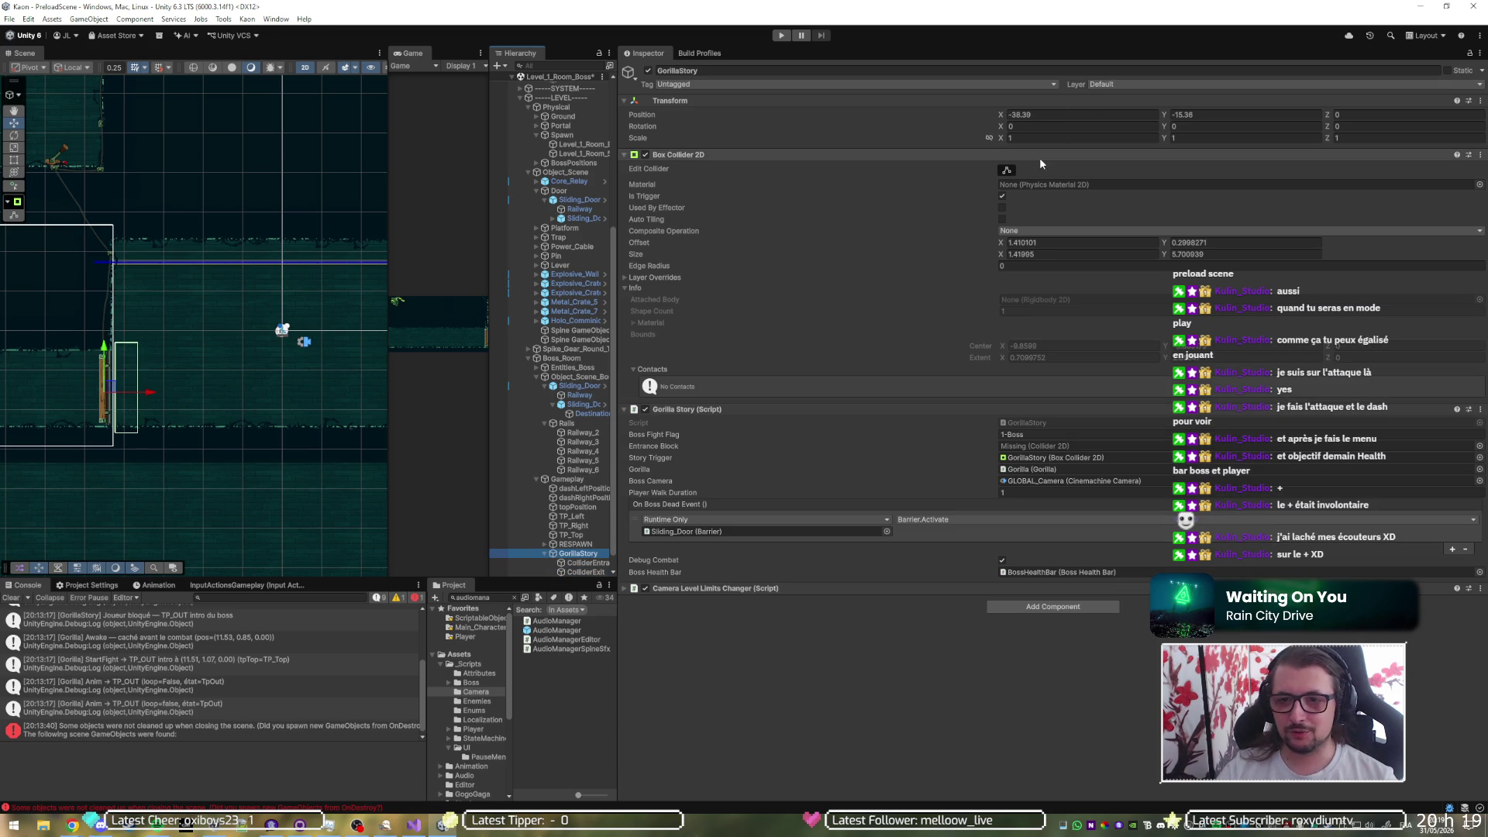
{"action": "left_click", "coordinate": [1036, 423]}
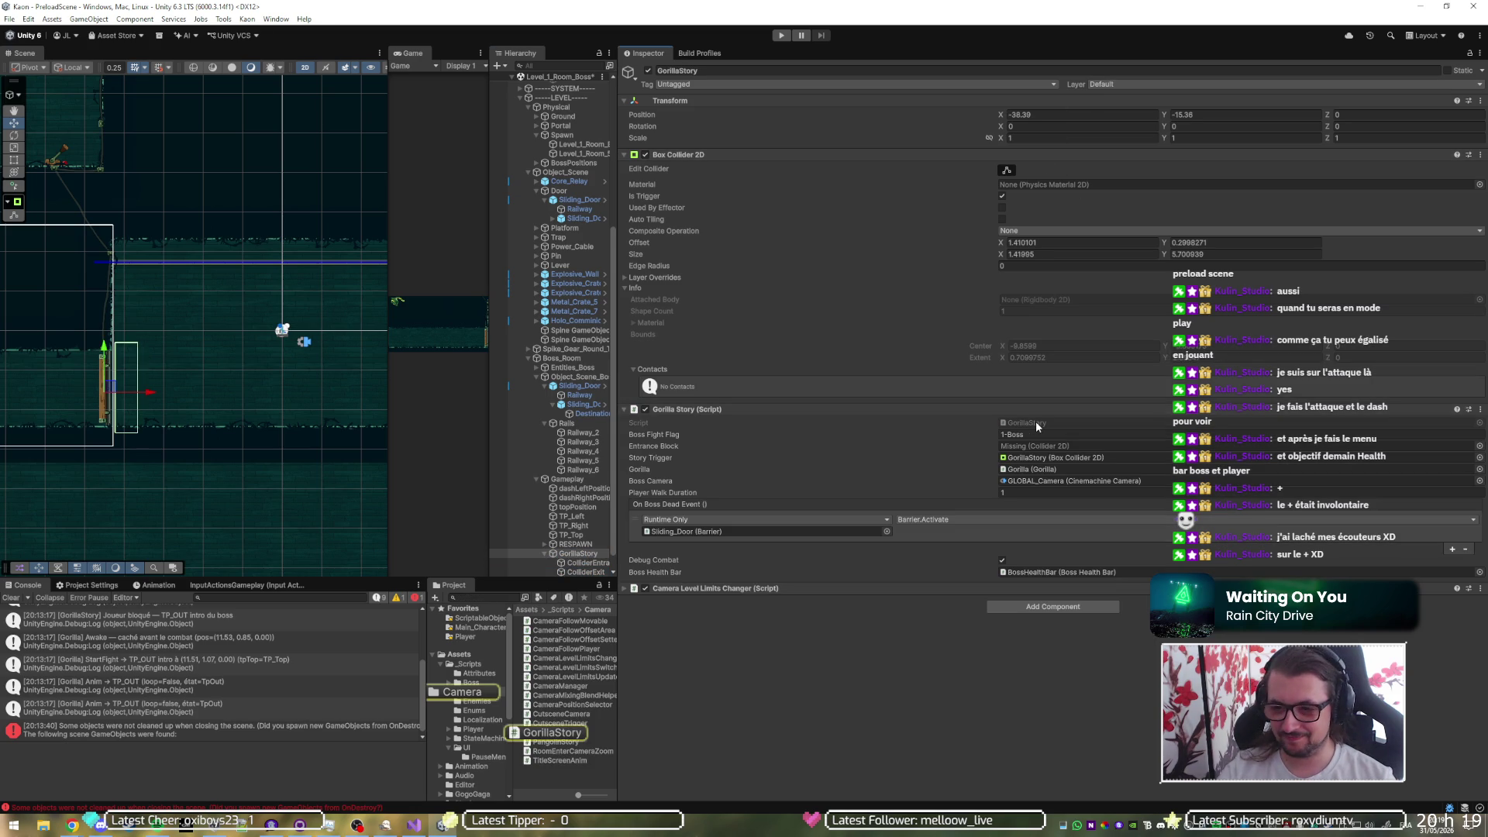
{"action": "double_click", "coordinate": [1036, 422]}
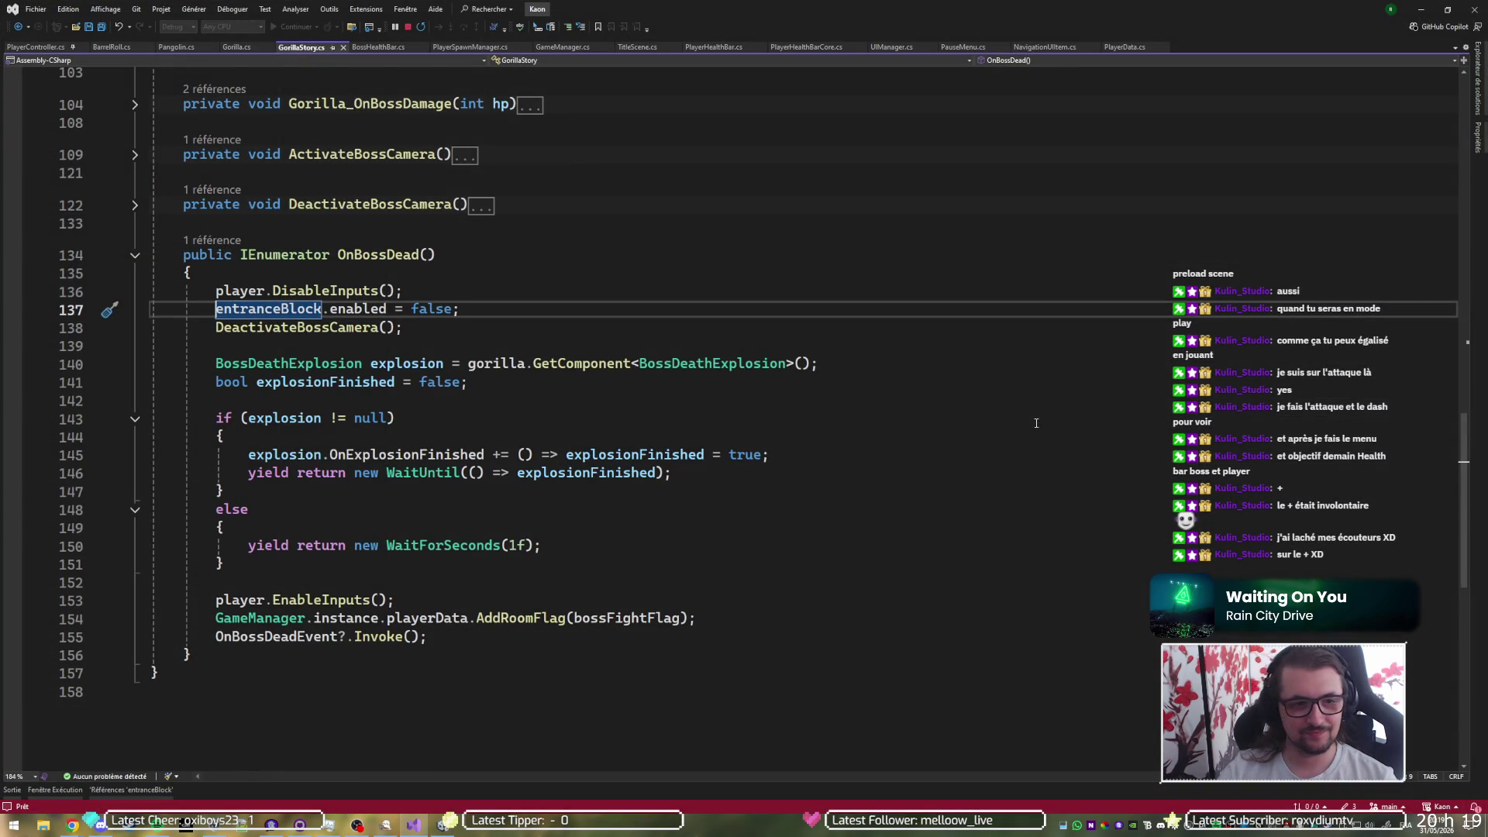
- Duplicate the entranceBlock field declaration as a new exitBlock collider field
{"action": "left_click", "coordinate": [487, 287]}
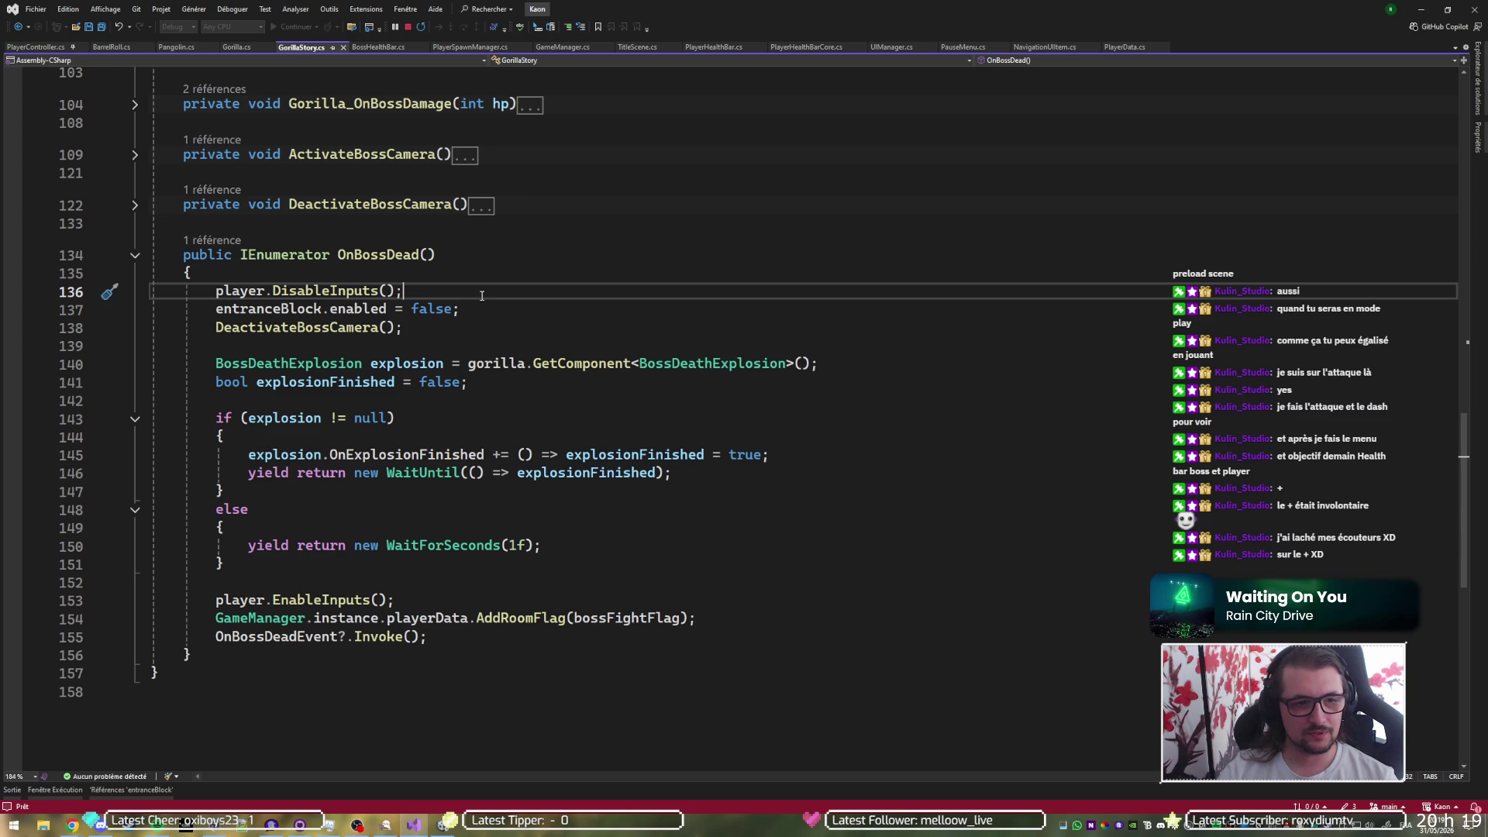
{"action": "scroll", "coordinate": [484, 293], "scroll_direction": "up", "scroll_amount": 20}
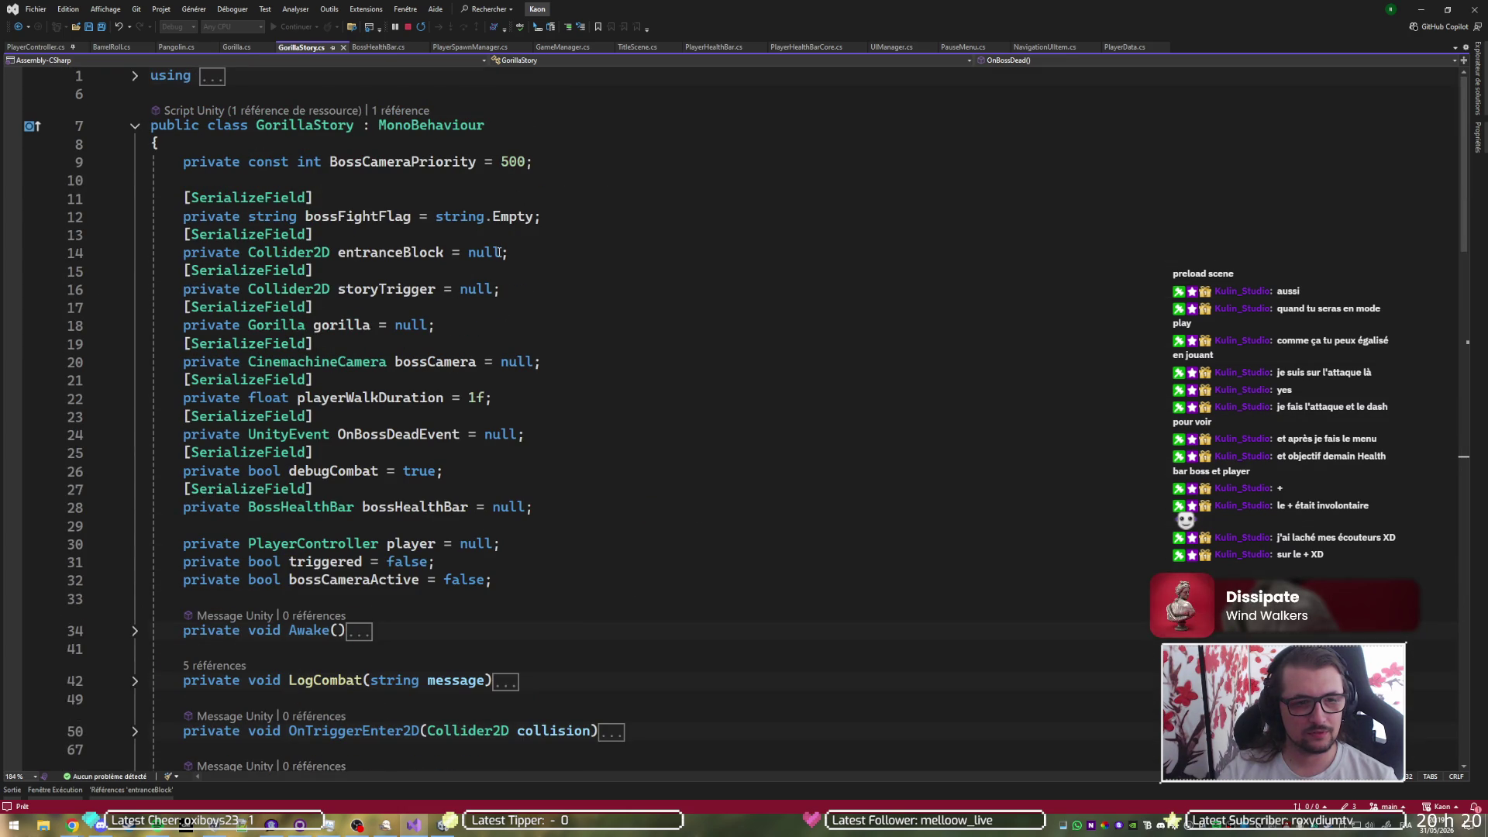
{"action": "left_click", "coordinate": [535, 255]}
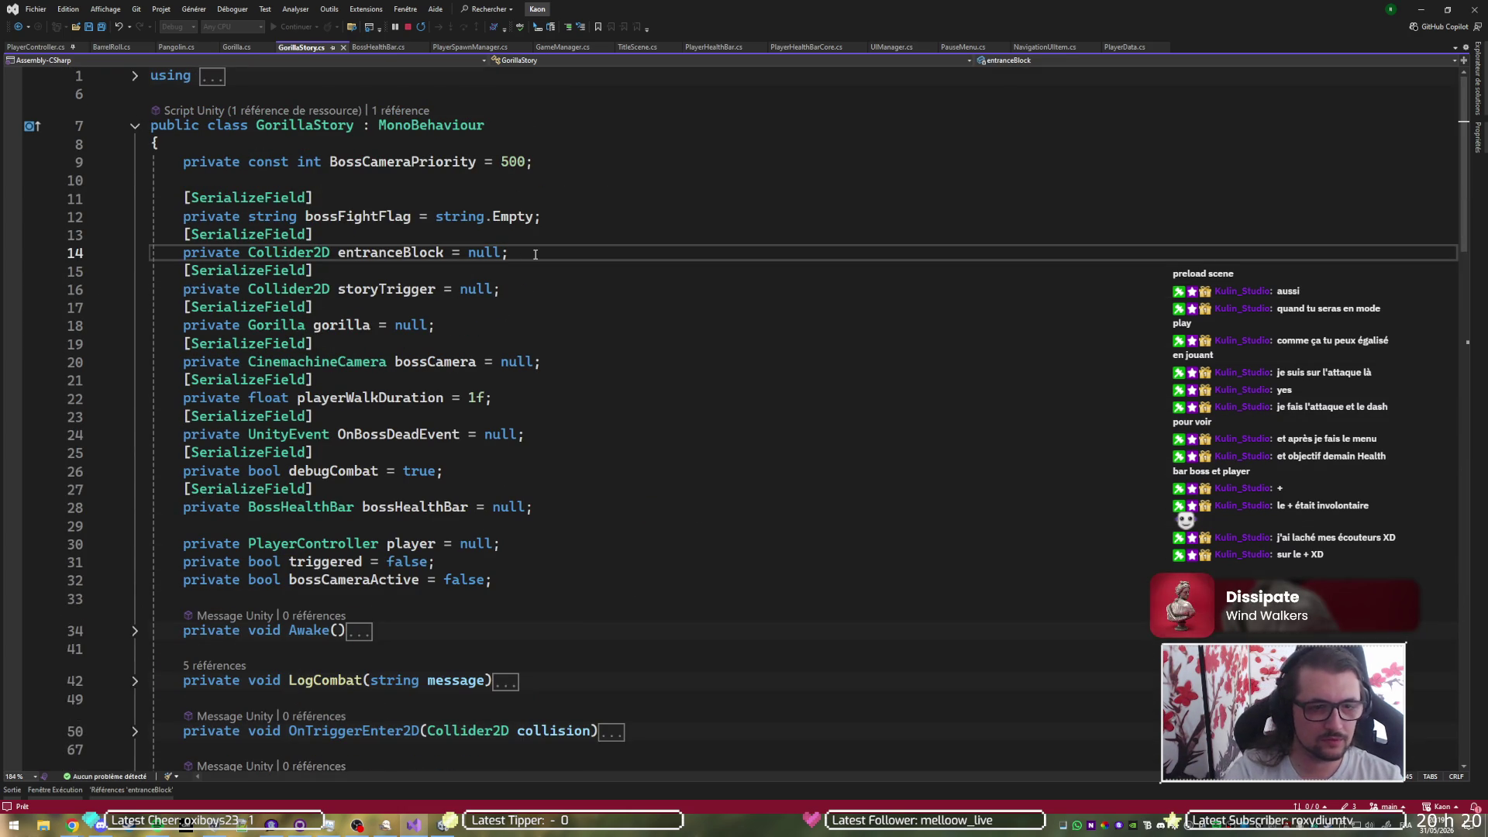
{"action": "key", "text": "shift+Up"}
{"action": "key", "text": "shift+Up"}
{"action": "key", "text": "ctrl+d"}
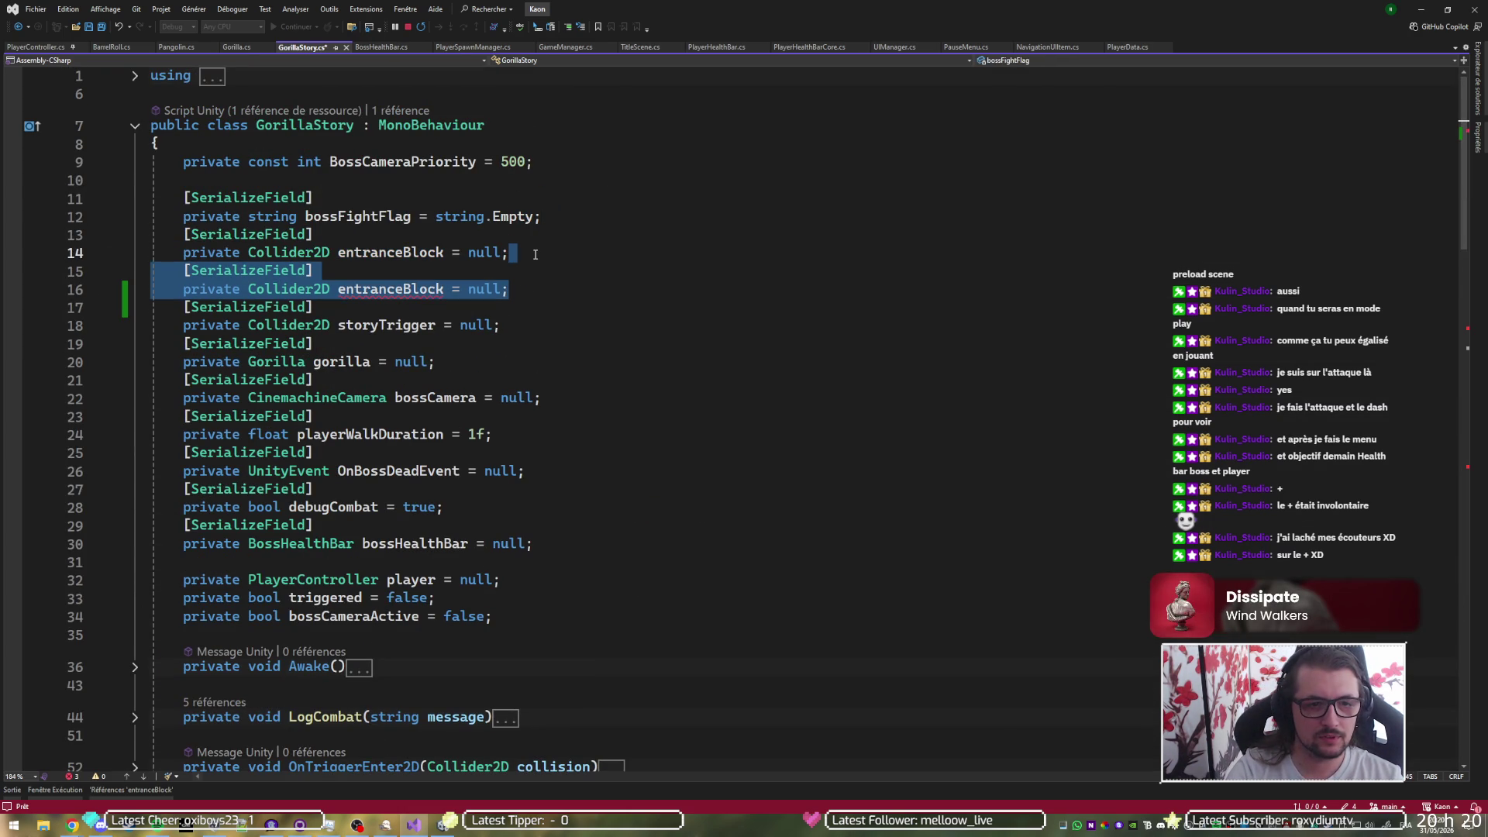
{"action": "key", "text": "Right"}
{"action": "key", "text": "Left"}
{"action": "key", "text": "Left"}
{"action": "key", "text": "ctrl+shift+Left"}
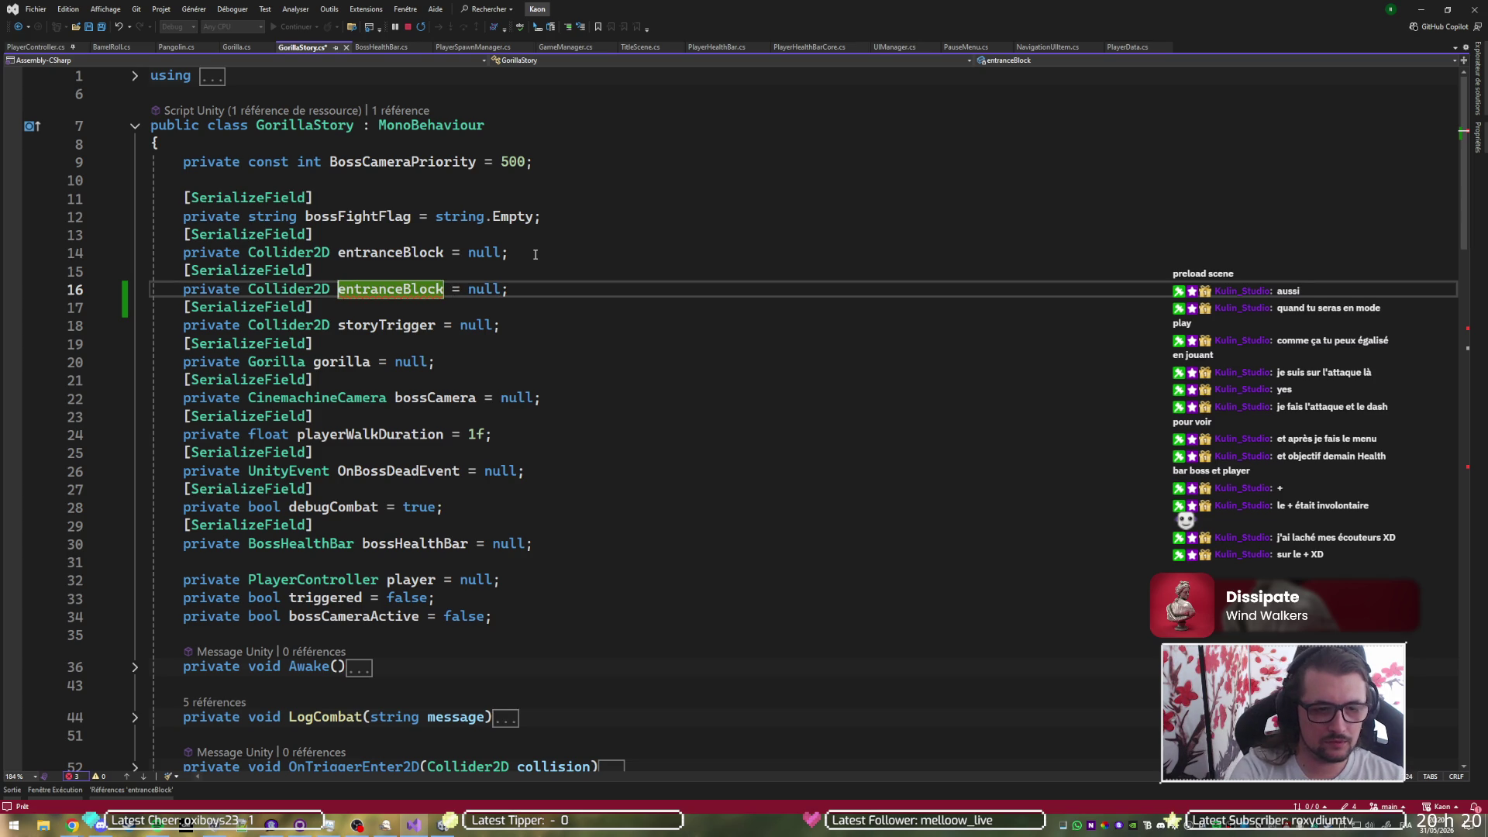
{"action": "key", "text": "Delete"}
{"action": "key", "text": "Delete"}
{"action": "key", "text": "Delete"}
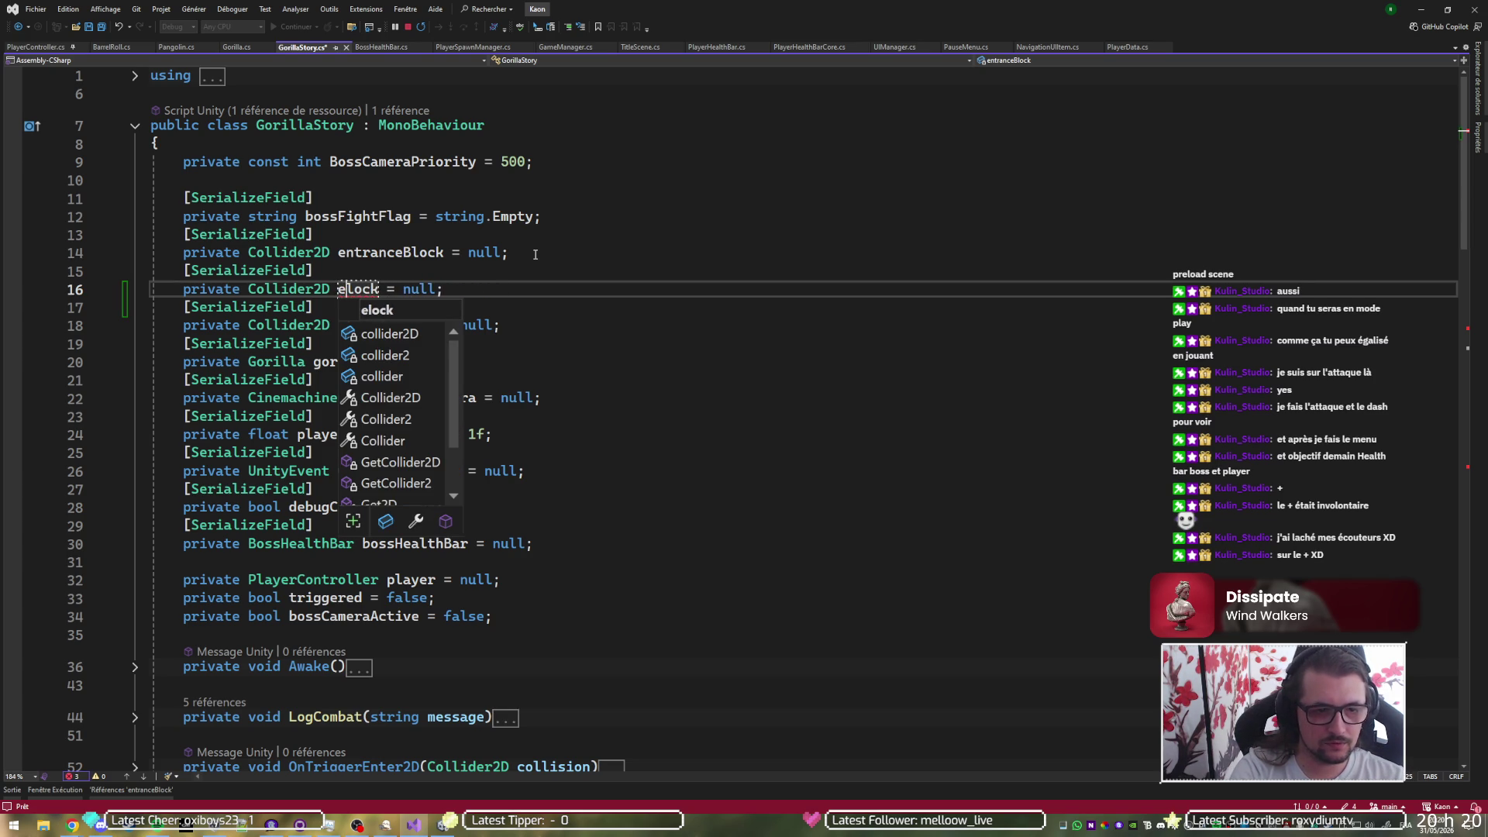
{"action": "key", "text": "Escape"}
{"action": "type", "text": "xB"}
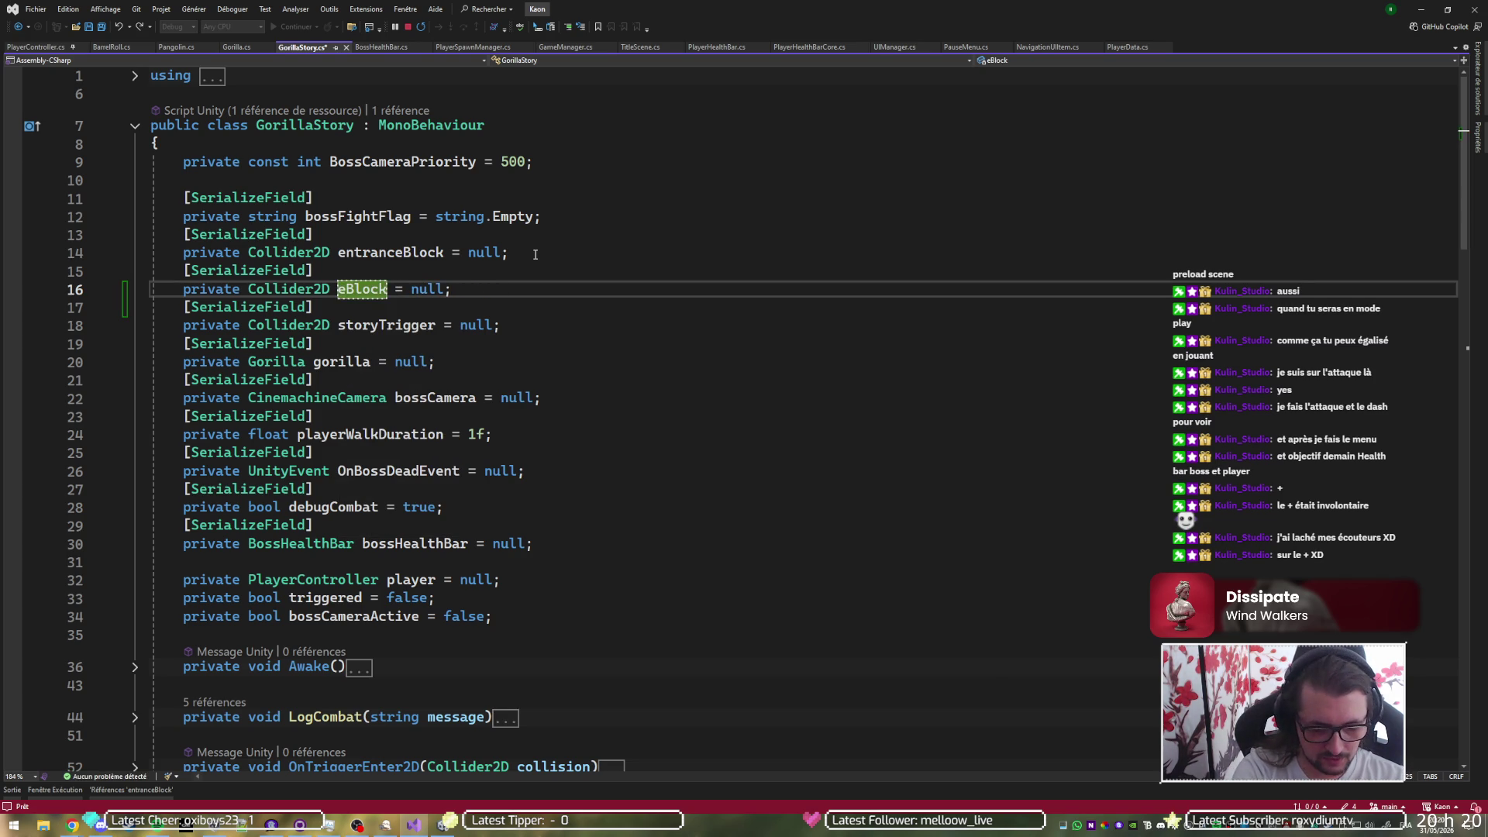
{"action": "type", "text": "it"}
{"action": "key", "text": "End"}
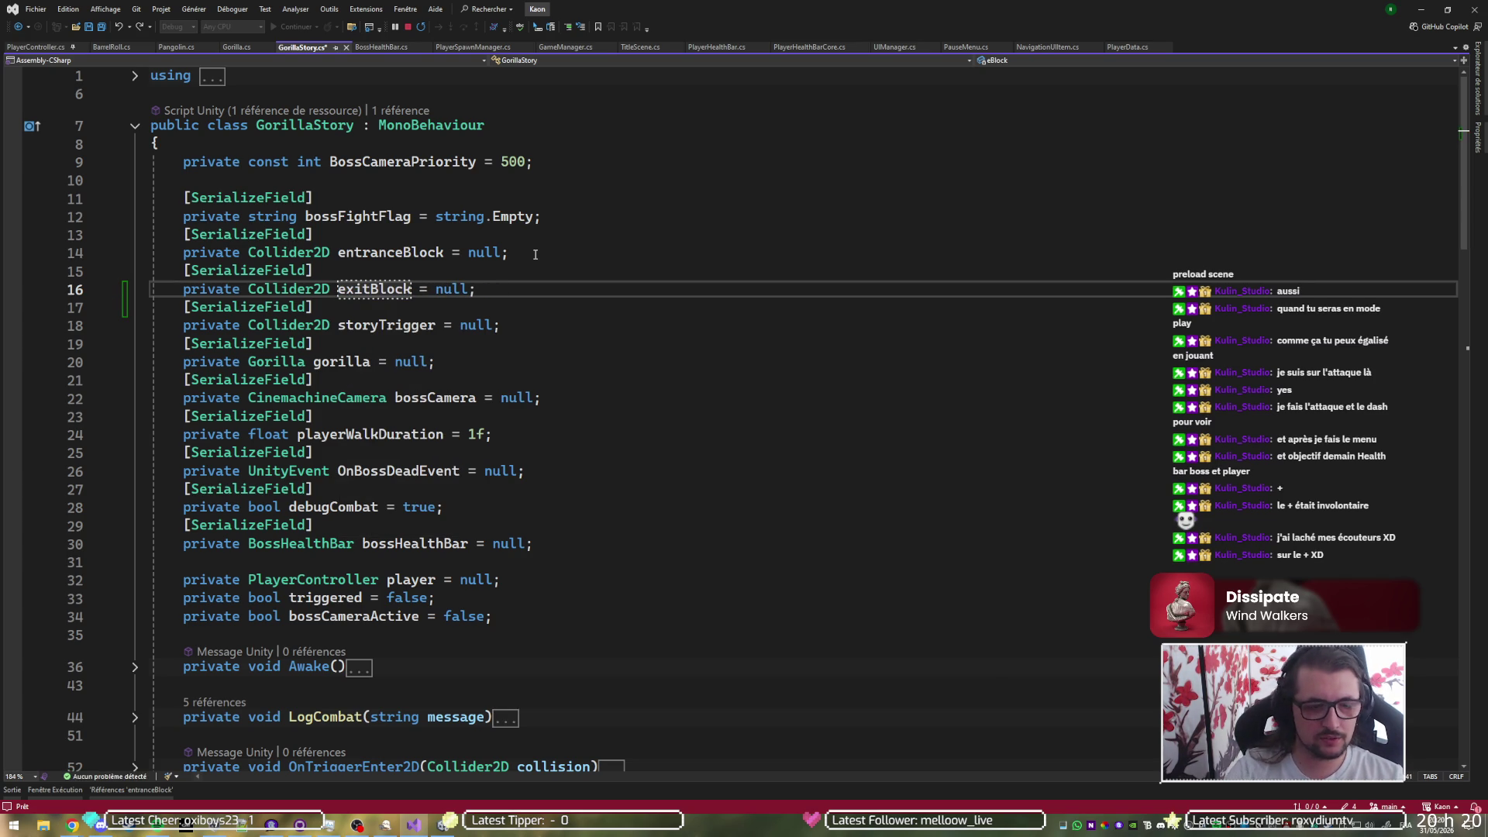
- Add a line enabling exitBlock alongside entranceBlock when the fight starts
{"action": "left_click", "coordinate": [419, 248]}
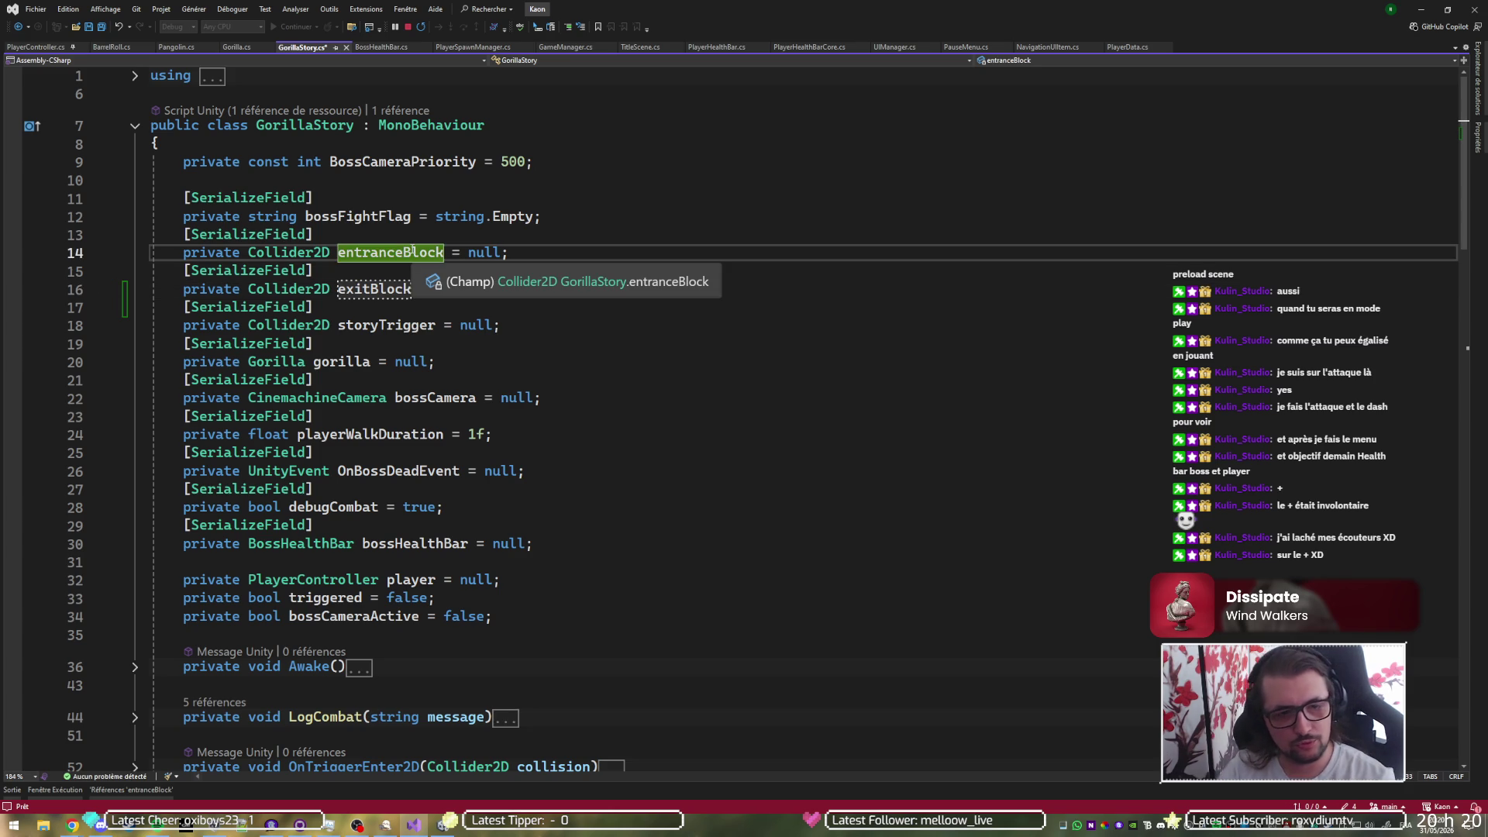
{"action": "key", "text": "shift+F12"}
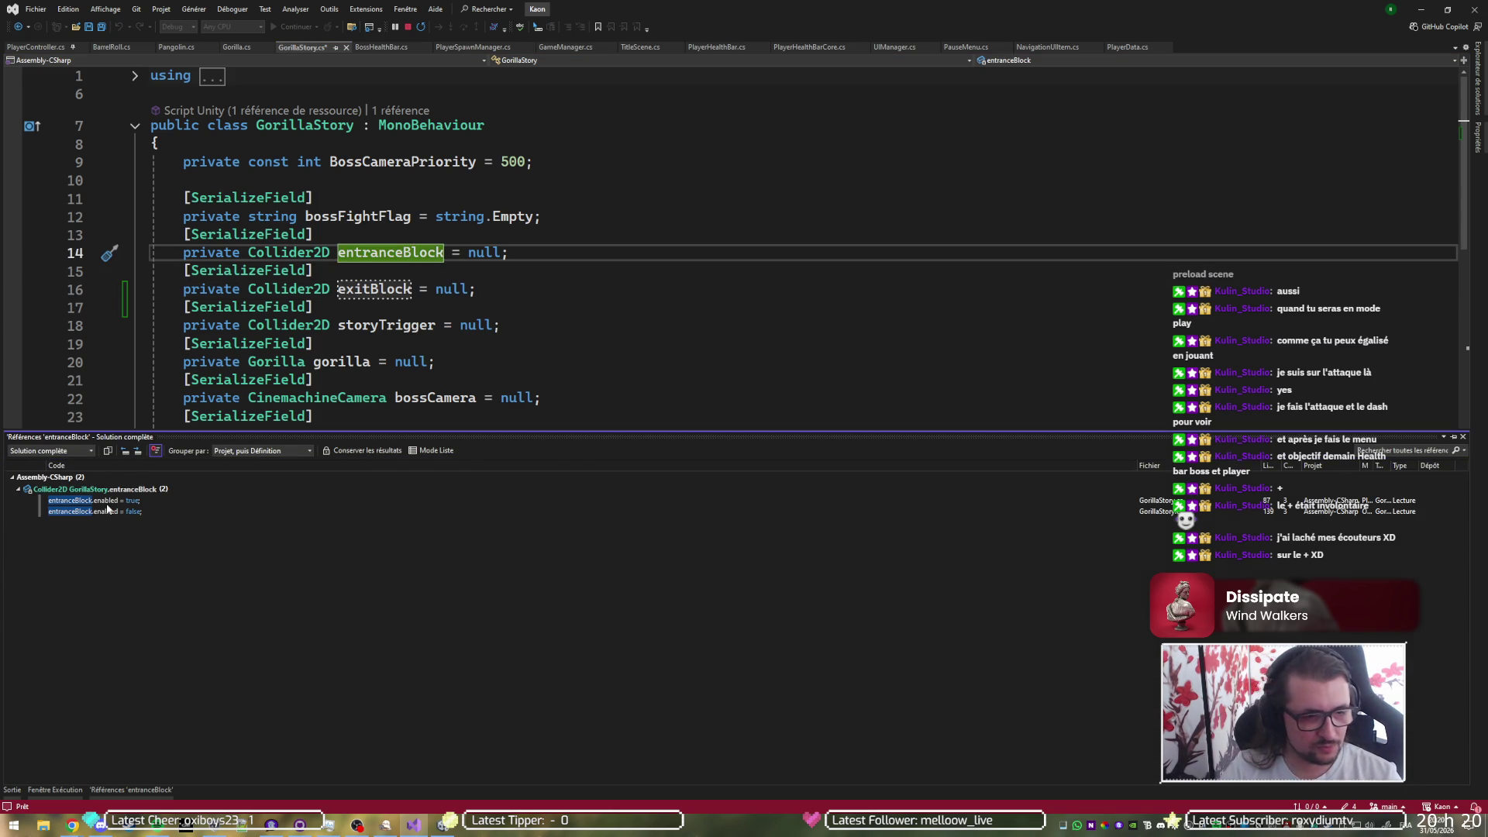
{"action": "left_click", "coordinate": [108, 501]}
{"action": "scroll", "coordinate": [466, 302], "scroll_direction": "down", "scroll_amount": 2}
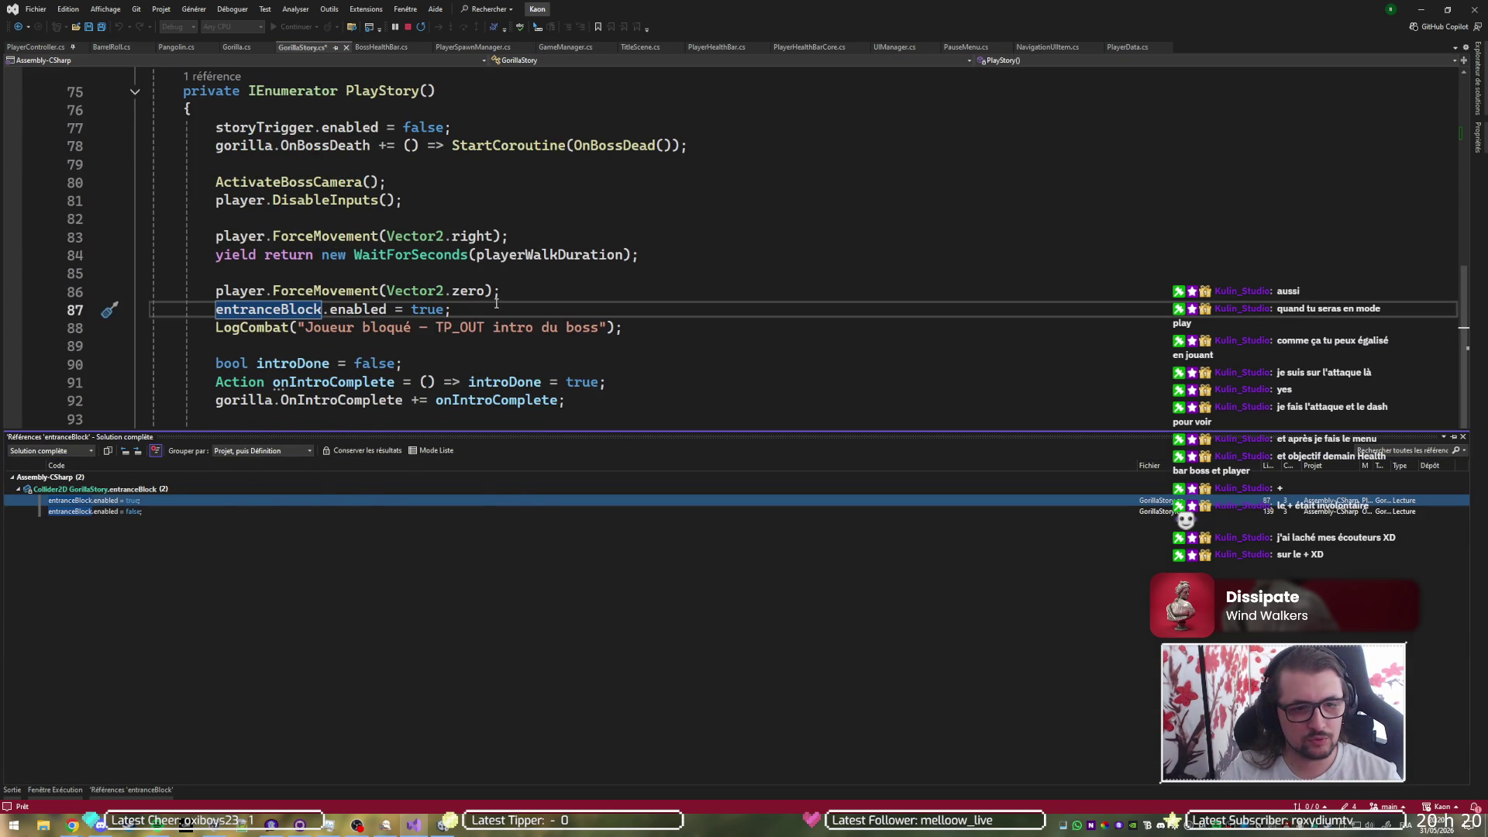
{"action": "left_click", "coordinate": [457, 308]}
{"action": "key", "text": "ctrl+d"}
{"action": "left_click", "coordinate": [242, 329]}
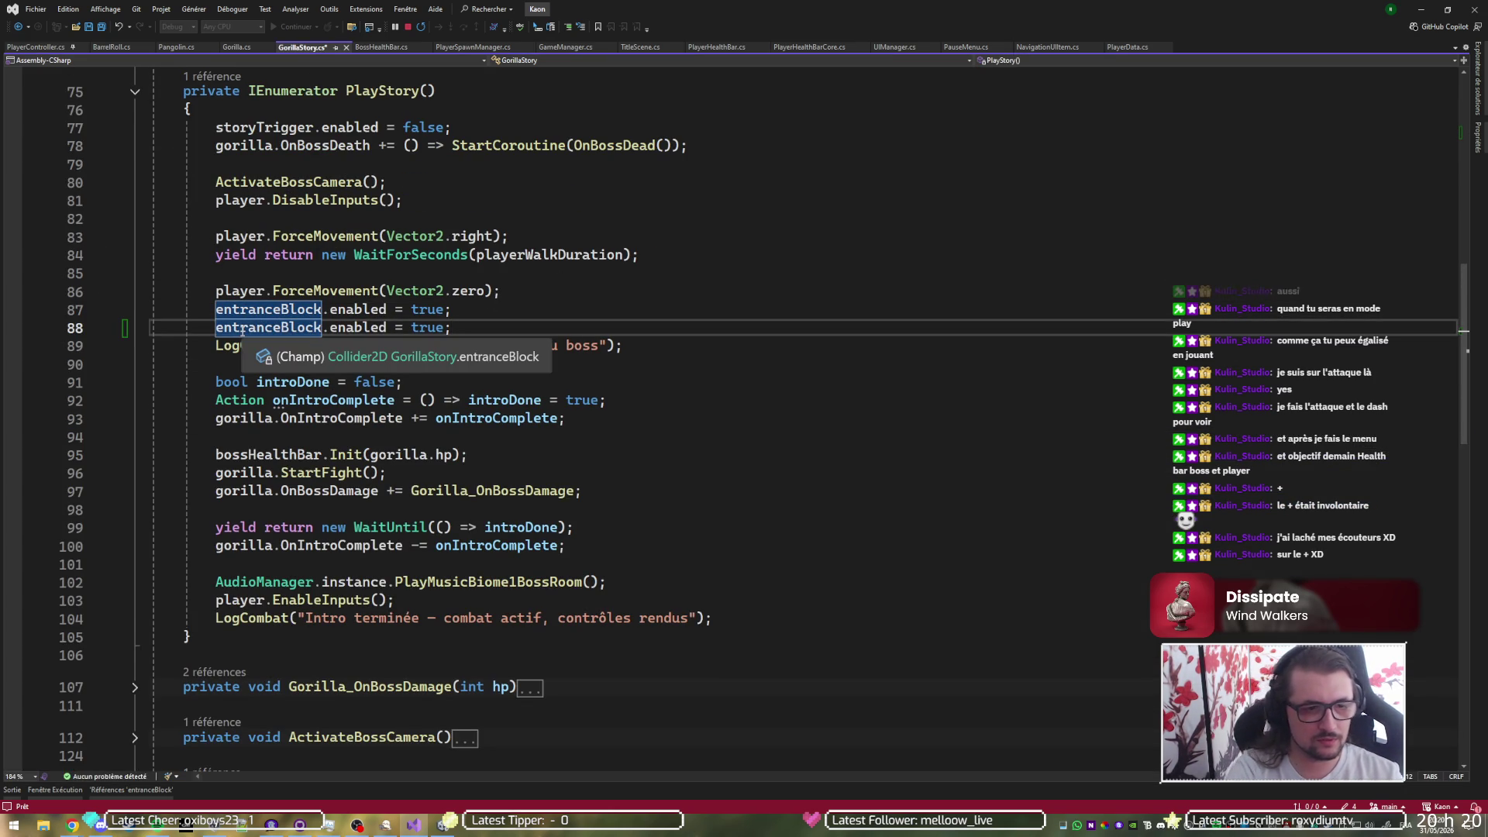
{"action": "key", "text": "Delete"}
{"action": "key", "text": "Delete"}
{"action": "key", "text": "Delete"}
{"action": "key", "text": "BackSpace"}
{"action": "key", "text": "BackSpace"}
{"action": "key", "text": "BackSpace"}
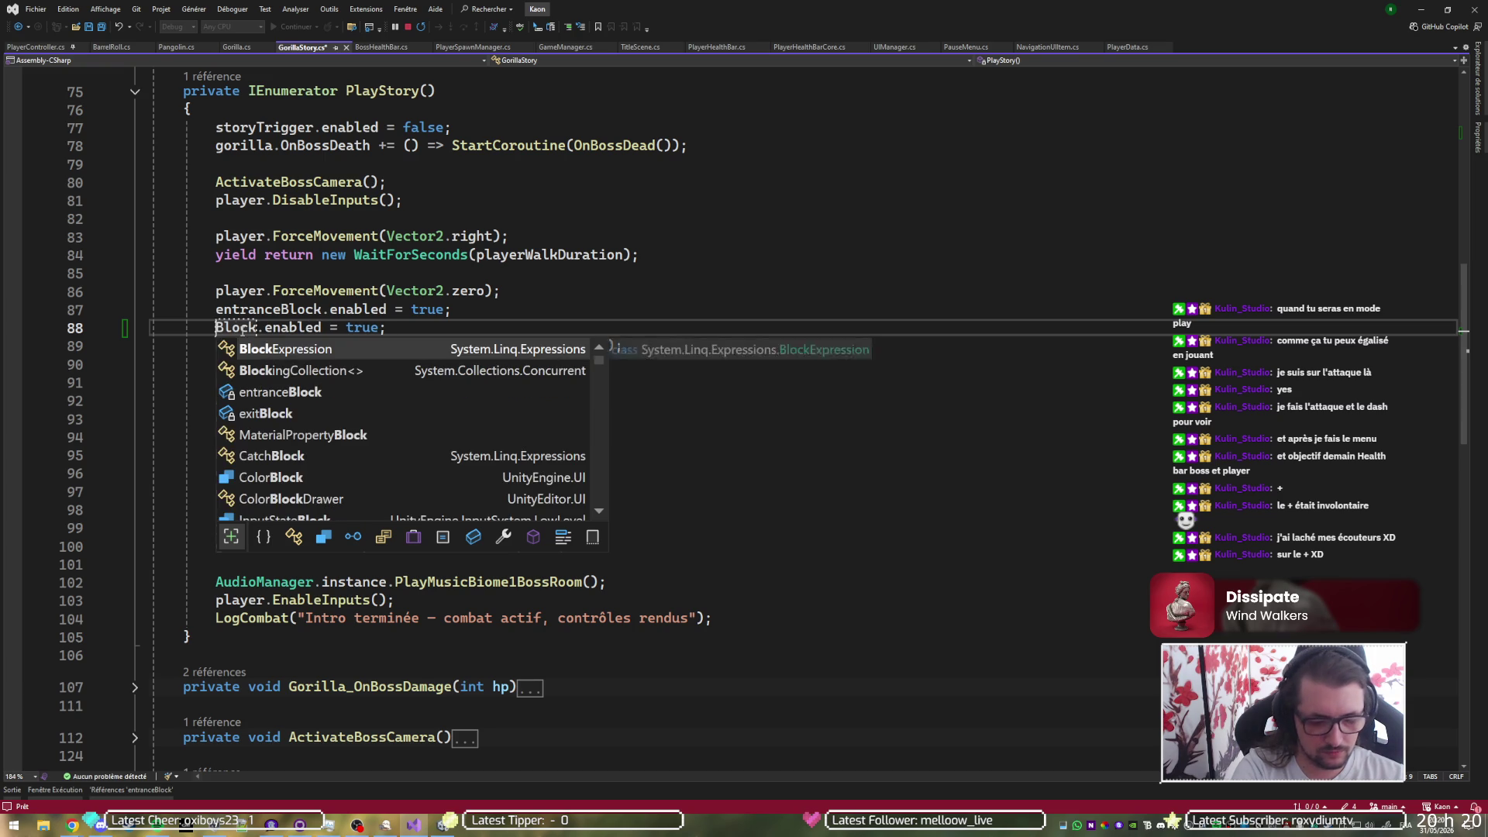
{"action": "type", "text": "exity"}
{"action": "key", "text": "BackSpace"}
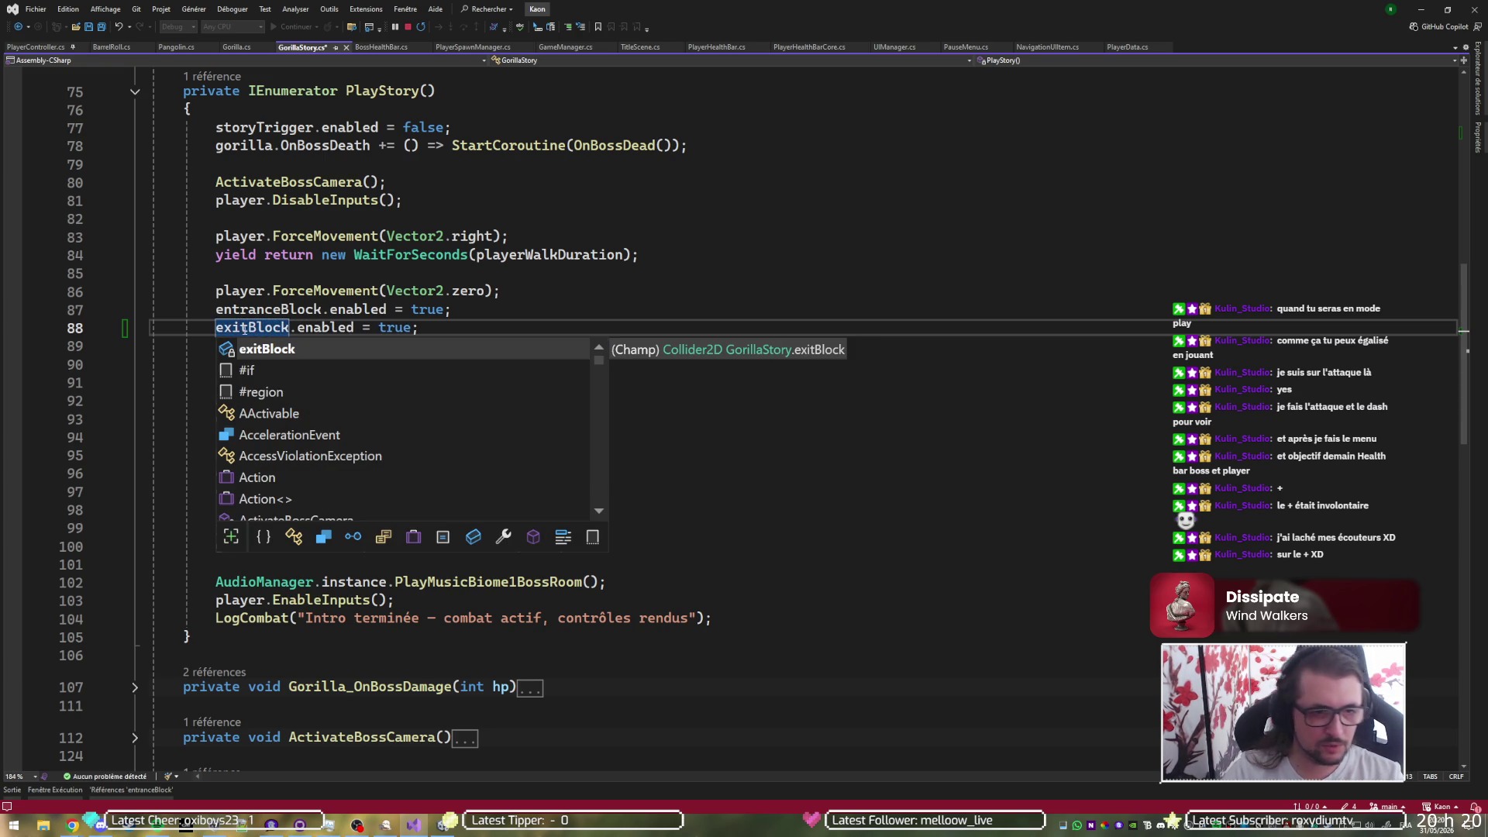
- Add a line disabling exitBlock where entranceBlock is disabled, and save the script
{"action": "left_click", "coordinate": [134, 791]}
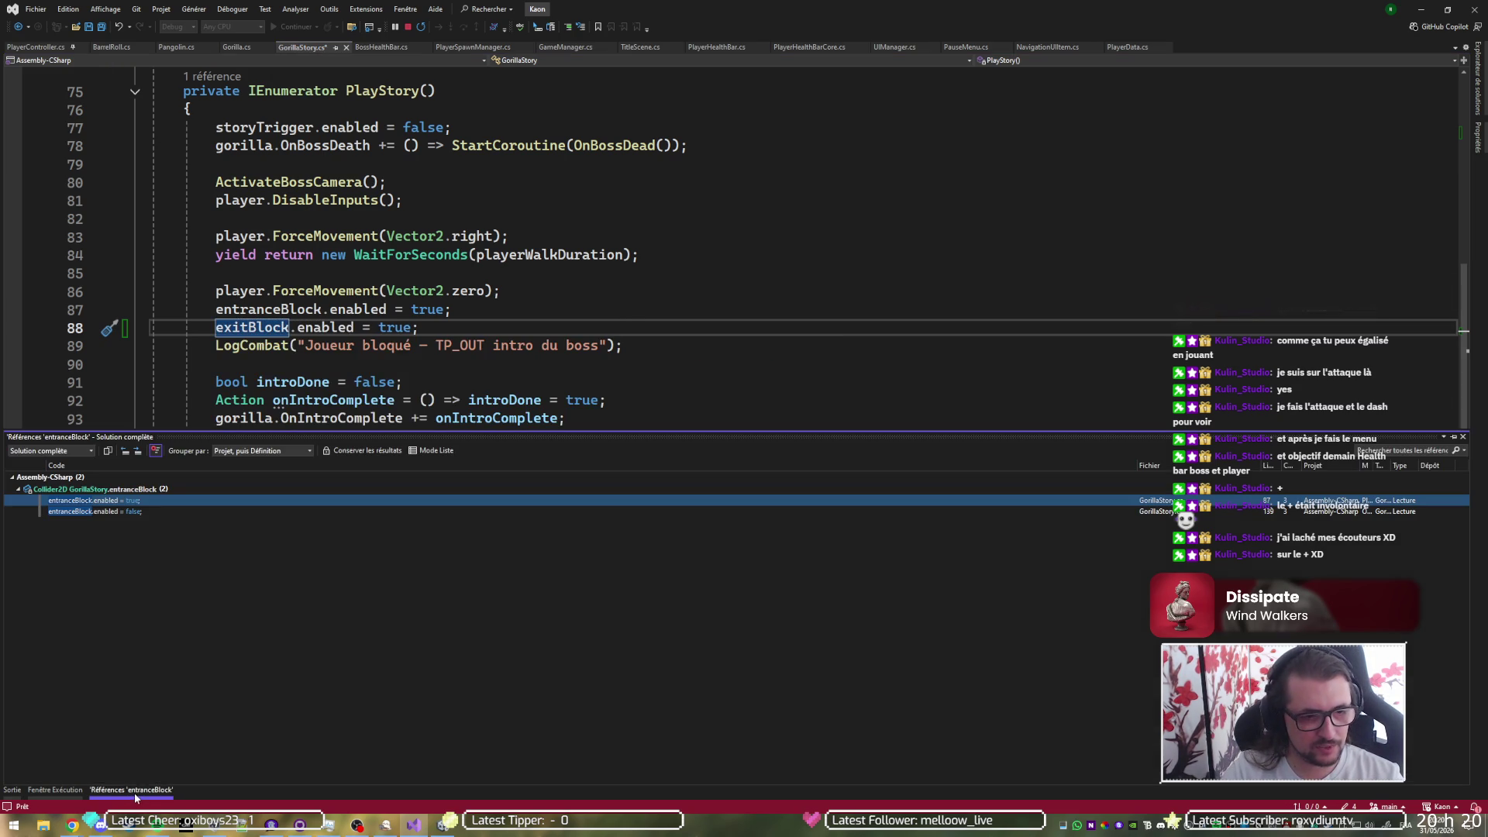
{"action": "left_click", "coordinate": [160, 513]}
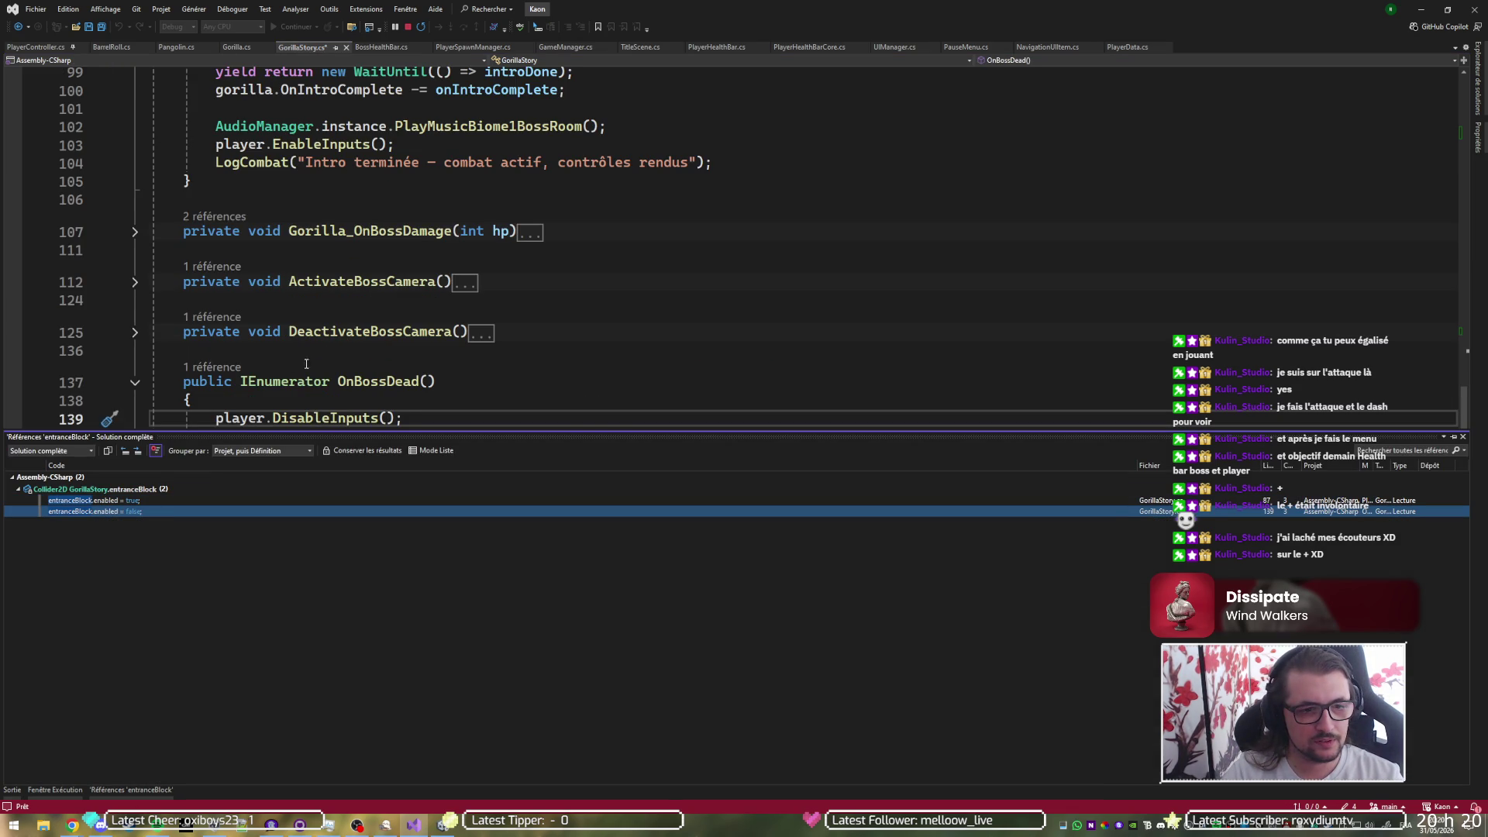
{"action": "scroll", "coordinate": [291, 396], "scroll_direction": "down", "scroll_amount": 3}
{"action": "left_click", "coordinate": [417, 278]}
{"action": "key", "text": "ctrl+d"}
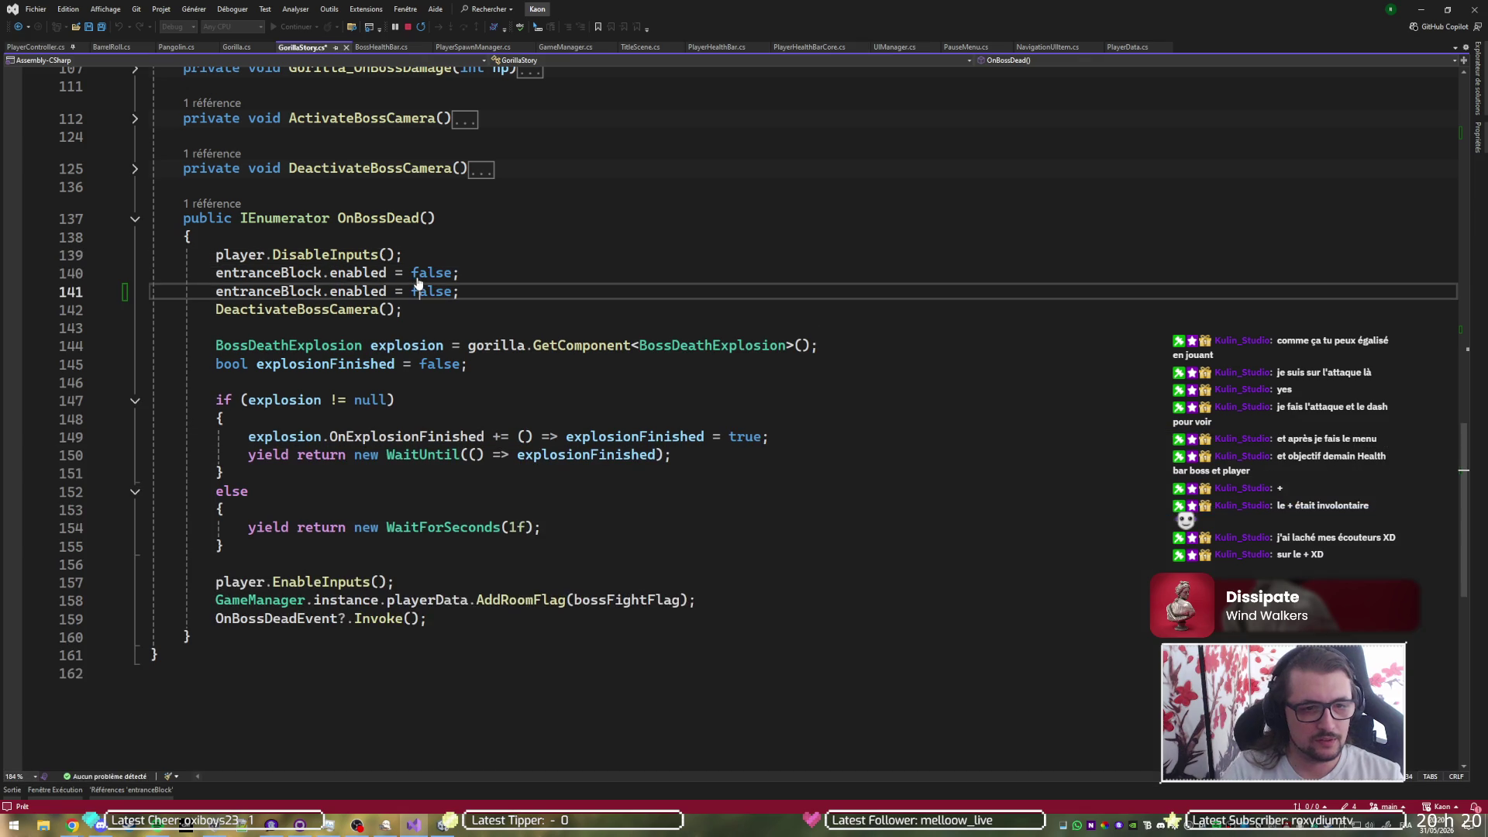
{"action": "key", "text": "shift+Right"}
{"action": "key", "text": "shift+Right"}
{"action": "key", "text": "shift+Right"}
{"action": "type", "text": "e"}
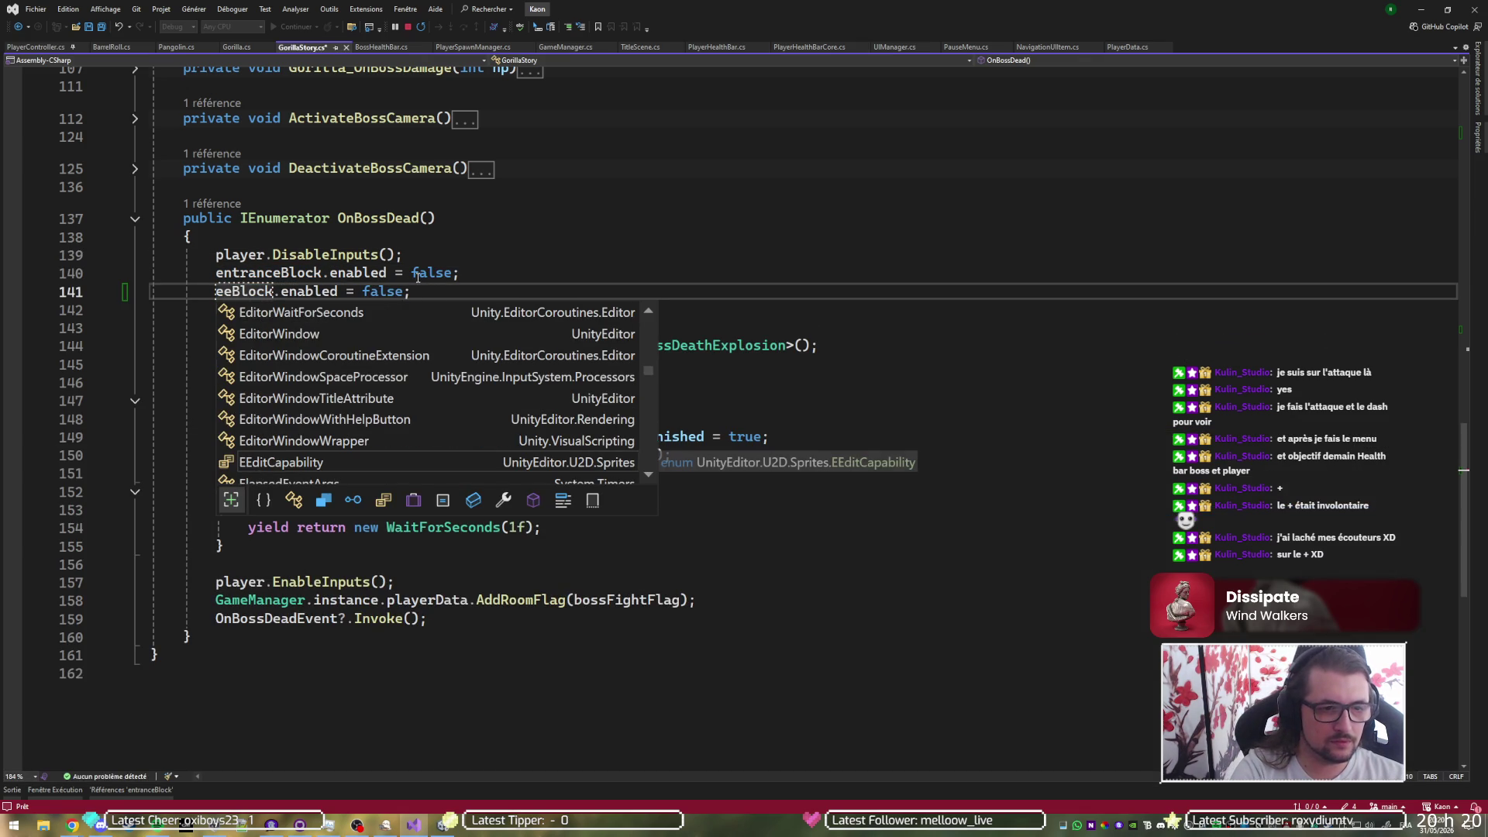
{"action": "type", "text": "xit"}
{"action": "key", "text": "Escape"}
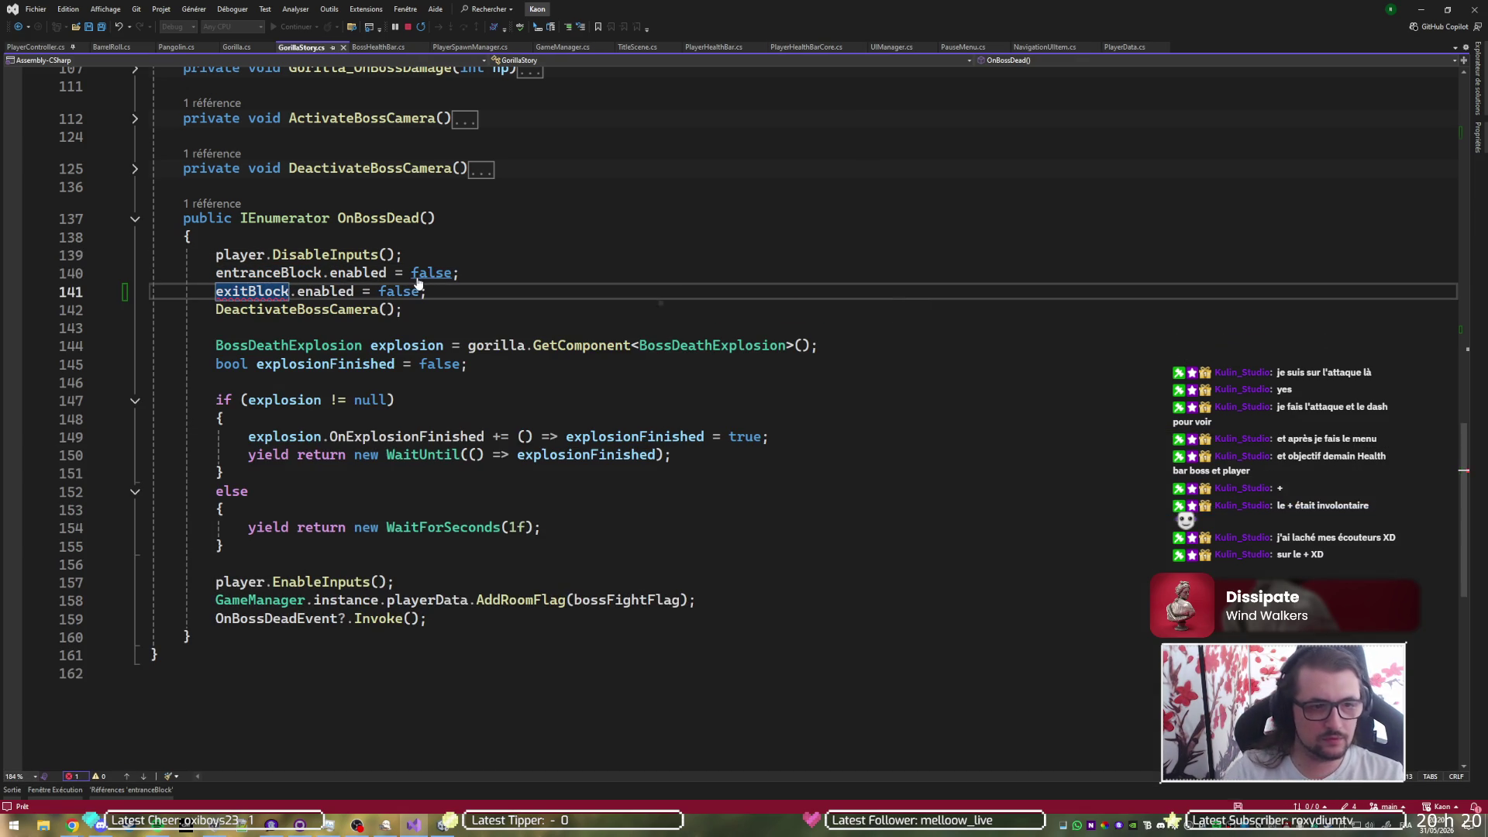
{"action": "key", "text": "ctrl+s"}
{"action": "key", "text": "alt+Tab"}
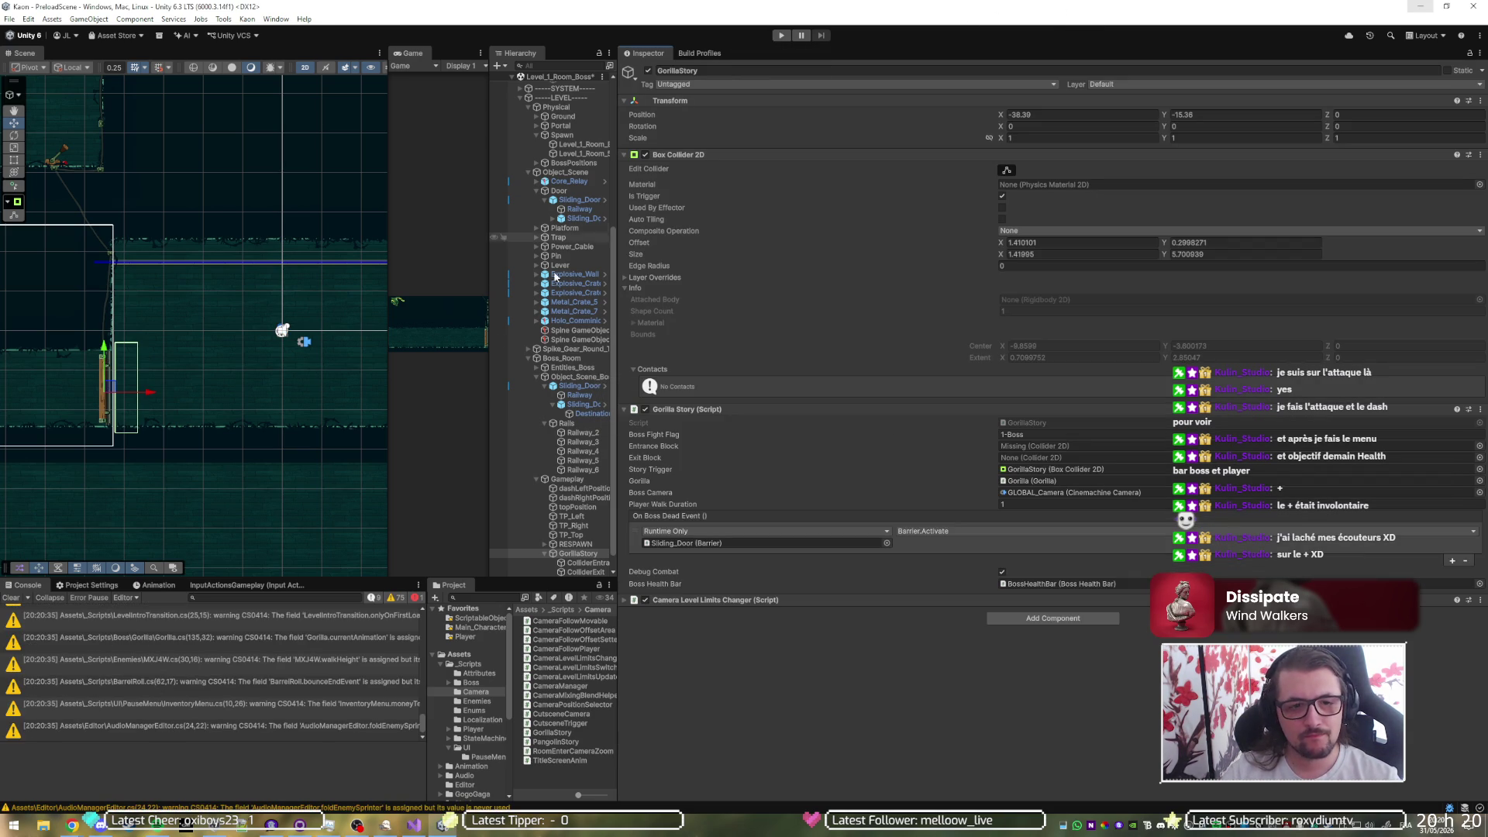
- Assign ColliderEntrance to Entrance Block and ColliderExit to Exit Block on GorillaStory
{"action": "left_click", "coordinate": [579, 564]}
{"action": "left_click_drag", "start_coordinate": [580, 566], "coordinate": [1040, 446]}
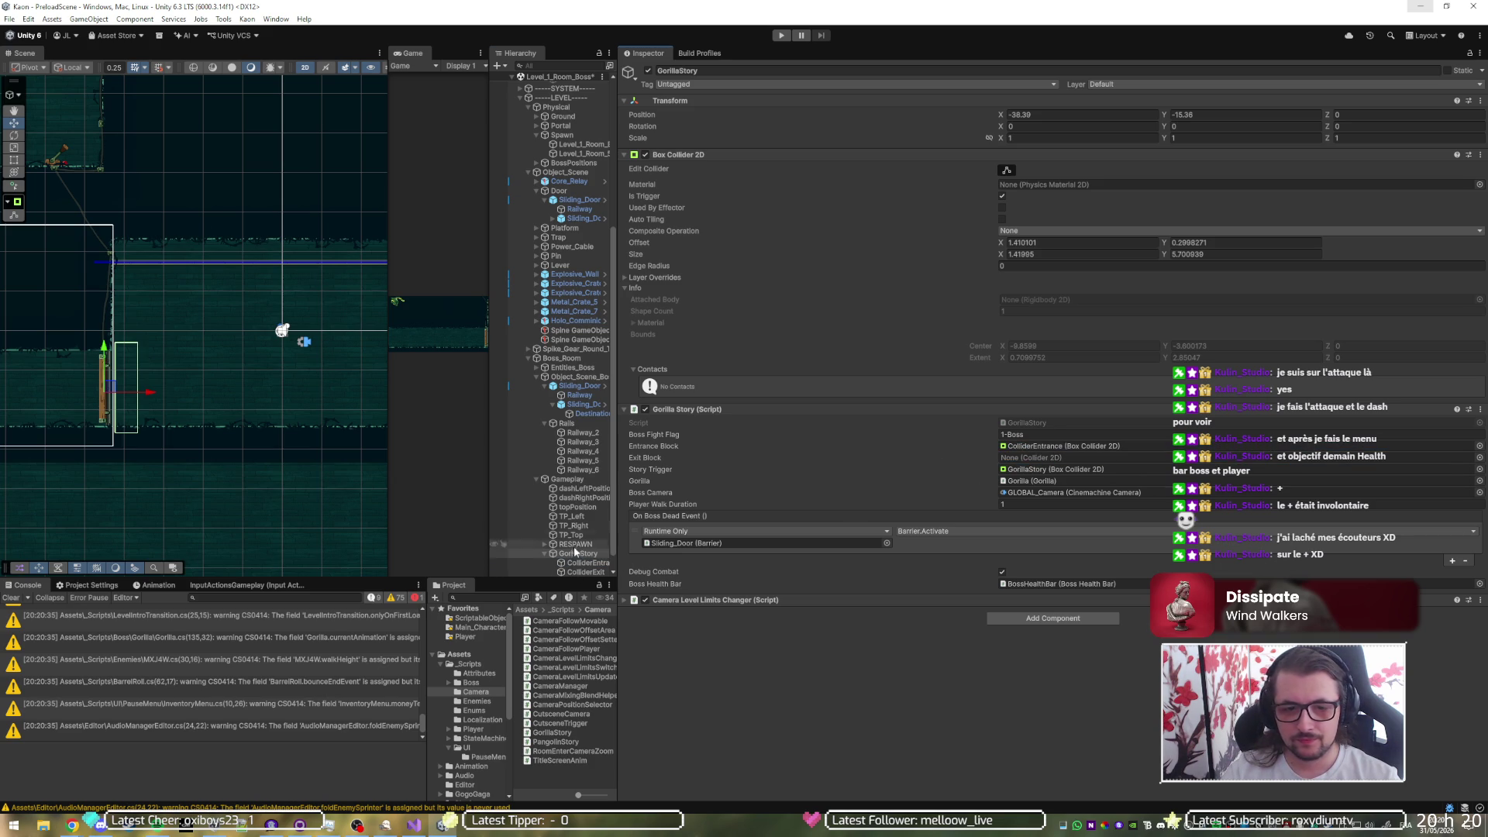
{"action": "left_click_drag", "start_coordinate": [576, 572], "coordinate": [1039, 463]}
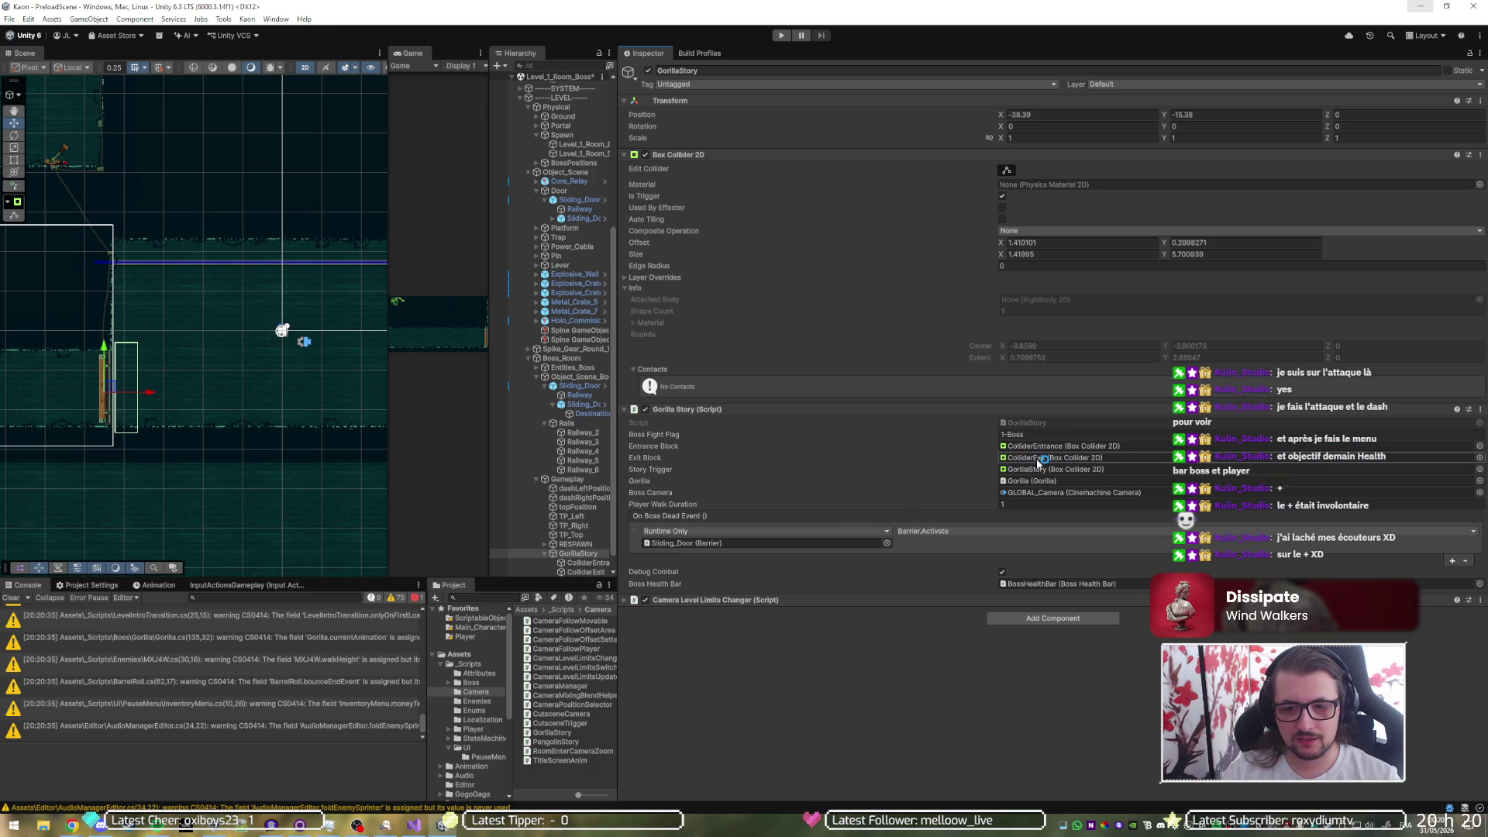
- Run a quick play test of the scene, then stop it
{"action": "left_click", "coordinate": [781, 35]}
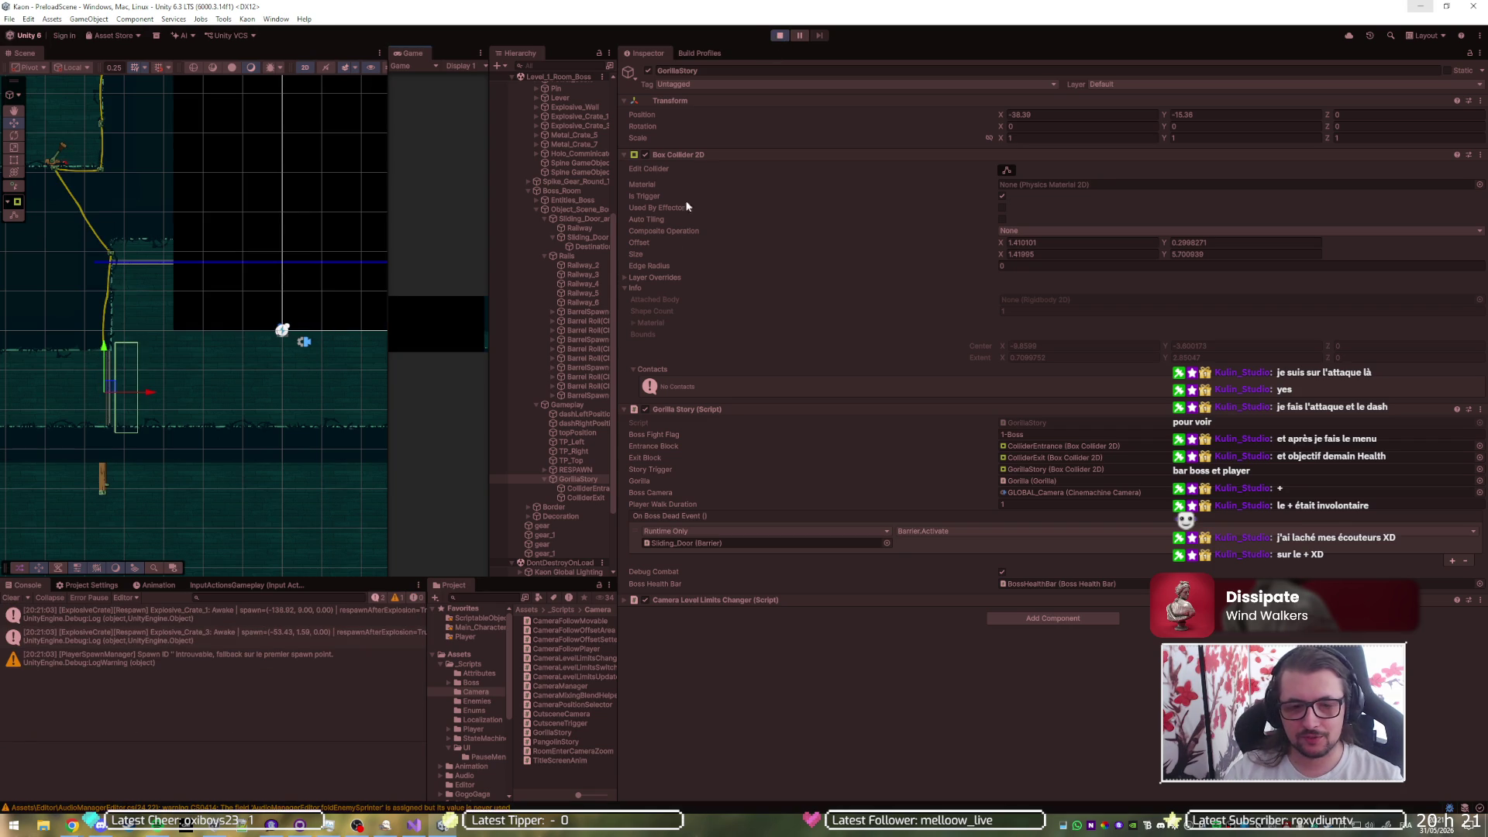
{"action": "key", "text": "ctrl+p"}
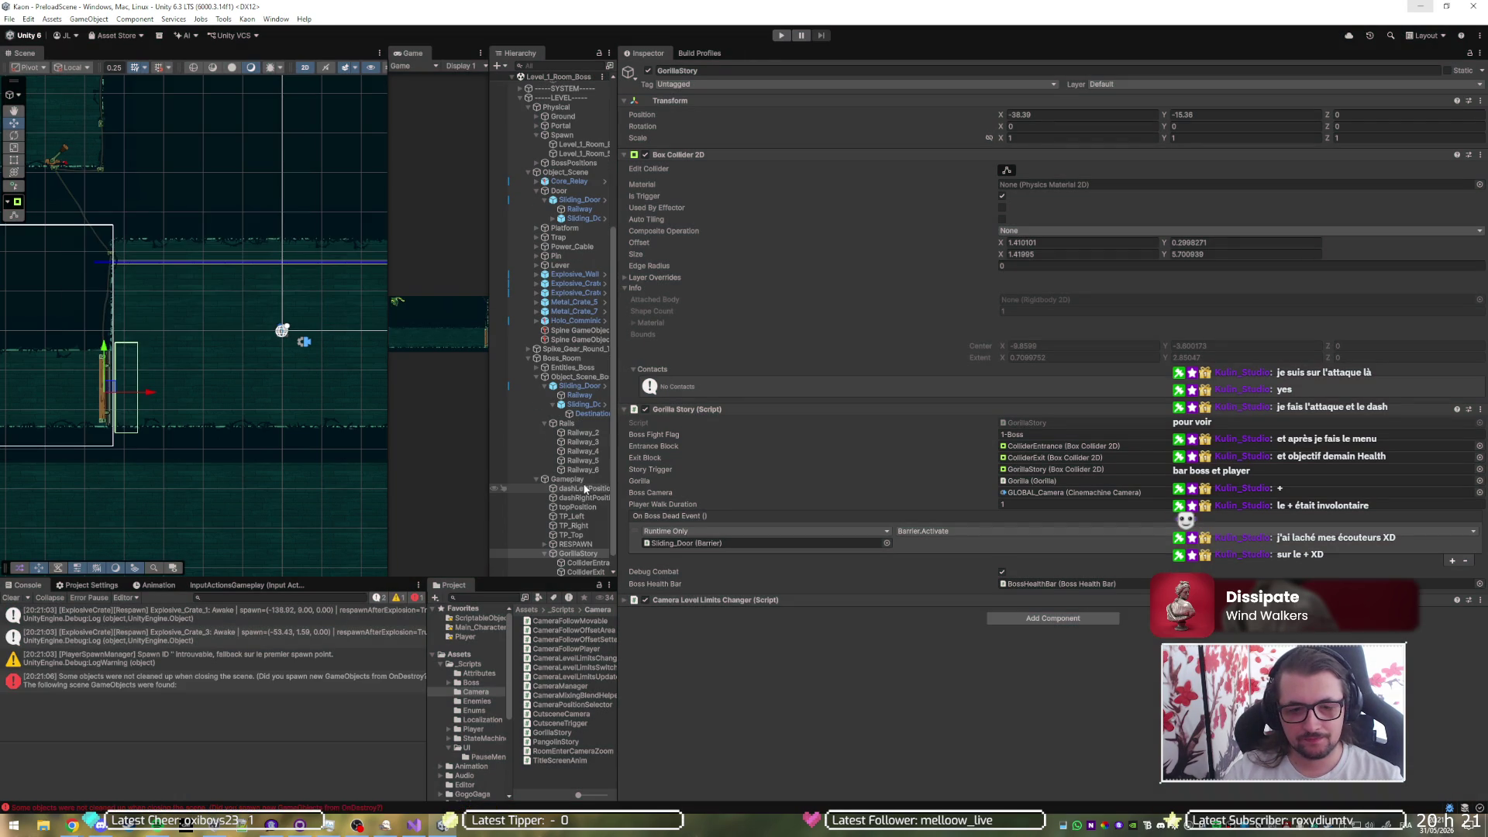
{"action": "left_click", "coordinate": [581, 563]}
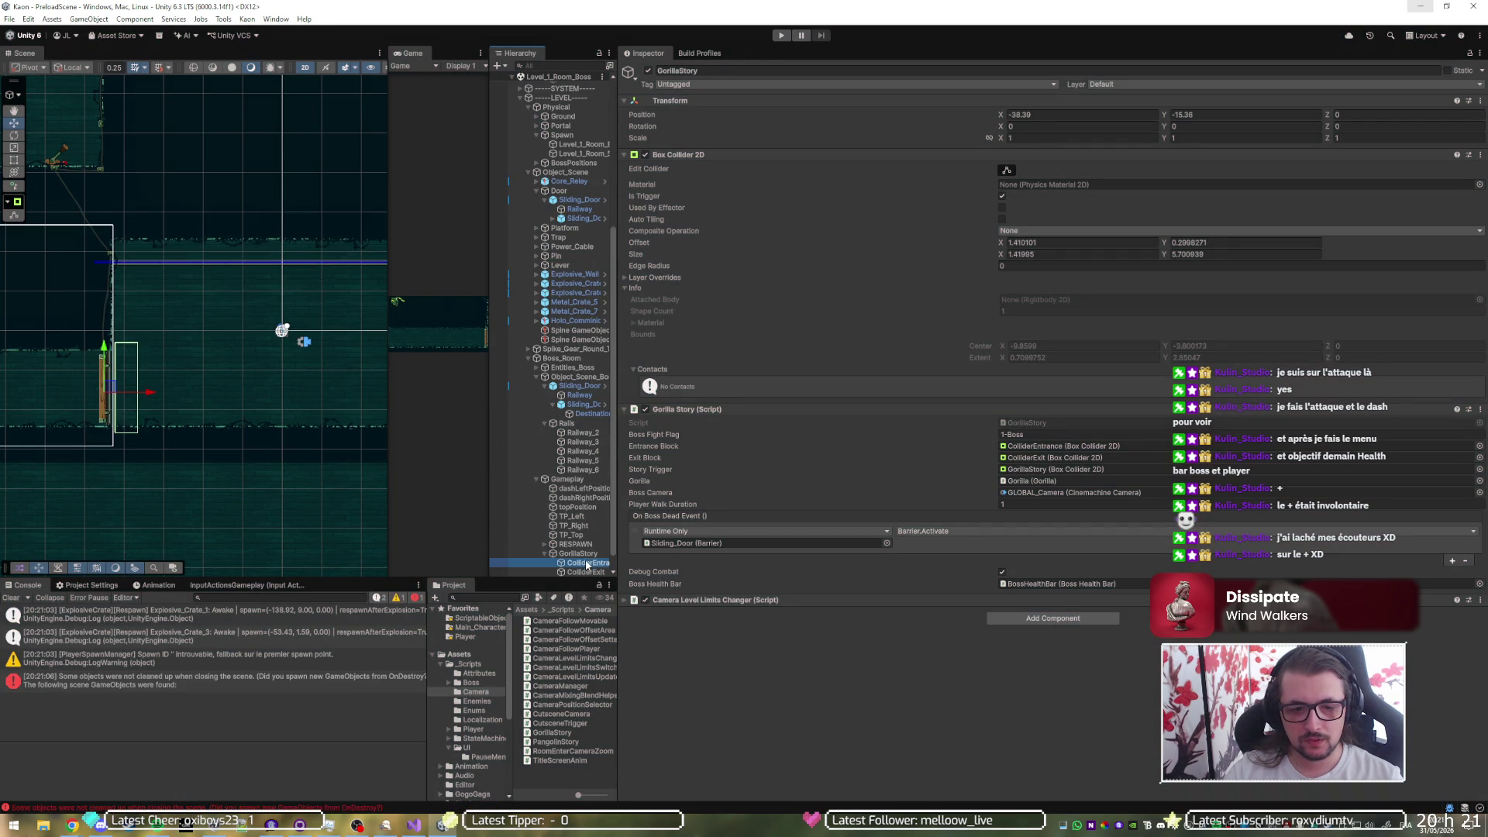
- Set both ColliderEntrance and ColliderExit to layer 10: Wall, then start the game
{"action": "left_click", "coordinate": [589, 572], "text": "shift"}
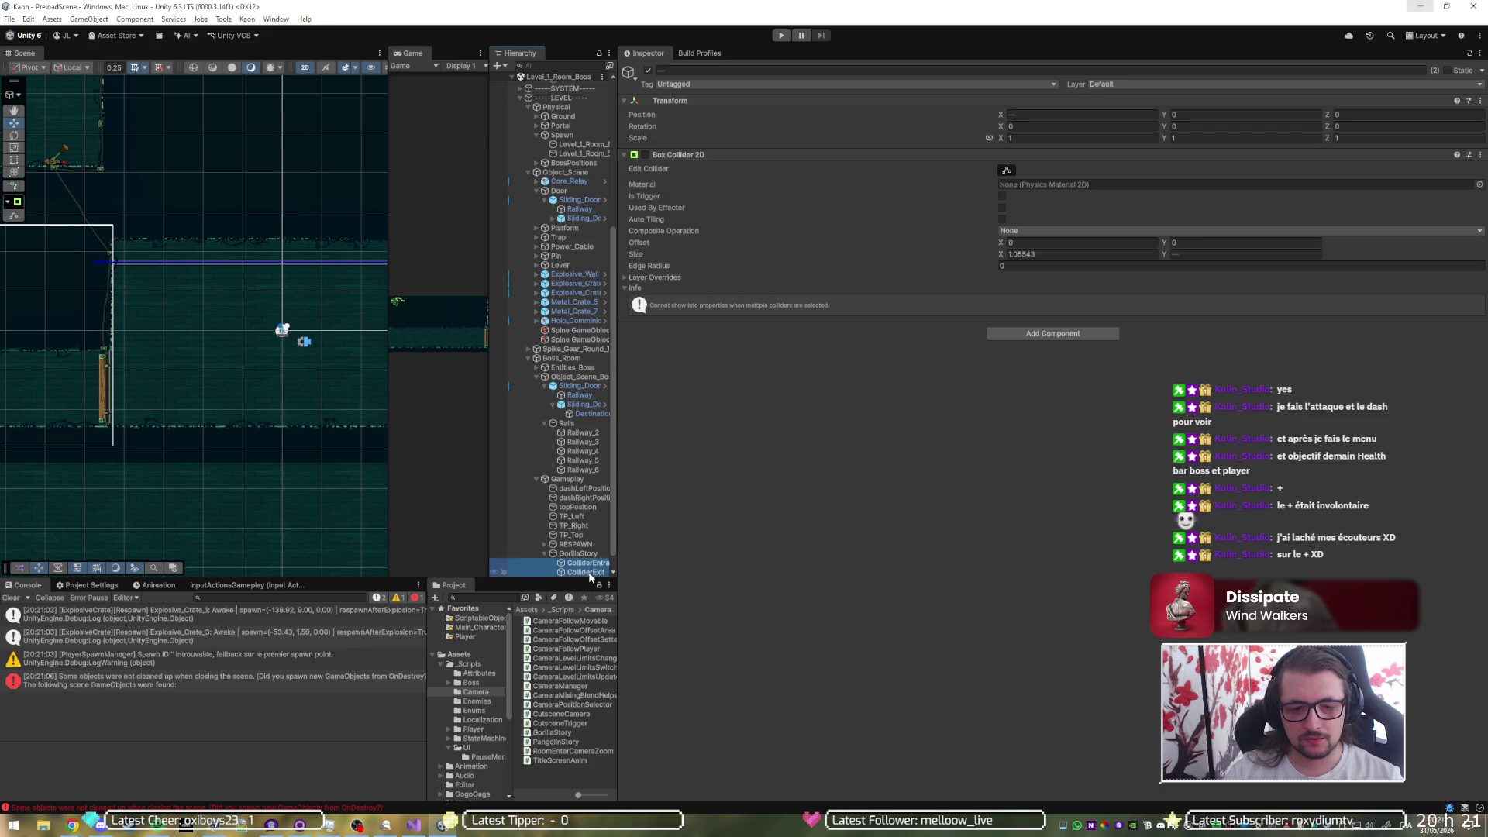
{"action": "left_click", "coordinate": [1340, 85]}
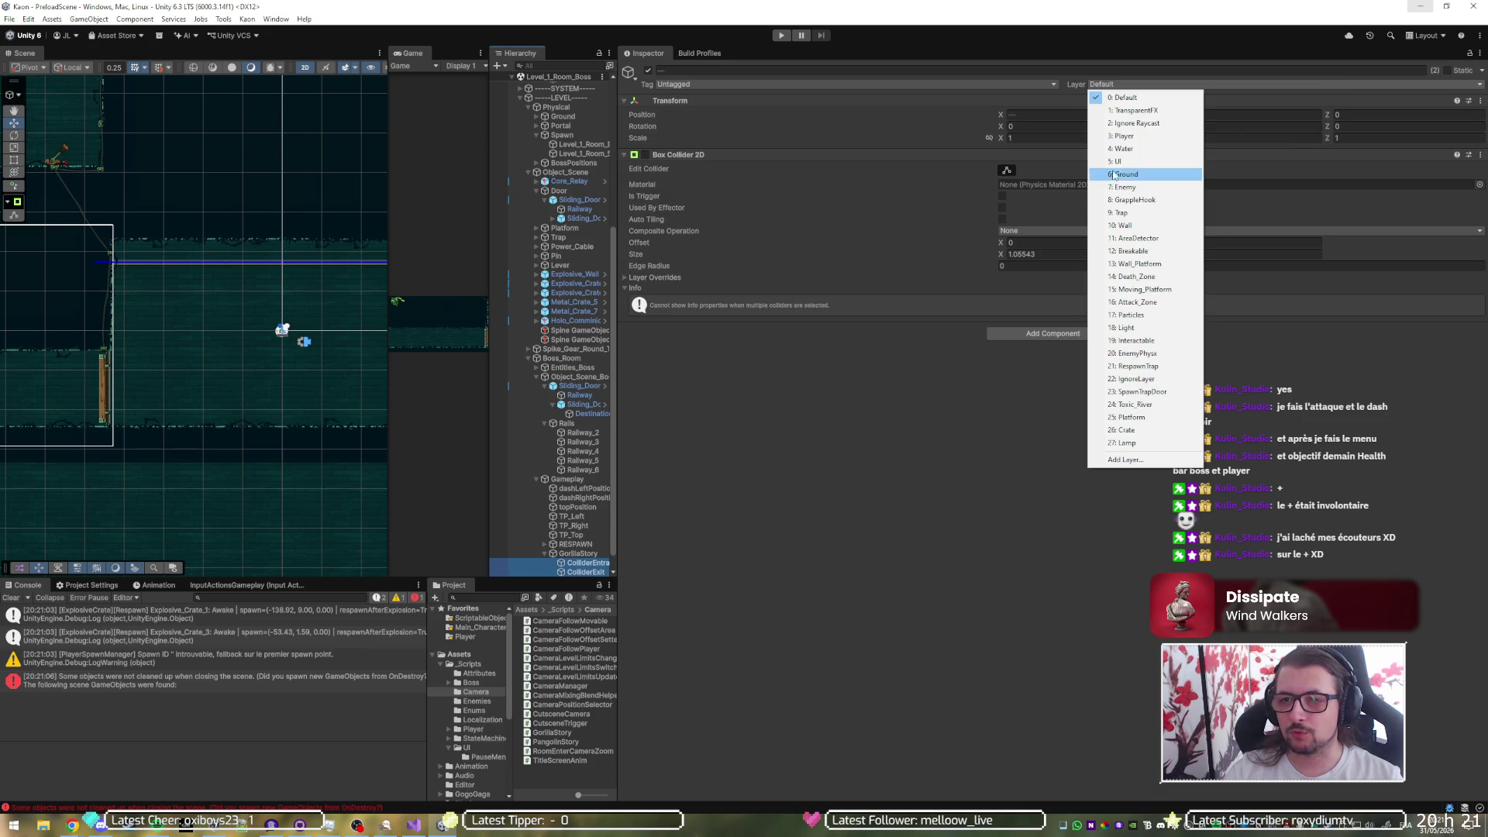
{"action": "left_click", "coordinate": [1113, 224]}
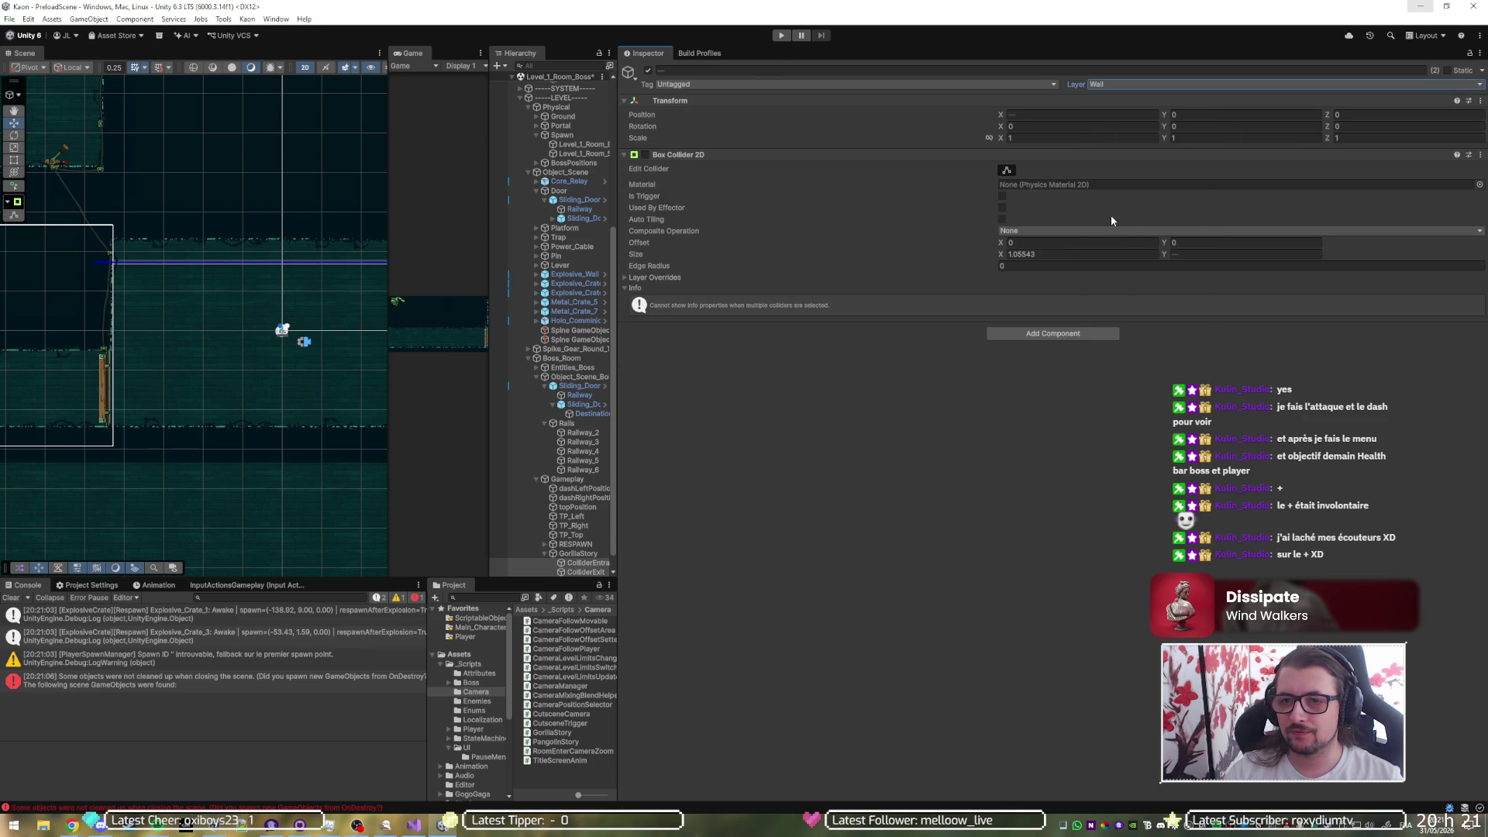
{"action": "left_click", "coordinate": [778, 36]}
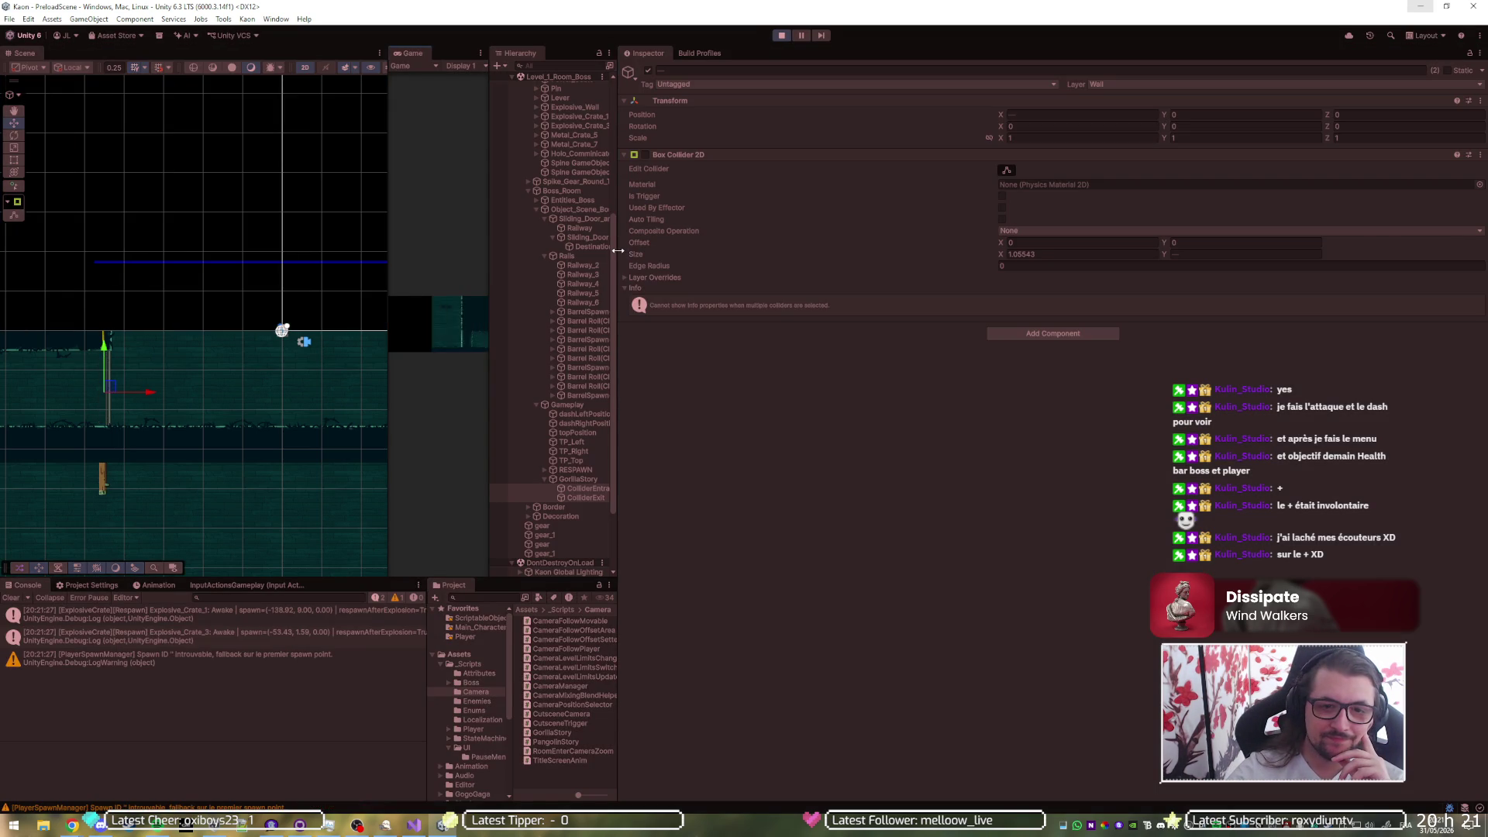
- Enlarge the game view and set Player(Clone)'s Position Z to 0
{"action": "left_click_drag", "start_coordinate": [618, 250], "coordinate": [1125, 268]}
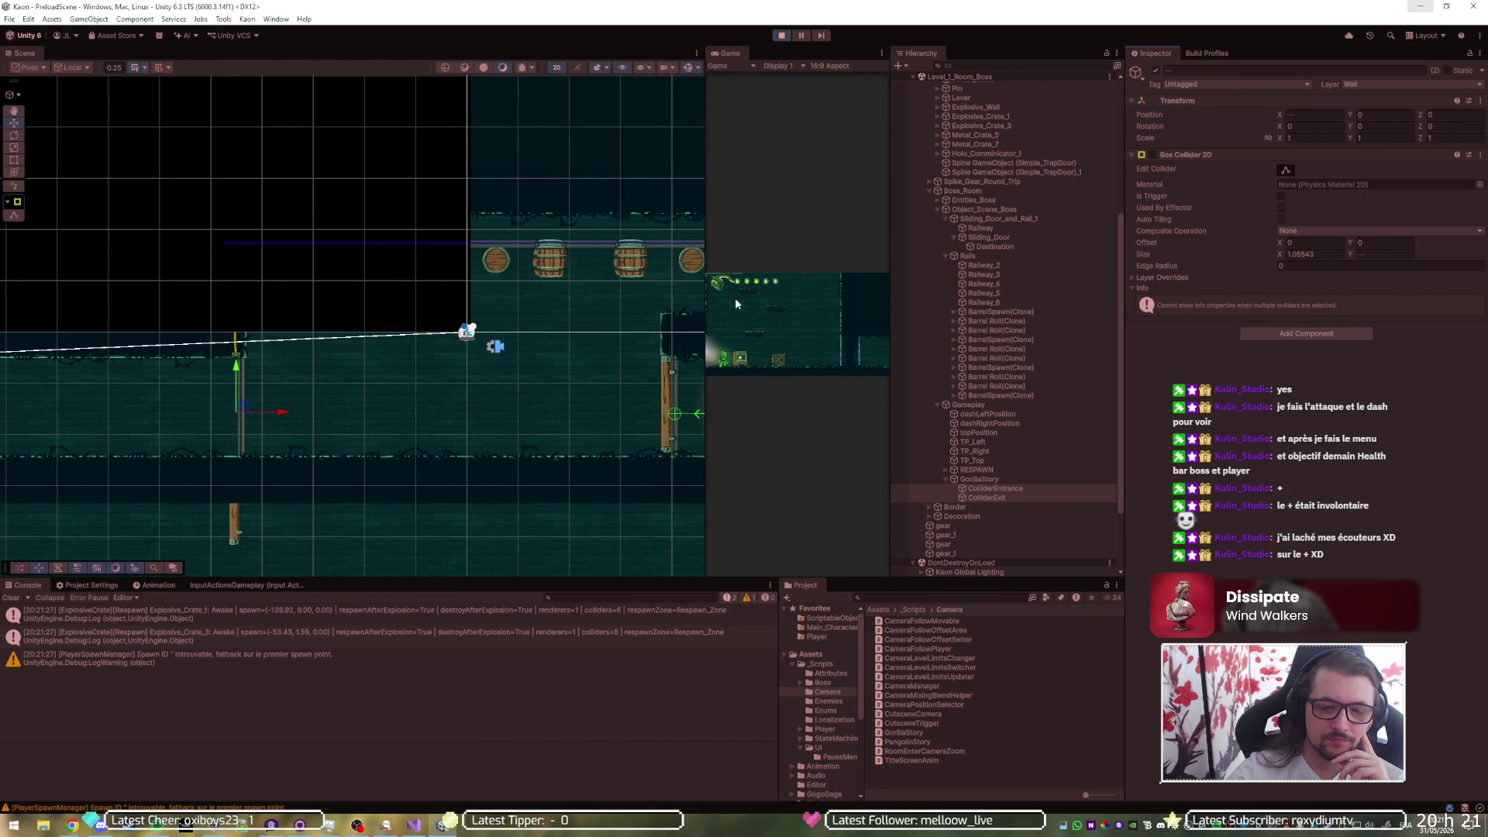
{"action": "left_click_drag", "start_coordinate": [702, 303], "coordinate": [299, 303]}
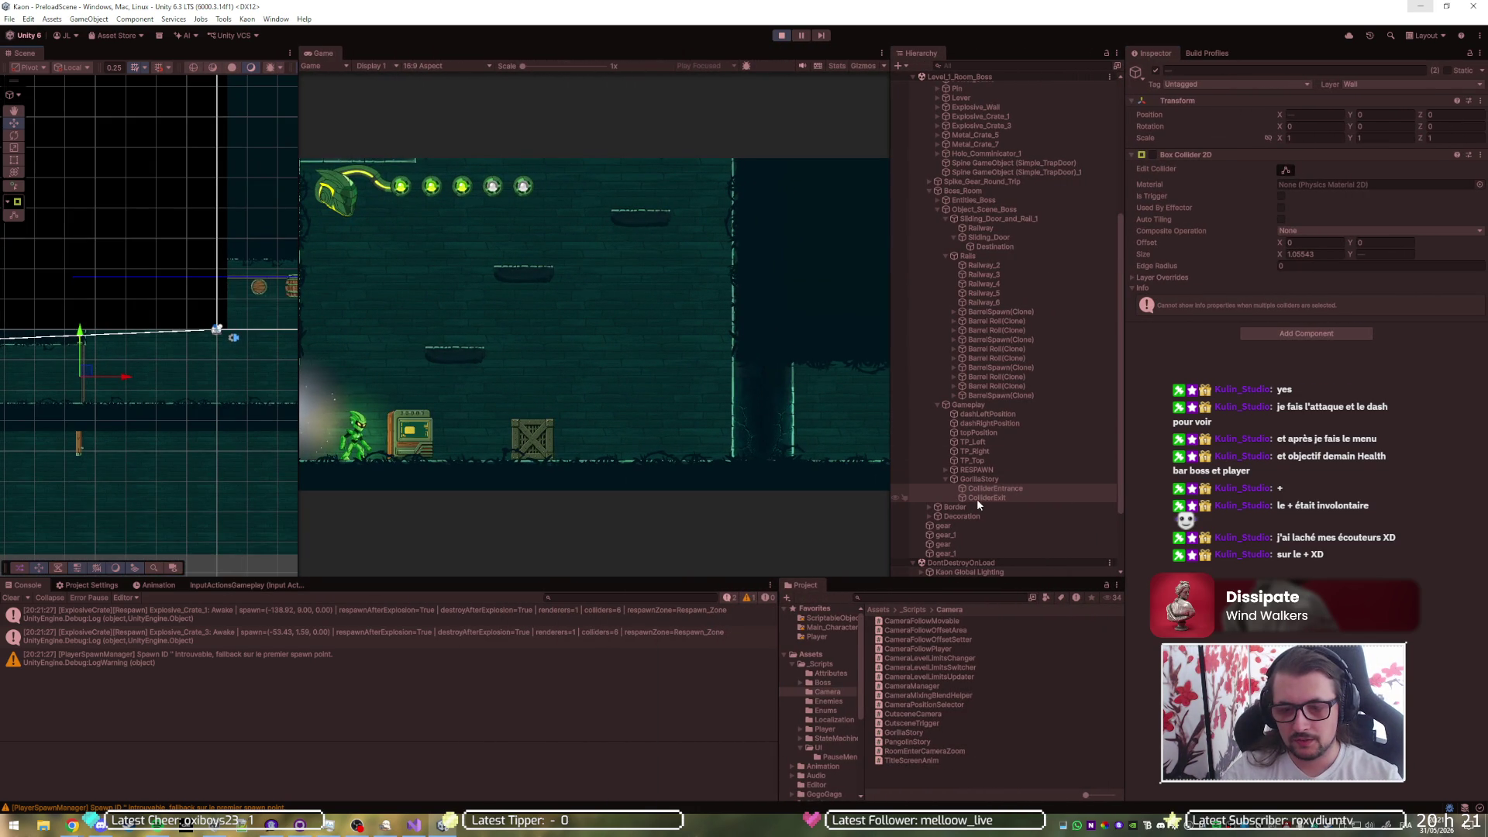
{"action": "scroll", "coordinate": [956, 519], "scroll_direction": "down", "scroll_amount": 3}
{"action": "scroll", "coordinate": [956, 519], "scroll_direction": "down", "scroll_amount": 1}
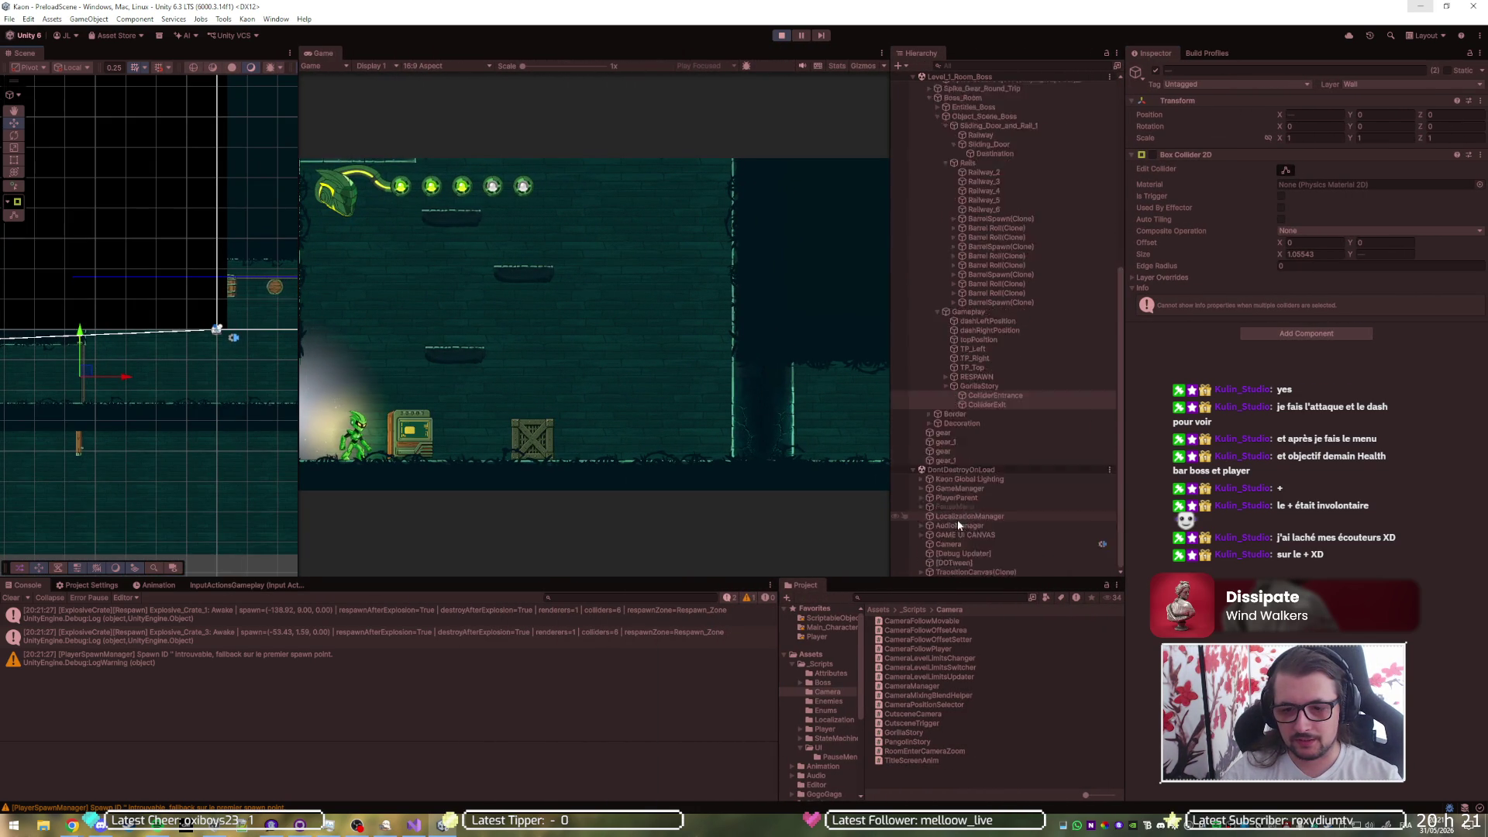
{"action": "left_click", "coordinate": [920, 498]}
{"action": "left_click", "coordinate": [954, 507]}
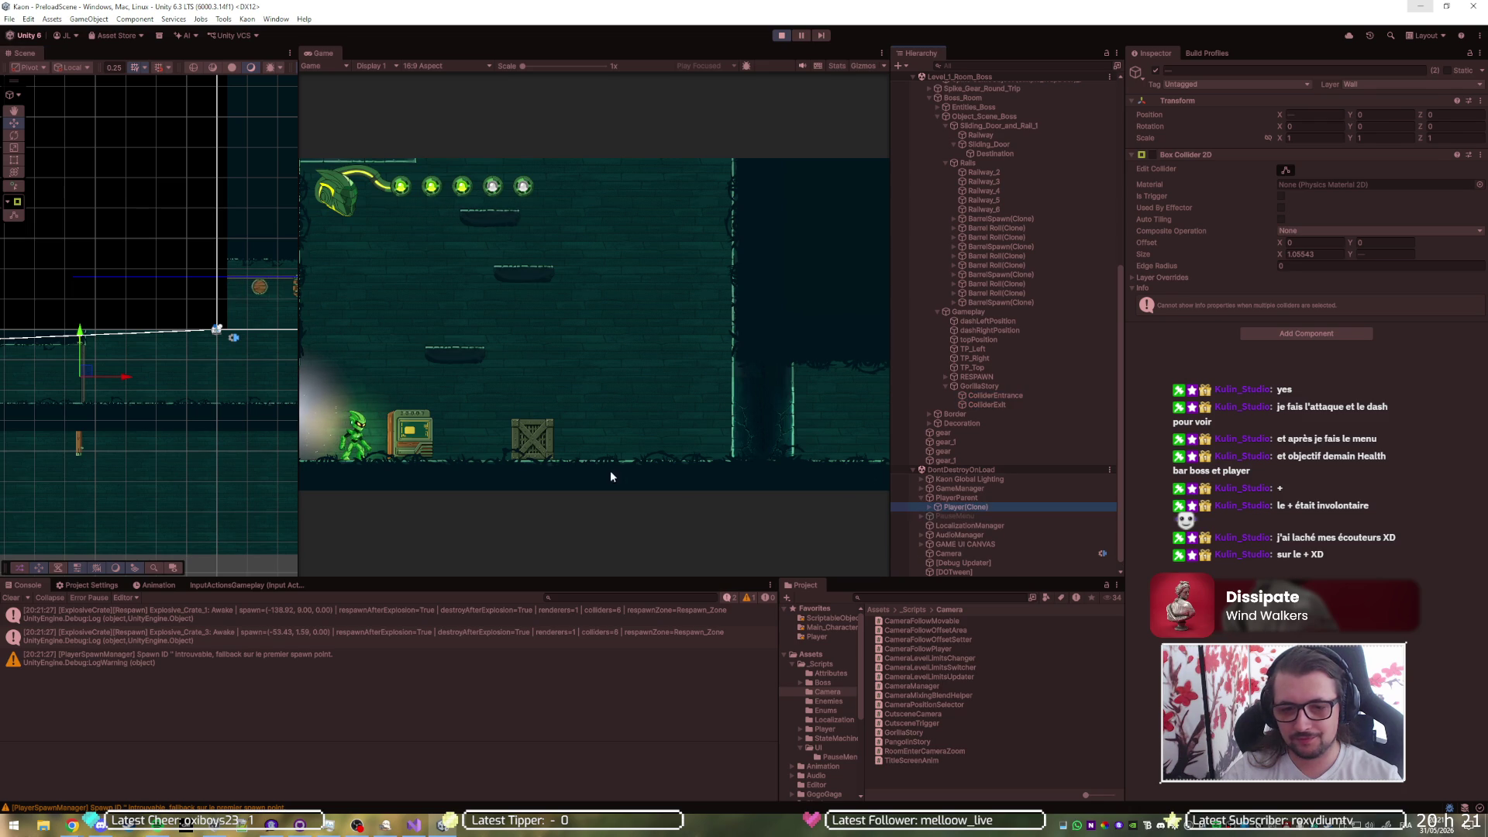
{"action": "left_click", "coordinate": [1441, 115]}
{"action": "type", "text": "0"}
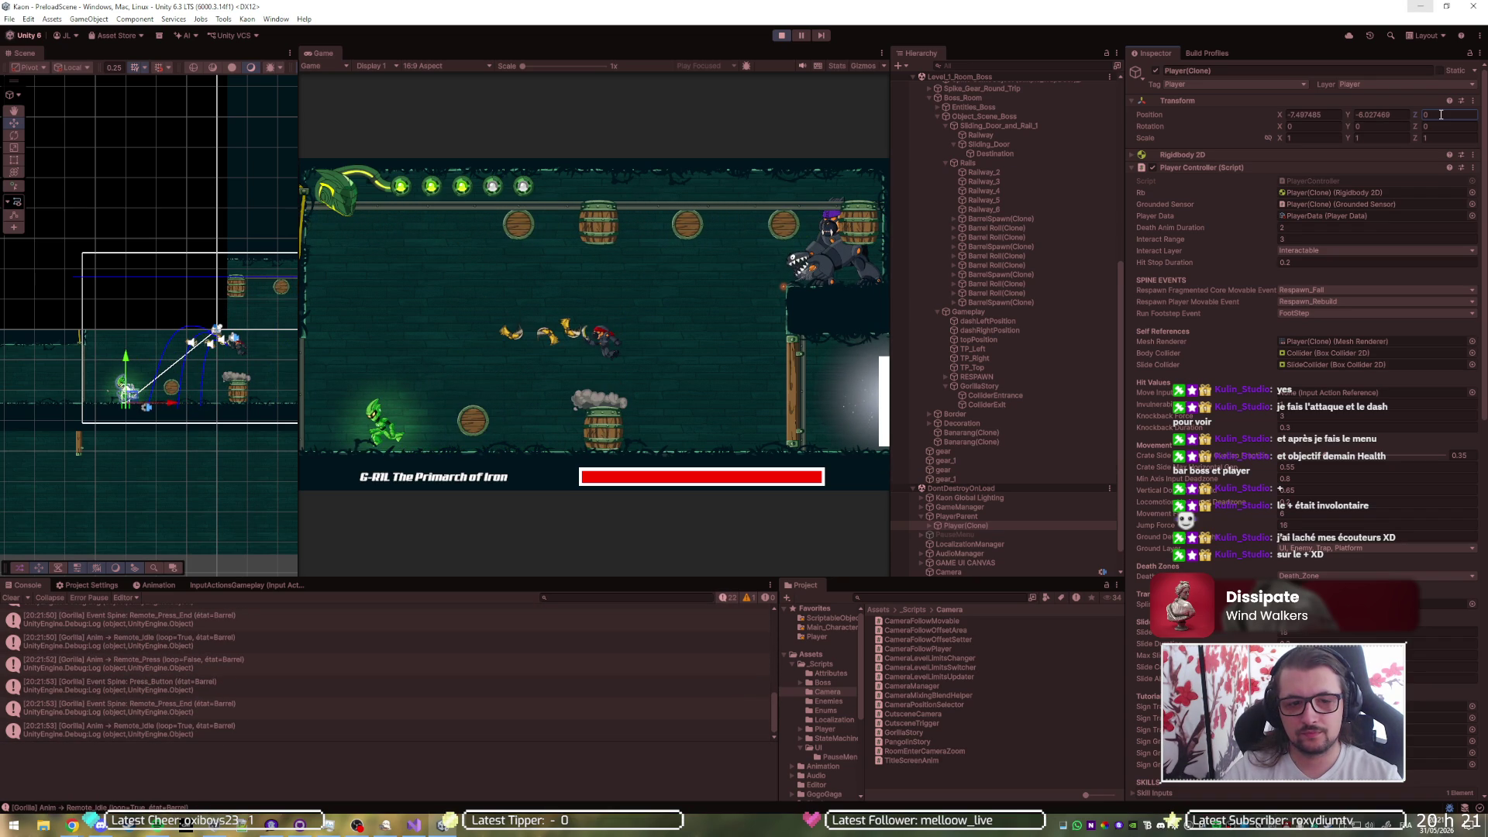
- Resume past the Visual Studio breakpoint, play the boss fight maximized, then stop
{"action": "key", "text": "alt+Tab"}
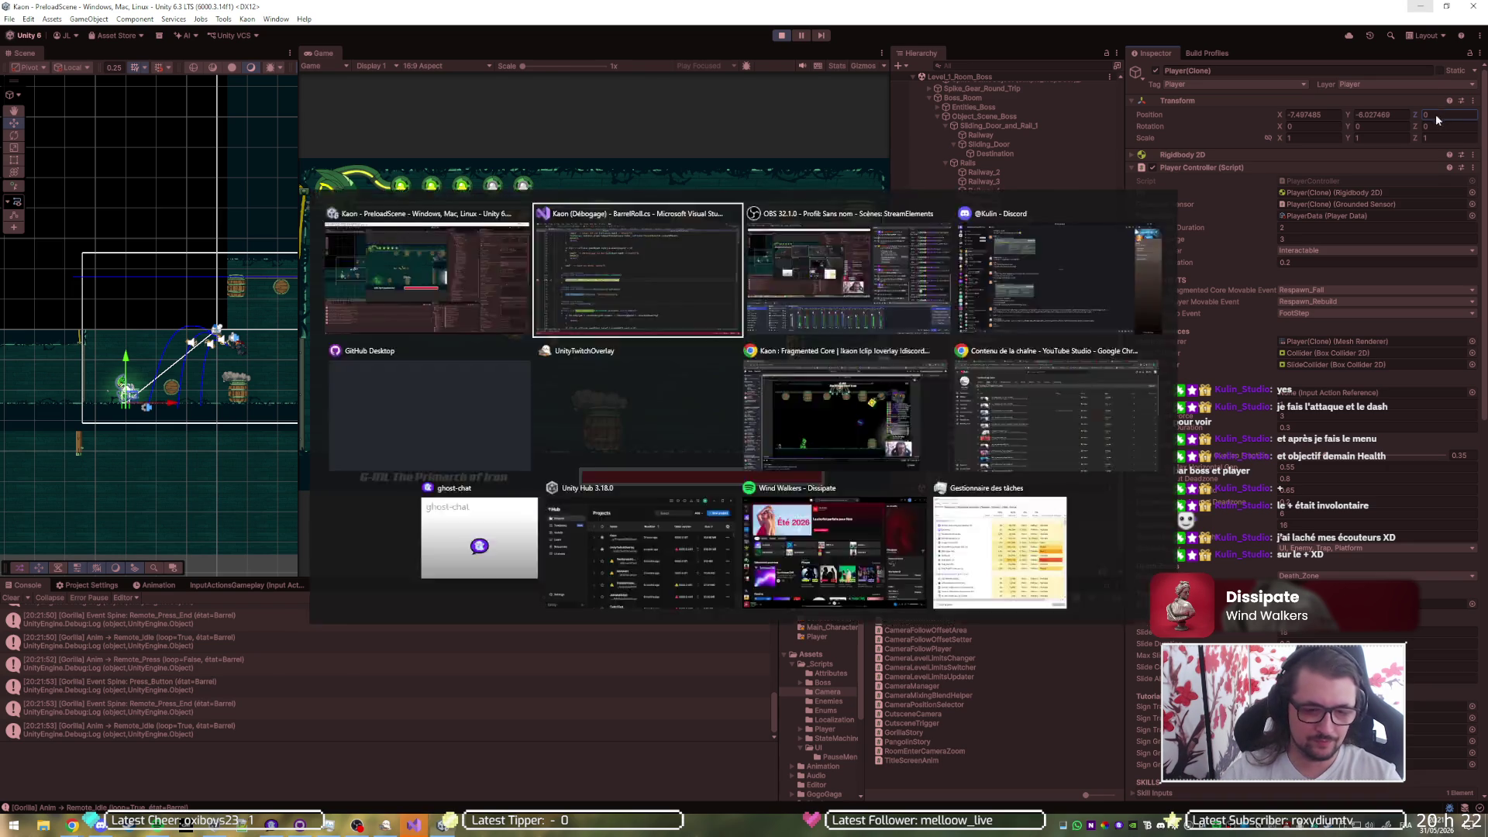
{"action": "key", "text": "F5"}
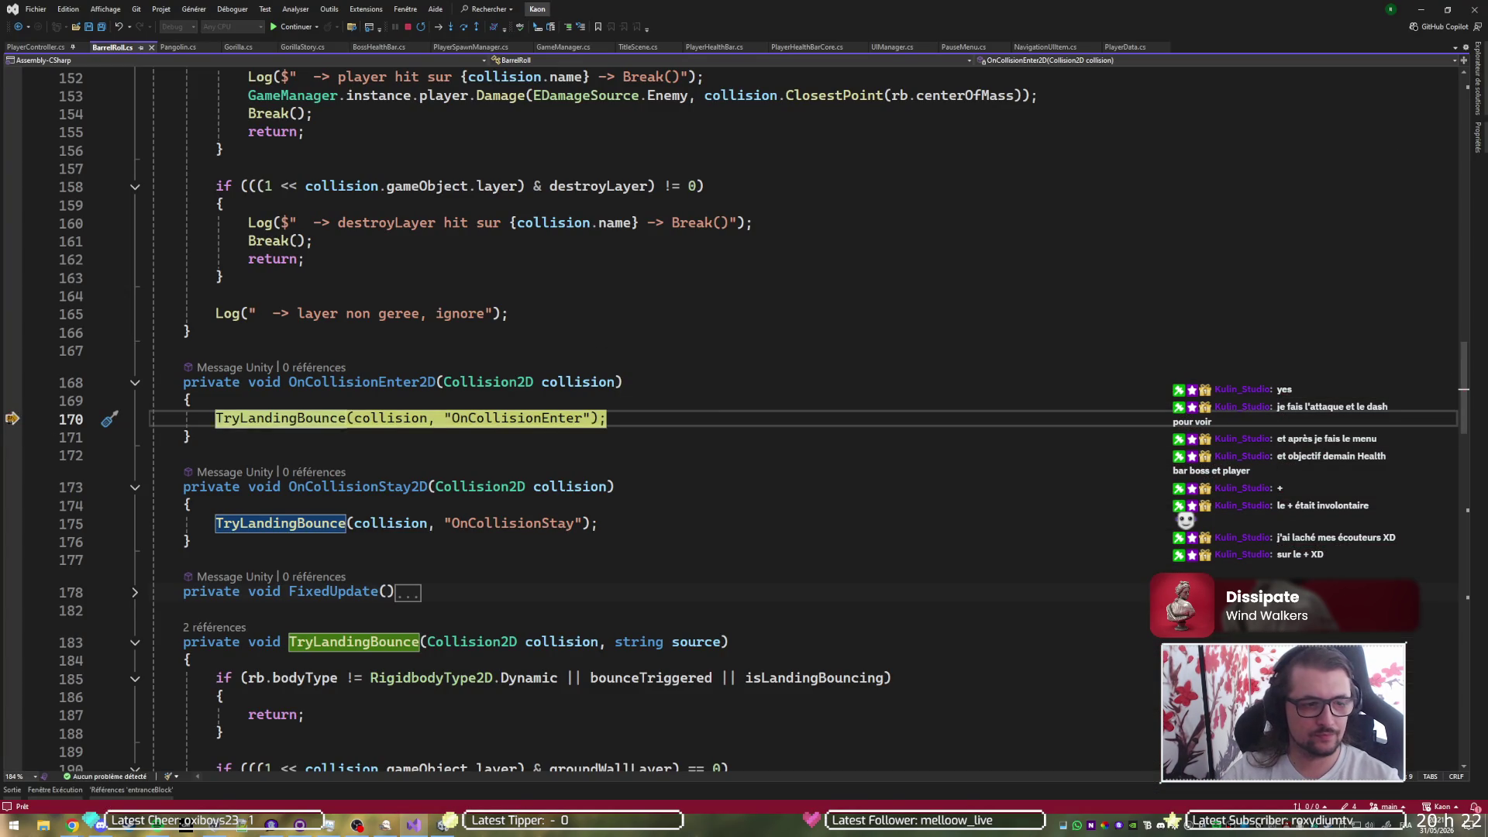
{"action": "key", "text": "alt+Tab"}
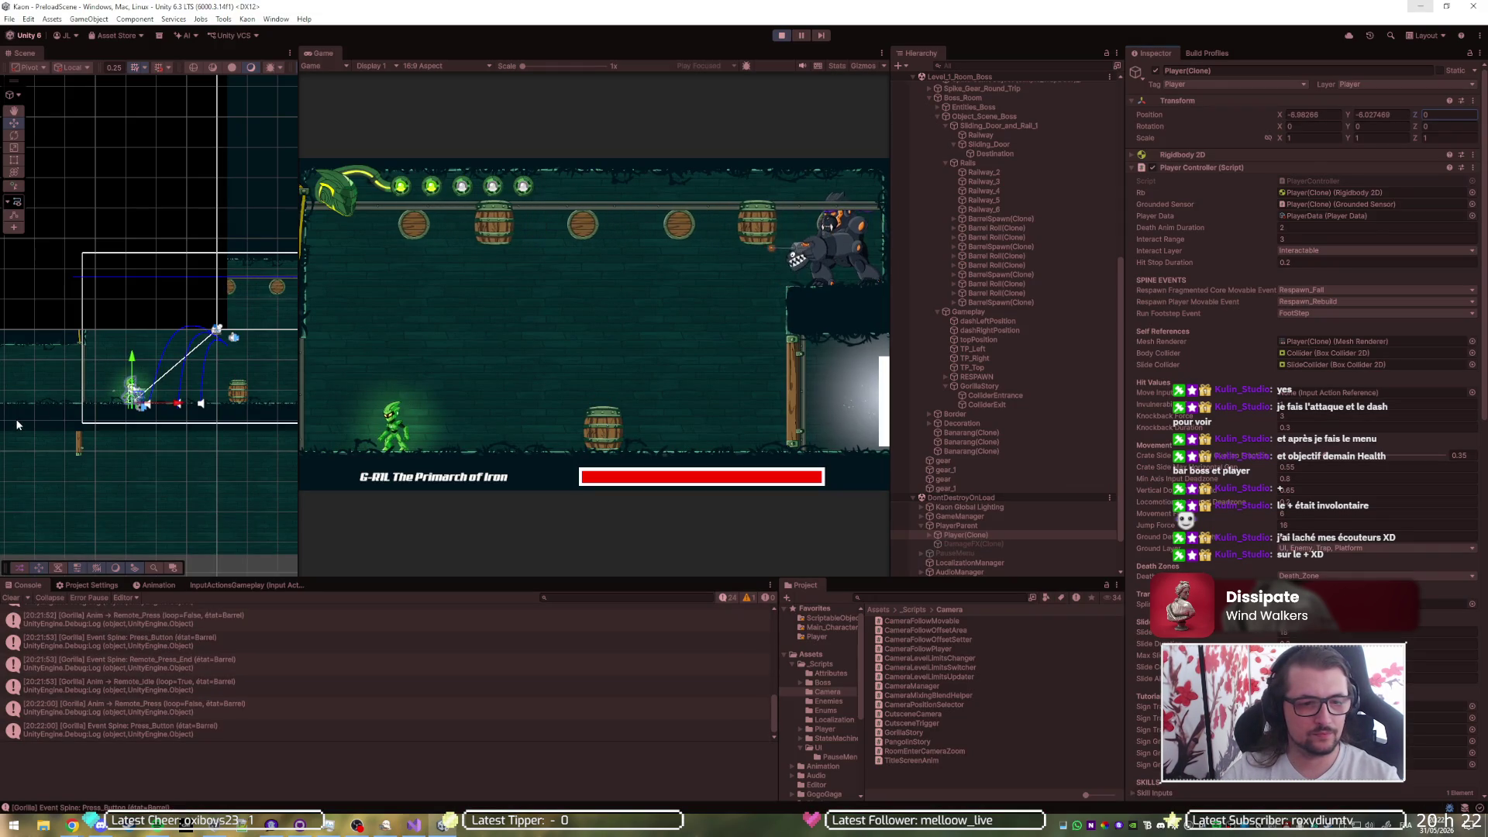
{"action": "key", "text": "shift+space"}
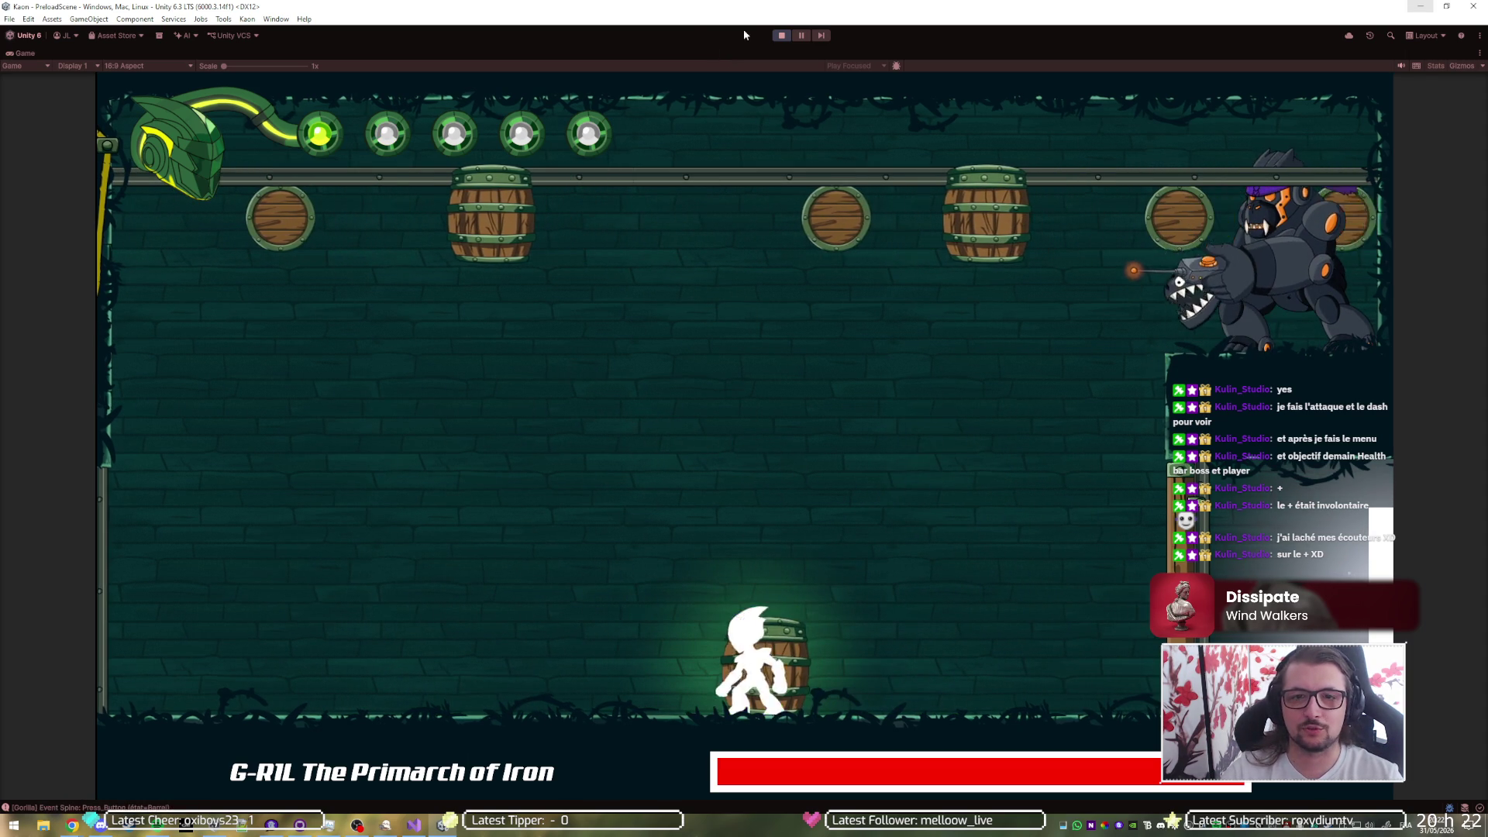
{"action": "left_click", "coordinate": [777, 36]}
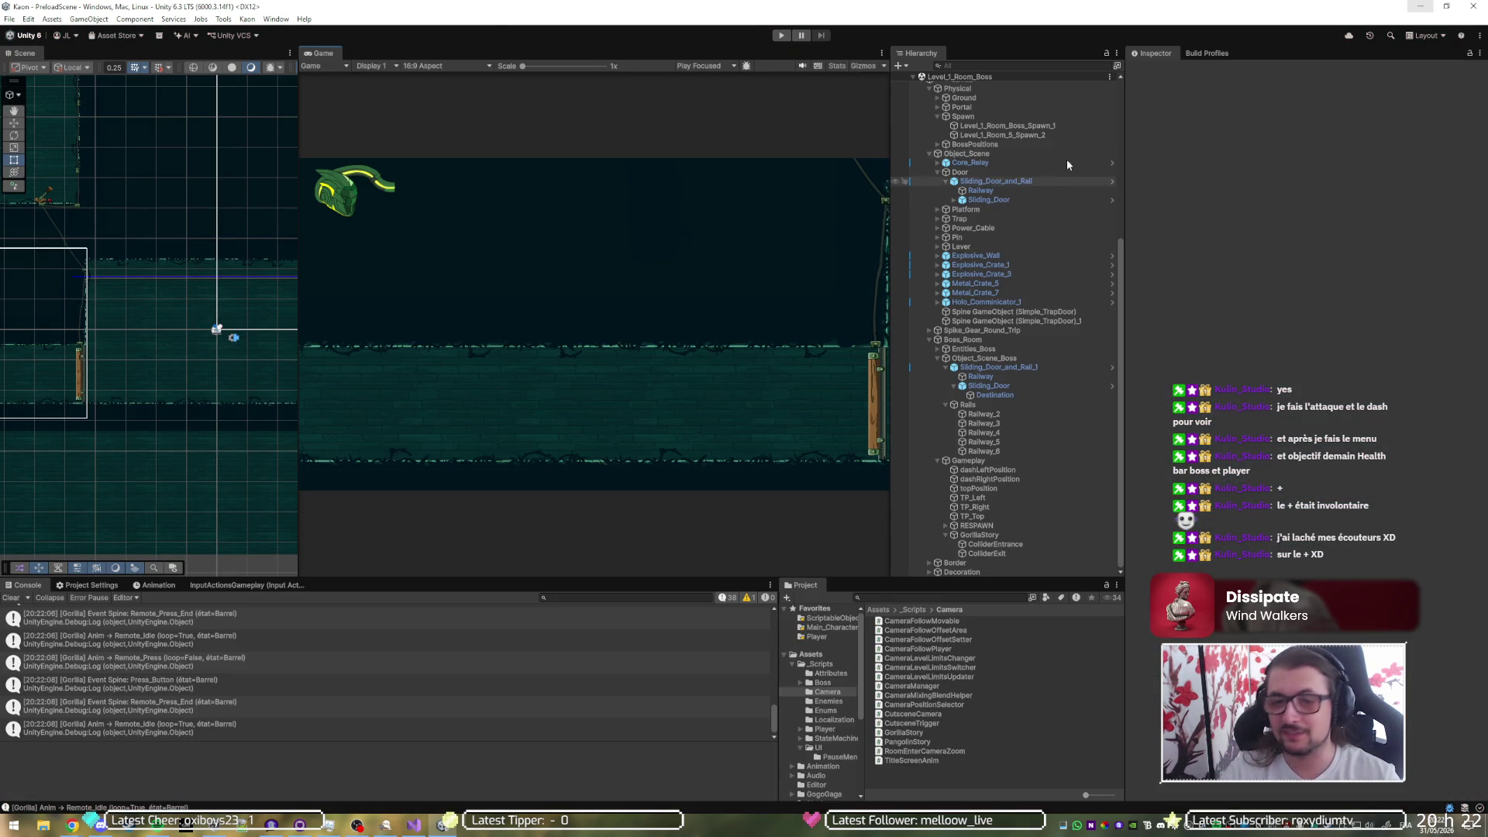
{"action": "key", "text": "alt+Tab"}
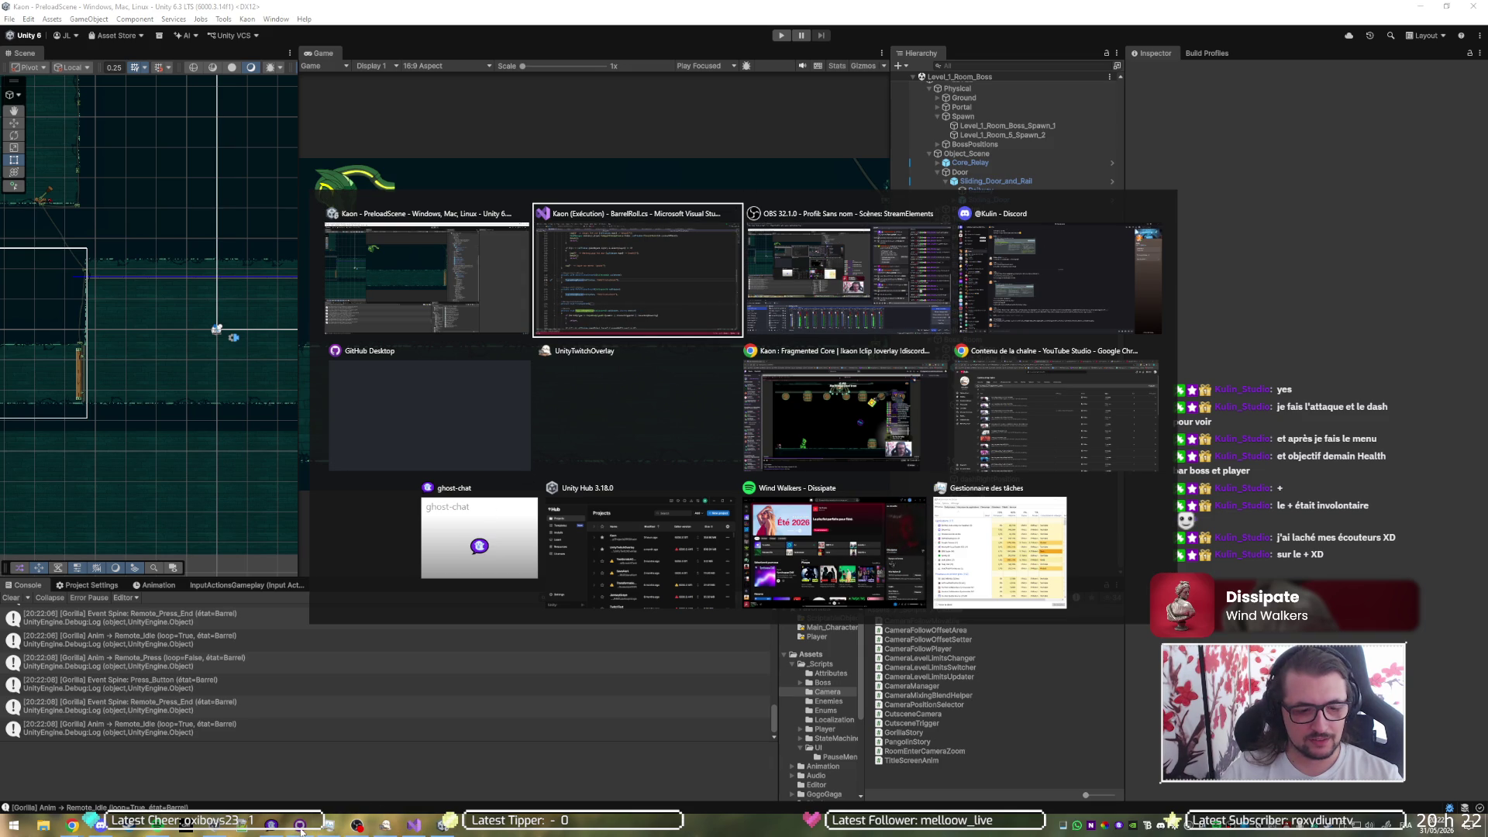
- Fetch origin and review the AudioManager.prefab, Level_1_Room_Boss.unity and GorillaStory.cs diffs
{"action": "key", "text": "Tab"}
{"action": "key", "text": "Tab"}
{"action": "key", "text": "Tab"}
{"action": "left_click", "coordinate": [492, 30]}
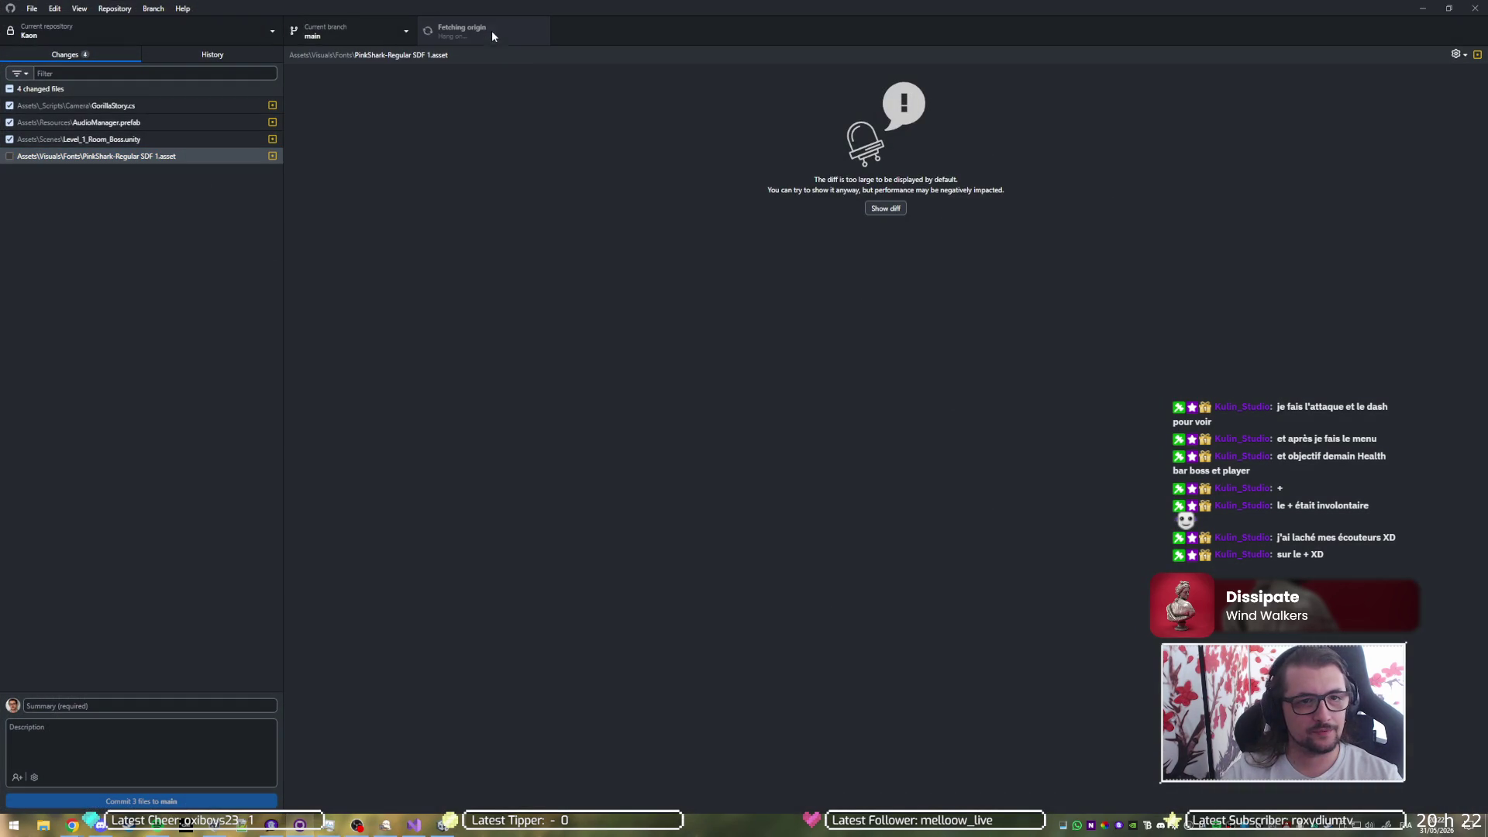
{"action": "left_click", "coordinate": [147, 123]}
{"action": "left_click", "coordinate": [155, 139]}
{"action": "left_click", "coordinate": [146, 105]}
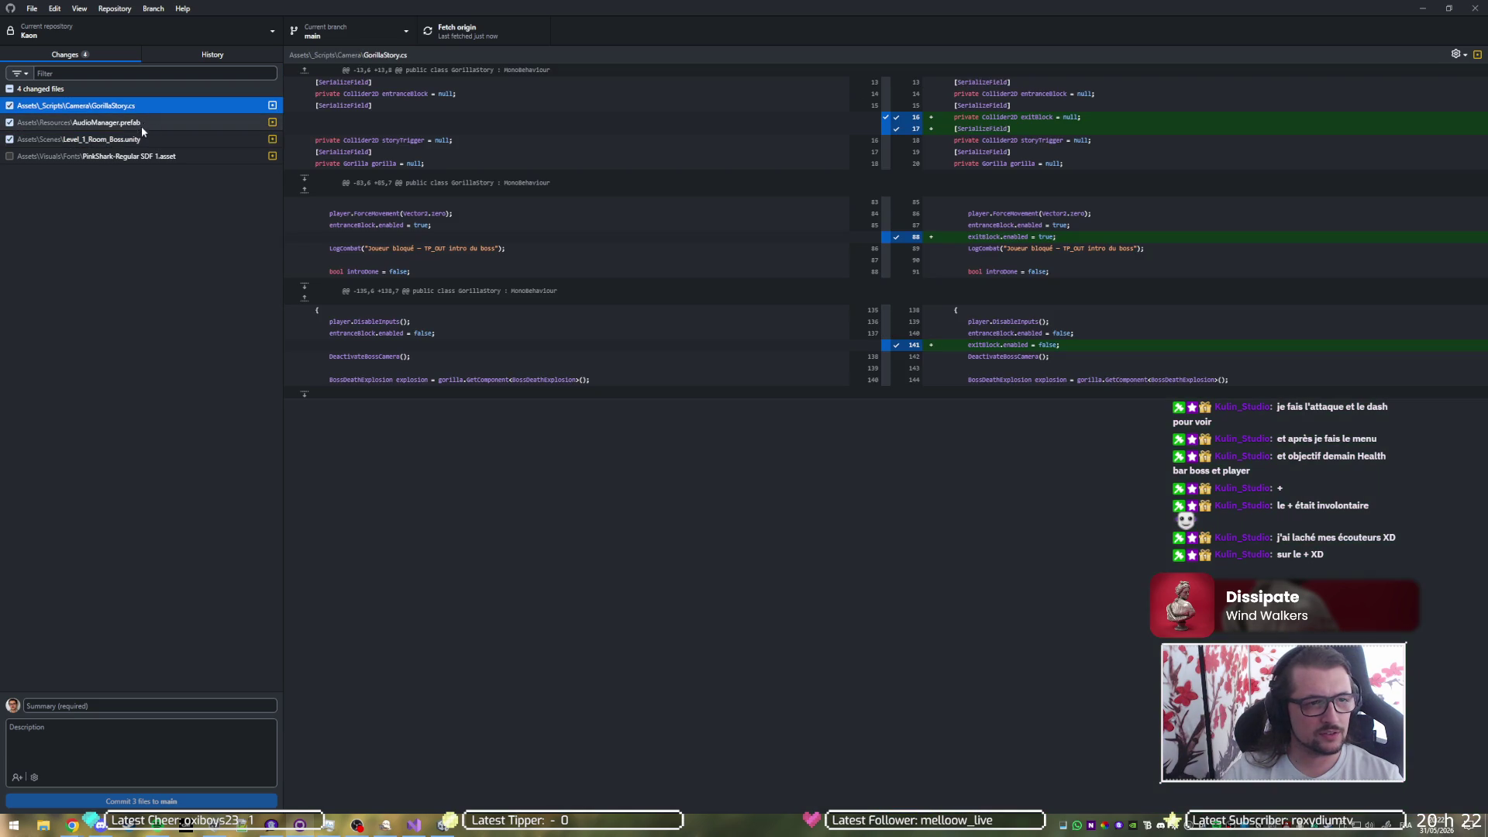
- Commit the three files to main as 'fix: fixed boss barrels not exploding against walls' and push
{"action": "left_click", "coordinate": [139, 705]}
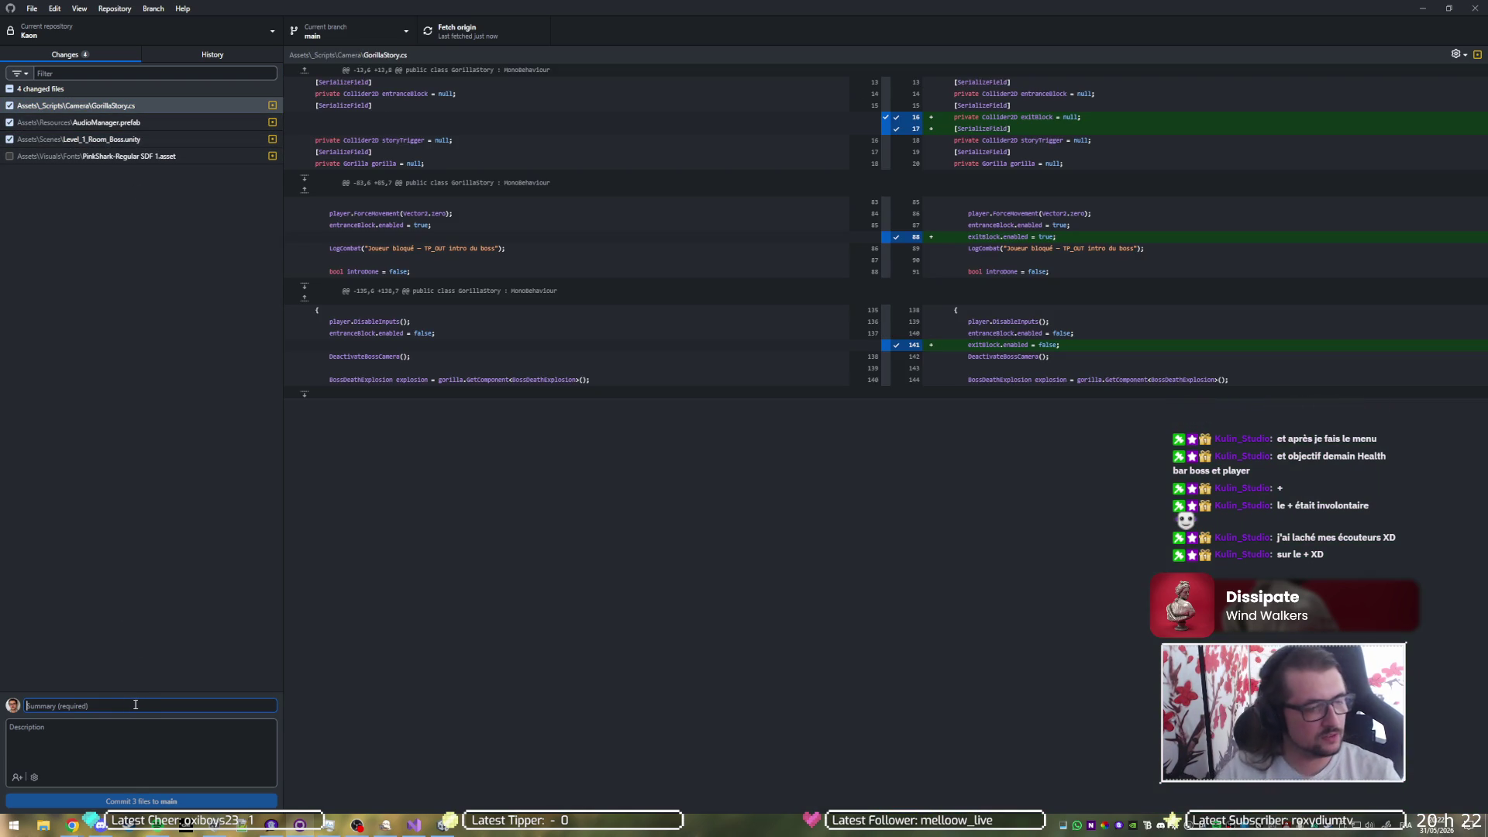
{"action": "type", "text": "fix fi"}
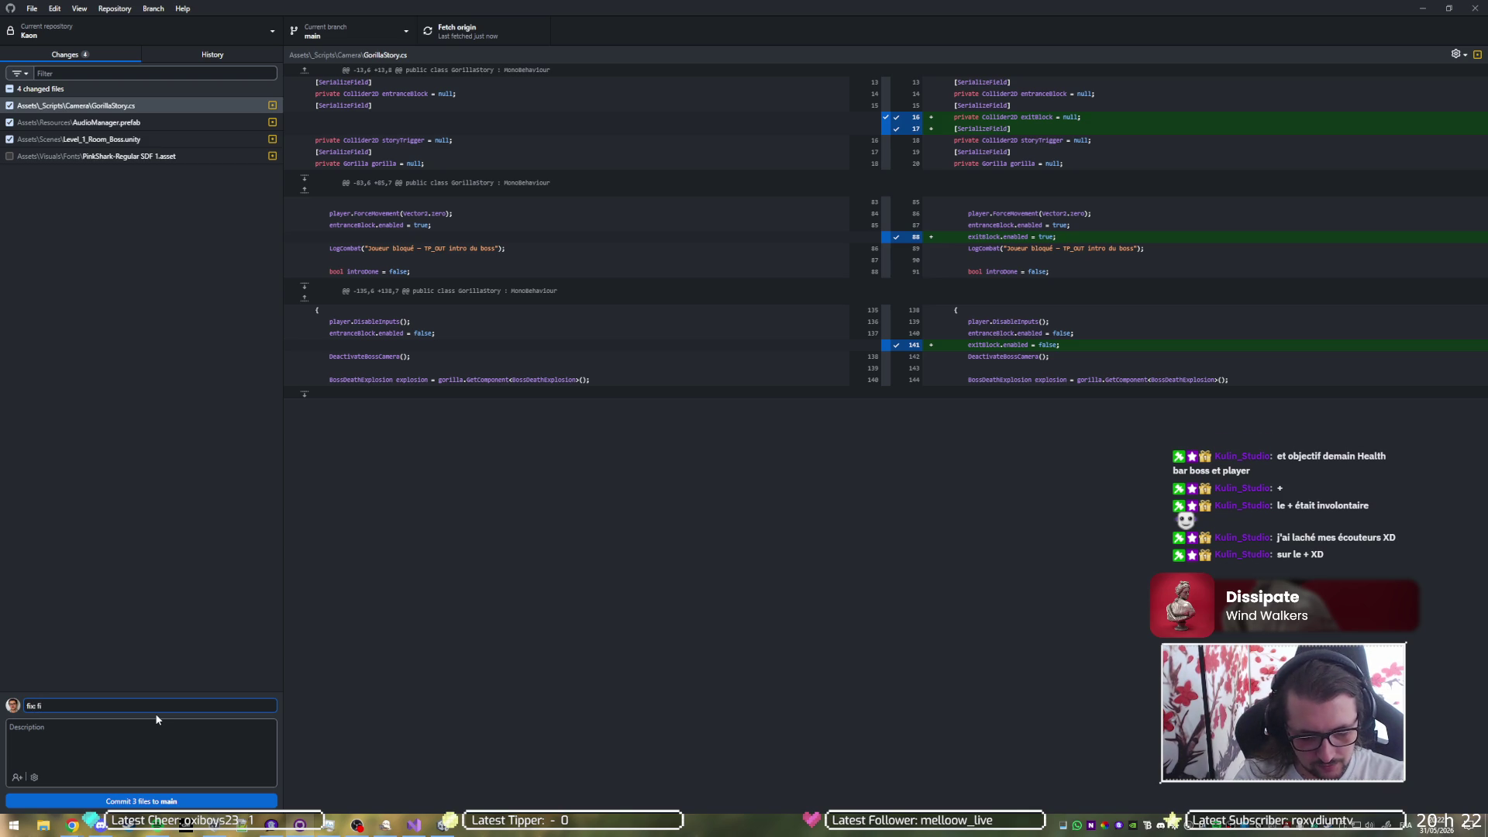
{"action": "type", "text": "xed boss barrels"}
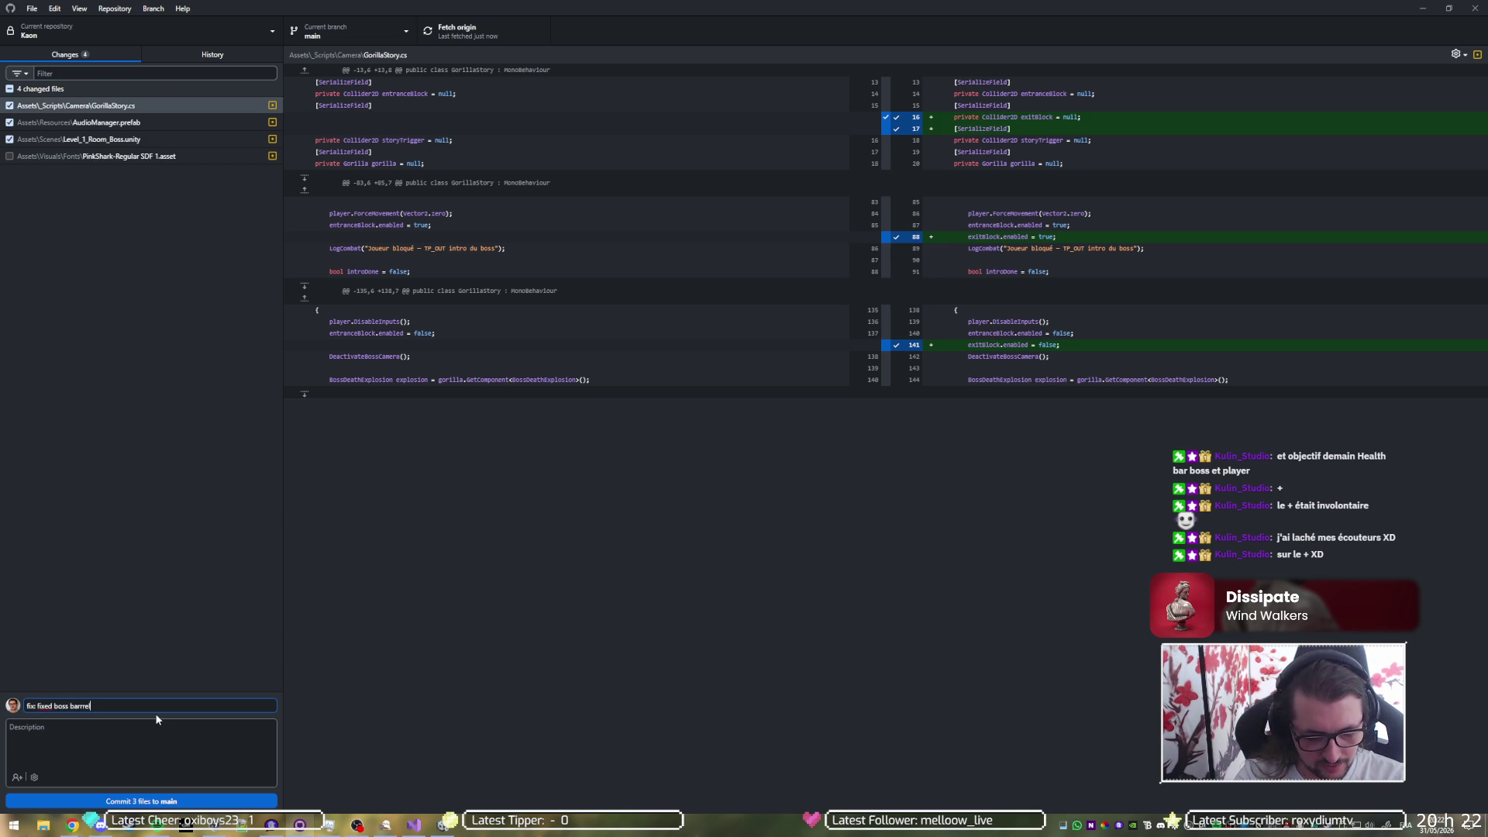
{"action": "type", "text": " not exploding against walls"}
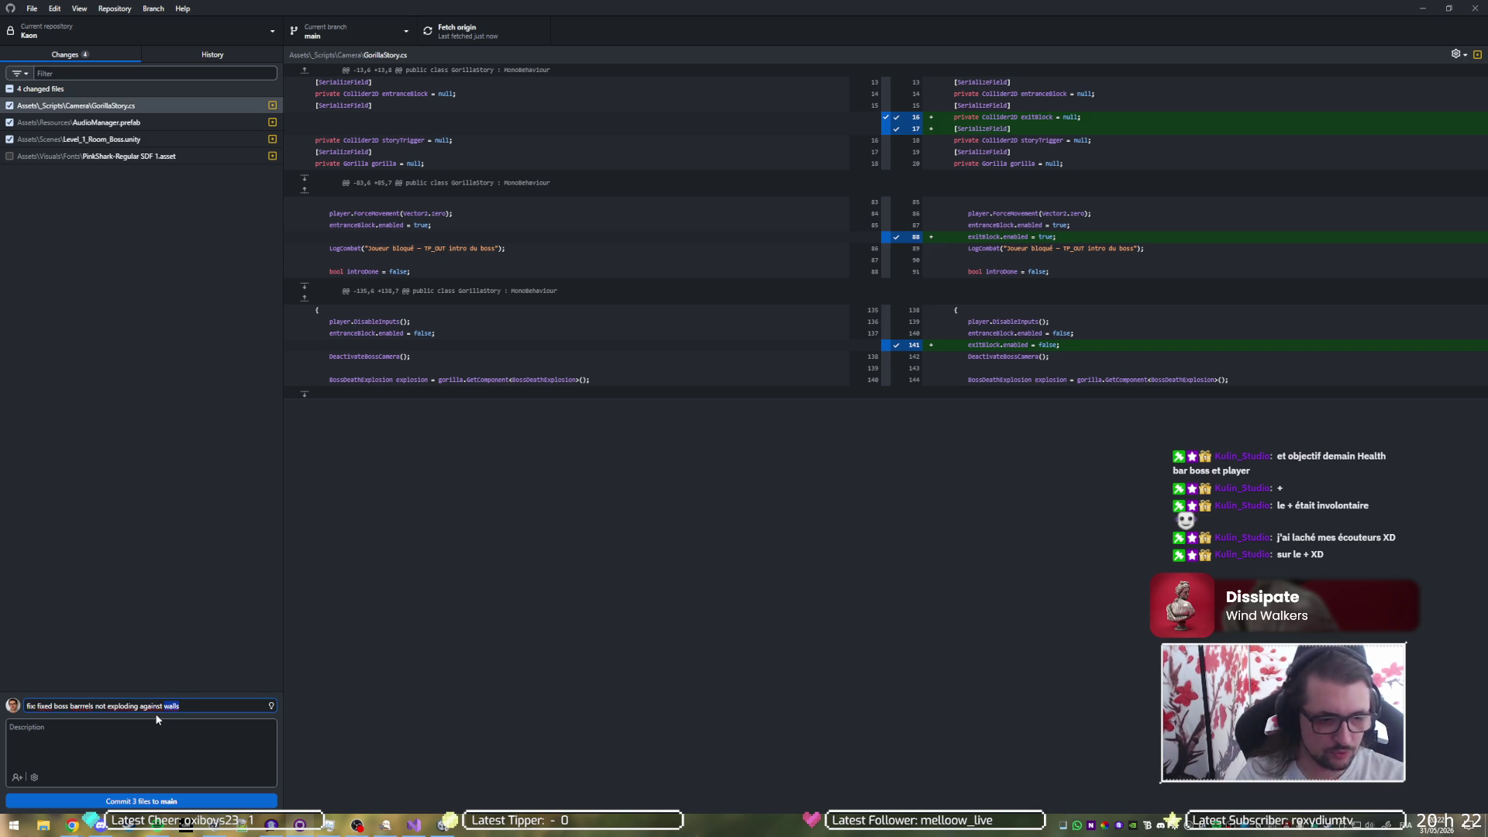
{"action": "left_click", "coordinate": [187, 727]}
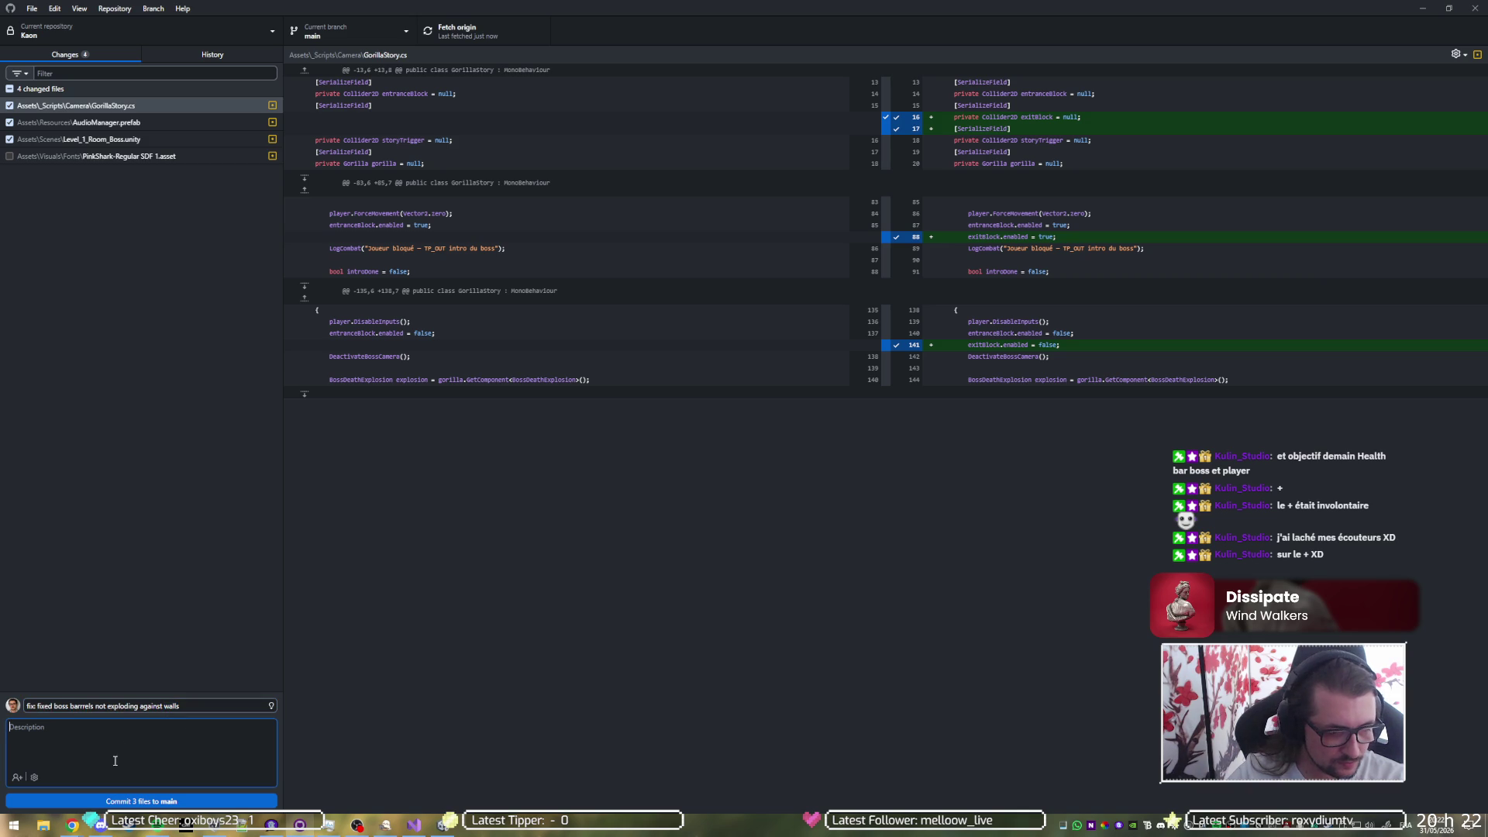
{"action": "left_click", "coordinate": [119, 801]}
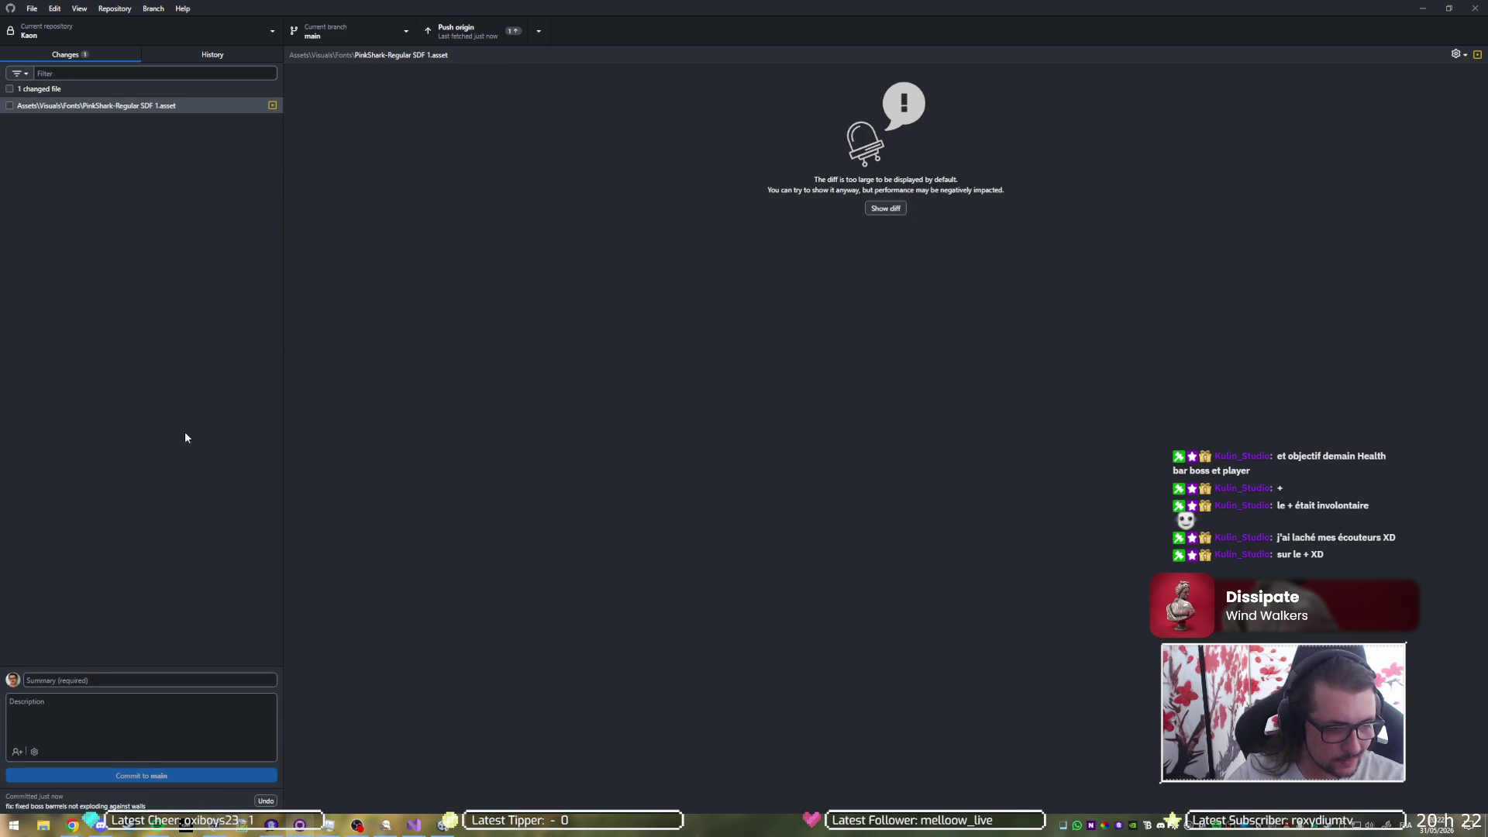
{"action": "left_click", "coordinate": [487, 25]}
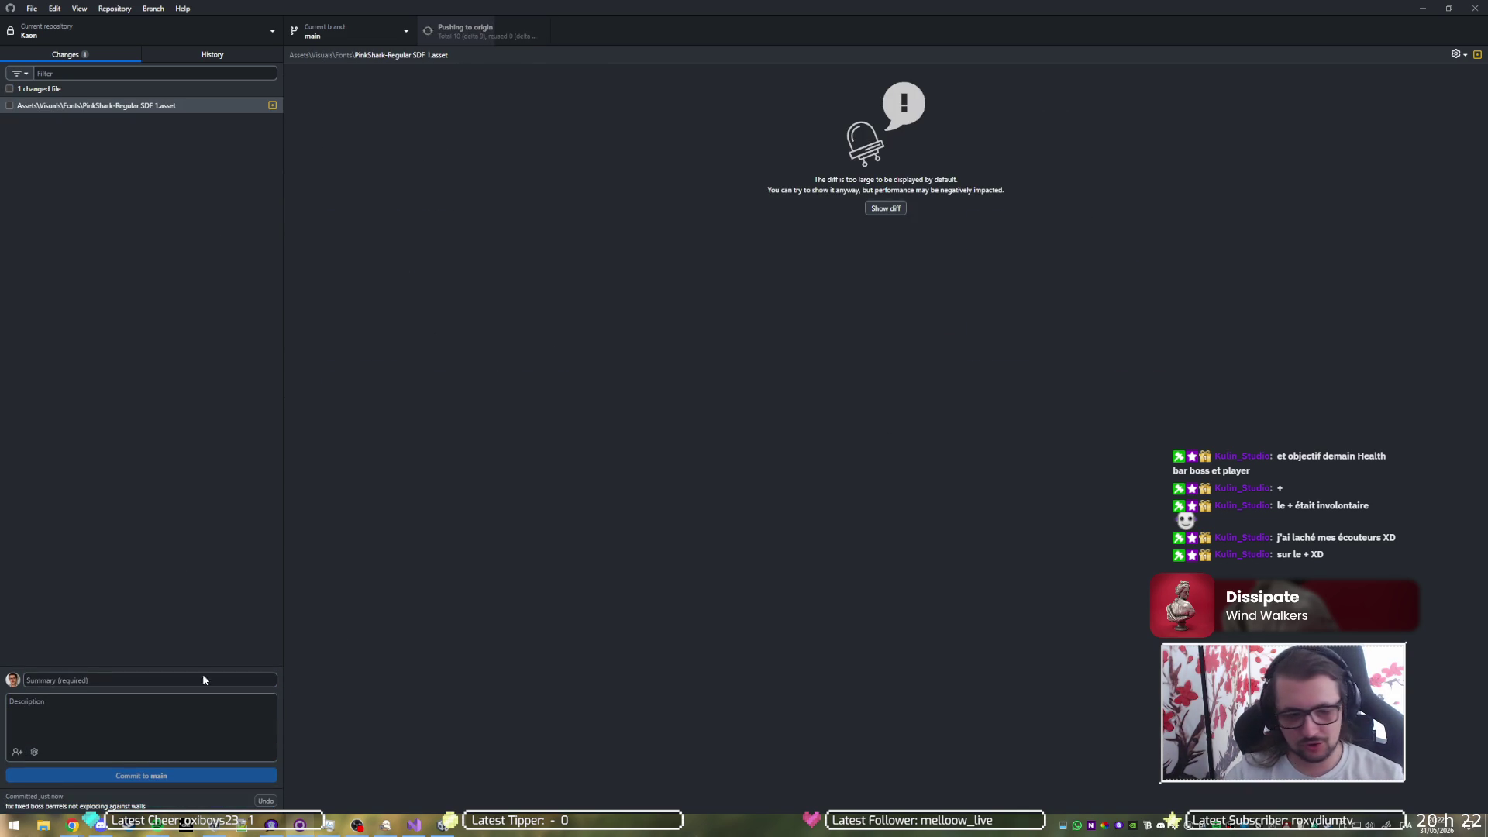
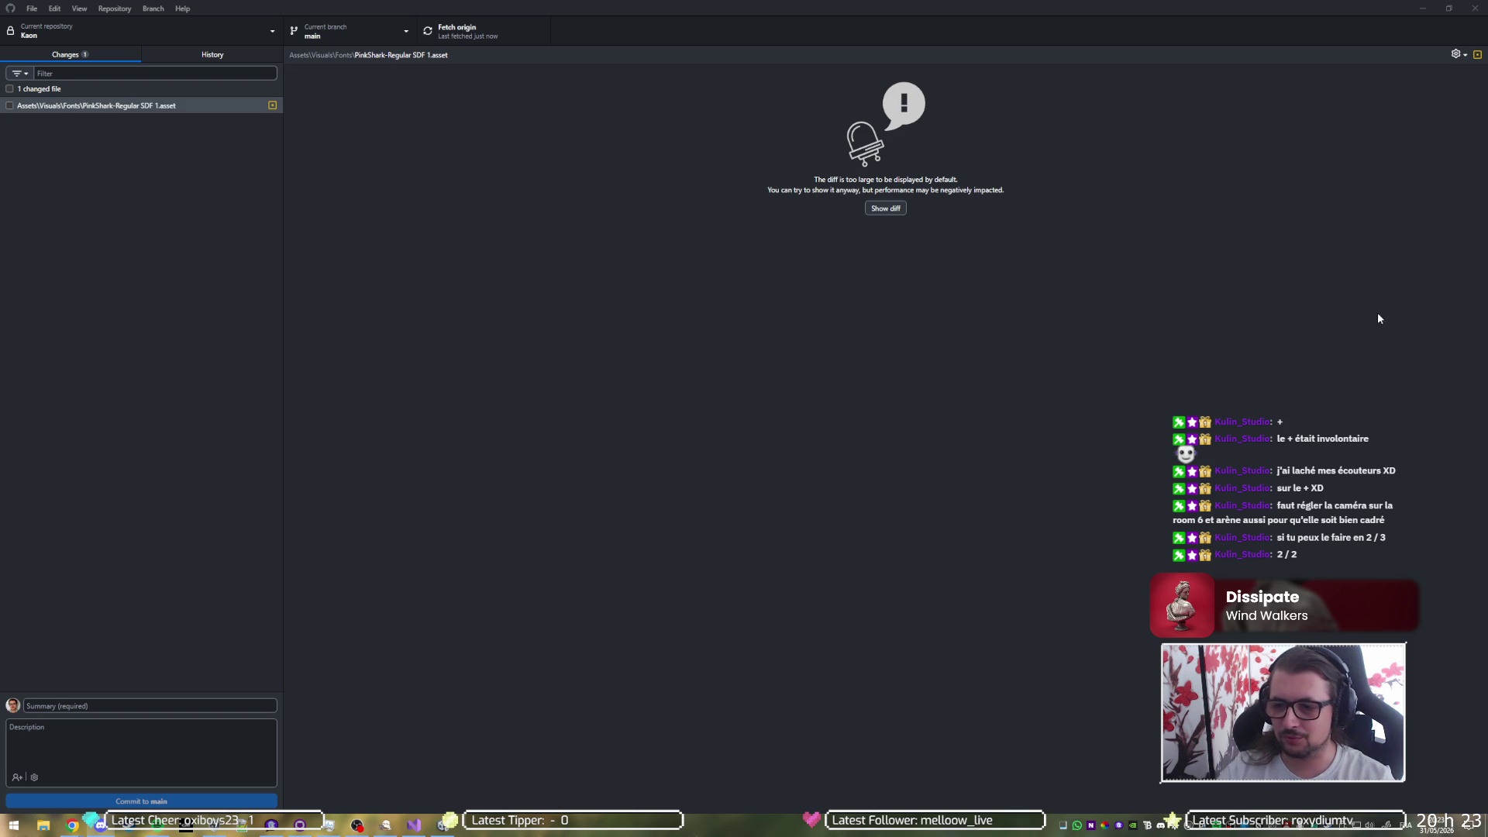
- Minimise GitHub Desktop to return to the Unity editor showing Level_1_Room_Boss
{"action": "left_click", "coordinate": [1423, 8]}
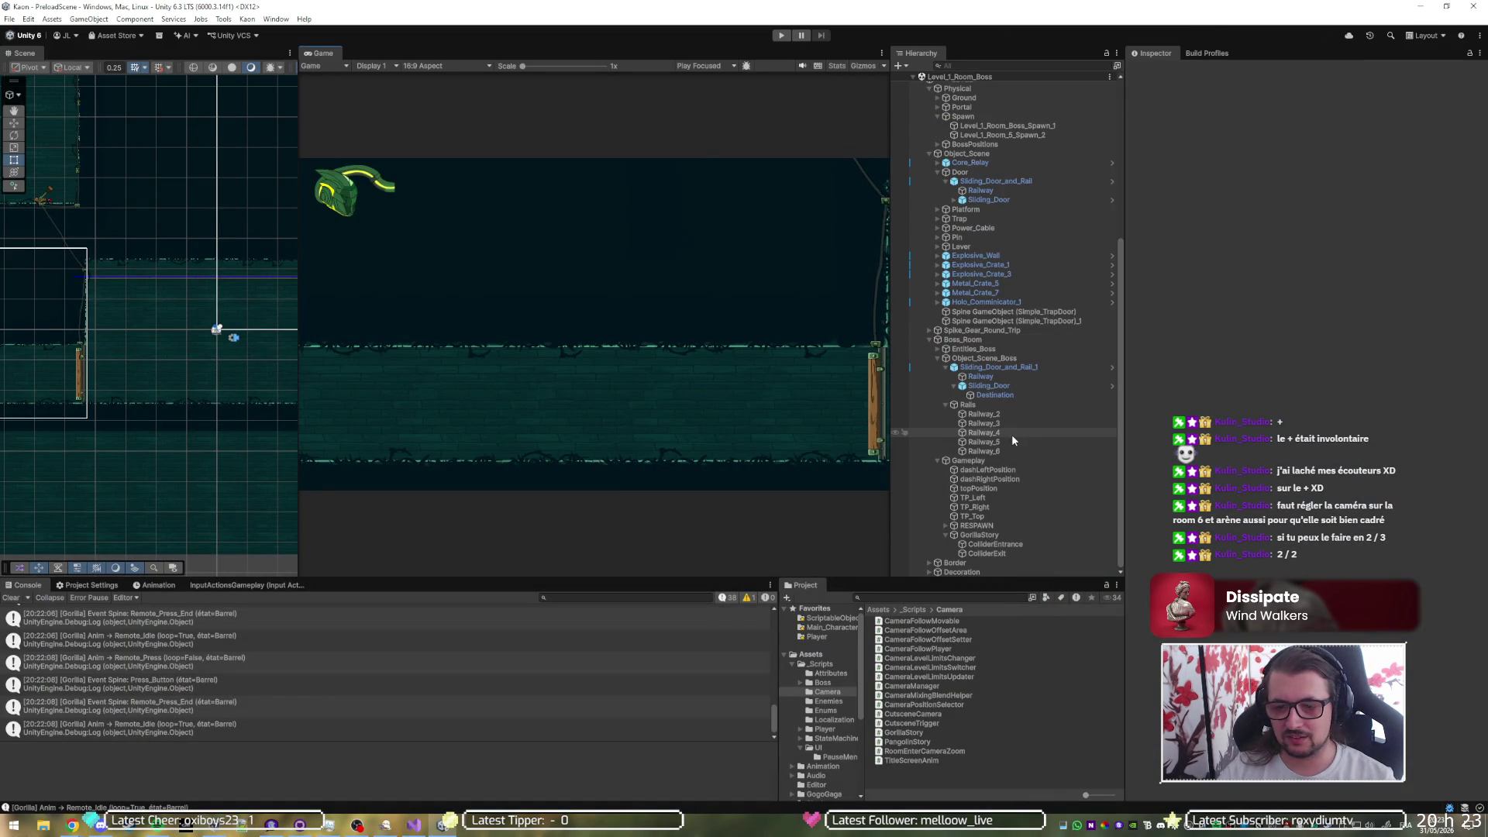
- Unload the Level_1_Room_Boss scene and load Level_1_Room_Arena in its place
{"action": "scroll", "coordinate": [967, 164], "scroll_direction": "up", "scroll_amount": 5}
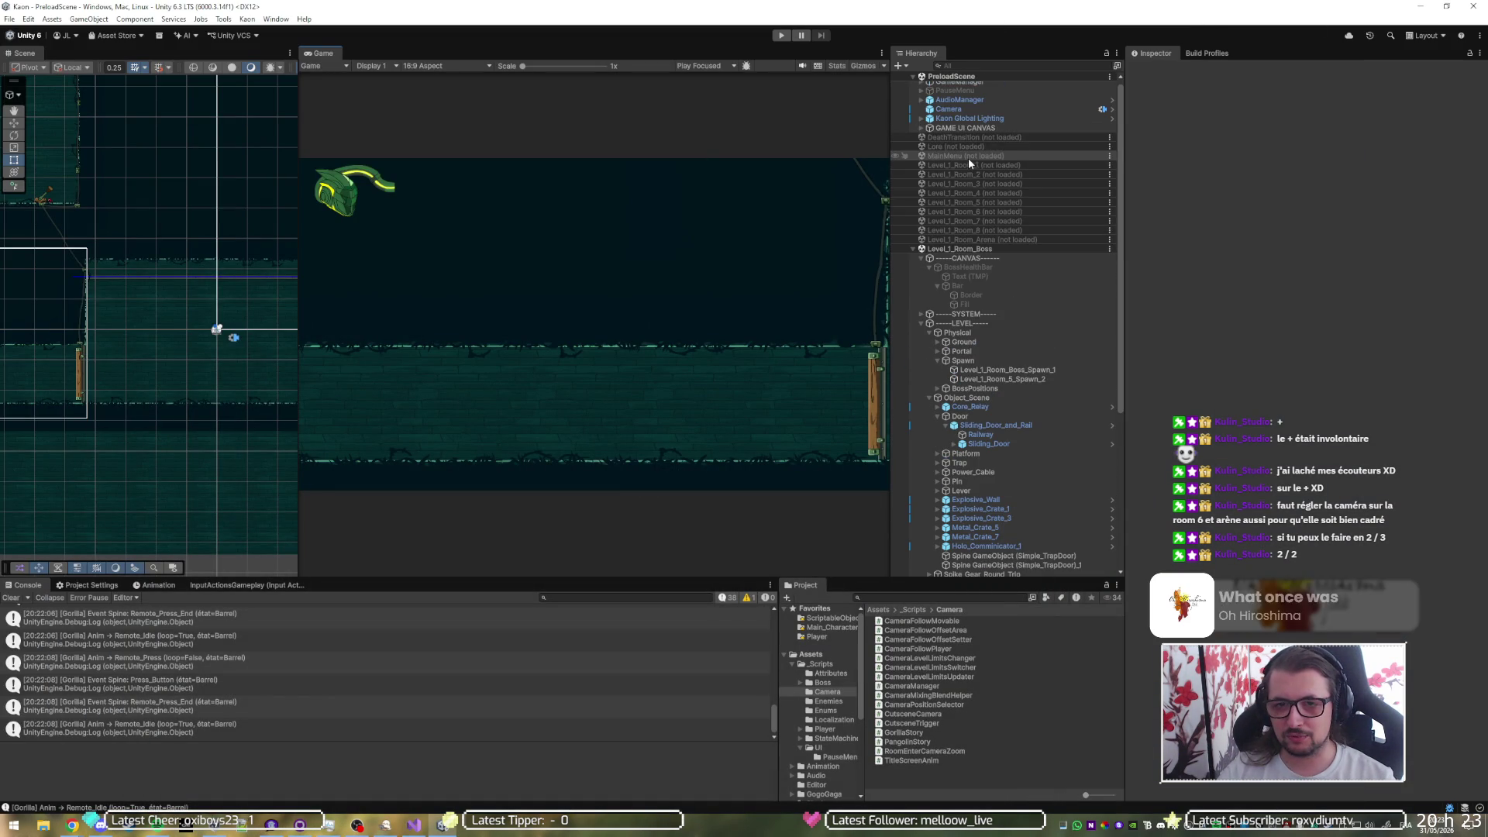
{"action": "right_click", "coordinate": [968, 250]}
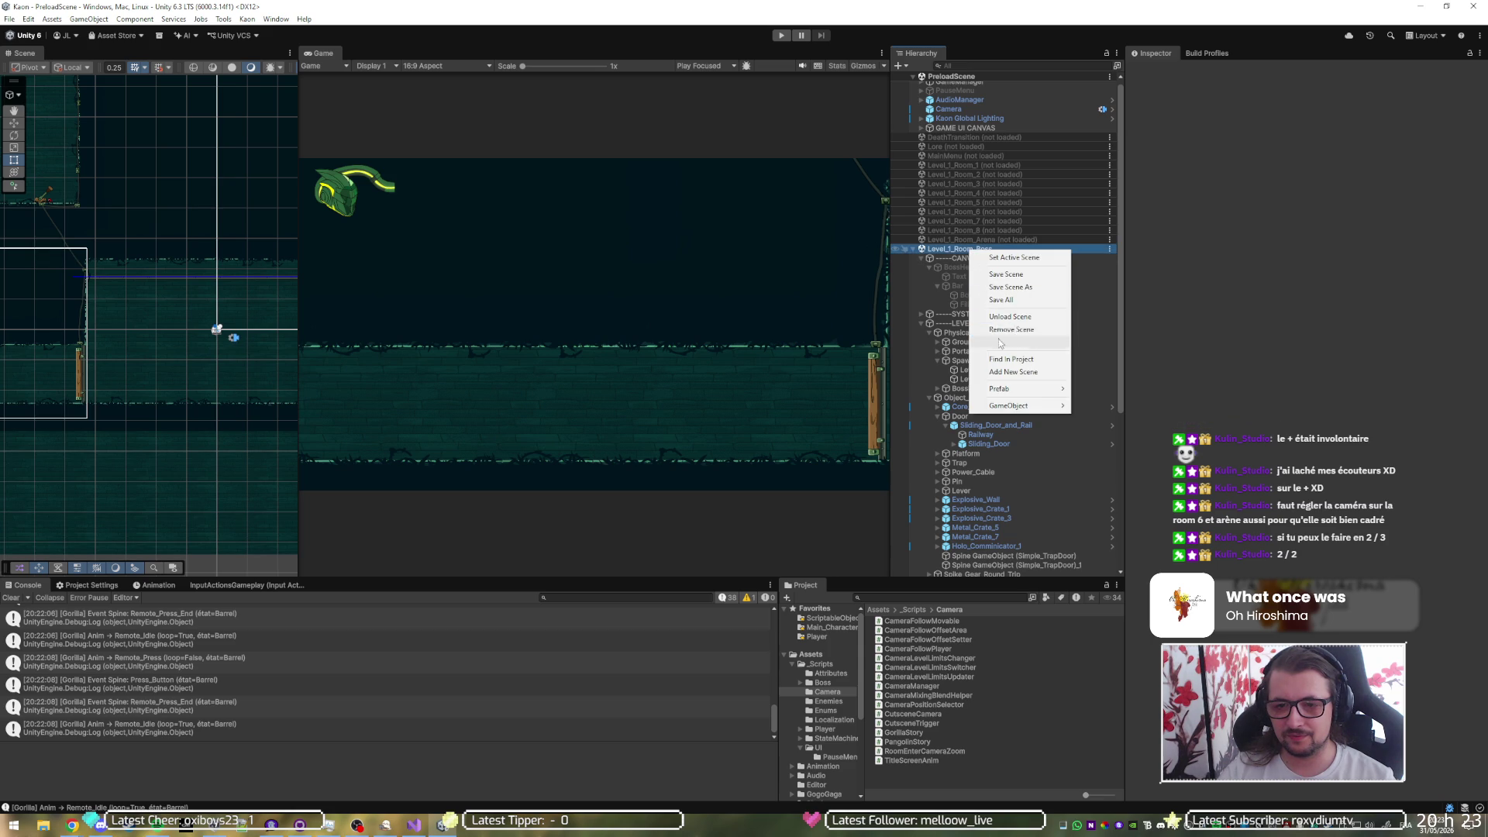
{"action": "left_click", "coordinate": [1008, 316]}
{"action": "right_click", "coordinate": [982, 244]}
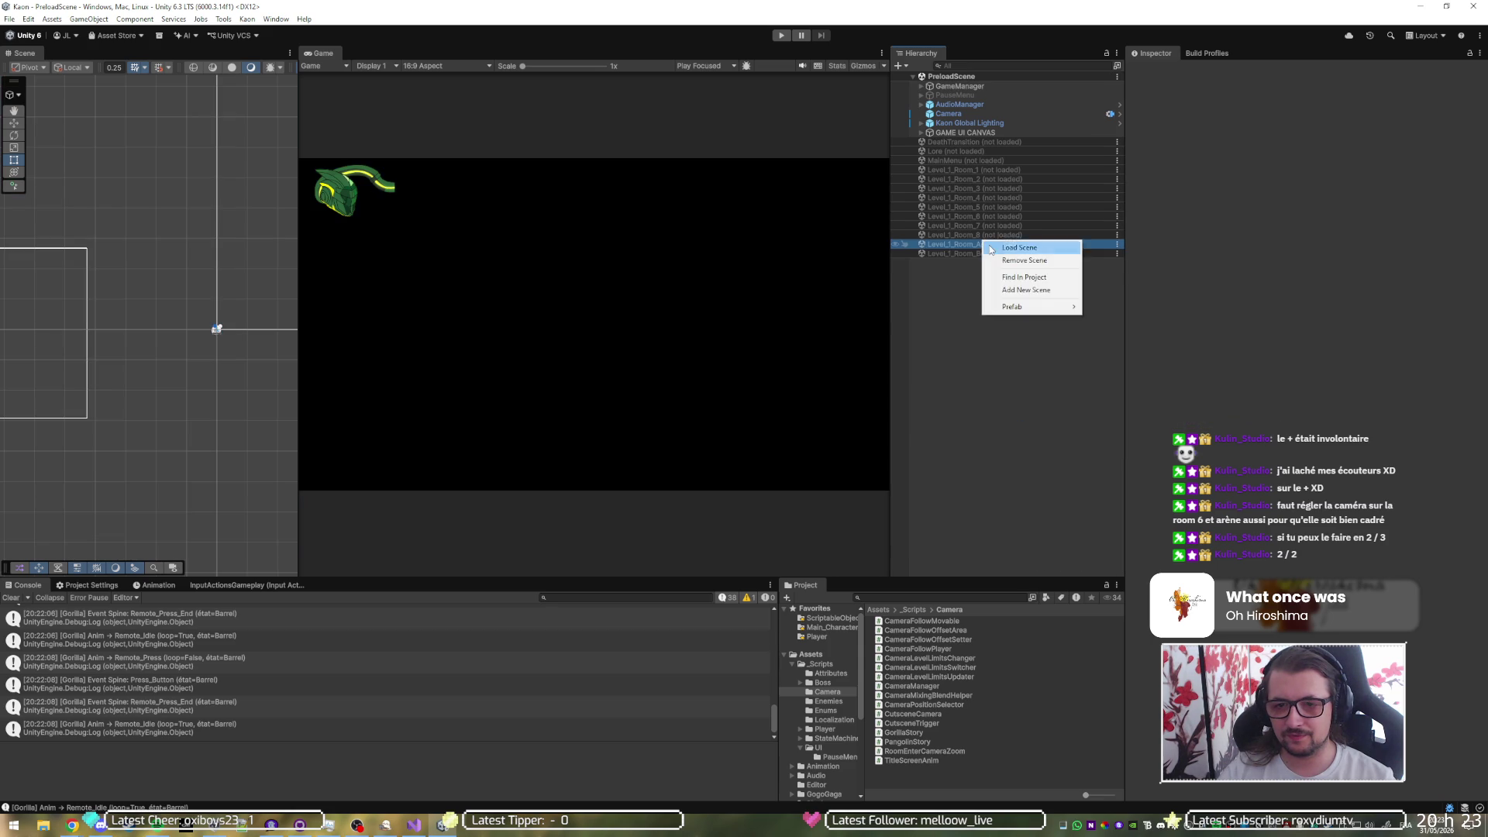
{"action": "left_click", "coordinate": [991, 249]}
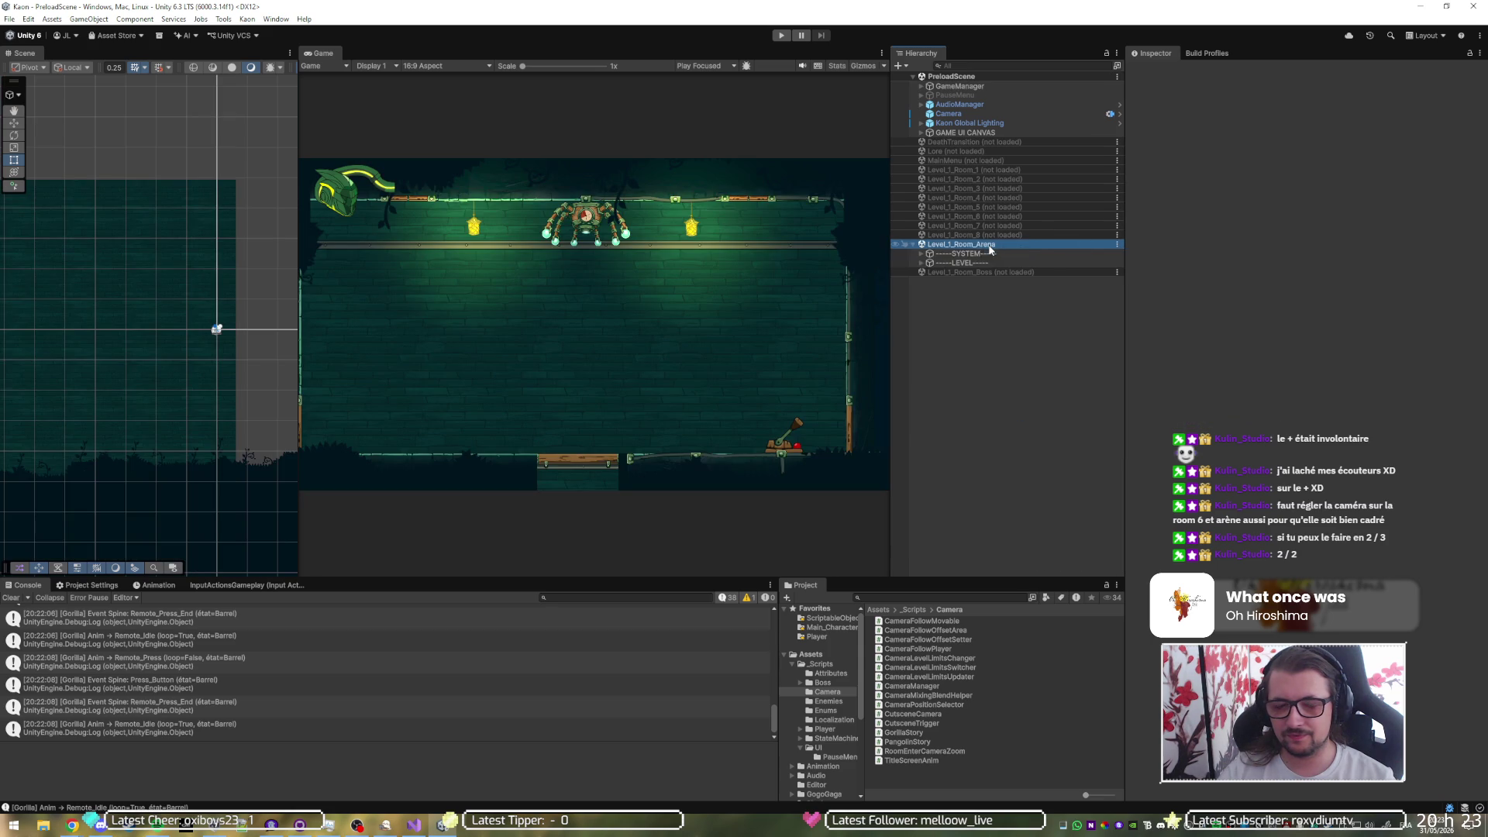
- Select the arena's SYSTEM > CameraPrefab > LevelLimits collider and frame it in the scene
{"action": "left_click", "coordinate": [921, 263]}
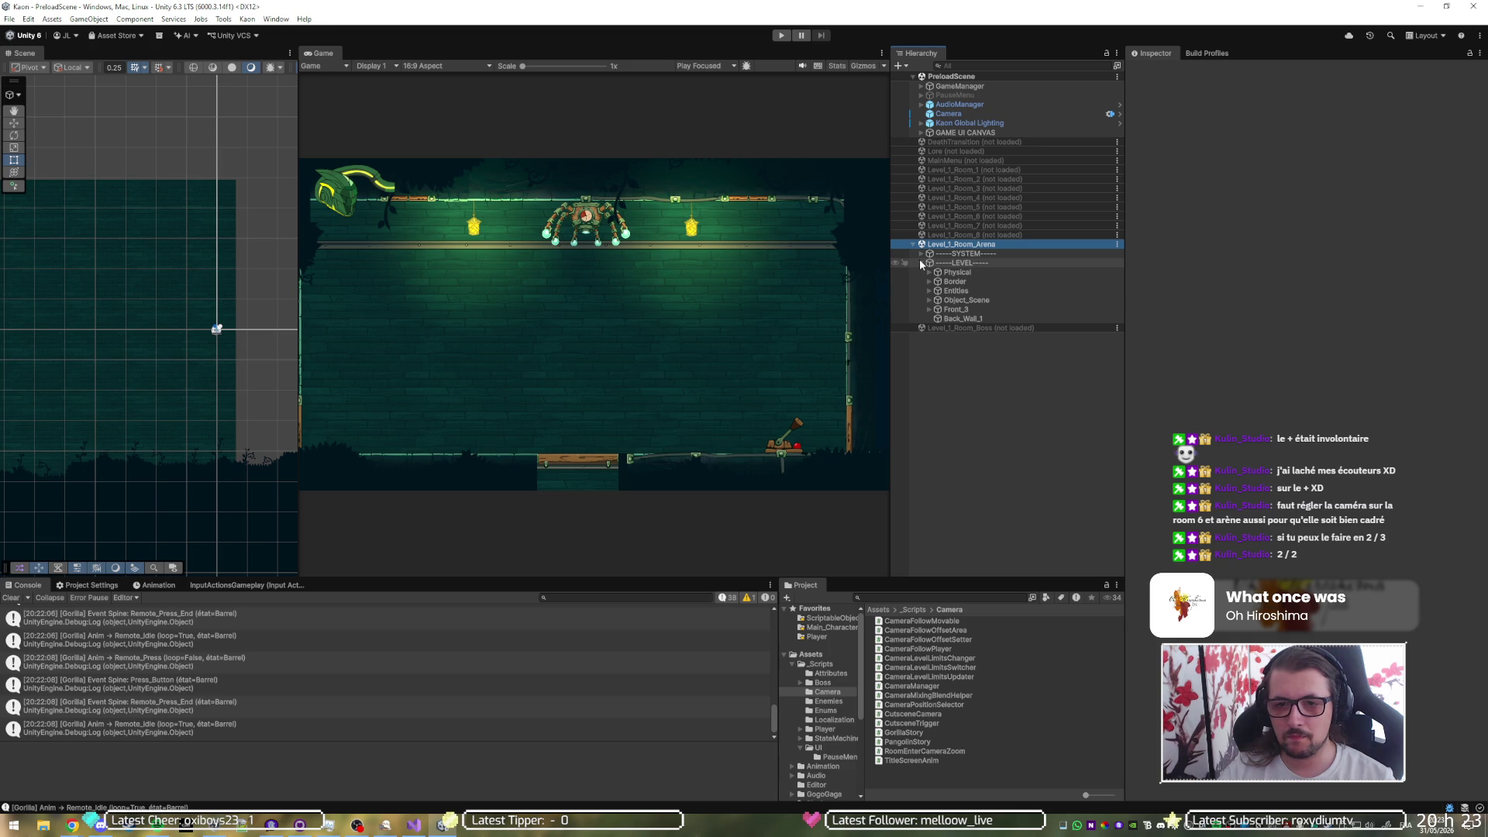
{"action": "left_click", "coordinate": [921, 263]}
{"action": "left_click", "coordinate": [922, 254]}
{"action": "left_click", "coordinate": [939, 264]}
{"action": "left_click", "coordinate": [929, 262]}
{"action": "left_click", "coordinate": [955, 273]}
{"action": "left_click", "coordinate": [970, 281]}
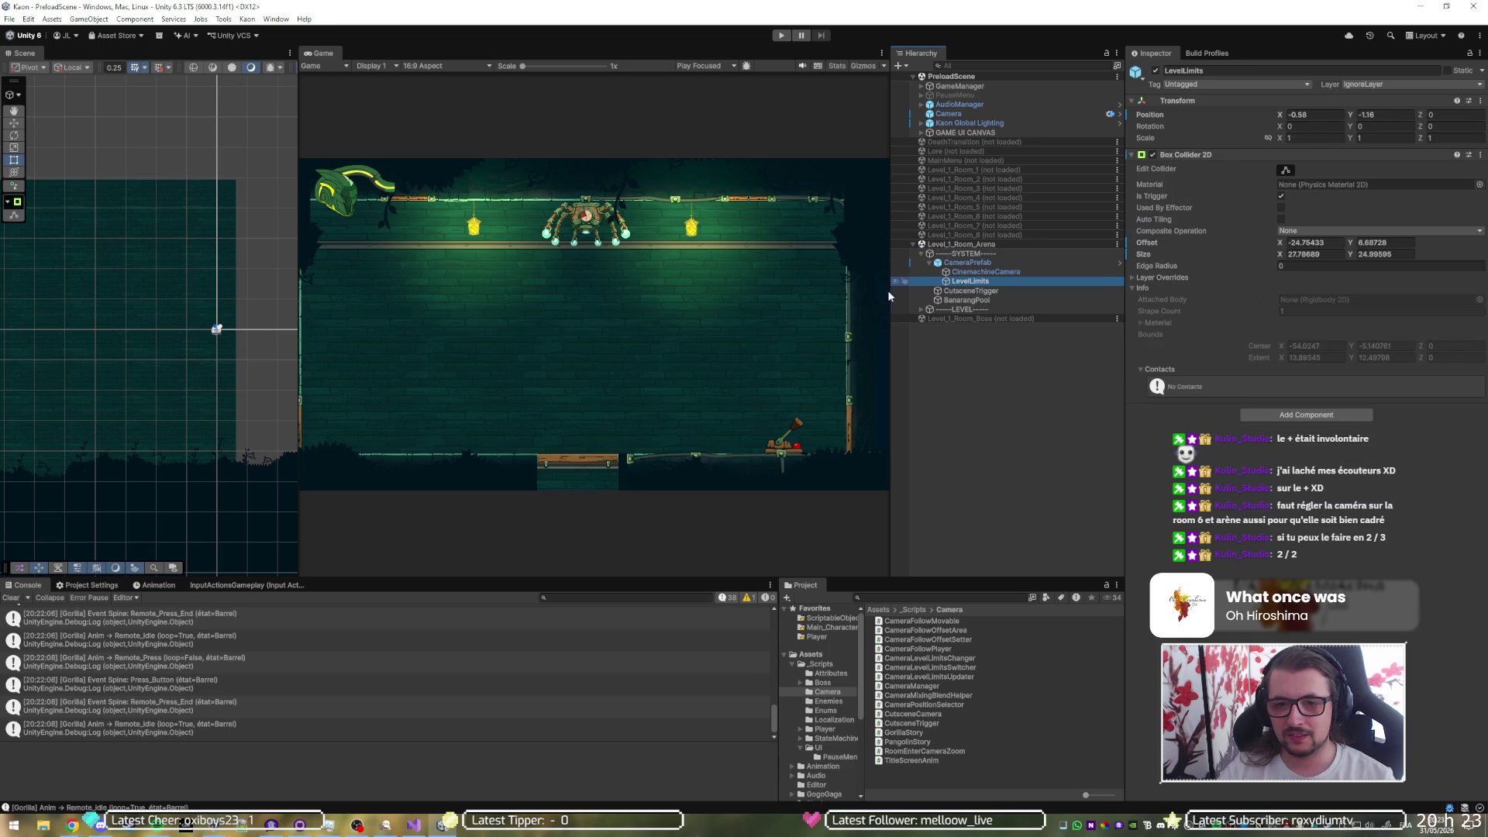
{"action": "key", "text": "f"}
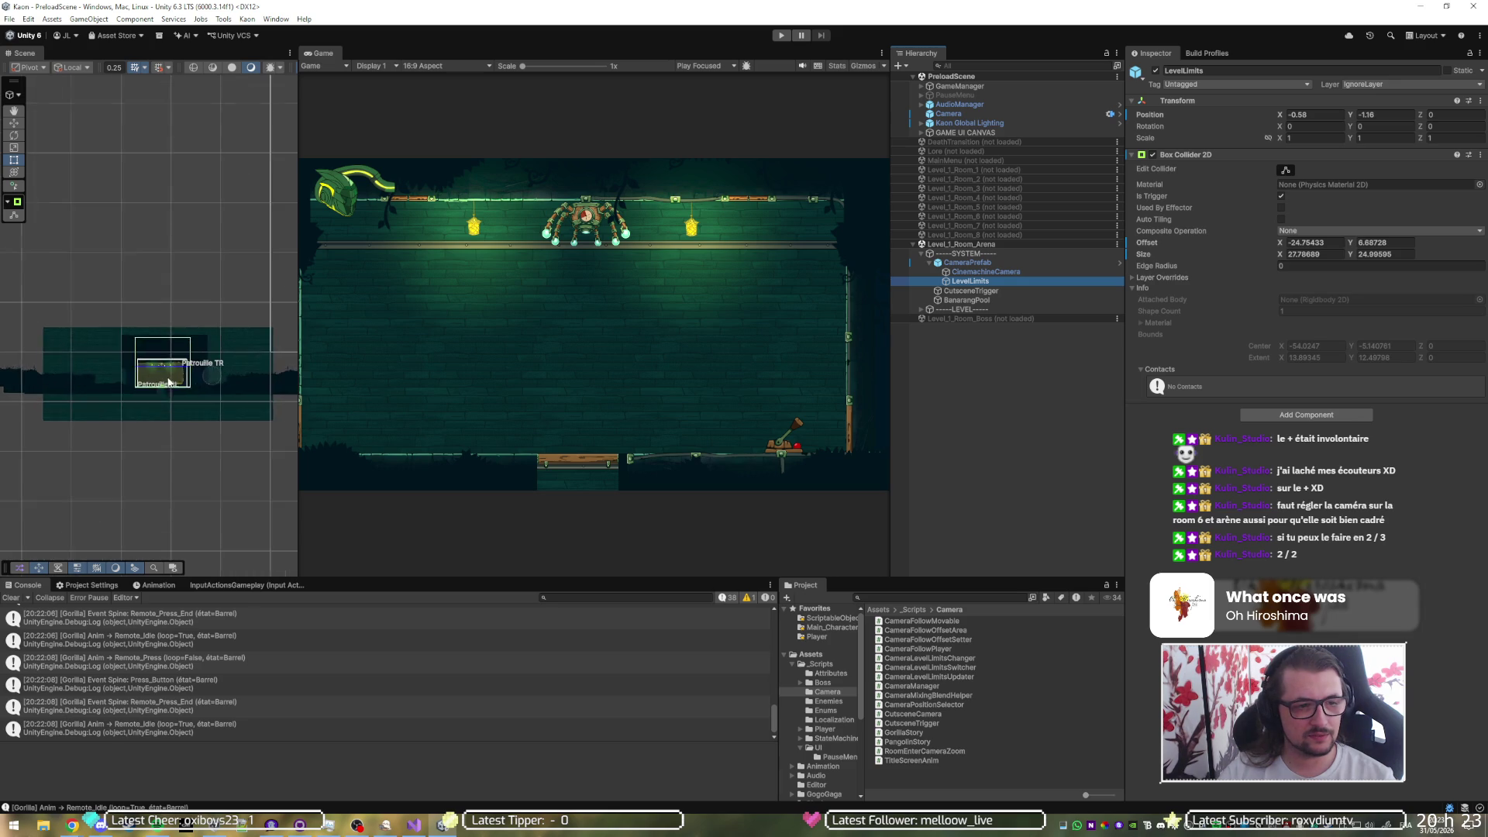
{"action": "scroll", "coordinate": [152, 365], "scroll_direction": "up", "scroll_amount": 2}
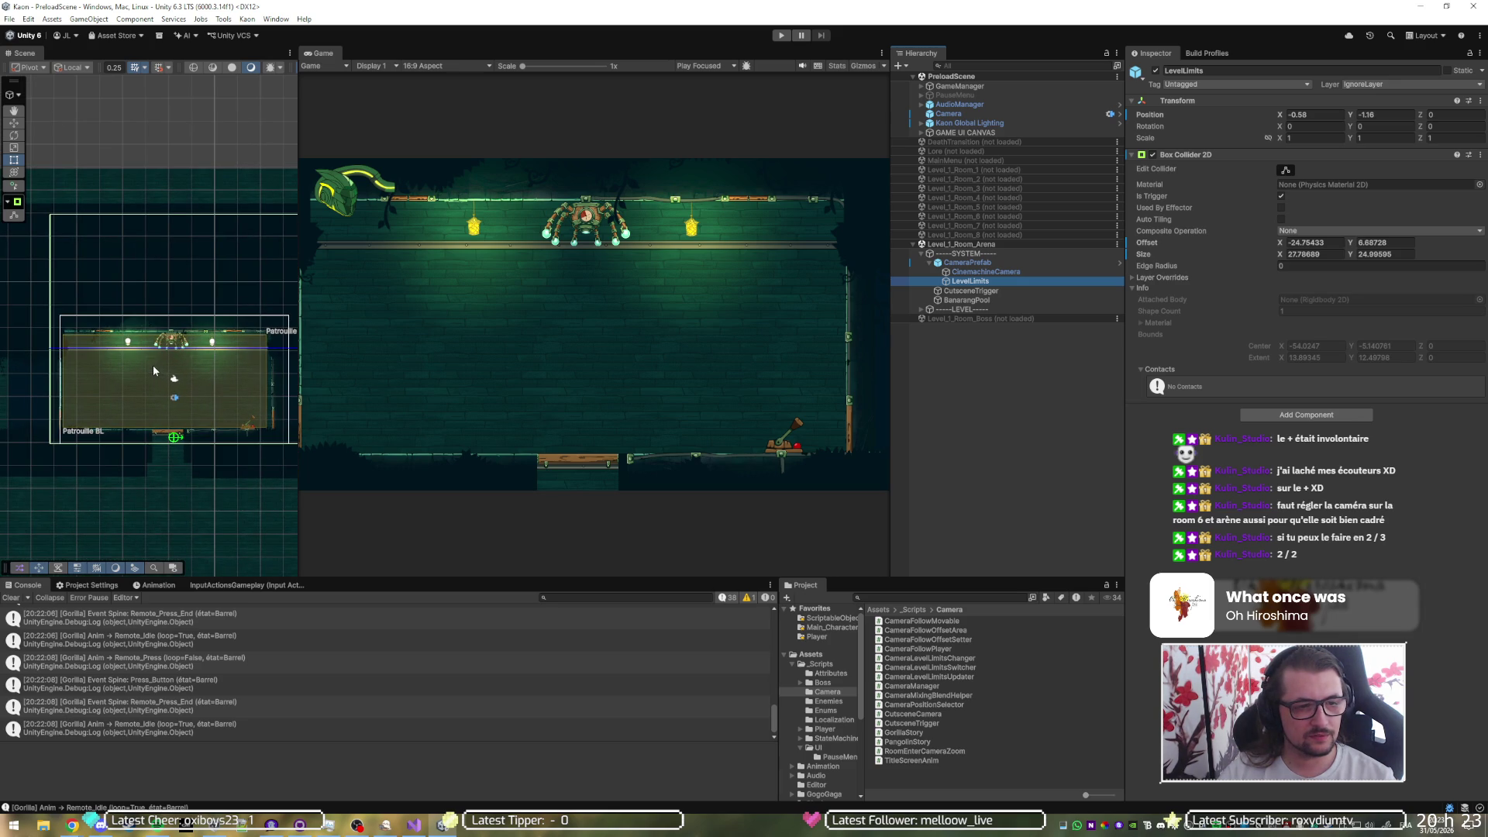
{"action": "left_click_drag", "start_coordinate": [221, 377], "coordinate": [157, 369]}
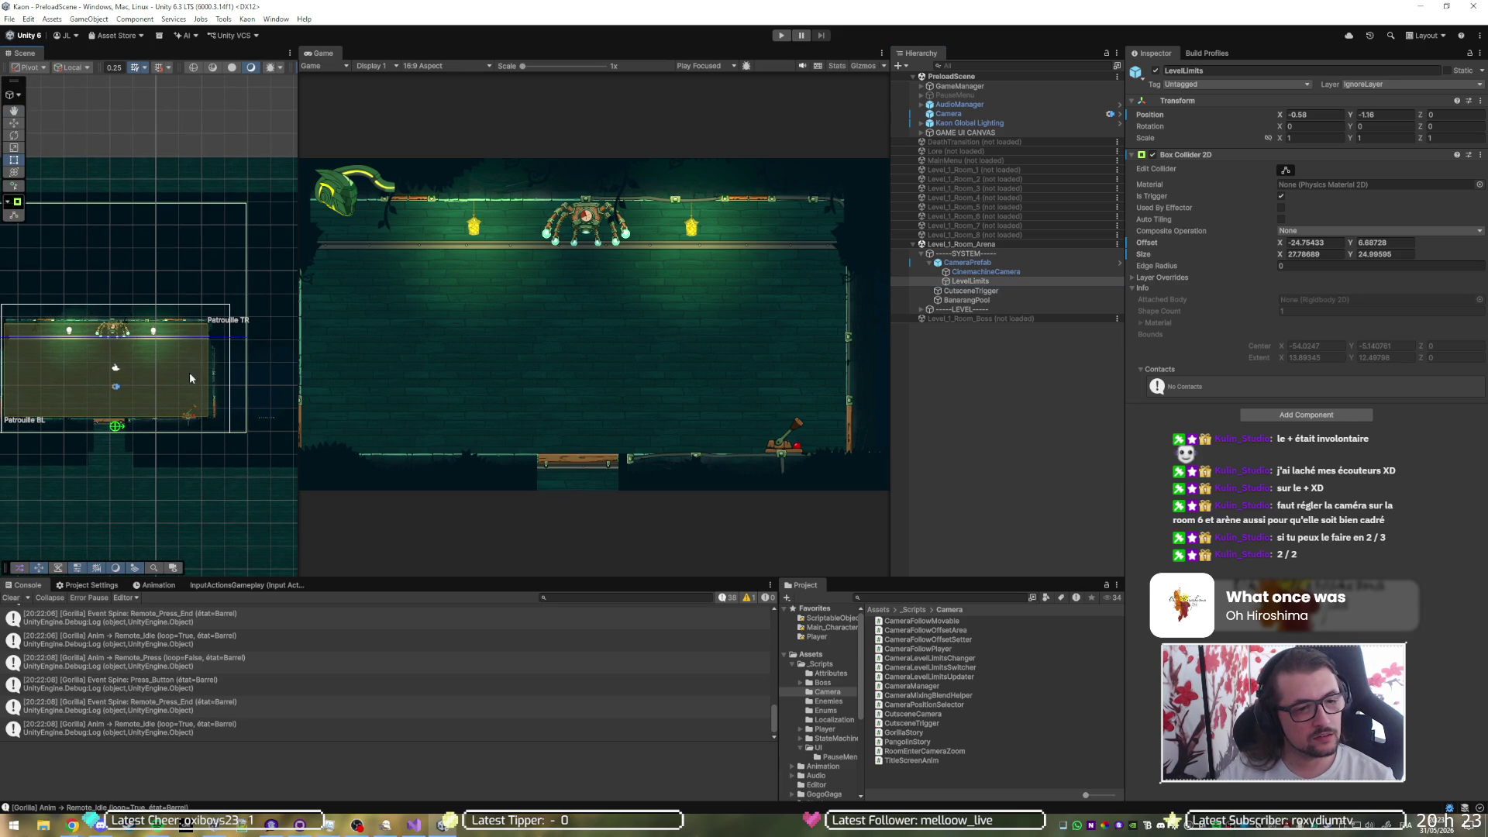
{"action": "scroll", "coordinate": [186, 372], "scroll_direction": "up", "scroll_amount": 5}
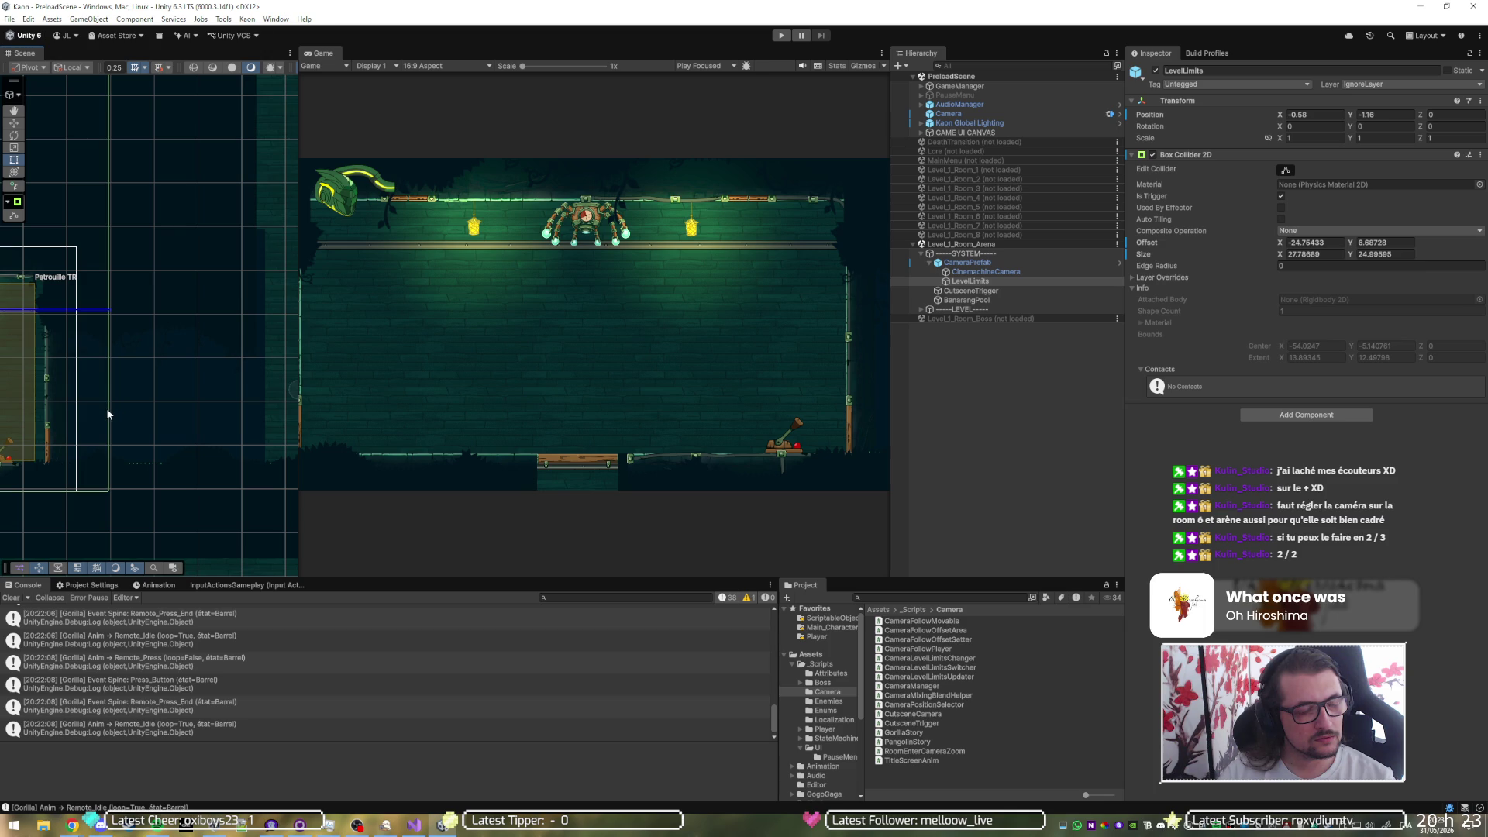
{"action": "key", "text": "ctrl+p"}
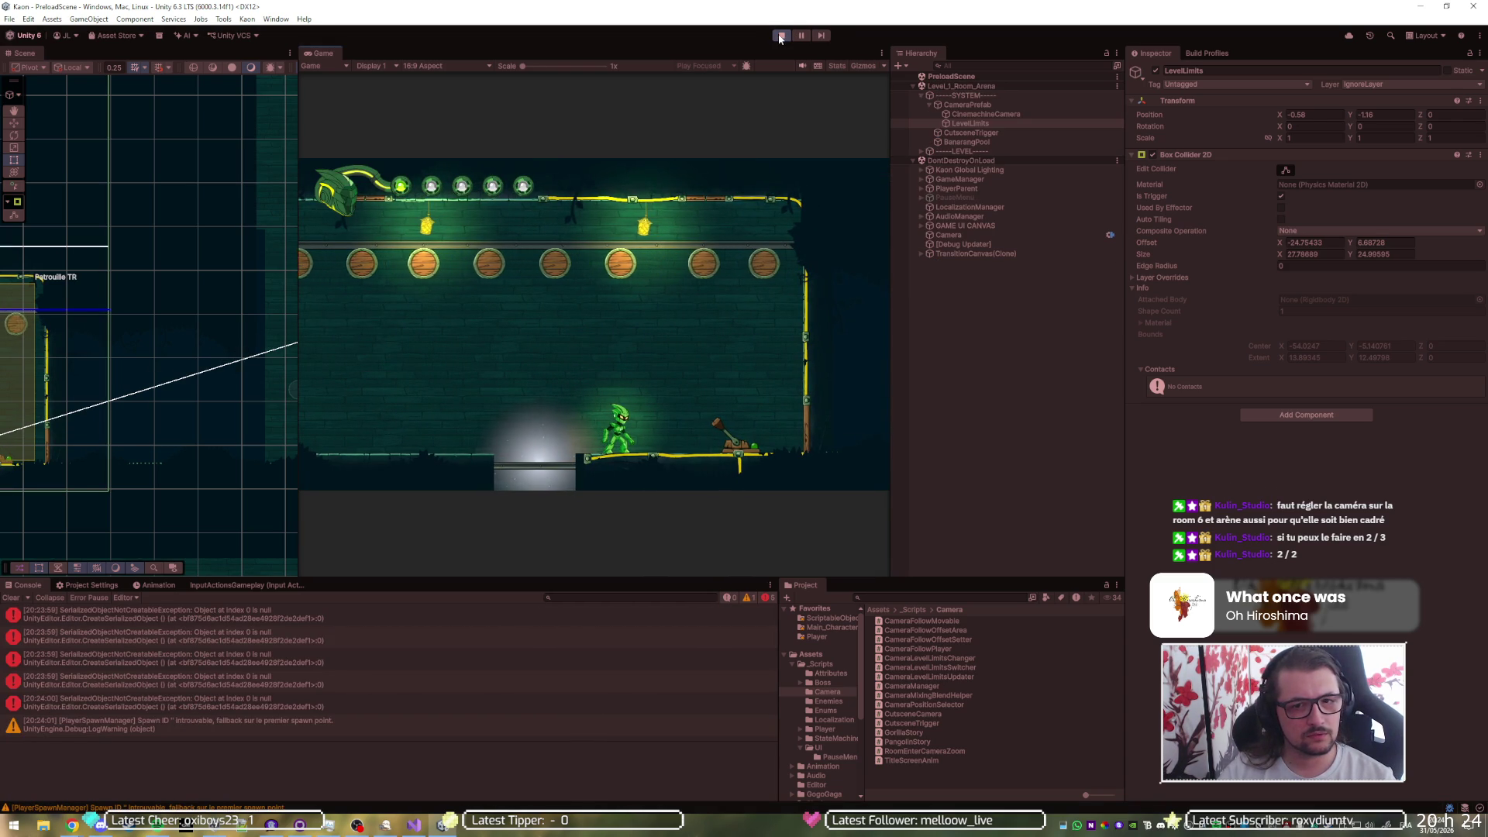
{"action": "left_click", "coordinate": [781, 34]}
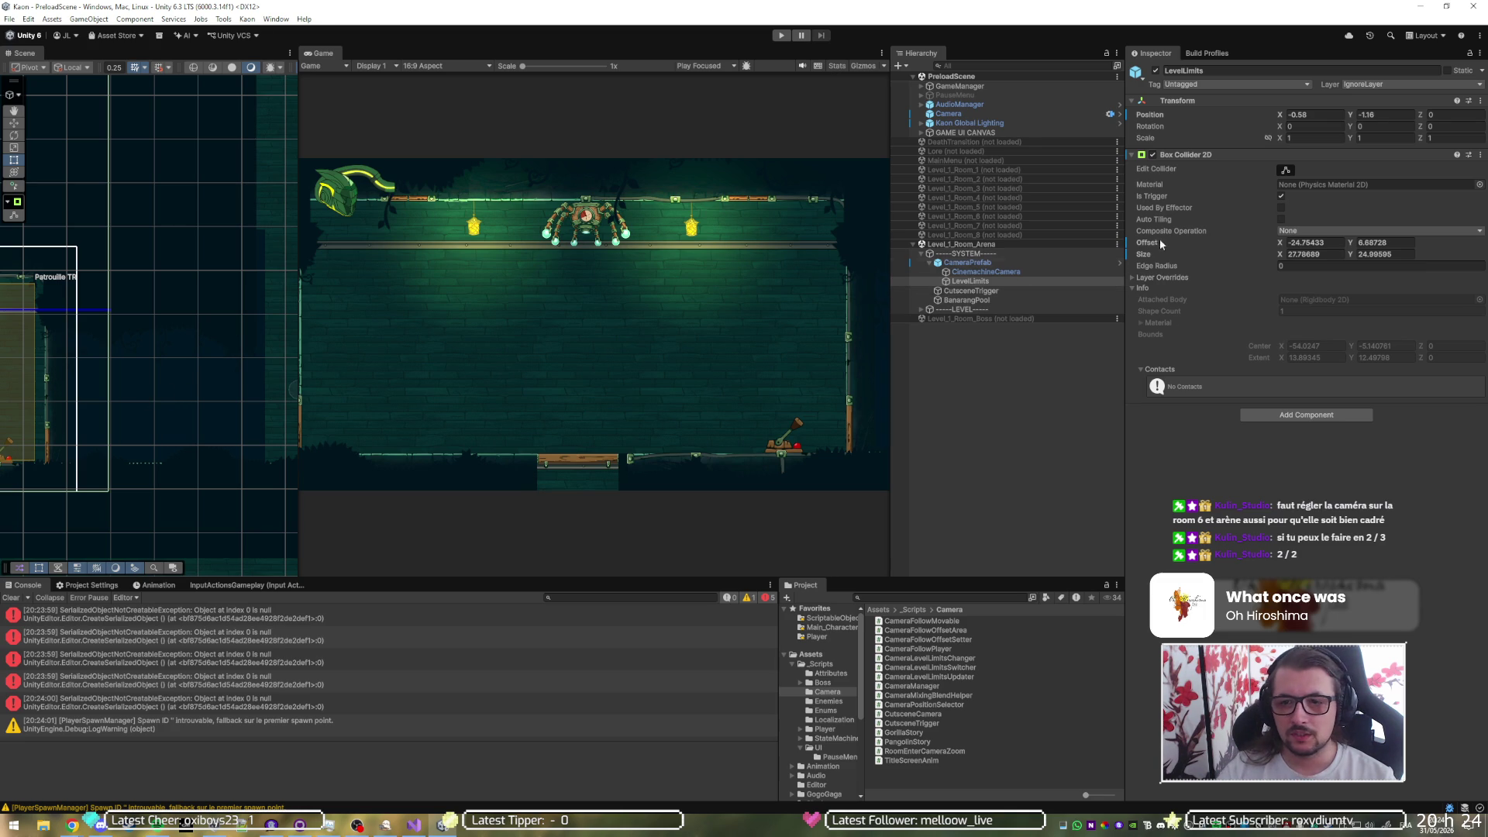
- Lower the top edge of the arena's LevelLimits bounds to hug the room
{"action": "scroll", "coordinate": [126, 405], "scroll_direction": "down", "scroll_amount": 3}
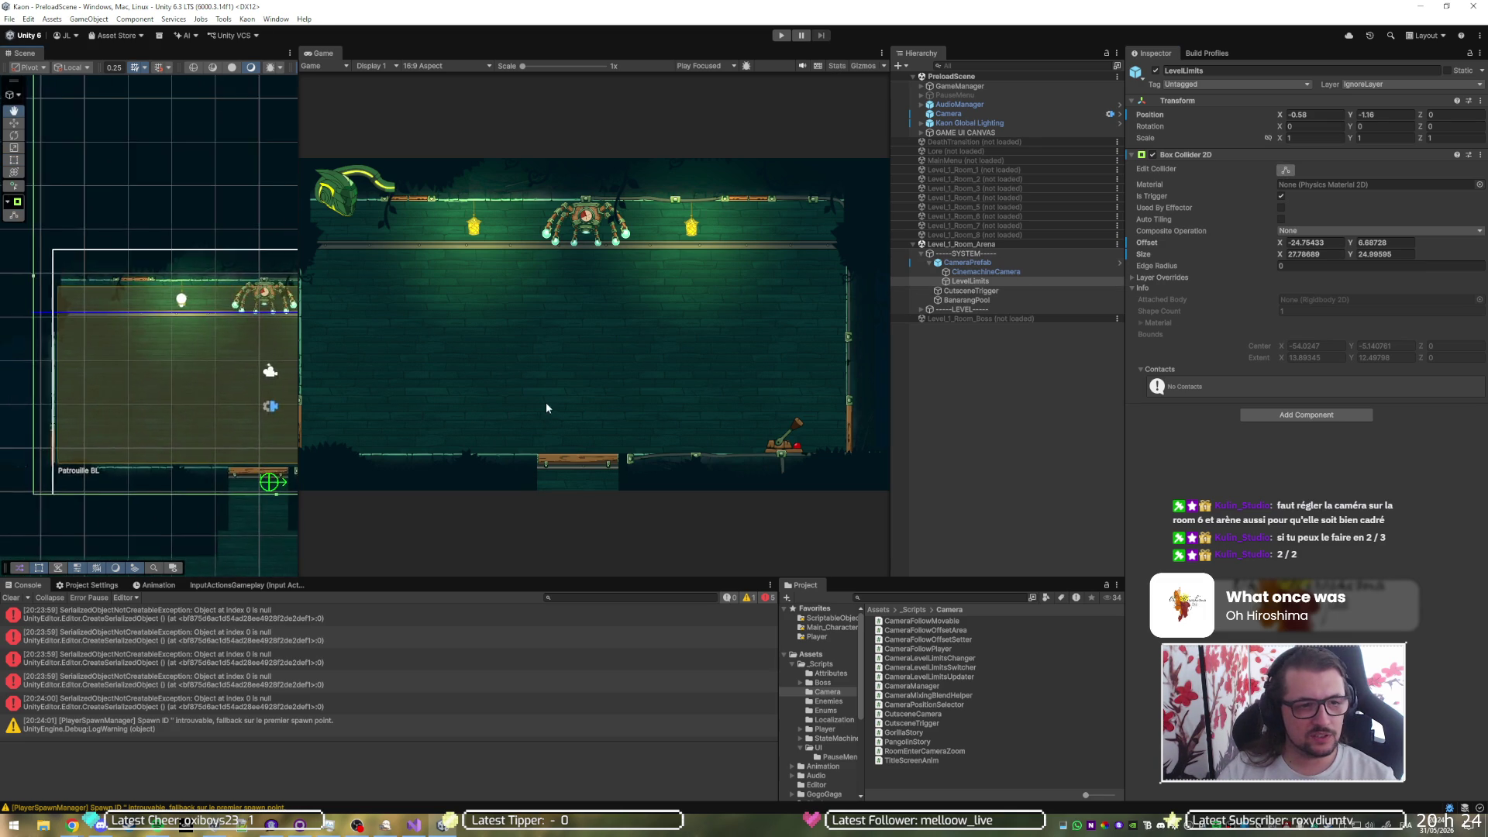
{"action": "scroll", "coordinate": [116, 316], "scroll_direction": "down", "scroll_amount": 2}
{"action": "left_click_drag", "start_coordinate": [116, 316], "coordinate": [196, 316]}
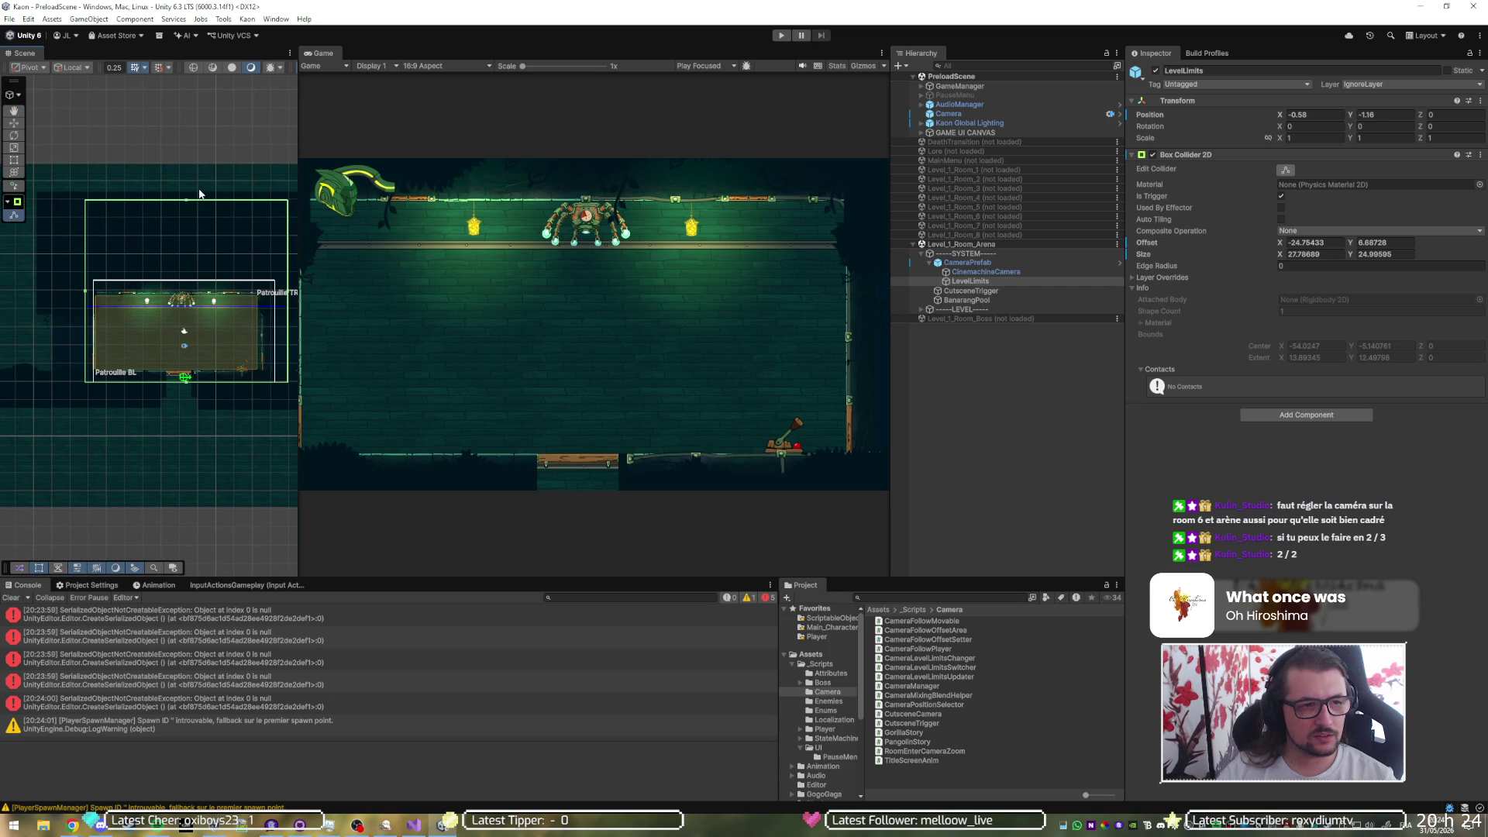
{"action": "left_click_drag", "start_coordinate": [186, 201], "coordinate": [195, 285]}
{"action": "scroll", "coordinate": [216, 271], "scroll_direction": "up", "scroll_amount": 1}
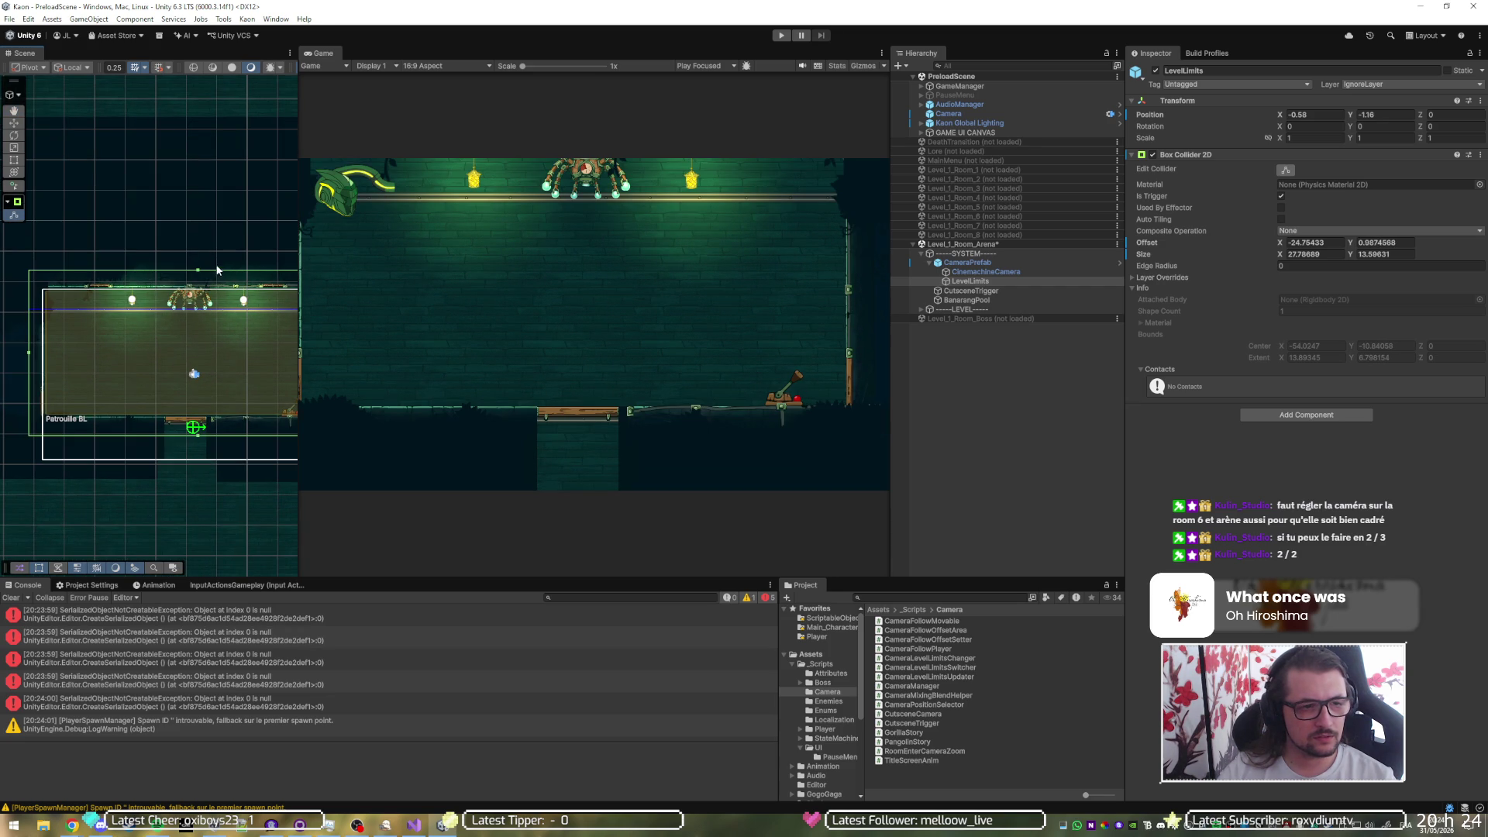
{"action": "left_click_drag", "start_coordinate": [198, 270], "coordinate": [205, 278]}
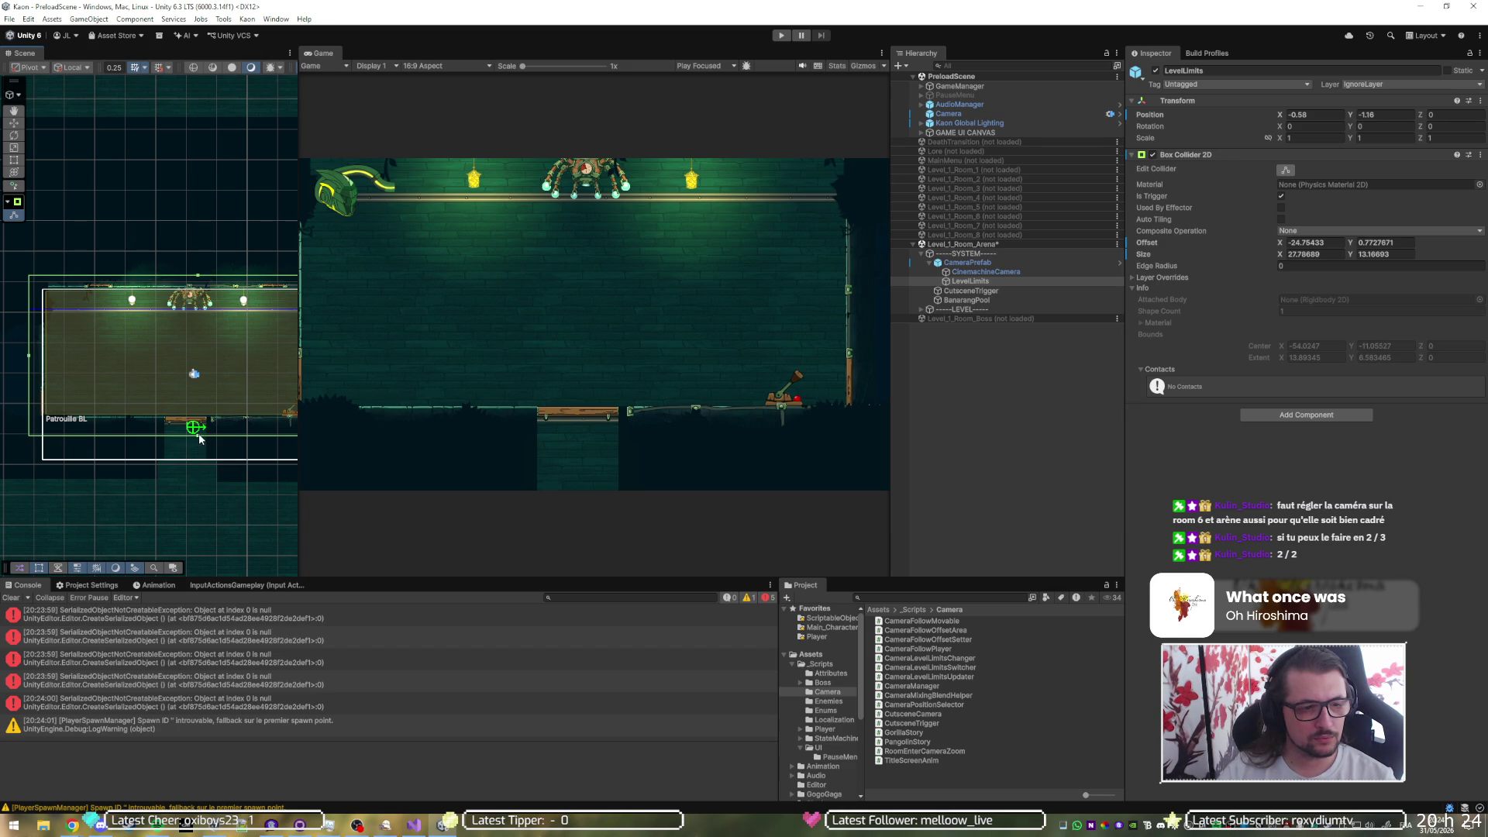
- Pull the LevelLimits right edge in to the wall and clear the console
{"action": "mouse_move", "coordinate": [217, 414]}
{"action": "left_mouse_down"}
{"action": "mouse_move", "coordinate": [122, 404]}
{"action": "mouse_move", "coordinate": [140, 404]}
{"action": "left_mouse_up"}
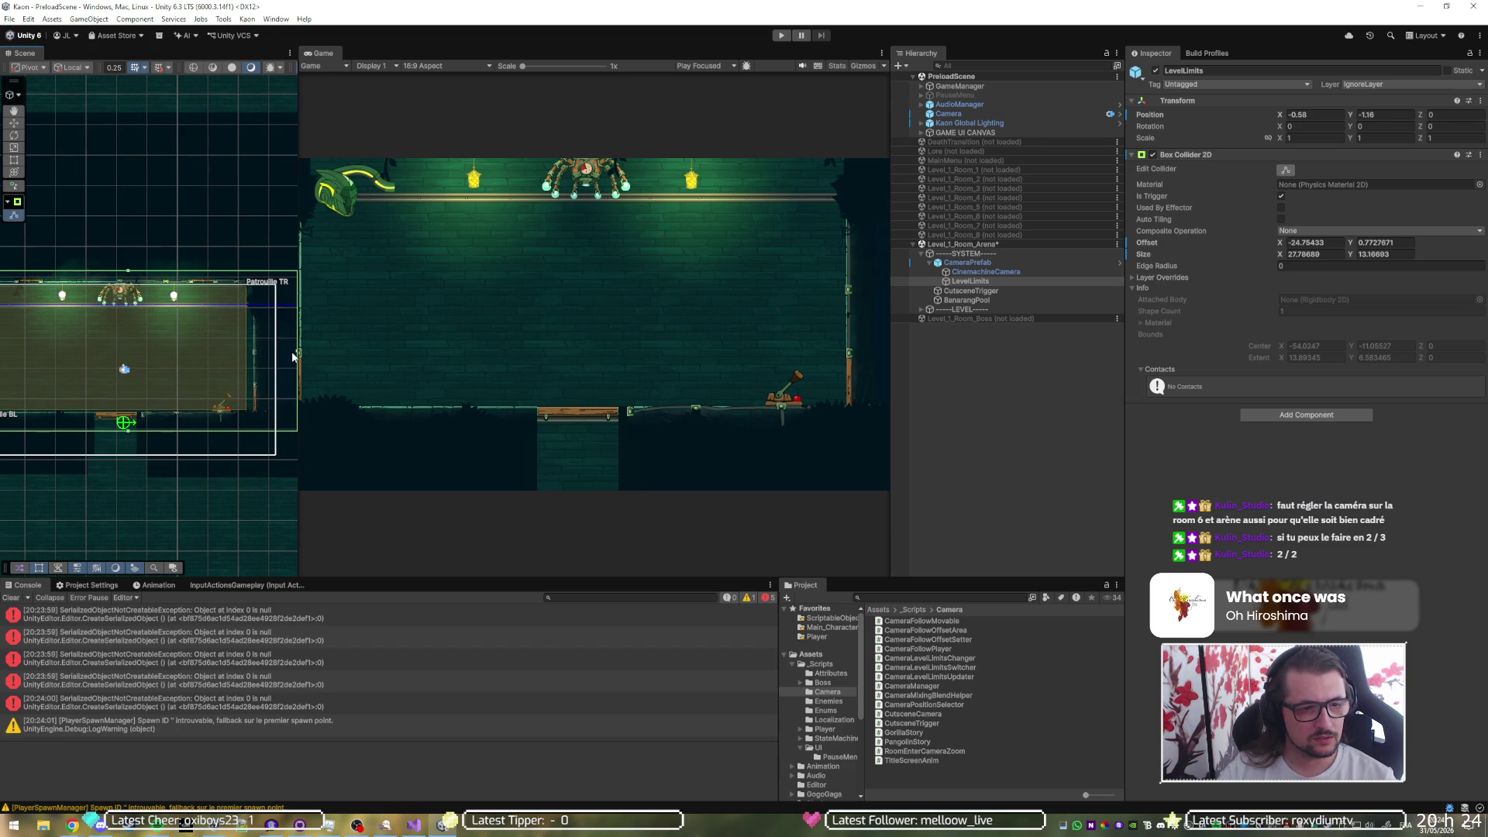
{"action": "left_click_drag", "start_coordinate": [297, 348], "coordinate": [819, 352]}
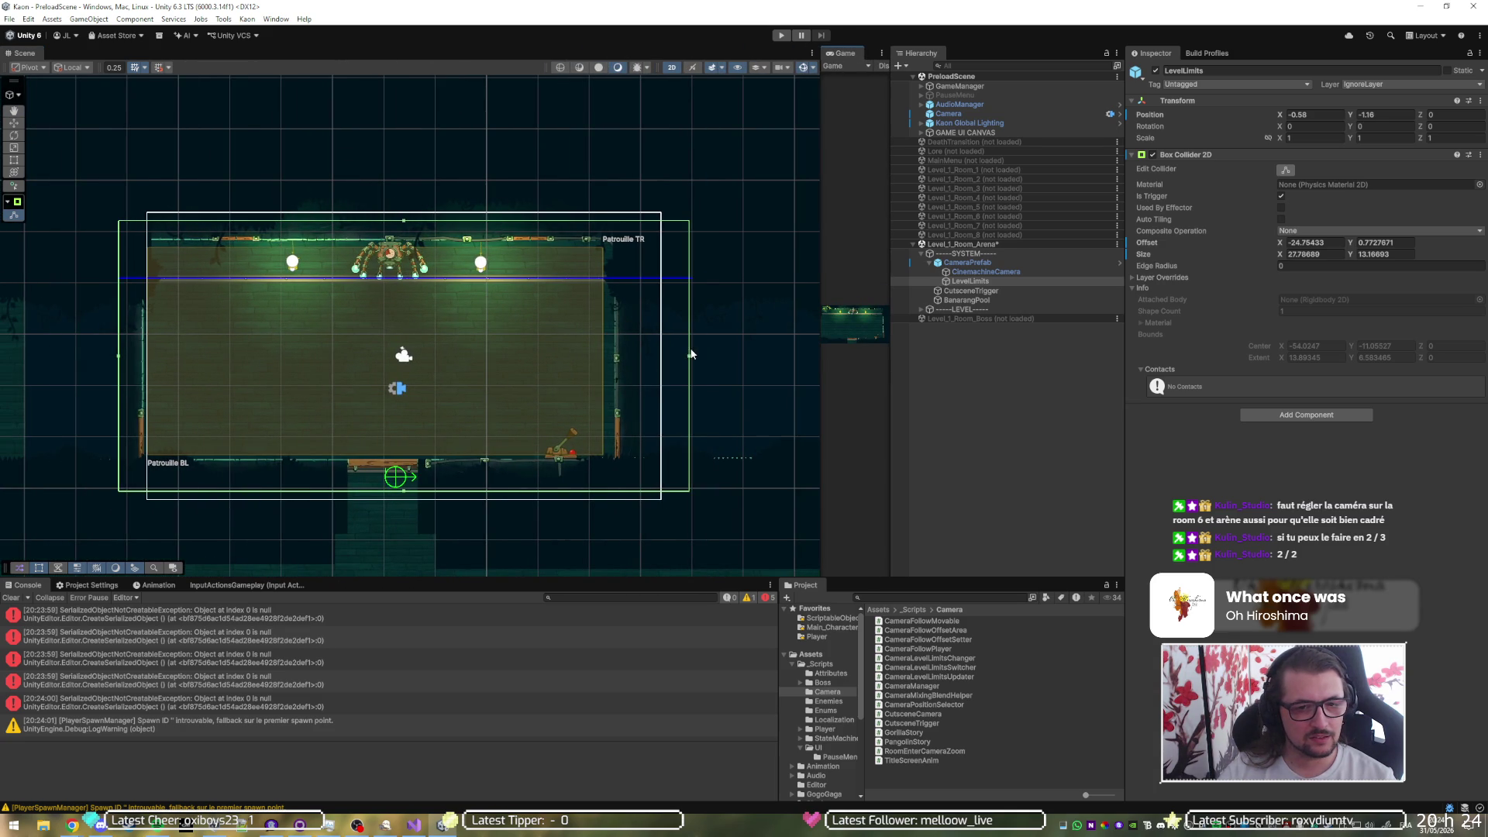
{"action": "left_click_drag", "start_coordinate": [689, 358], "coordinate": [633, 362]}
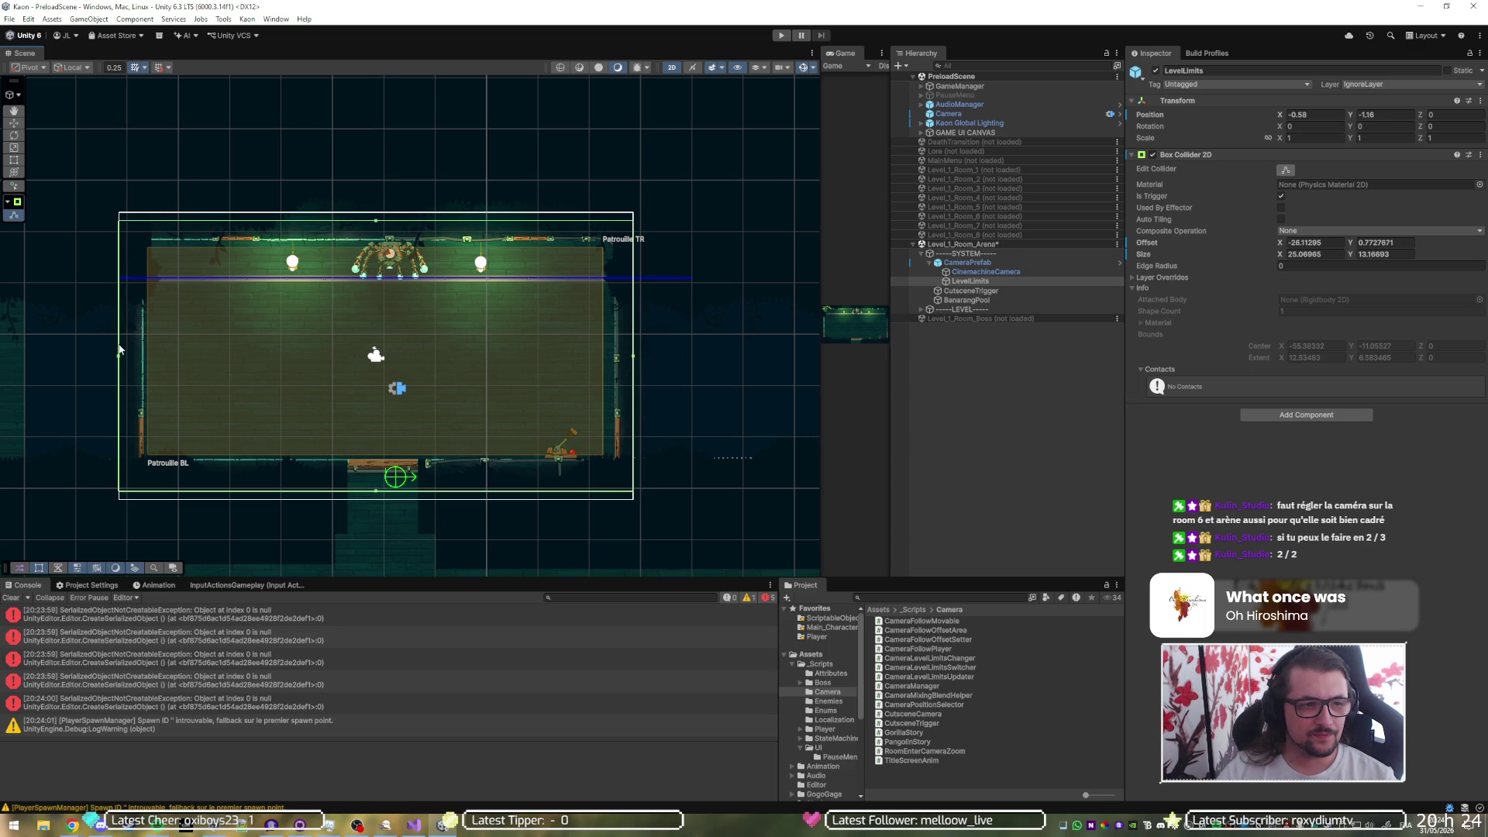
{"action": "left_click", "coordinate": [11, 597]}
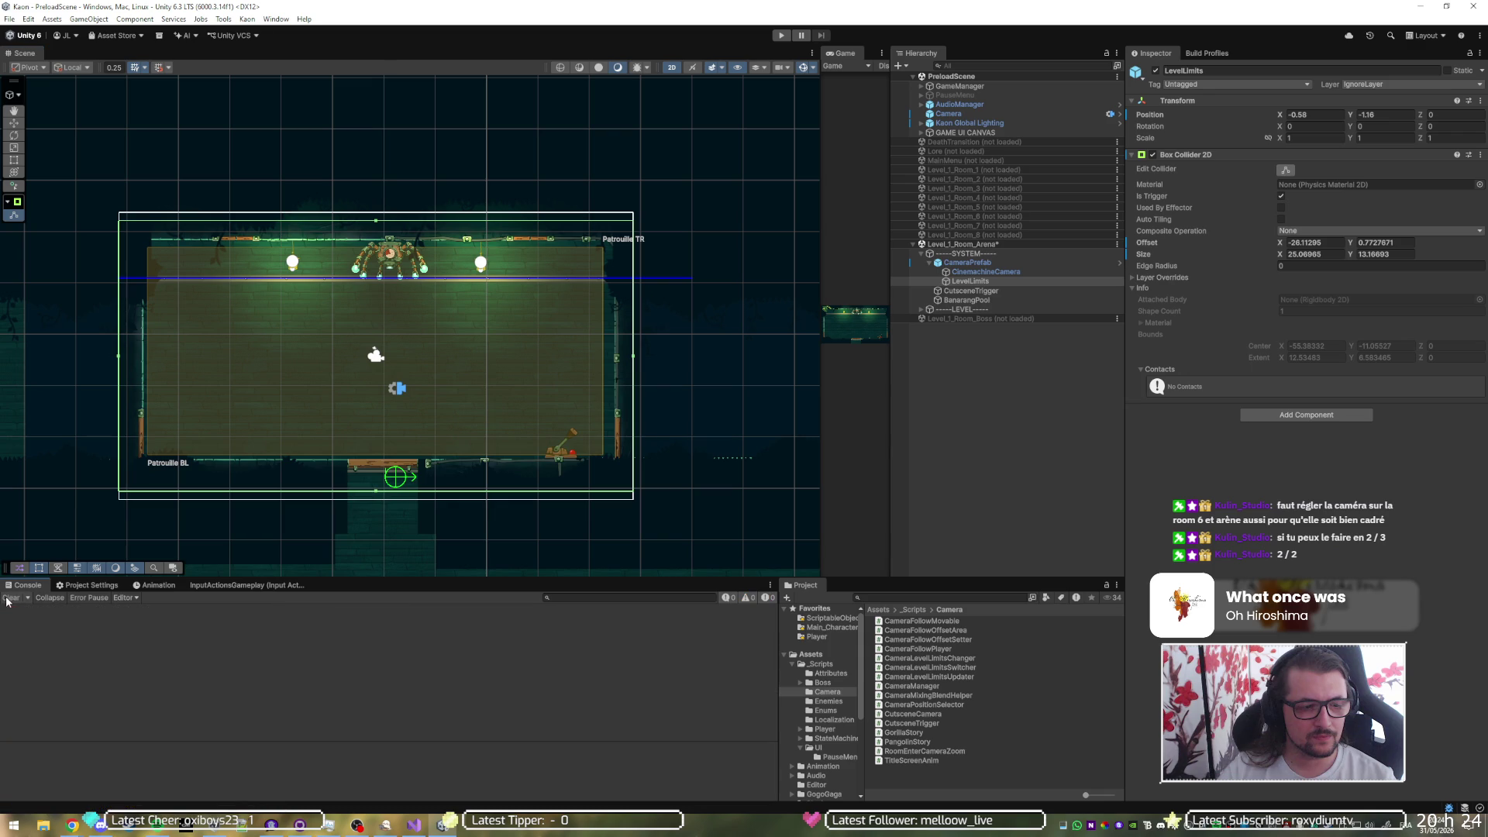
- Playtest the arena and open the first error's script, SkeletonAnimationInspector.cs, in Visual Studio
{"action": "left_click", "coordinate": [781, 34]}
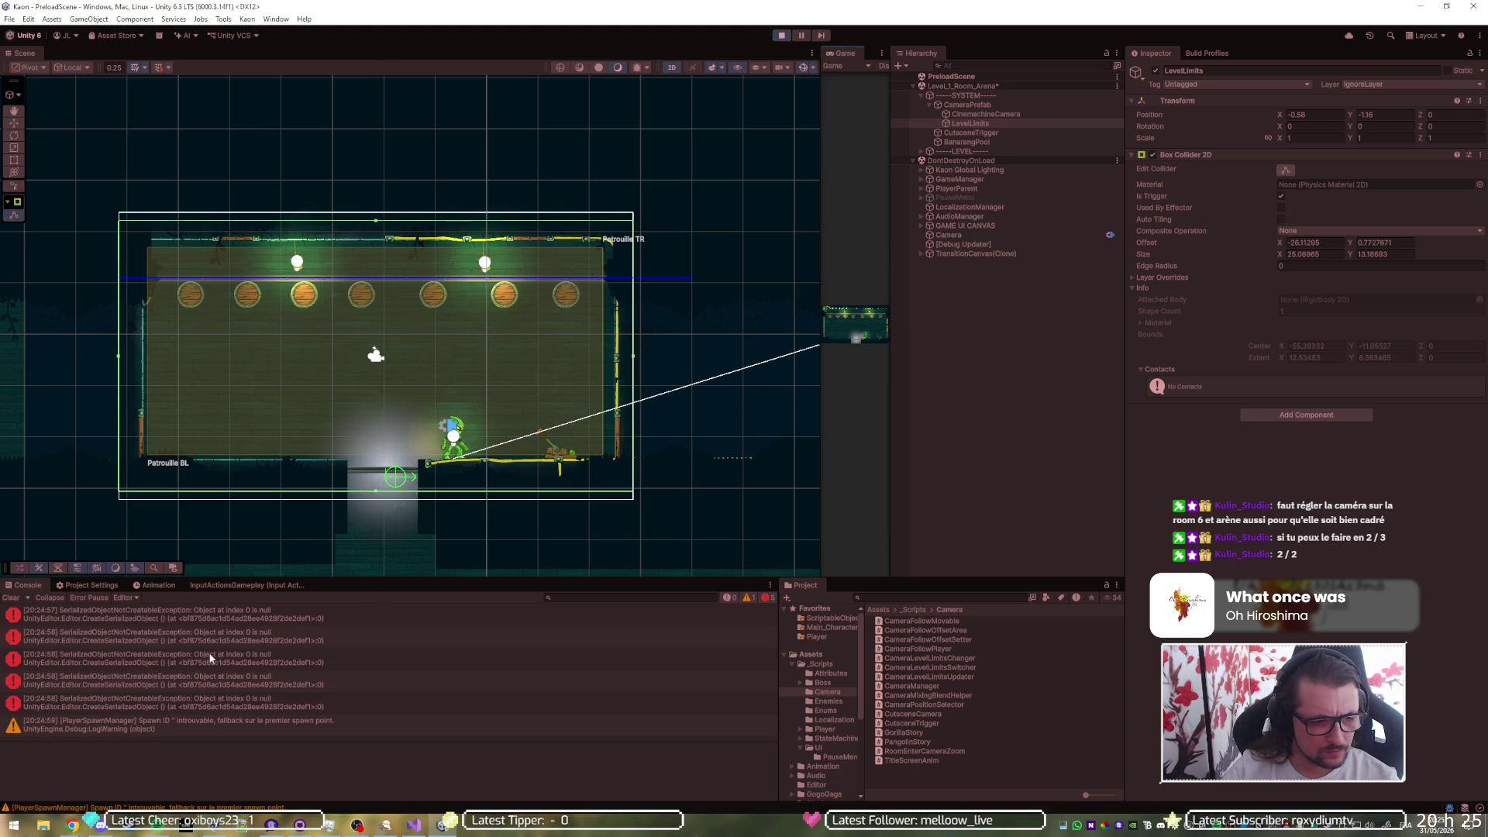
{"action": "left_click", "coordinate": [244, 620]}
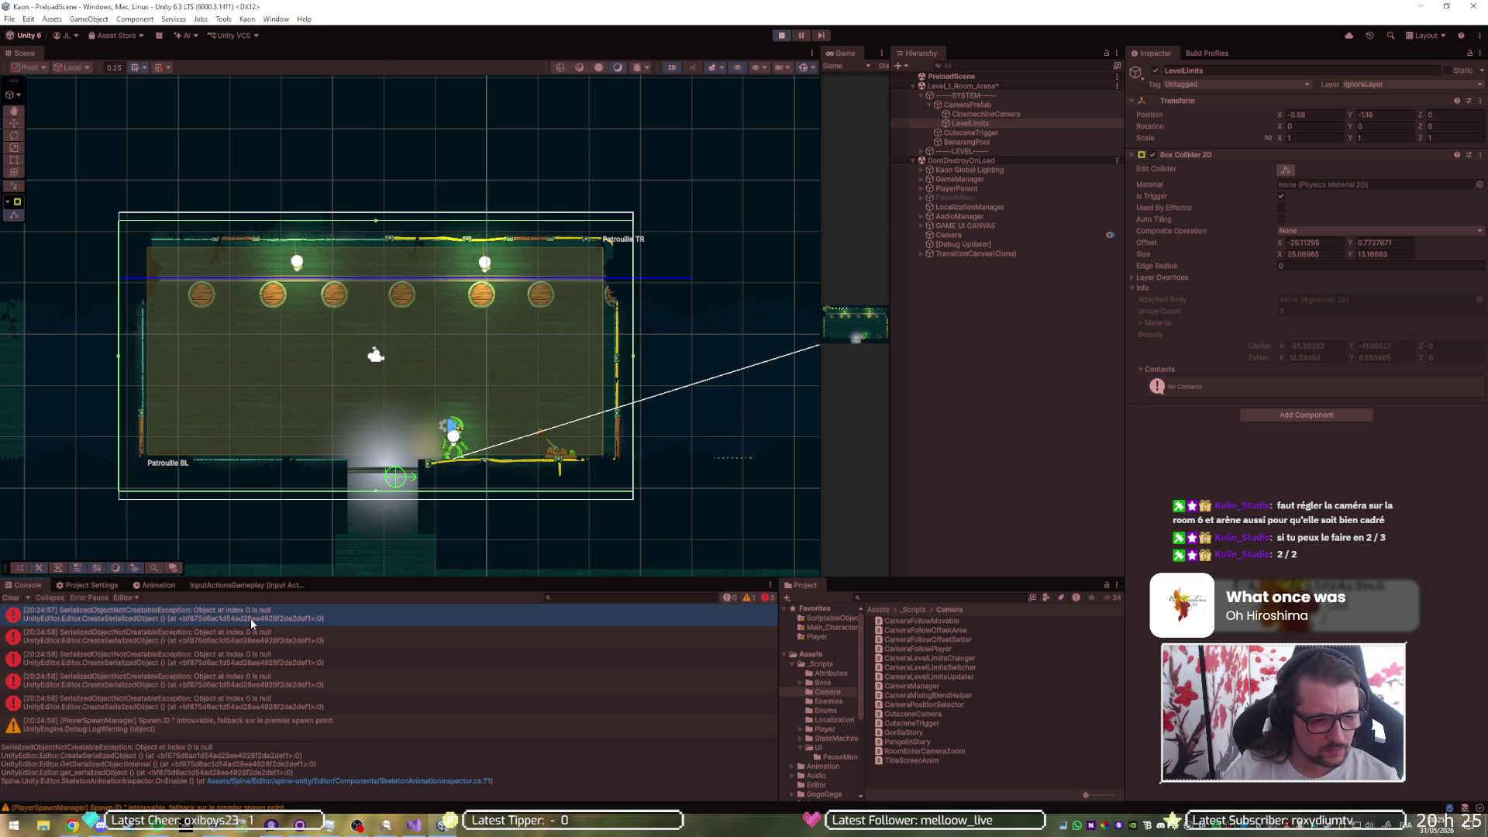
{"action": "double_click", "coordinate": [249, 618]}
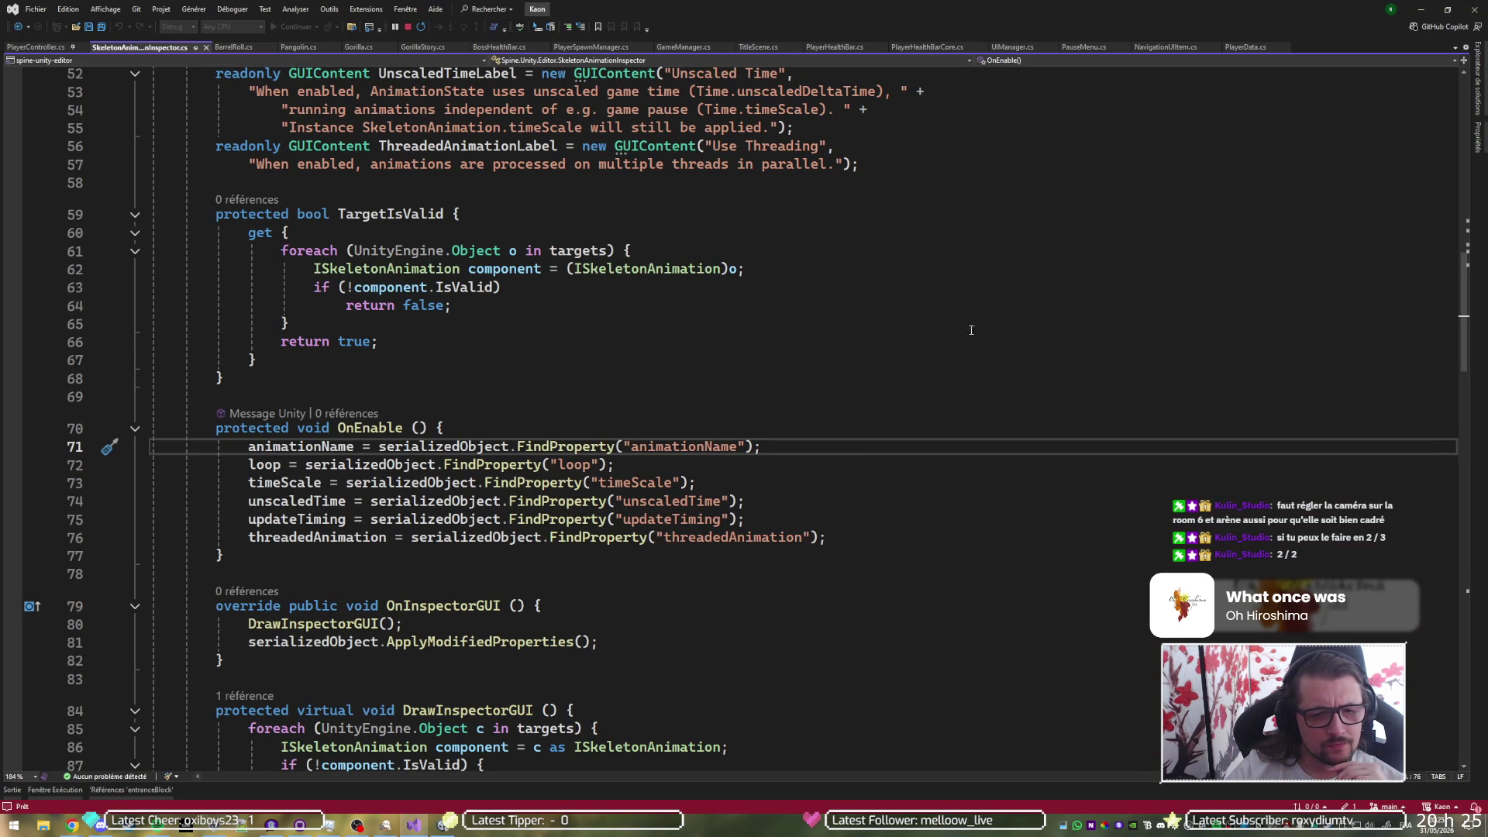
- Minimise Visual Studio to get back to the running Unity arena test
{"action": "left_click", "coordinate": [1420, 12]}
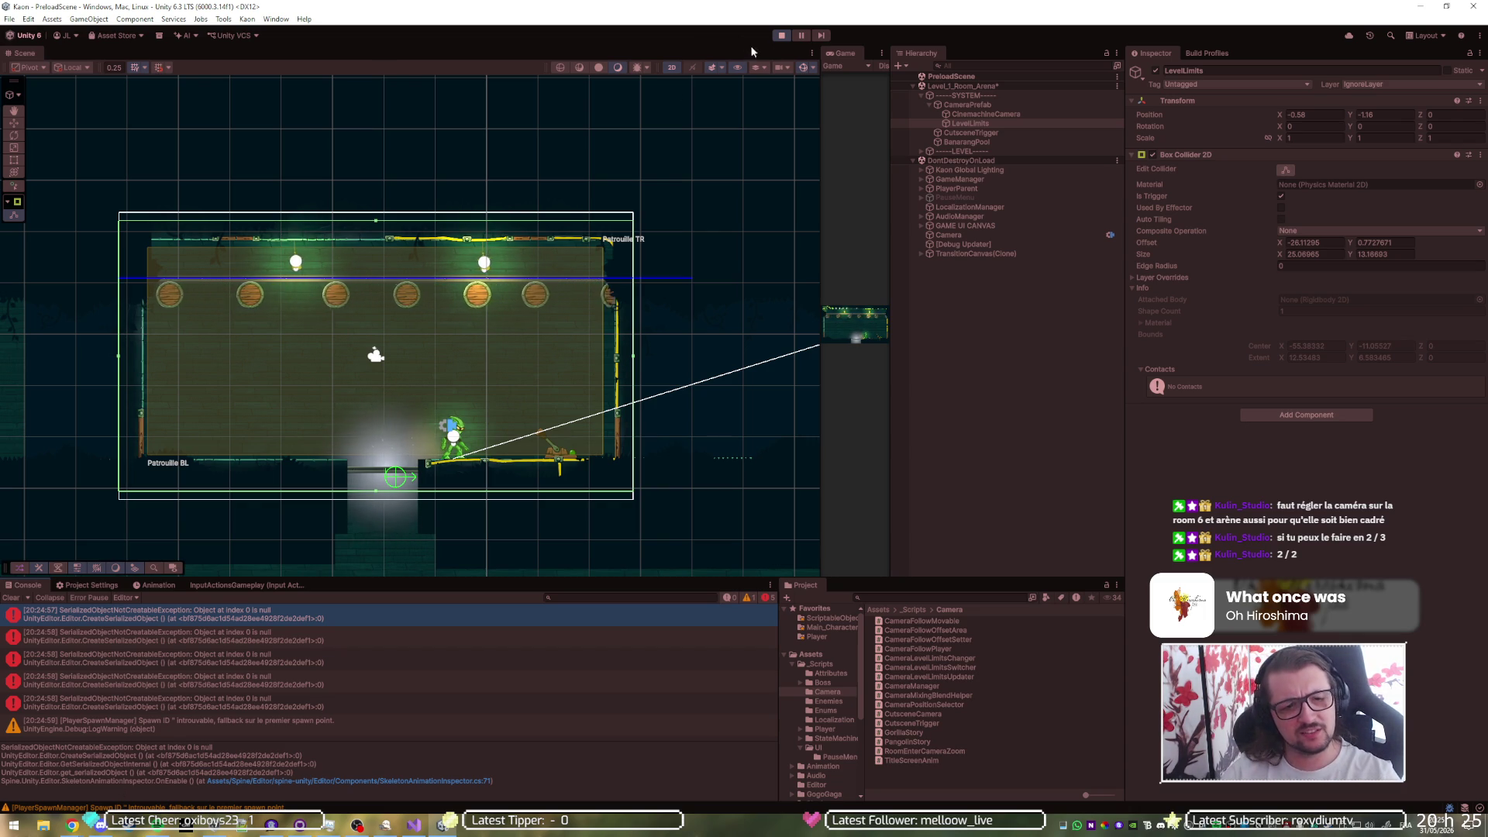
- Restart the arena playtest maximised, test wall jumps and a dash, then stop it
{"action": "left_click", "coordinate": [782, 36]}
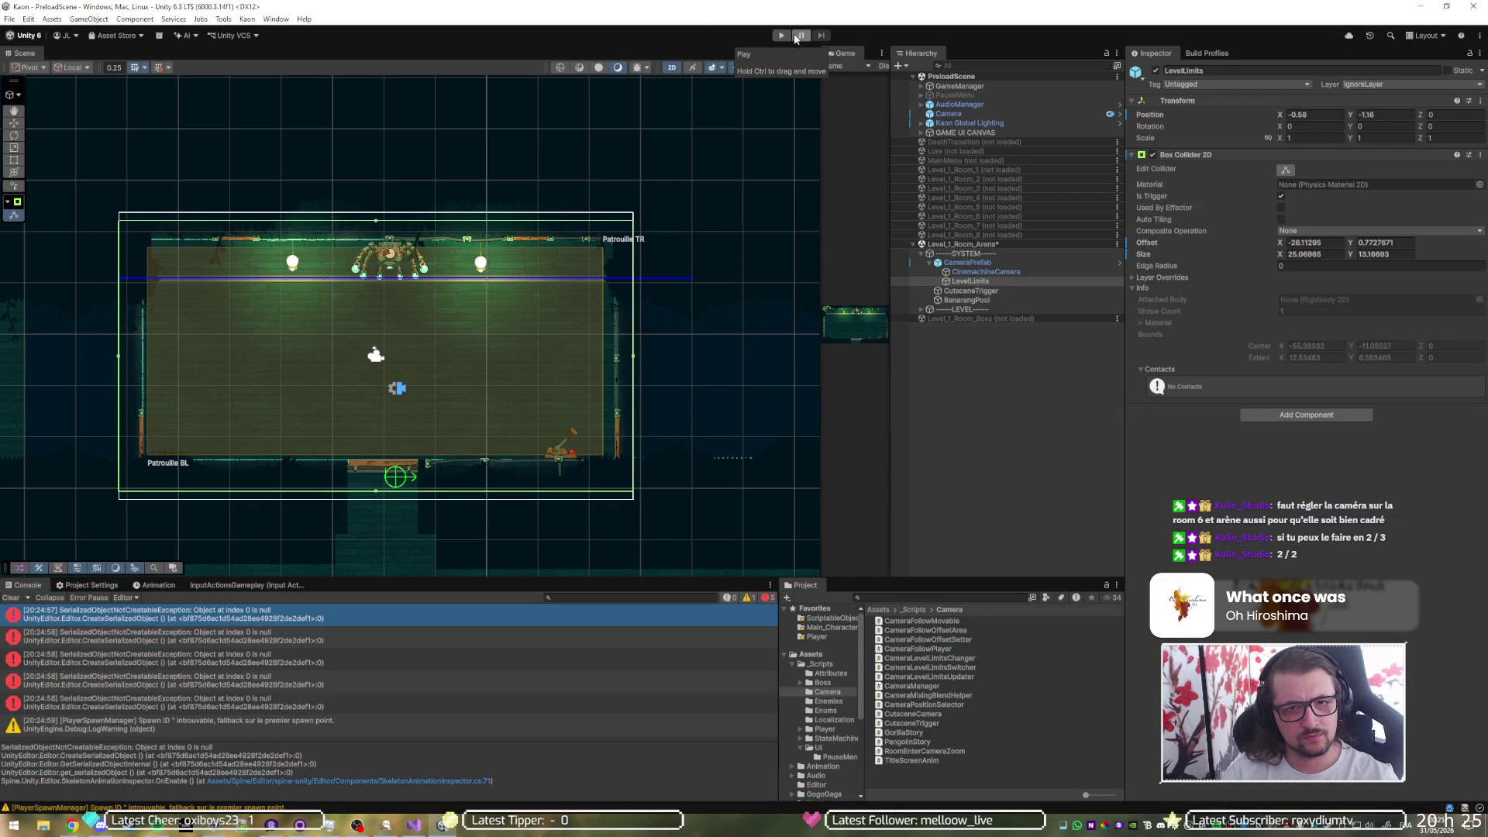
{"action": "left_click", "coordinate": [784, 36]}
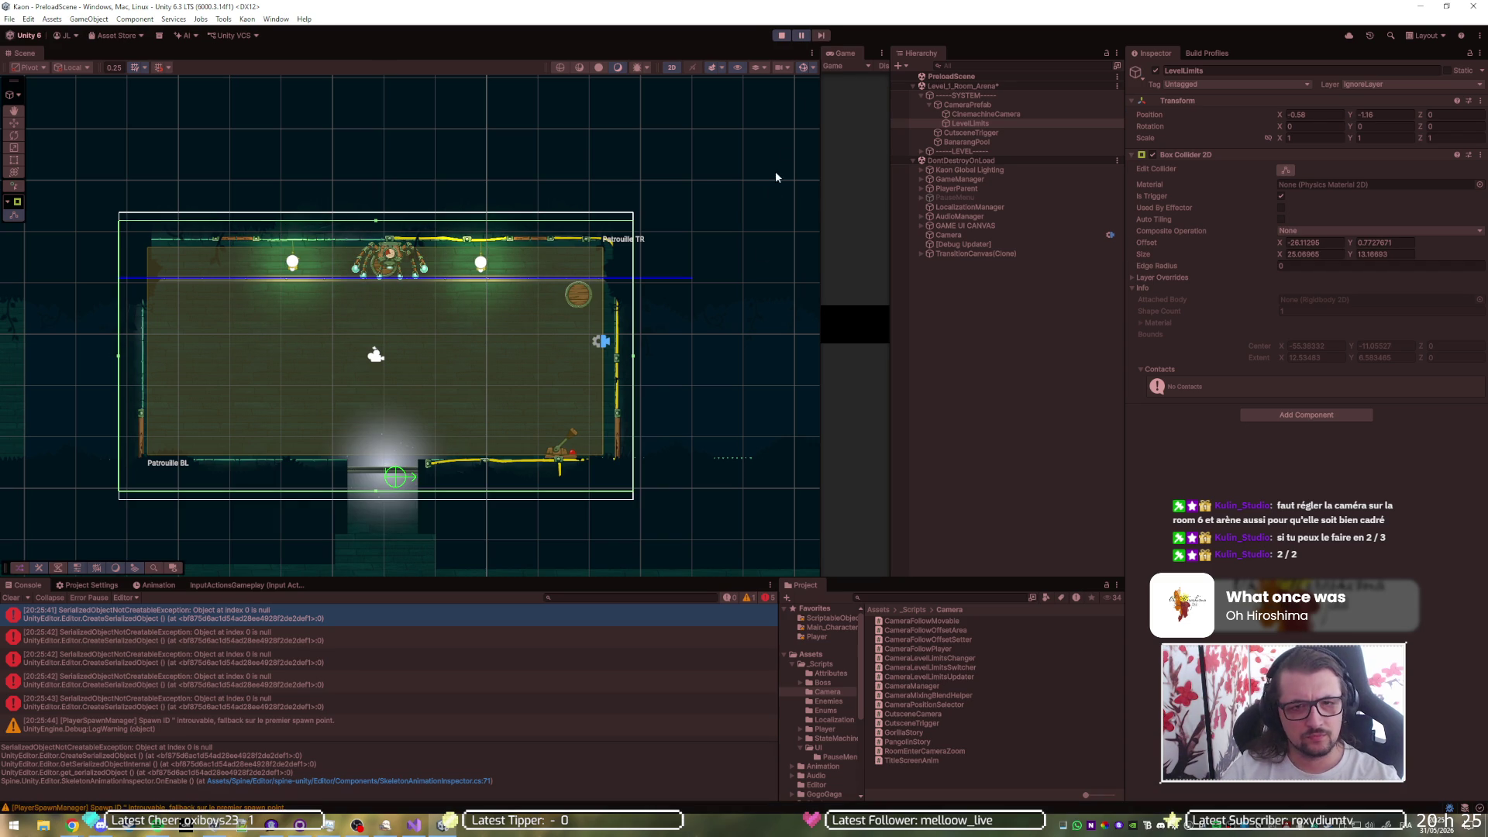
{"action": "left_click", "coordinate": [821, 35]}
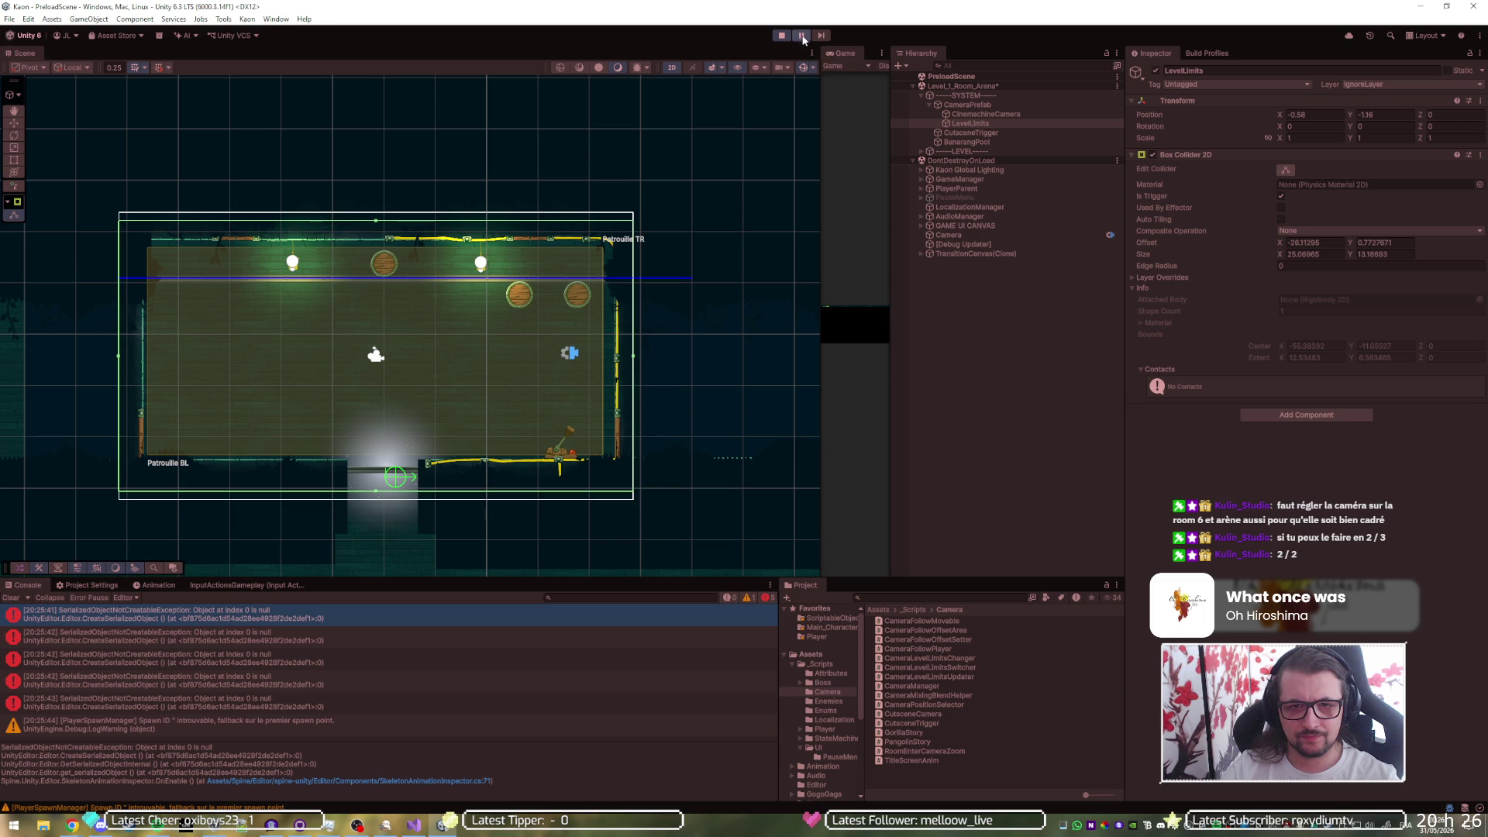
{"action": "double_click", "coordinate": [853, 51]}
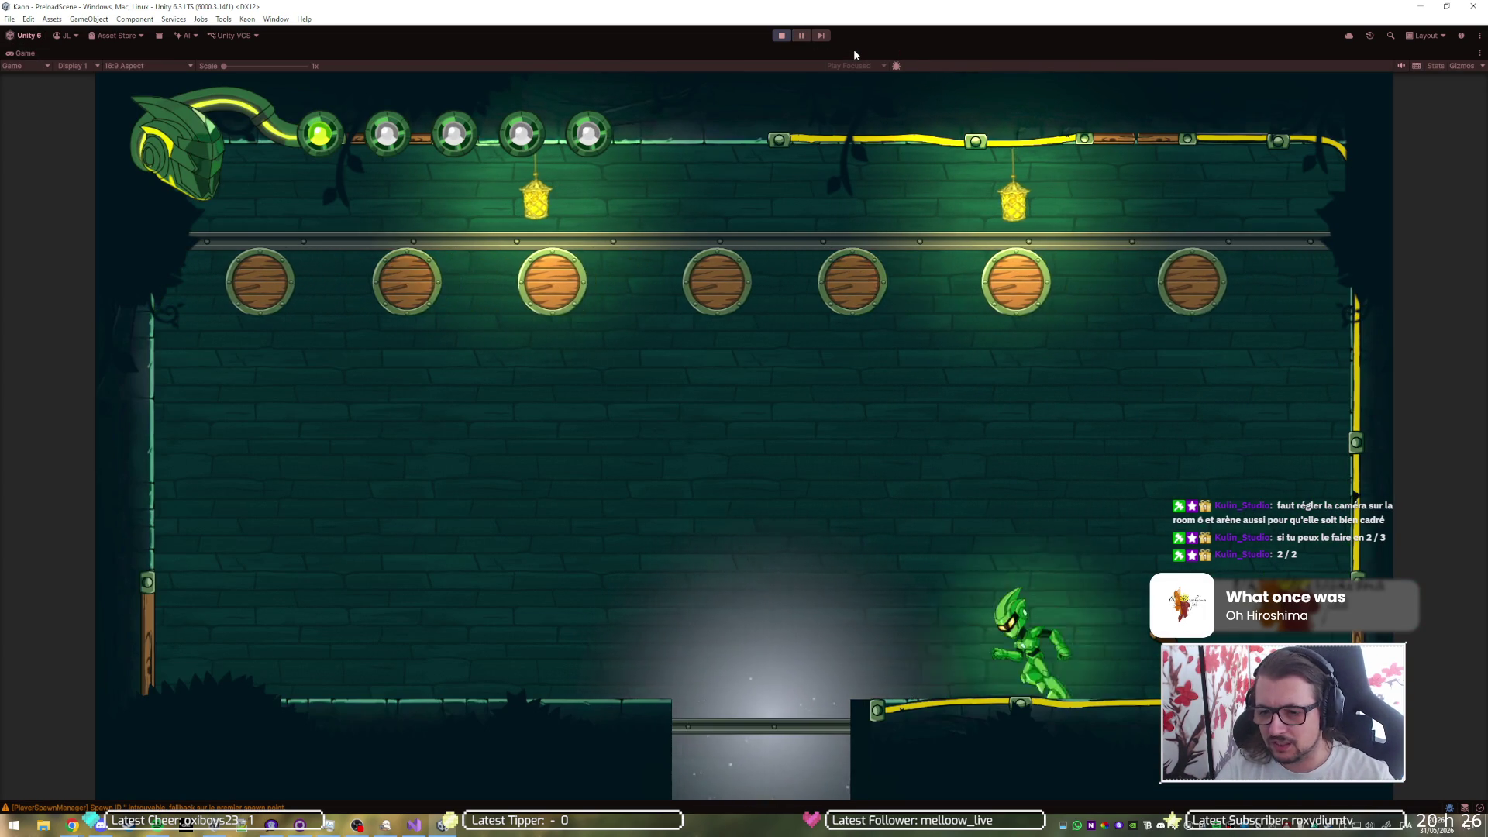
{"action": "key", "text": "space"}
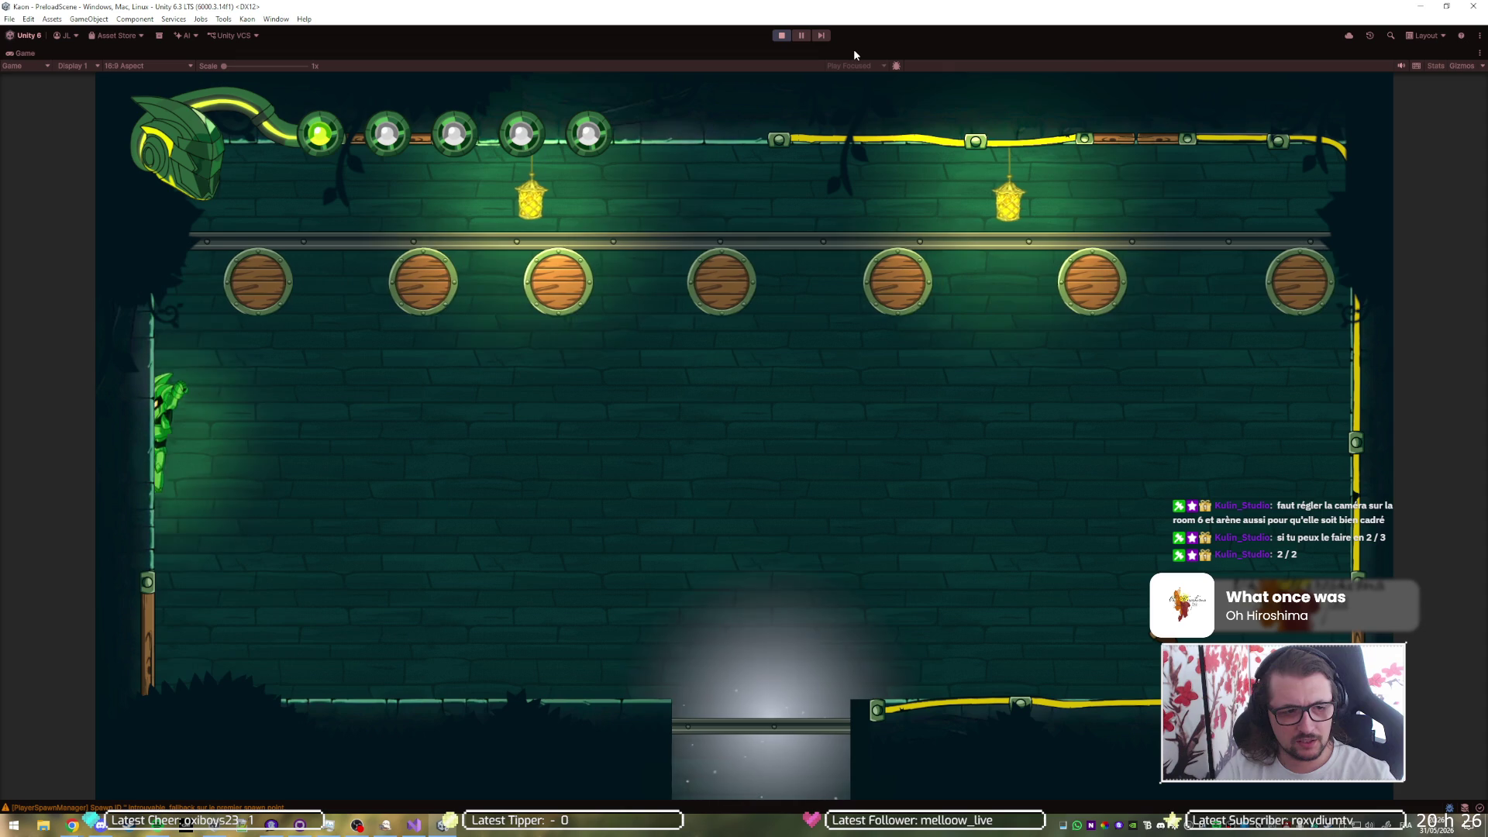
{"action": "key", "text": "space"}
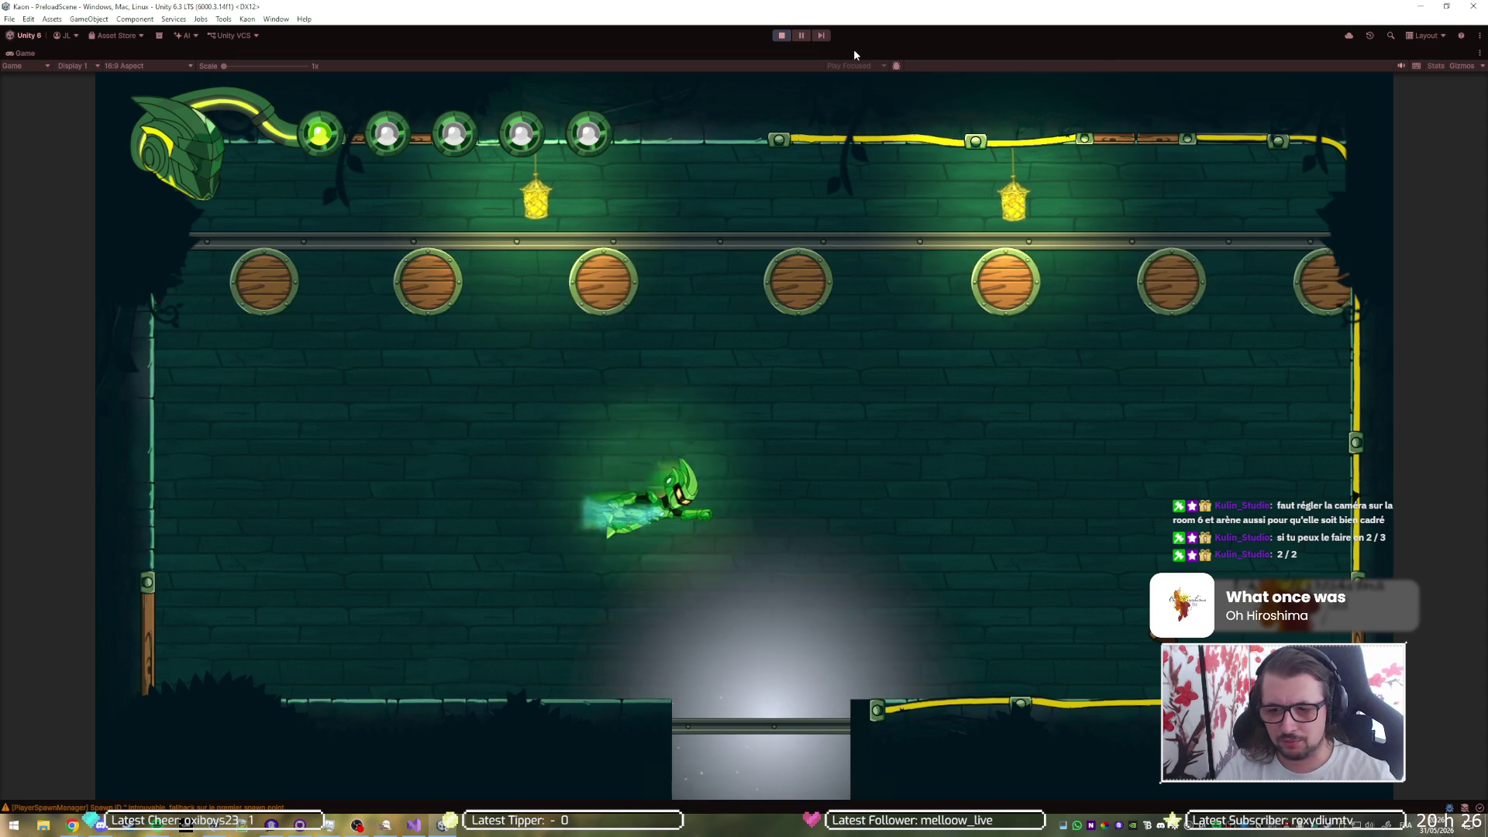
{"action": "key", "text": "space"}
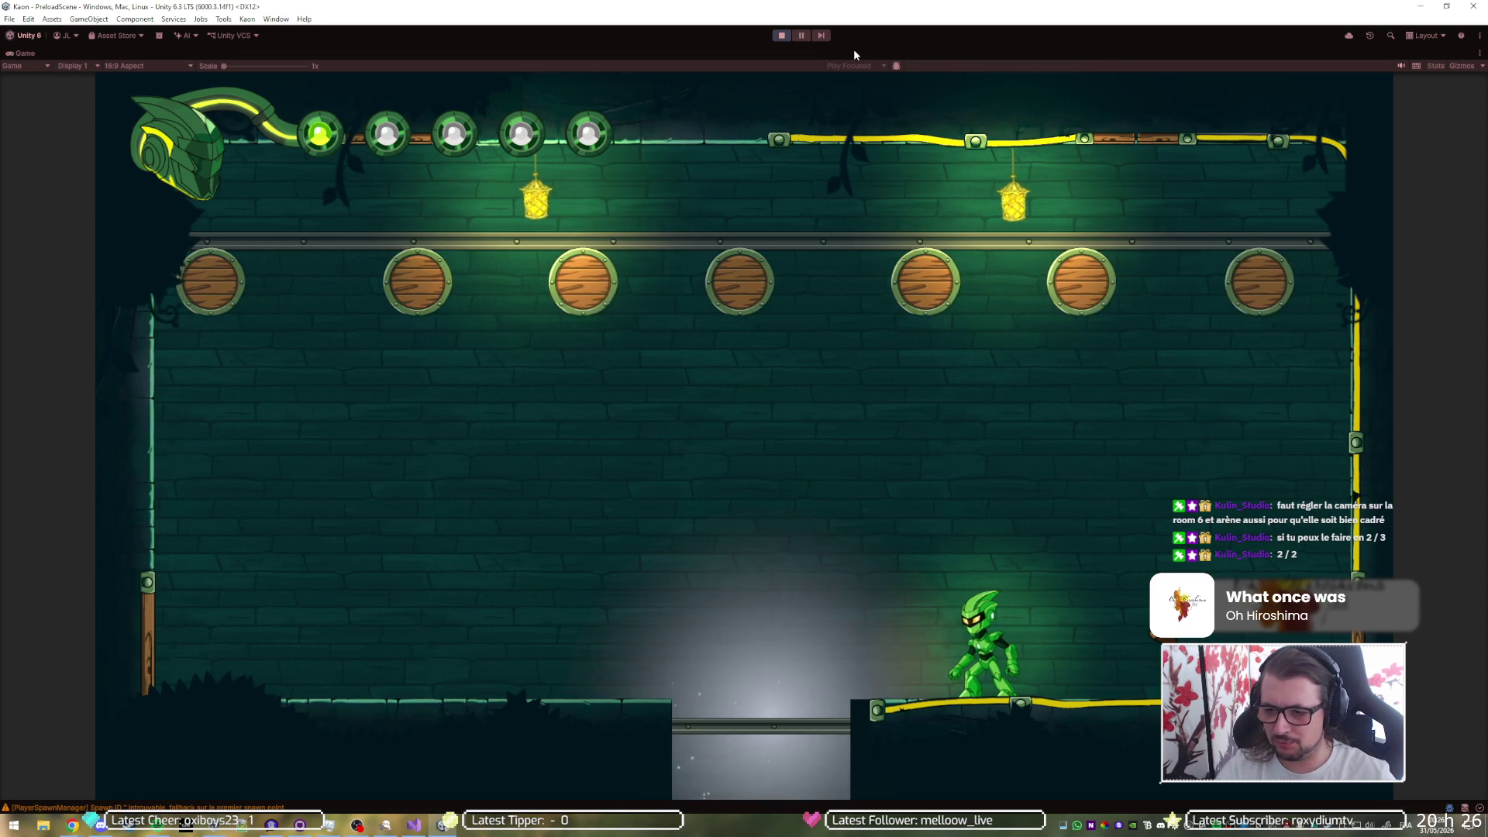
{"action": "left_click", "coordinate": [780, 36]}
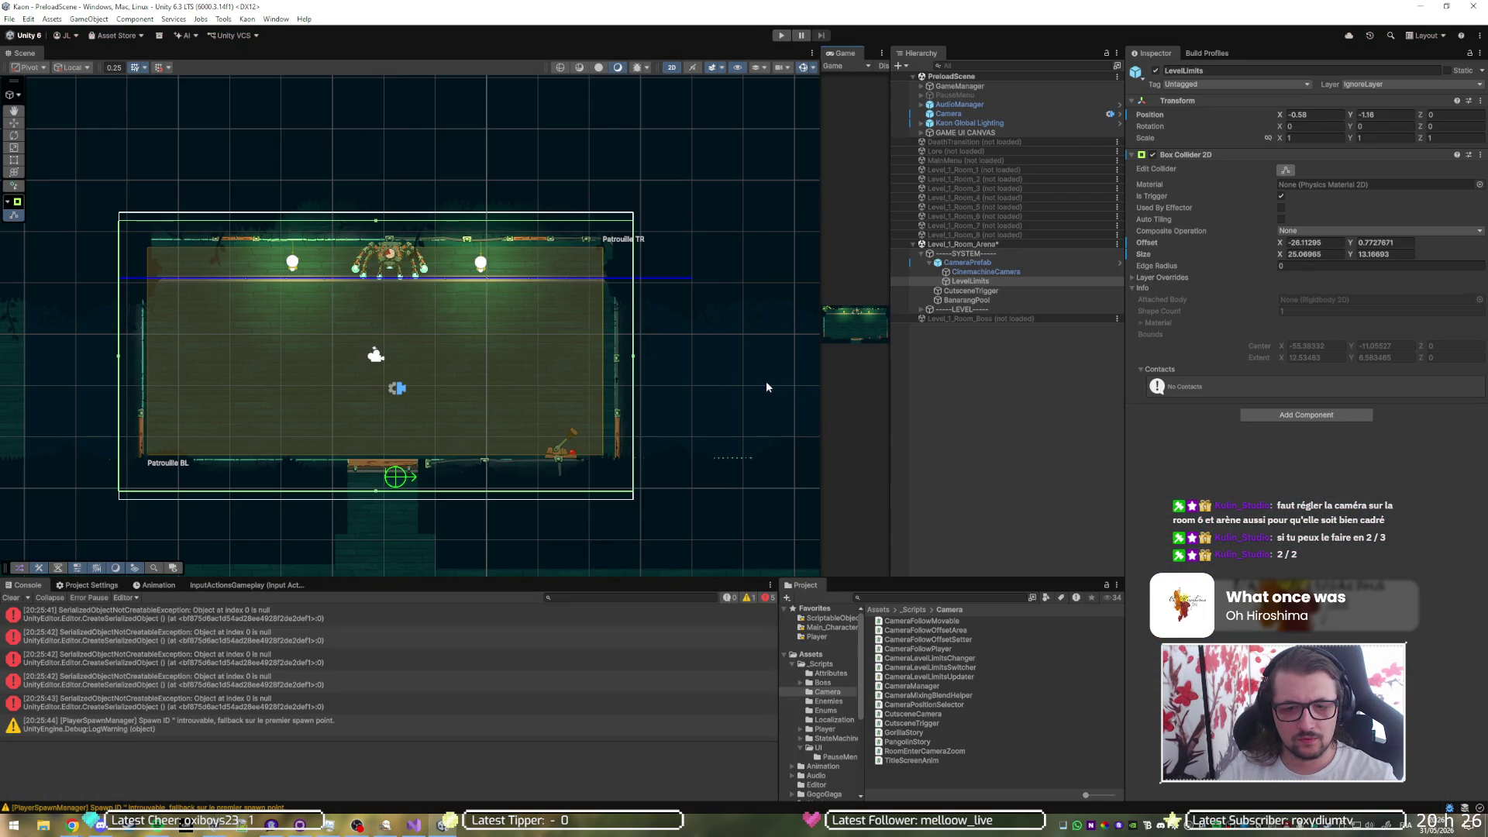
- Nudge the LevelLimits left edge slightly inward and playtest the arena room again
{"action": "left_click_drag", "start_coordinate": [818, 372], "coordinate": [614, 373]}
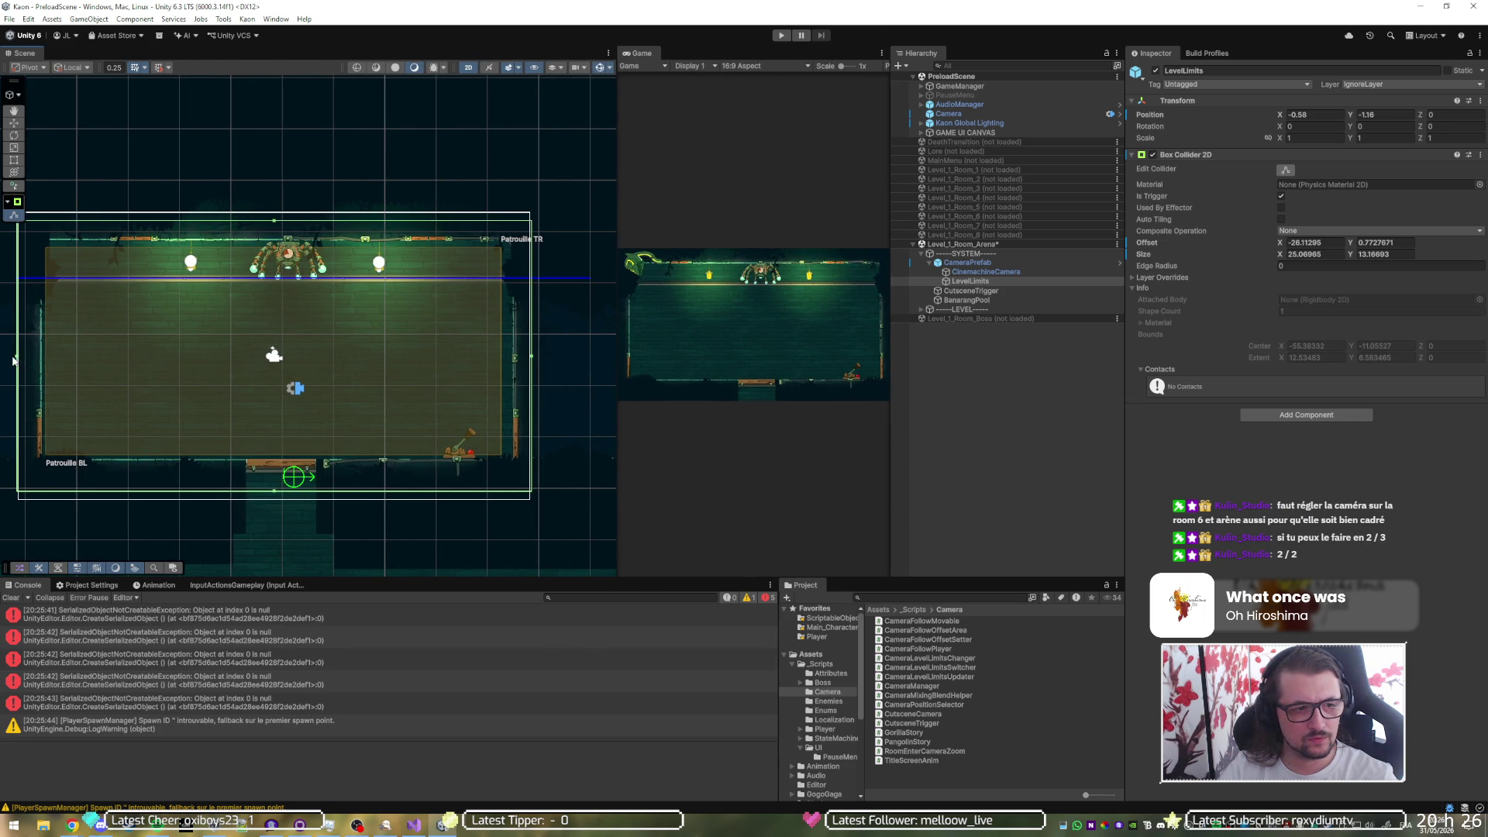
{"action": "left_click_drag", "start_coordinate": [17, 360], "coordinate": [22, 361]}
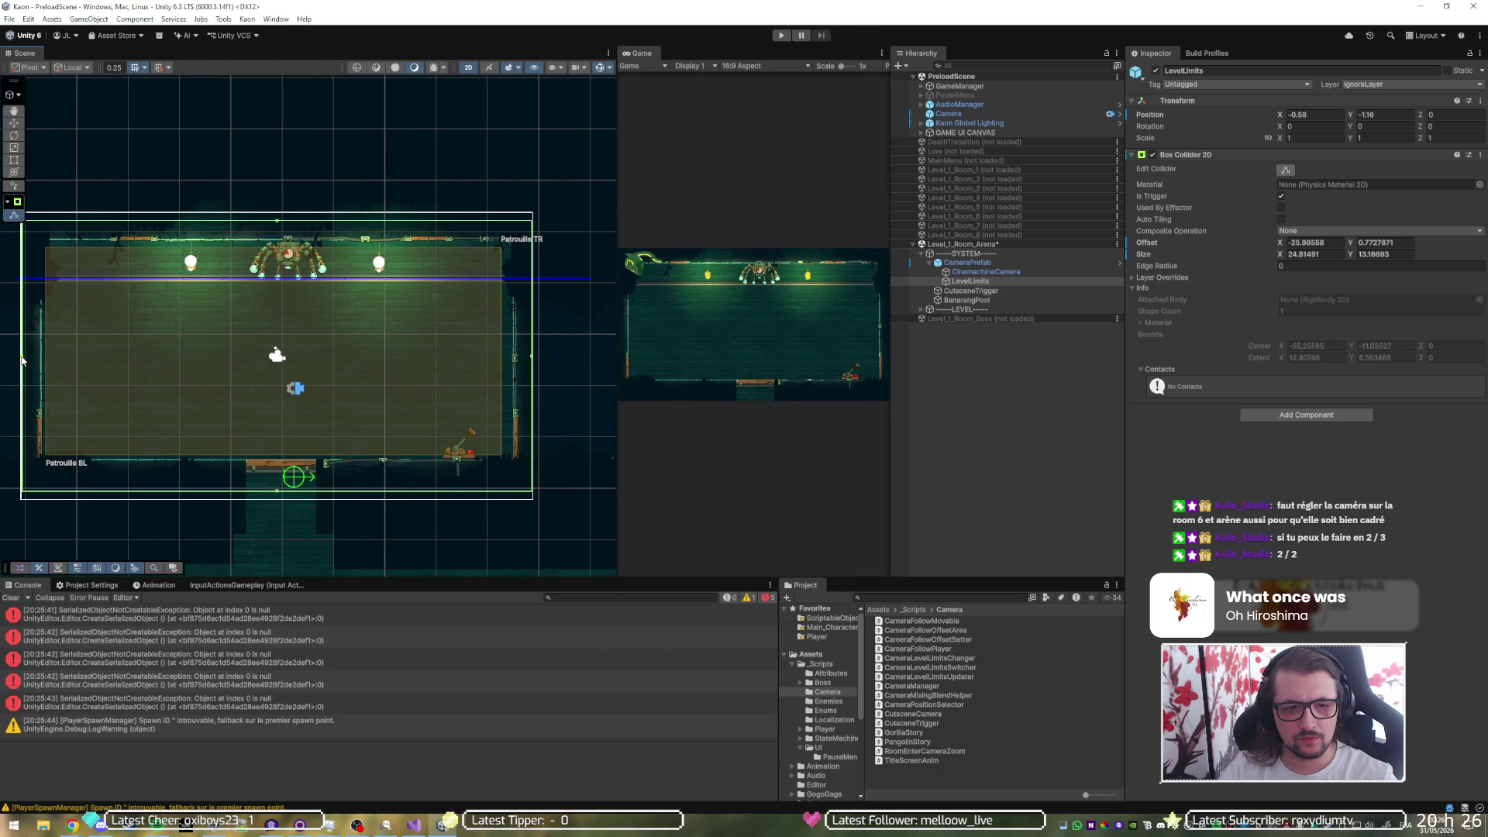
{"action": "left_click", "coordinate": [779, 37]}
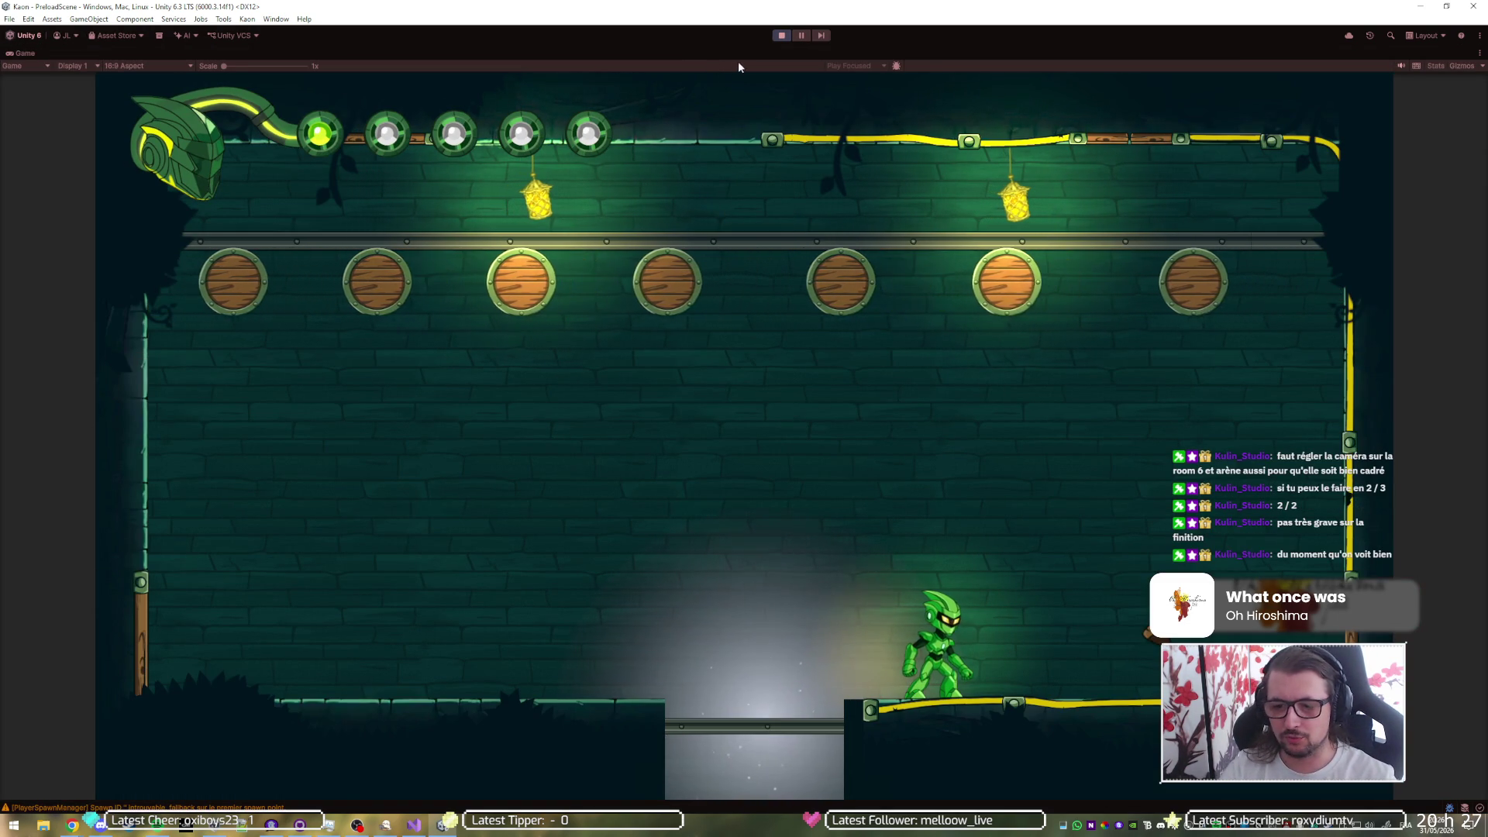
{"action": "left_click", "coordinate": [781, 36]}
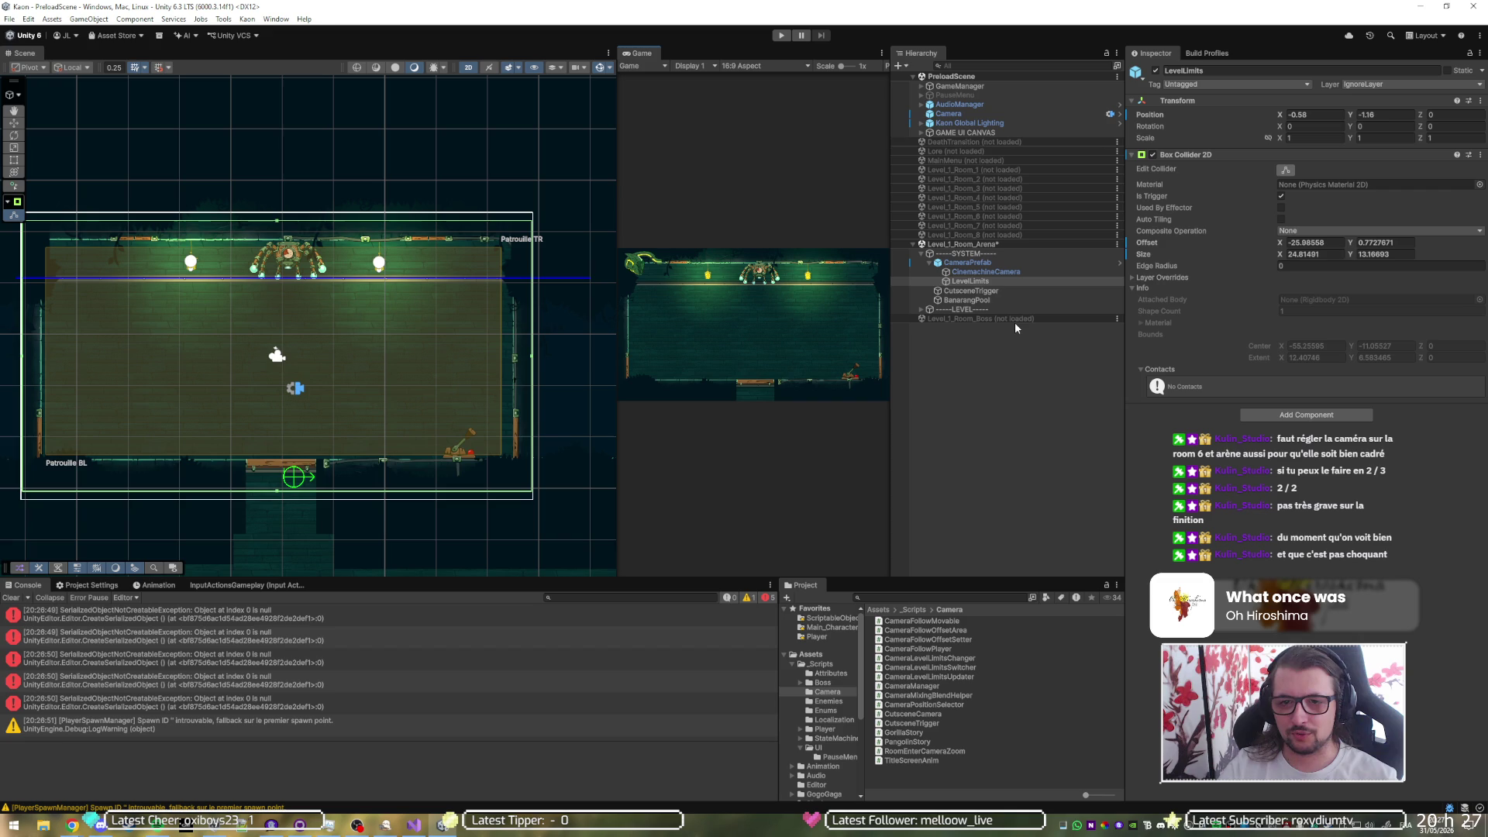
{"action": "right_click", "coordinate": [980, 245]}
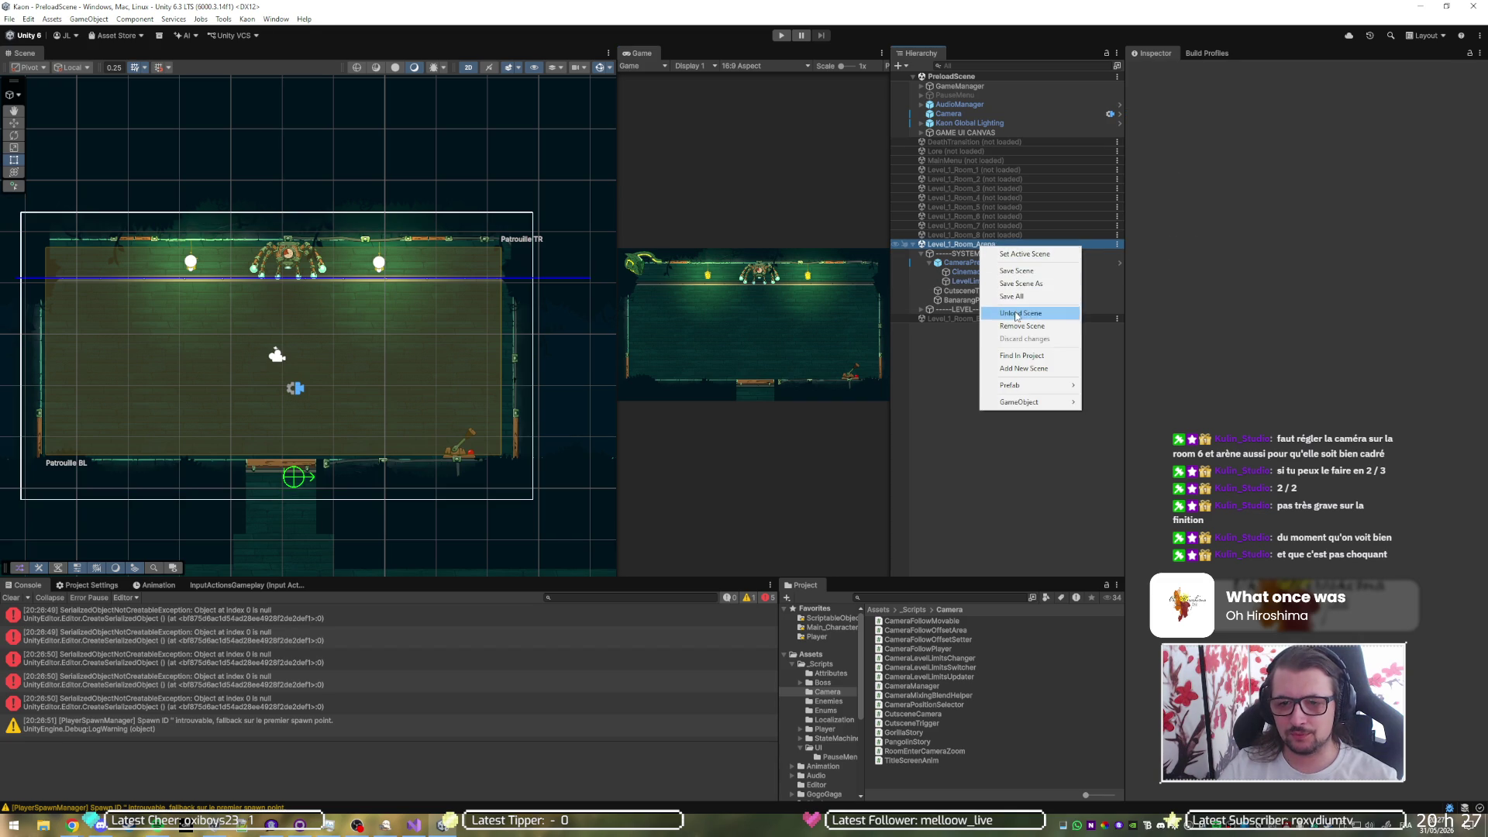
- Swap the arena scene for Level_1_Room_6 and frame that room in the scene view
{"action": "left_click", "coordinate": [1007, 308]}
{"action": "right_click", "coordinate": [995, 224]}
{"action": "left_click", "coordinate": [1023, 226]}
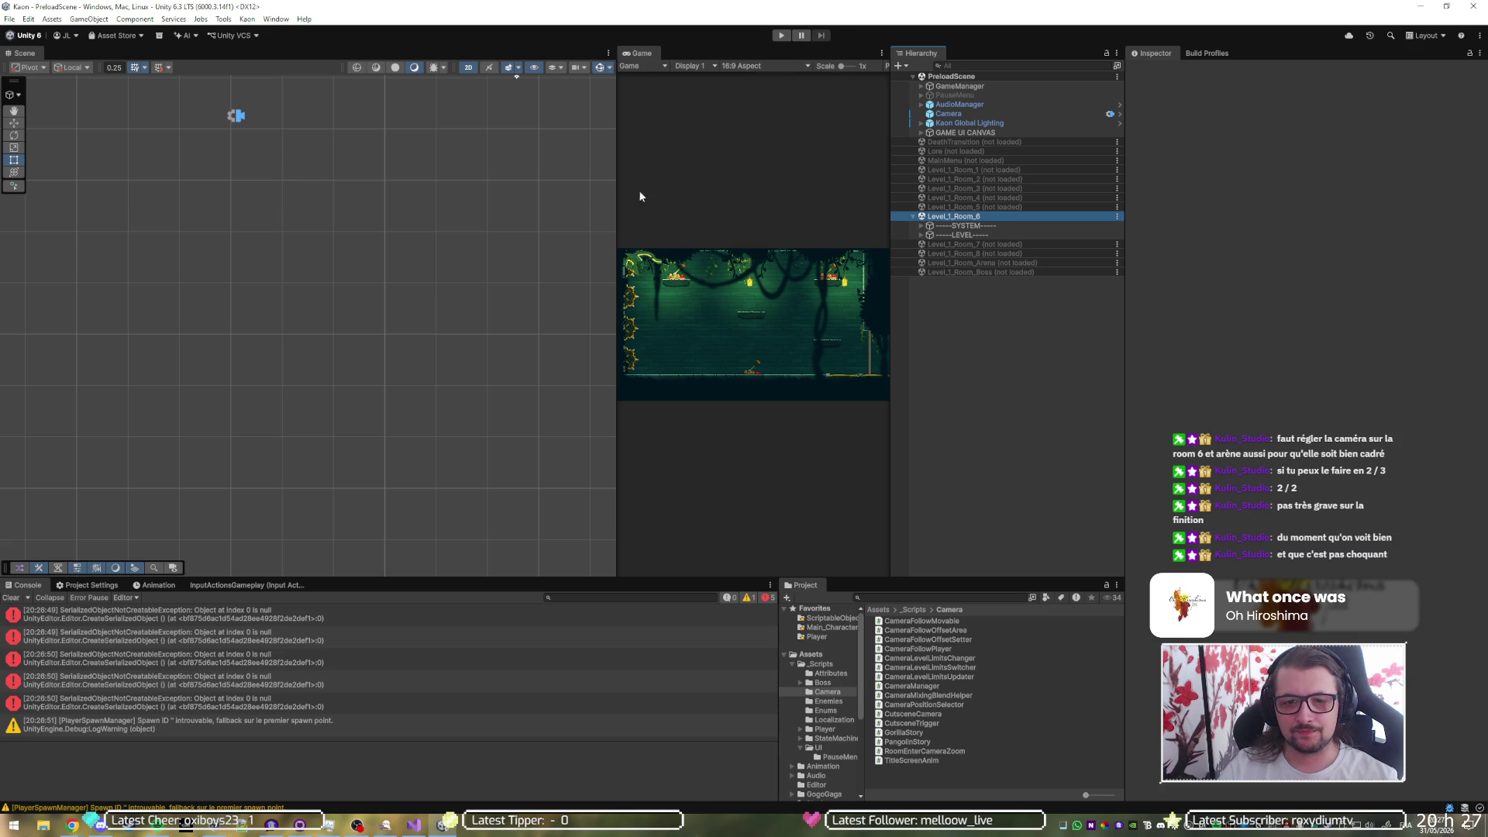
{"action": "key", "text": "f"}
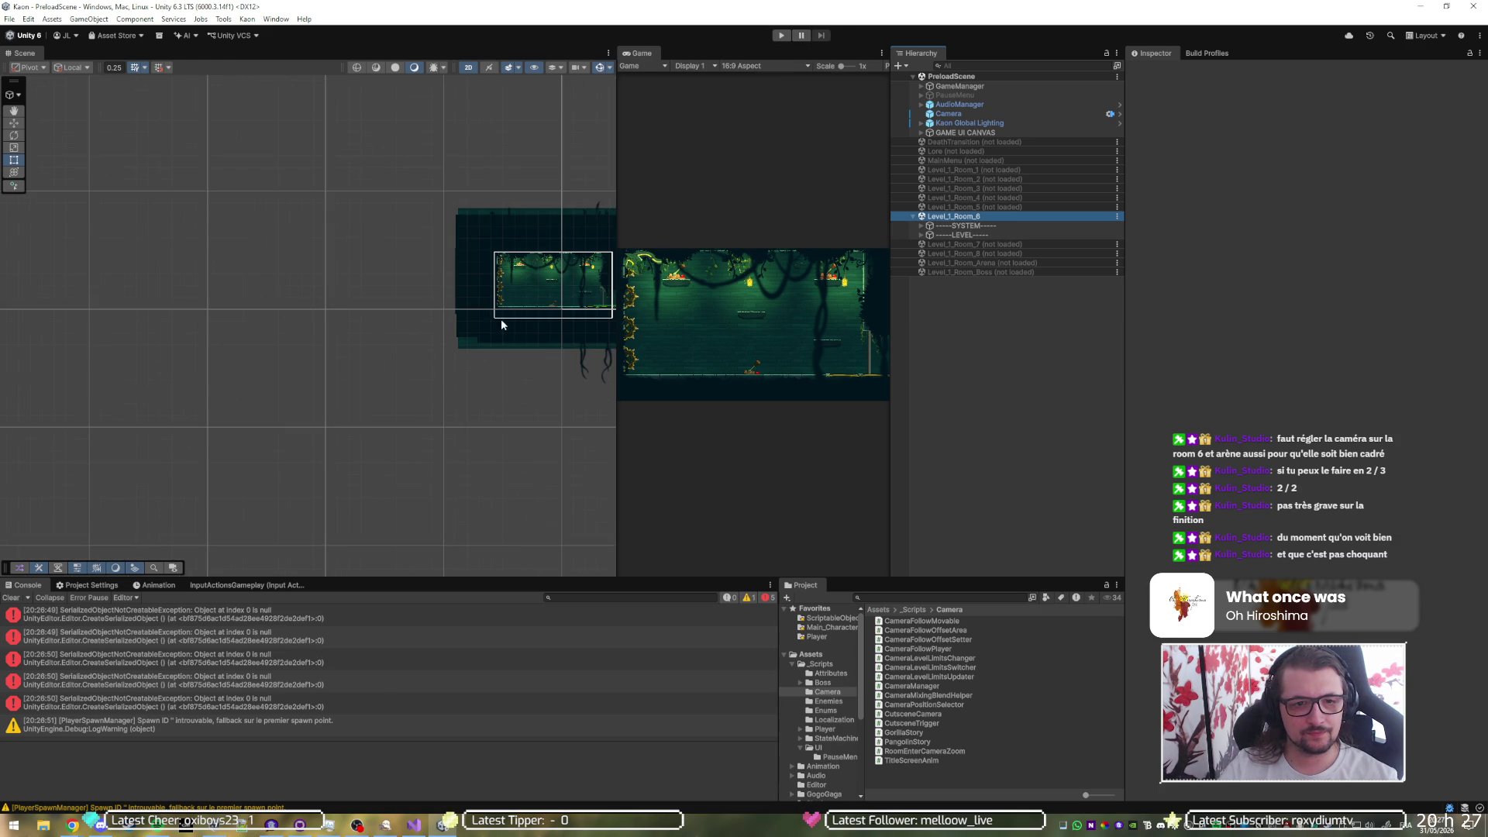
{"action": "scroll", "coordinate": [325, 295], "scroll_direction": "up", "scroll_amount": 5}
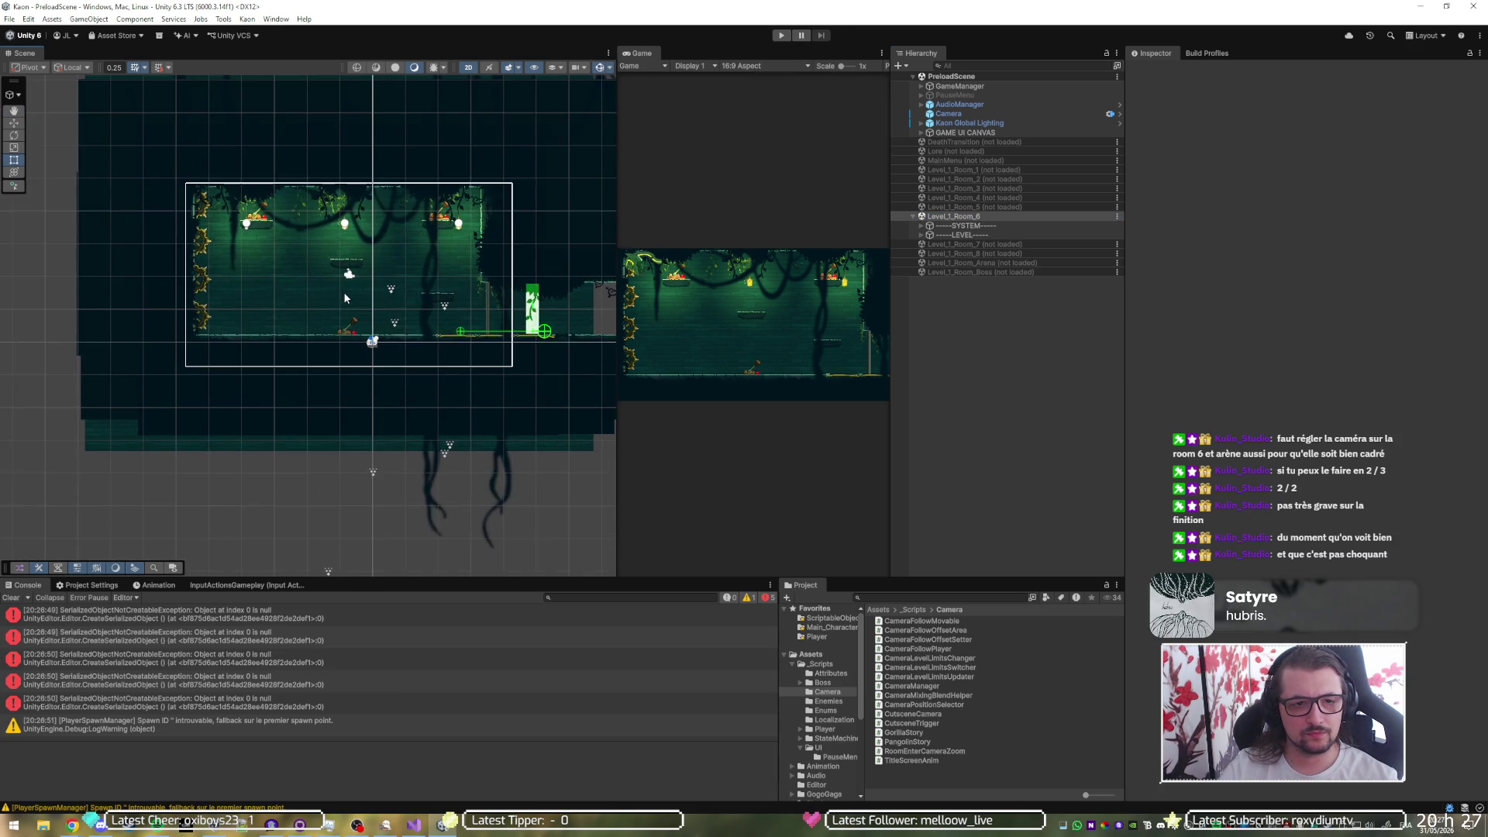
{"action": "scroll", "coordinate": [372, 248], "scroll_direction": "up", "scroll_amount": 4}
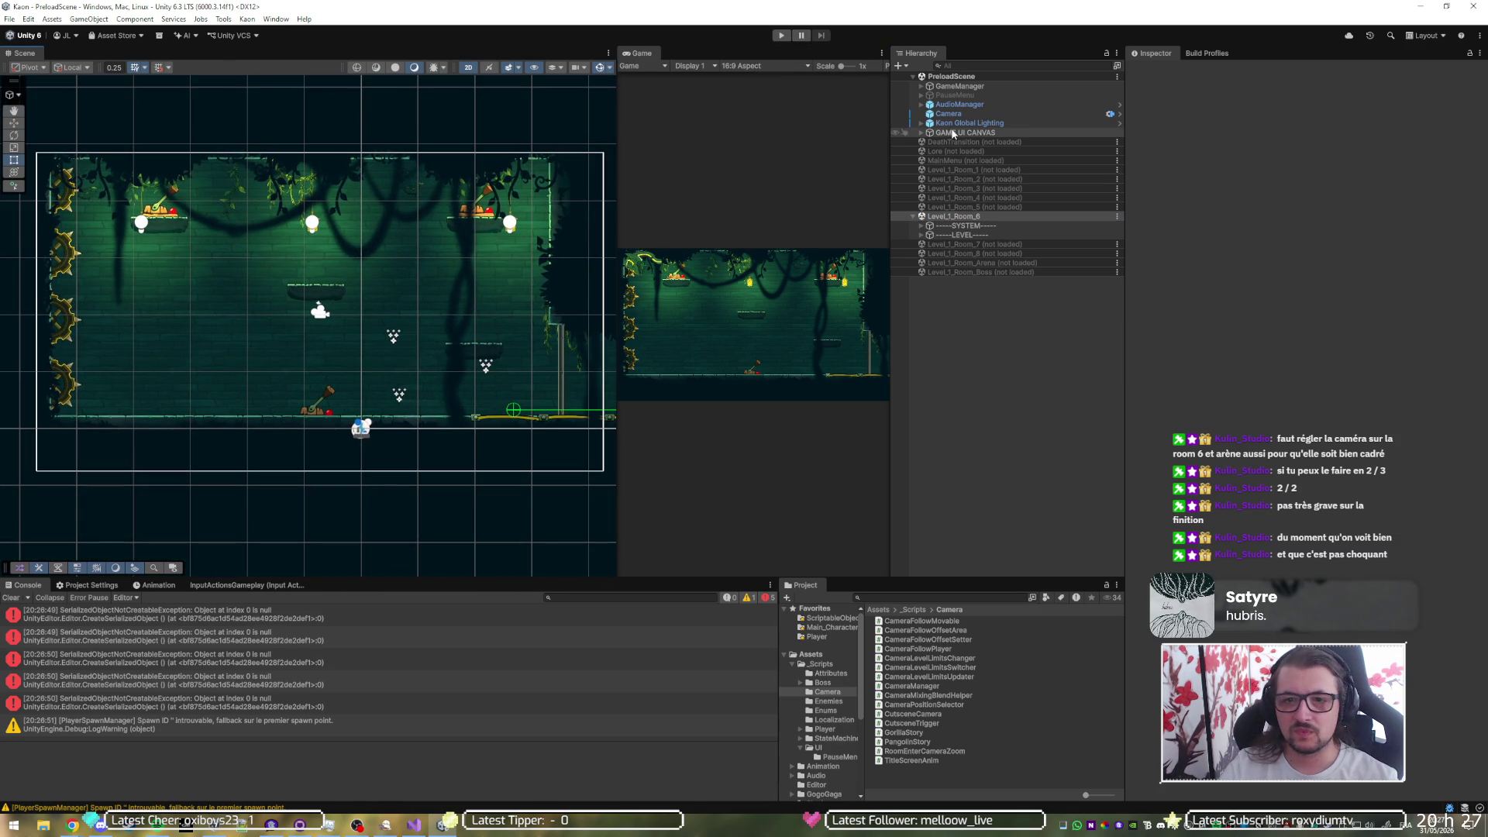
- Edit Room 6's LevelLimits collider, placing its bottom edge just below the floor
{"action": "left_click", "coordinate": [921, 226]}
{"action": "left_click", "coordinate": [930, 235]}
{"action": "left_click", "coordinate": [970, 253]}
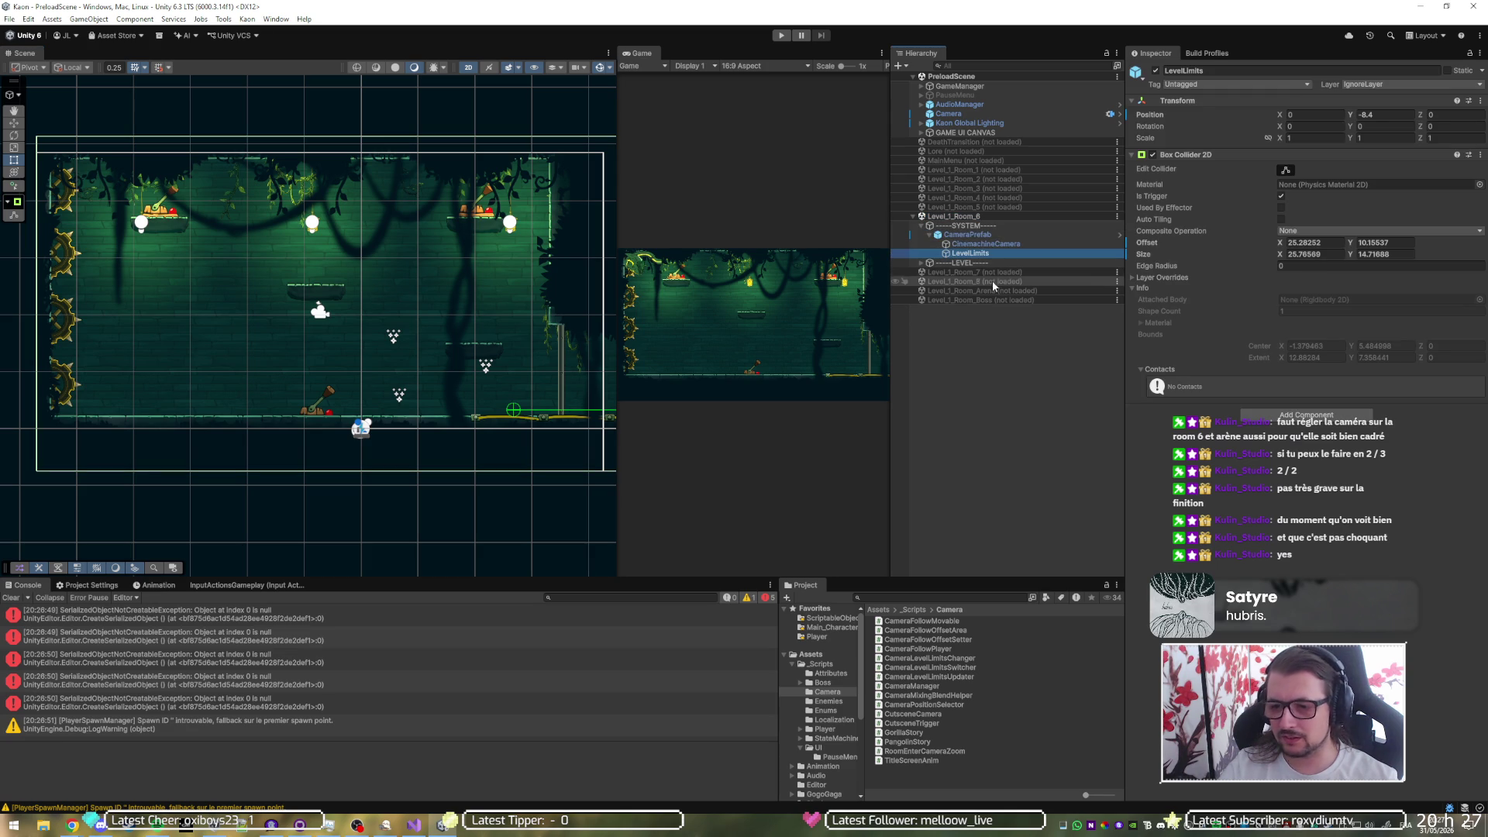
{"action": "left_click", "coordinate": [1286, 170]}
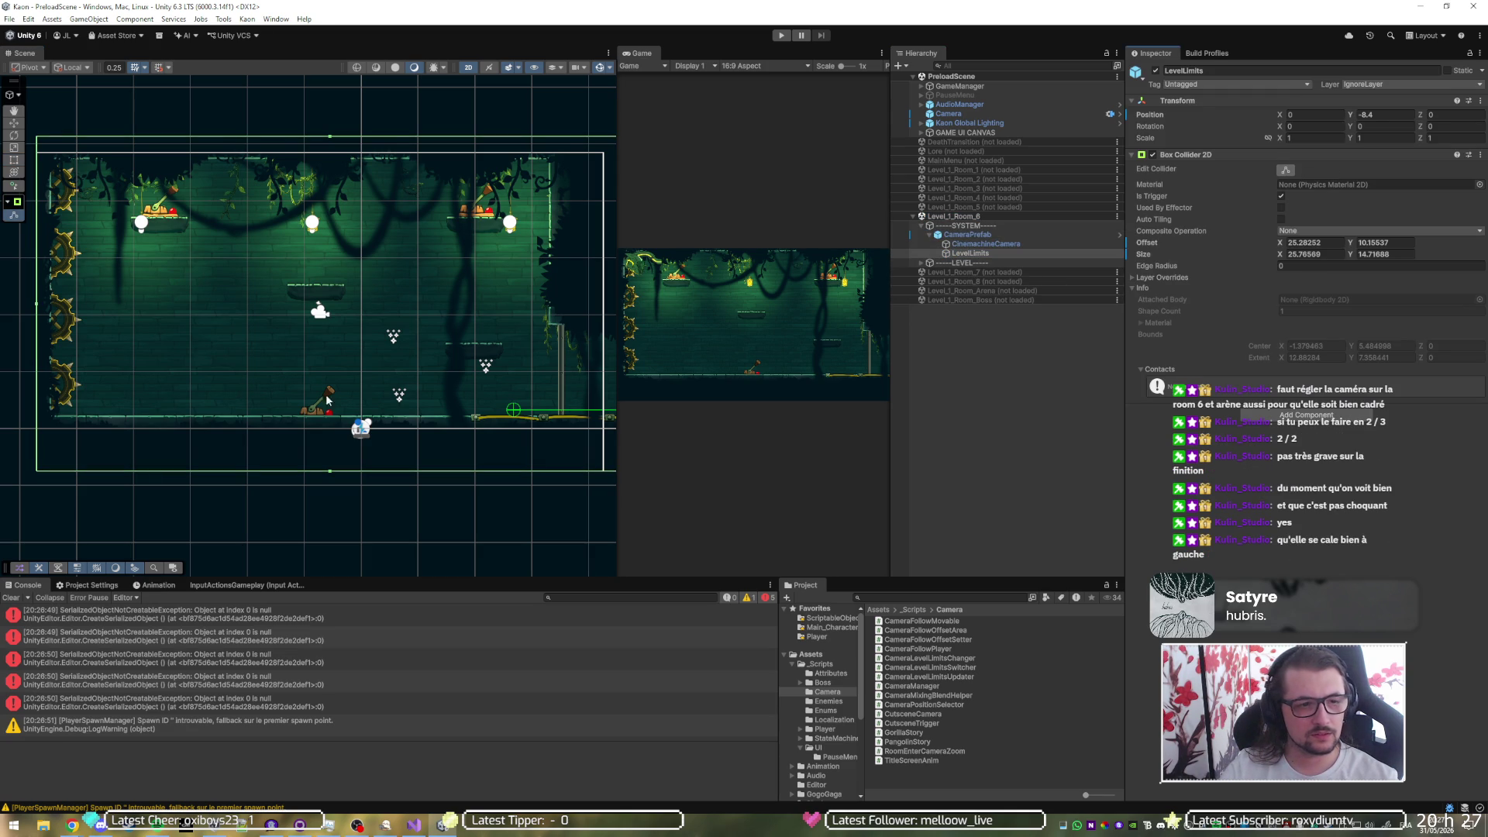
{"action": "scroll", "coordinate": [520, 351], "scroll_direction": "right", "scroll_amount": 3}
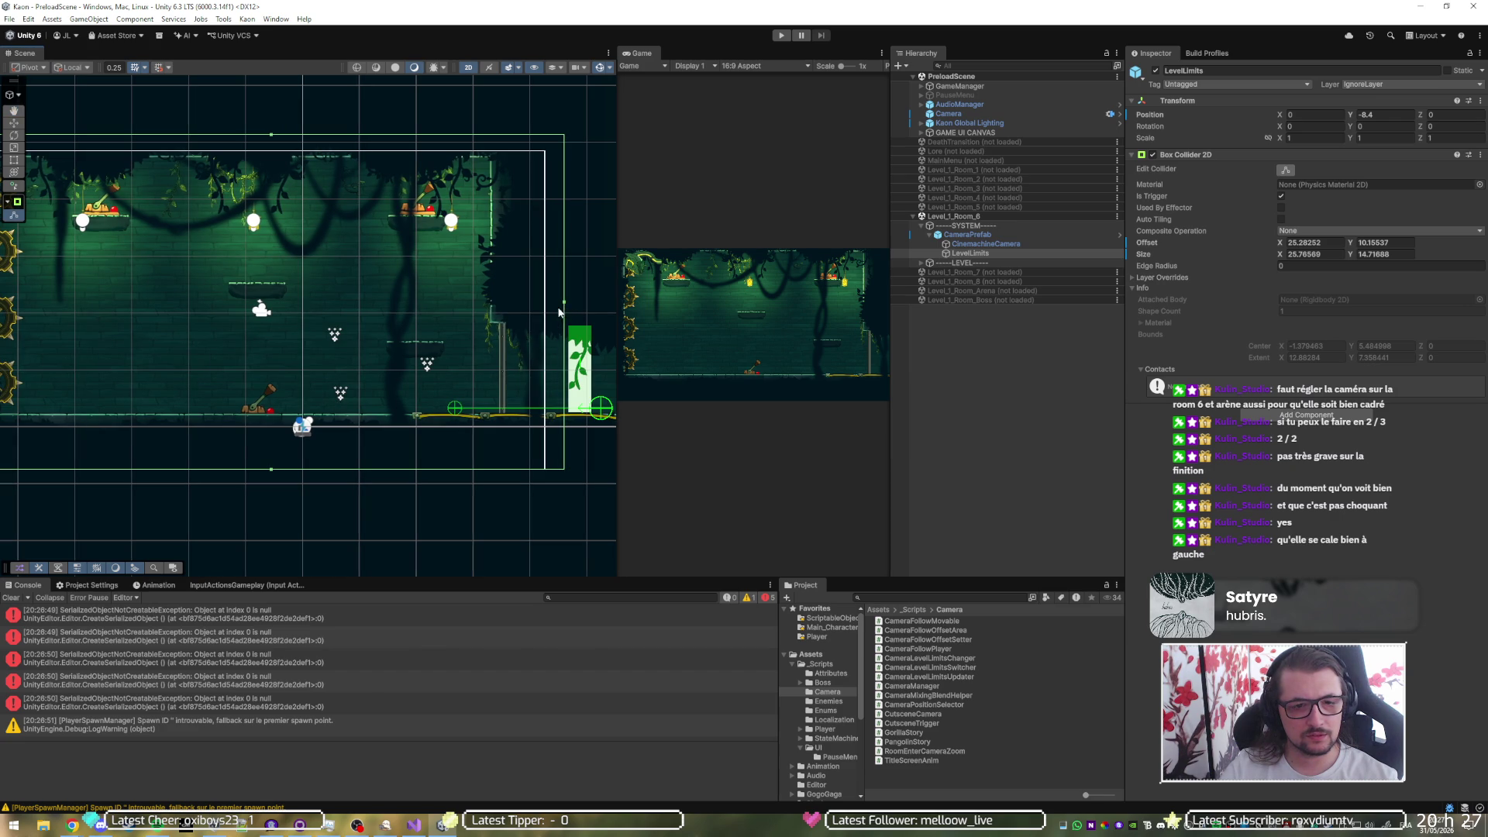
{"action": "mouse_move", "coordinate": [346, 296]}
{"action": "left_mouse_down"}
{"action": "mouse_move", "coordinate": [491, 295]}
{"action": "mouse_move", "coordinate": [316, 277]}
{"action": "left_mouse_up"}
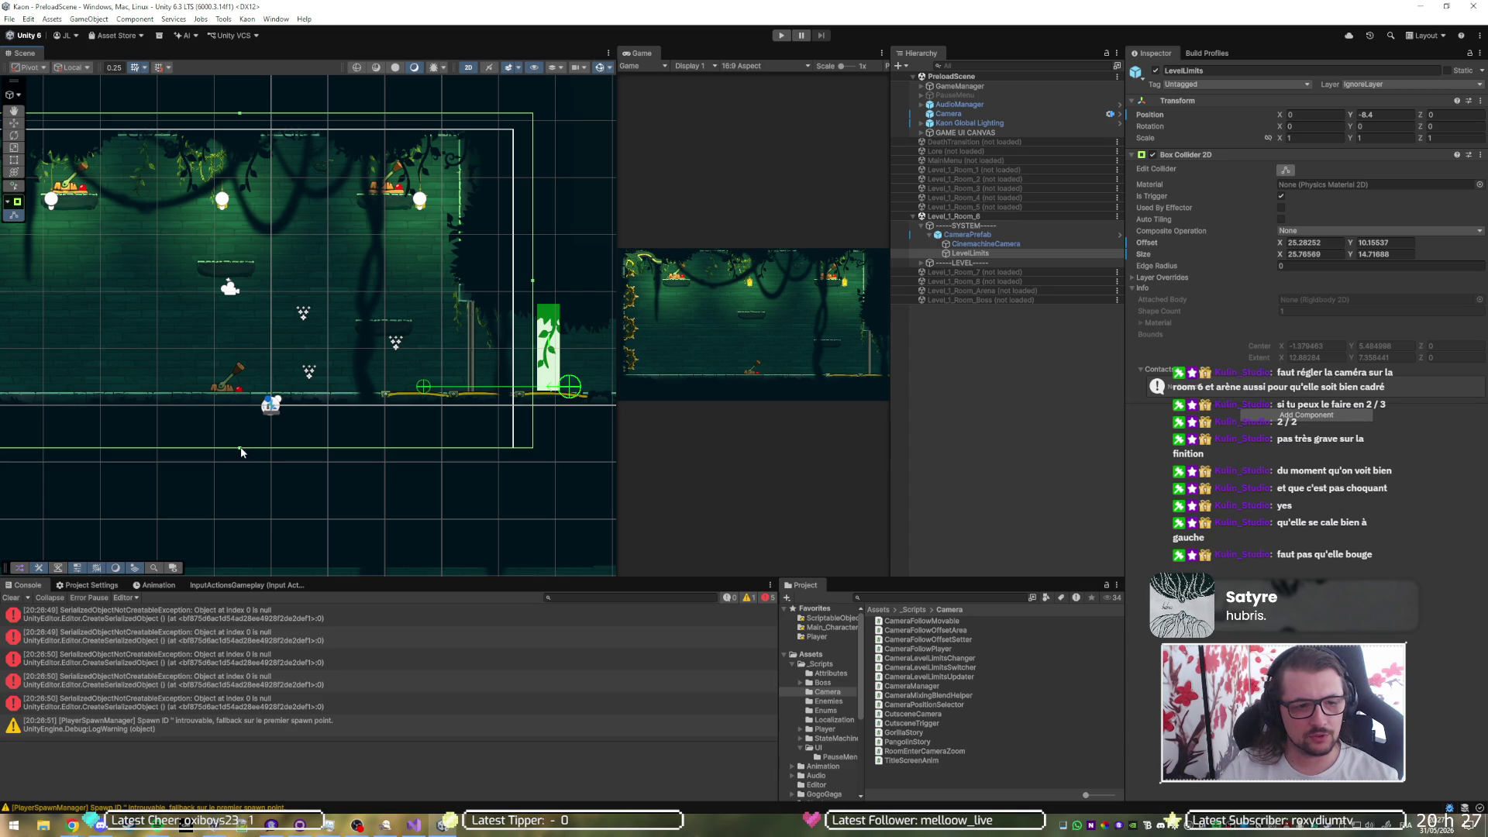
{"action": "left_click_drag", "start_coordinate": [241, 446], "coordinate": [260, 410]}
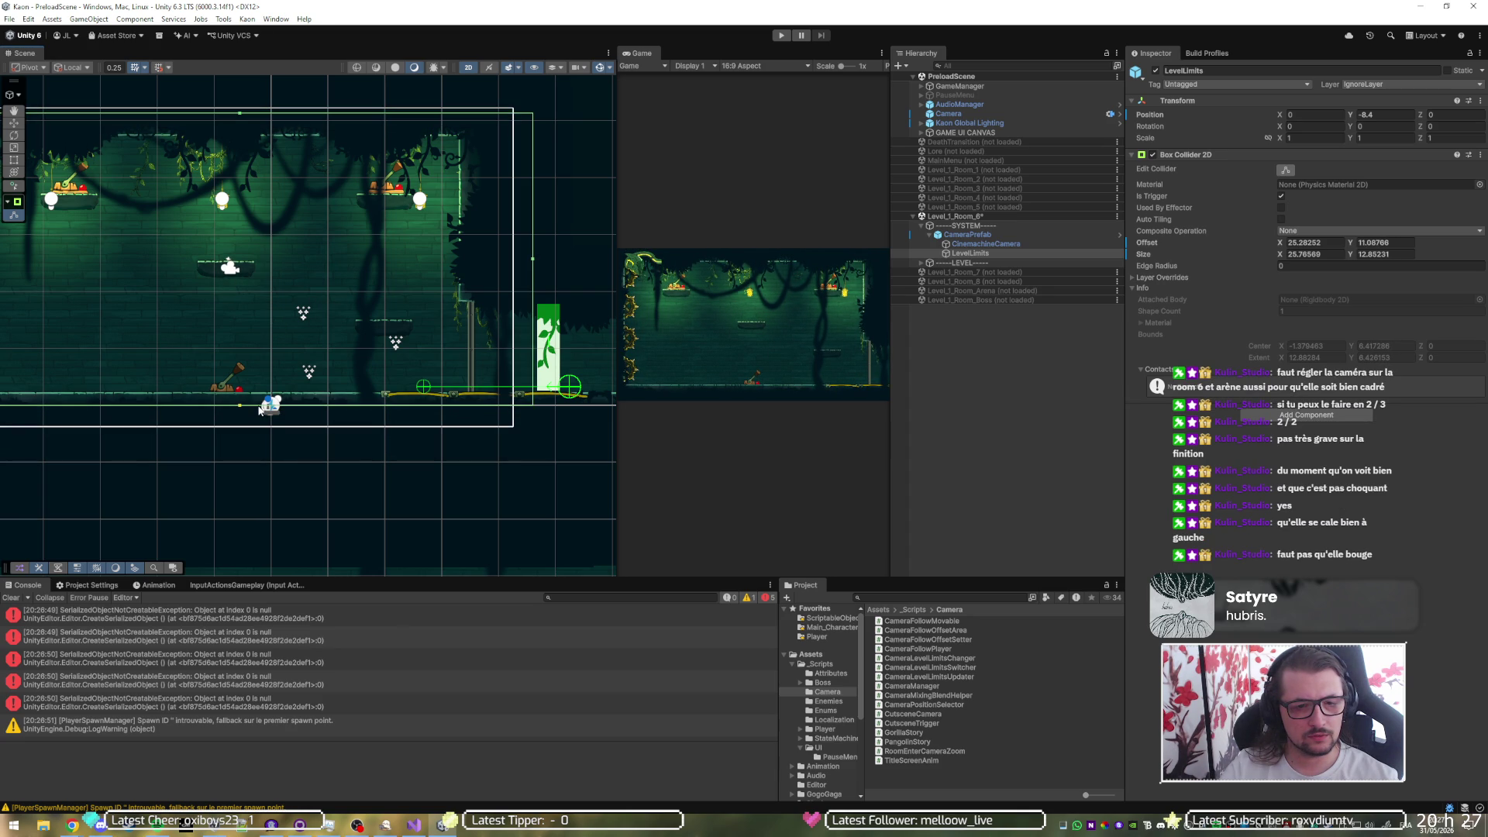
{"action": "left_click_drag", "start_coordinate": [259, 409], "coordinate": [263, 423]}
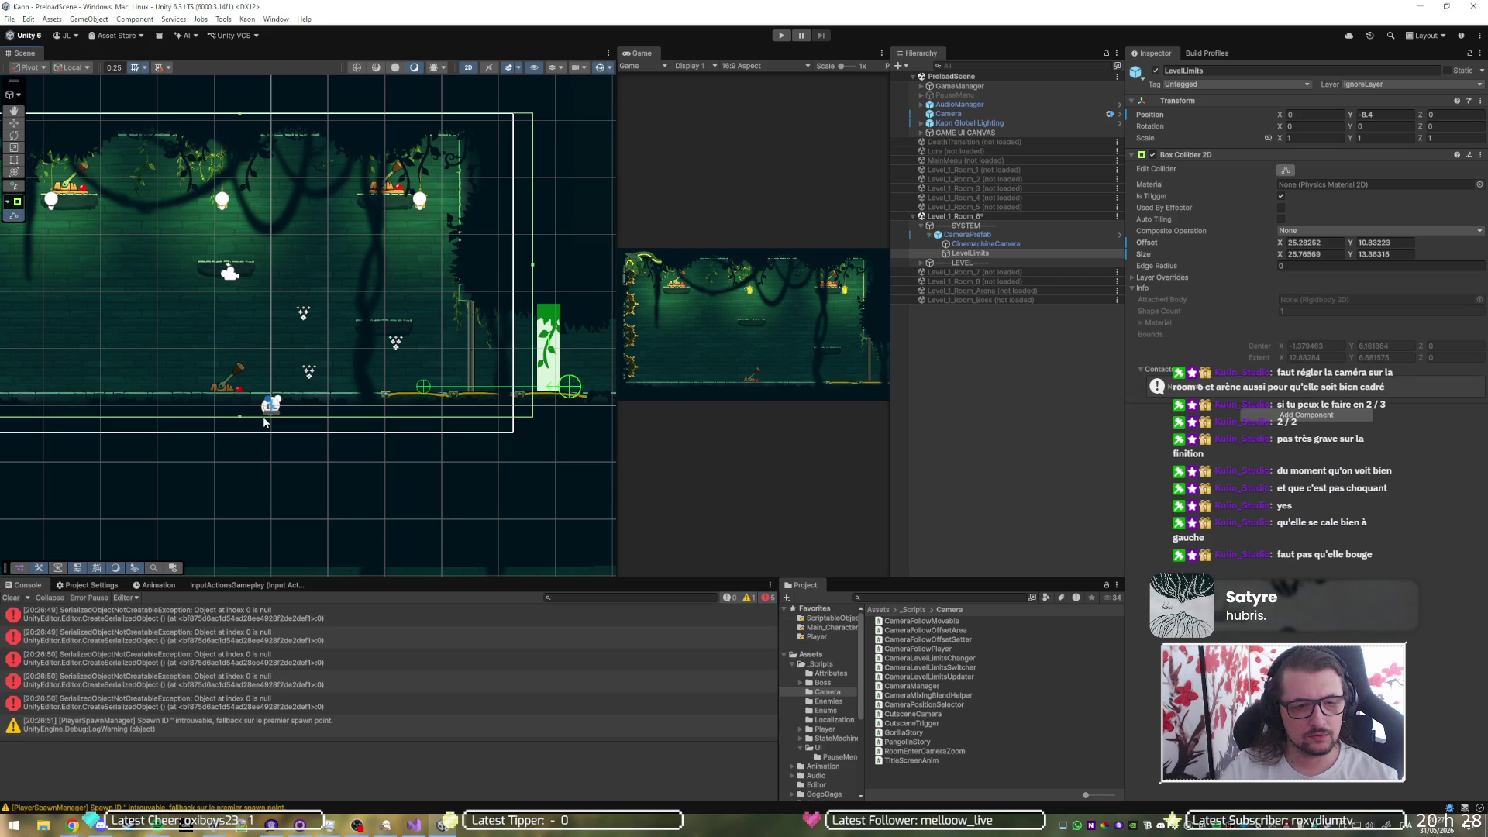
{"action": "left_click_drag", "start_coordinate": [263, 421], "coordinate": [255, 423]}
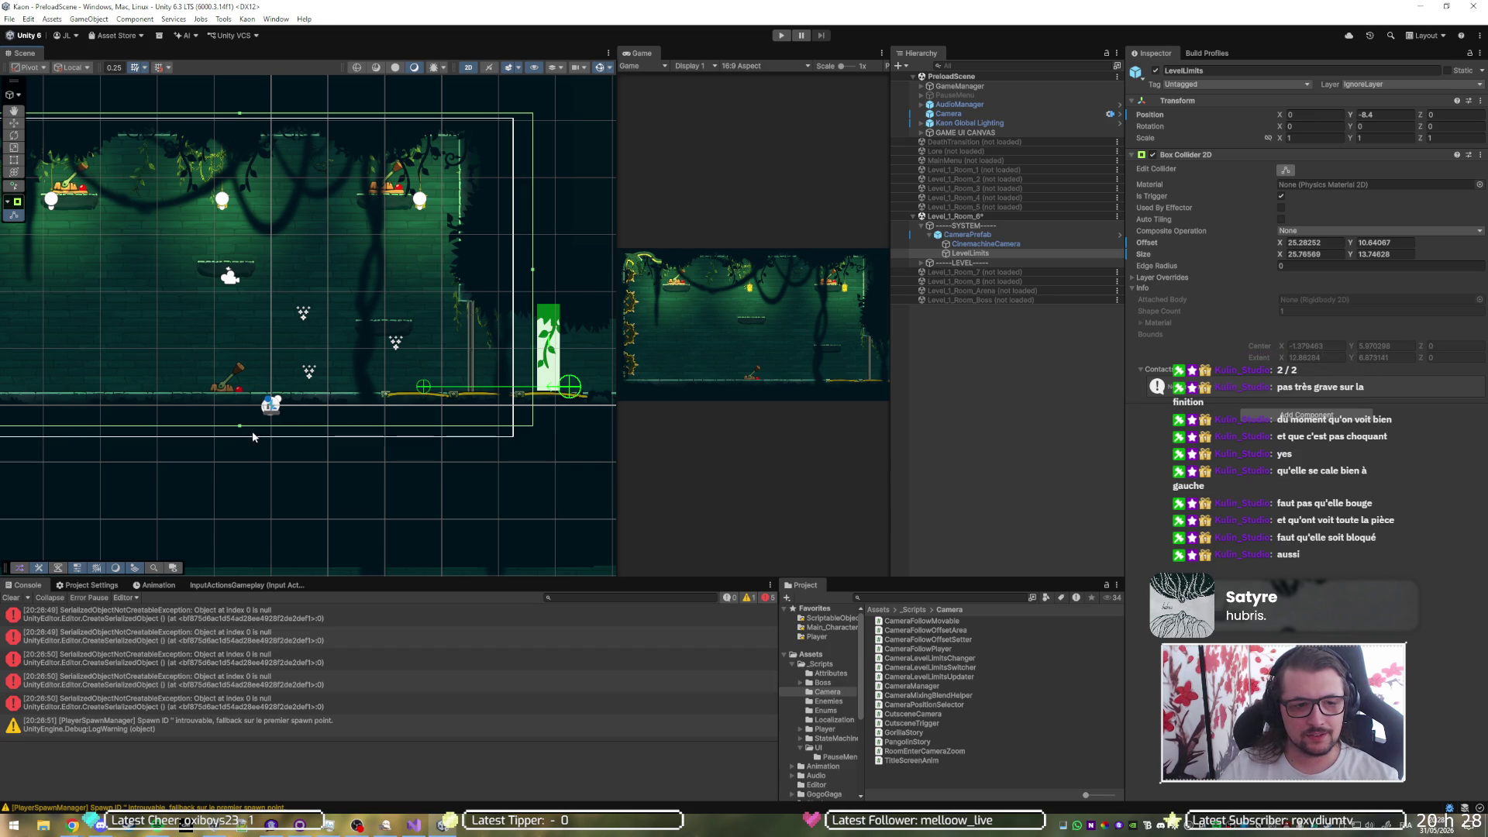
- Pull the LevelLimits right edge inward and lower its top edge to fit the room
{"action": "left_click_drag", "start_coordinate": [533, 273], "coordinate": [495, 275]}
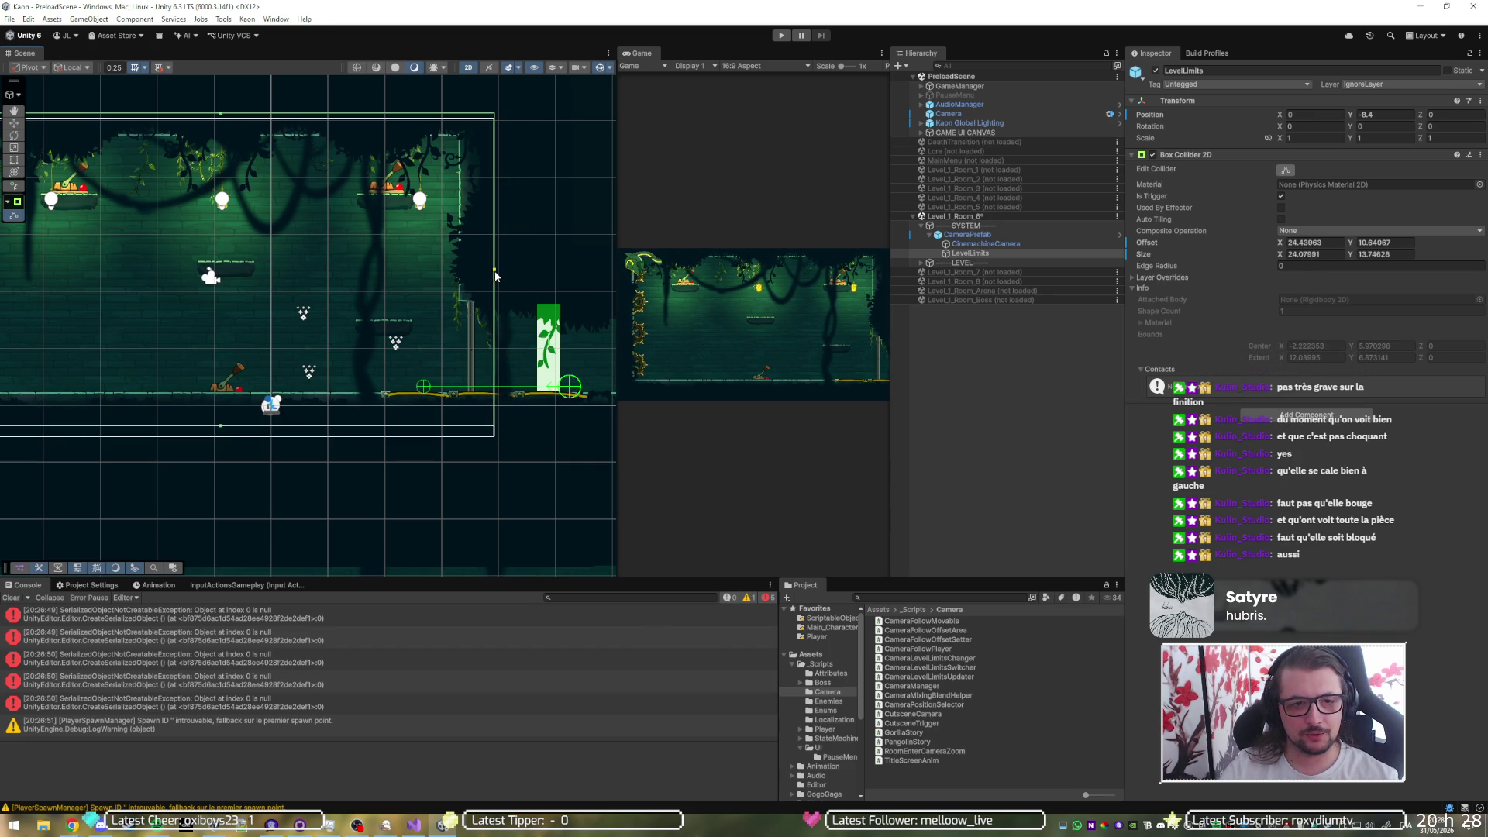
{"action": "scroll", "coordinate": [496, 274], "scroll_direction": "up", "scroll_amount": 5}
{"action": "scroll", "coordinate": [495, 274], "scroll_direction": "up", "scroll_amount": 5}
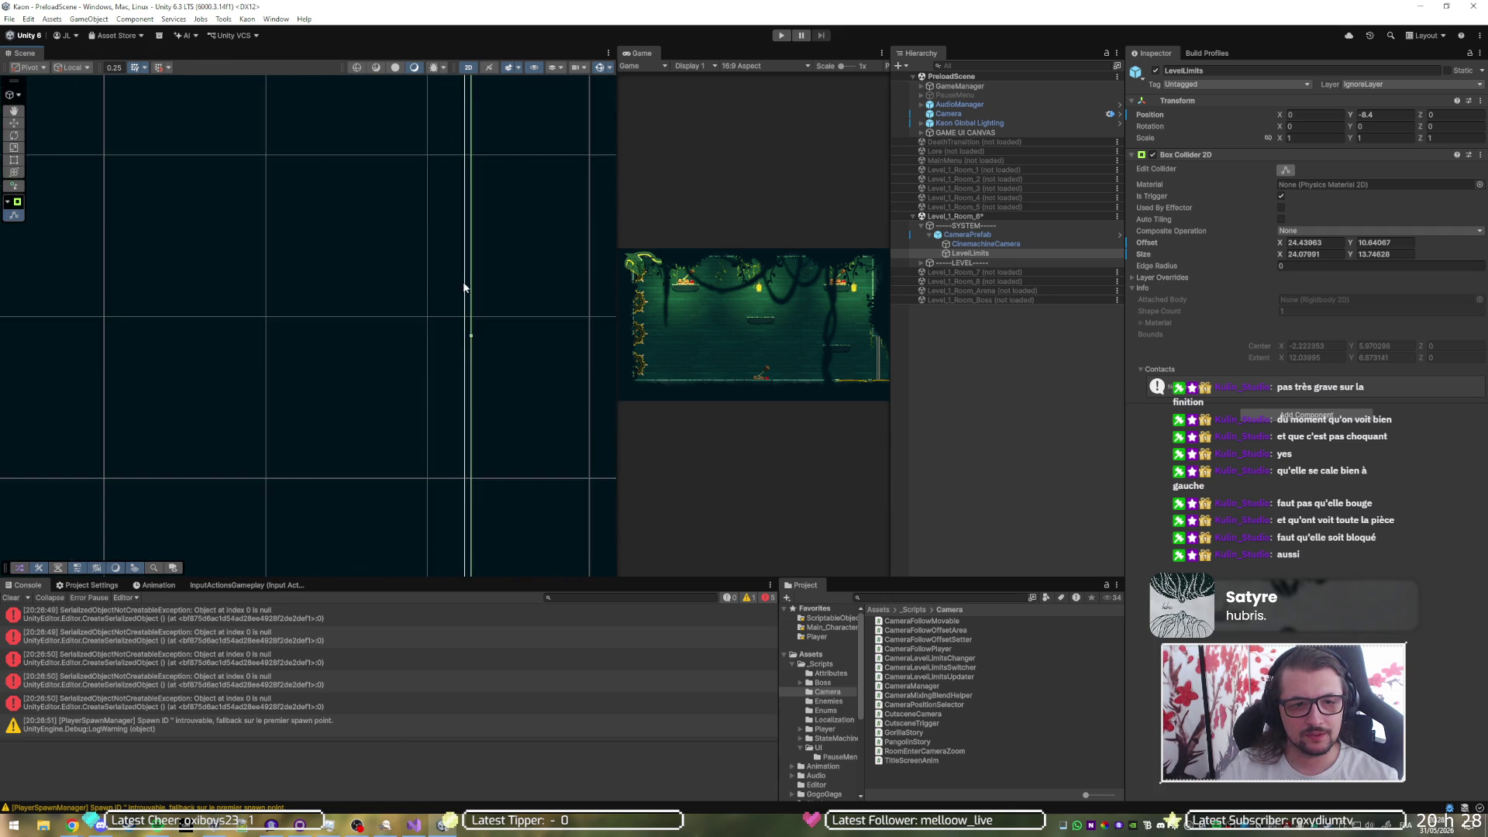
{"action": "left_click_drag", "start_coordinate": [481, 398], "coordinate": [425, 417]}
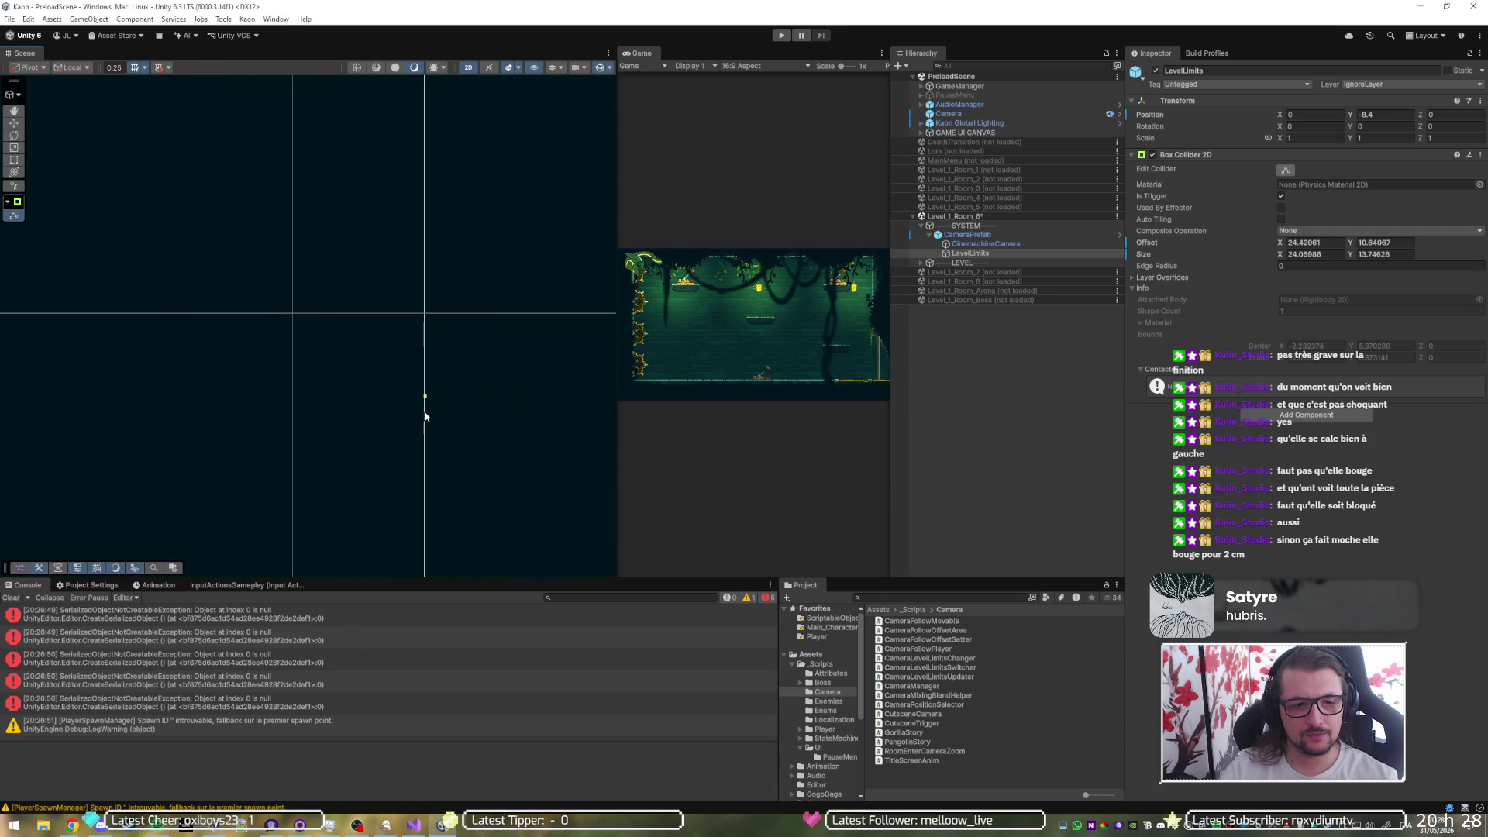
{"action": "scroll", "coordinate": [505, 346], "scroll_direction": "down", "scroll_amount": 5}
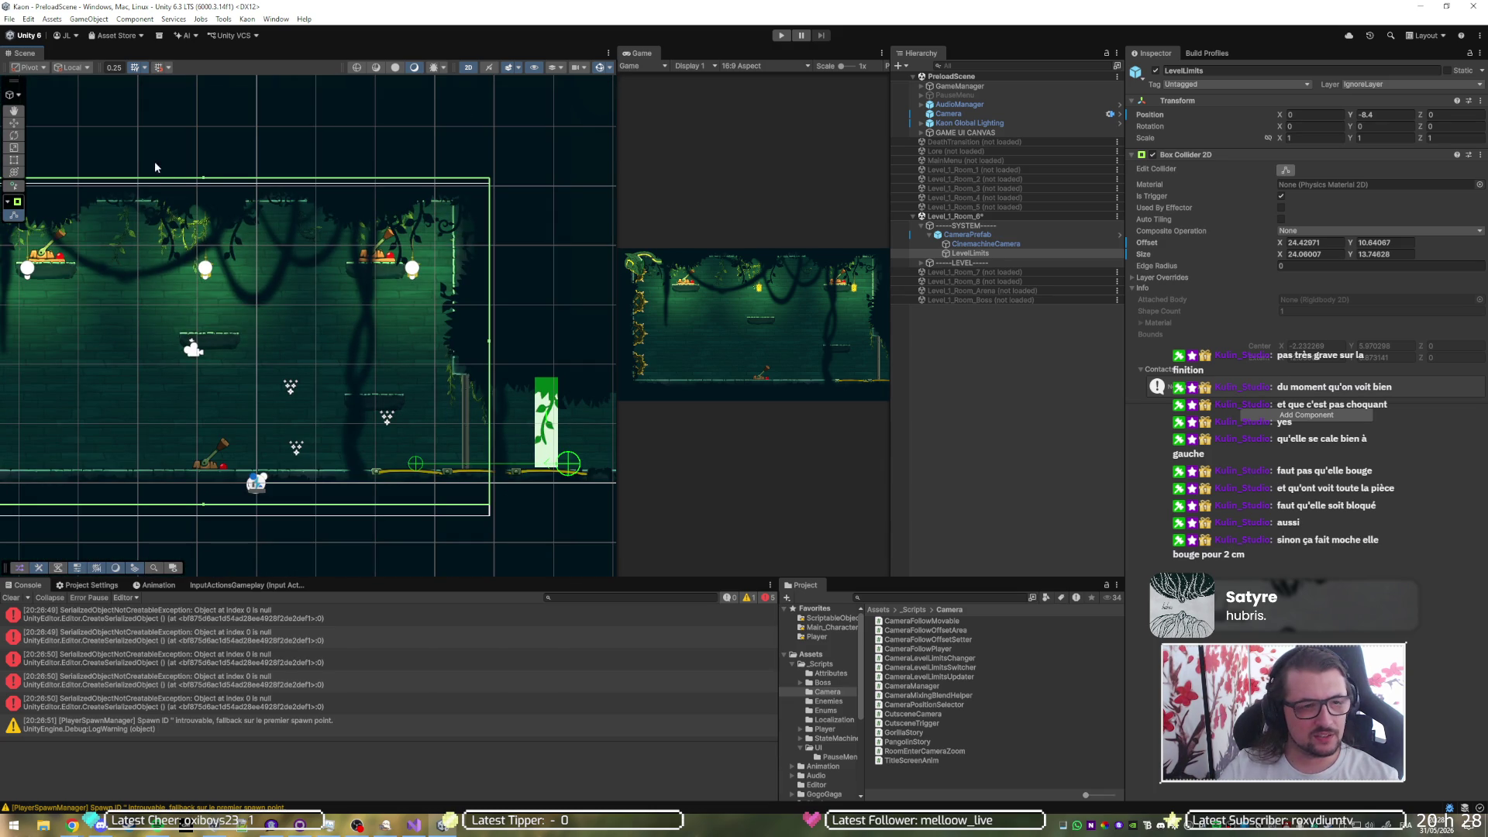
{"action": "left_click_drag", "start_coordinate": [204, 181], "coordinate": [204, 178]}
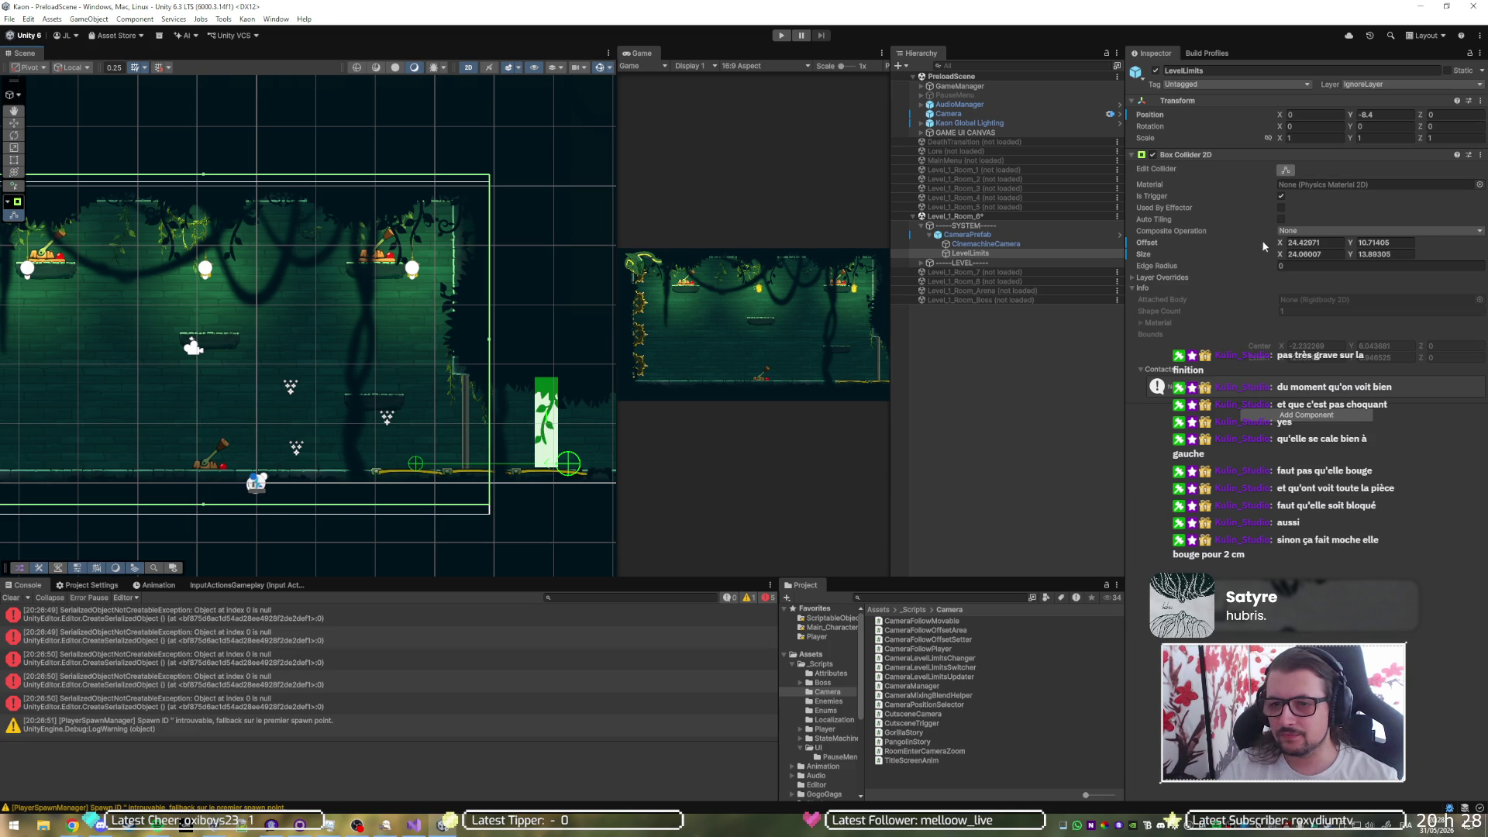
{"action": "left_click", "coordinate": [1370, 254]}
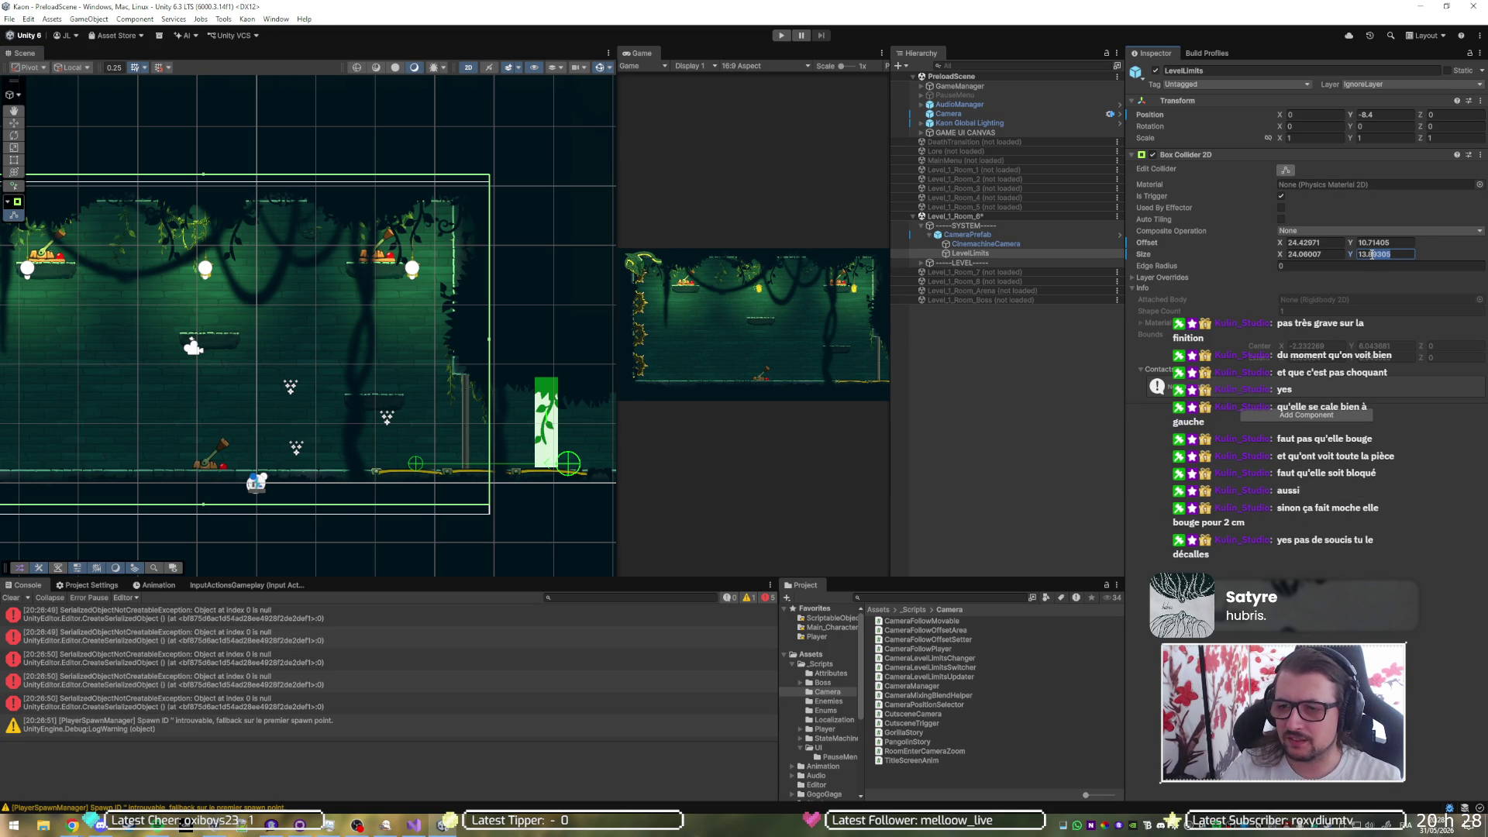
- Set the LevelLimits Box Collider 2D to Size Y 14 and Offset Y 10.96
{"action": "double_click", "coordinate": [1372, 255]}
{"action": "type", "text": "14"}
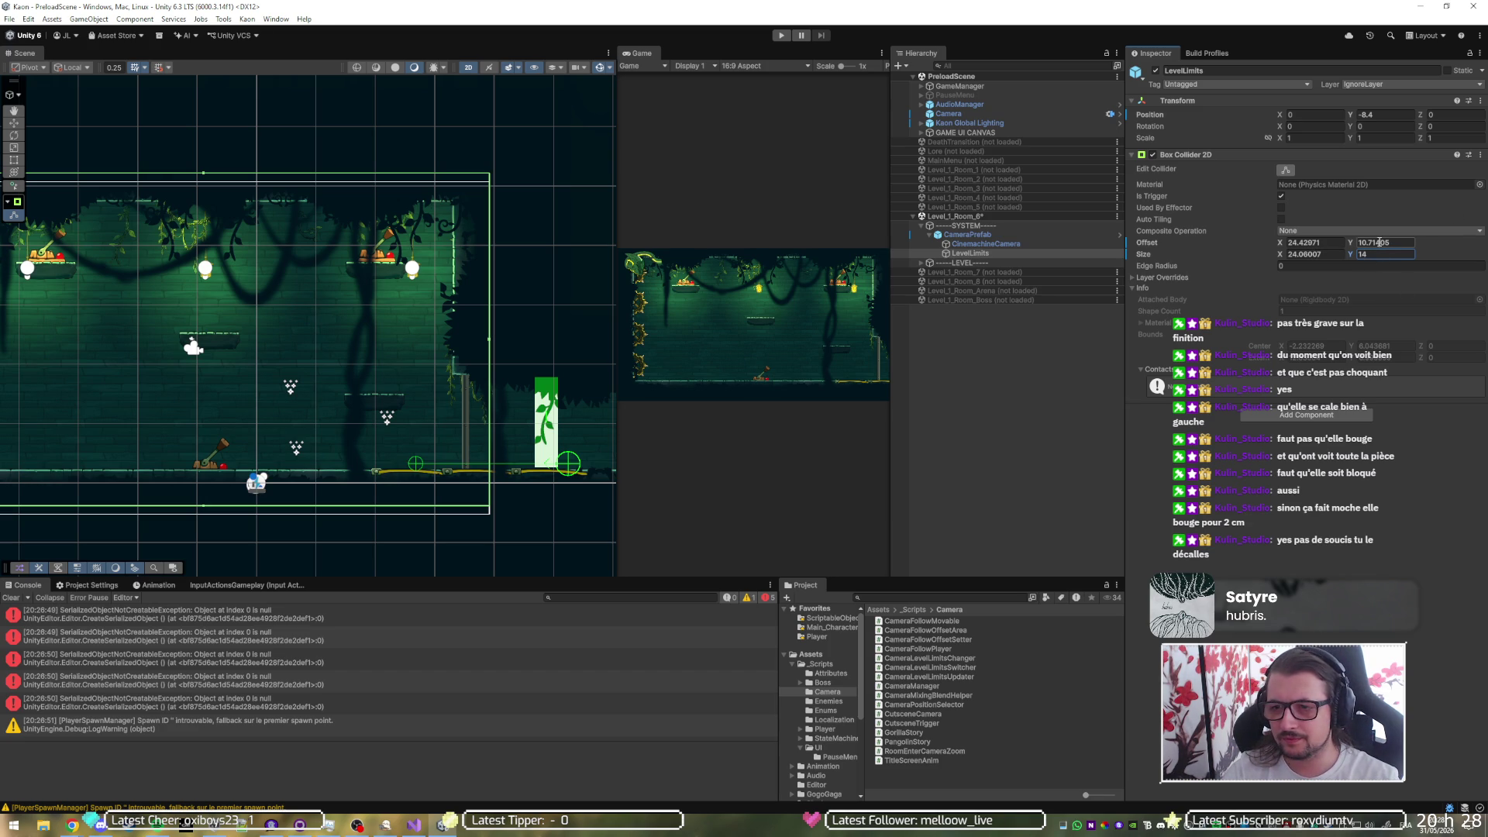
{"action": "double_click", "coordinate": [1358, 242]}
{"action": "type", "text": "10.61"}
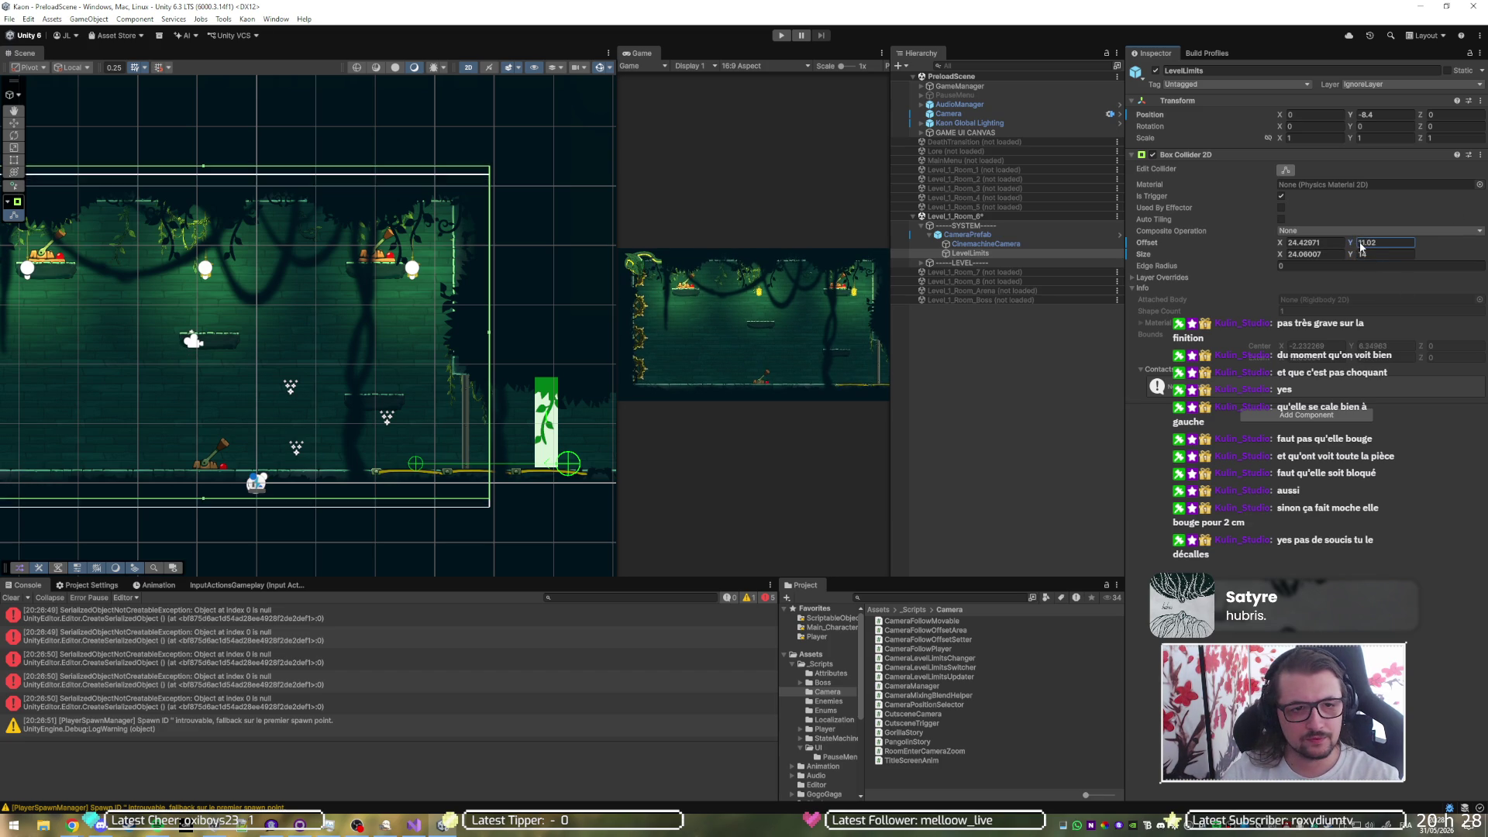
{"action": "key", "text": "BackSpace"}
{"action": "key", "text": "BackSpace"}
{"action": "type", "text": "96"}
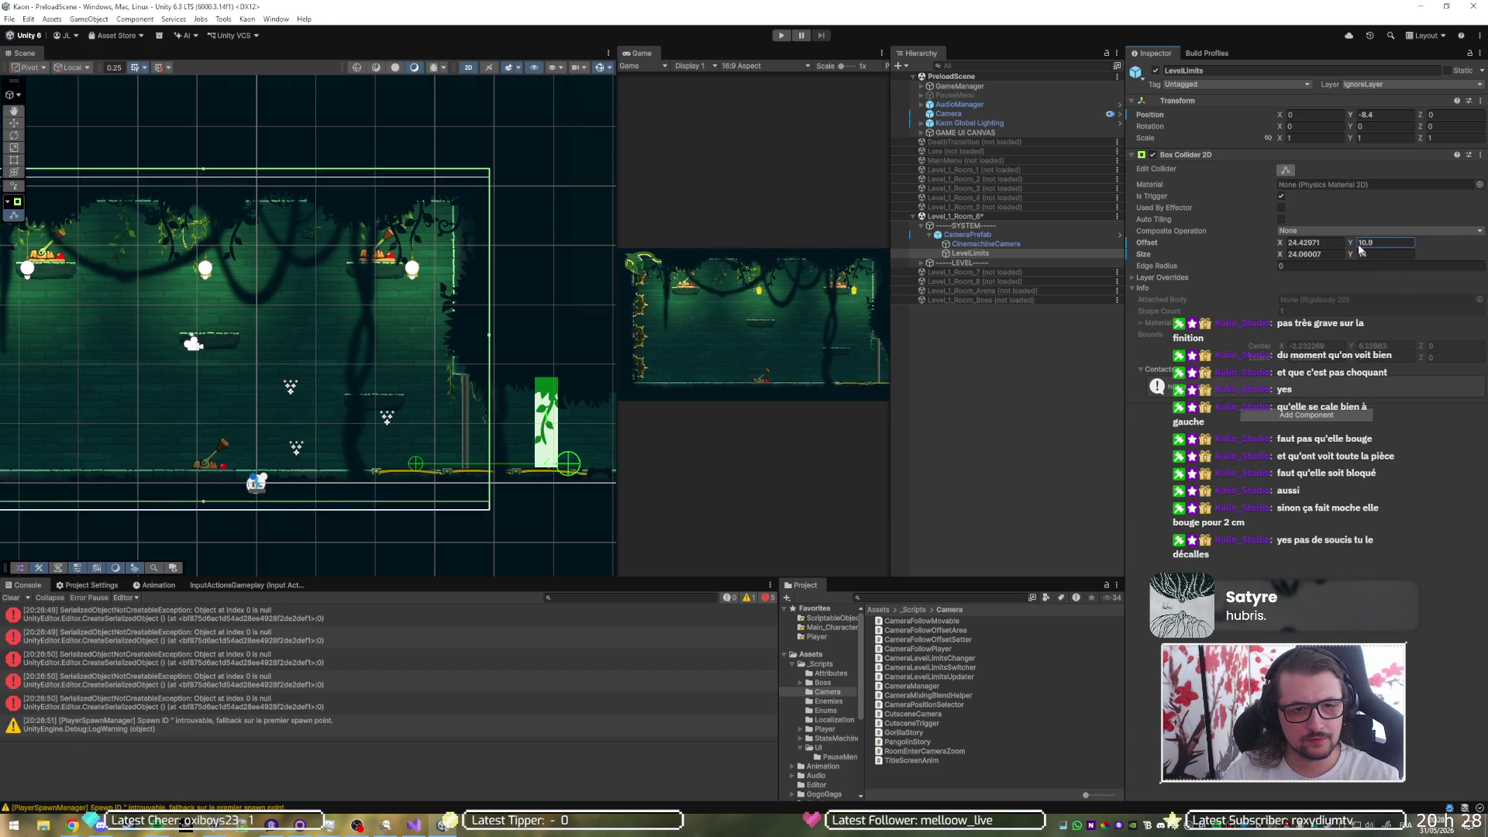
- Extend the collider's left edge, nudge its right edge inward, and playtest Room 6
{"action": "mouse_move", "coordinate": [365, 241]}
{"action": "left_mouse_down"}
{"action": "mouse_move", "coordinate": [493, 229]}
{"action": "mouse_move", "coordinate": [427, 226]}
{"action": "mouse_move", "coordinate": [450, 221]}
{"action": "left_mouse_up"}
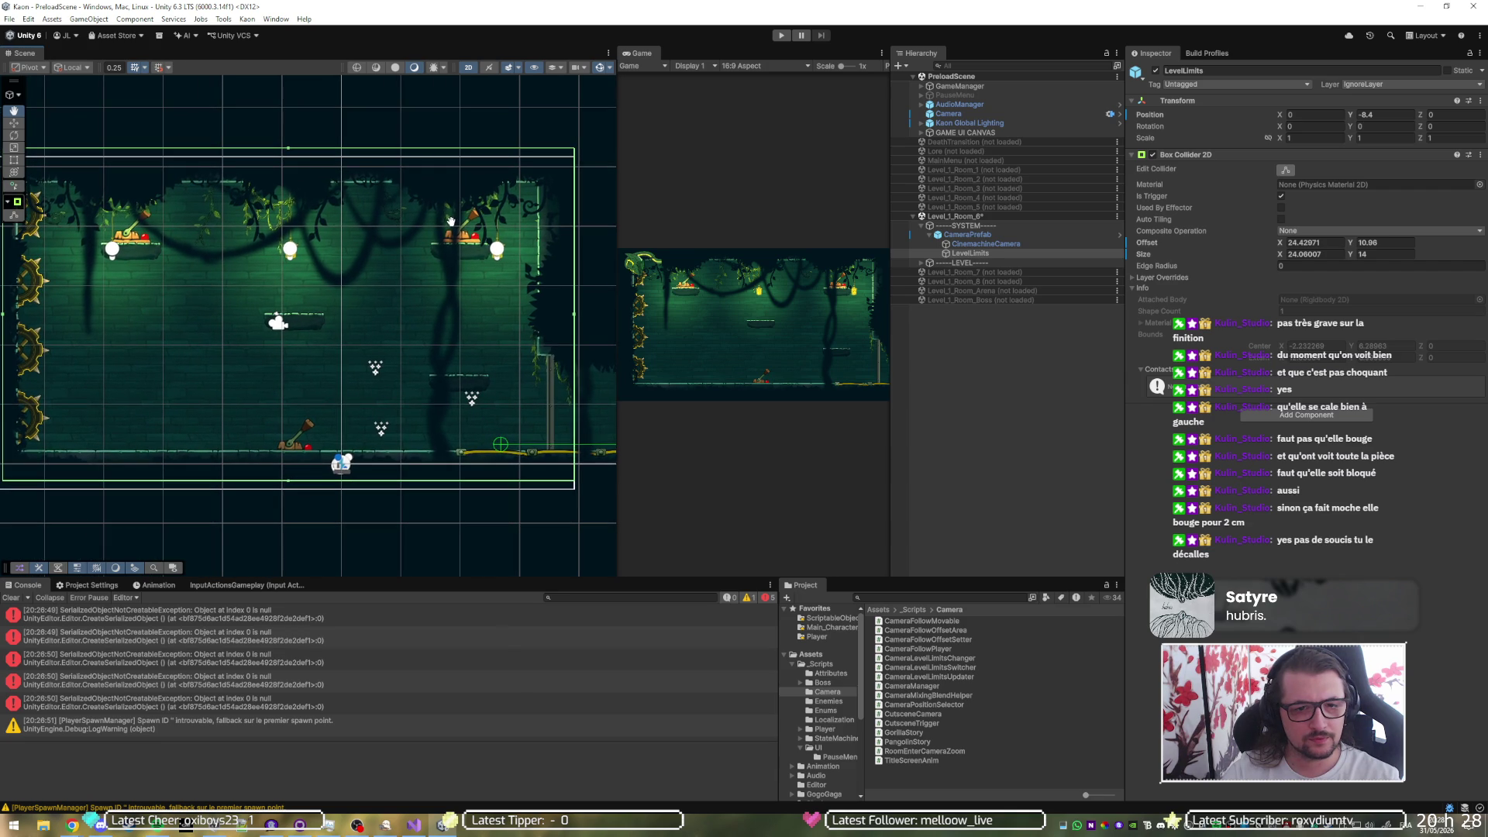
{"action": "key", "text": "Left"}
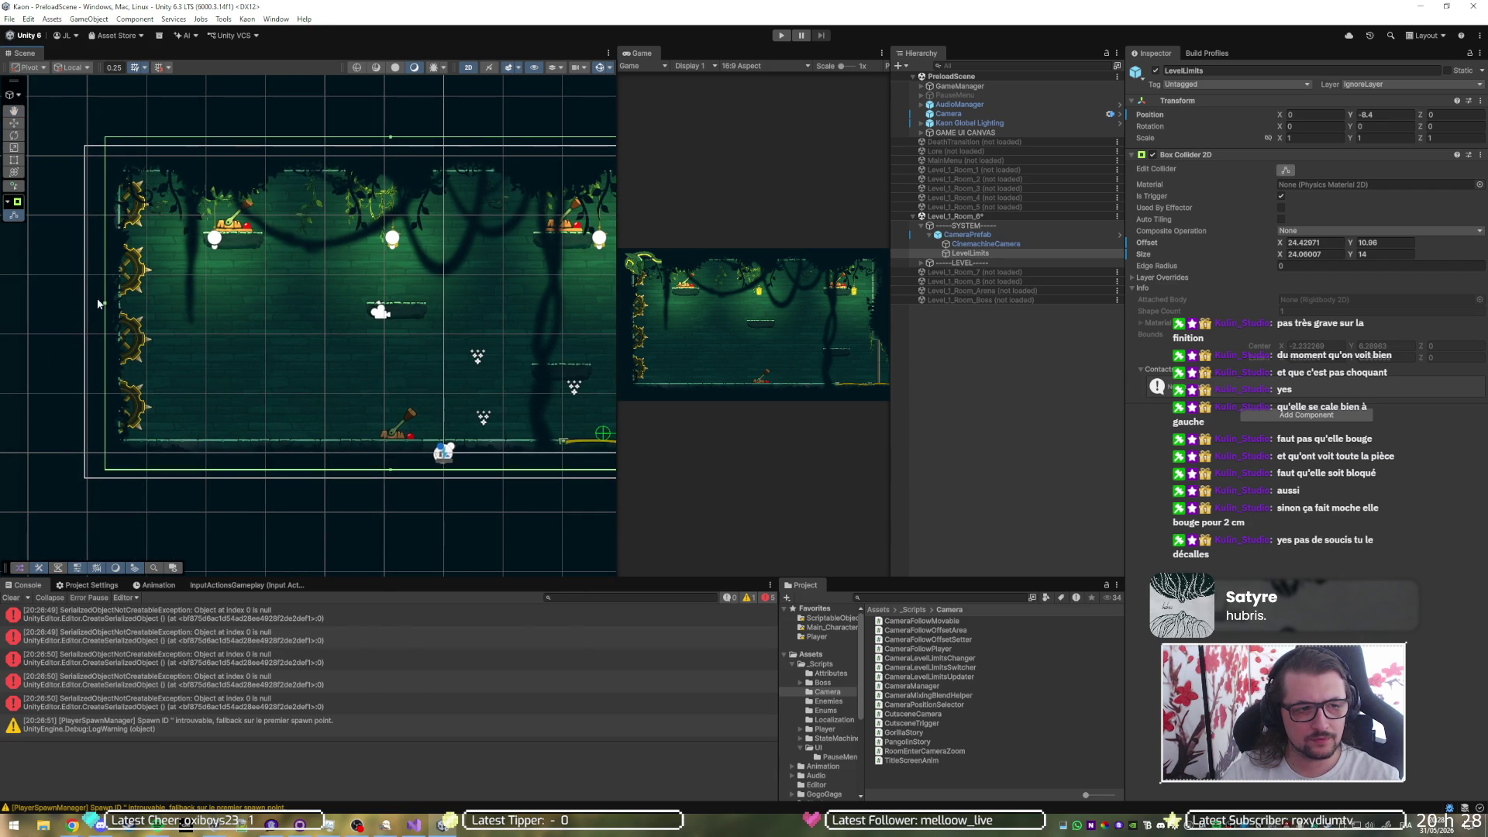
{"action": "left_click_drag", "start_coordinate": [105, 305], "coordinate": [85, 309]}
{"action": "scroll", "coordinate": [291, 320], "scroll_direction": "down", "scroll_amount": 2}
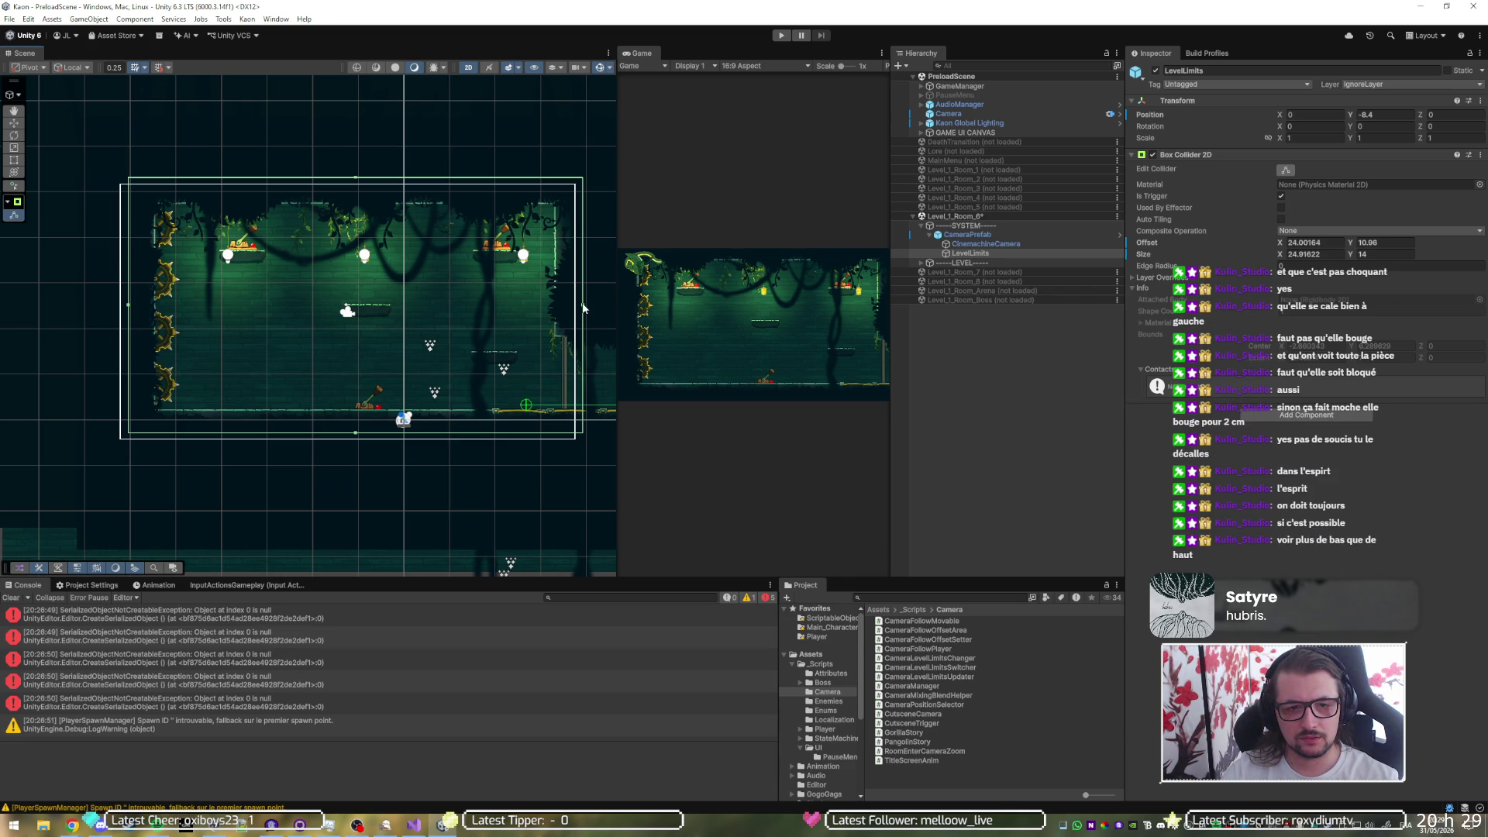
{"action": "left_click_drag", "start_coordinate": [582, 309], "coordinate": [593, 307]}
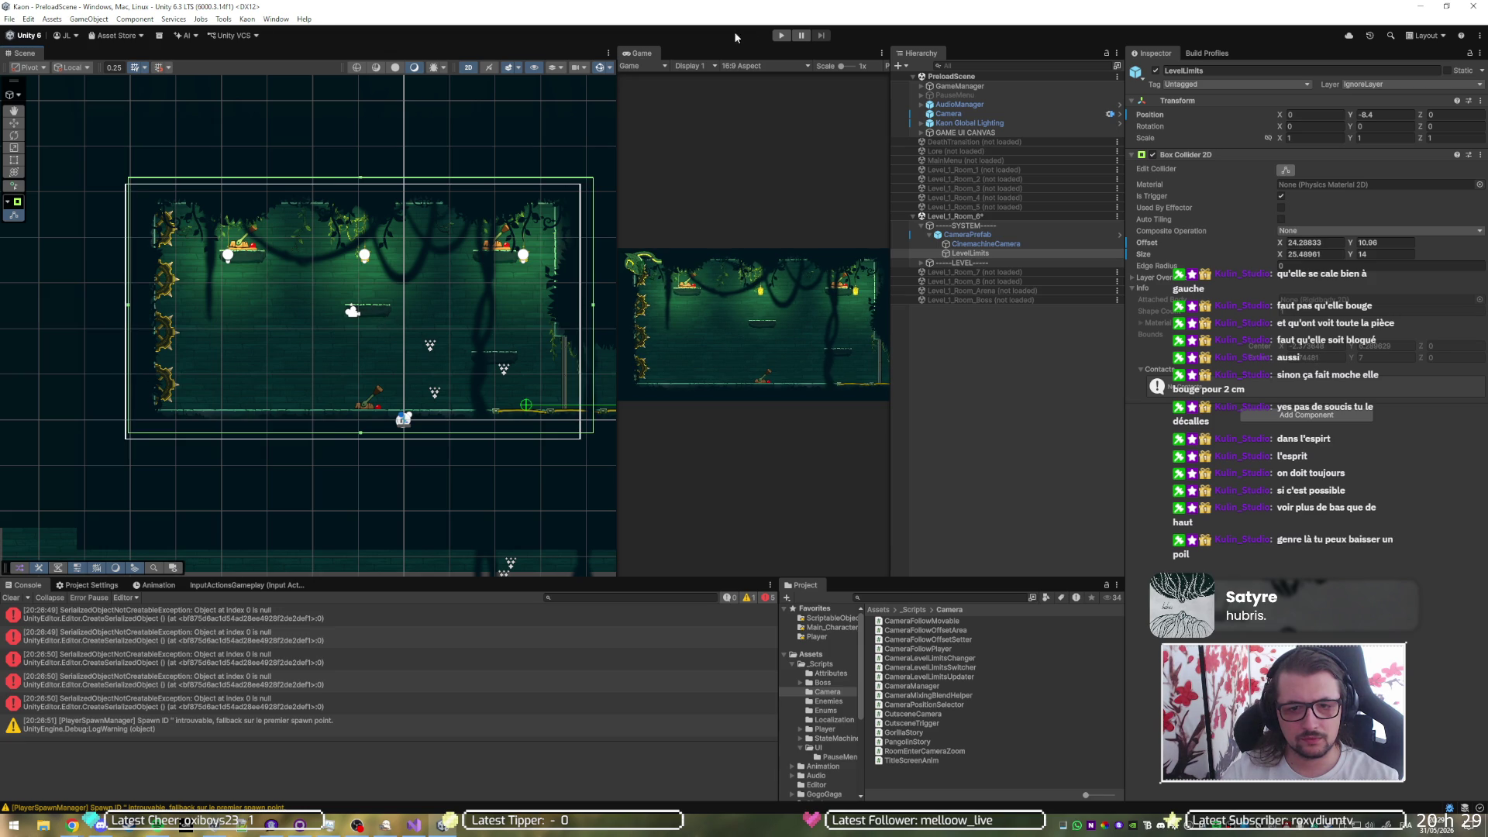
{"action": "left_click", "coordinate": [781, 36]}
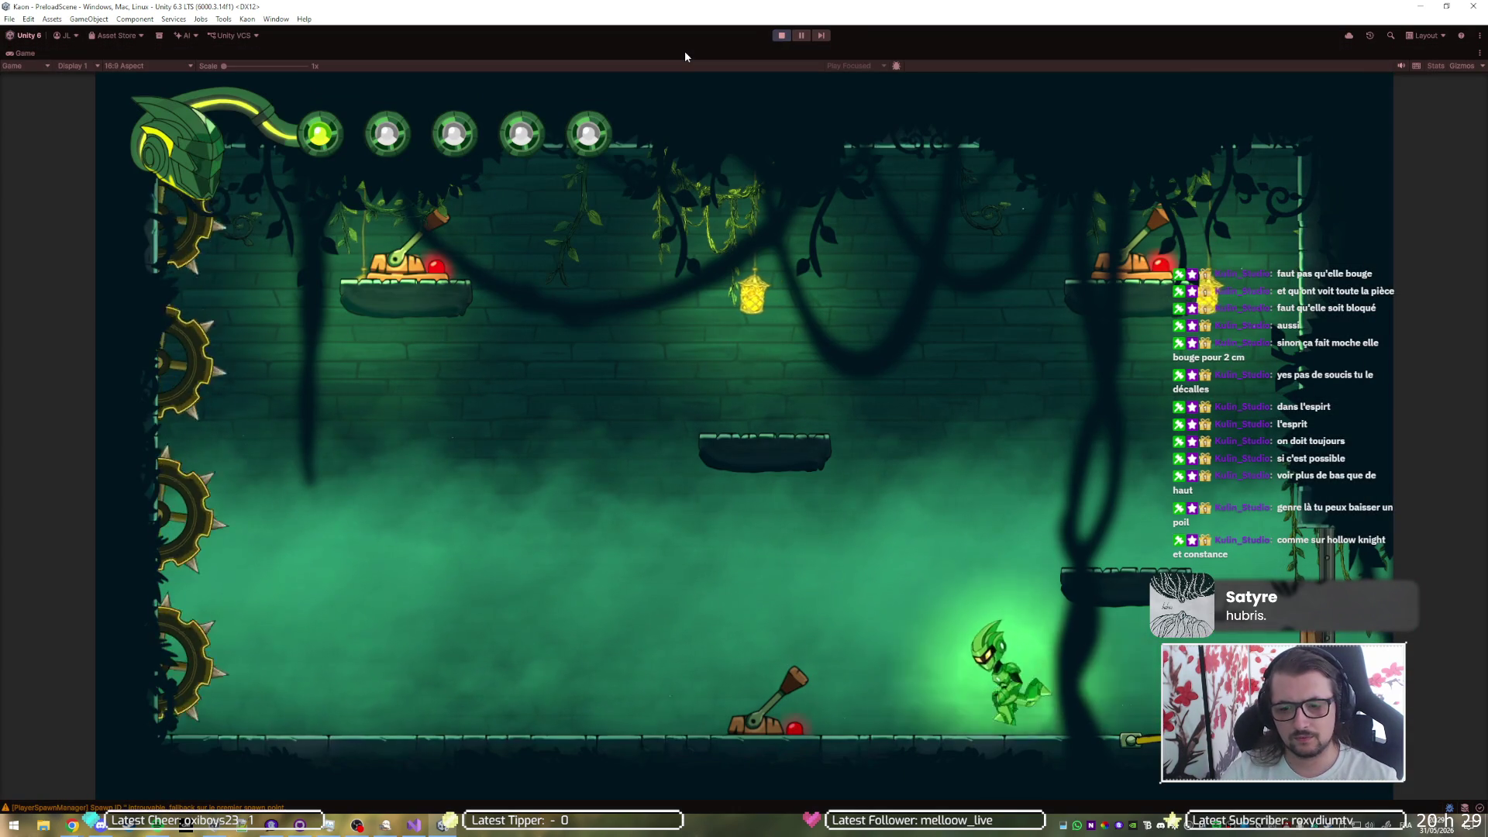
- Test the floor lever by running left and right and jumping, then stop the game
{"action": "key", "text": "Left"}
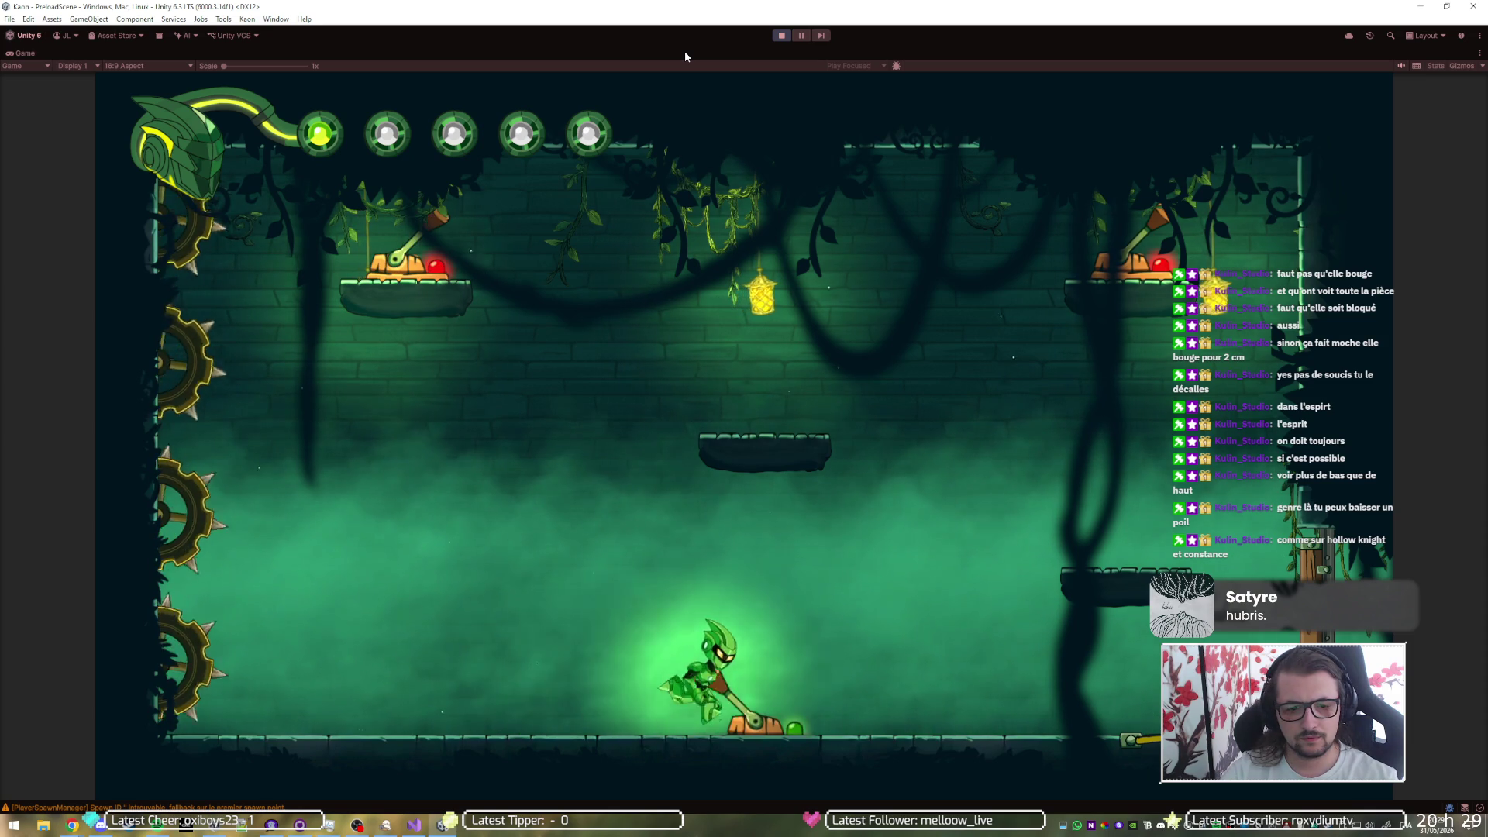
{"action": "key", "text": "Right"}
{"action": "key", "text": "space"}
{"action": "key", "text": "Left"}
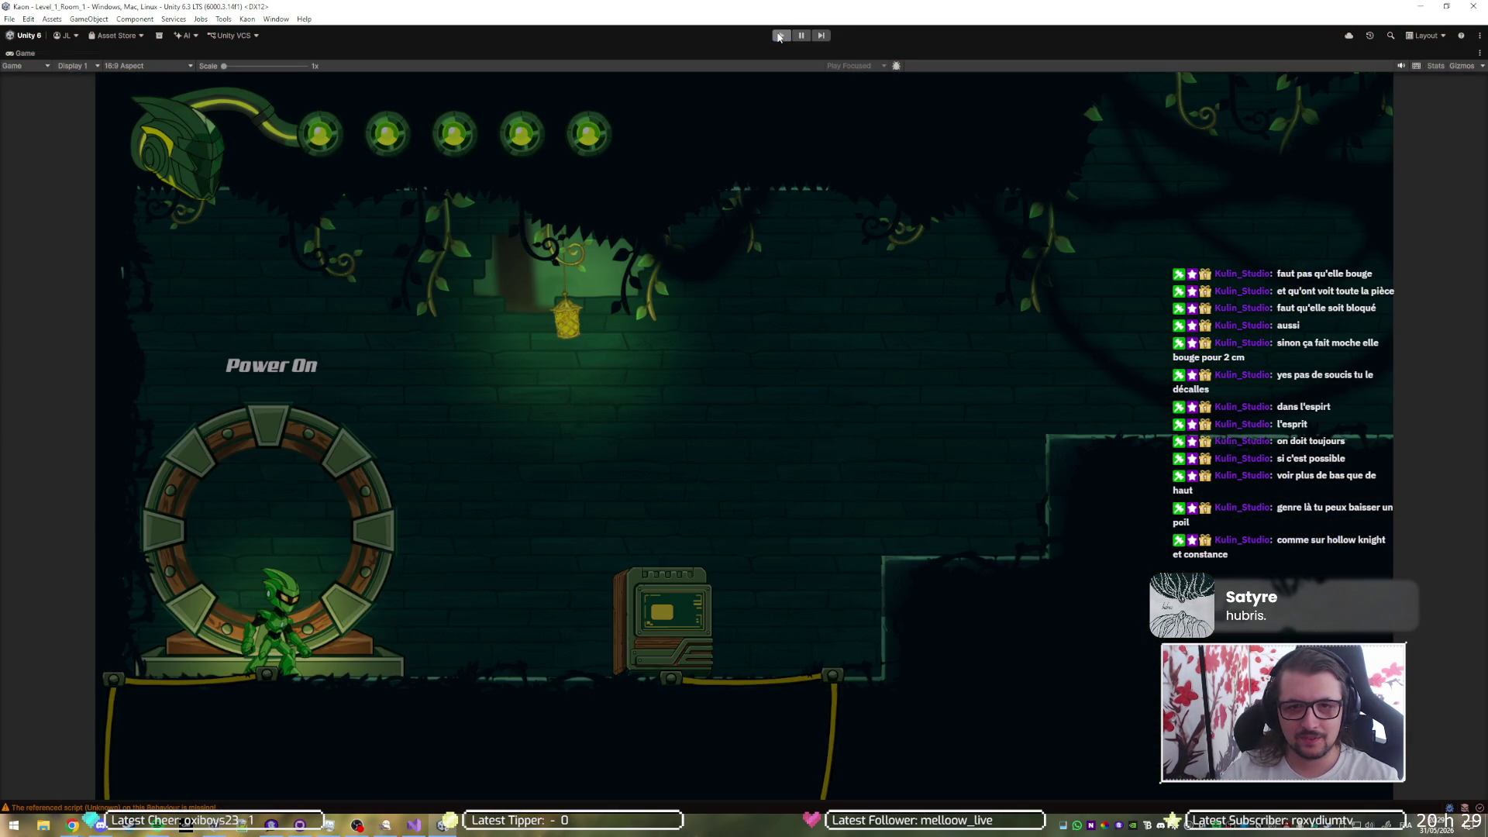
{"action": "left_click", "coordinate": [779, 37]}
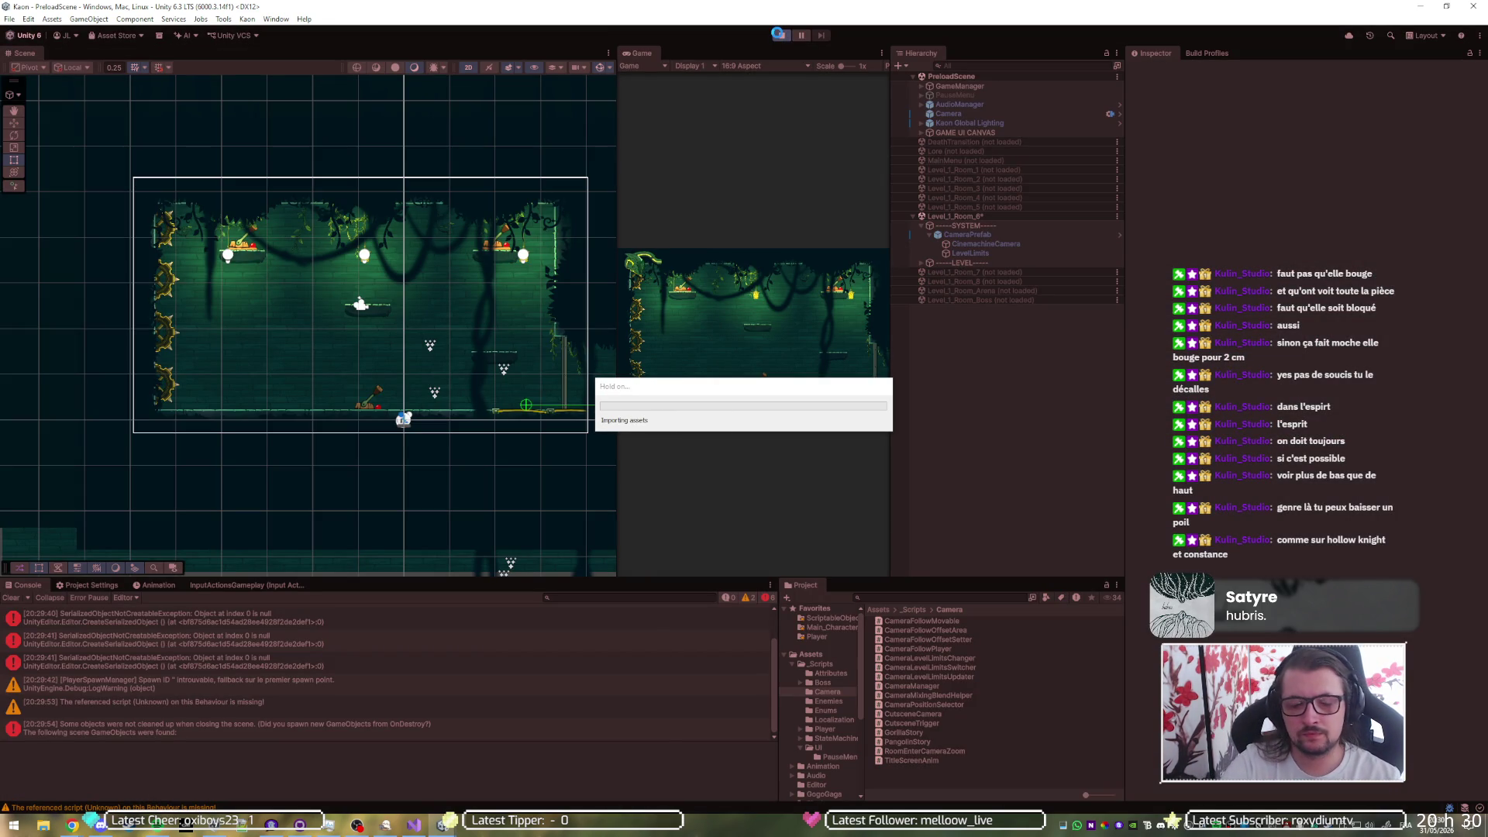
- Replay Room 6 in a maximized Game view, run across the room, then exit Play mode
{"action": "left_click", "coordinate": [780, 36]}
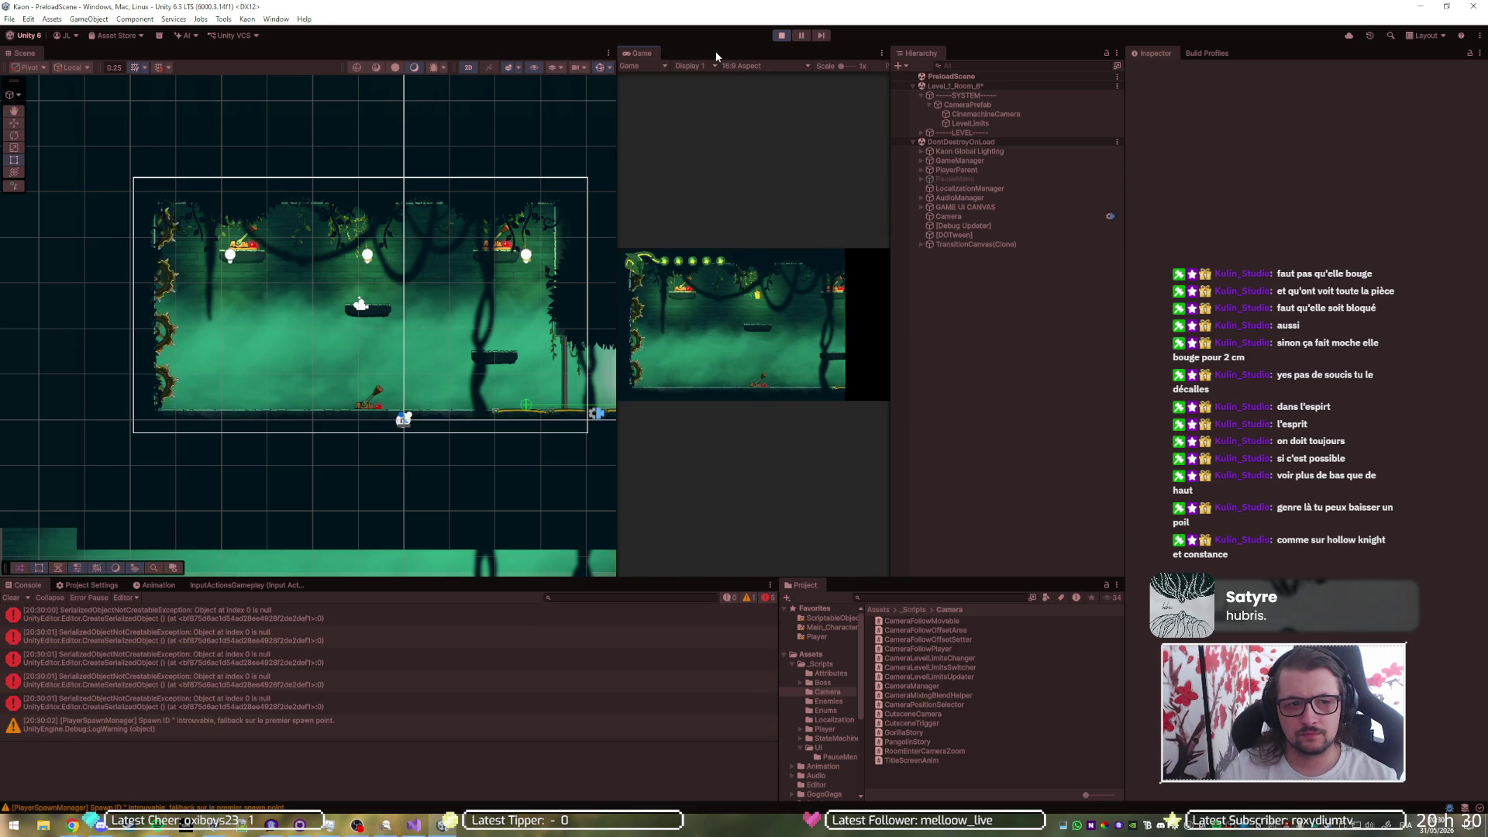
{"action": "key", "text": "shift+space"}
{"action": "key", "text": "Left"}
{"action": "key", "text": "Right"}
{"action": "key", "text": "Right"}
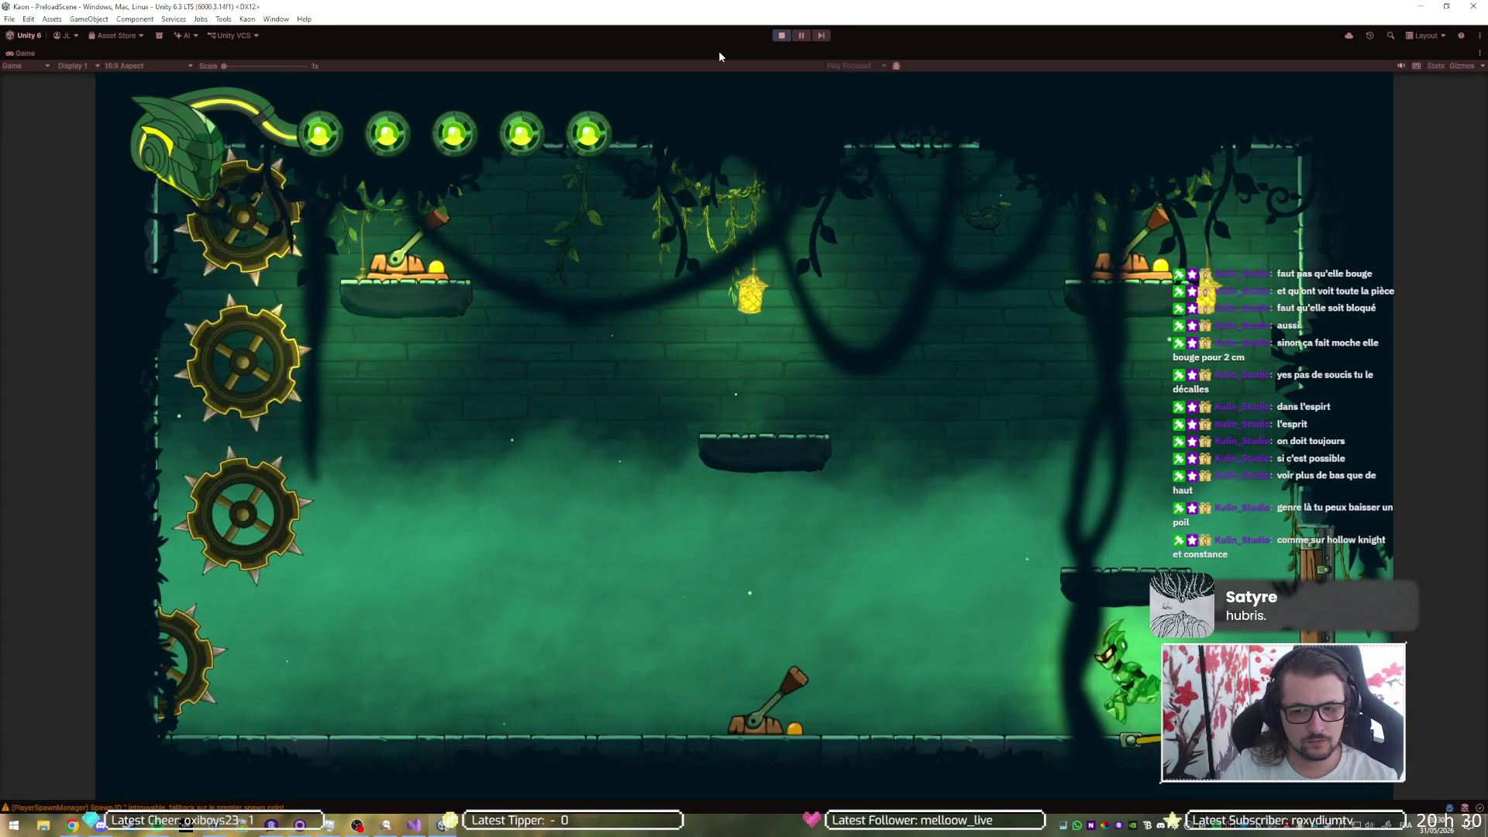
{"action": "left_click", "coordinate": [780, 36]}
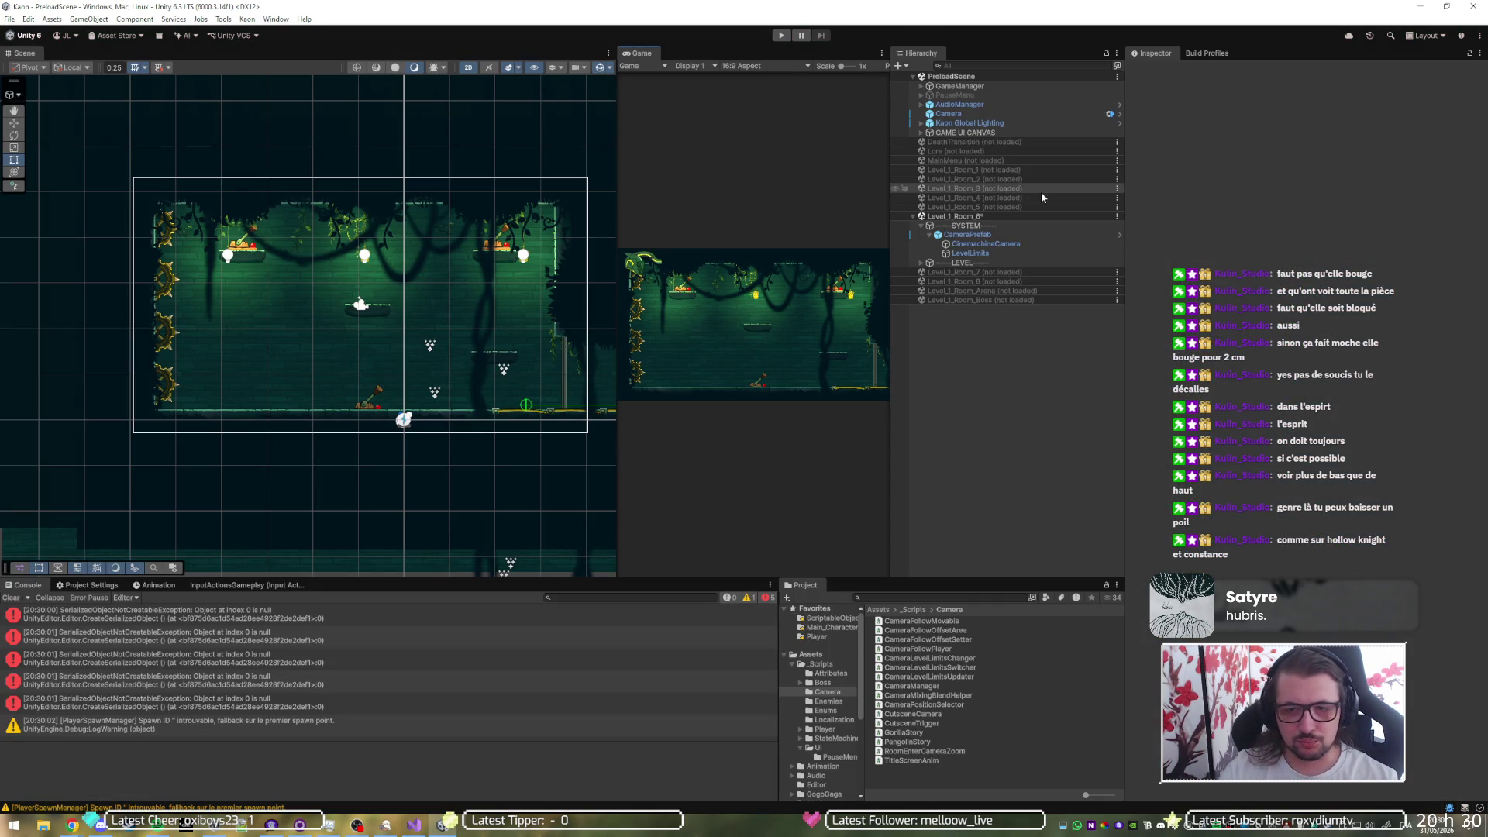
- Lower the LevelLimits Box Collider 2D Y offset from 10.96 to about 10.69 and save the scene
{"action": "left_click", "coordinate": [991, 253]}
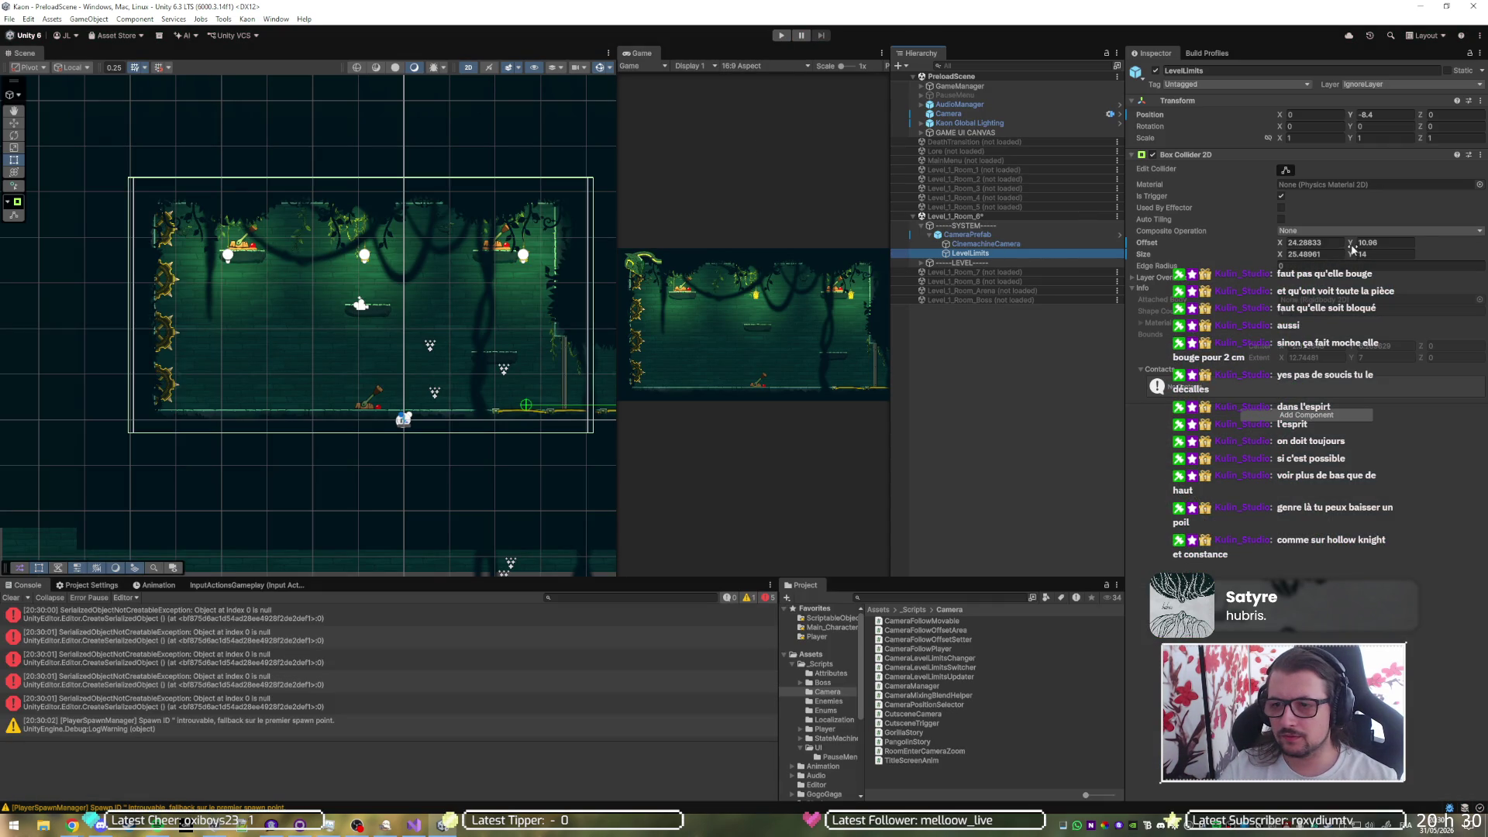
{"action": "left_click_drag", "start_coordinate": [1352, 247], "coordinate": [1348, 248]}
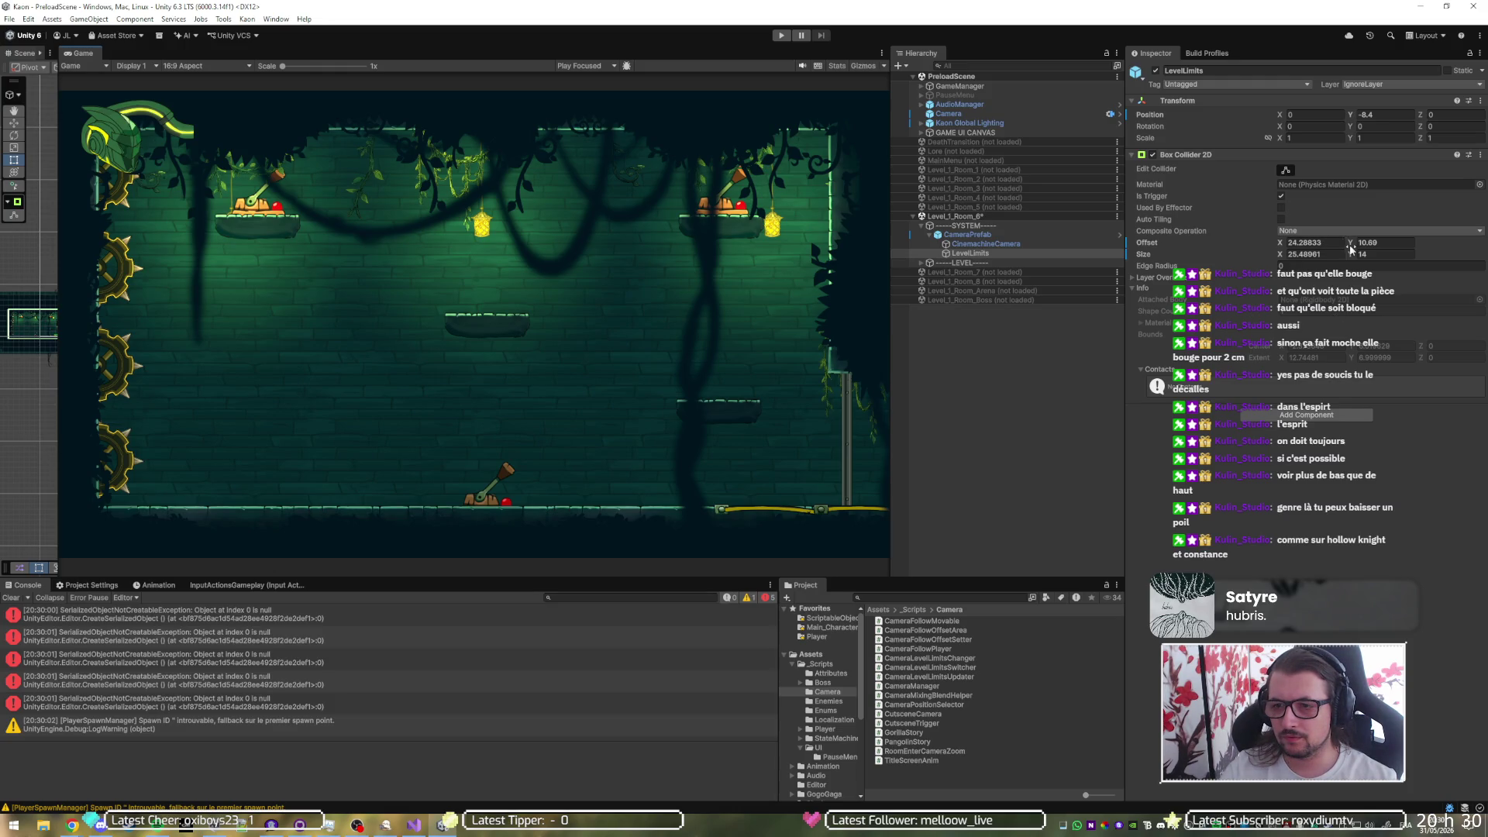
{"action": "left_click_drag", "start_coordinate": [1354, 244], "coordinate": [1349, 244]}
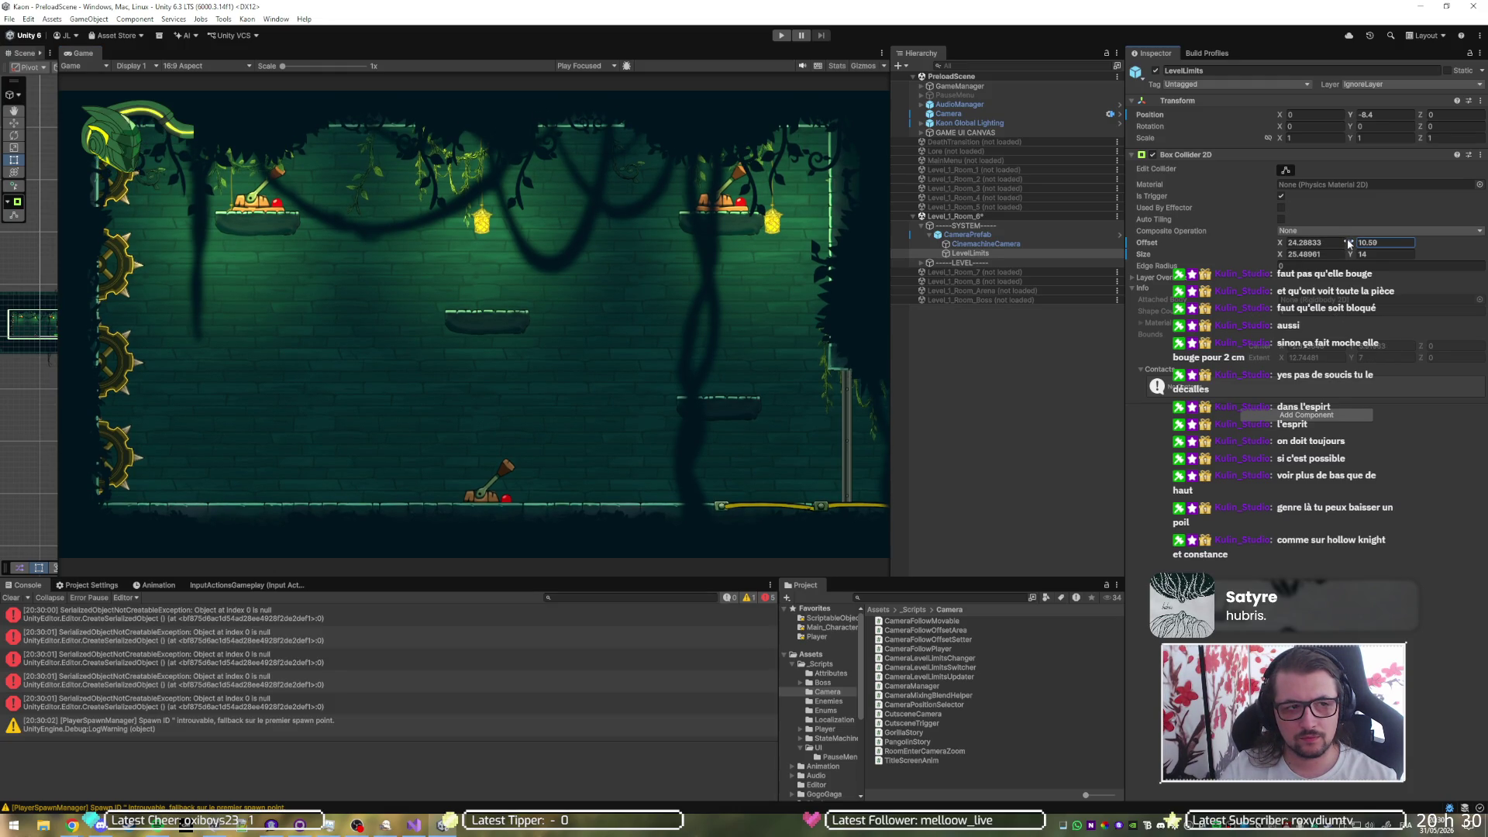
{"action": "left_click_drag", "start_coordinate": [1349, 244], "coordinate": [1349, 243]}
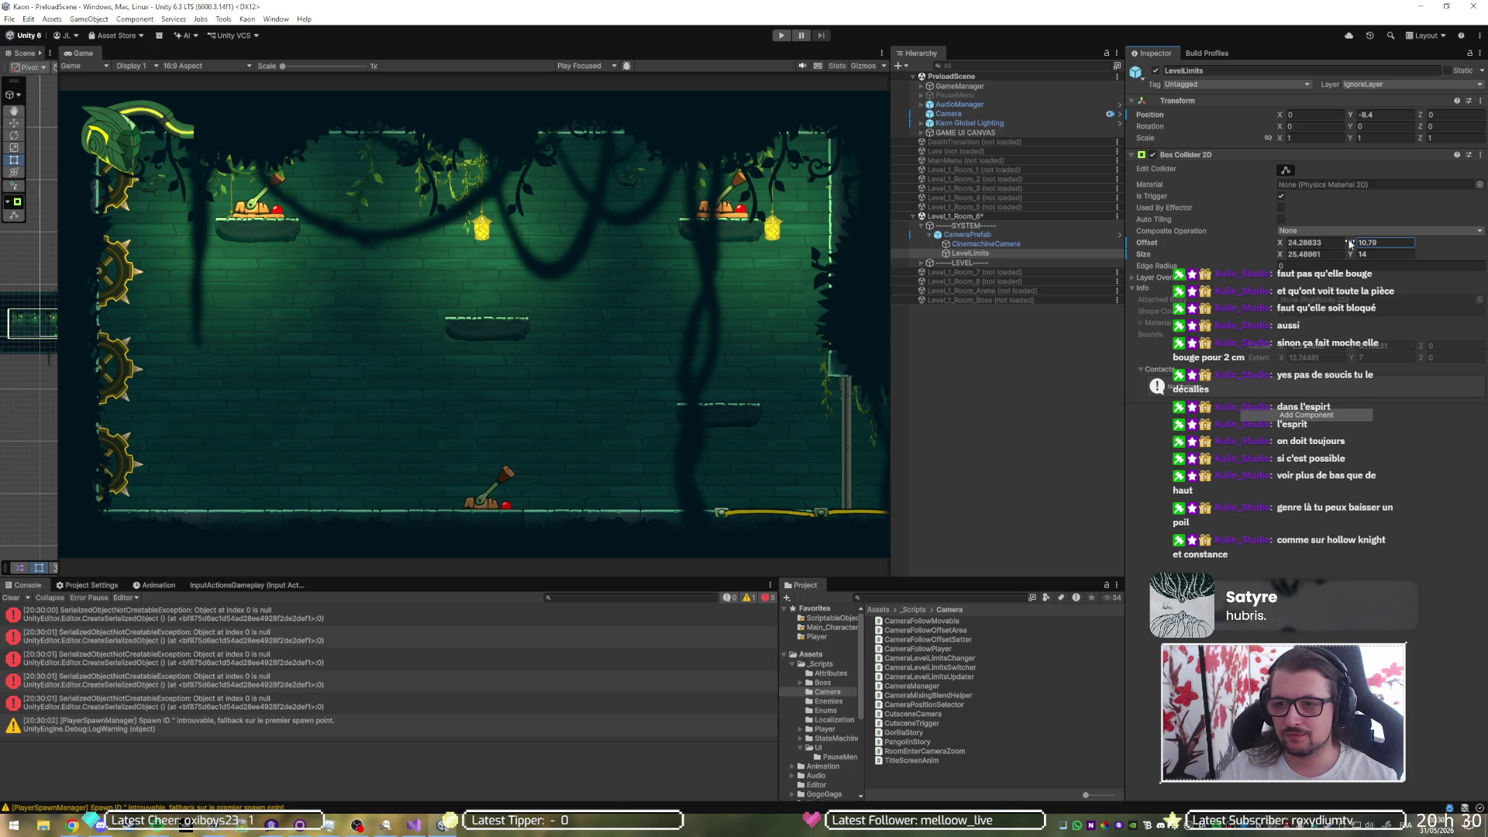
{"action": "left_click_drag", "start_coordinate": [1349, 243], "coordinate": [1348, 243]}
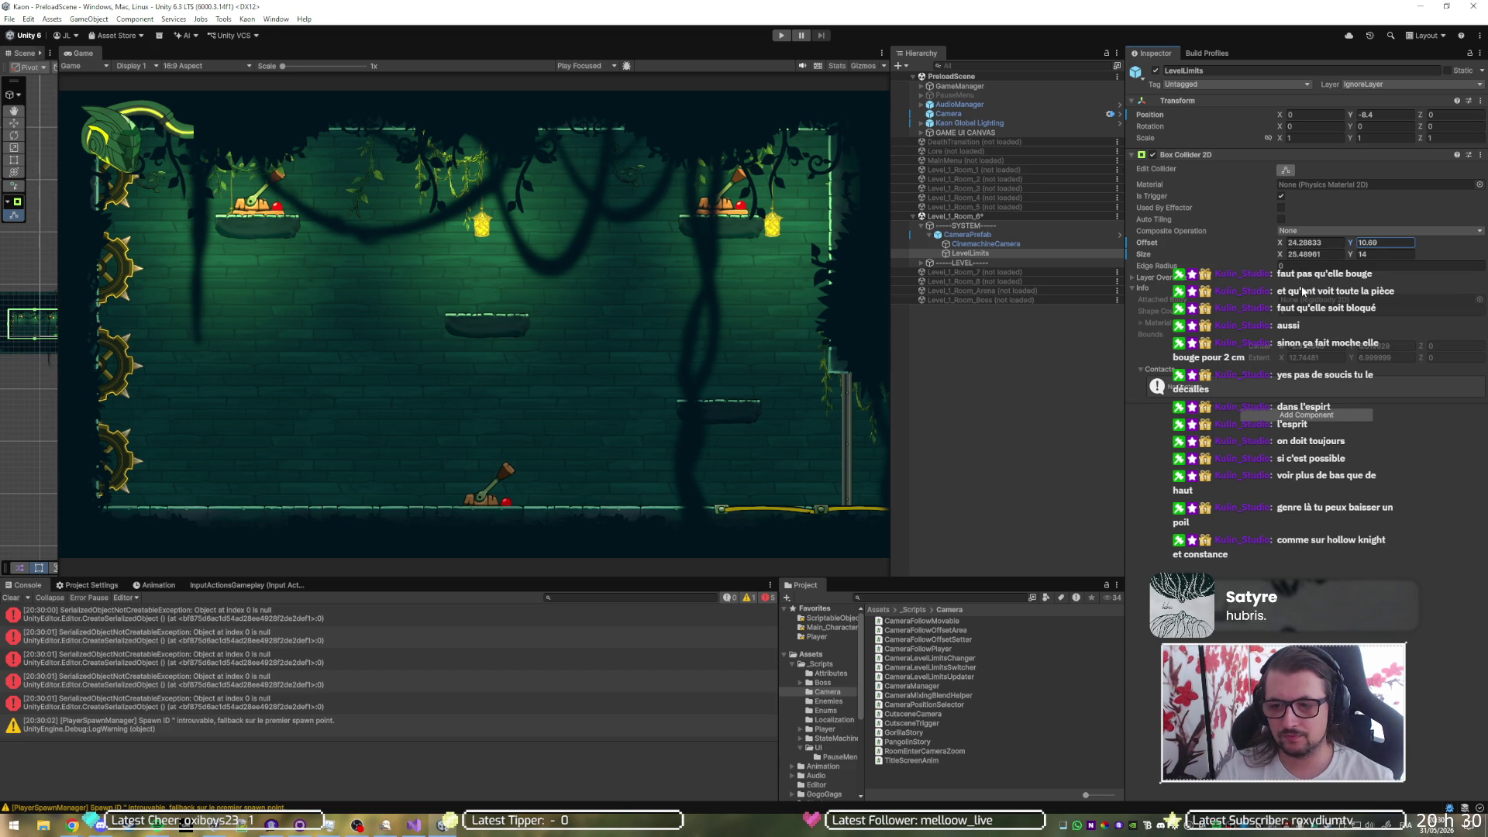
{"action": "key", "text": "ctrl+s"}
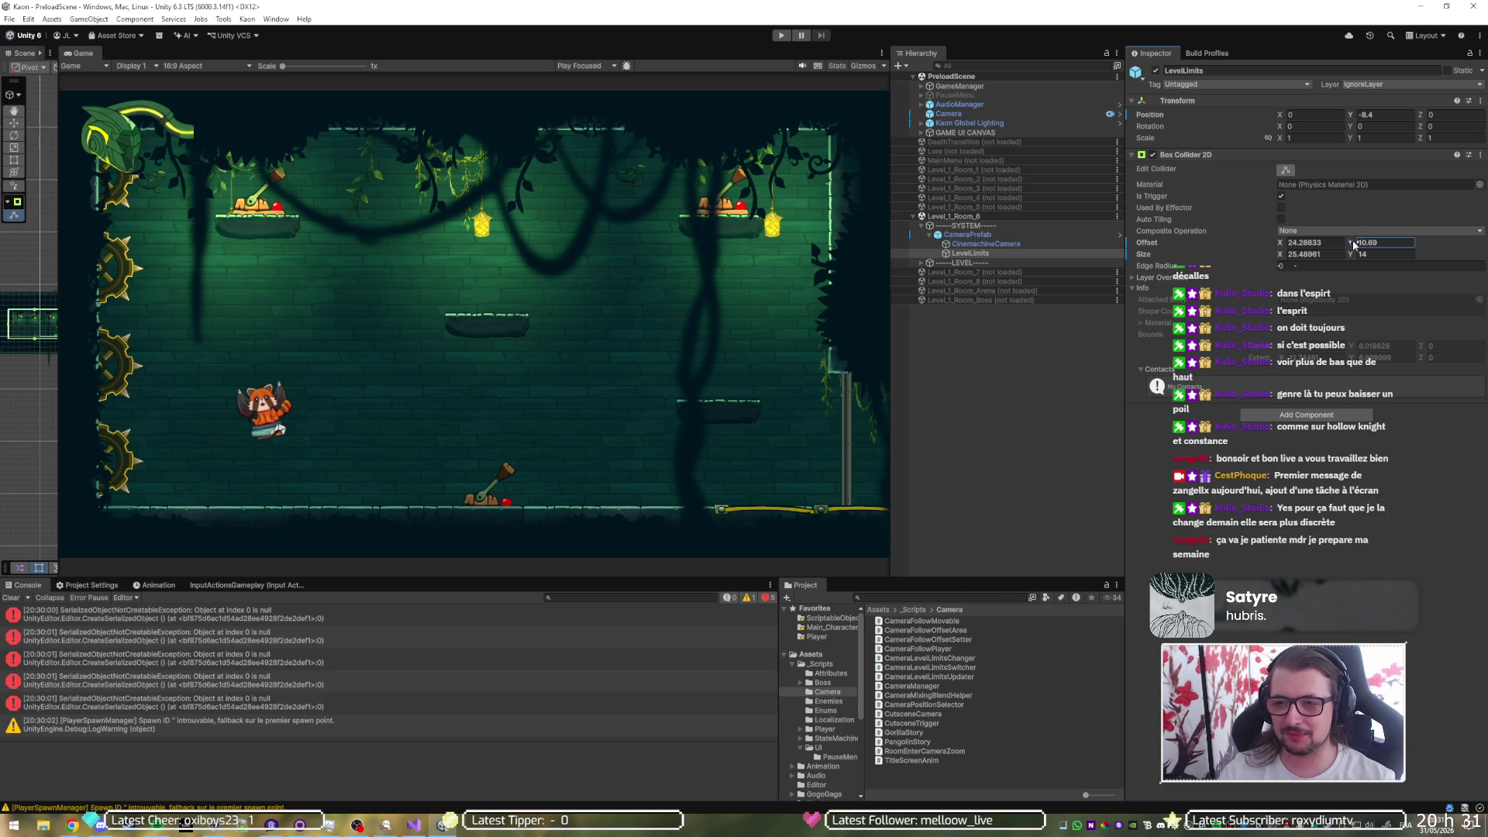
- Nudge the Y offset down further, deselect LevelLimits, and bring up GitHub Desktop's pending changes
{"action": "left_click_drag", "start_coordinate": [1350, 245], "coordinate": [1345, 245]}
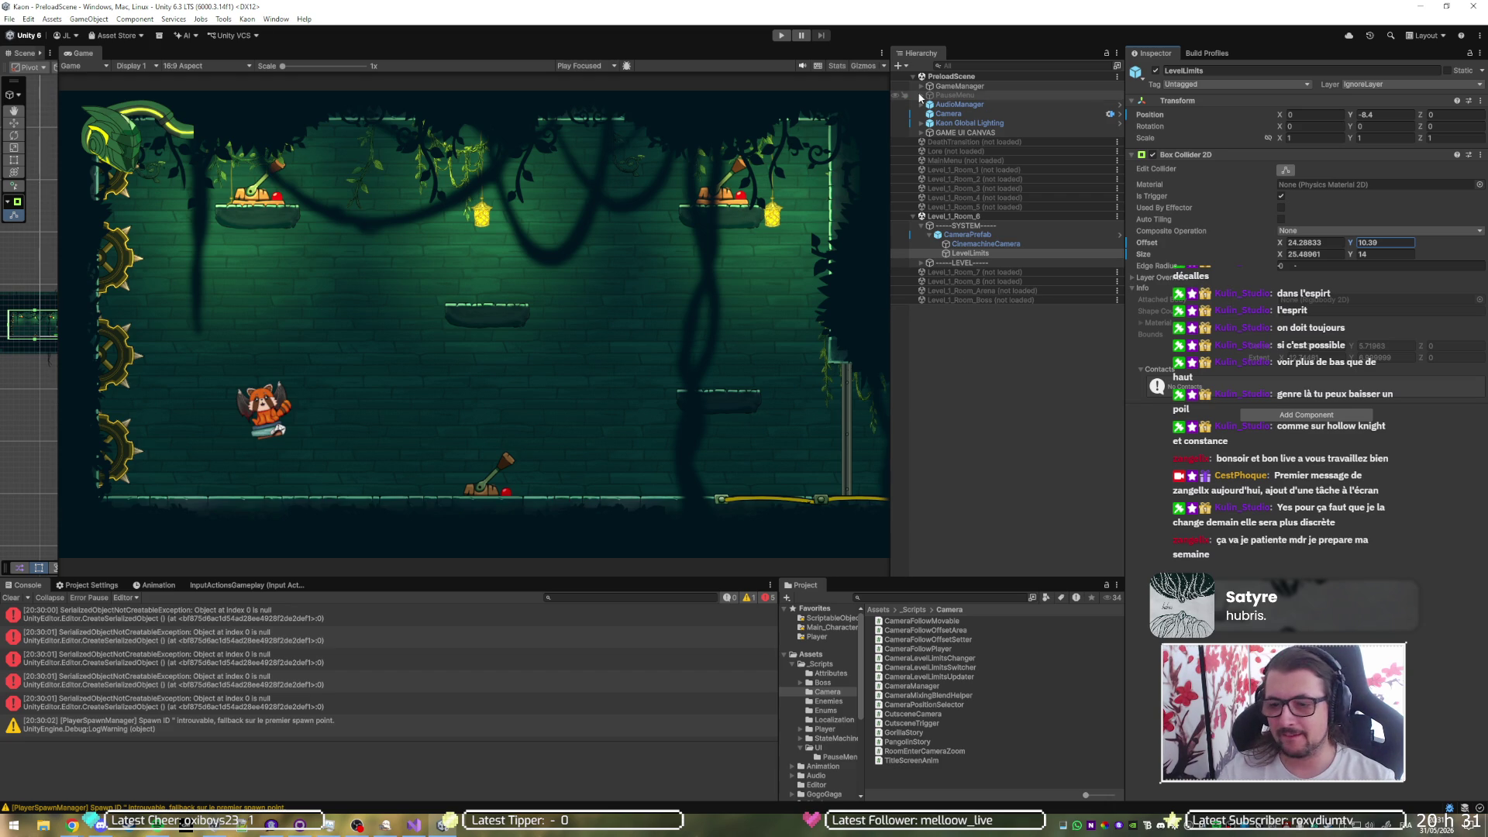
{"action": "left_click", "coordinate": [1015, 406]}
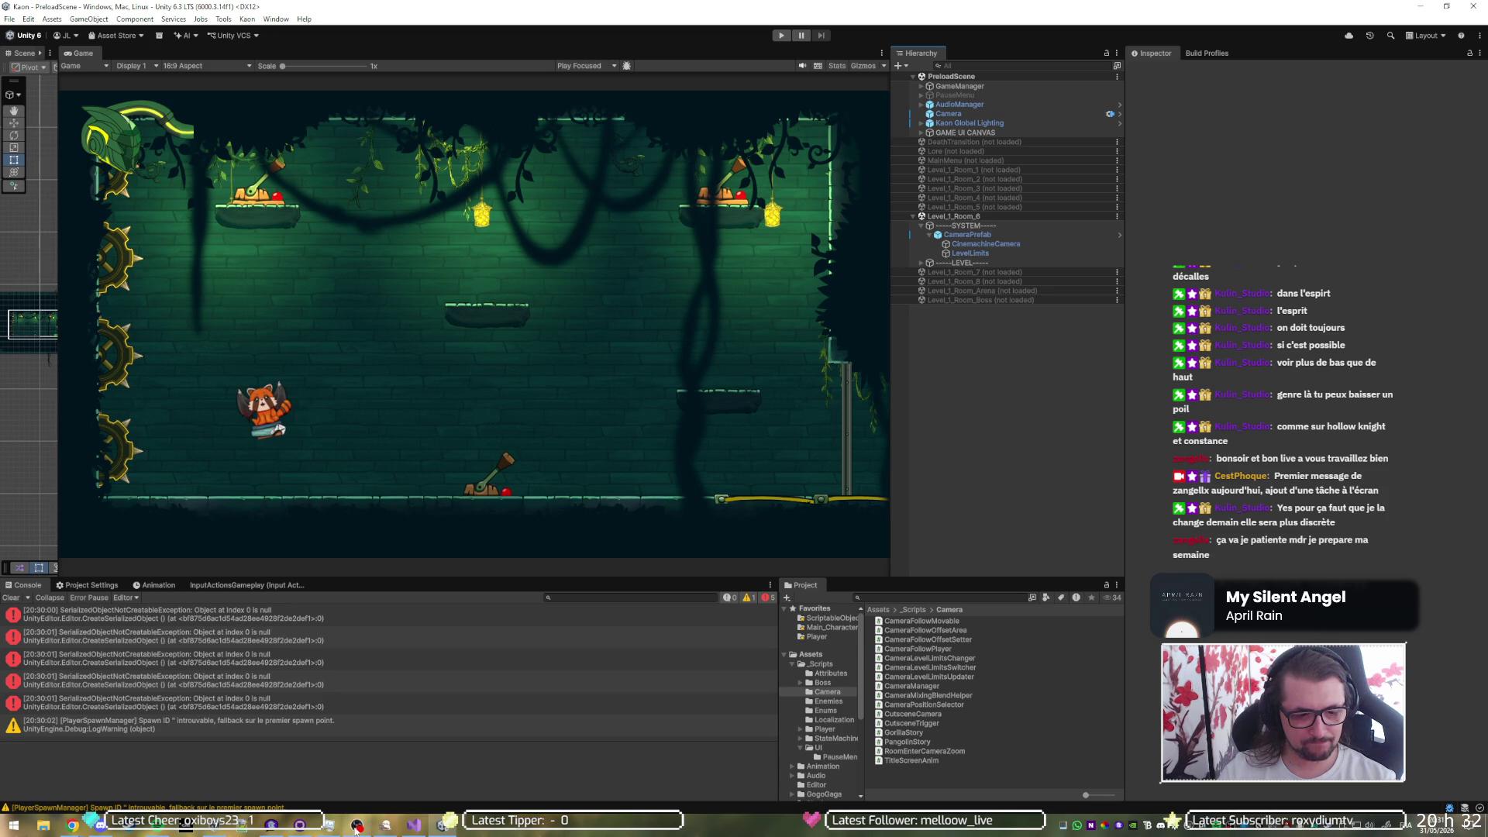
{"action": "left_click", "coordinate": [415, 826]}
{"action": "left_click", "coordinate": [417, 827]}
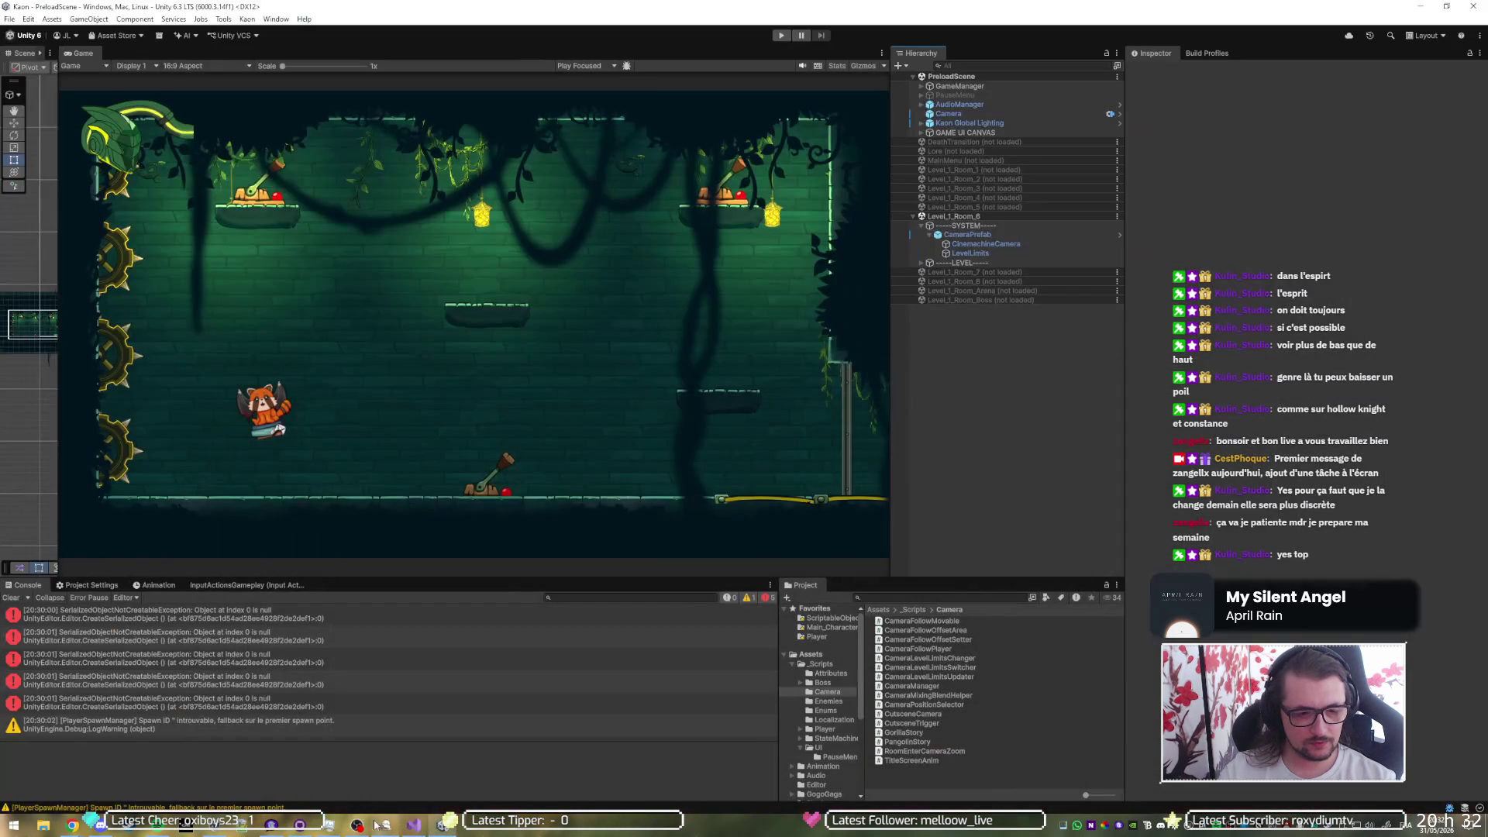
{"action": "left_click", "coordinate": [300, 825]}
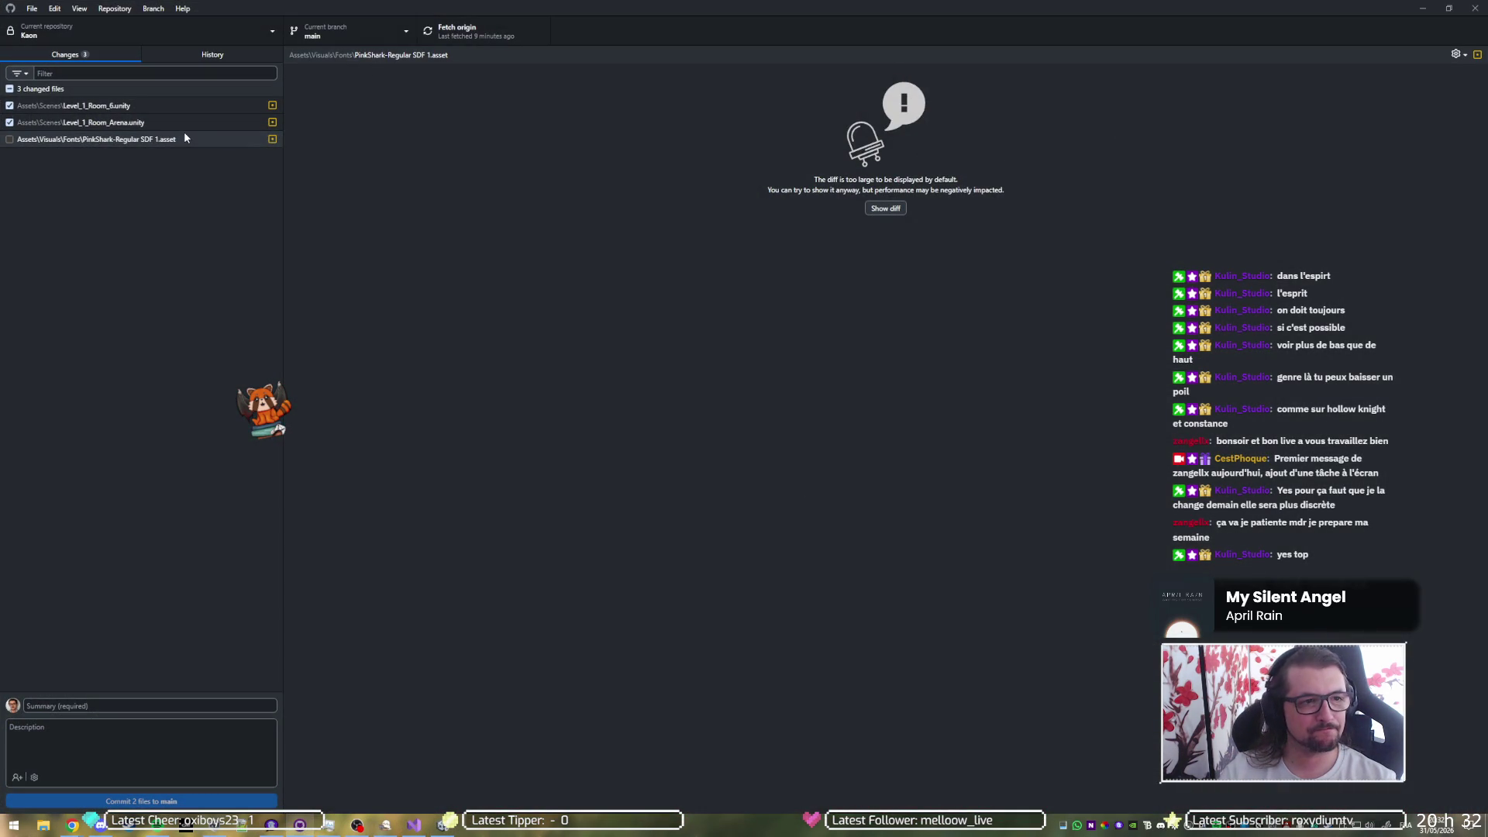
- Inspect the diffs of Level_1_Room_6.unity and Level_1_Room_Arena.unity for the changed size and offset values
{"action": "left_click", "coordinate": [173, 111]}
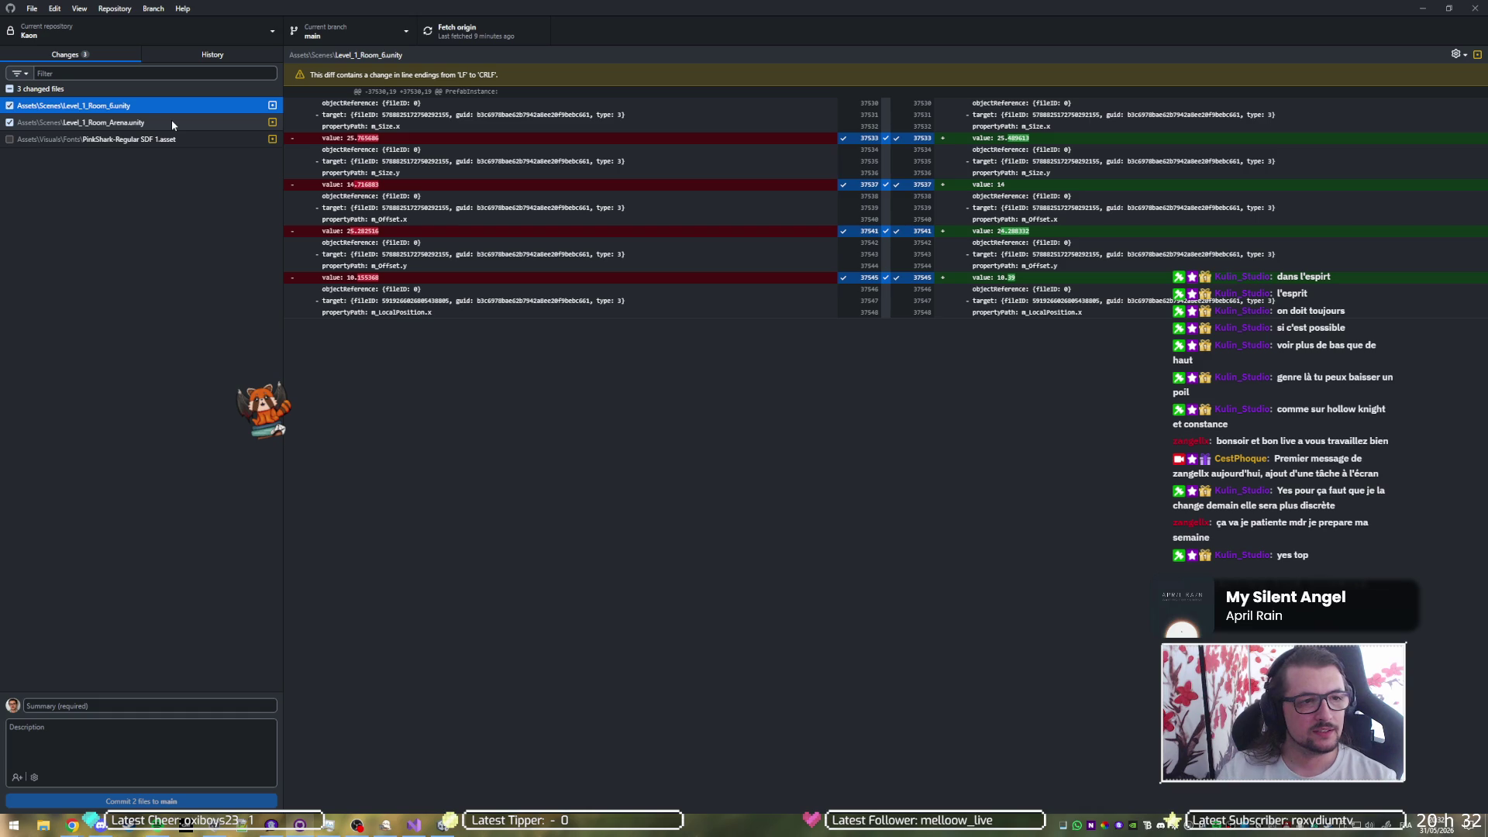
{"action": "left_click", "coordinate": [171, 121]}
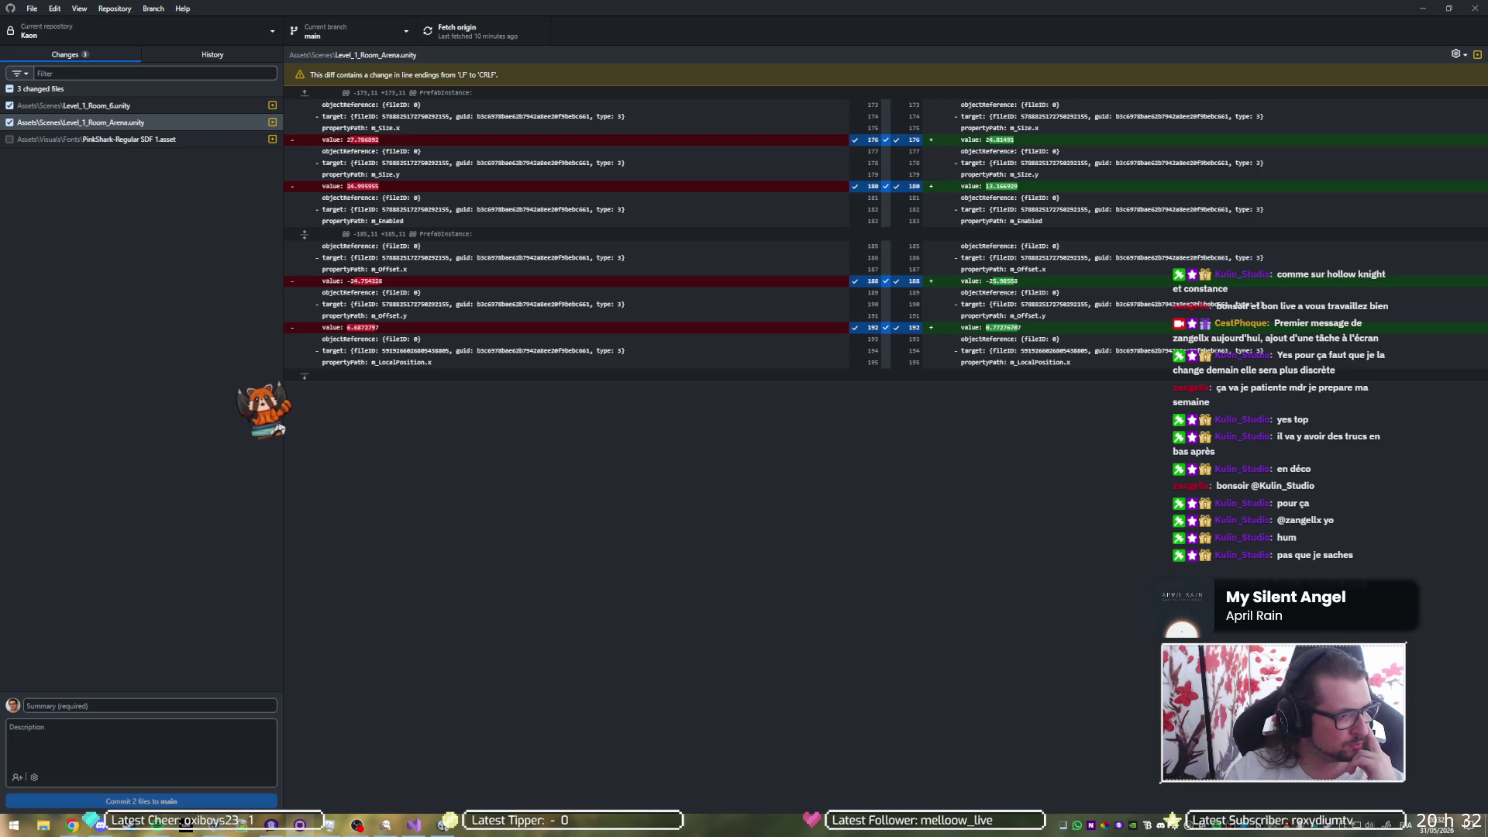
- Commit both scenes as 'fix: fix camera limits in 1-6 & 1-arena', push to origin, and return to Unity
{"action": "left_click", "coordinate": [121, 707]}
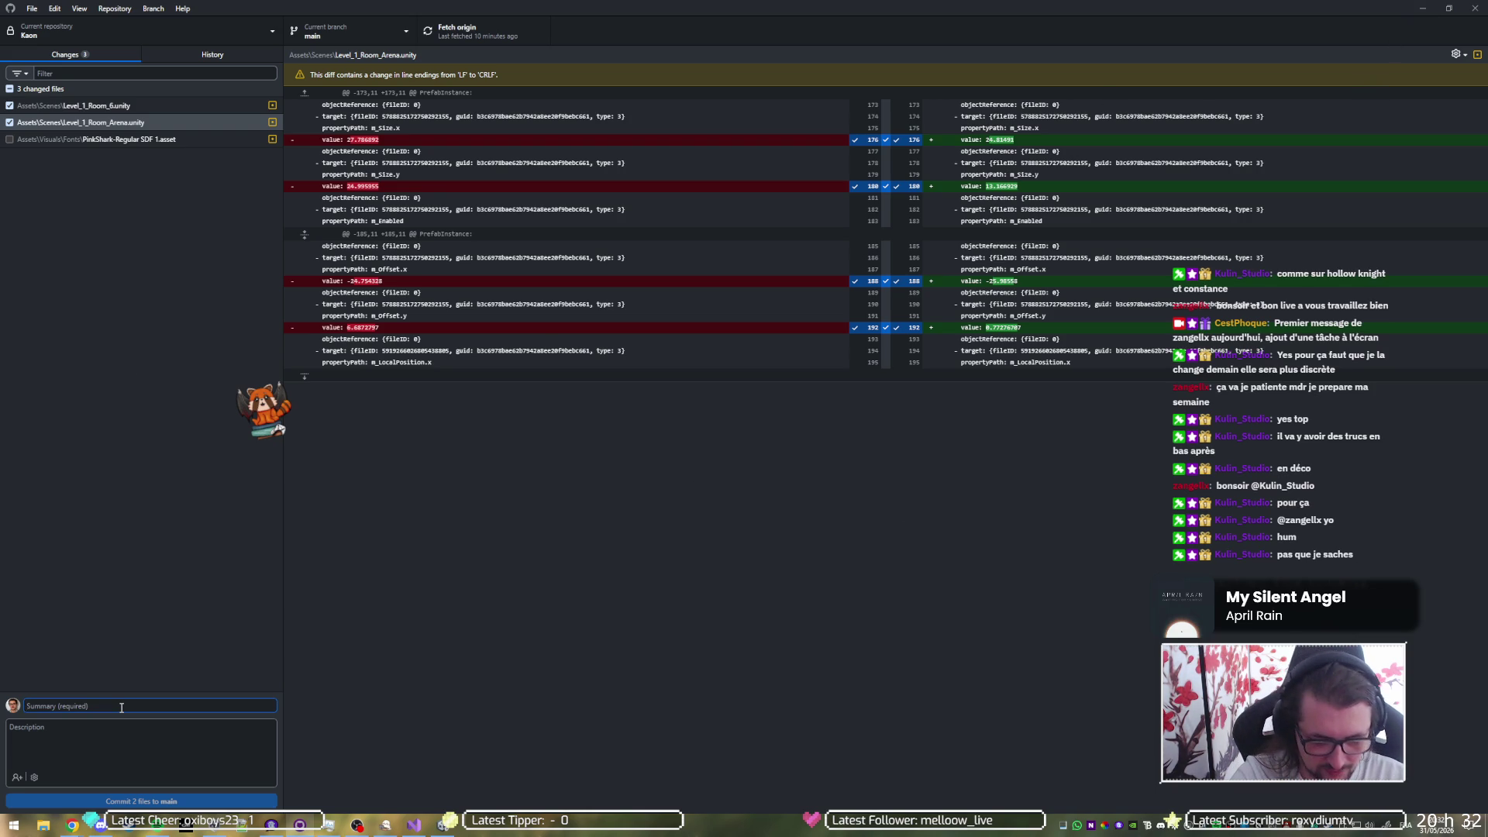
{"action": "type", "text": "fic fix"}
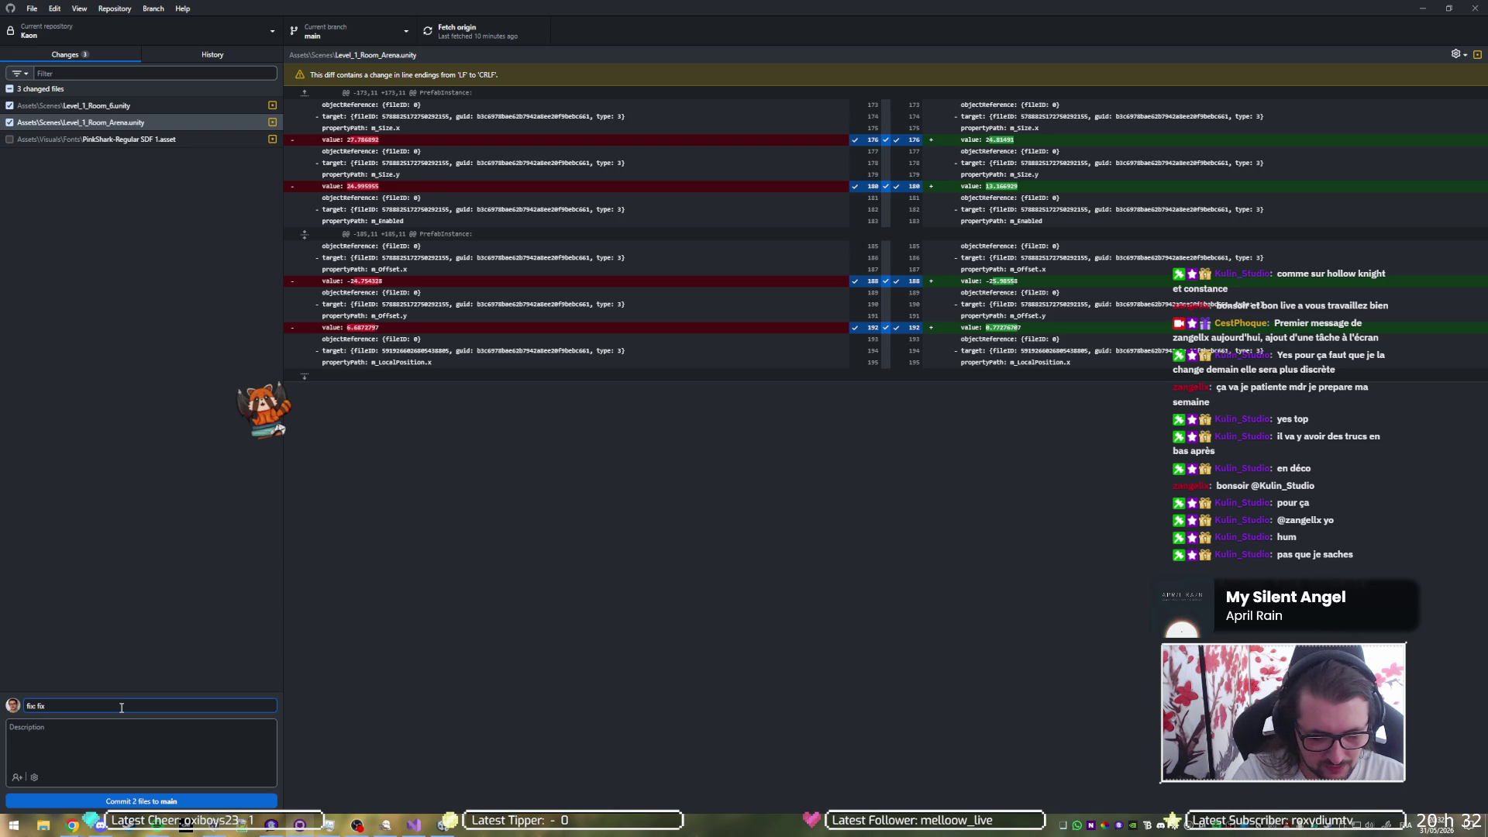
{"action": "type", "text": " camera po"}
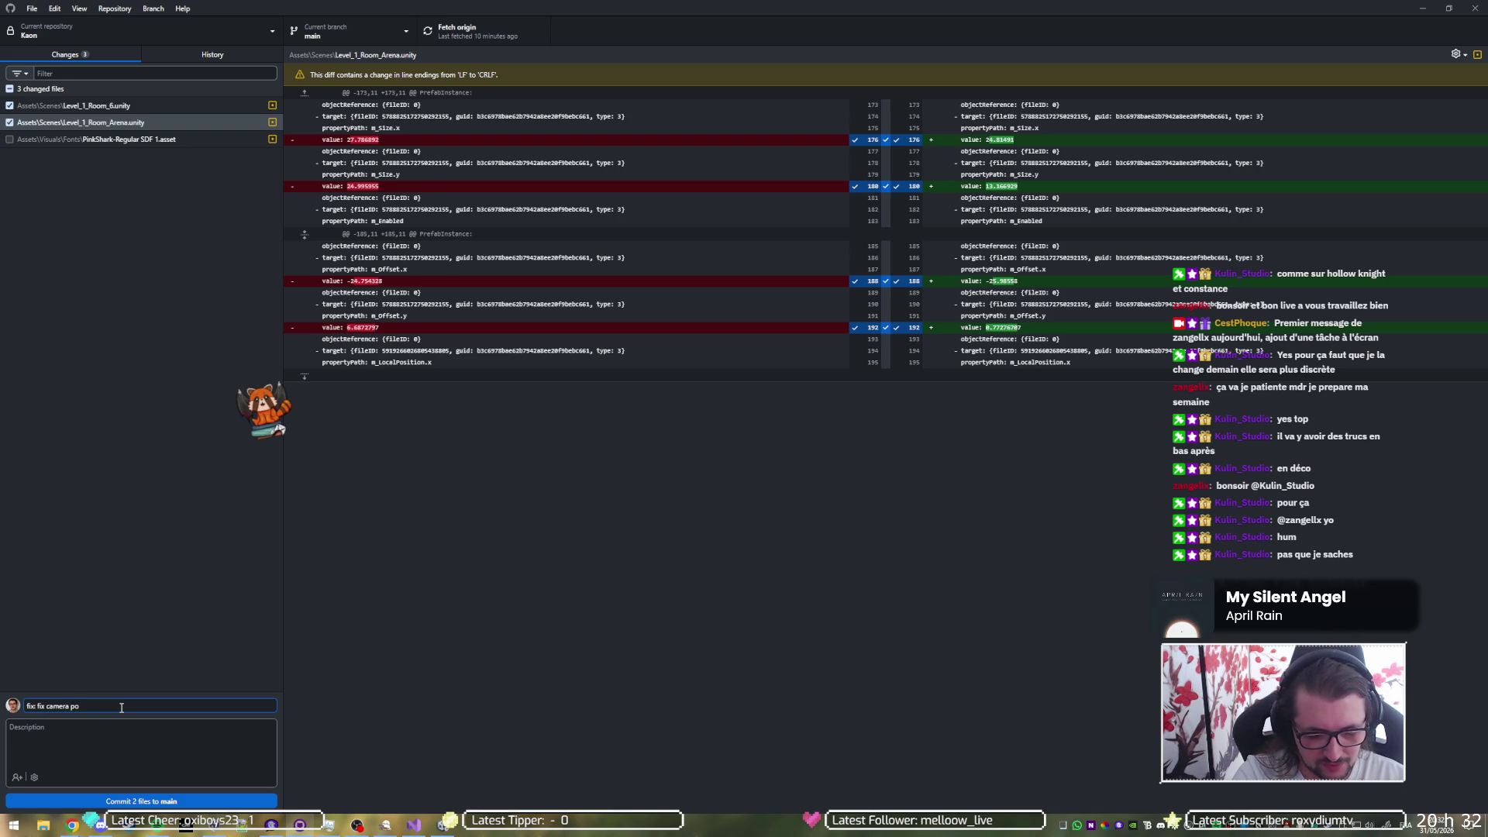
{"action": "key", "text": "BackSpace"}
{"action": "key", "text": "BackSpace"}
{"action": "type", "text": "limits"}
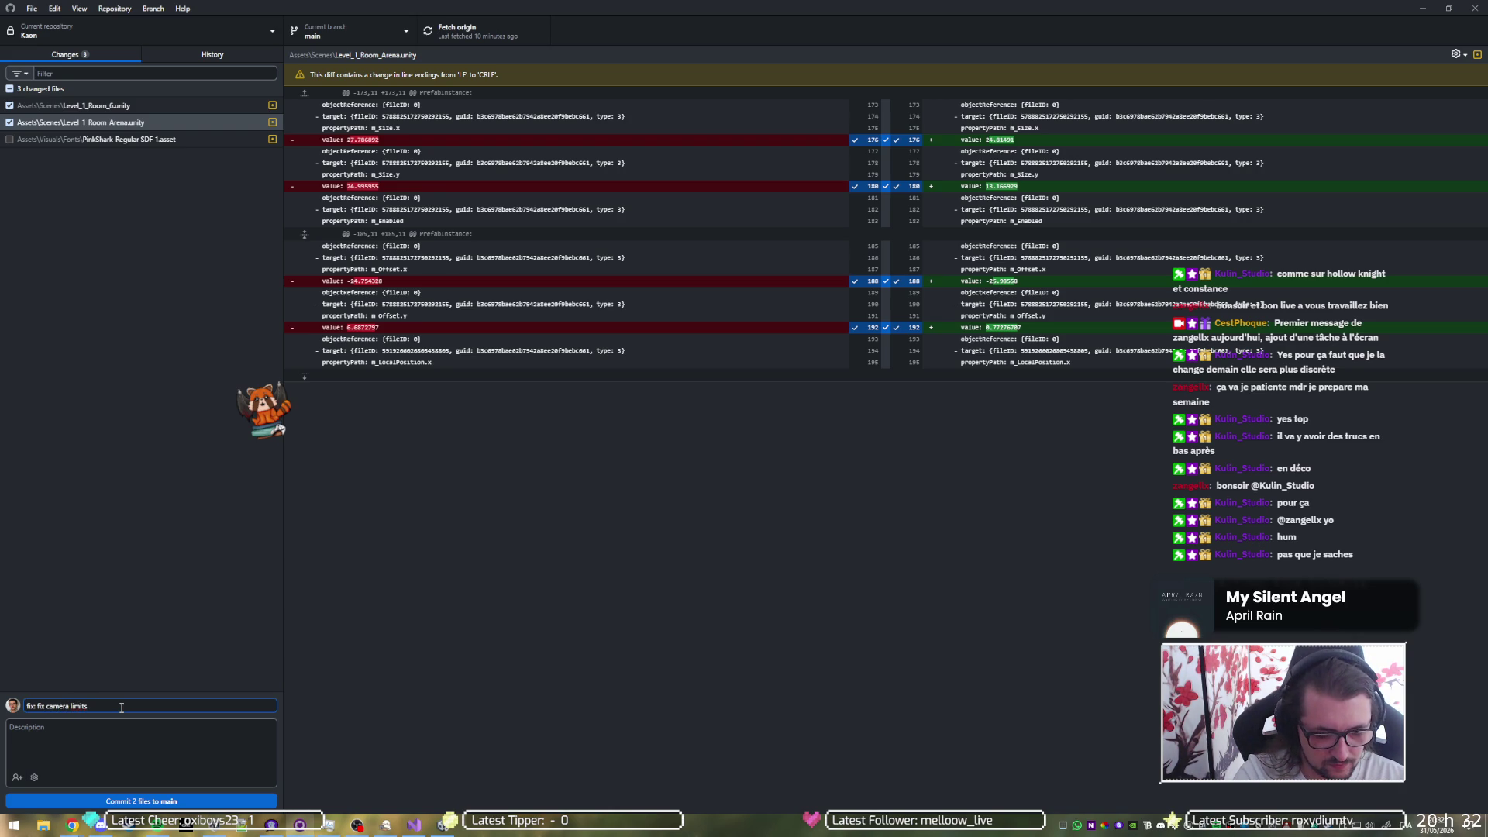
{"action": "type", "text": " in 1-6"}
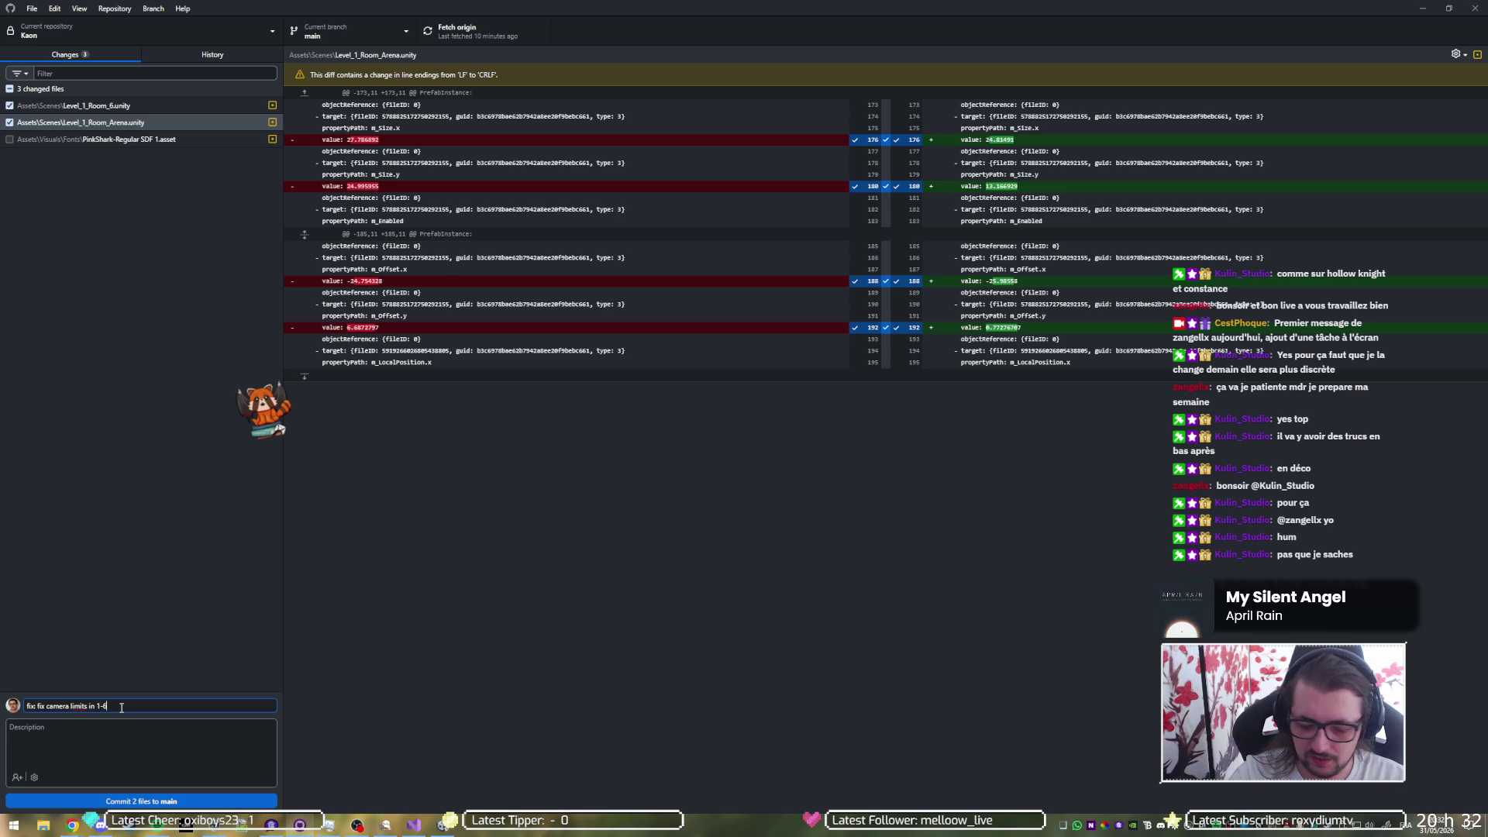
{"action": "type", "text": " & 1 arena"}
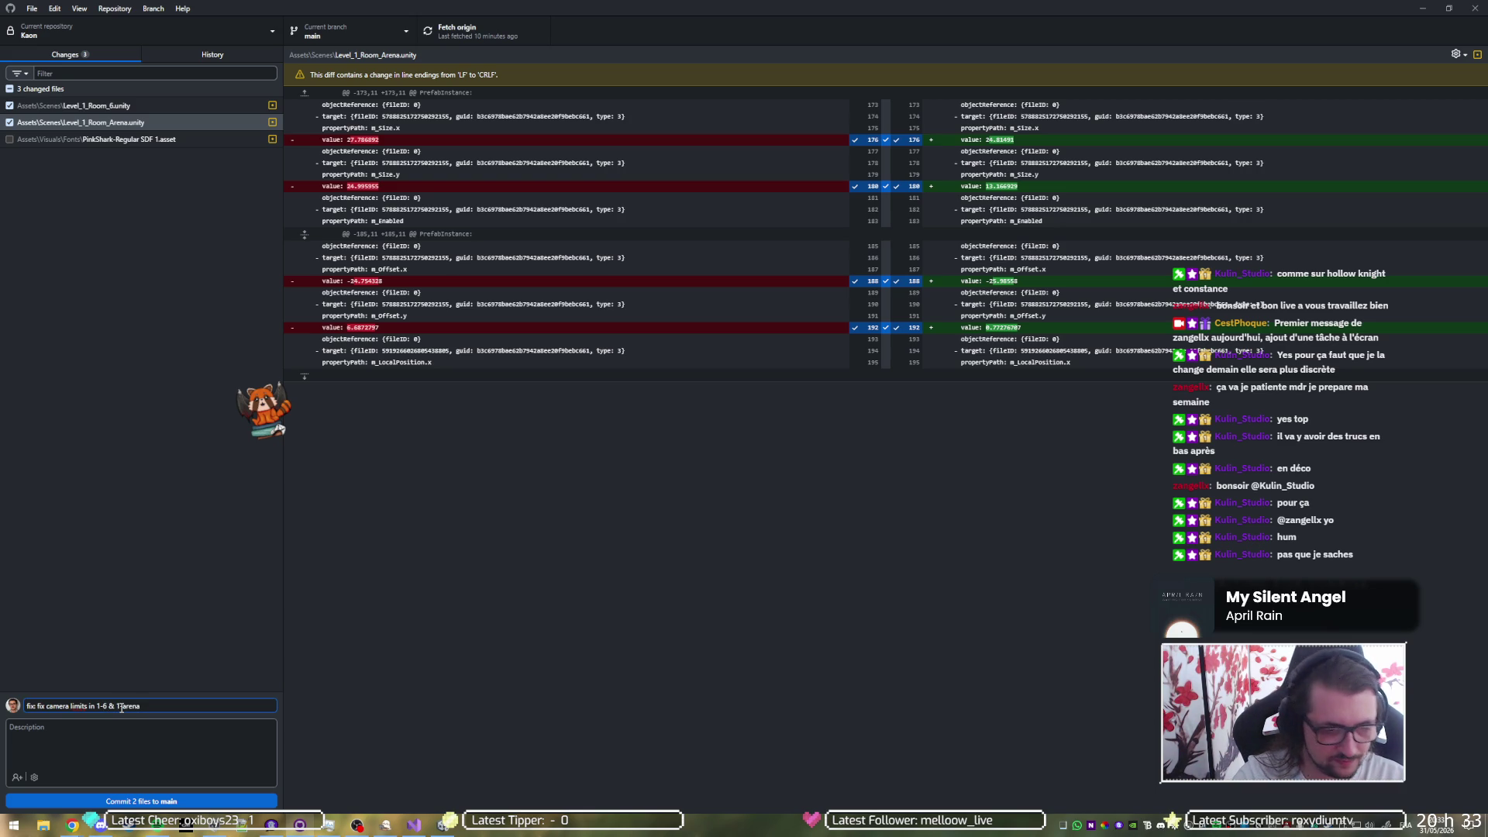
{"action": "left_click", "coordinate": [141, 800]}
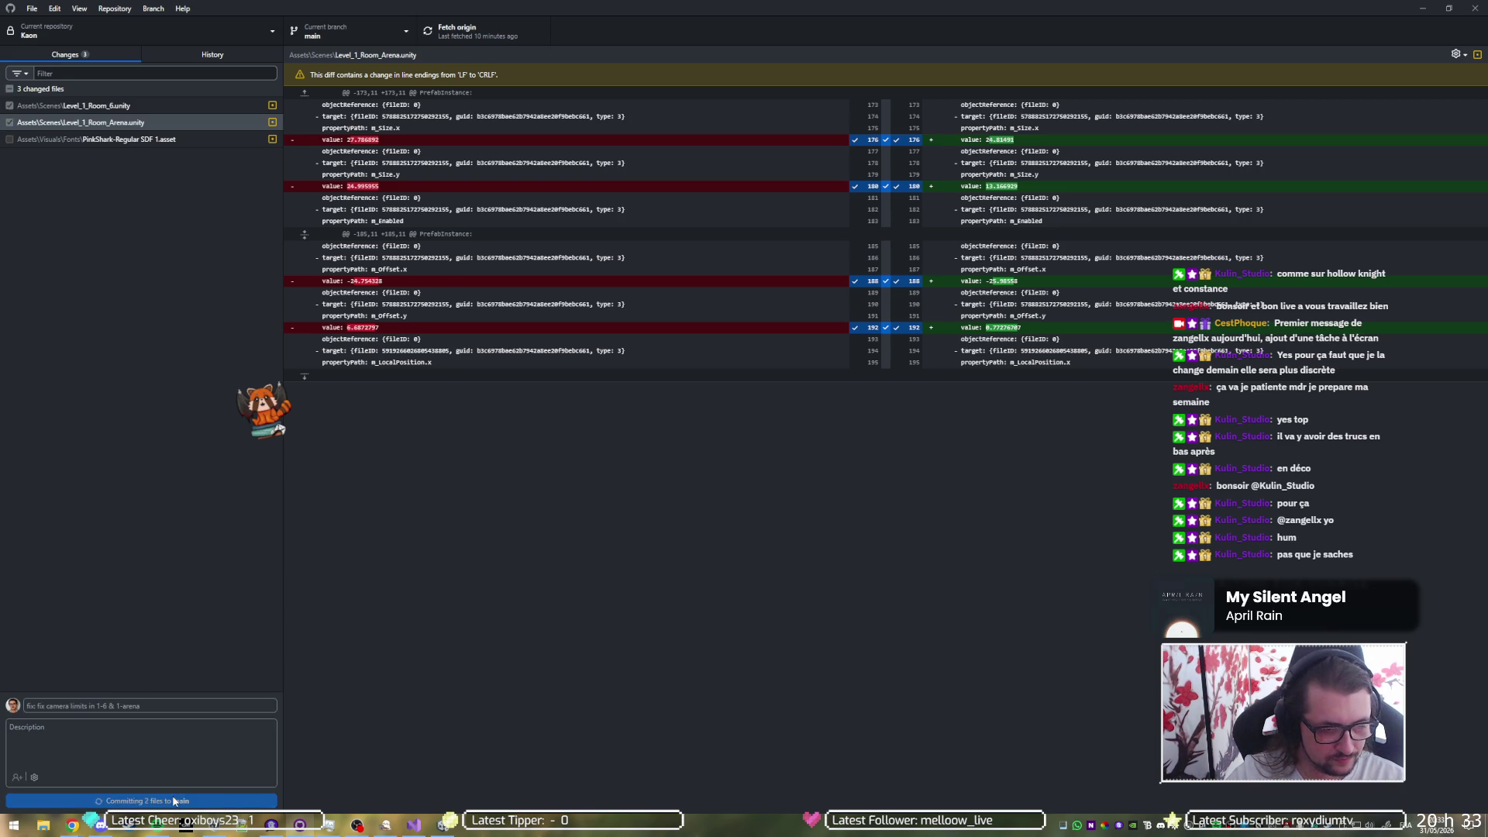
{"action": "left_click", "coordinate": [455, 31]}
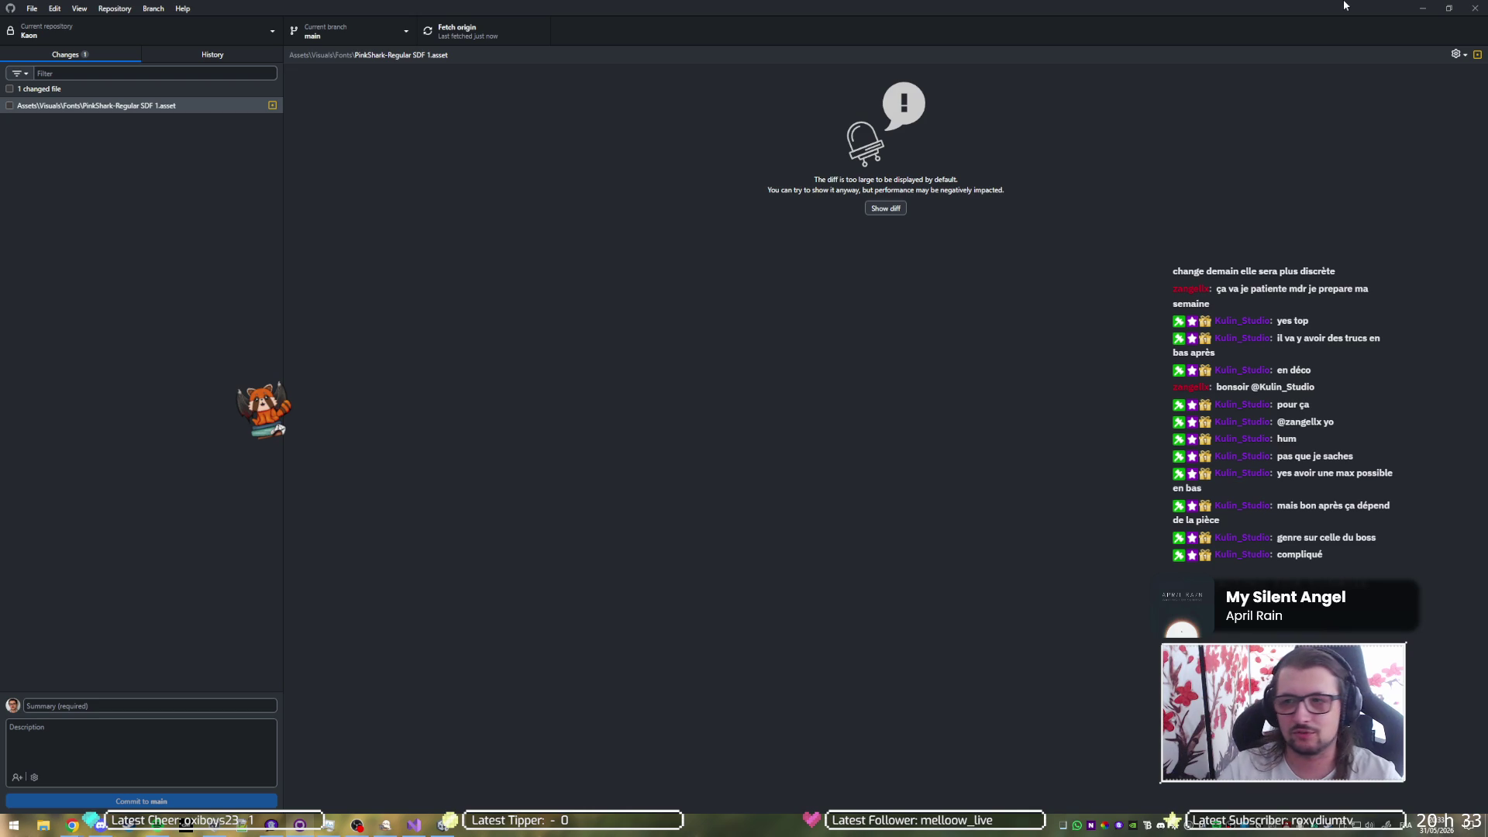
{"action": "left_click", "coordinate": [1422, 7]}
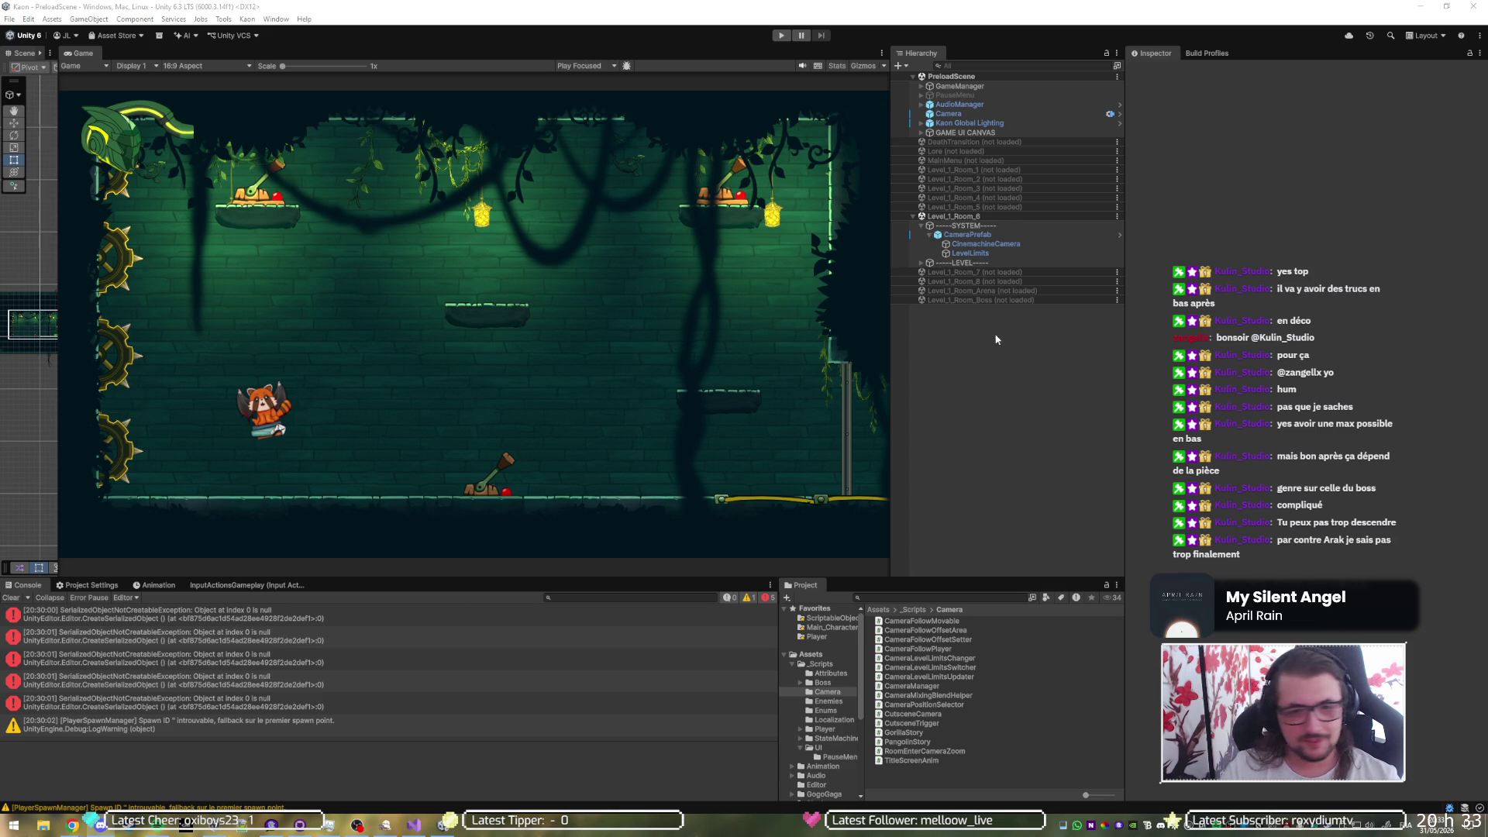
- Unload Level_1_Room_6, load Level_1_Room_Boss from the Hierarchy, and widen the Scene view
{"action": "right_click", "coordinate": [1006, 216]}
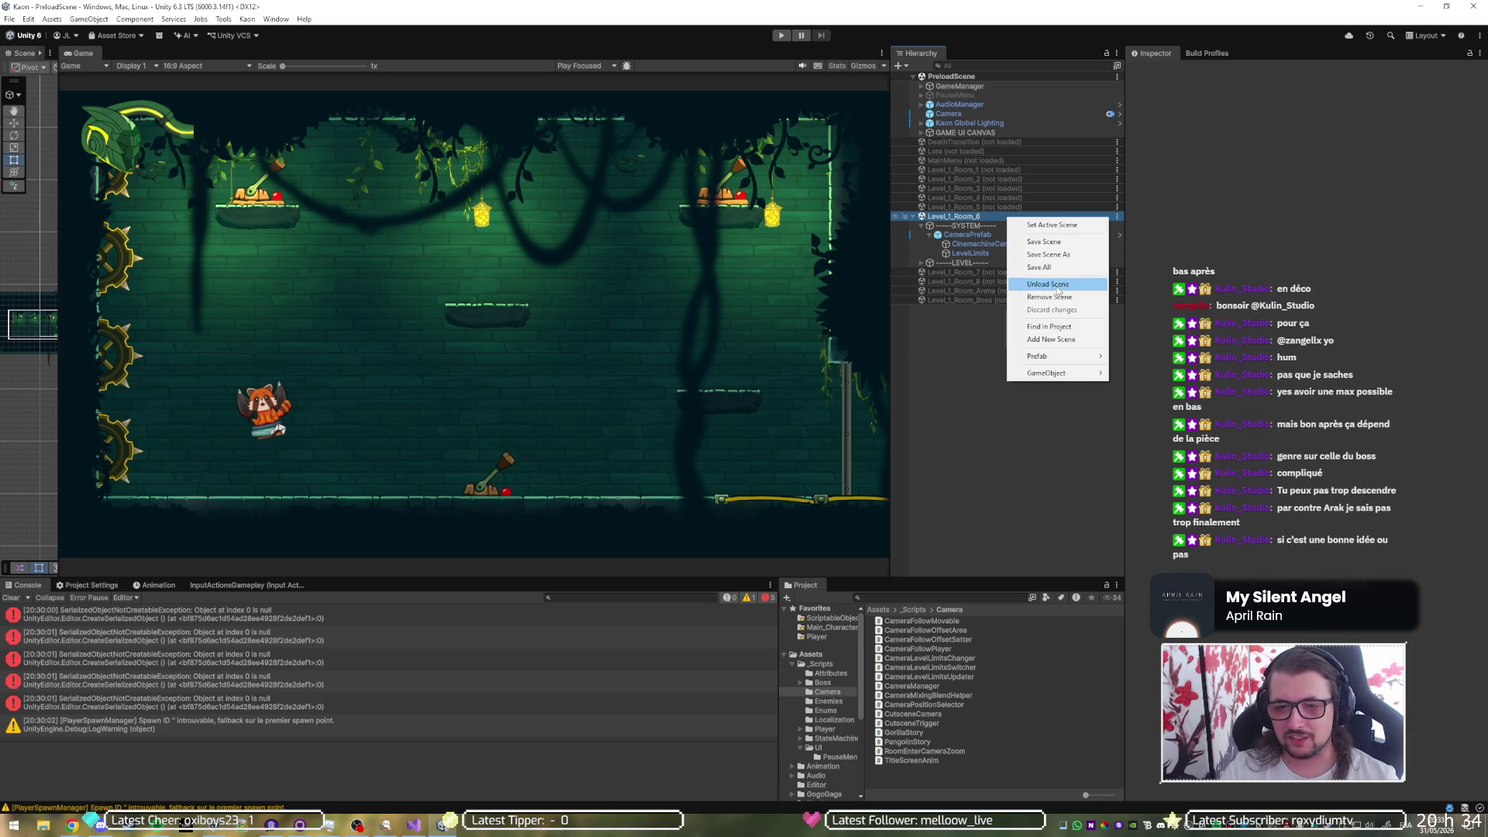
{"action": "left_click", "coordinate": [1050, 284]}
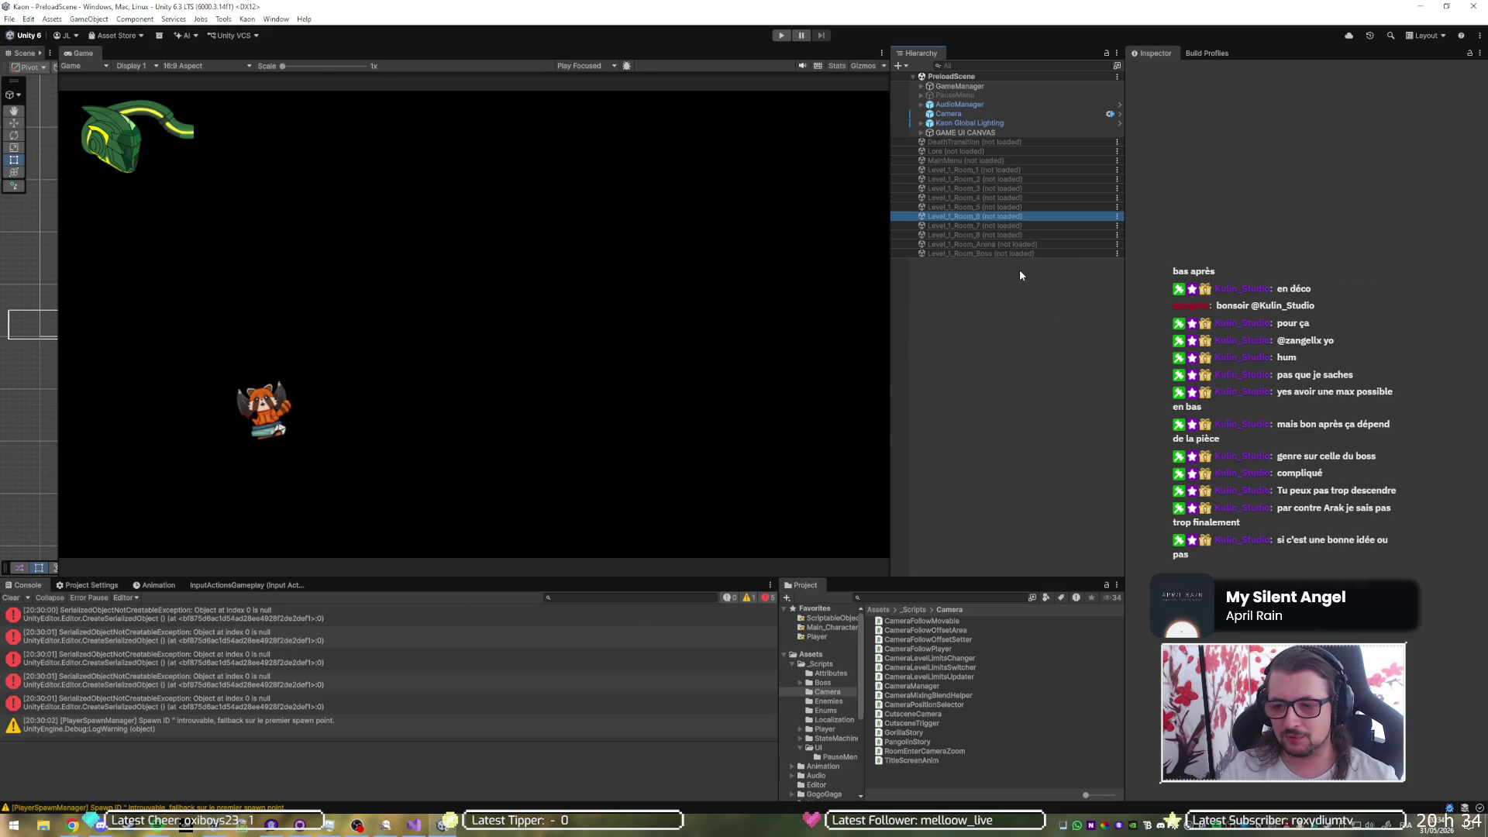
{"action": "right_click", "coordinate": [1001, 255]}
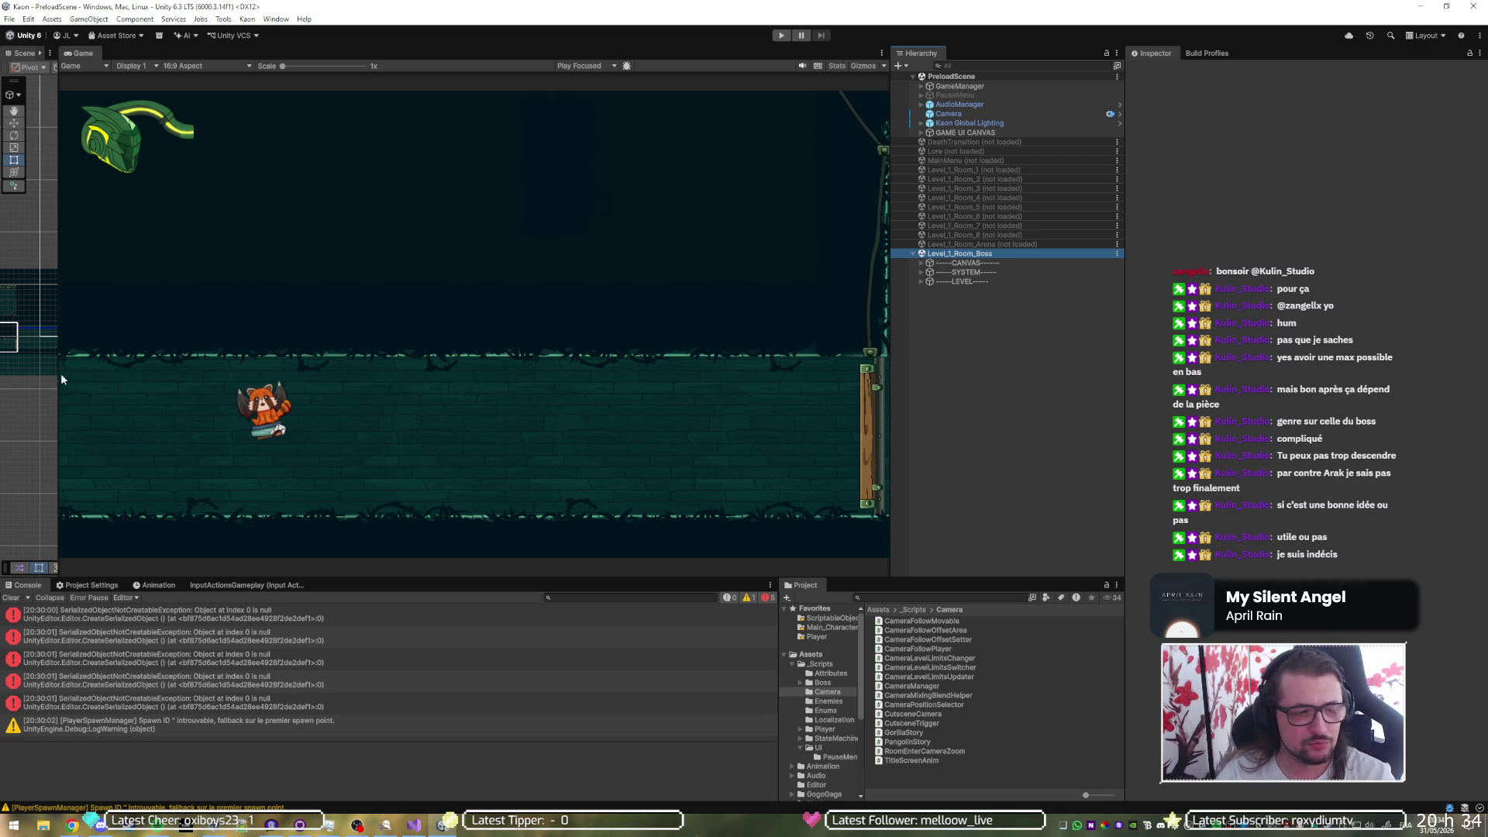
{"action": "left_click_drag", "start_coordinate": [60, 373], "coordinate": [519, 348]}
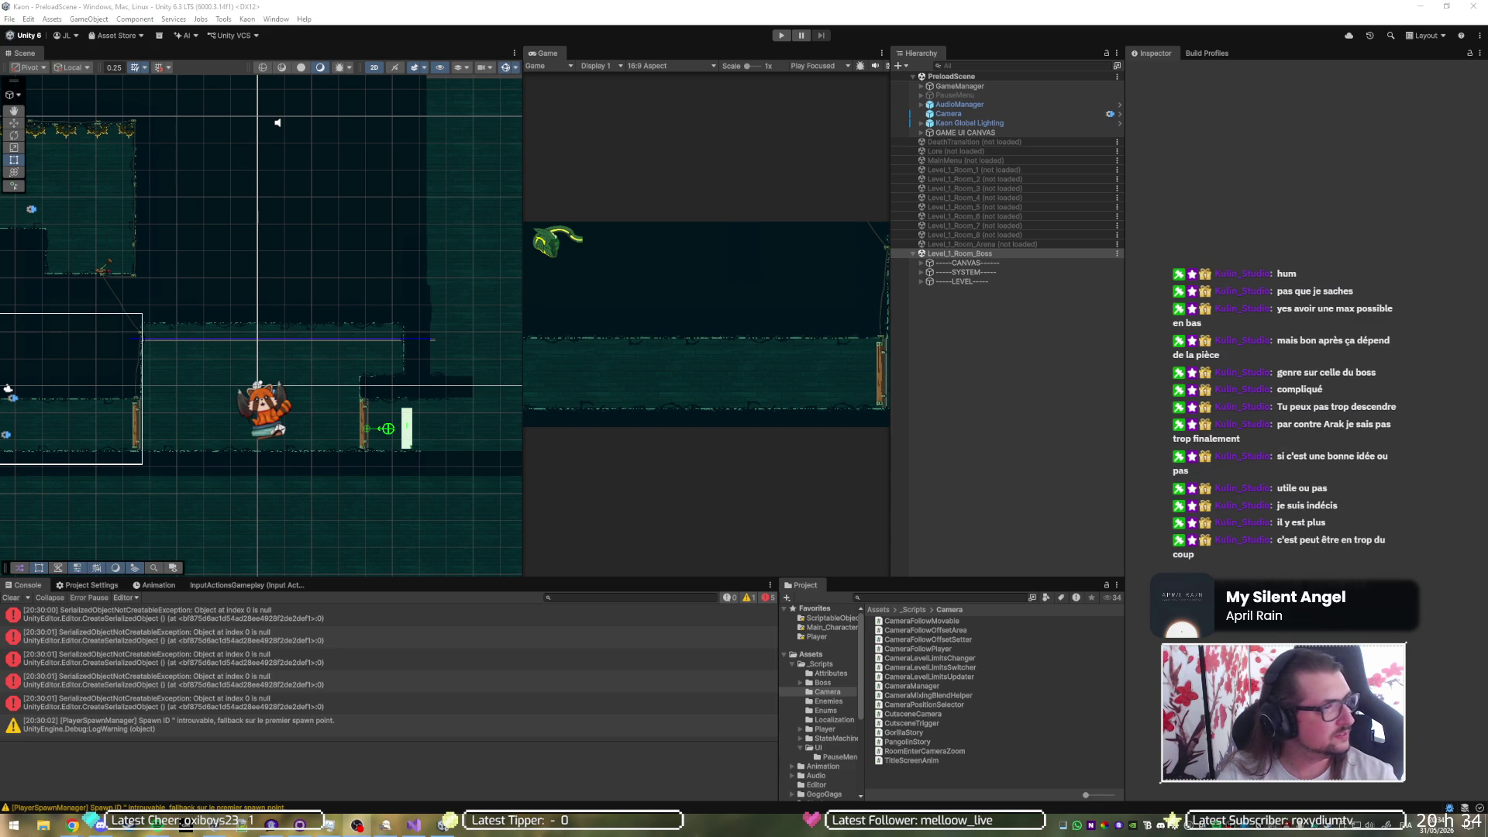
- Start a Snipping Tool screenshot capture of the boss room
{"action": "key", "text": "super+shift+s"}
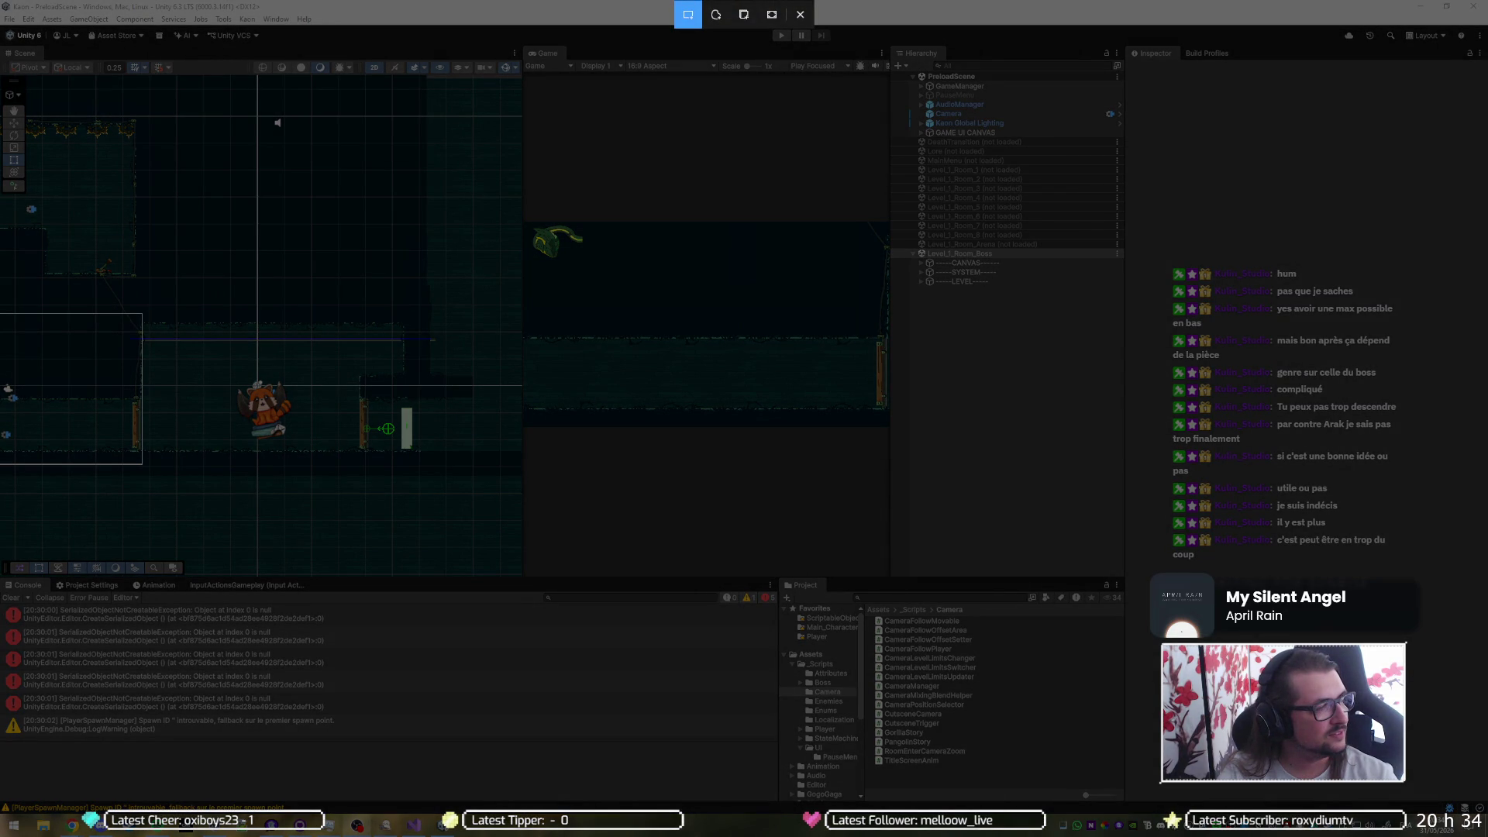
- Cancel the screenshot capture and switch to another window from the taskbar
{"action": "key", "text": "Escape"}
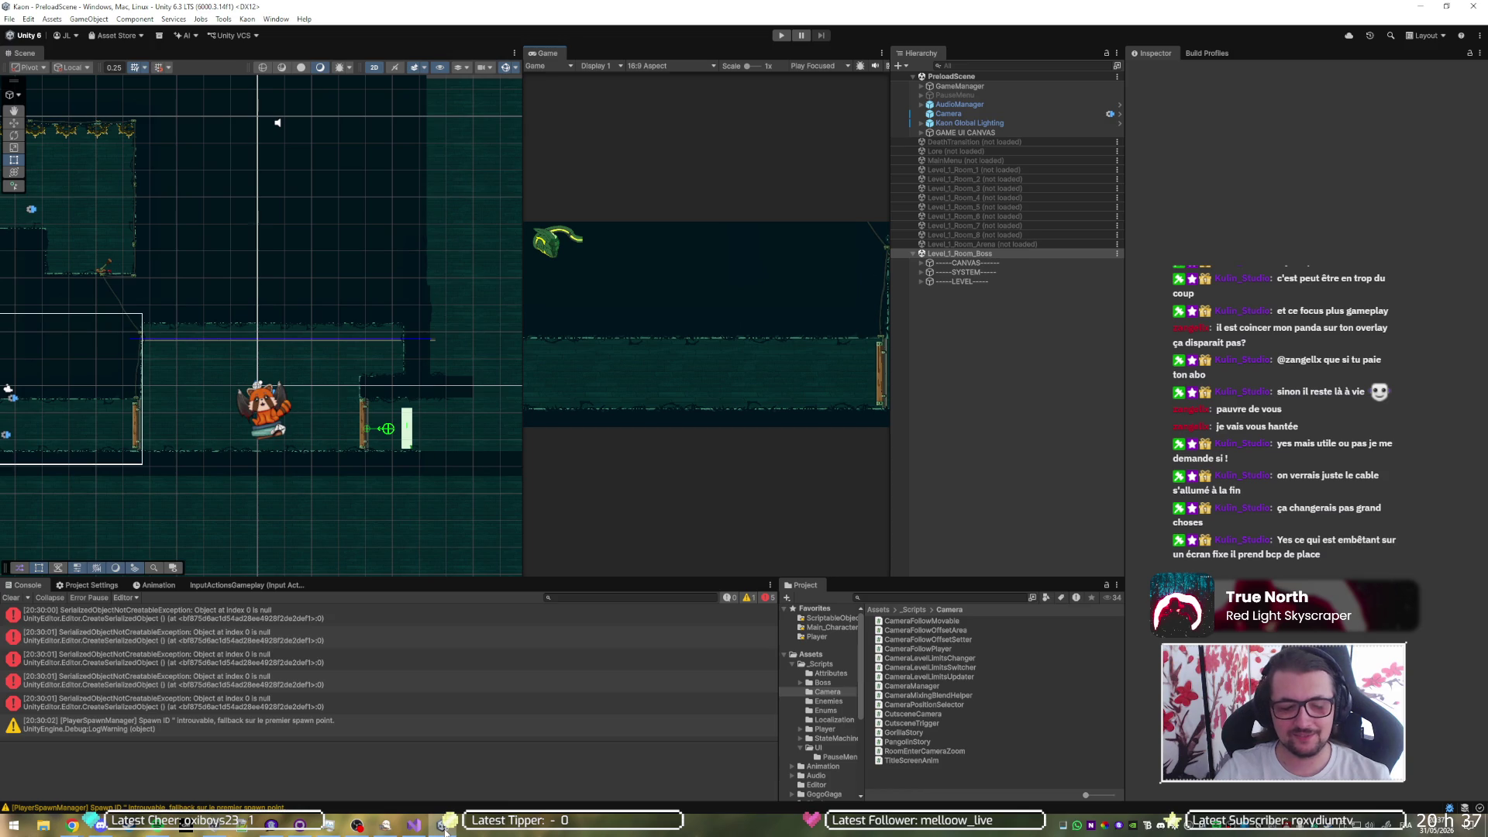
{"action": "left_click", "coordinate": [446, 826]}
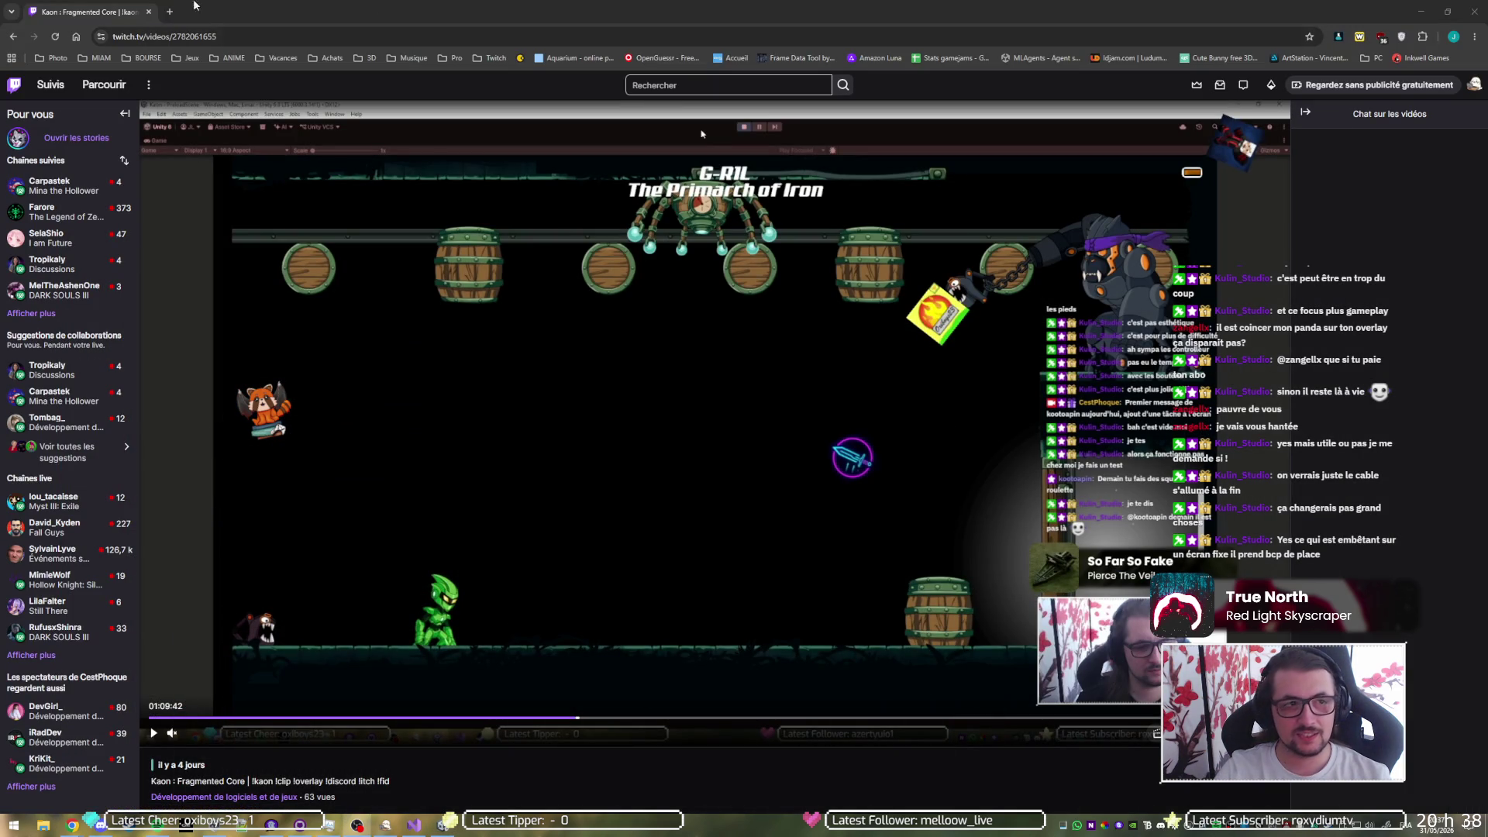
- In Visual Studio, close SkeletonAnimationInspector and Pangolin.cs, and open GorillaStory.cs
{"action": "key", "text": "super+d"}
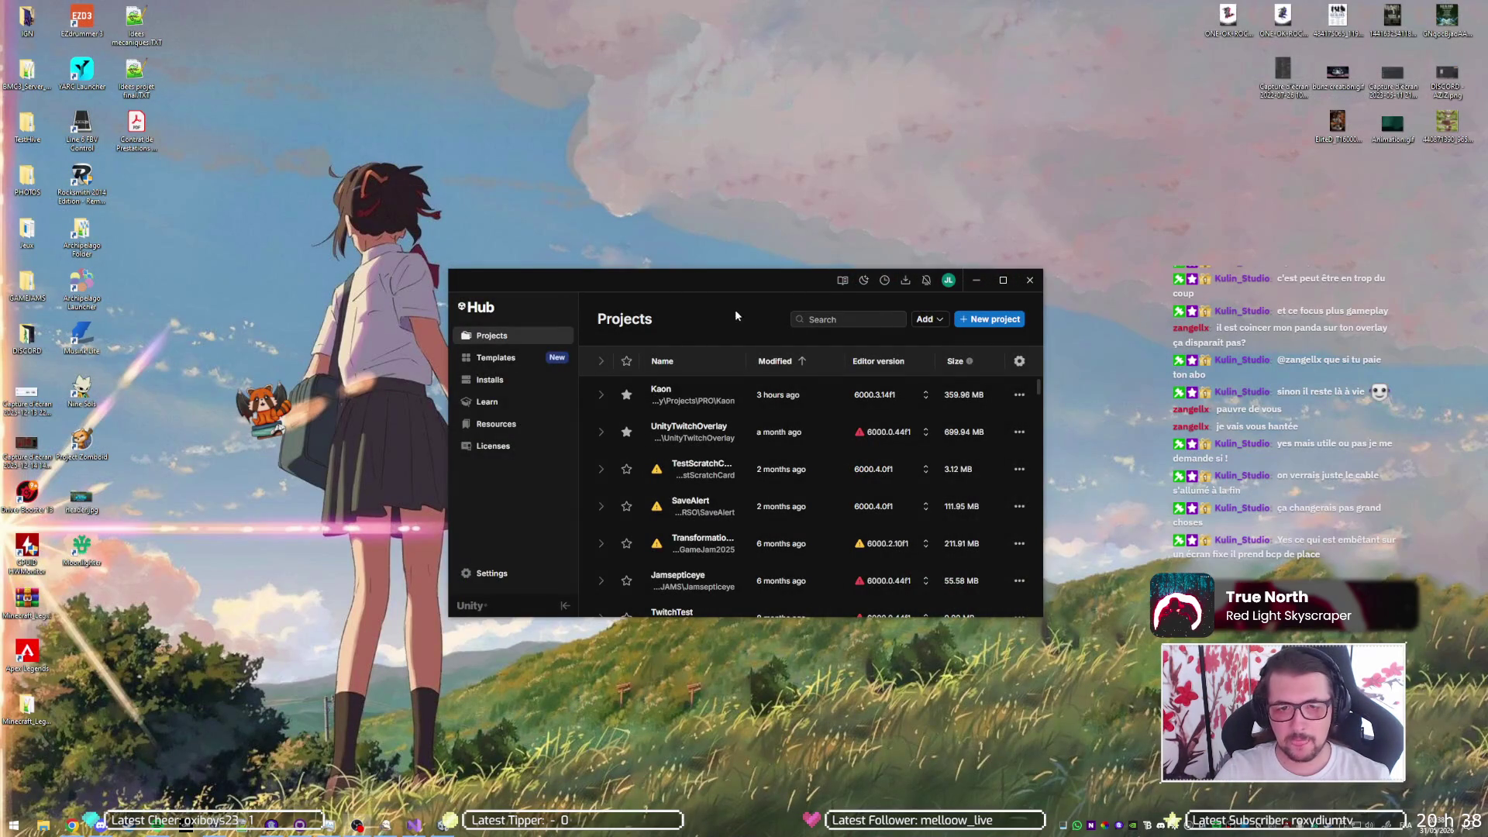
{"action": "left_click", "coordinate": [416, 825]}
{"action": "scroll", "coordinate": [382, 255], "scroll_direction": "up", "scroll_amount": 15}
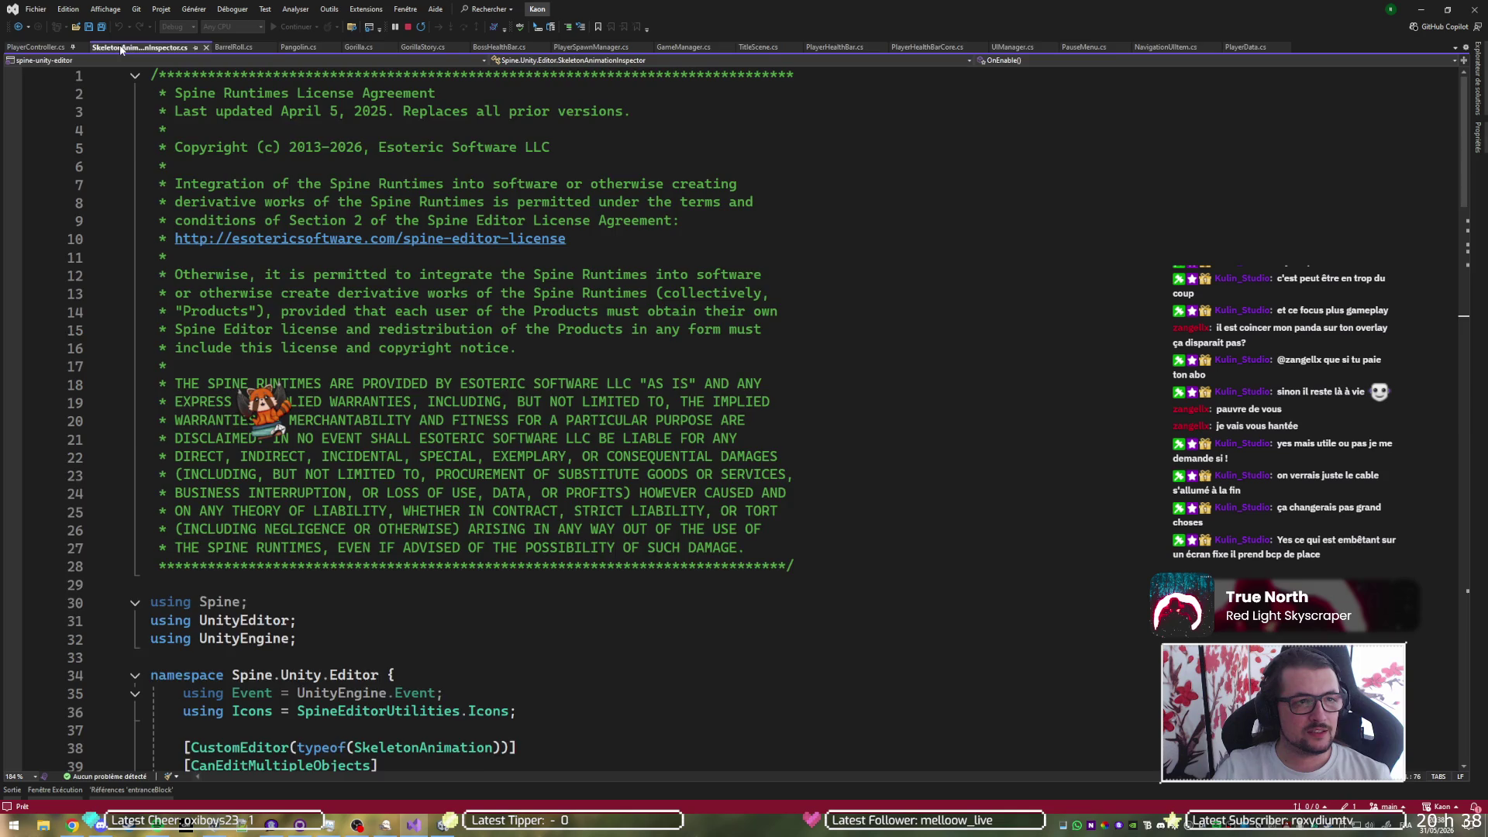
{"action": "left_click", "coordinate": [206, 47]}
{"action": "left_click", "coordinate": [34, 49]}
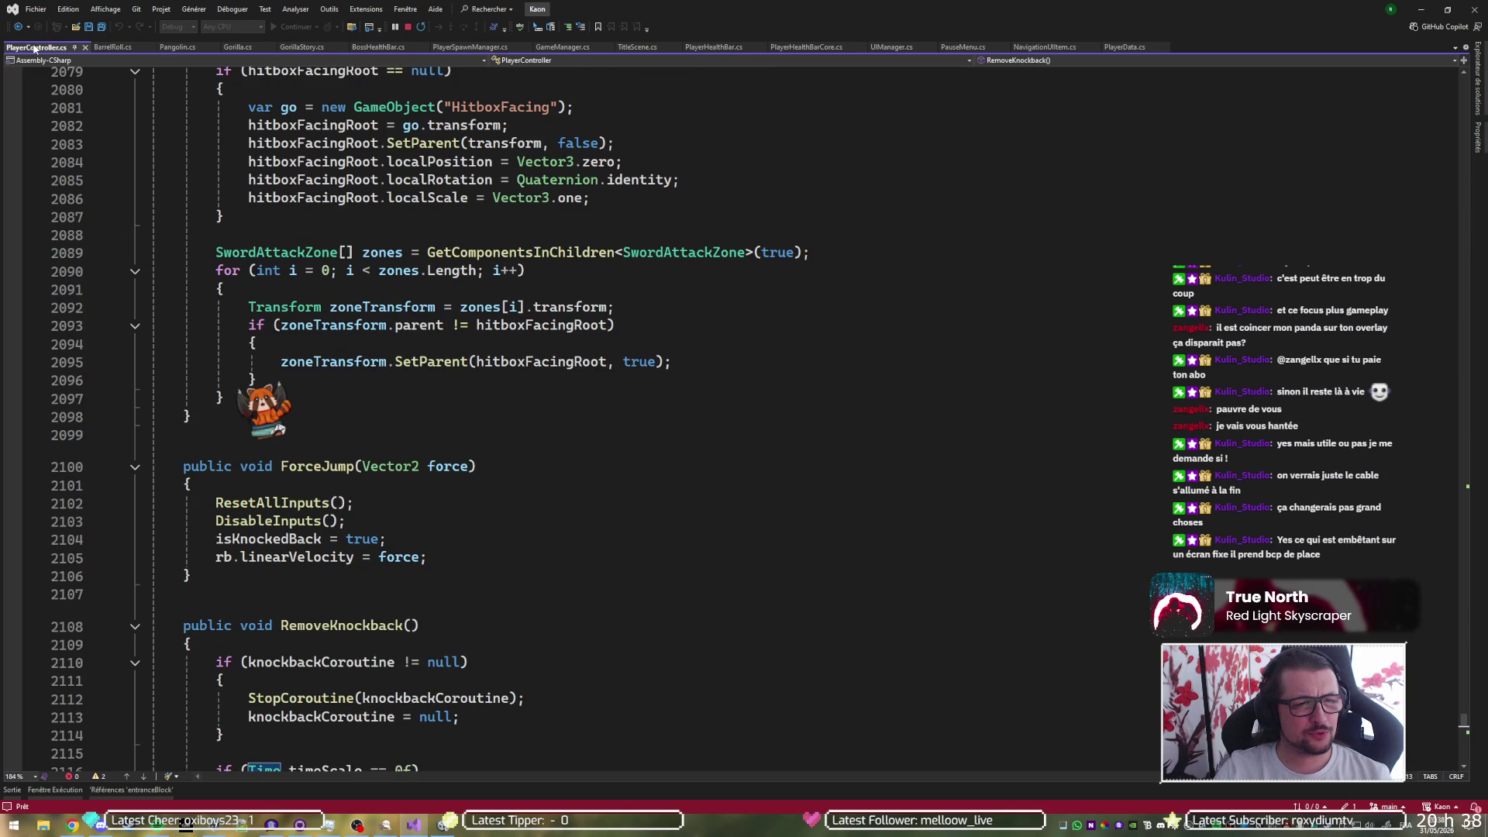
{"action": "middle_click", "coordinate": [180, 49]}
{"action": "left_click", "coordinate": [237, 47]}
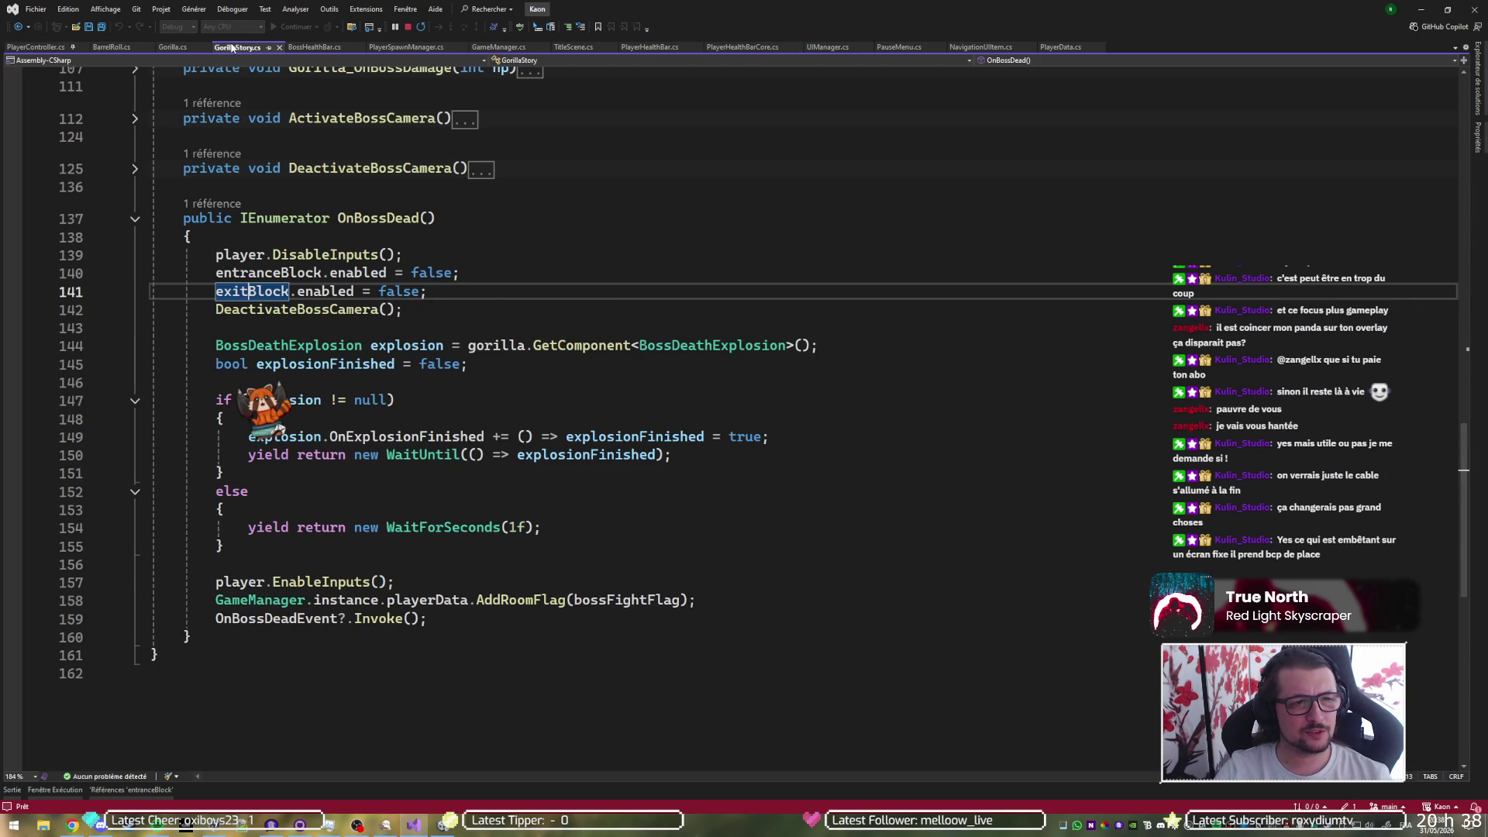
- Review the OnBossDead coroutine, go to OnBossDeadEvent's definition, and return to Unity
{"action": "left_click", "coordinate": [389, 218]}
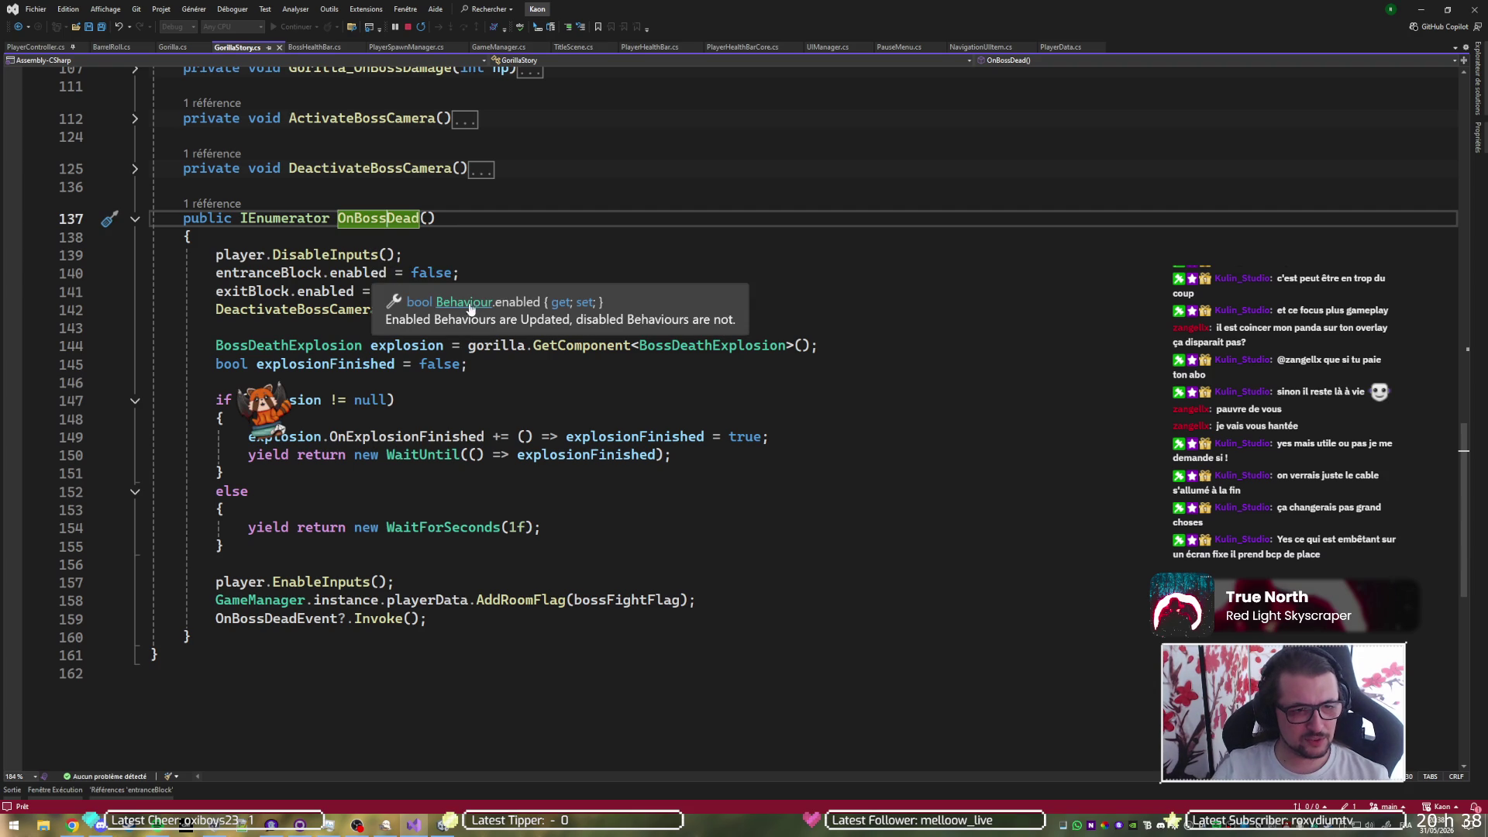
{"action": "left_click", "coordinate": [542, 309]}
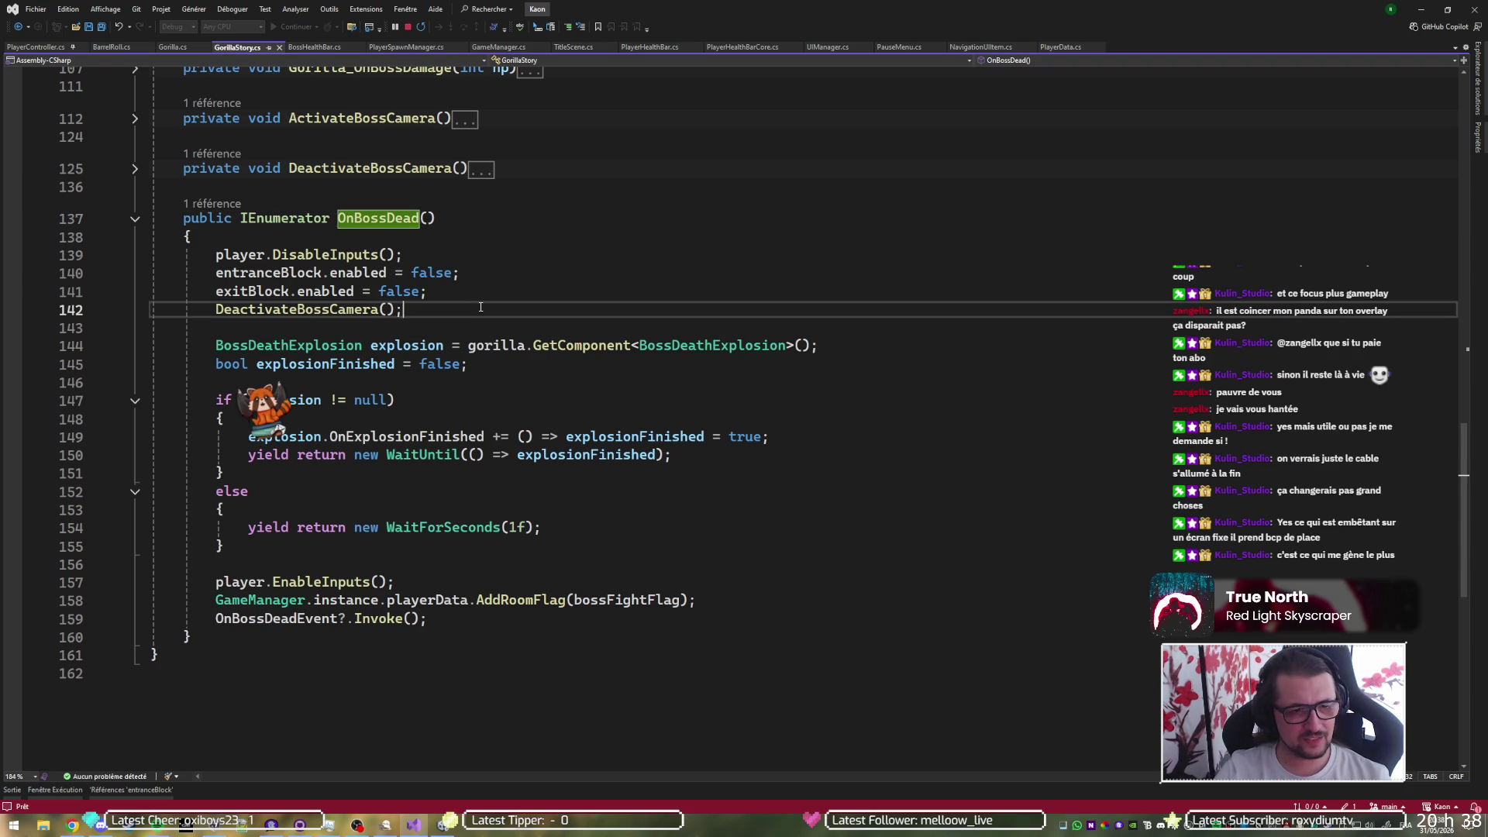
{"action": "left_click", "coordinate": [614, 587]}
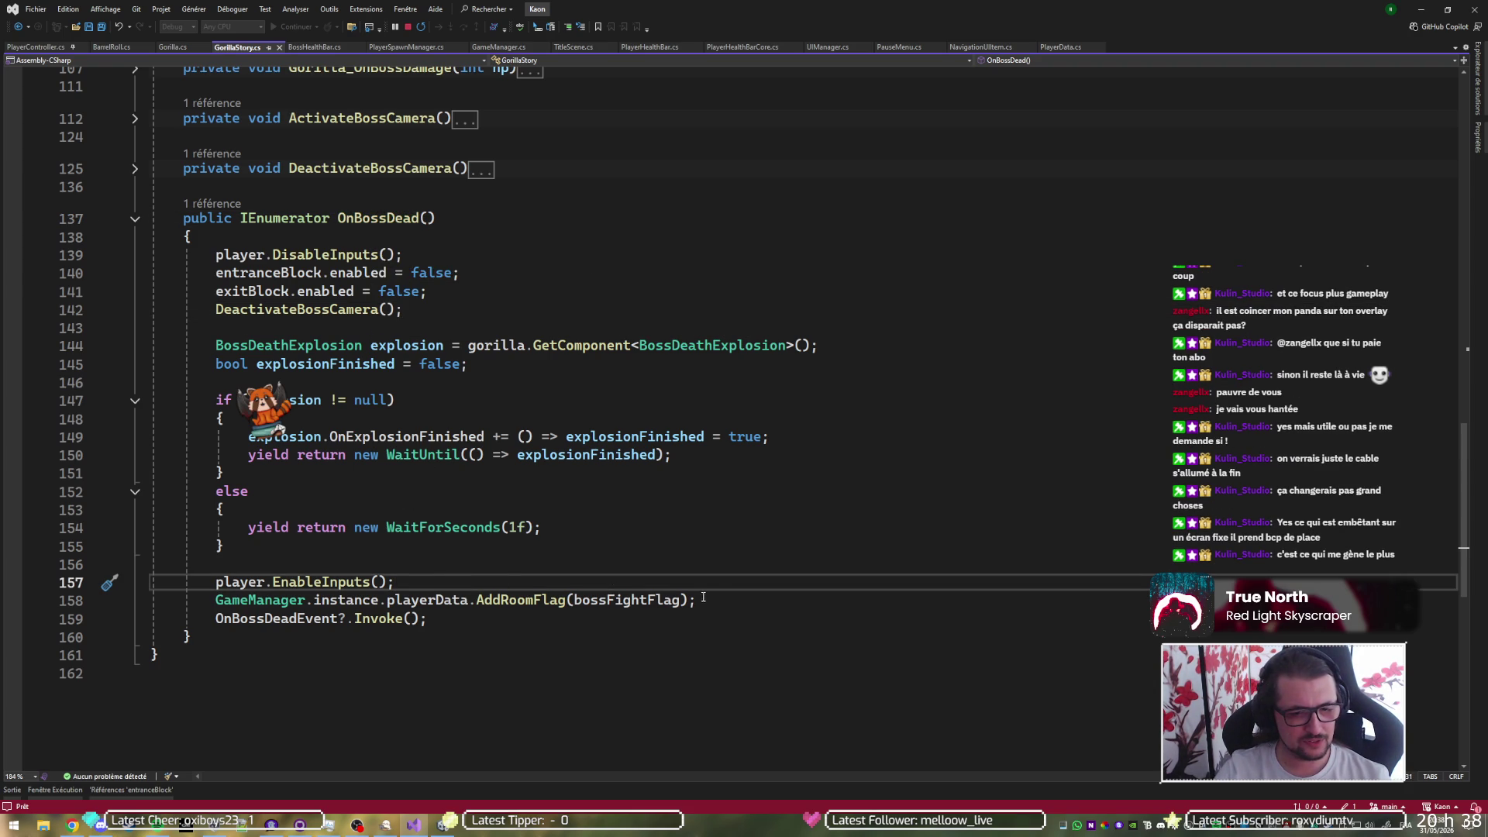
{"action": "left_click", "coordinate": [727, 594]}
{"action": "left_click", "coordinate": [333, 618]}
{"action": "key", "text": "F12"}
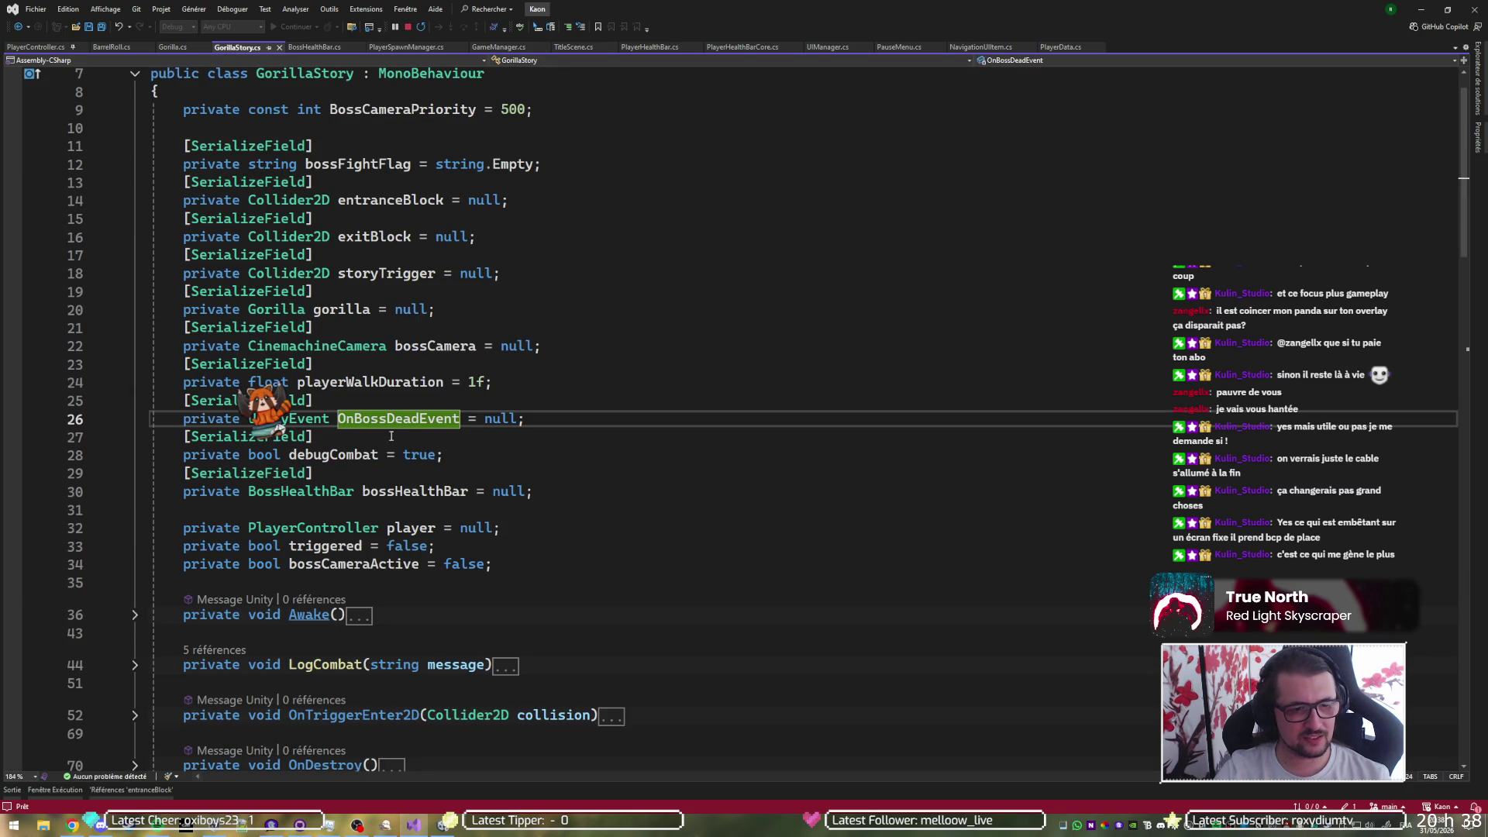
{"action": "key", "text": "alt+Tab"}
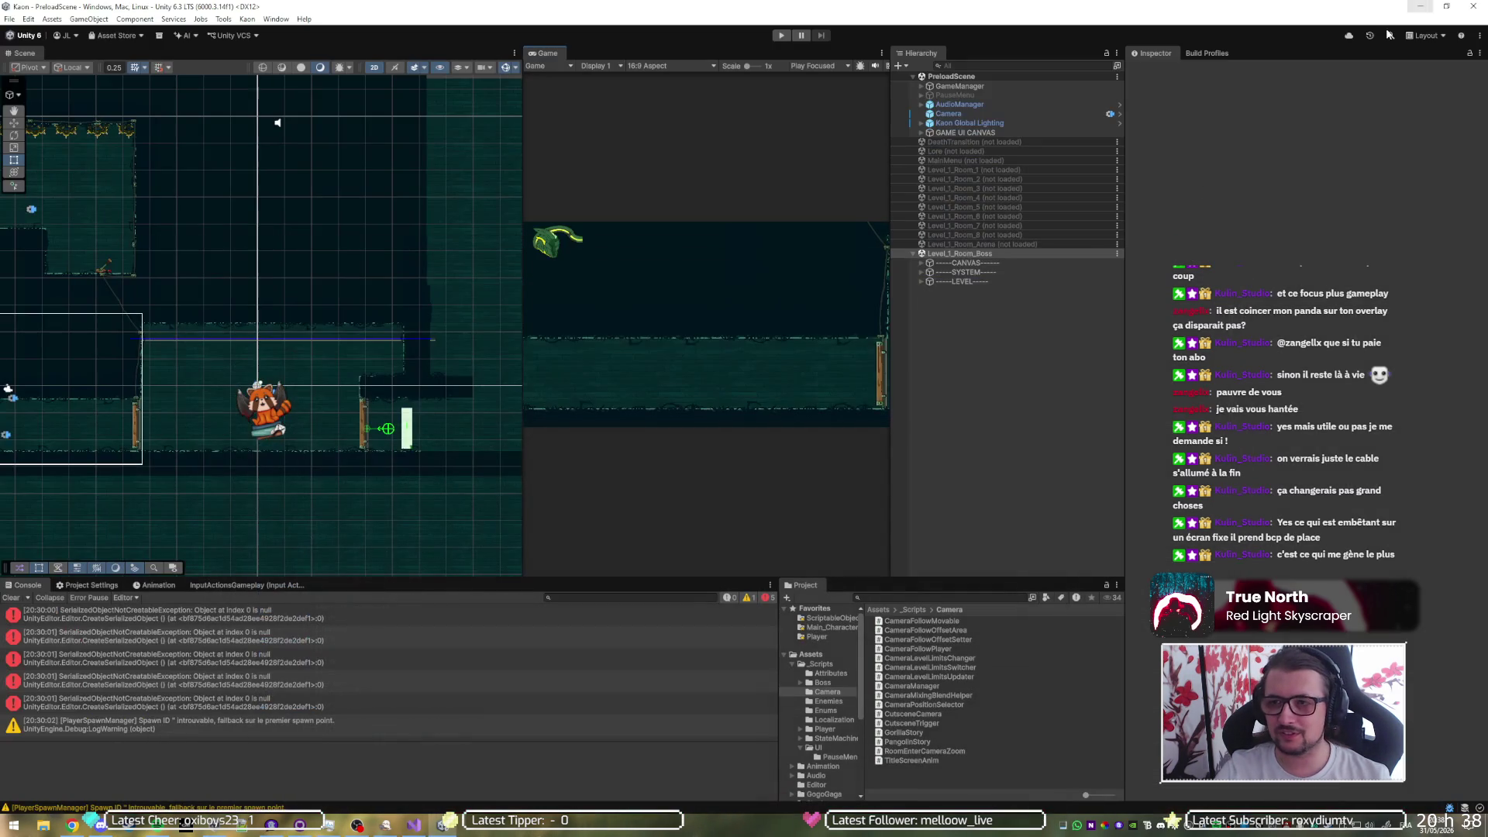
- Expand LEVEL and search the Hierarchy for 'tory' to select GorillaStory
{"action": "left_click", "coordinate": [921, 282]}
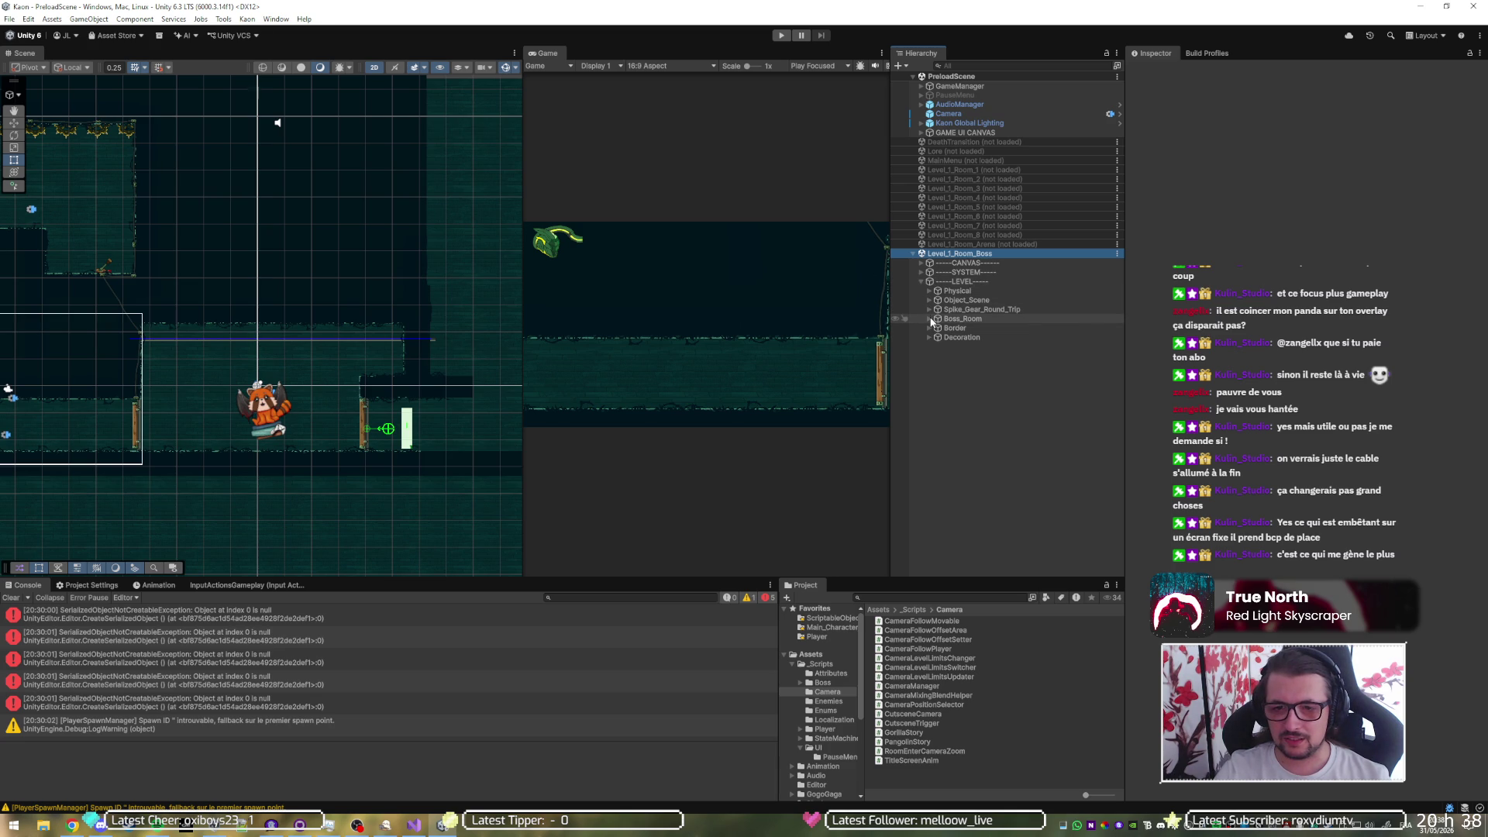
{"action": "left_click", "coordinate": [1001, 66]}
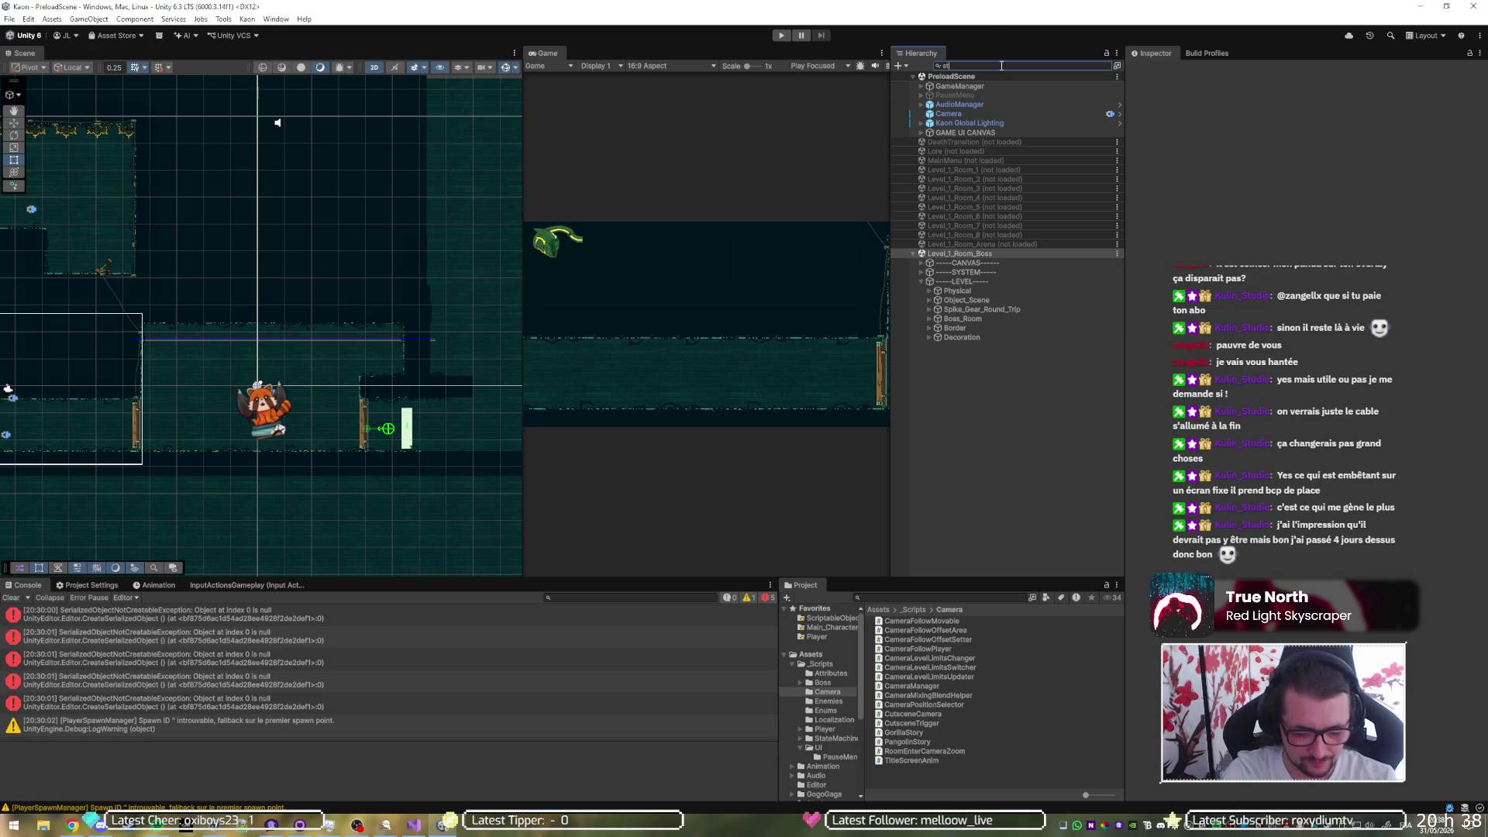
{"action": "type", "text": "tory"}
{"action": "left_click", "coordinate": [973, 87]}
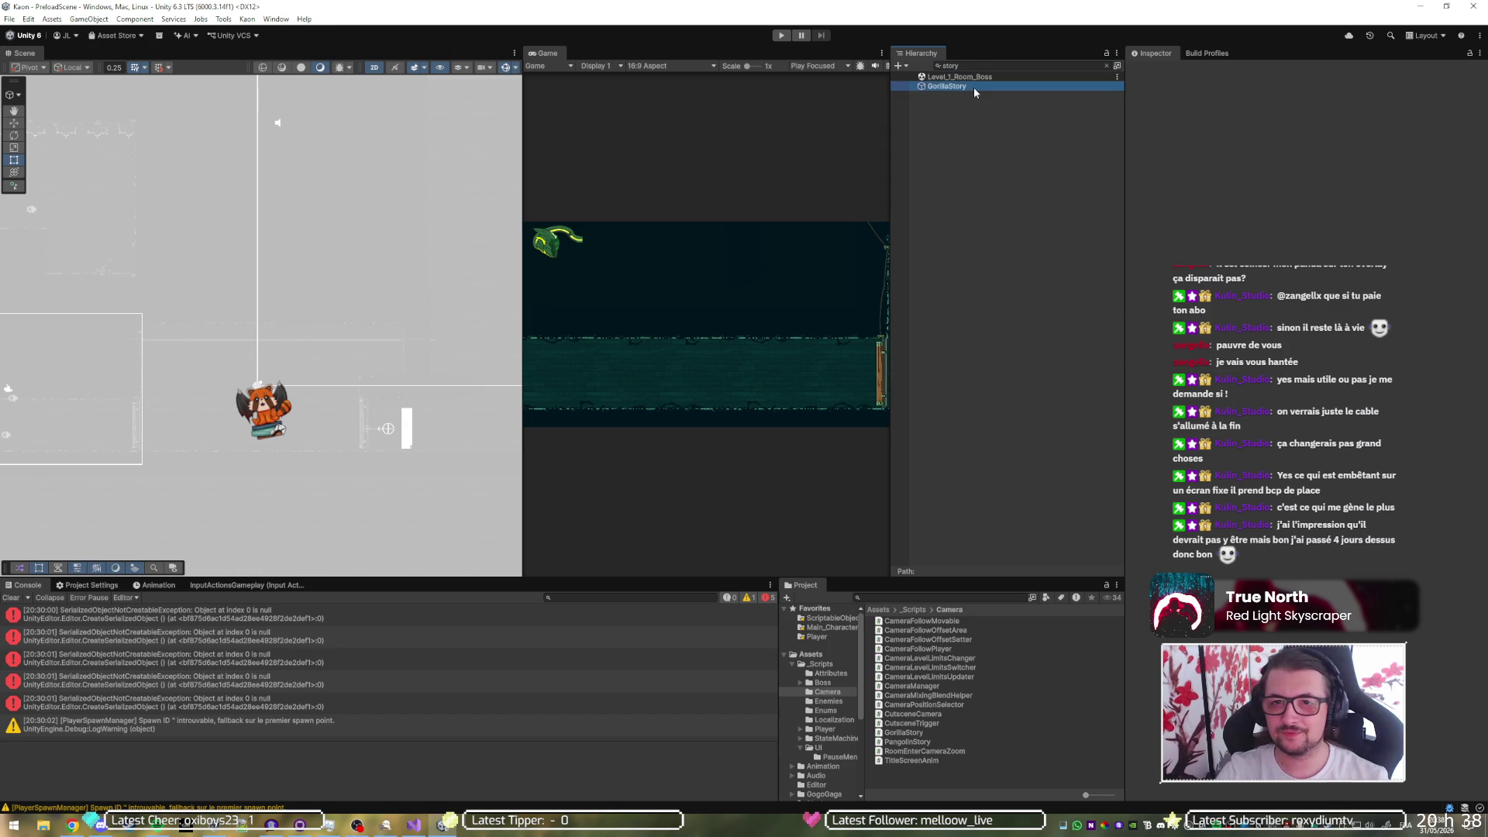
{"action": "left_click", "coordinate": [1106, 66]}
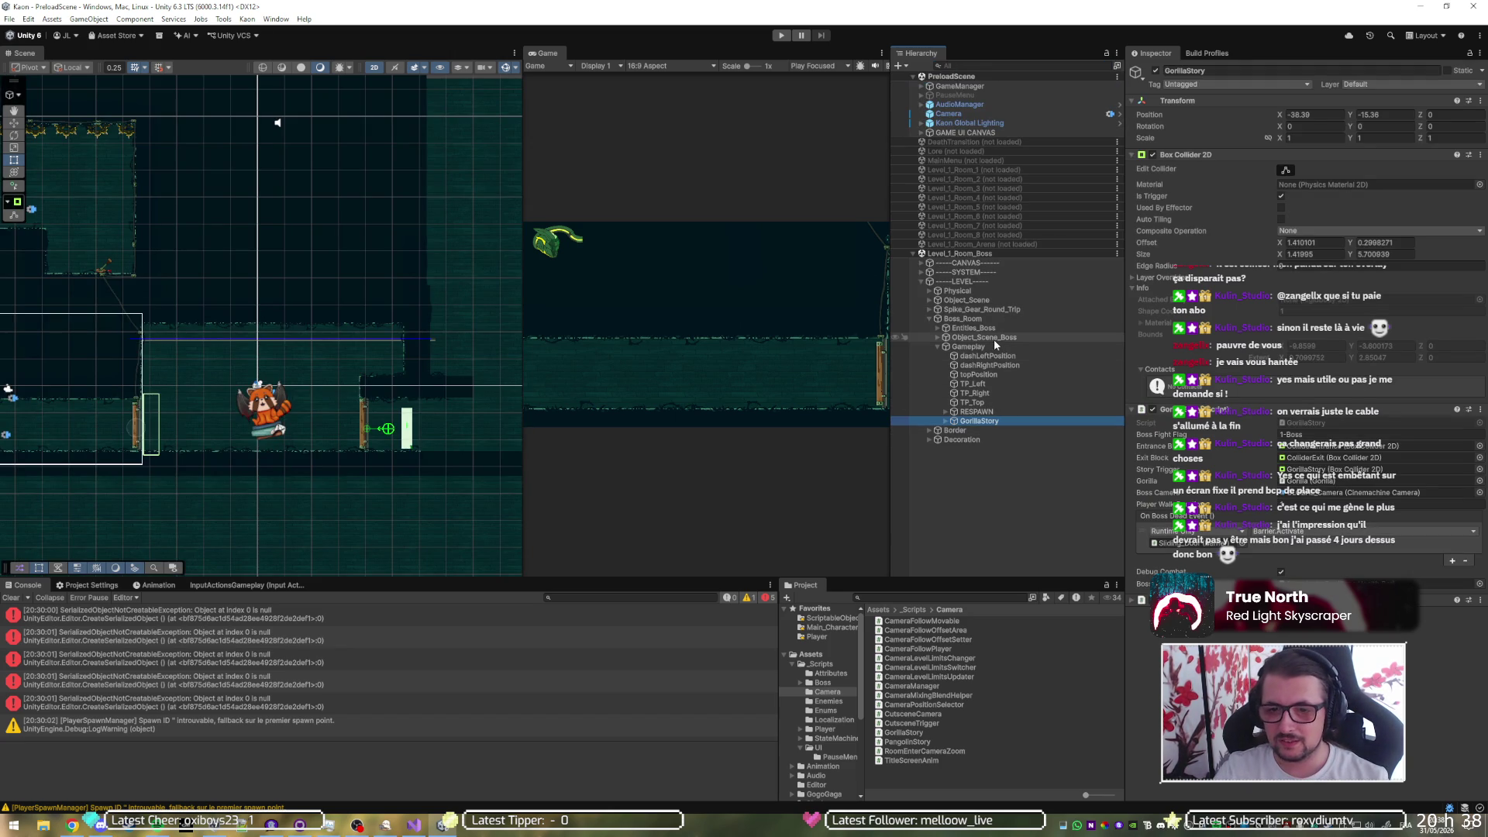
- Collapse GorillaStory's Box Collider 2D and follow its Exit Block reference to select Sliding_Door
{"action": "left_click", "coordinate": [1225, 154]}
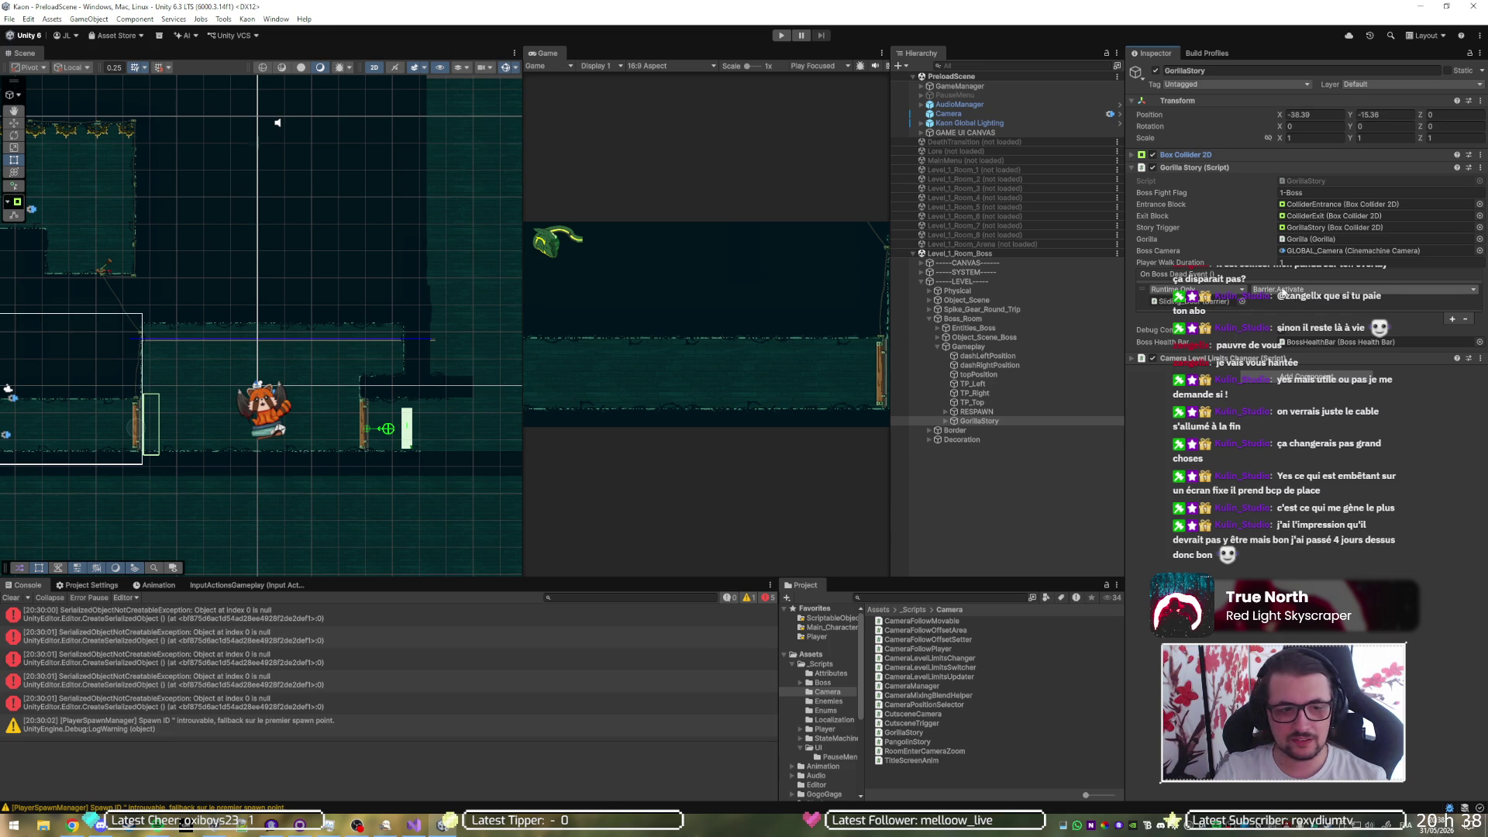
{"action": "left_click", "coordinate": [1173, 303]}
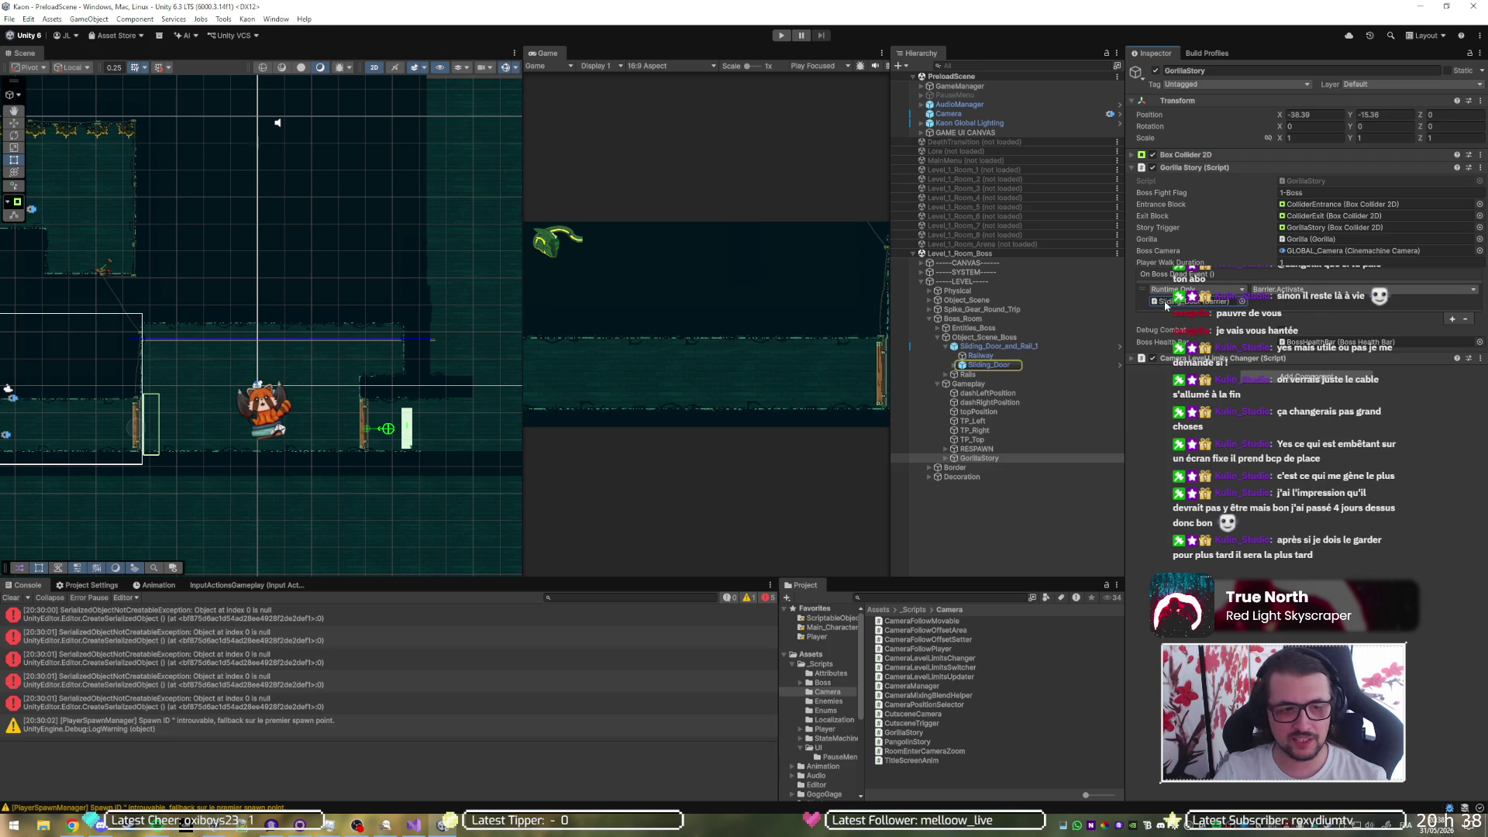
{"action": "left_click", "coordinate": [1000, 365]}
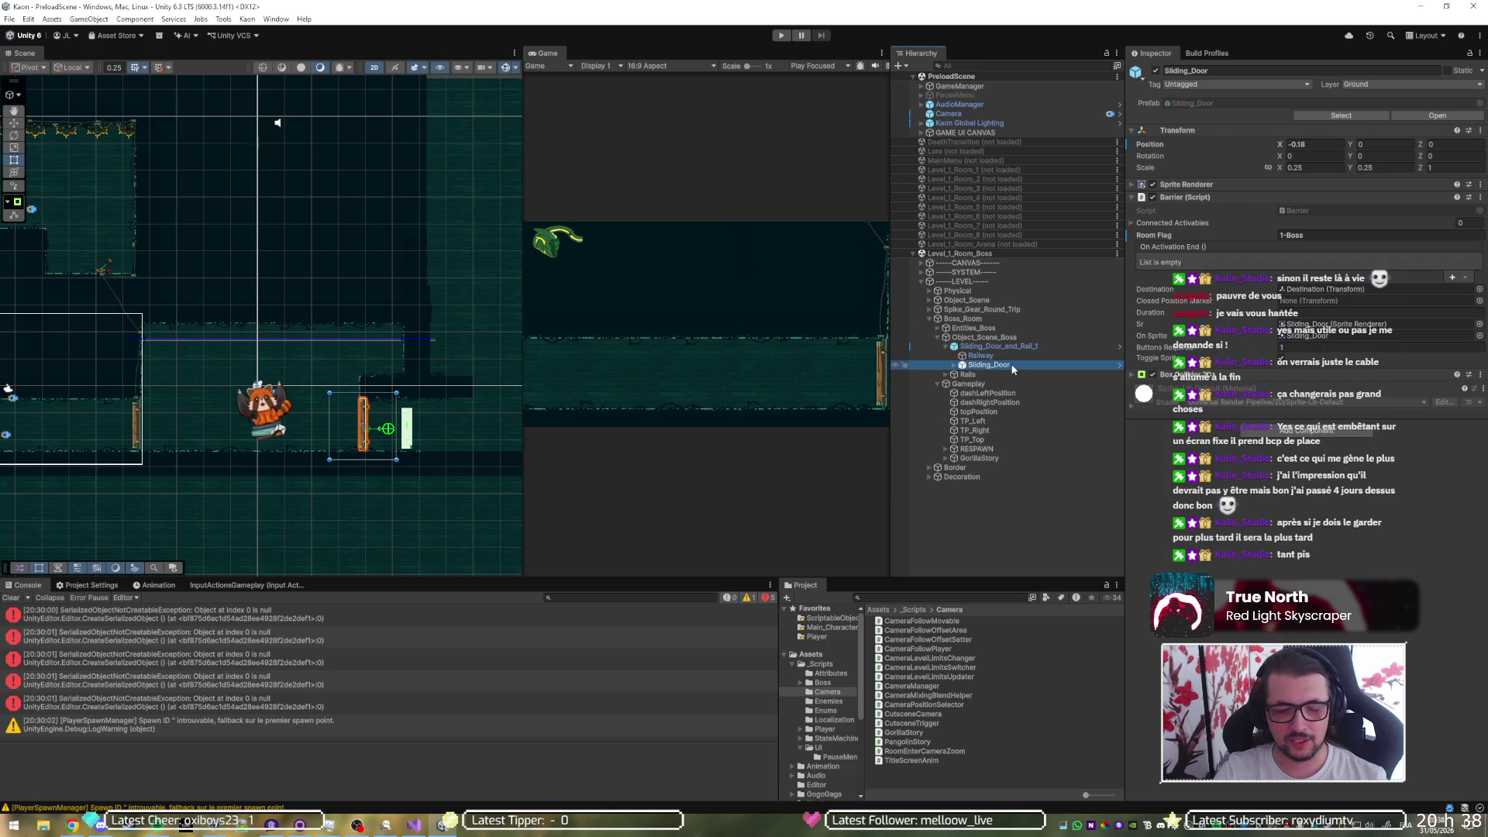
- Run the boss room in Play mode, then expand Entities_Boss and select the Gorilla boss
{"action": "left_click", "coordinate": [782, 36]}
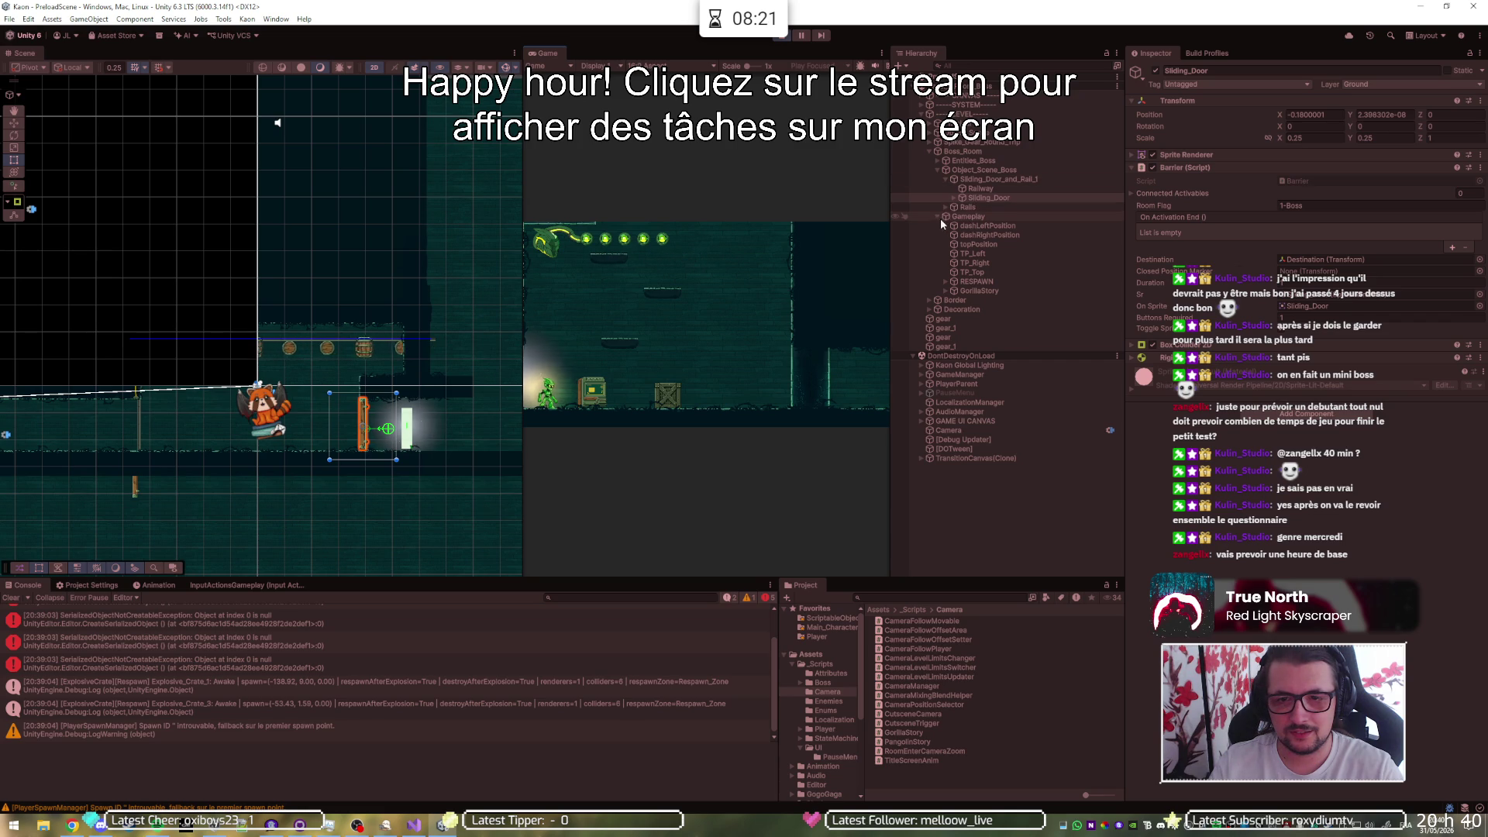
{"action": "left_click", "coordinate": [938, 164]}
{"action": "left_click", "coordinate": [939, 161]}
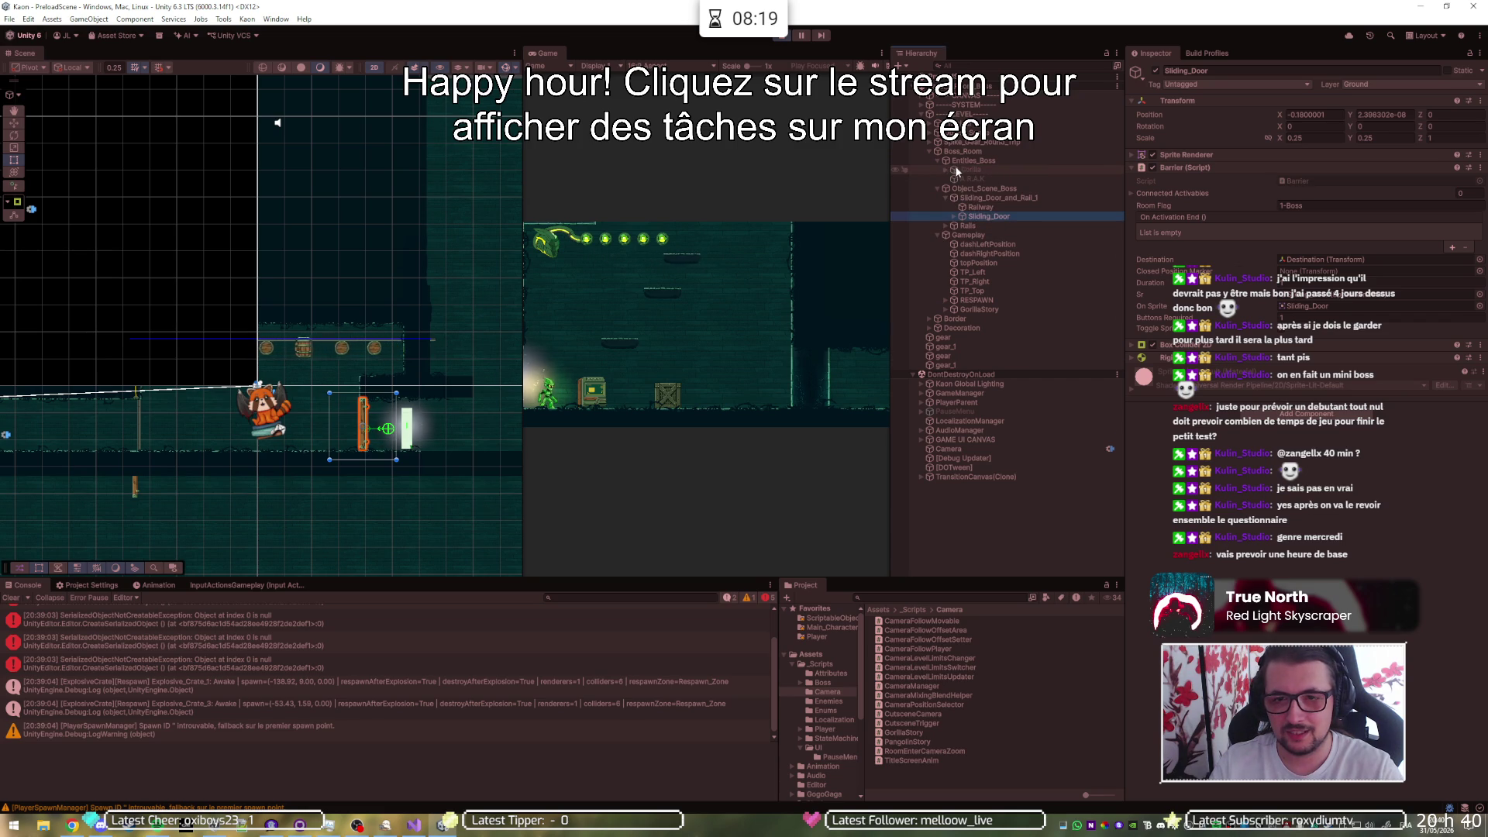
{"action": "left_click", "coordinate": [975, 171]}
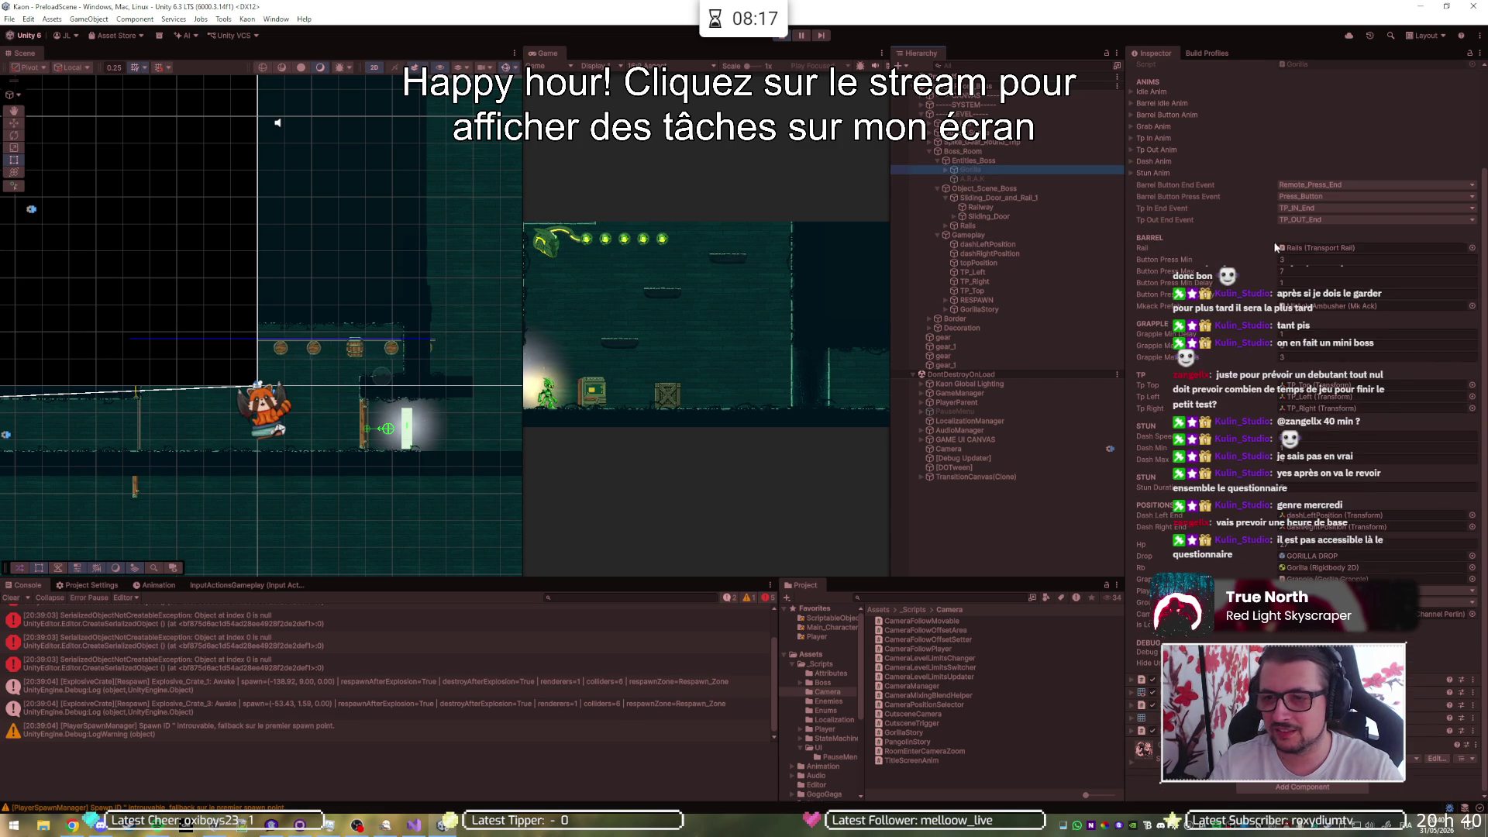
- Set the Gorilla boss's Hp to 1 in the Inspector
{"action": "scroll", "coordinate": [1233, 229], "scroll_direction": "up", "scroll_amount": 2}
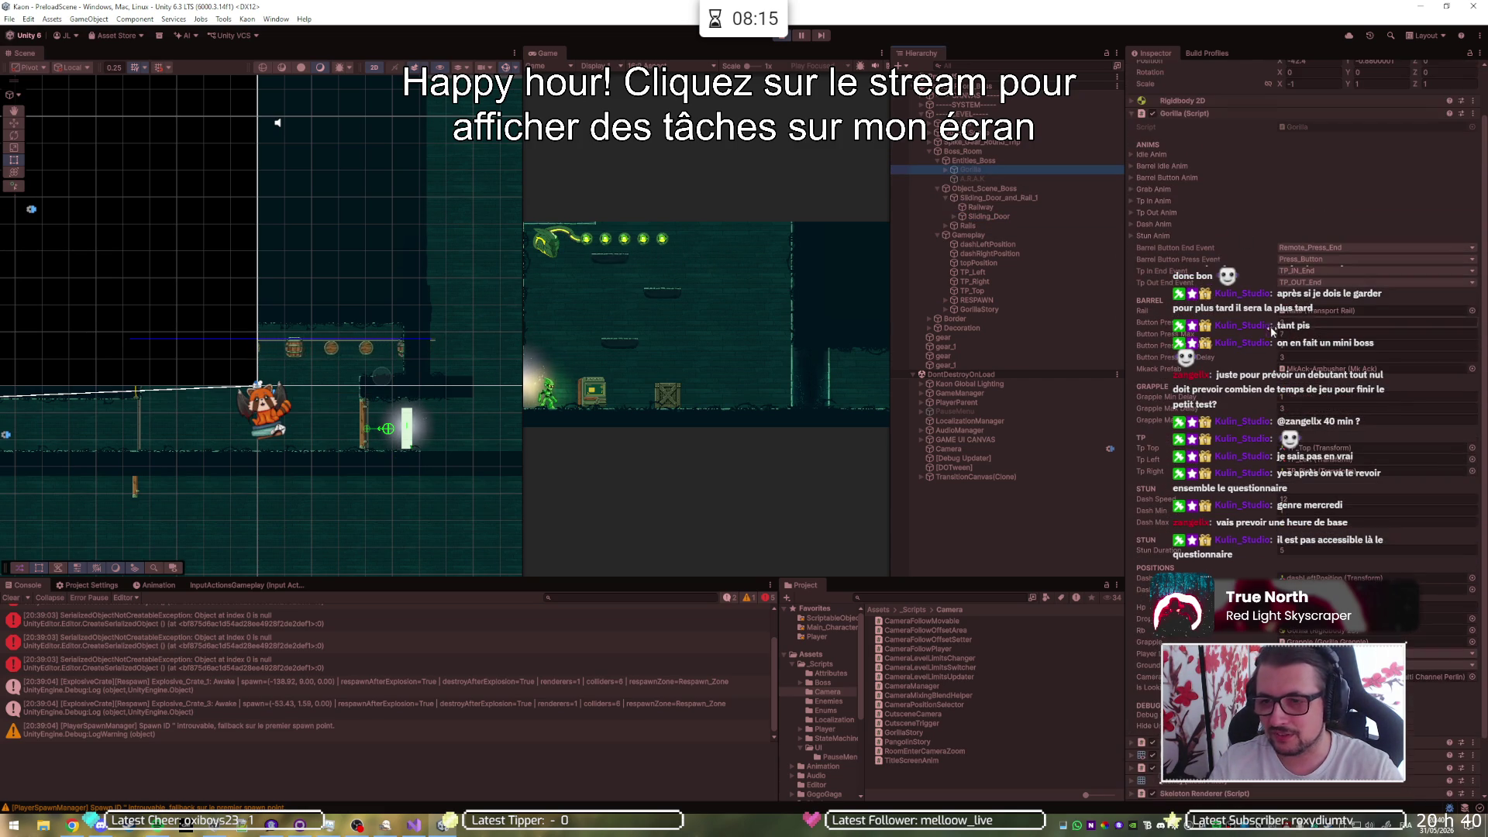
{"action": "scroll", "coordinate": [1282, 498], "scroll_direction": "down", "scroll_amount": 1}
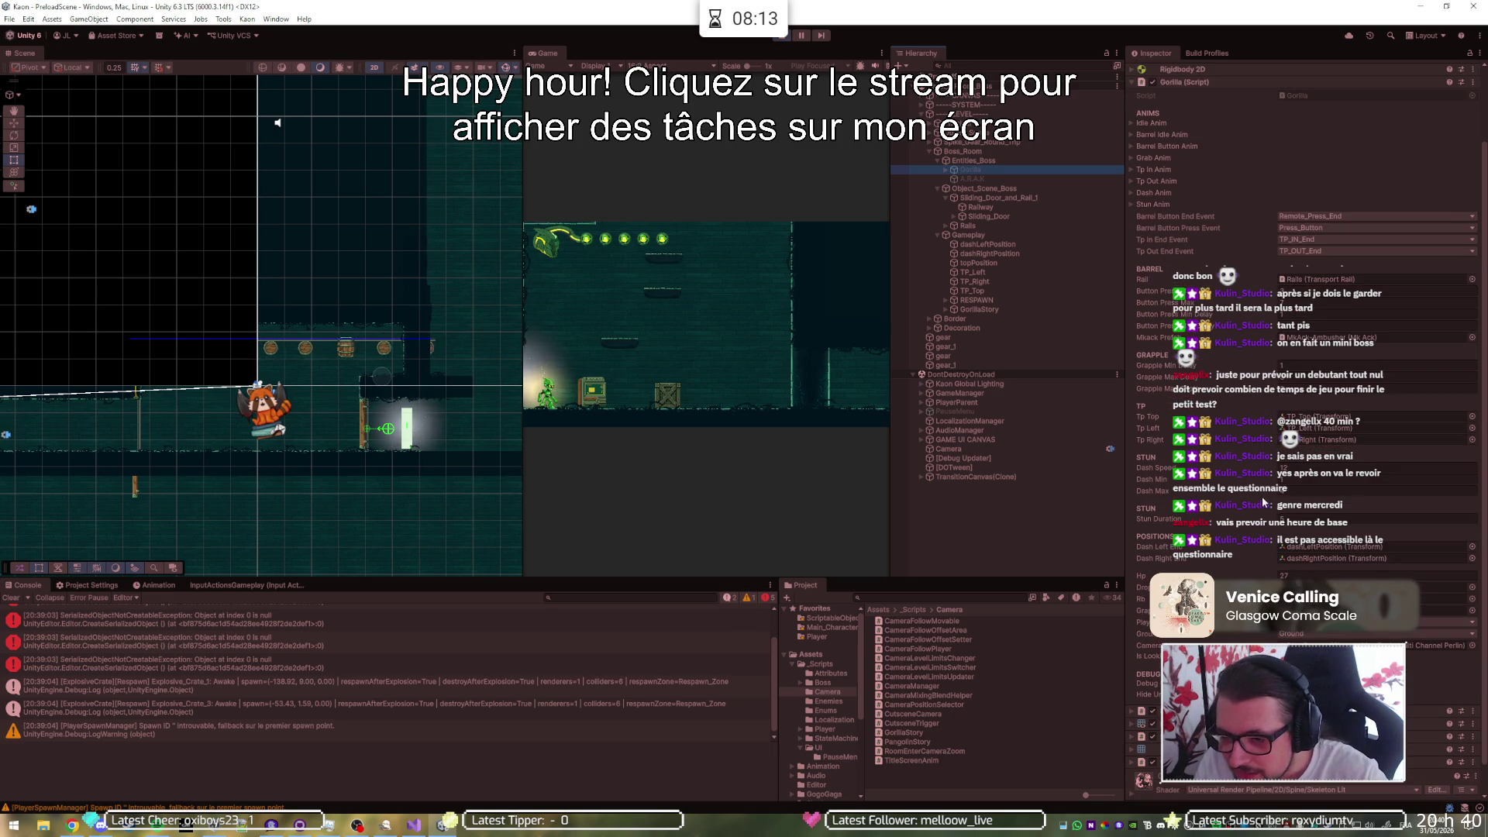
{"action": "left_click", "coordinate": [1290, 575]}
{"action": "type", "text": "1"}
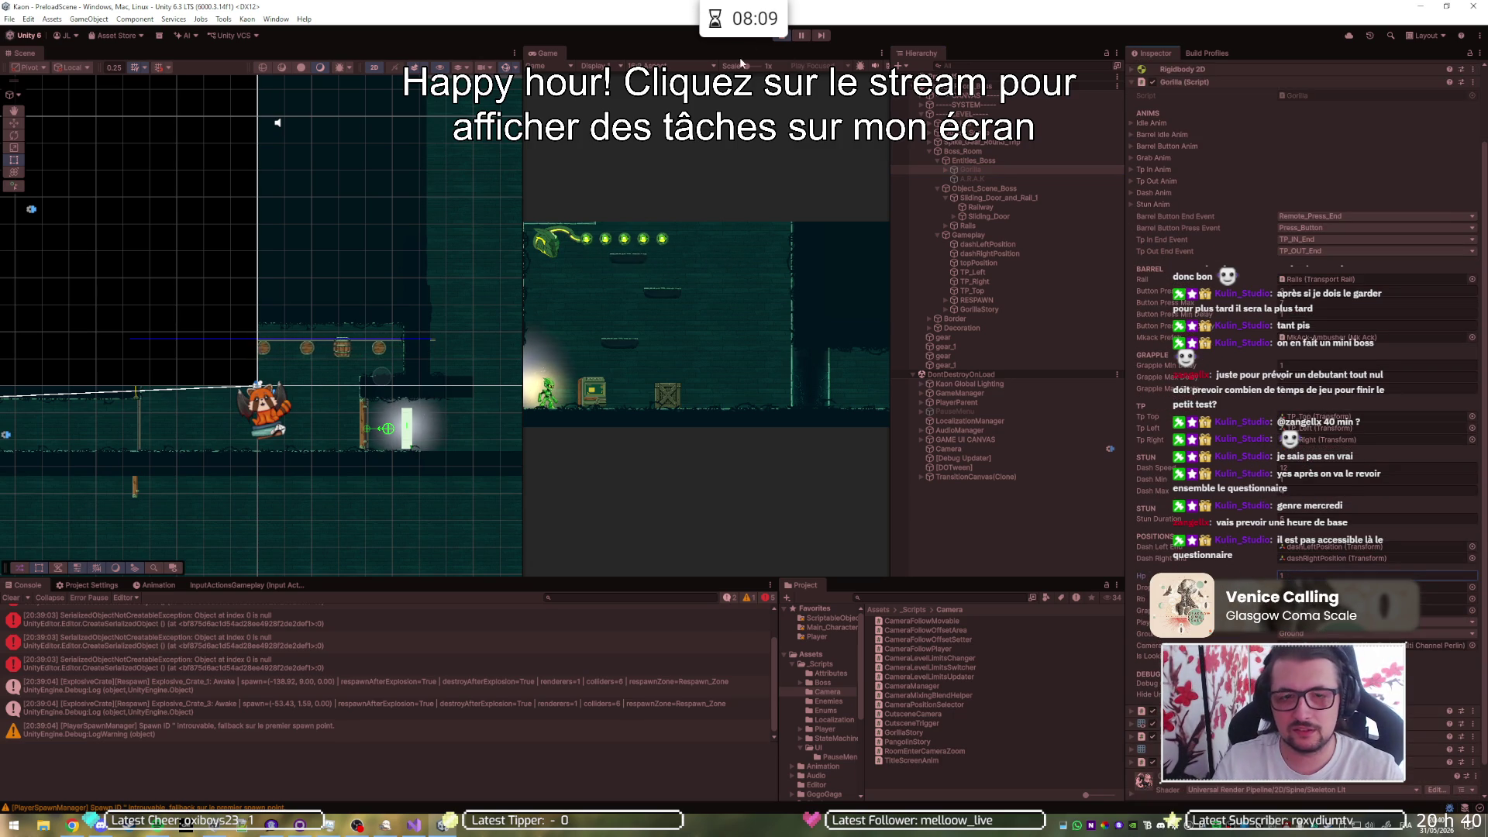
- Select Player(Clone) under PlayerParent and set its Transform Position Z to 0
{"action": "key", "text": "shift+space"}
{"action": "key", "text": "shift+space"}
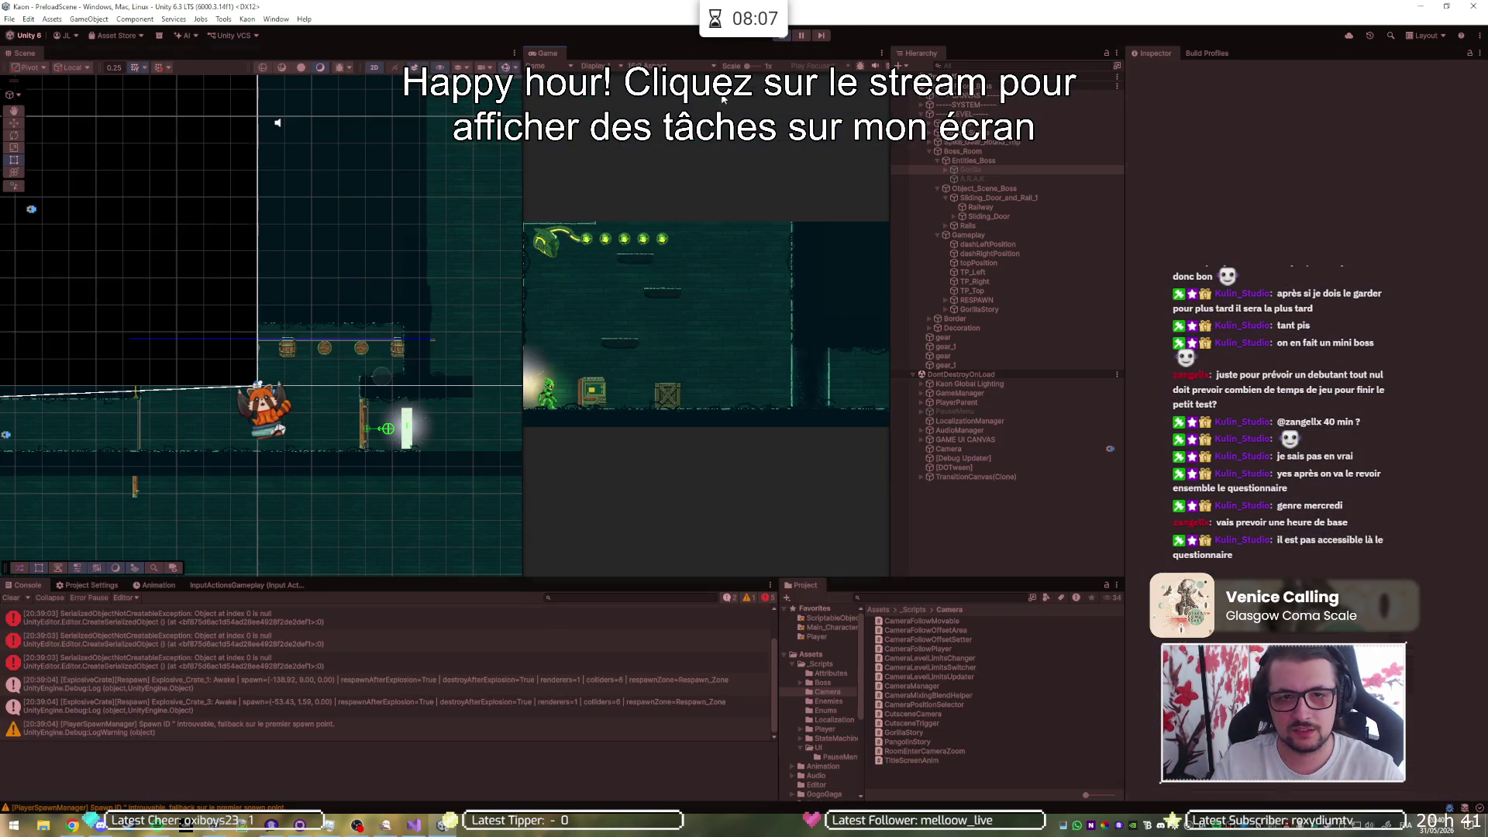
{"action": "left_click", "coordinate": [920, 402]}
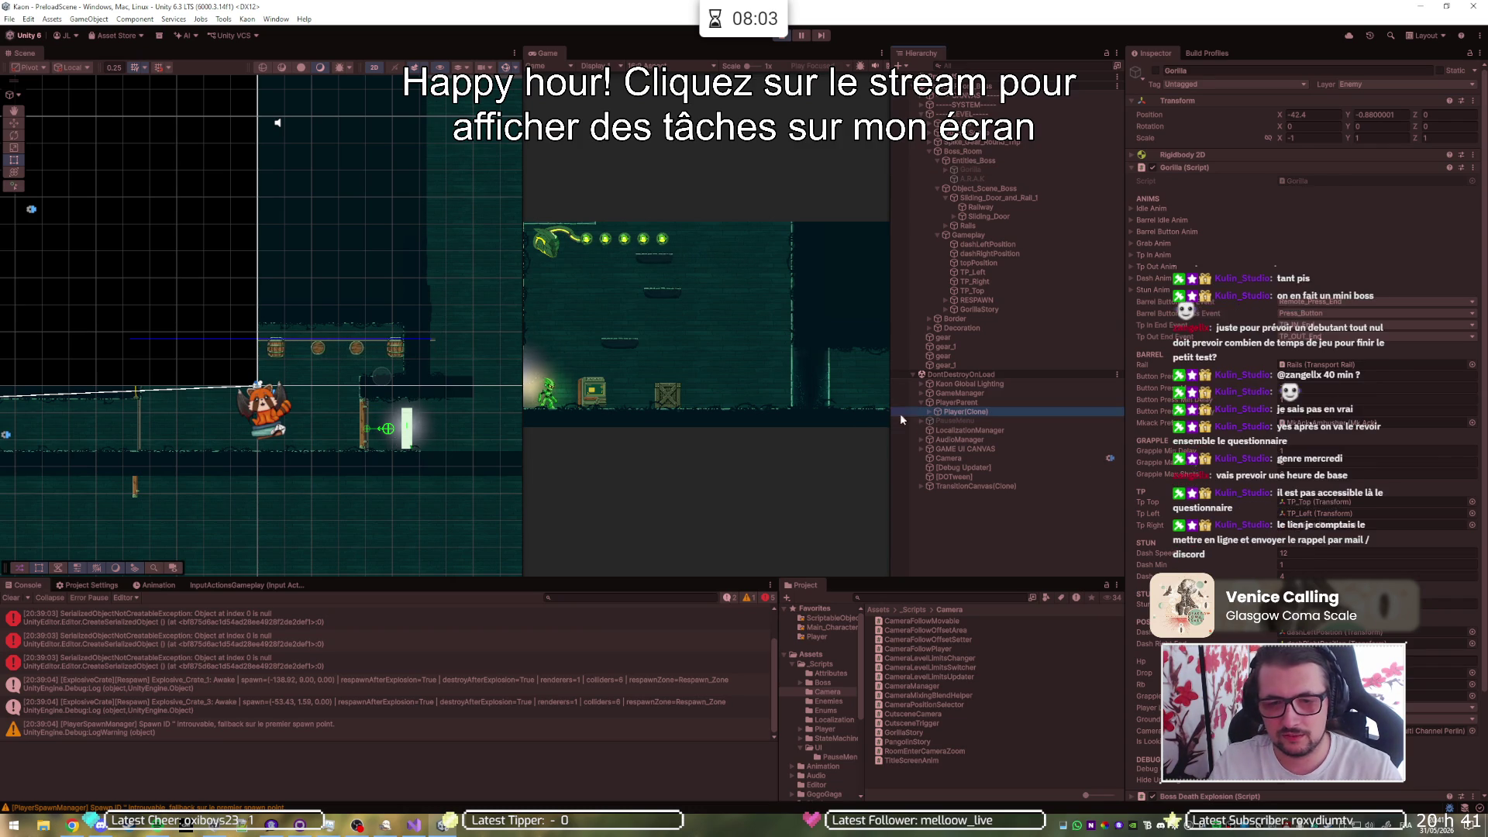
{"action": "left_click", "coordinate": [938, 411]}
{"action": "left_click", "coordinate": [1433, 114]}
{"action": "type", "text": "0"}
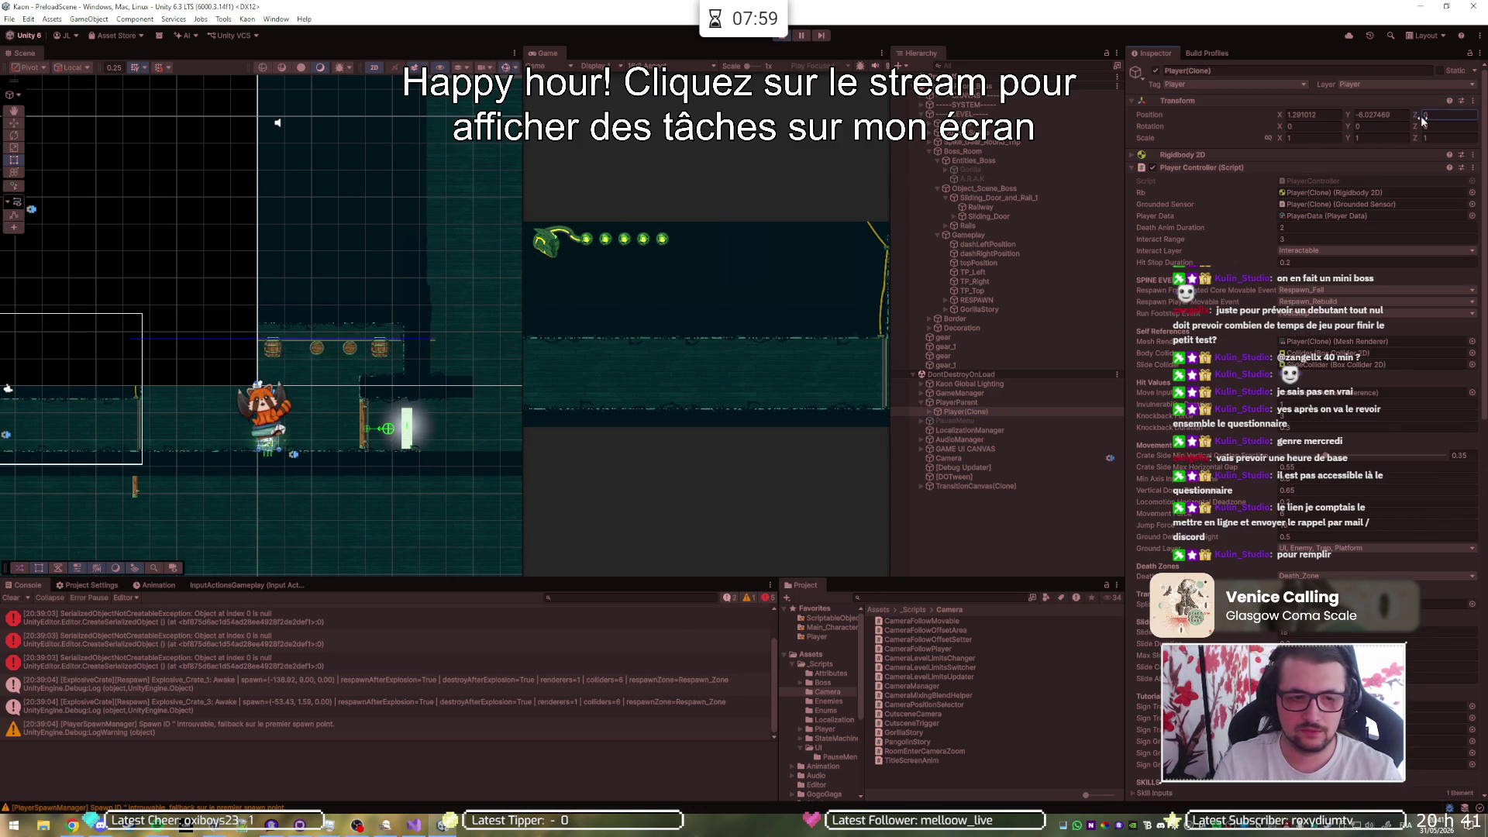
- Maximize the running game and dodge around the boss room with left, right and jump
{"action": "double_click", "coordinate": [688, 49]}
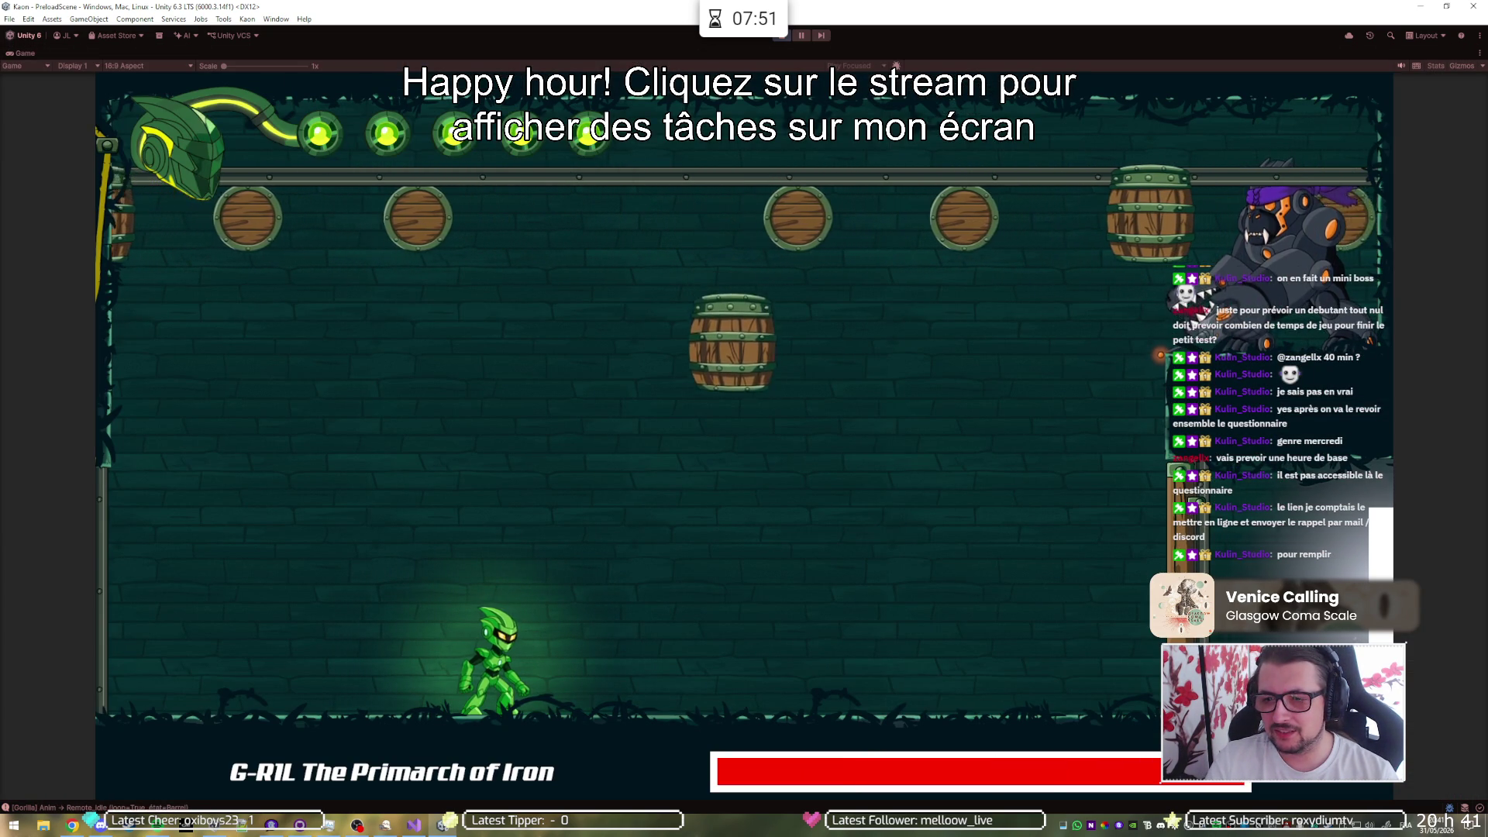
{"action": "key", "text": "Left"}
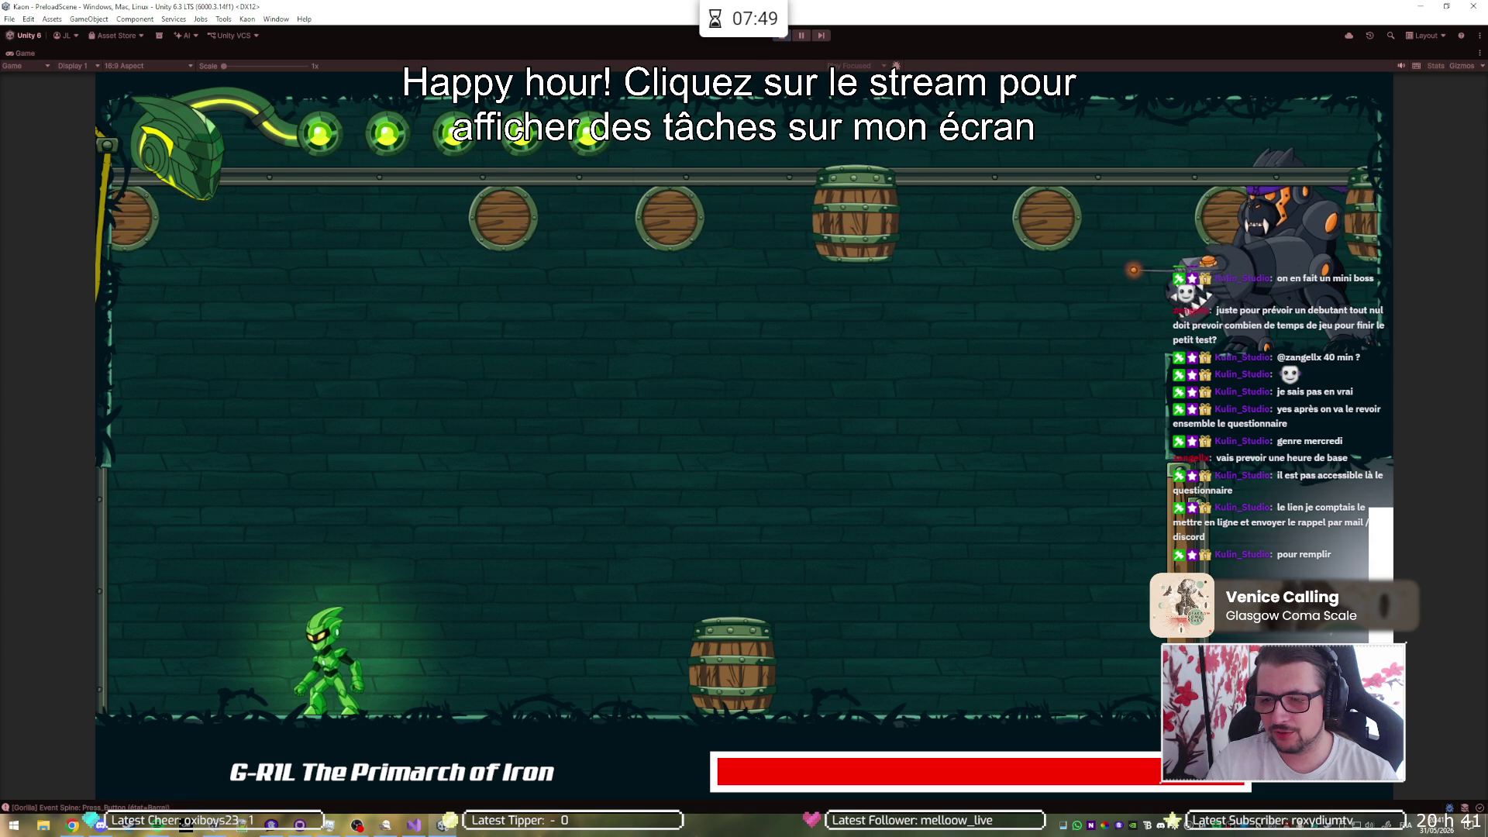
{"action": "key", "text": "space"}
{"action": "key", "text": "Right"}
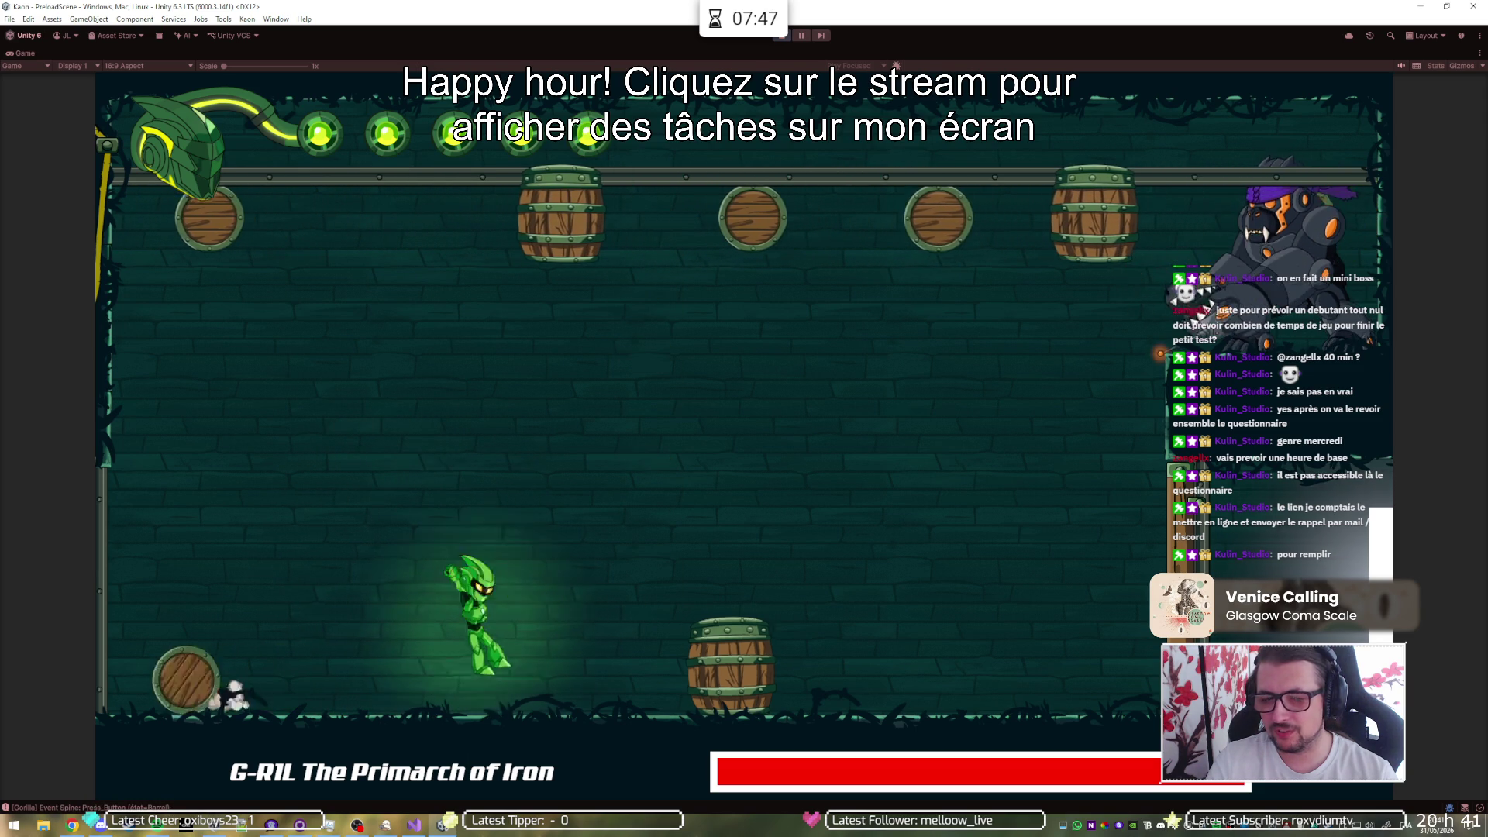
{"action": "key", "text": "Left"}
{"action": "key", "text": "space"}
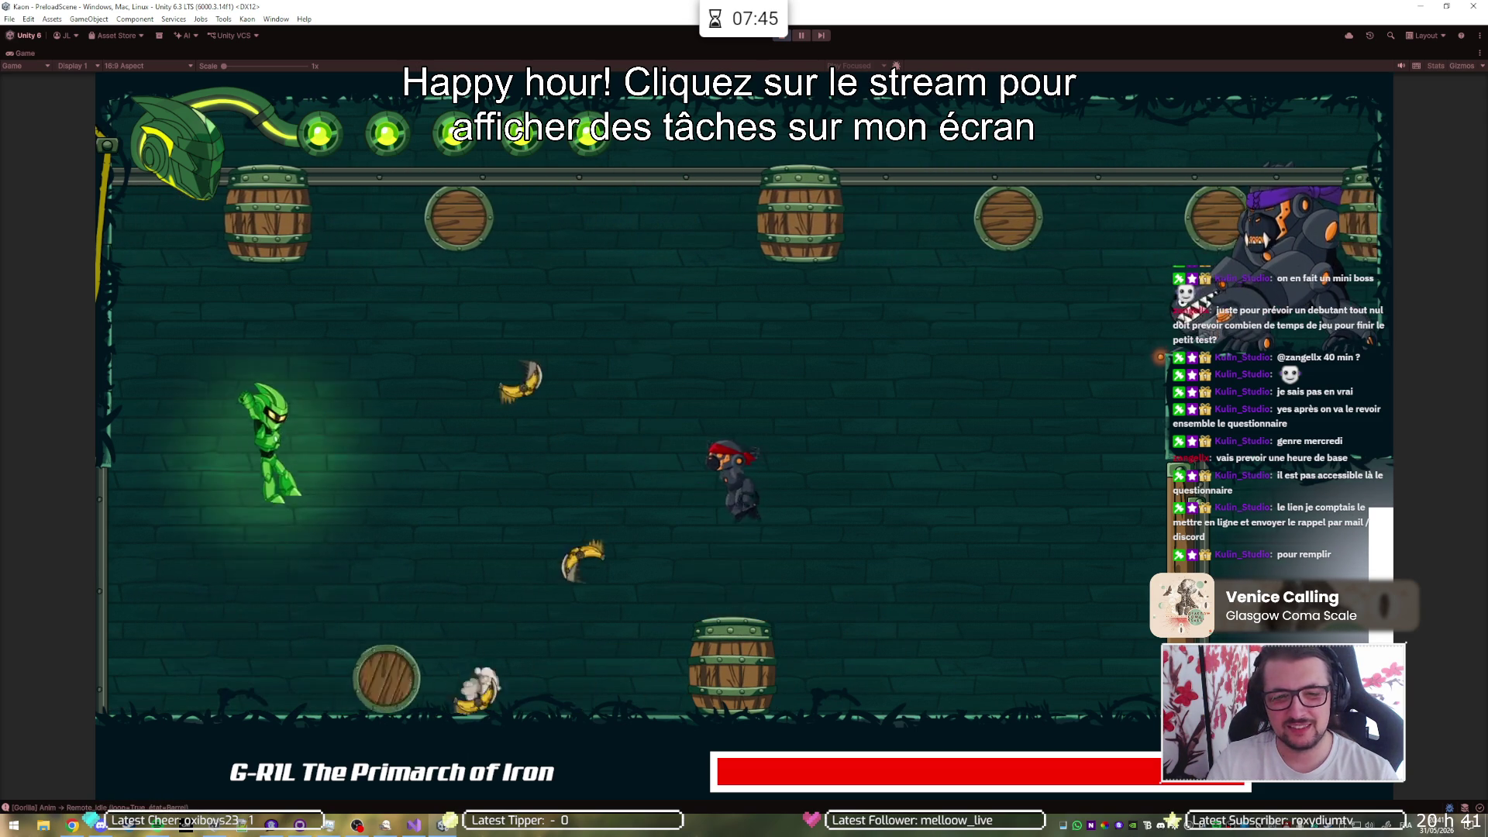
{"action": "key", "text": "Right"}
{"action": "key", "text": "Left"}
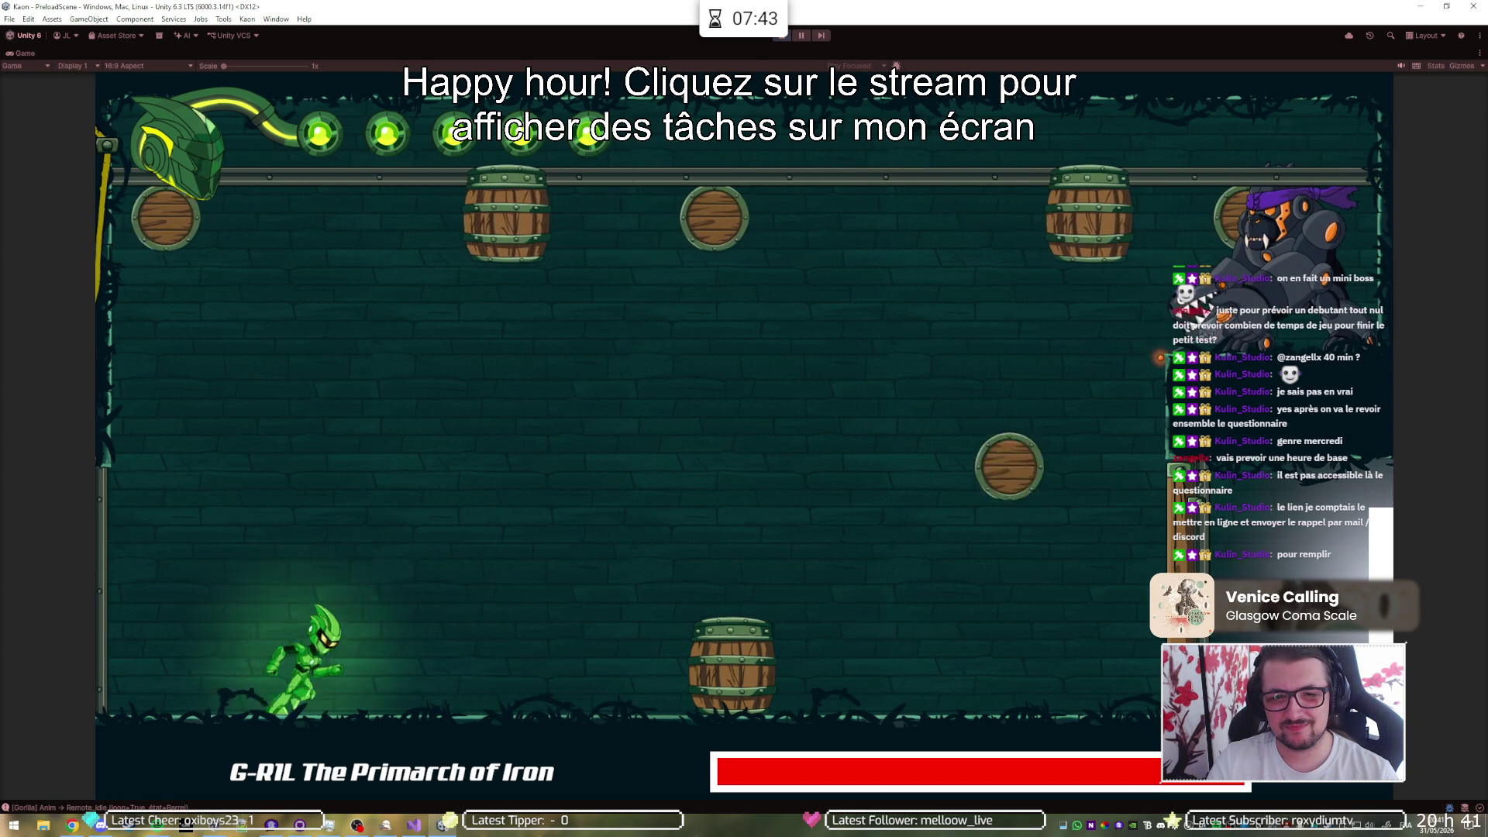
{"action": "key", "text": "Right"}
{"action": "key", "text": "Left"}
{"action": "key", "text": "space"}
- Keep fighting G-R1L until running out of the room, then restore the full editor layout
{"action": "key", "text": "Right"}
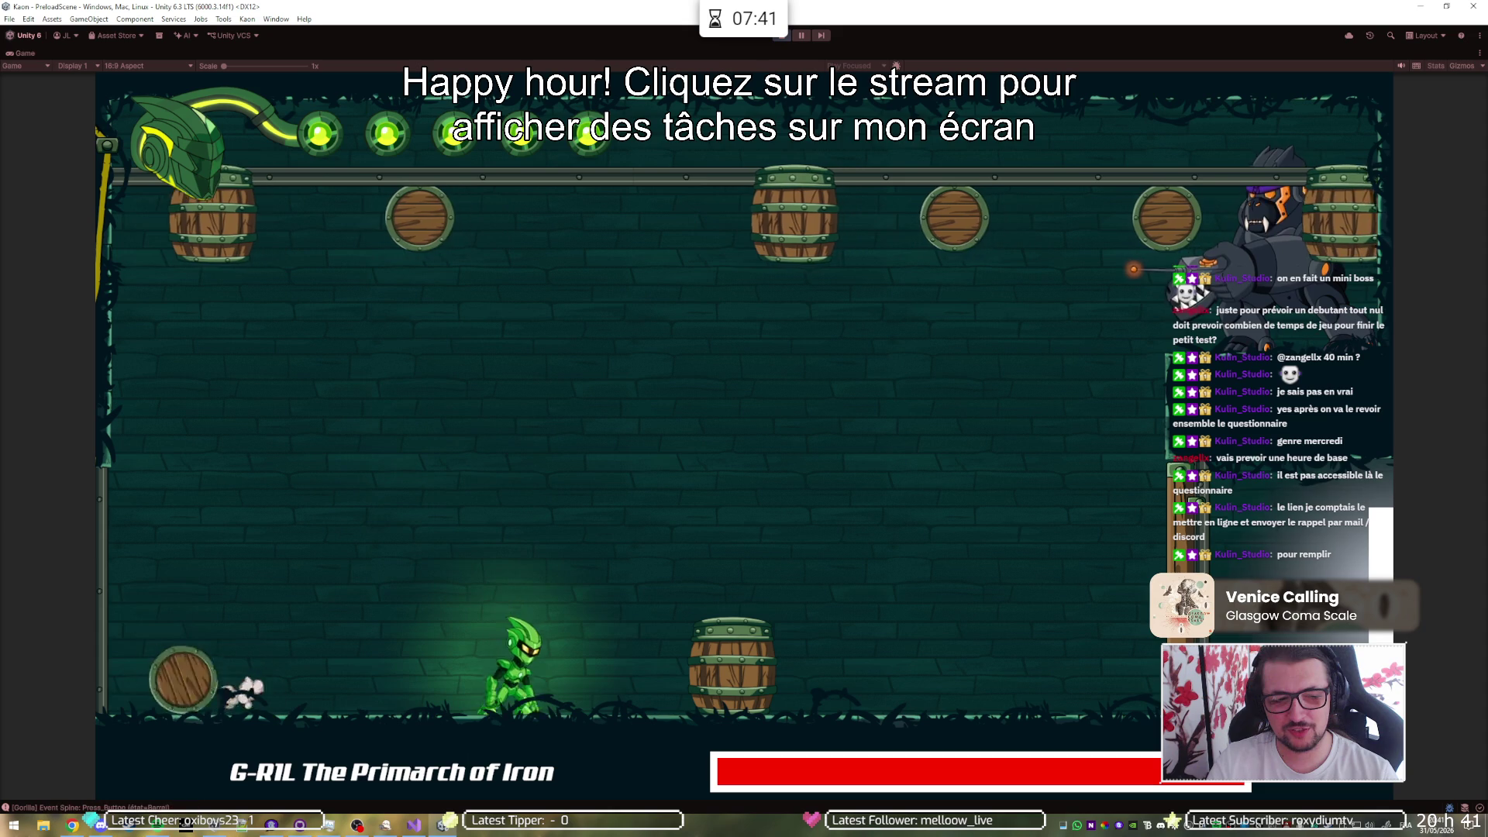
{"action": "key", "text": "Right"}
{"action": "key", "text": "space"}
{"action": "key", "text": "Left"}
{"action": "key", "text": "Right"}
{"action": "key", "text": "Left"}
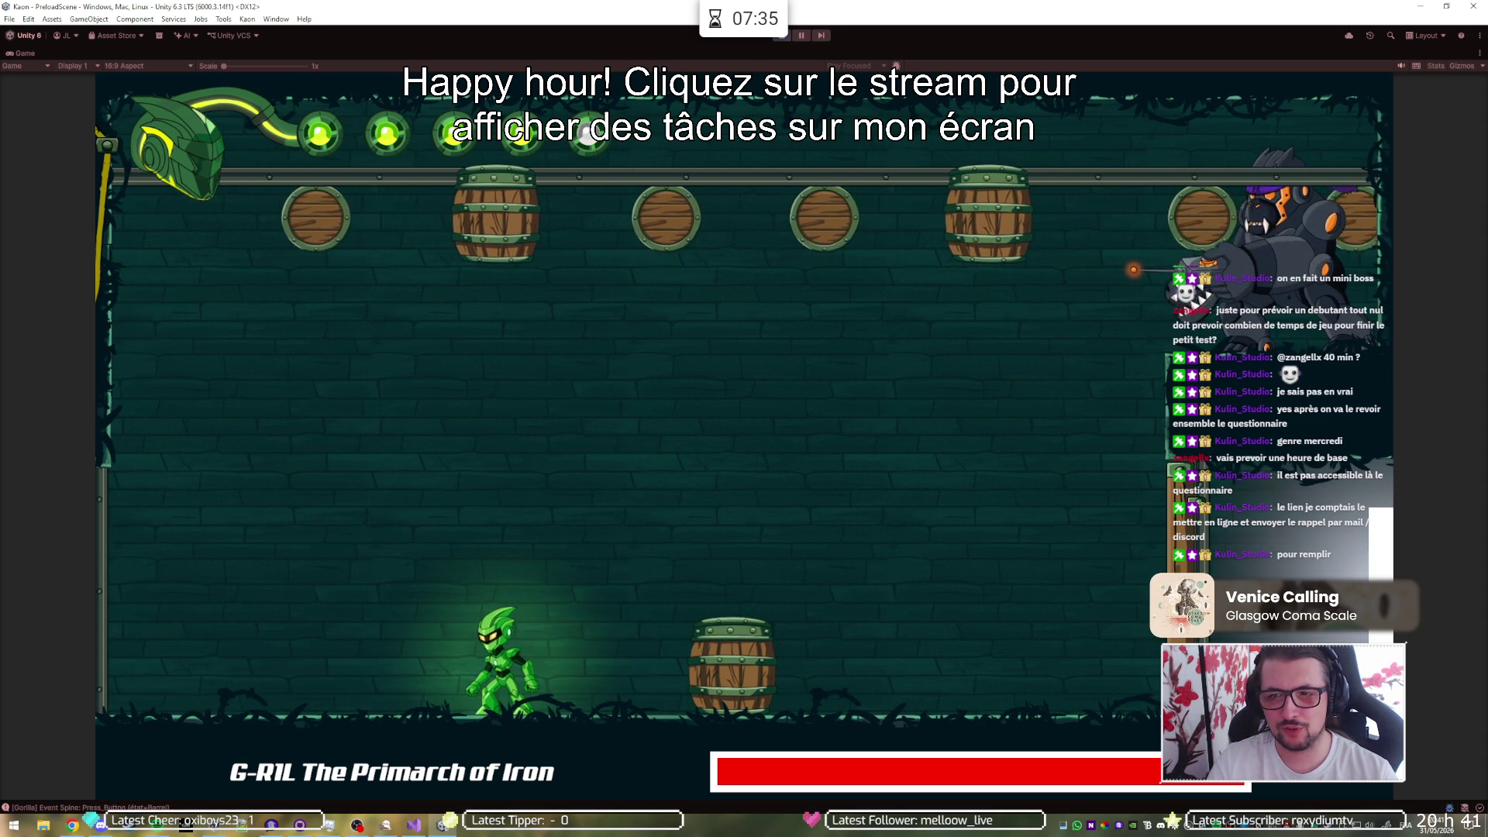
{"action": "key", "text": "Left"}
{"action": "key", "text": "Left"}
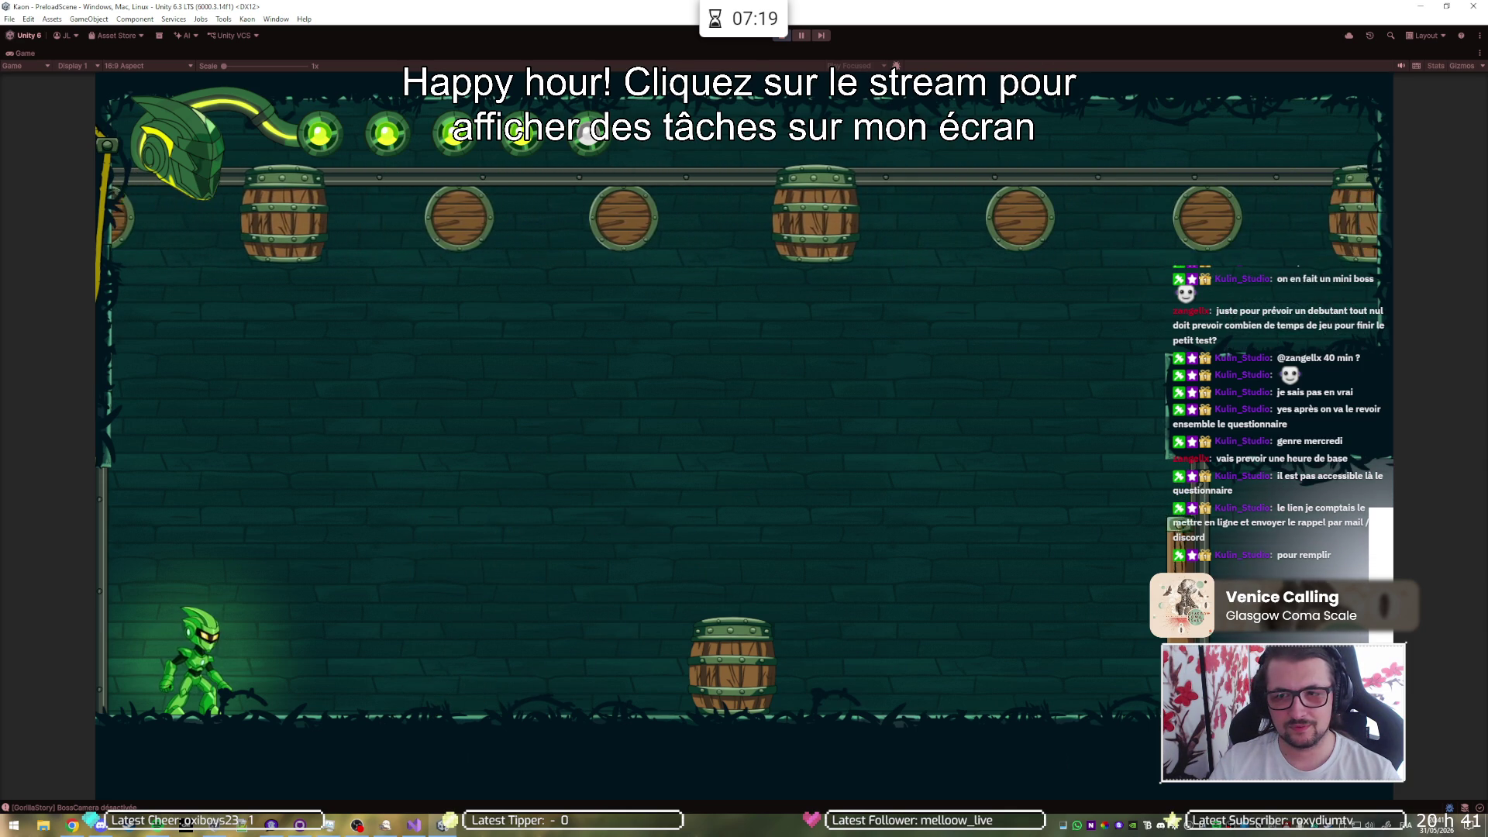
{"action": "key", "text": "Right"}
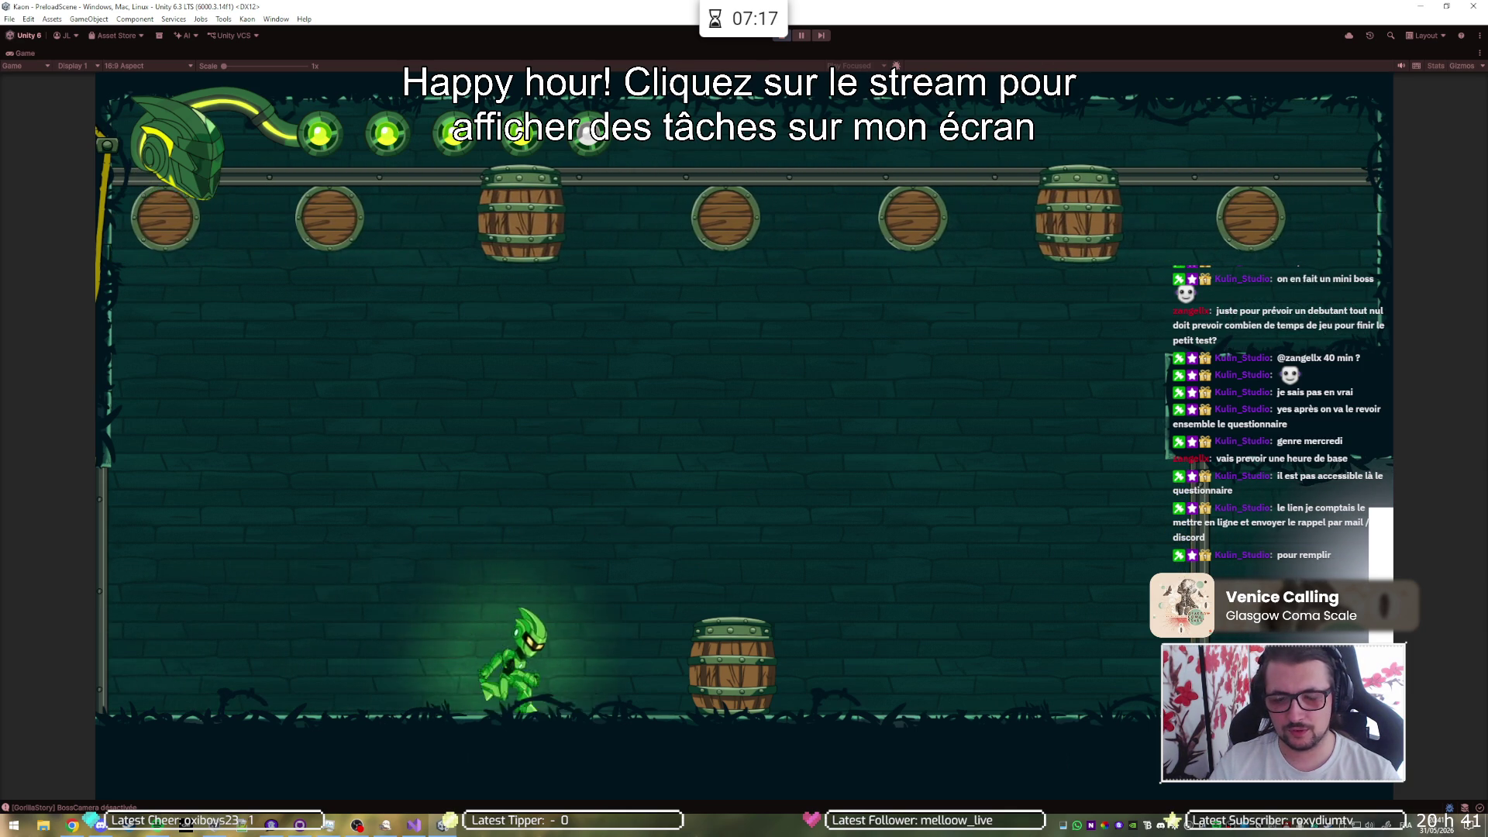
{"action": "key", "text": "space"}
{"action": "key", "text": "space"}
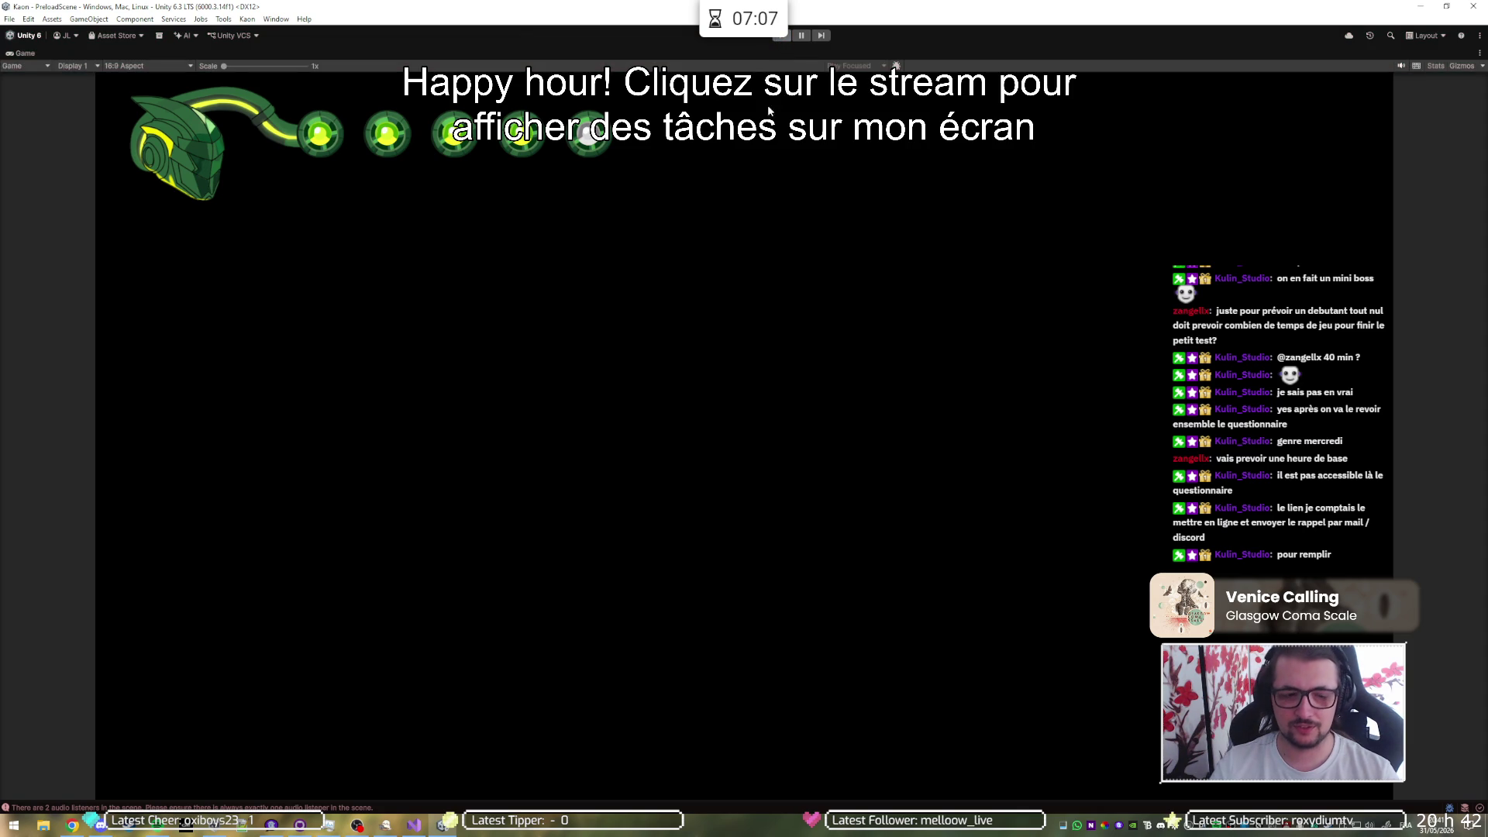
{"action": "key", "text": "shift+space"}
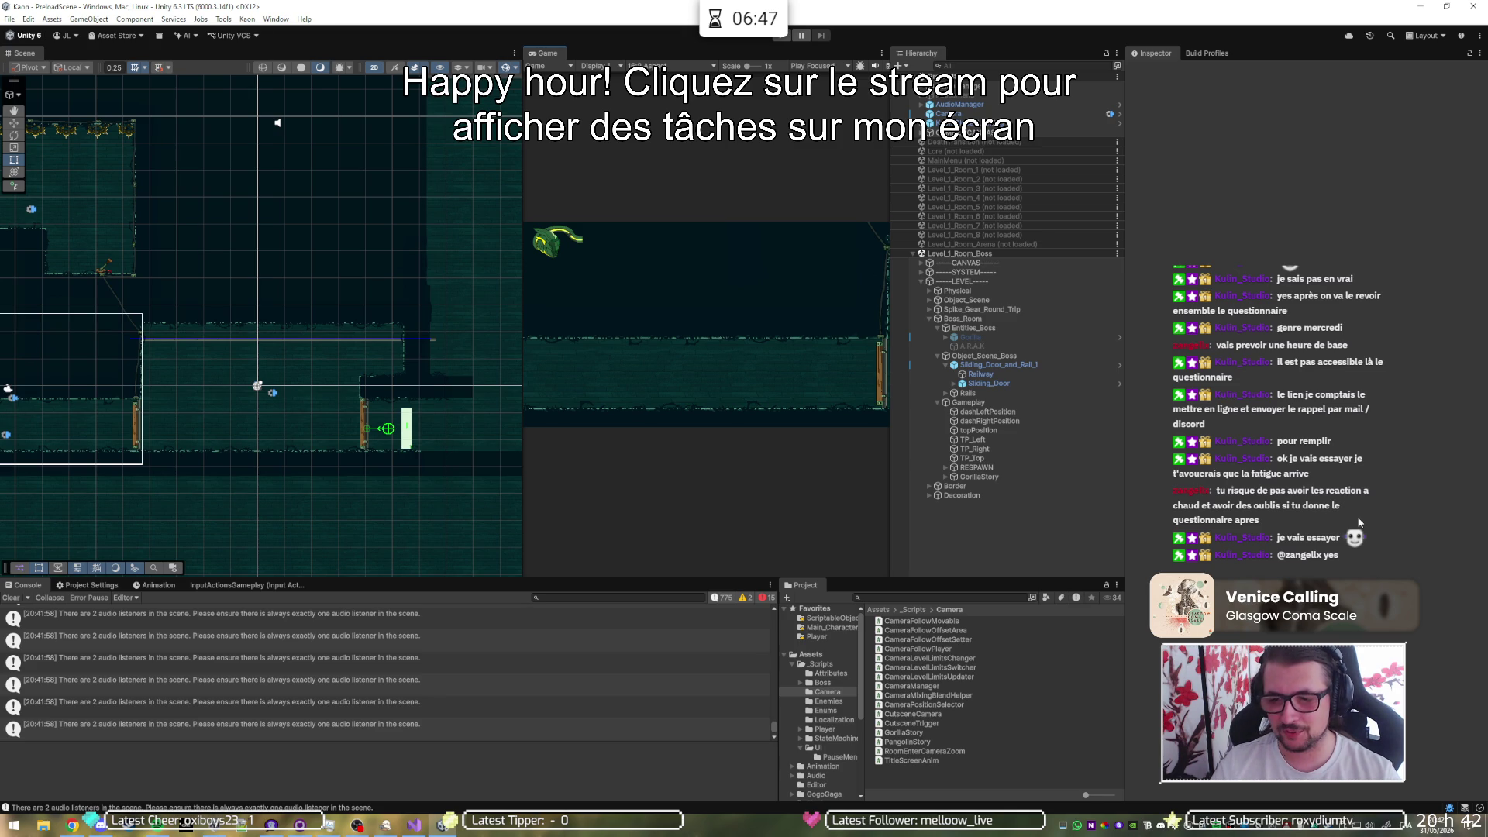
- Select the Entrance_1 portal in the Scene view and switch to the Move tool
{"action": "left_click", "coordinate": [411, 431]}
{"action": "key", "text": "w"}
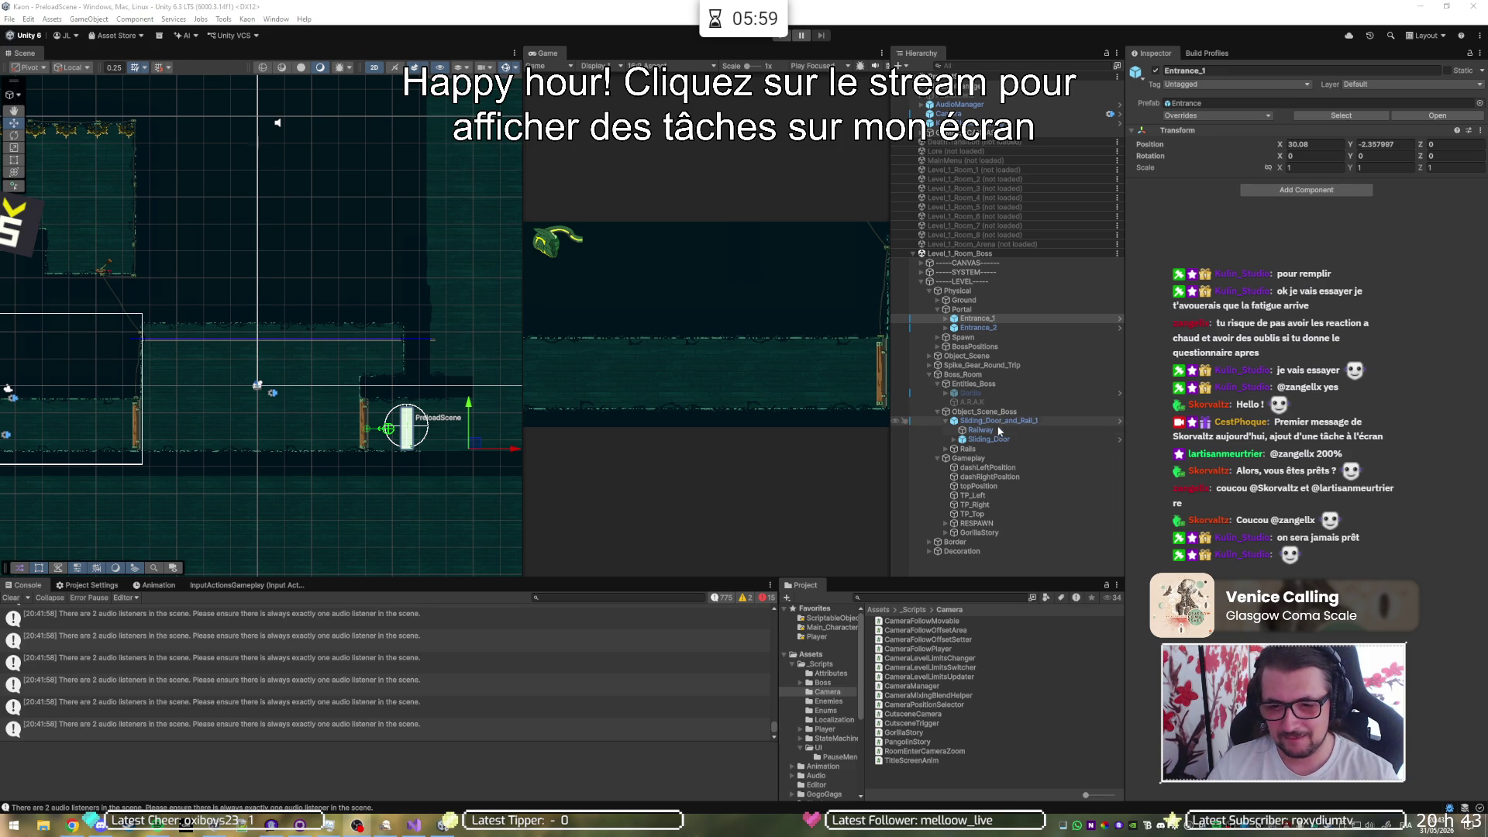
- Drag Entrance_1 right to X 32.29, save the scene, and select Sliding_Door
{"action": "left_click", "coordinate": [938, 338]}
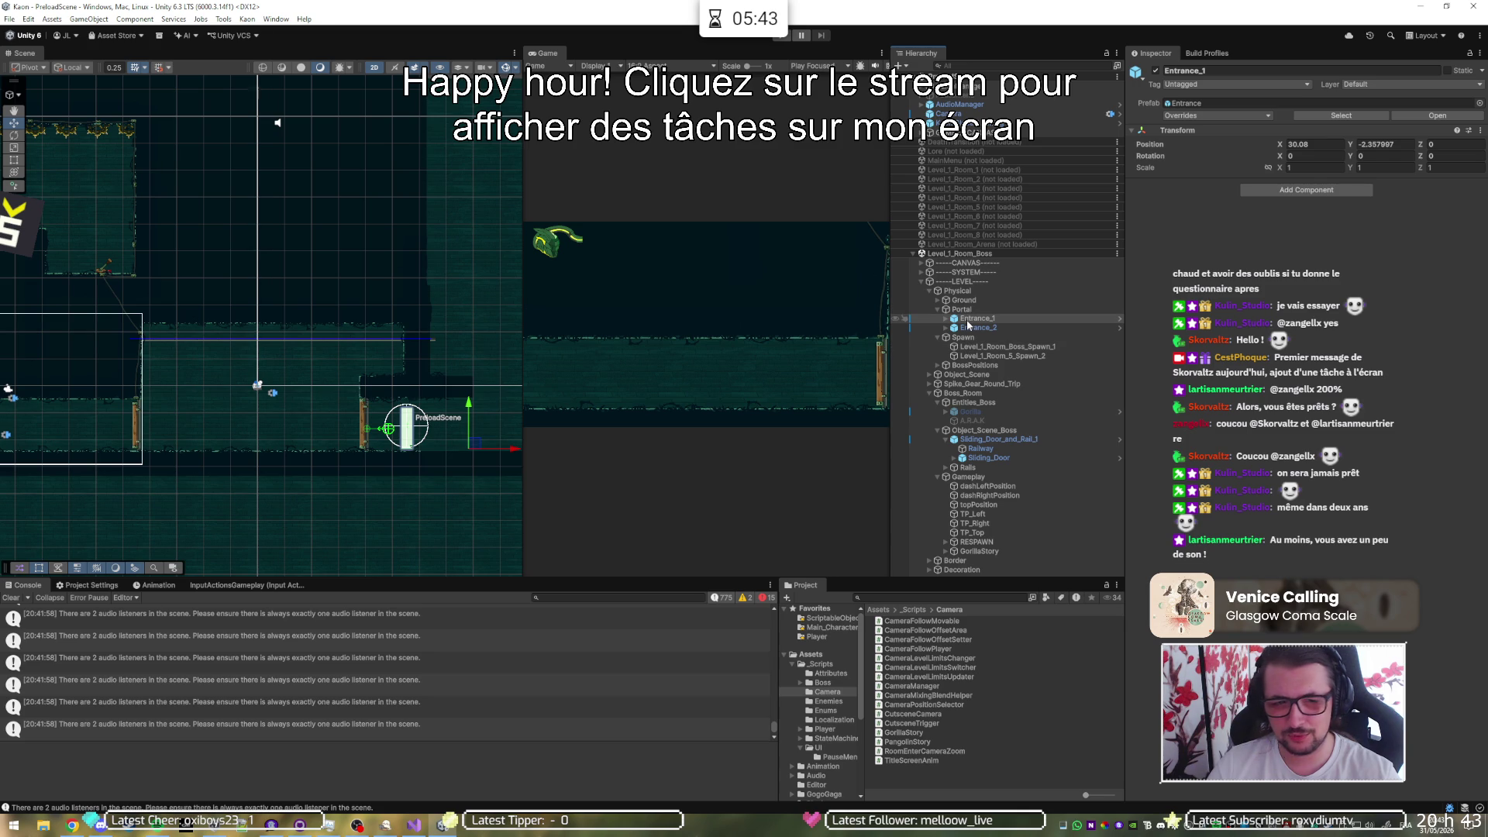
{"action": "left_click", "coordinate": [967, 320]}
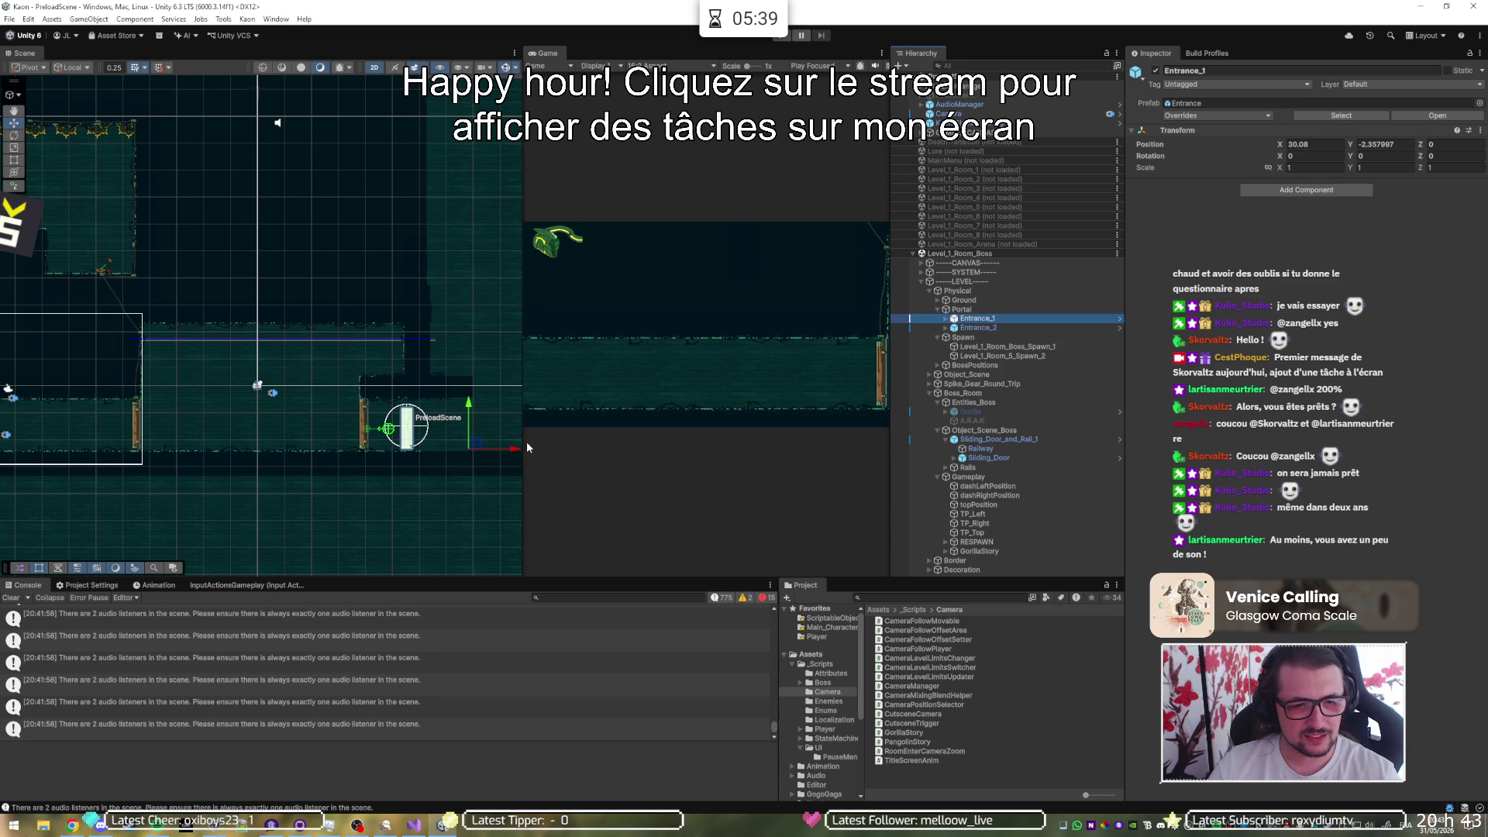
{"action": "left_click_drag", "start_coordinate": [518, 450], "coordinate": [541, 448]}
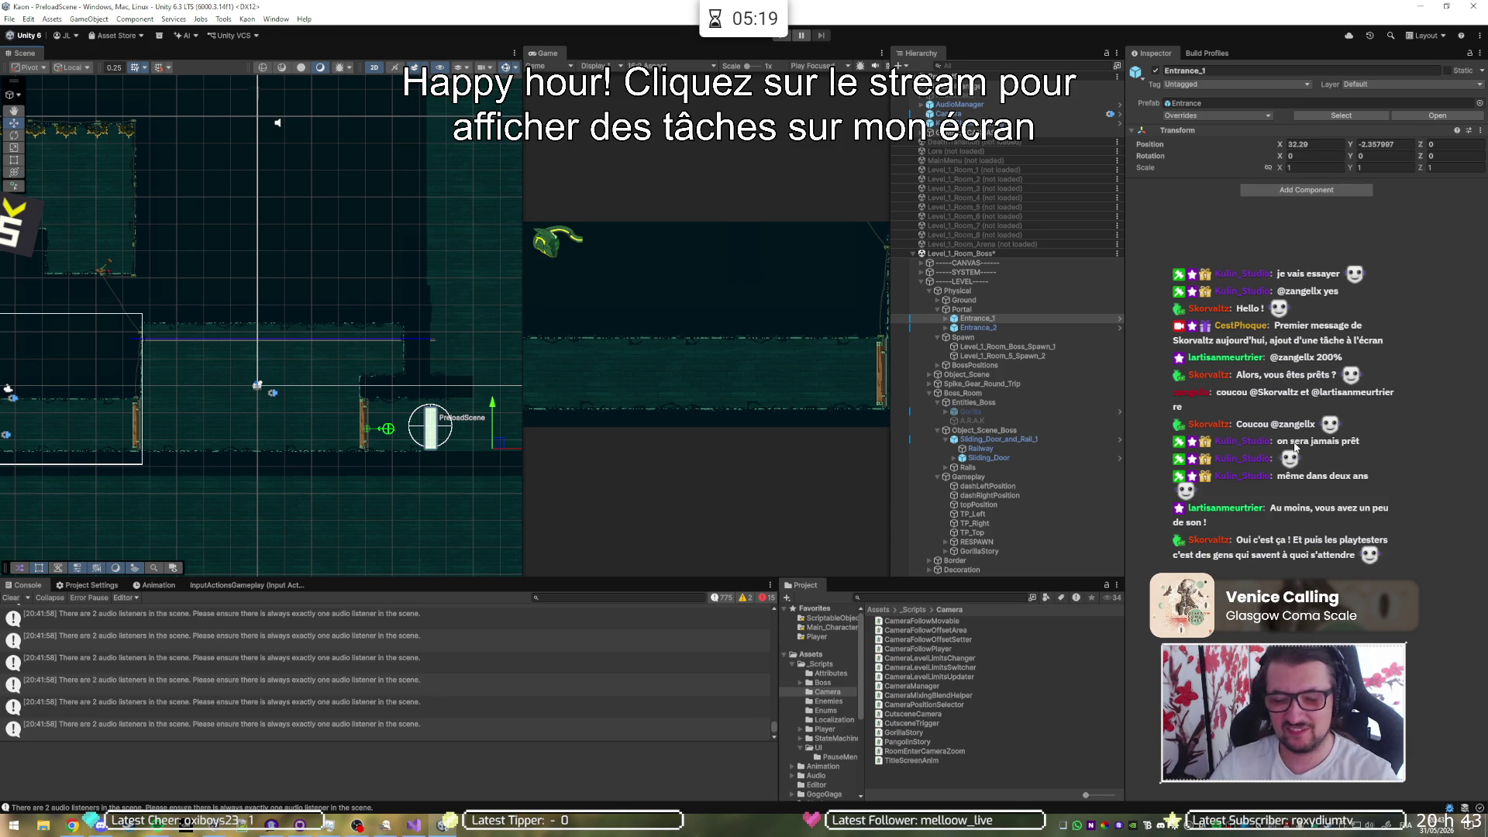
{"action": "key", "text": "ctrl+s"}
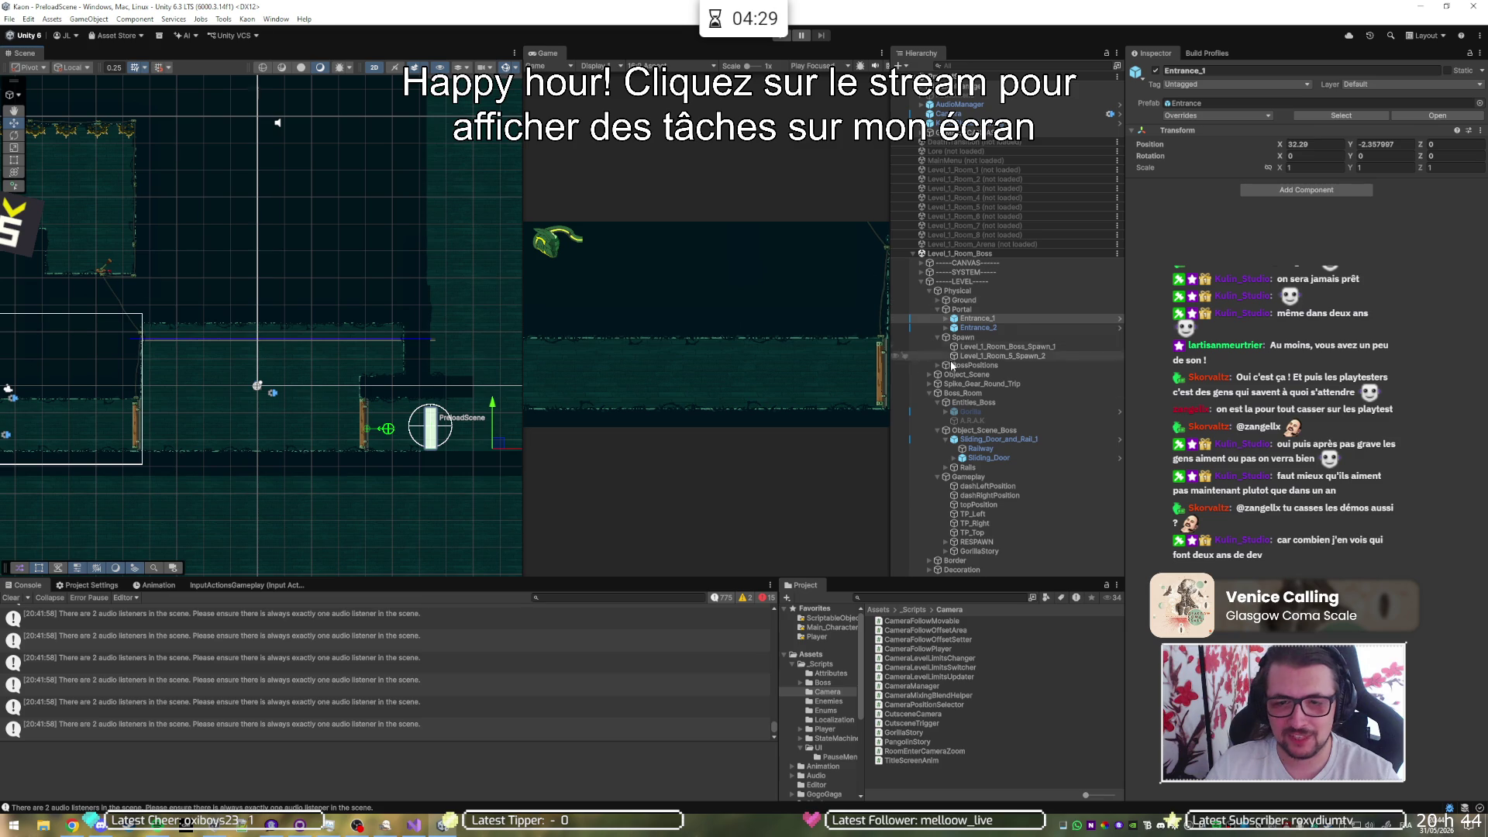
{"action": "left_click", "coordinate": [972, 458]}
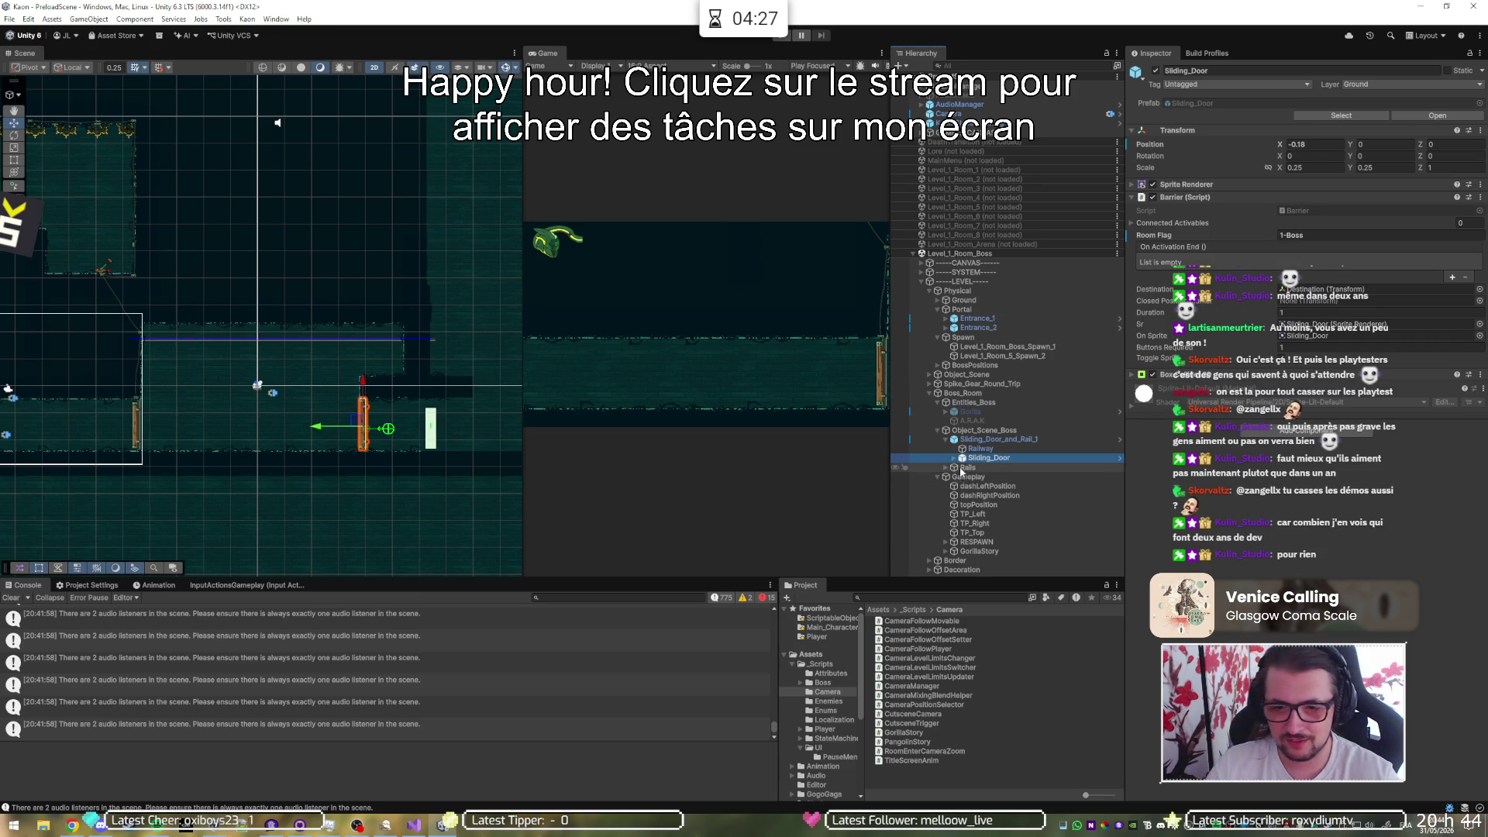
- Drag the sliding door's Destination child left to X -18.1, then start Play
{"action": "left_click", "coordinate": [954, 458]}
{"action": "left_click", "coordinate": [974, 467]}
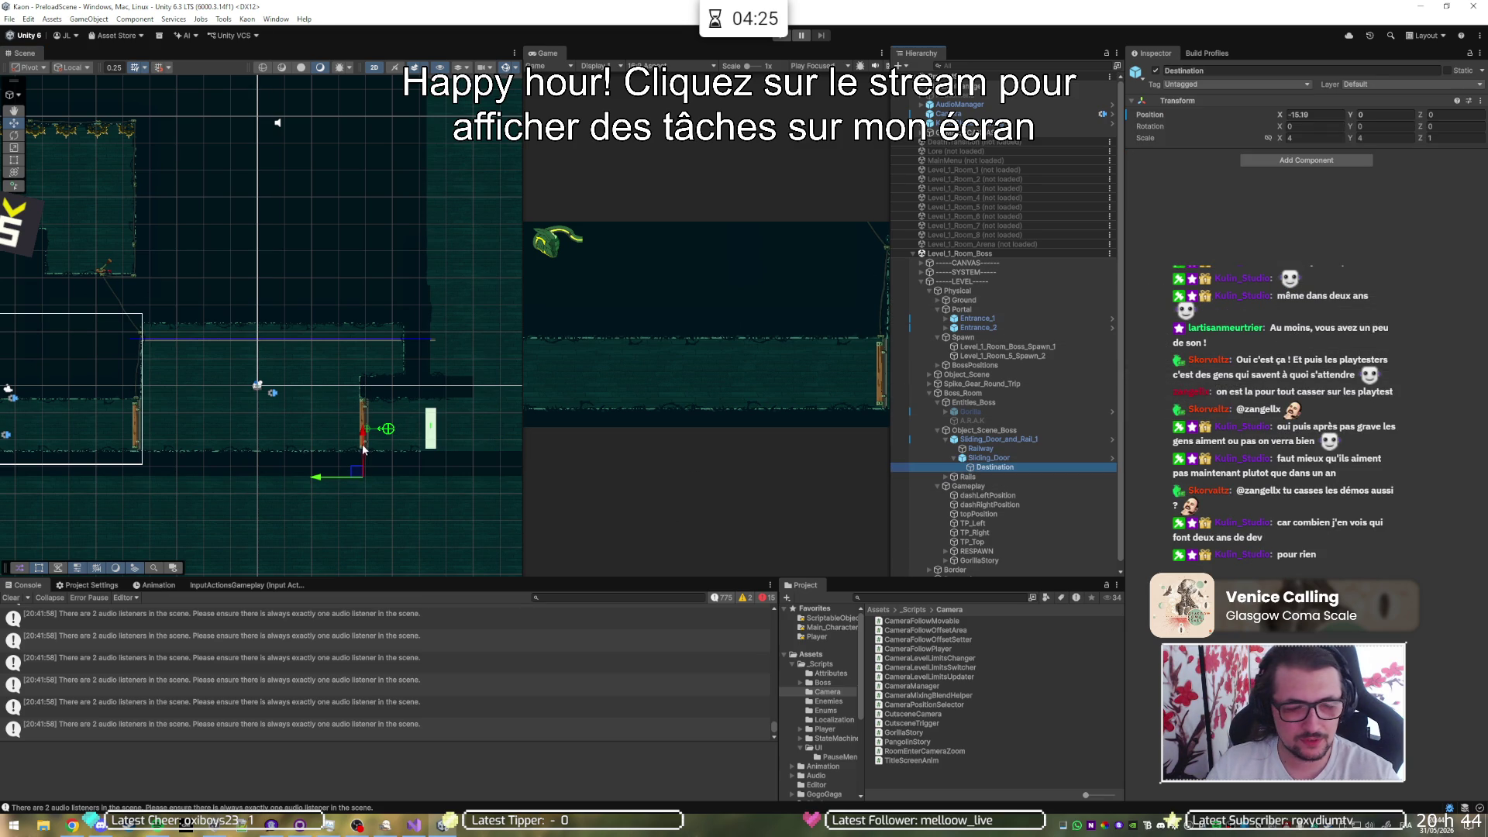
{"action": "left_click_drag", "start_coordinate": [362, 438], "coordinate": [362, 448]}
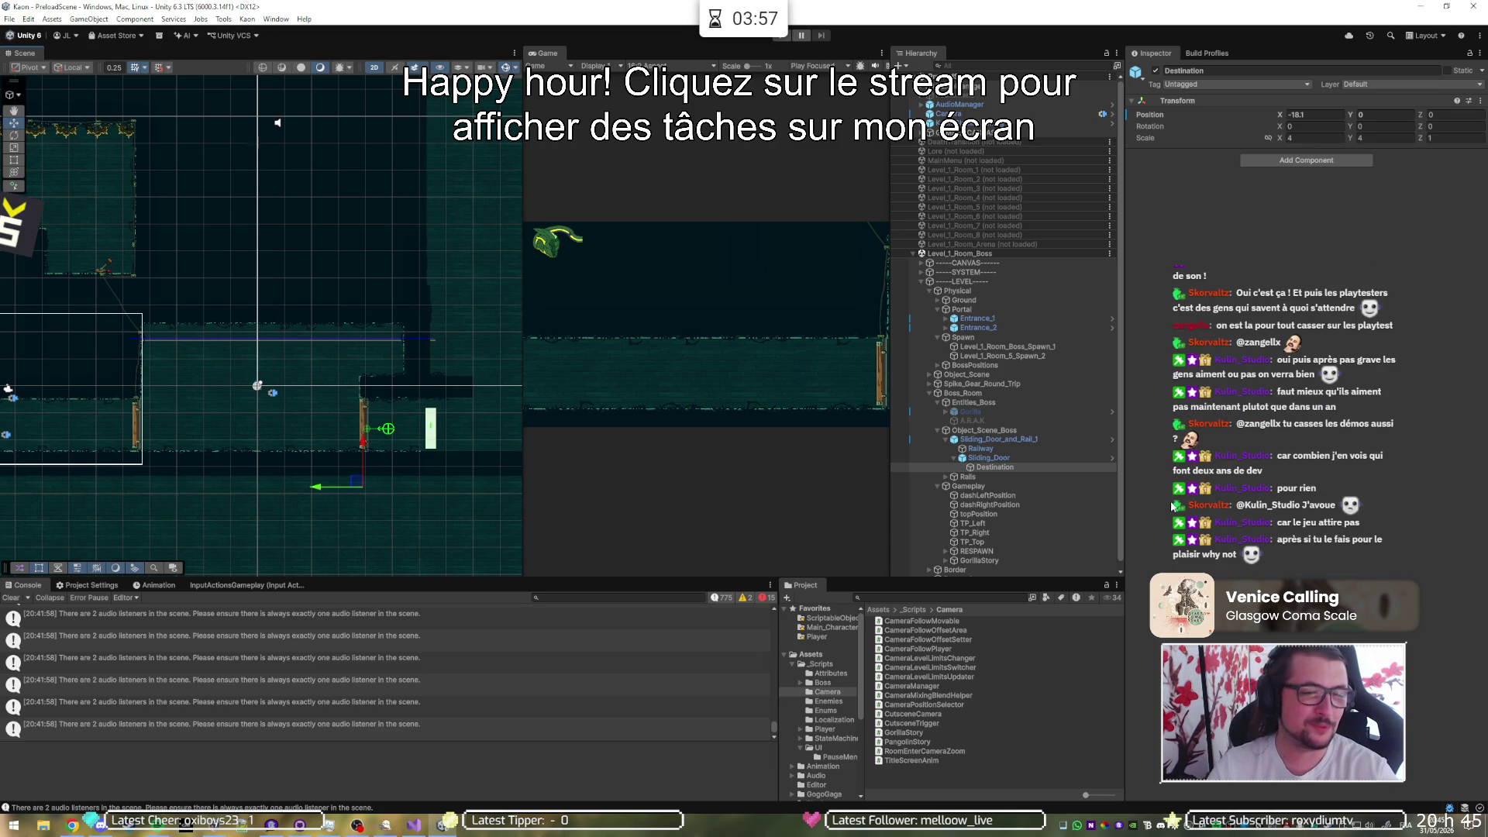
{"action": "left_click", "coordinate": [781, 34]}
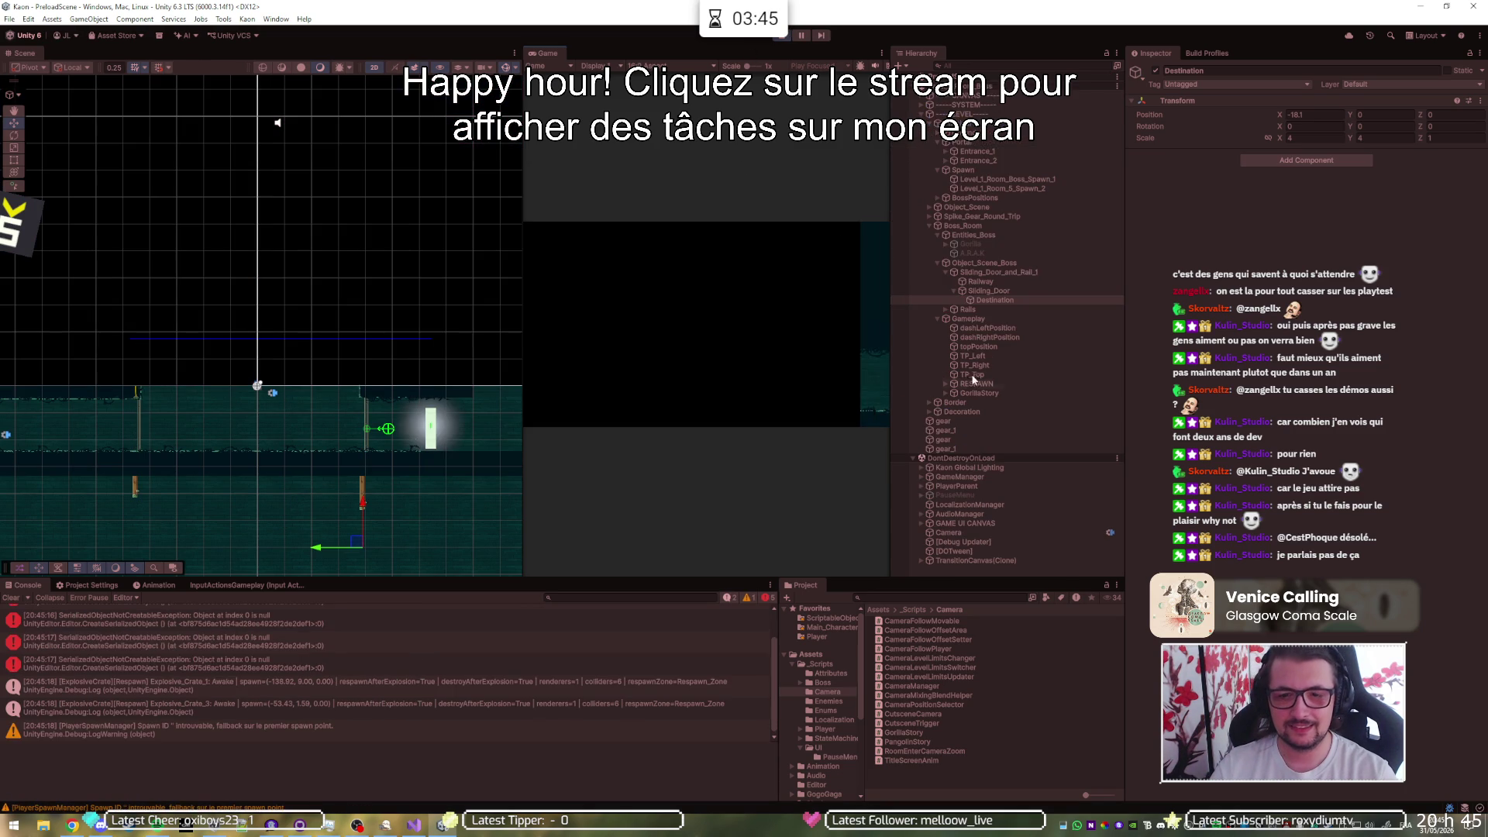
- Drag the spawned Player(Clone) right toward the boss arena in the Scene view
{"action": "left_click", "coordinate": [921, 485]}
{"action": "left_click", "coordinate": [942, 494]}
{"action": "scroll", "coordinate": [415, 425], "scroll_direction": "down", "scroll_amount": 3}
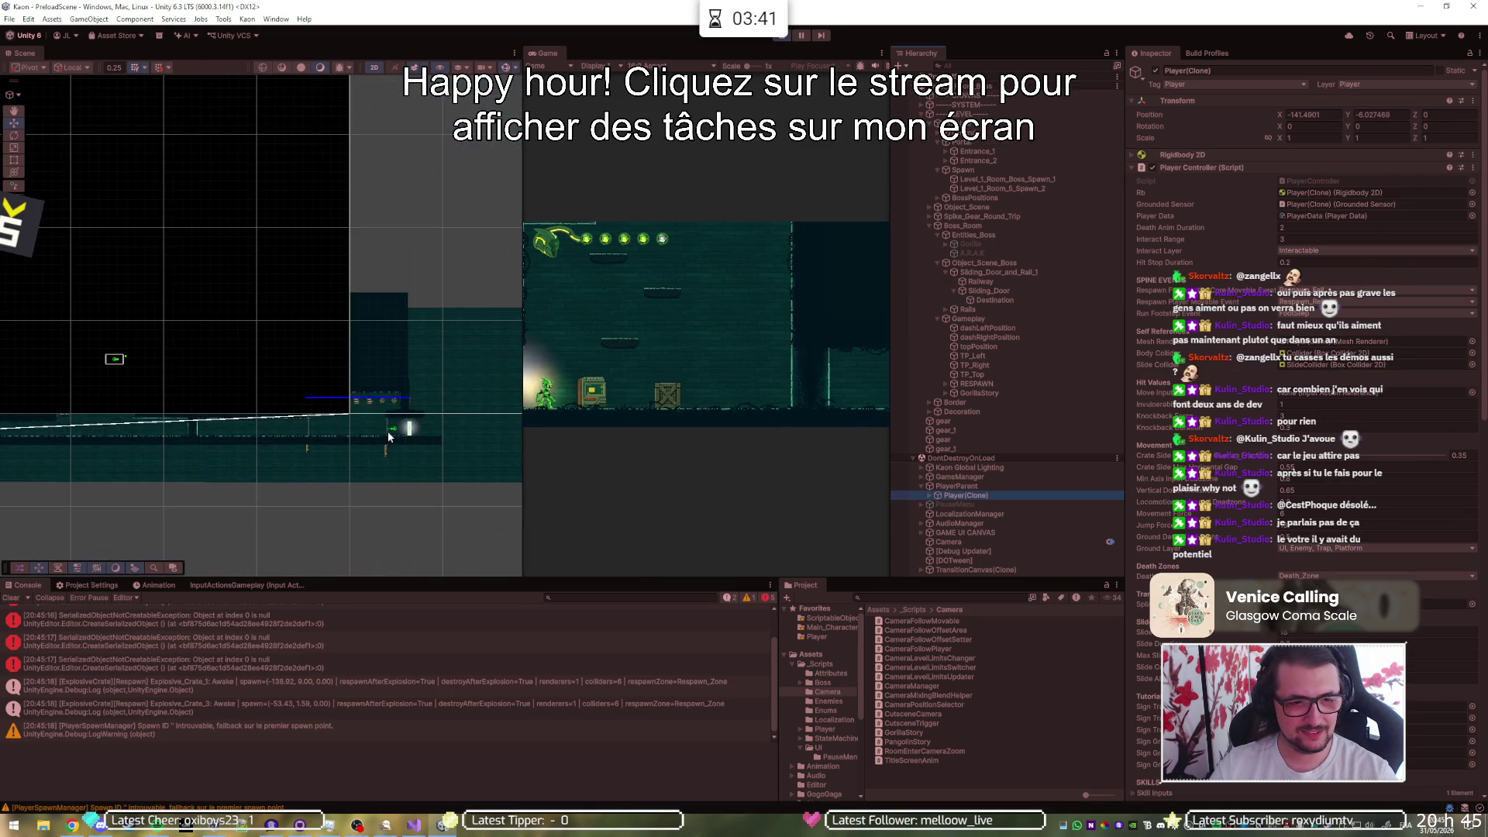
{"action": "scroll", "coordinate": [397, 427], "scroll_direction": "down", "scroll_amount": 2}
{"action": "left_click_drag", "start_coordinate": [57, 436], "coordinate": [416, 430]}
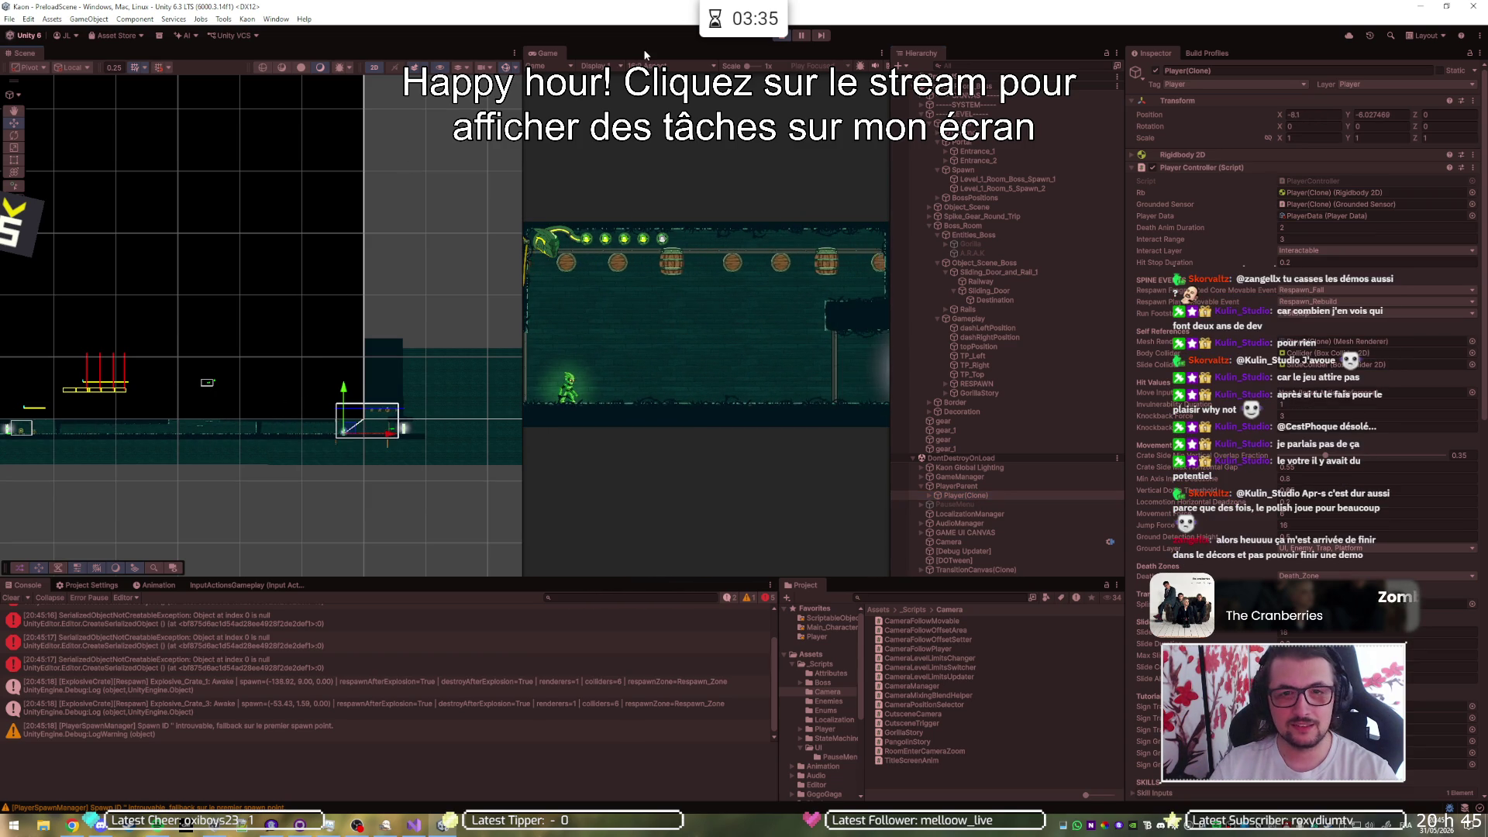
- Run right in the maximized Game view, stop play, and open the ScriptableObjects folder
{"action": "key", "text": "shift+space"}
{"action": "key", "text": "d"}
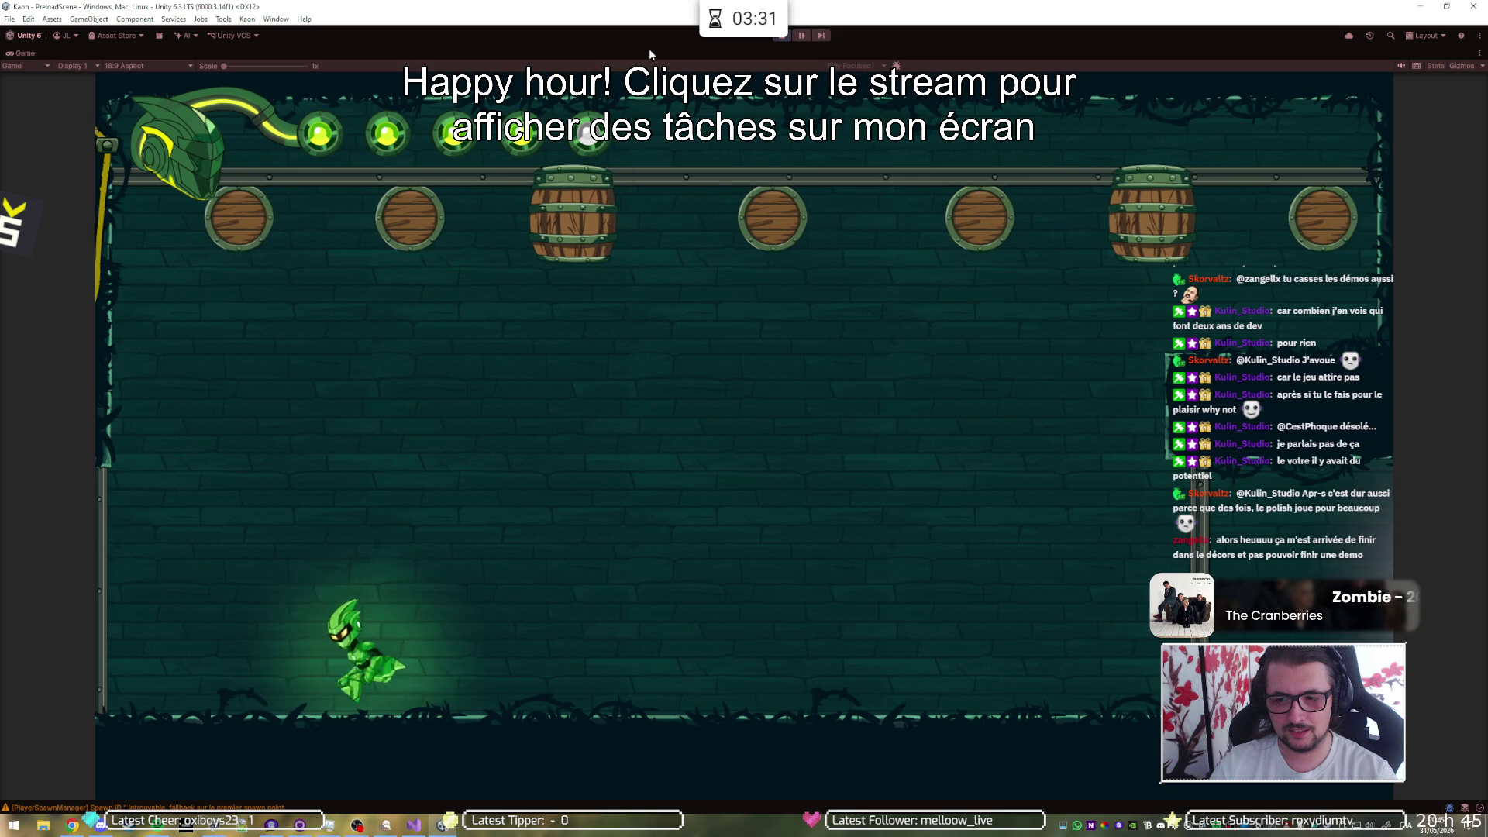
{"action": "key", "text": "d"}
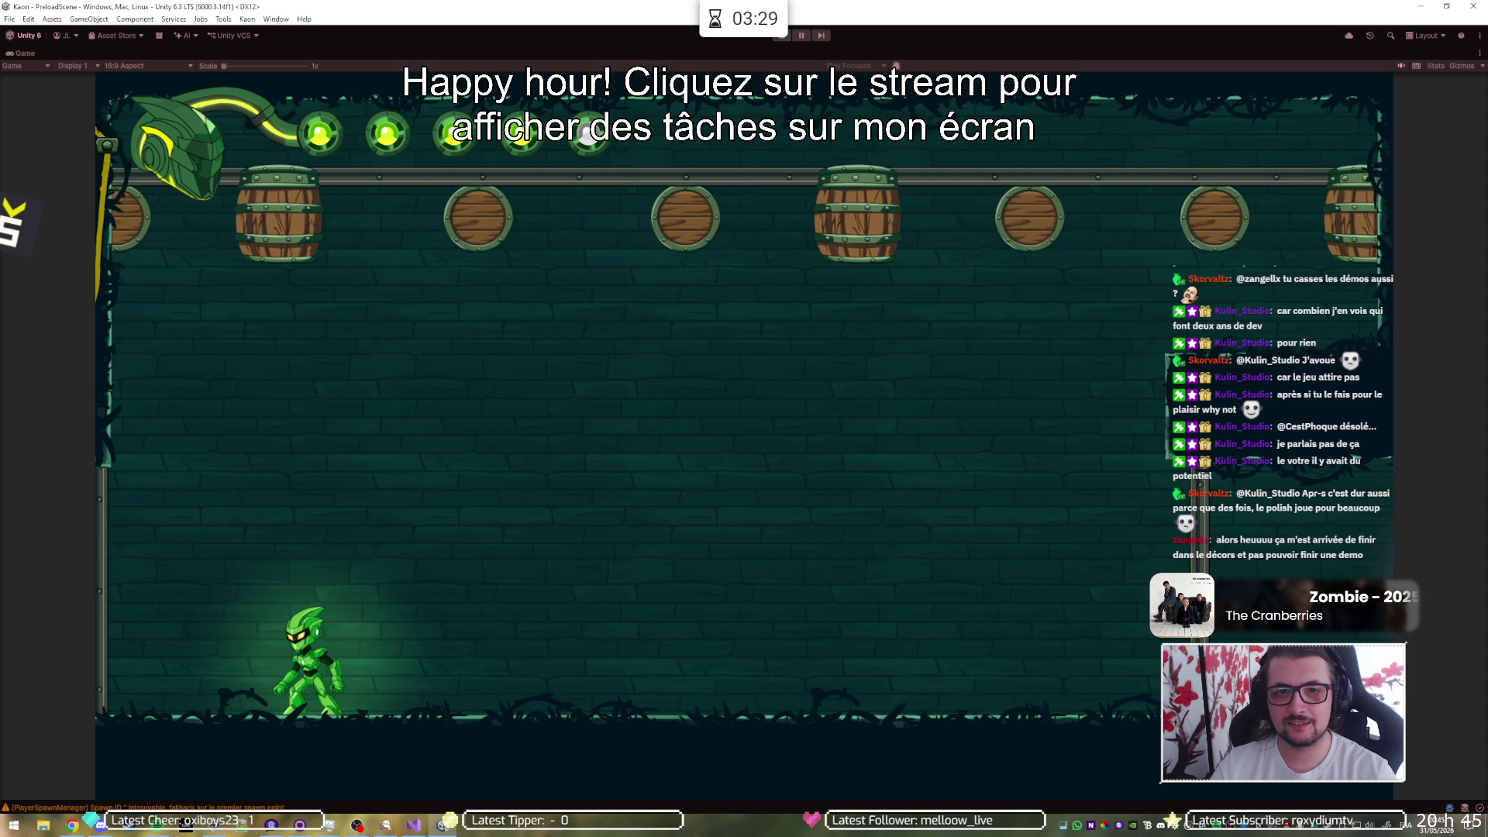
{"action": "key", "text": "ctrl+p"}
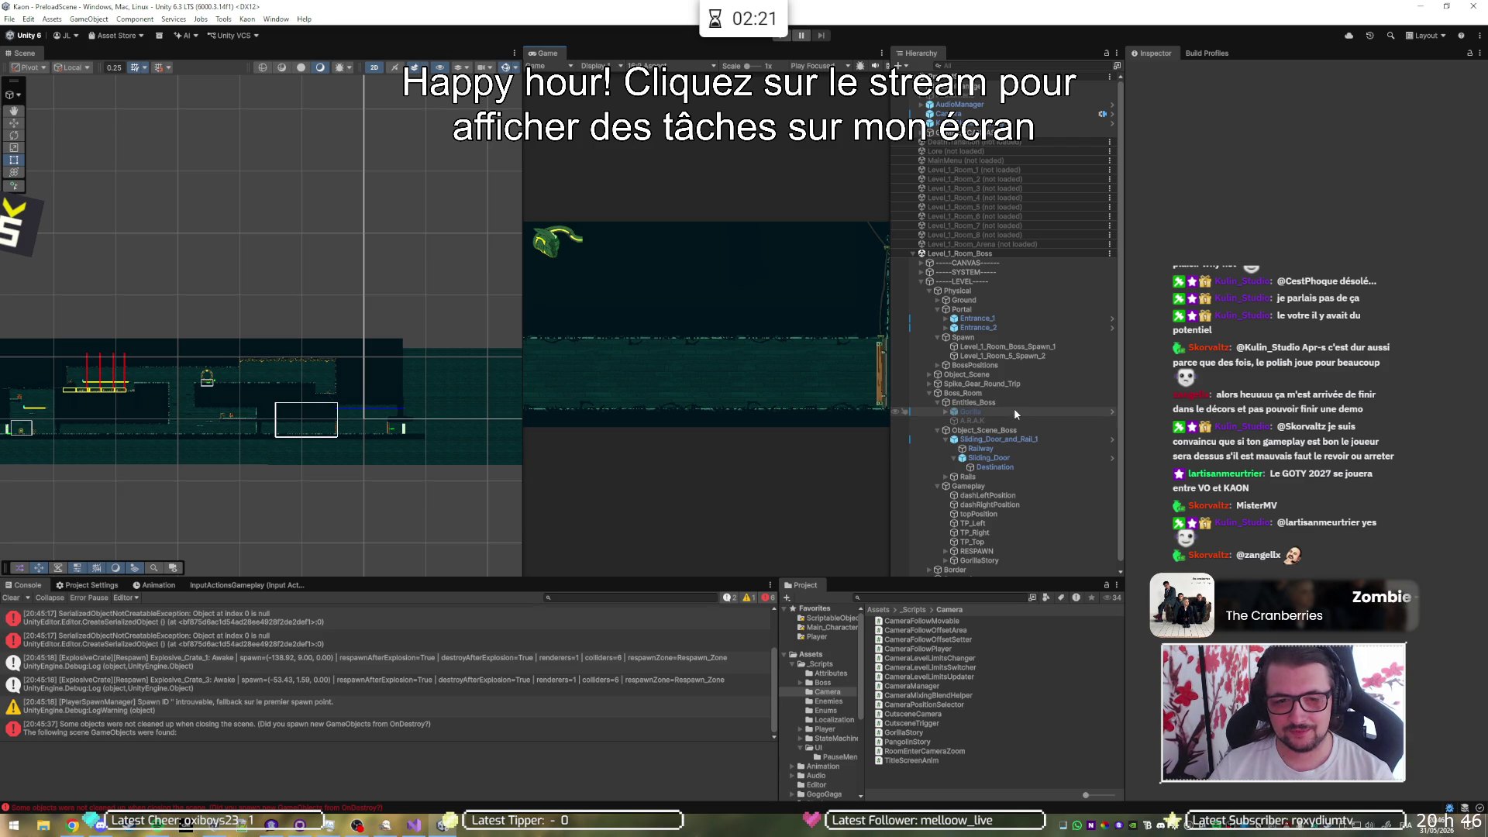
{"action": "left_click", "coordinate": [858, 618]}
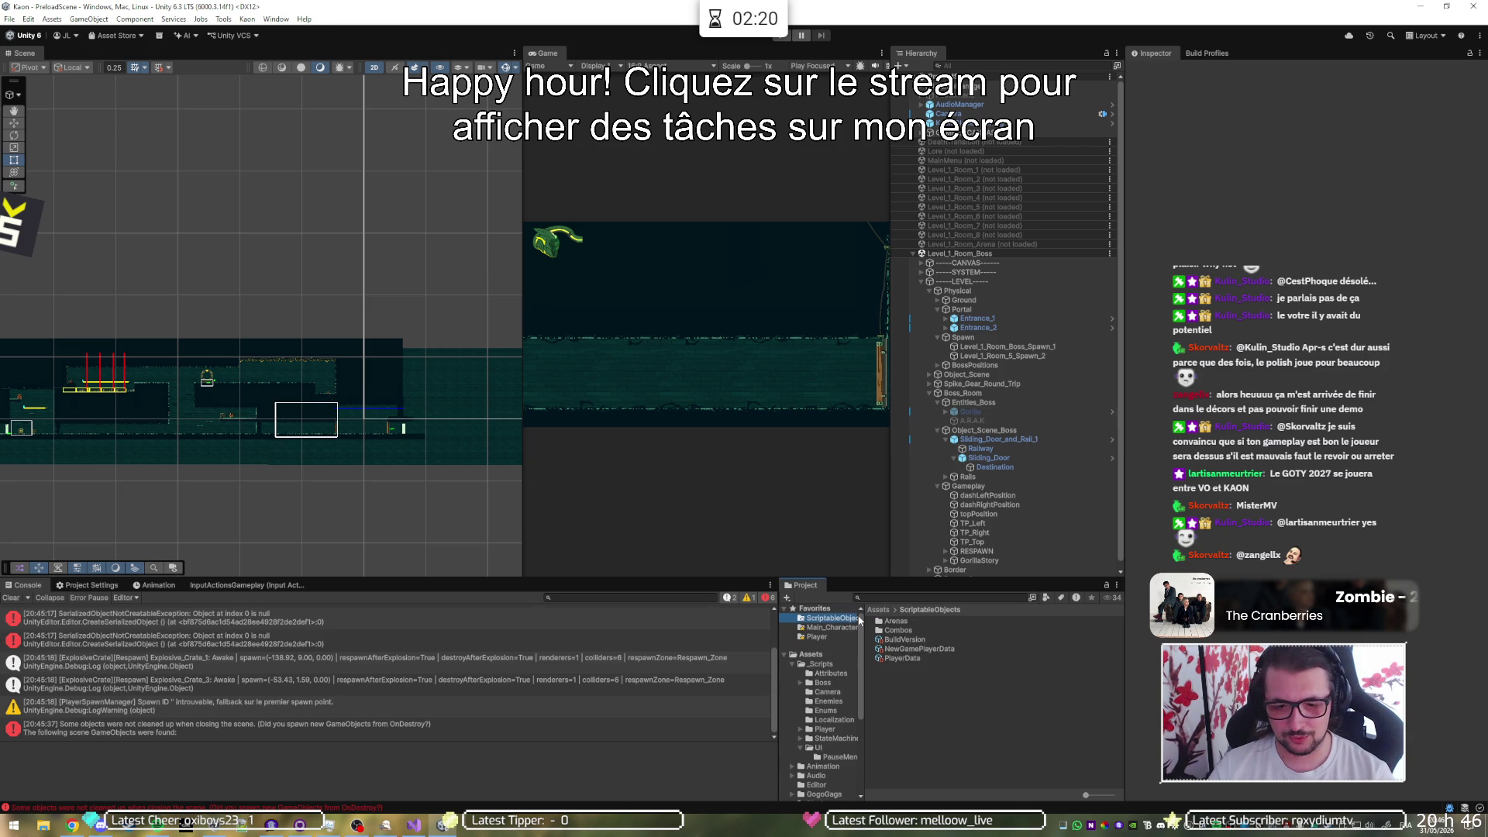
- Inspect the PlayerData asset, start another playtest, and drag Player(Clone) into the boss room
{"action": "left_click", "coordinate": [924, 659]}
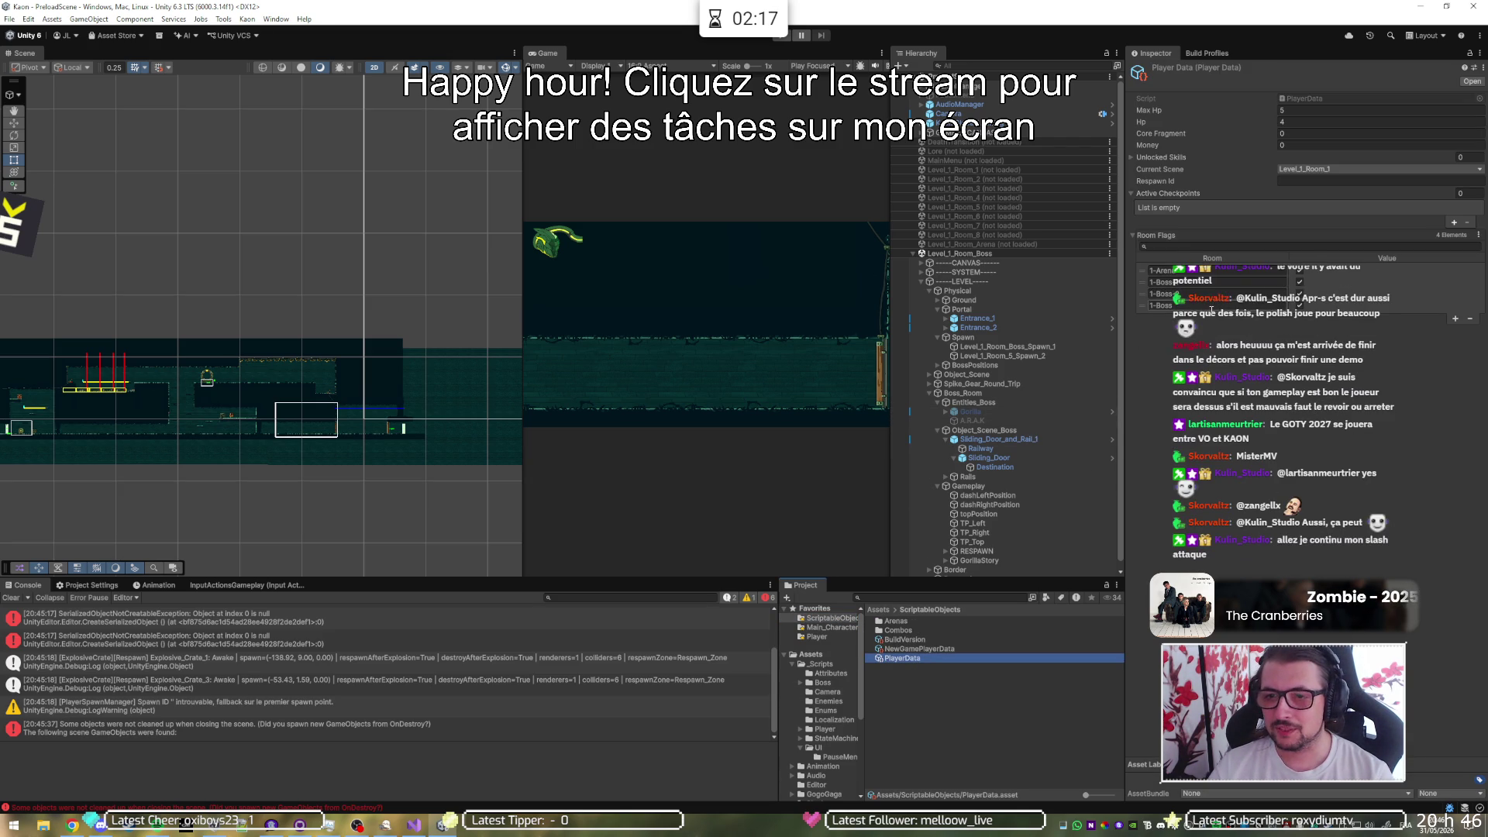
{"action": "left_click", "coordinate": [1302, 308]}
{"action": "left_click", "coordinate": [782, 35]}
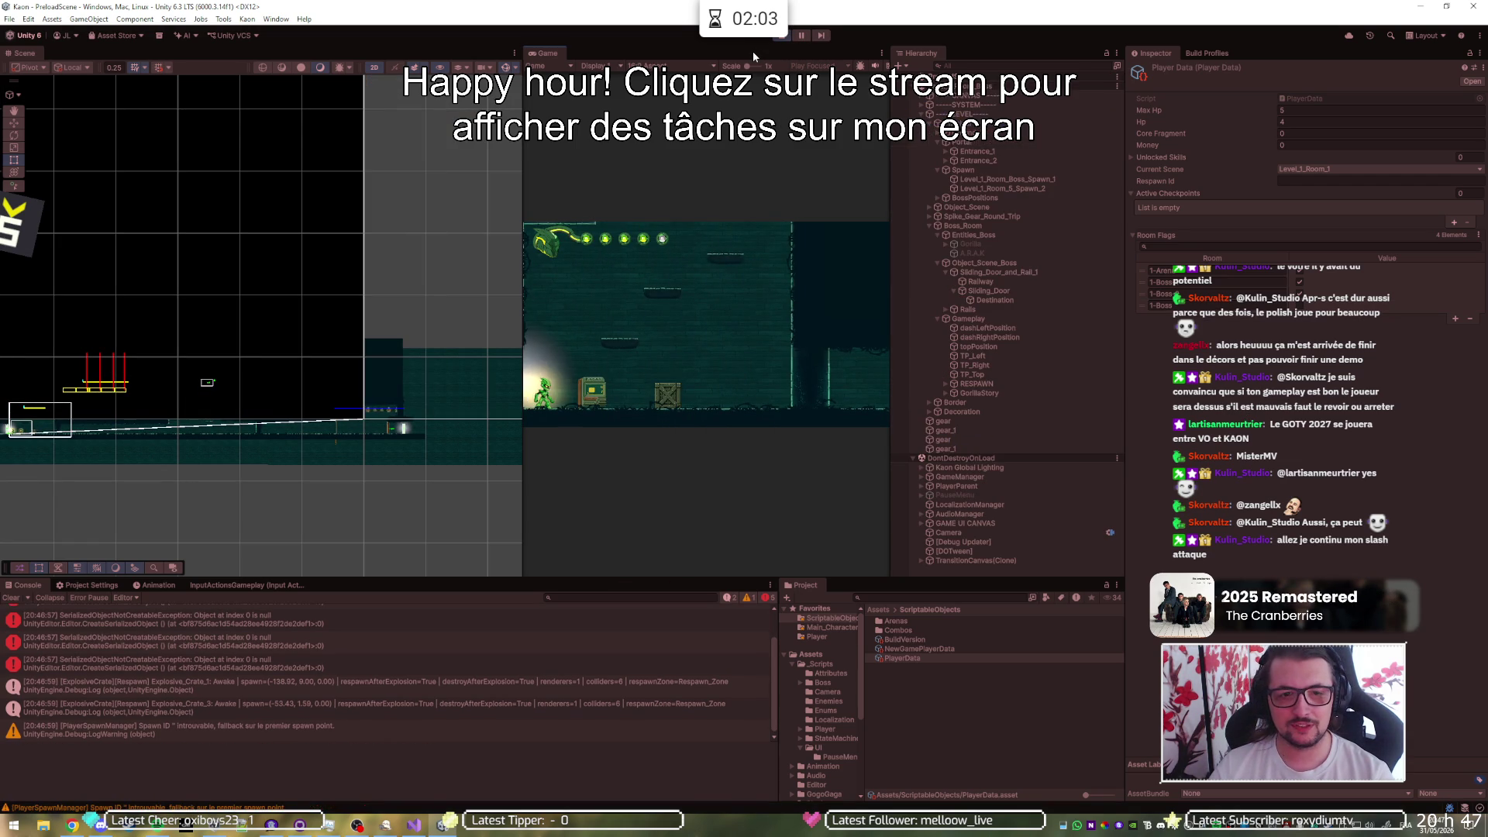
{"action": "left_click", "coordinate": [922, 486]}
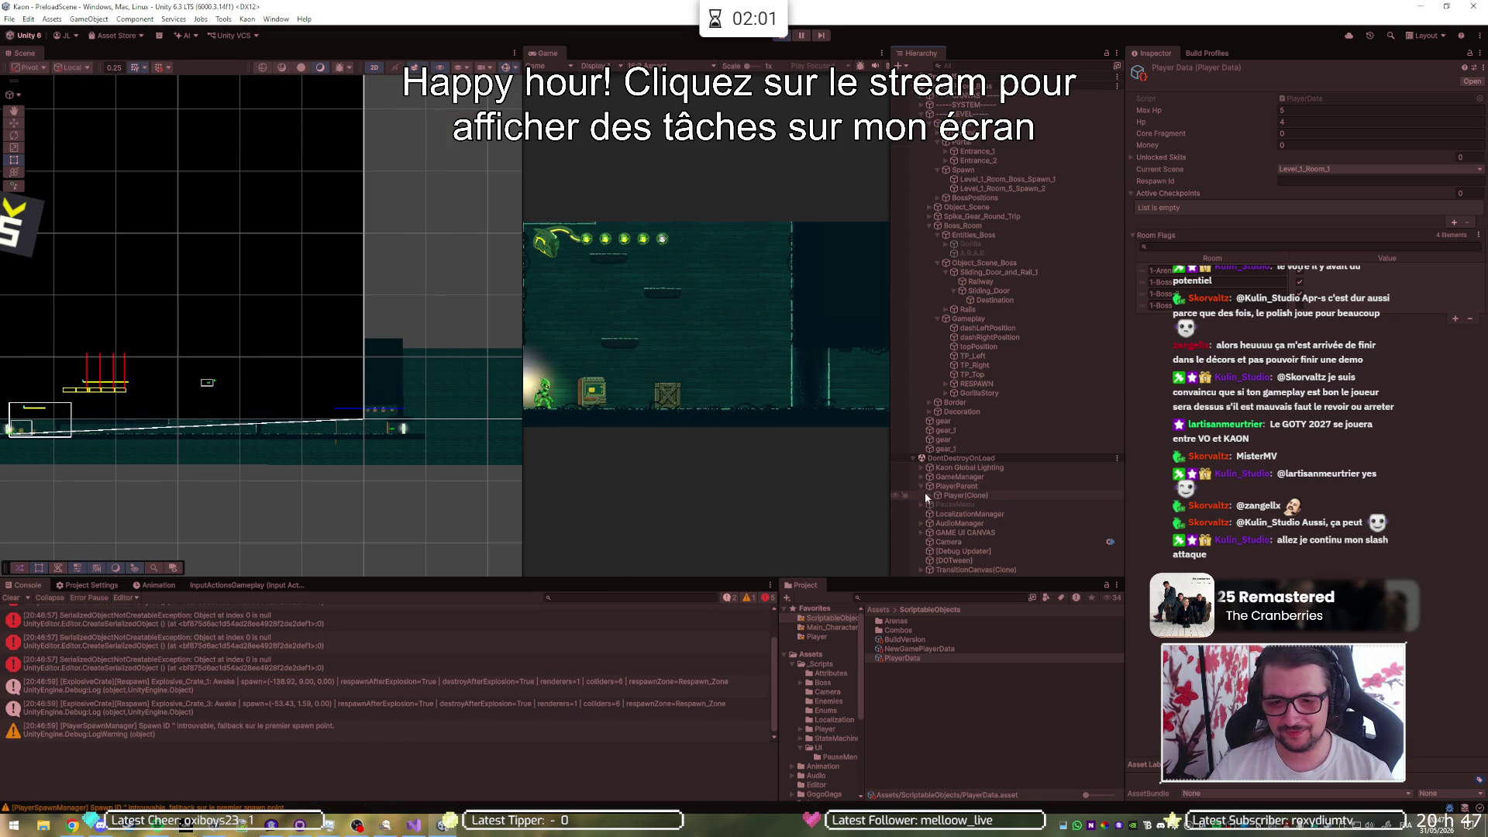
{"action": "left_click", "coordinate": [951, 494]}
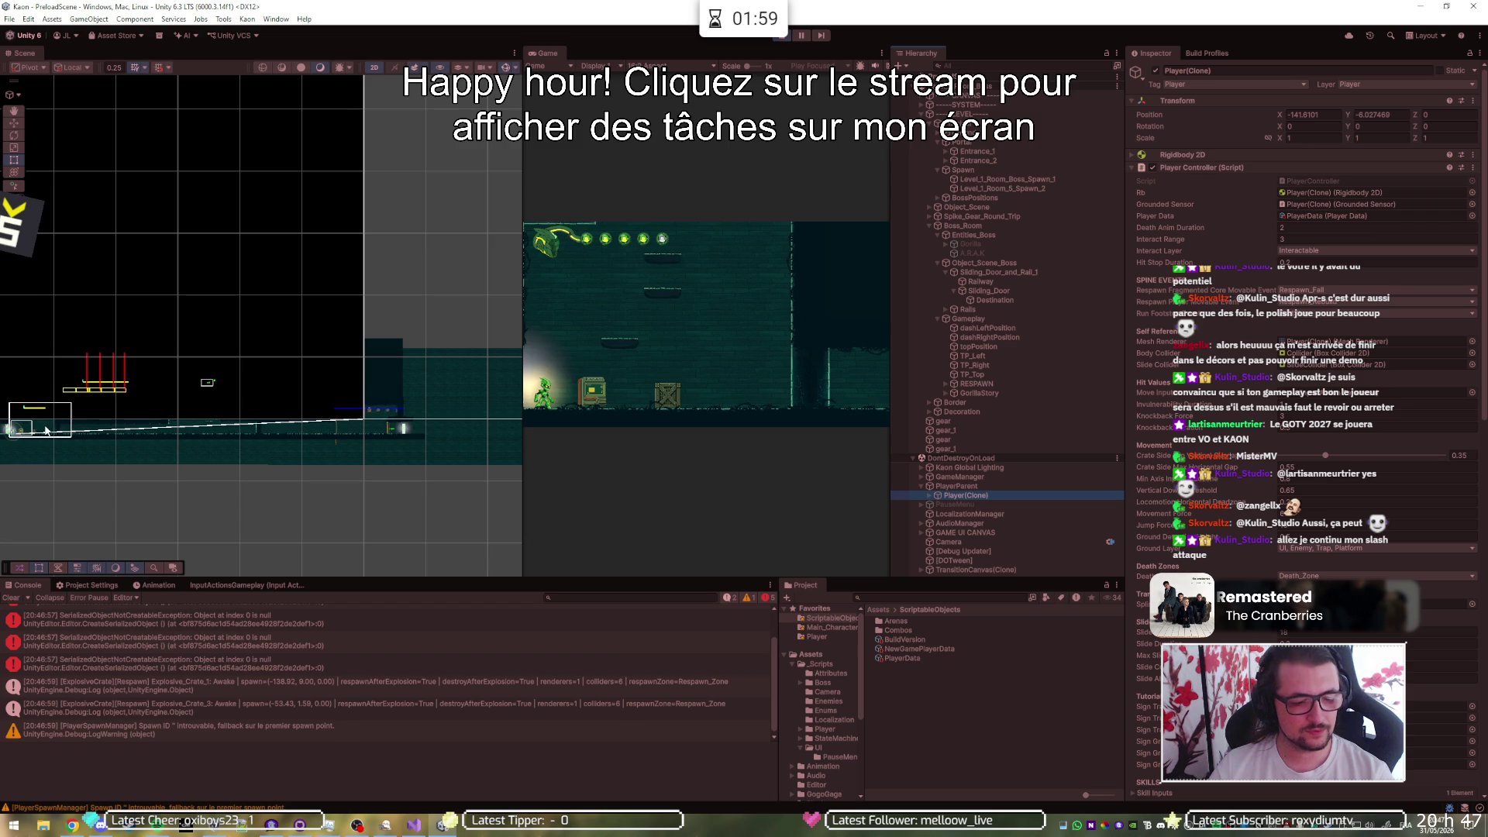
{"action": "left_click_drag", "start_coordinate": [58, 433], "coordinate": [402, 442]}
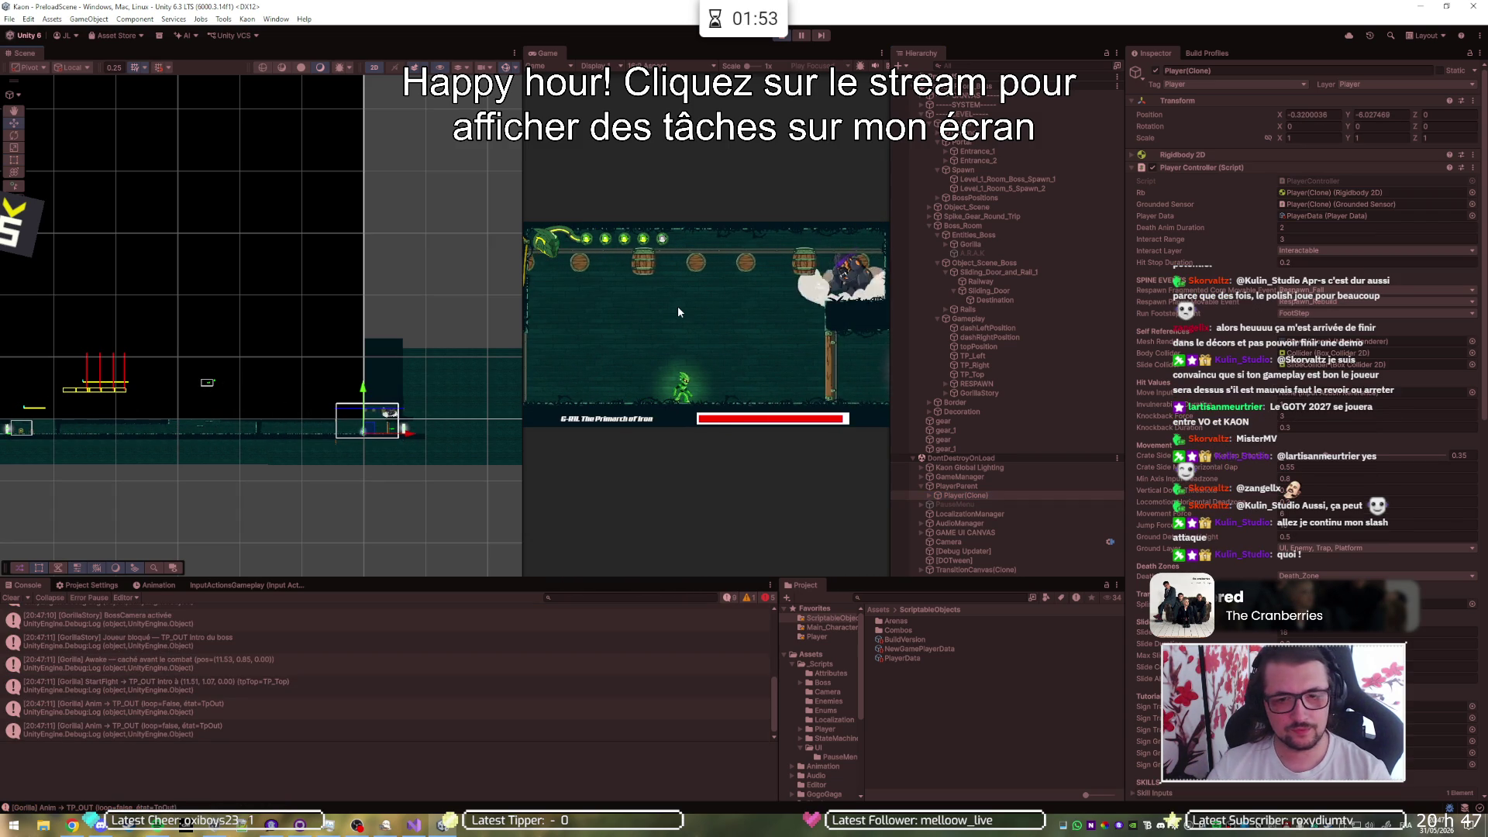
- Maximize the Game view and dodge the G-R1L boss and its barrels with runs and jumps
{"action": "key", "text": "a"}
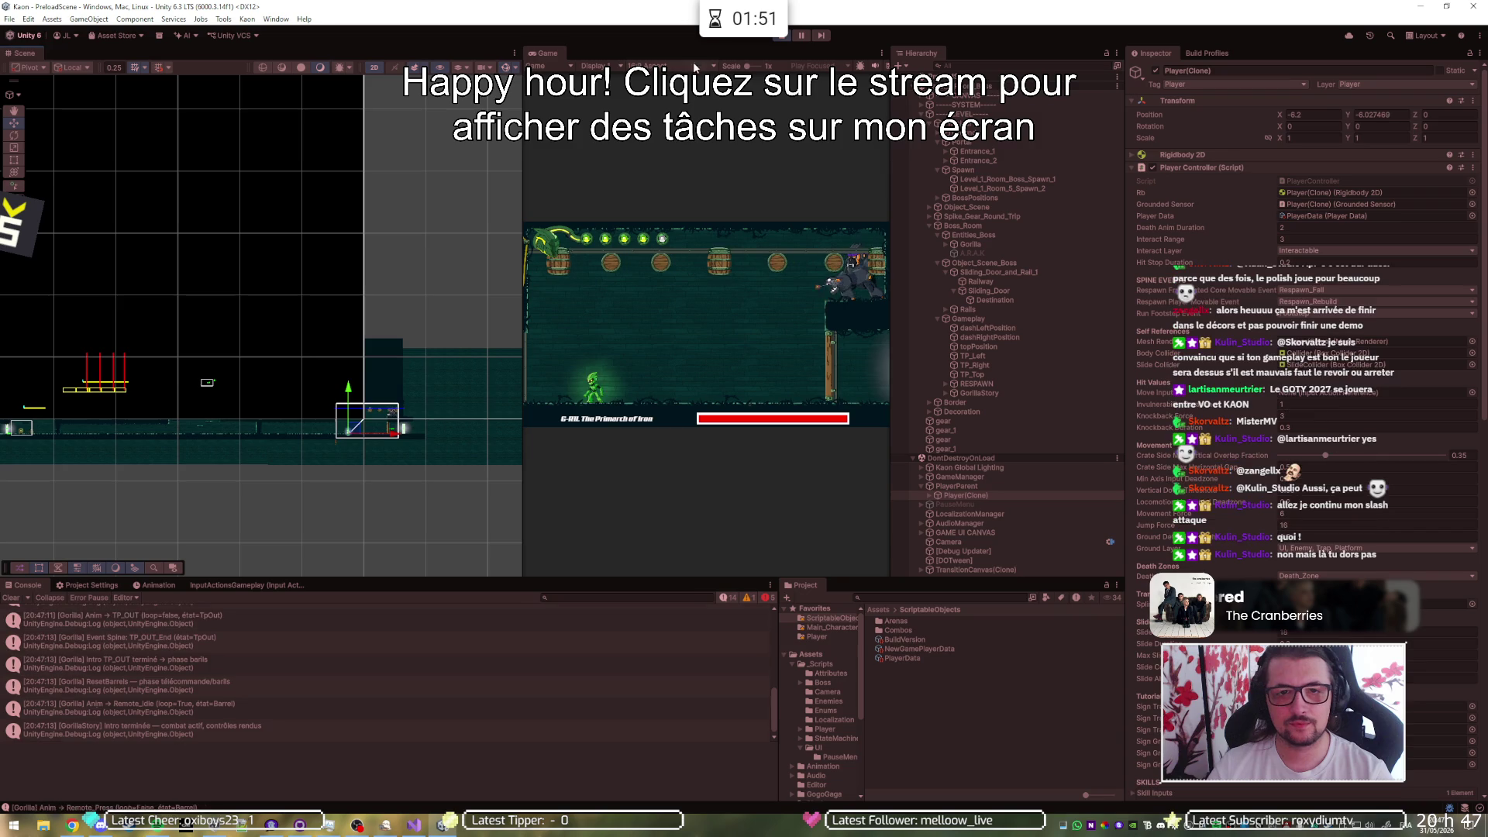
{"action": "key", "text": "shift+space"}
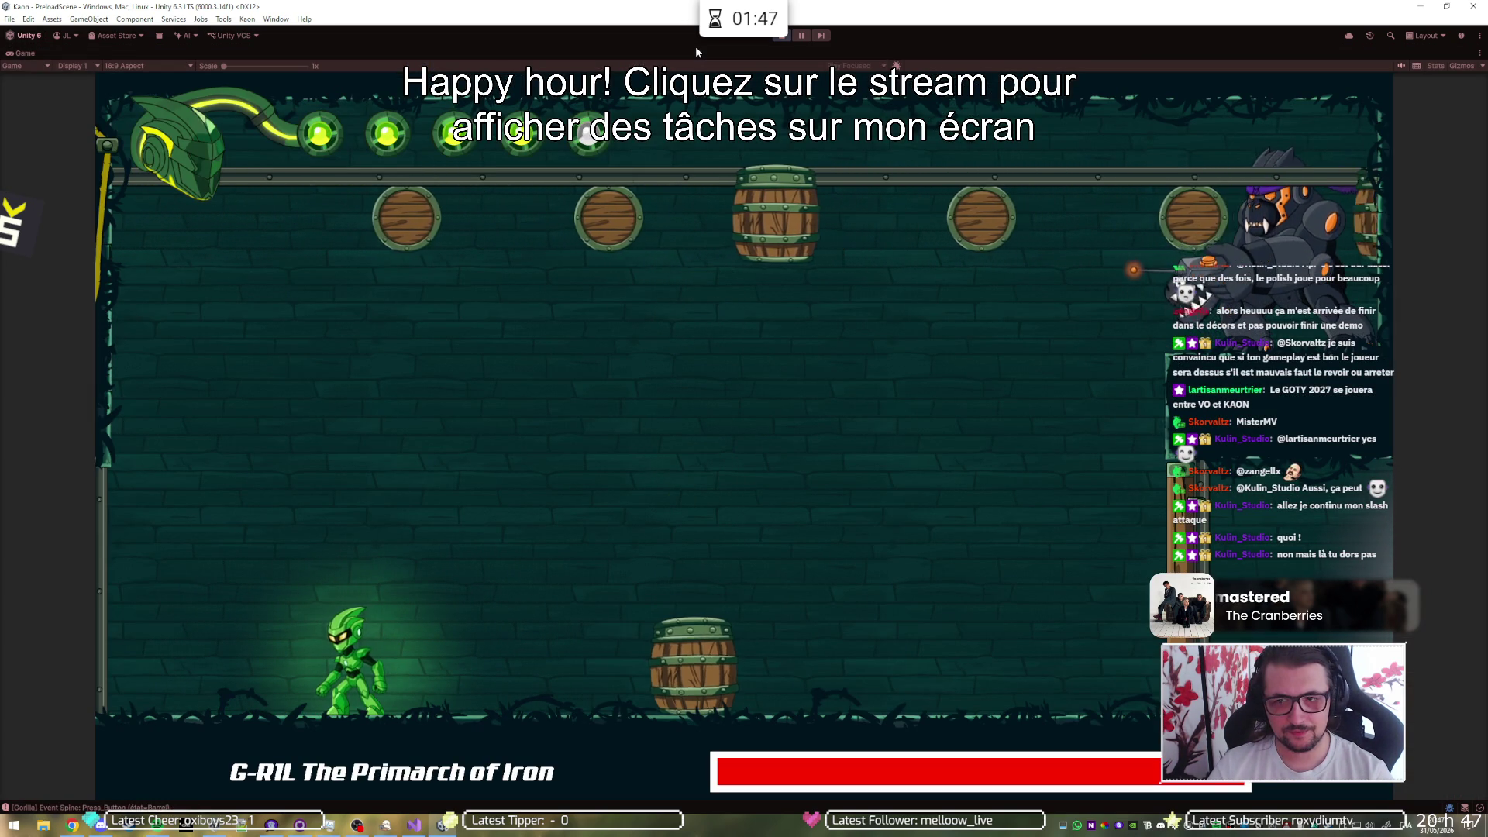
{"action": "key", "text": "a"}
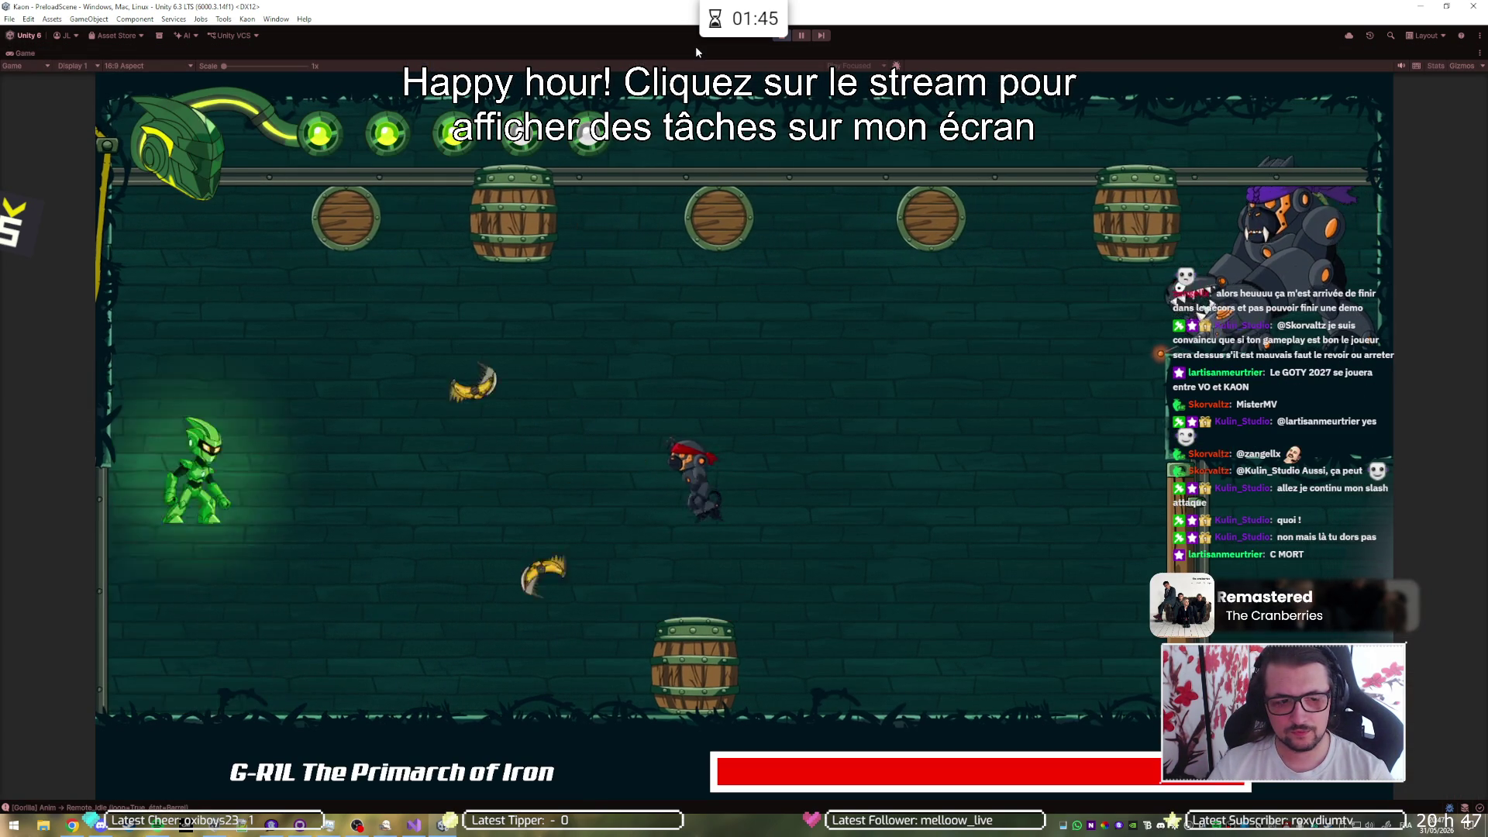
{"action": "key", "text": "d"}
{"action": "key", "text": "a"}
{"action": "key", "text": "space"}
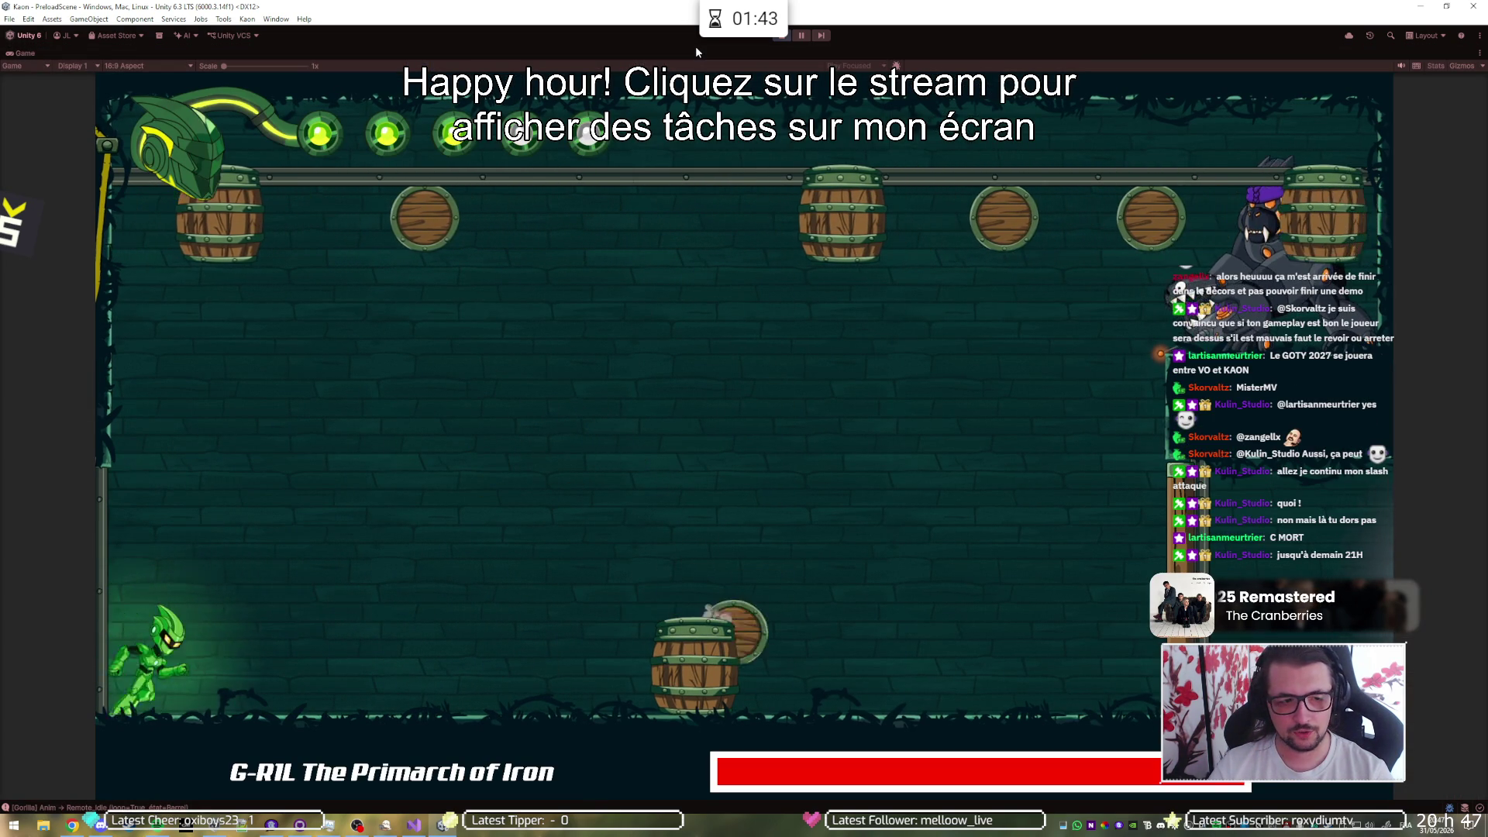
{"action": "key", "text": "d"}
{"action": "key", "text": "d"}
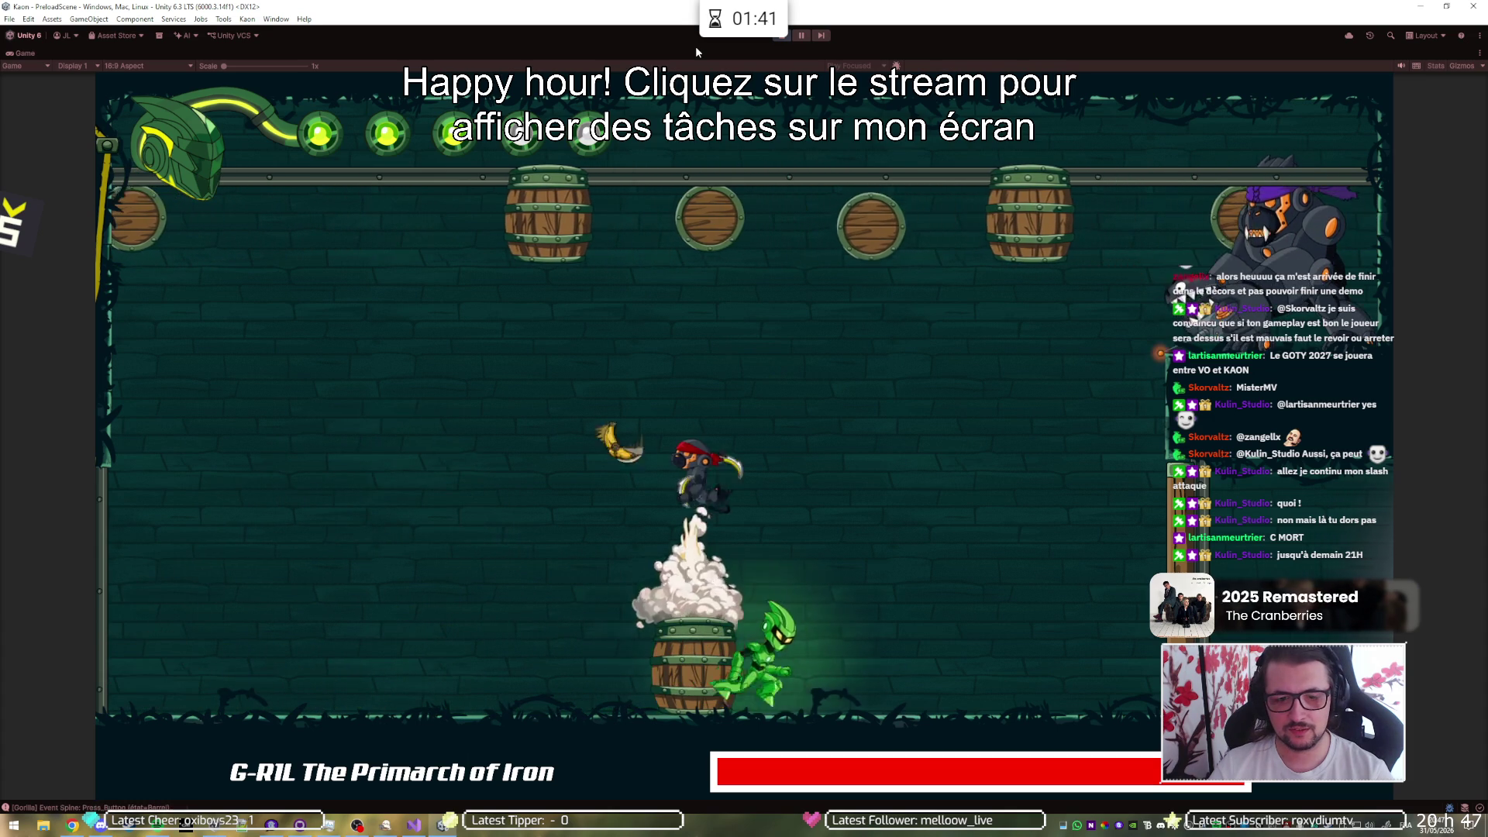
{"action": "key", "text": "a"}
{"action": "key", "text": "space"}
{"action": "key", "text": "d"}
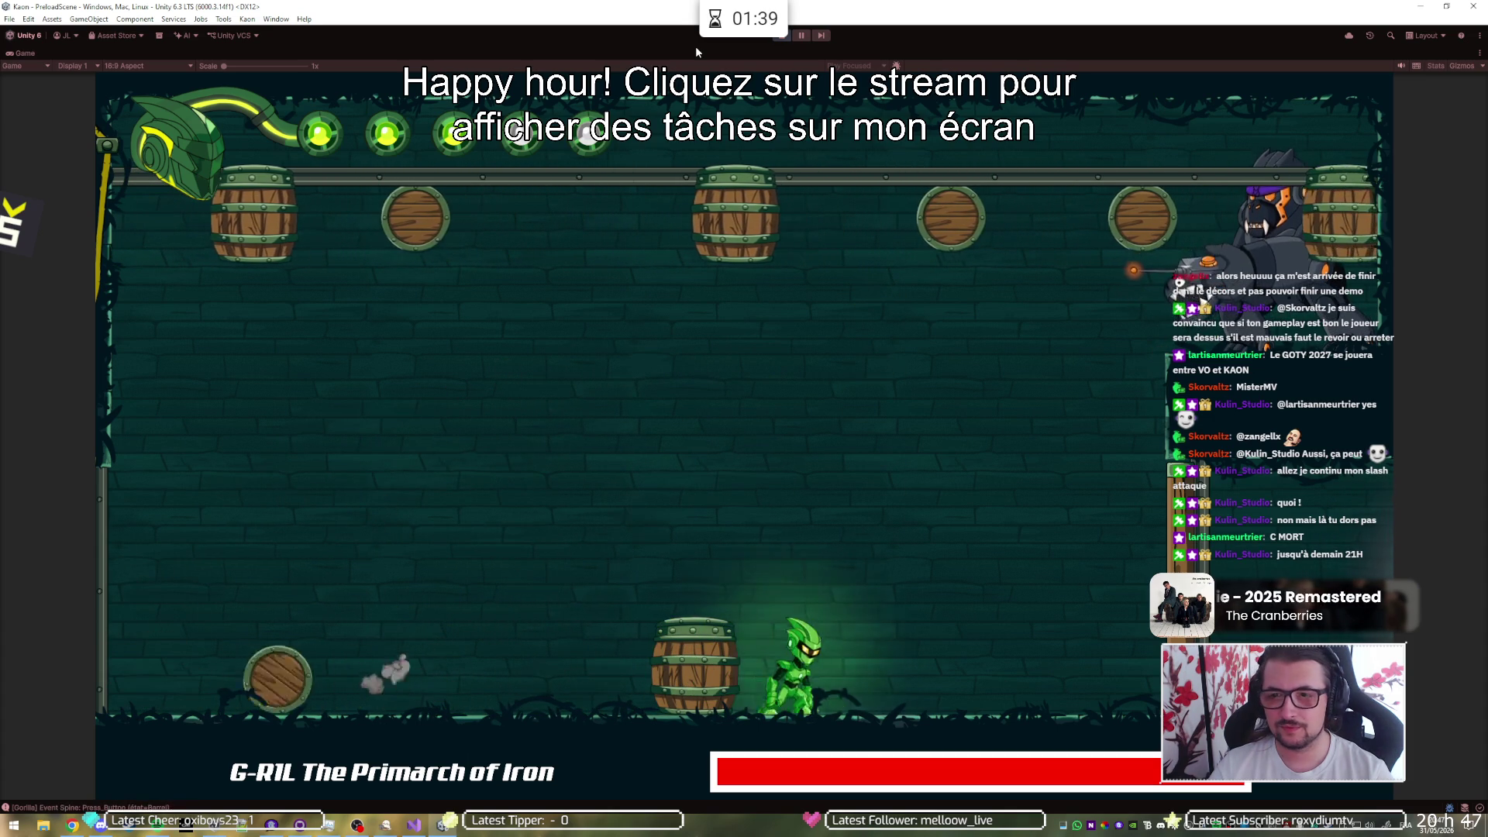
{"action": "key", "text": "a"}
{"action": "key", "text": "space"}
- Keep dodging, land a dash slash on the boss, then stop the game
{"action": "key", "text": "d"}
{"action": "key", "text": "a"}
{"action": "key", "text": "space"}
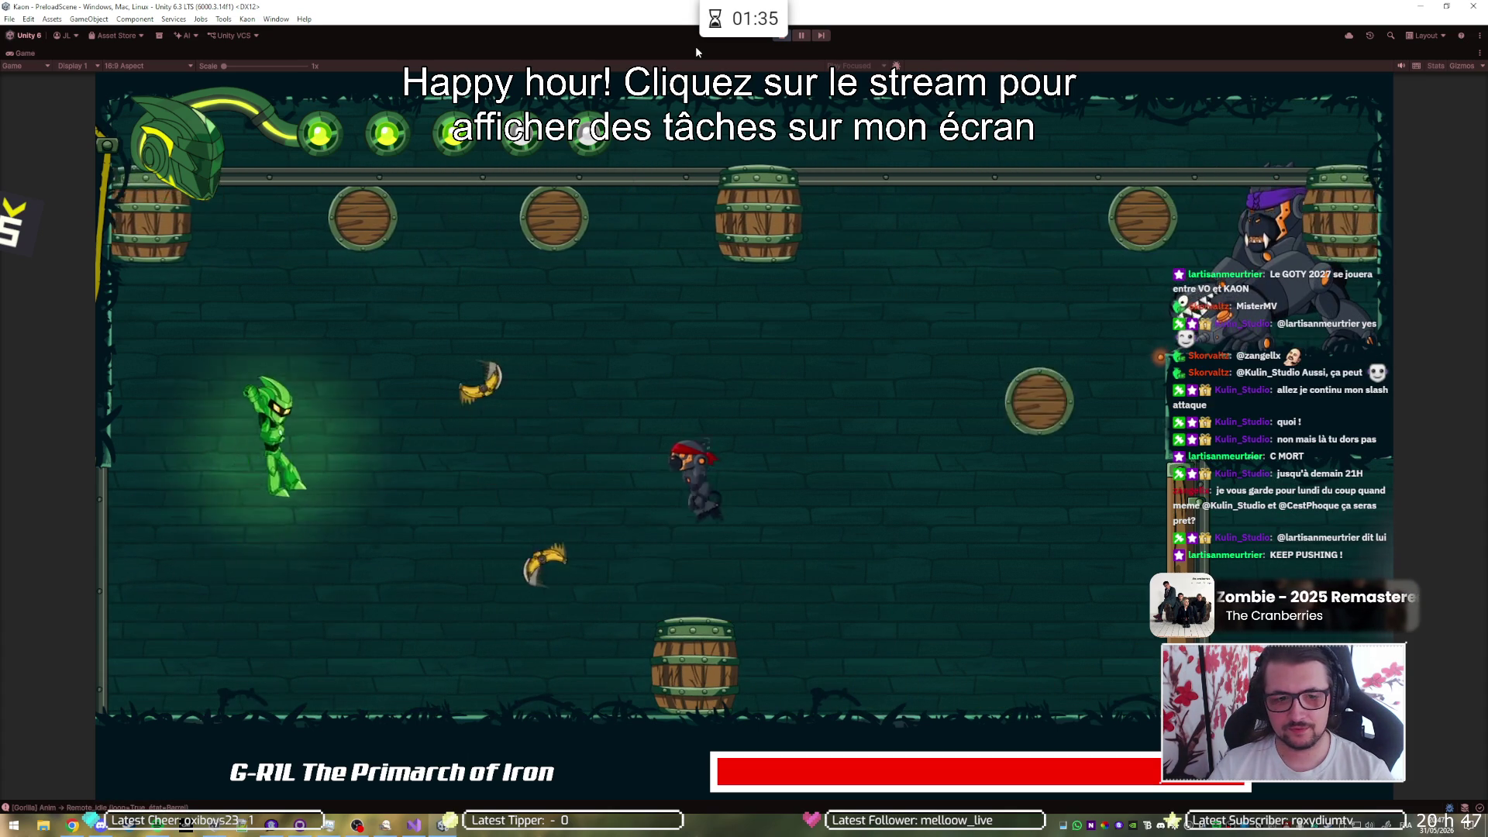
{"action": "key", "text": "d"}
{"action": "key", "text": "space"}
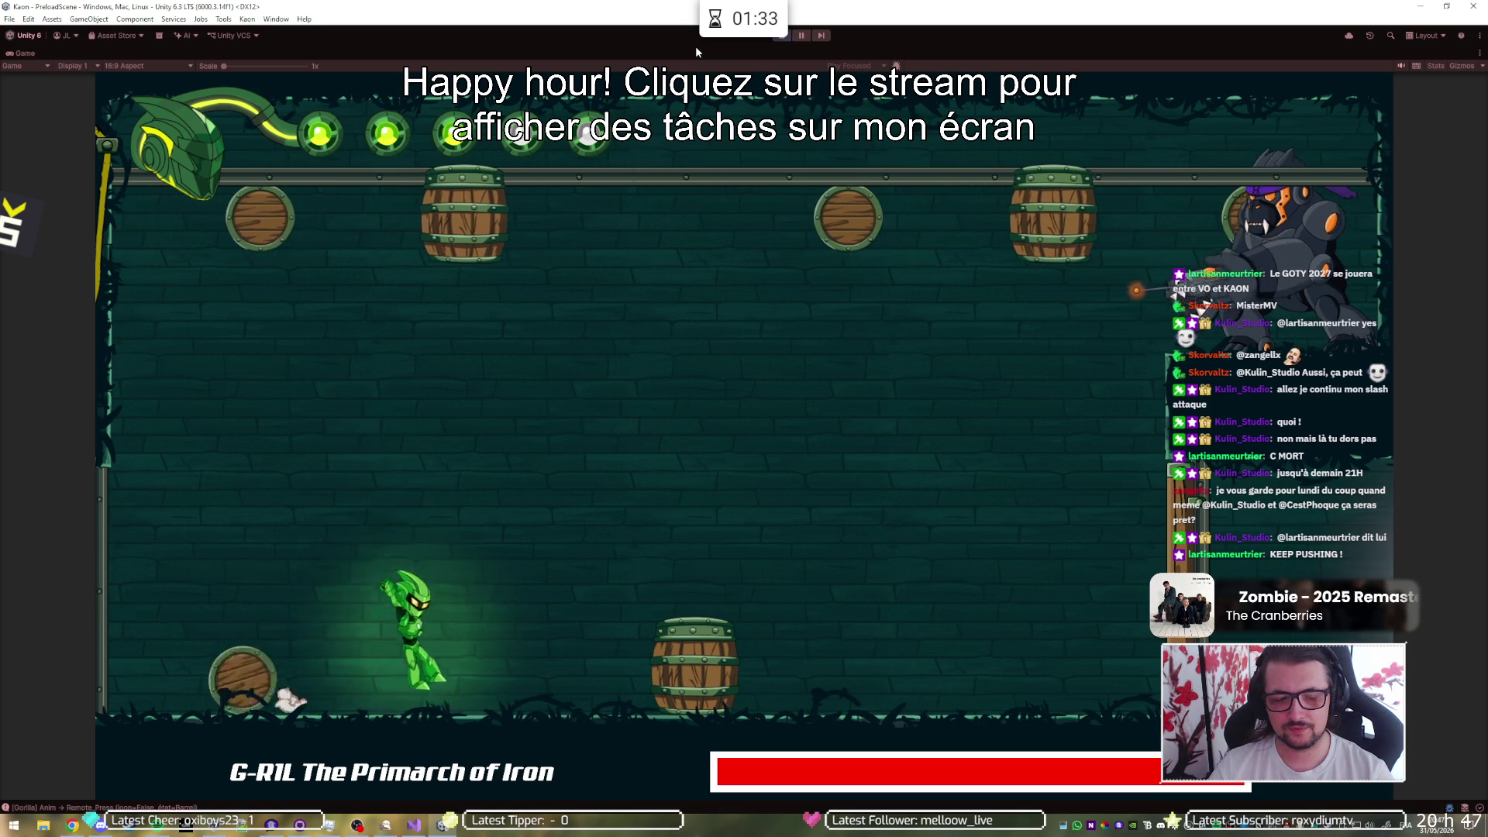
{"action": "key", "text": "a"}
{"action": "key", "text": "space"}
{"action": "key", "text": "d"}
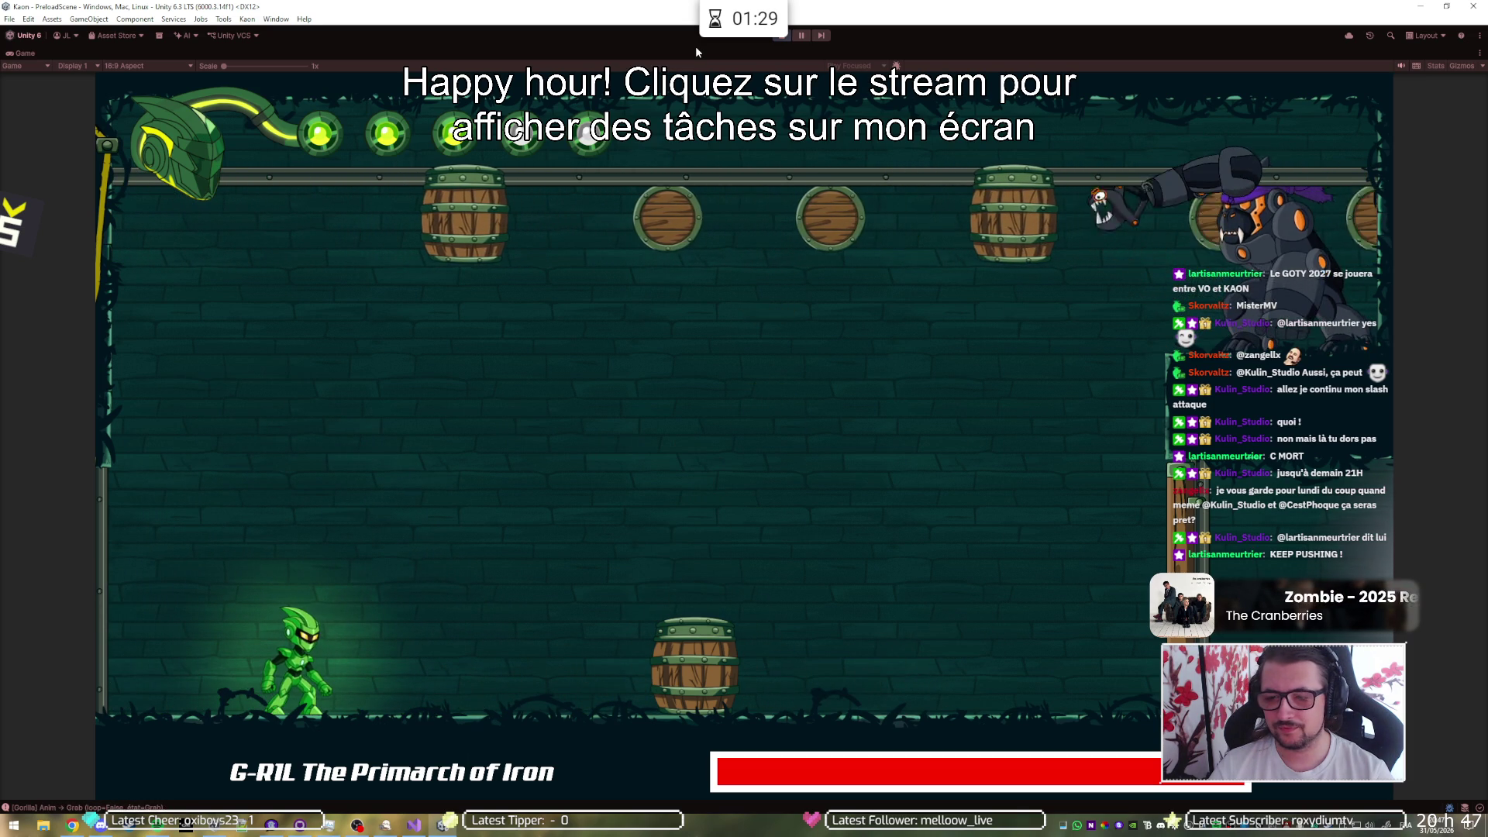
{"action": "key", "text": "d"}
{"action": "key", "text": "j"}
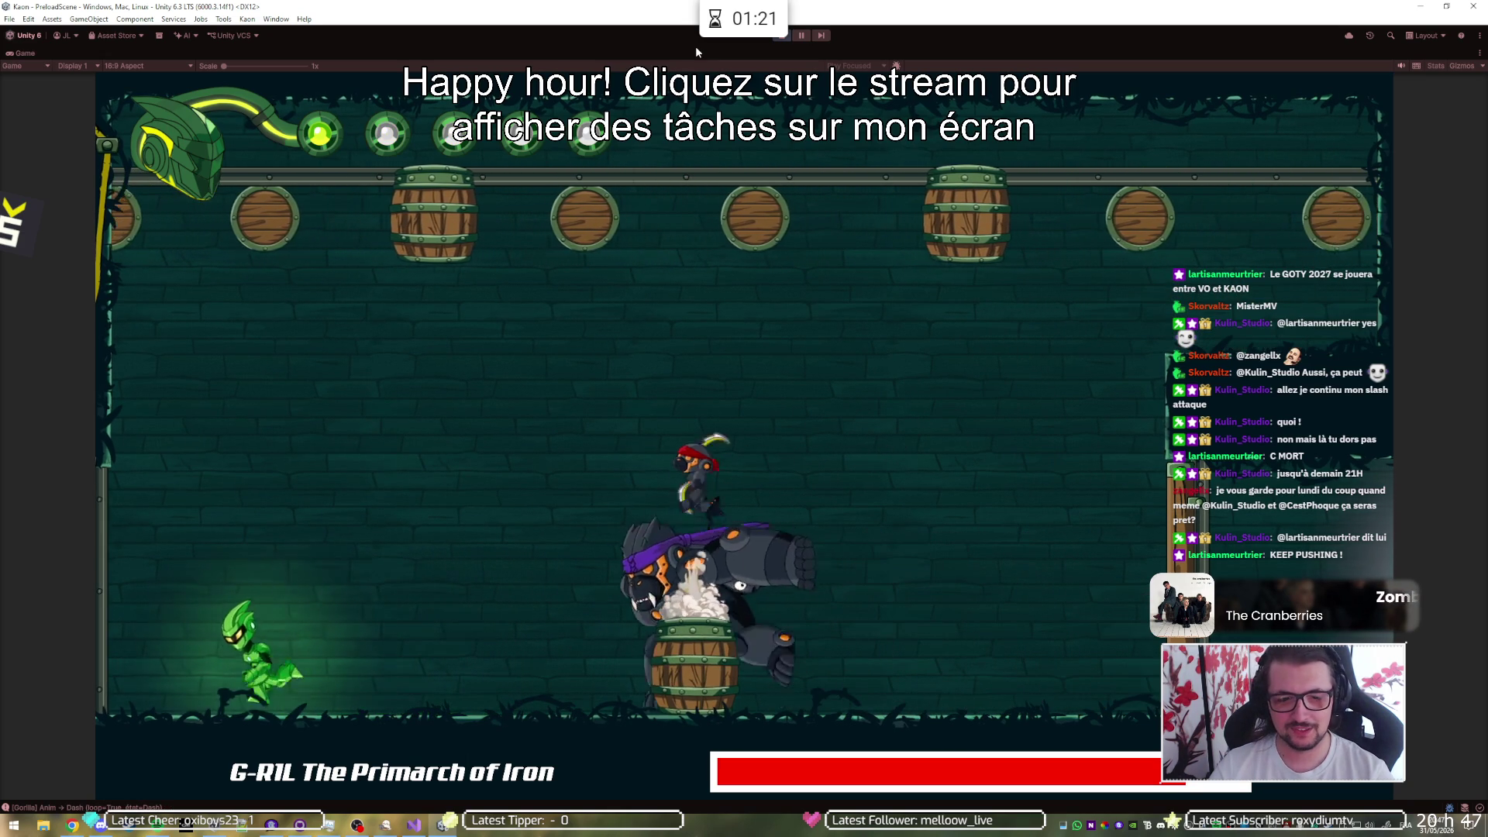
{"action": "key", "text": "space"}
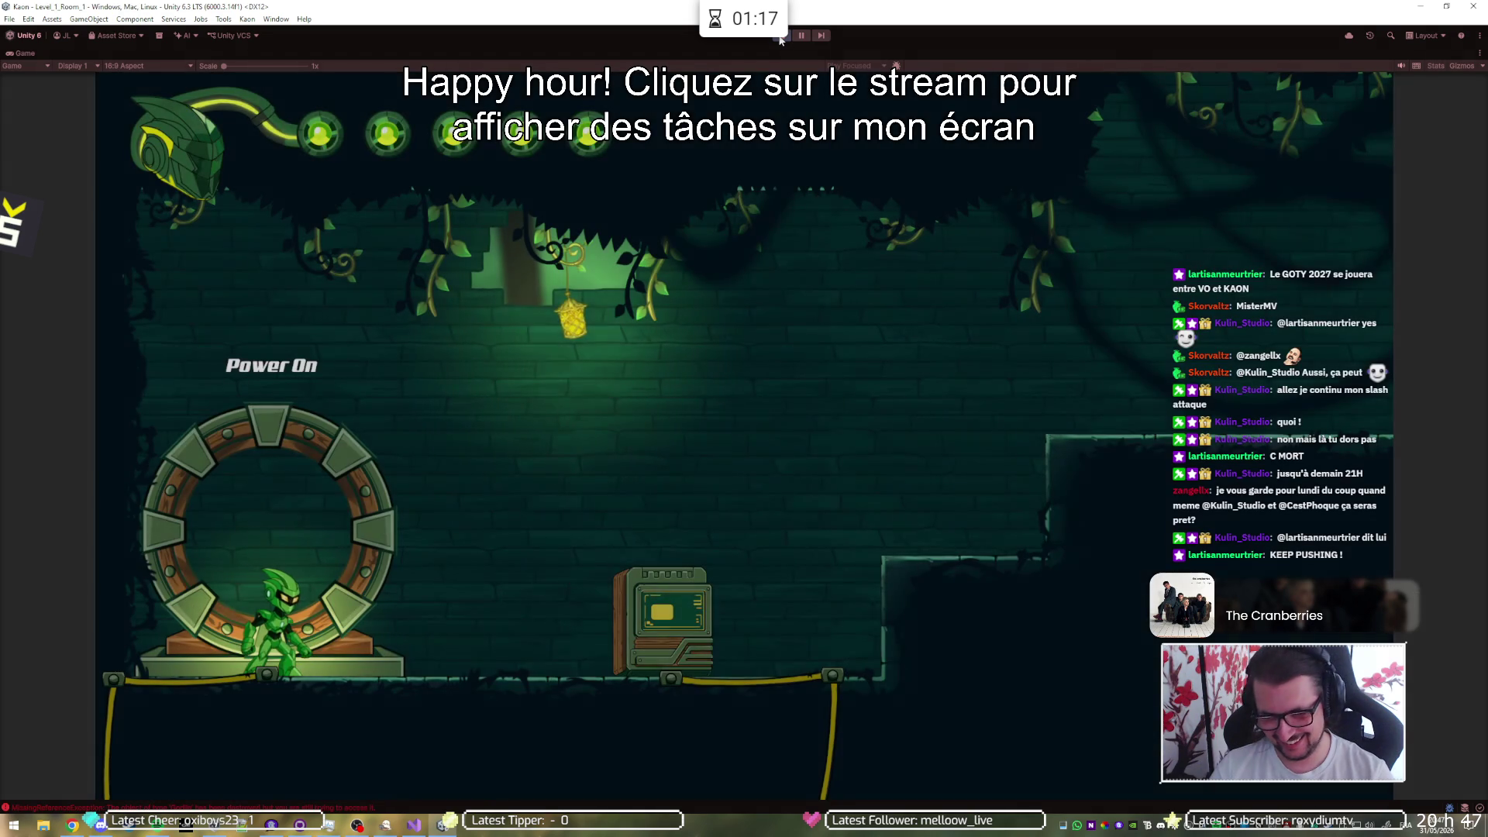
{"action": "left_click", "coordinate": [781, 35]}
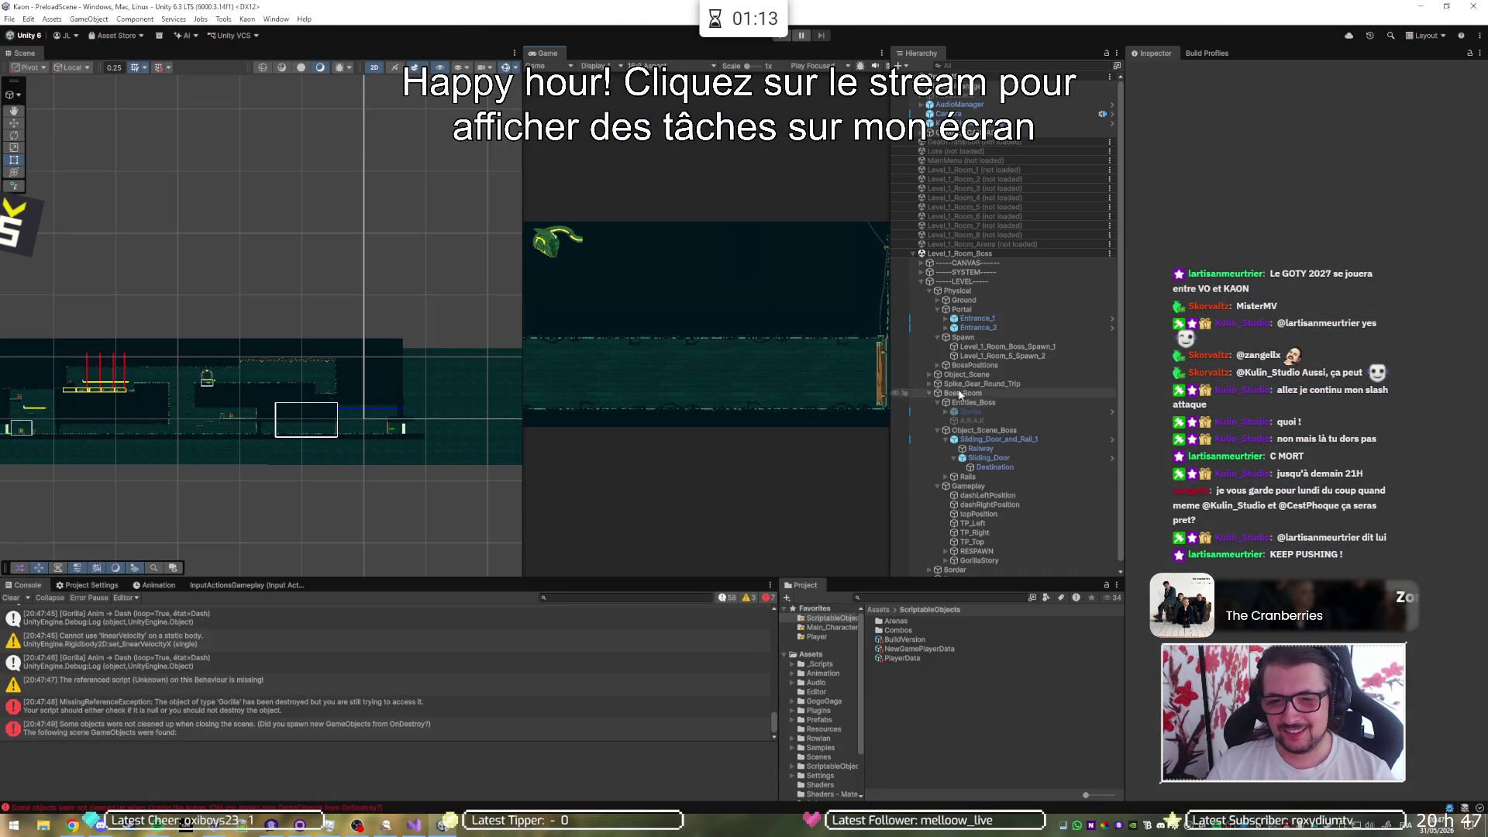
- Select Gorilla under Entities_Boss, check its Hp field, and press Play again
{"action": "left_click", "coordinate": [992, 412]}
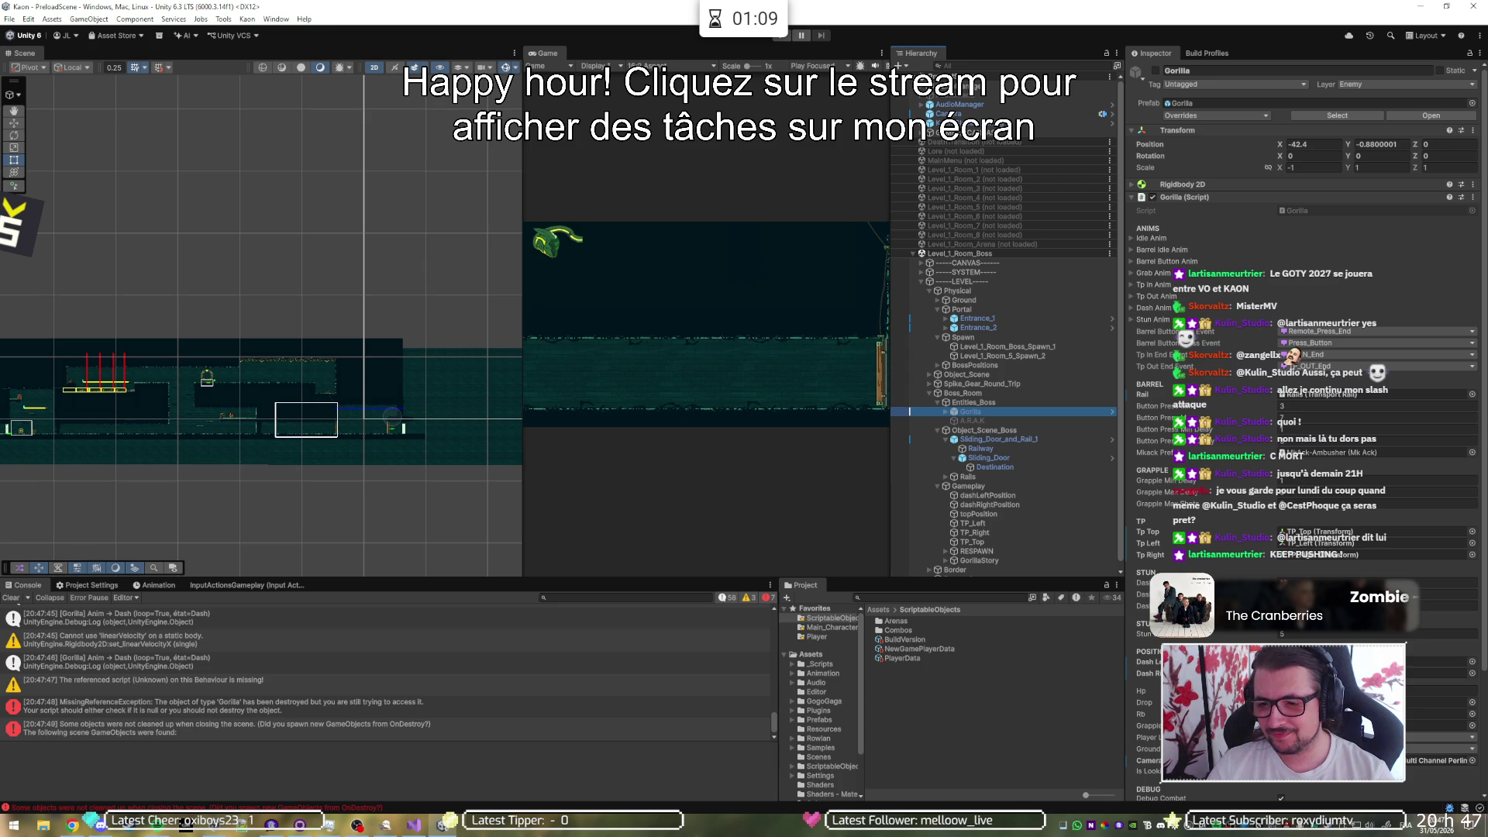
{"action": "left_click", "coordinate": [1441, 691]}
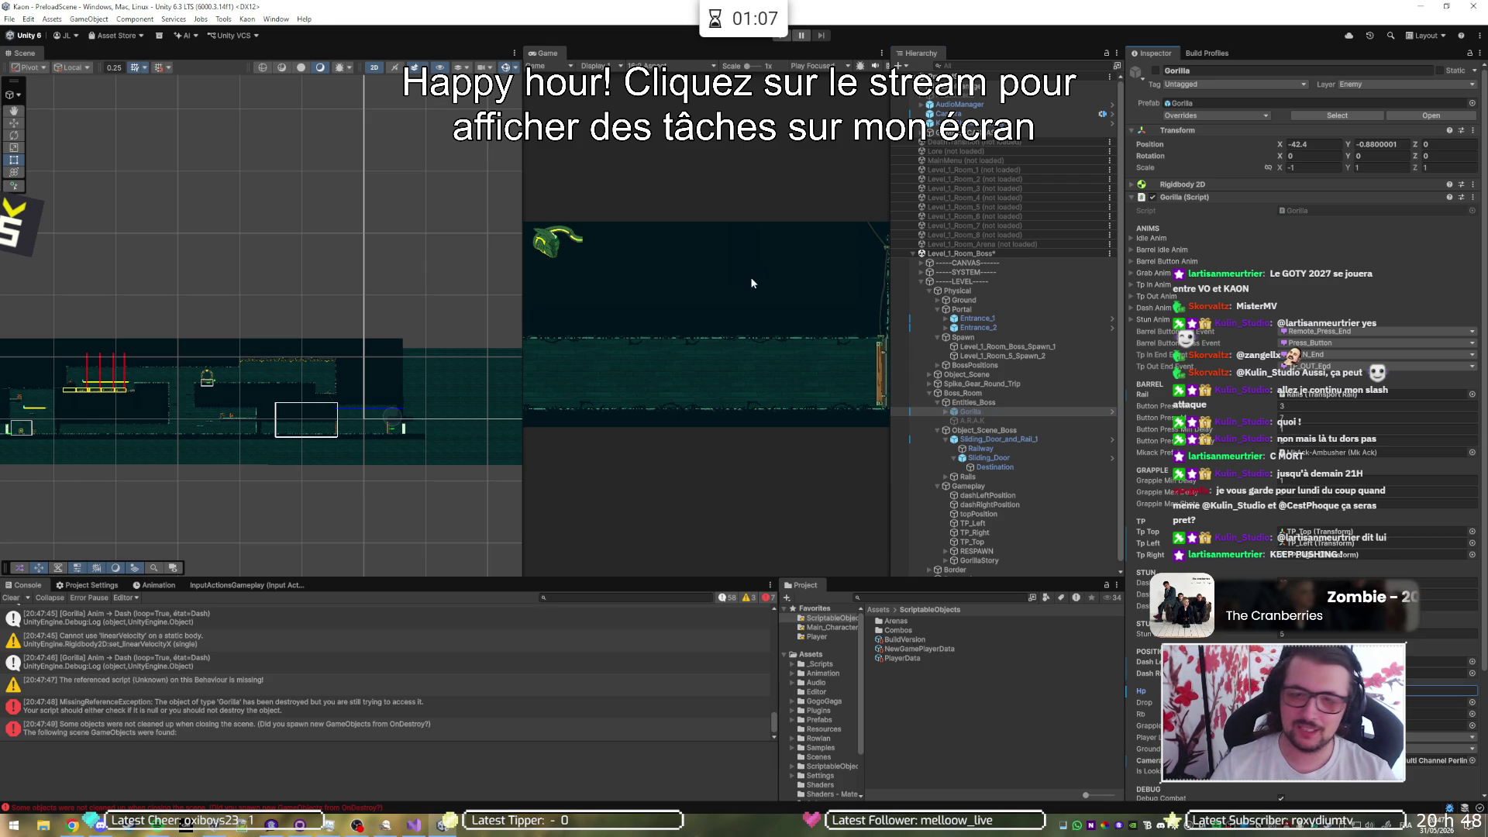
{"action": "left_click", "coordinate": [779, 37]}
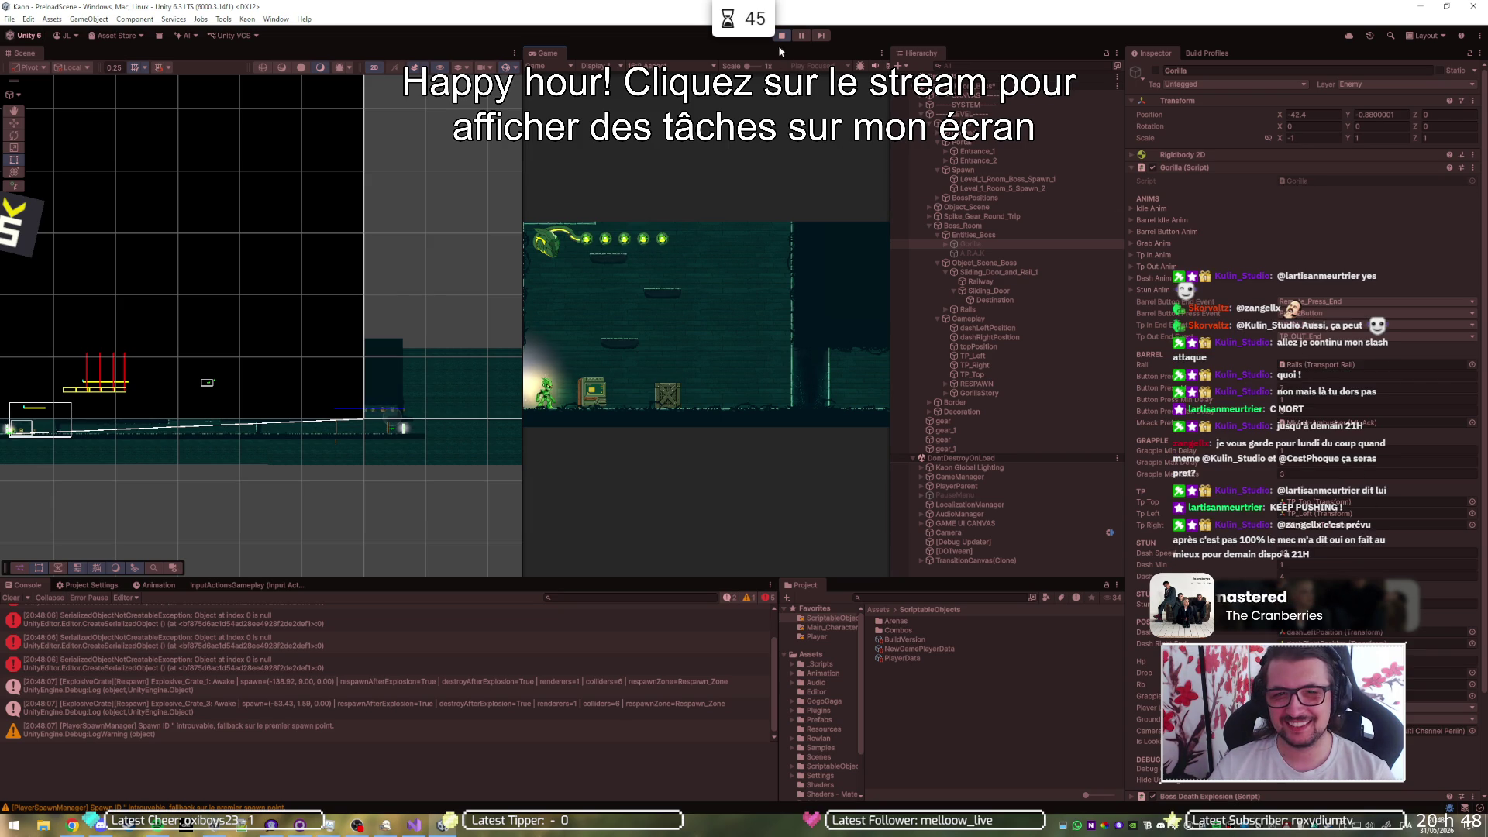
- With the Move tool, drag the spawned Player(Clone) right into the boss room
{"action": "left_click", "coordinate": [956, 487]}
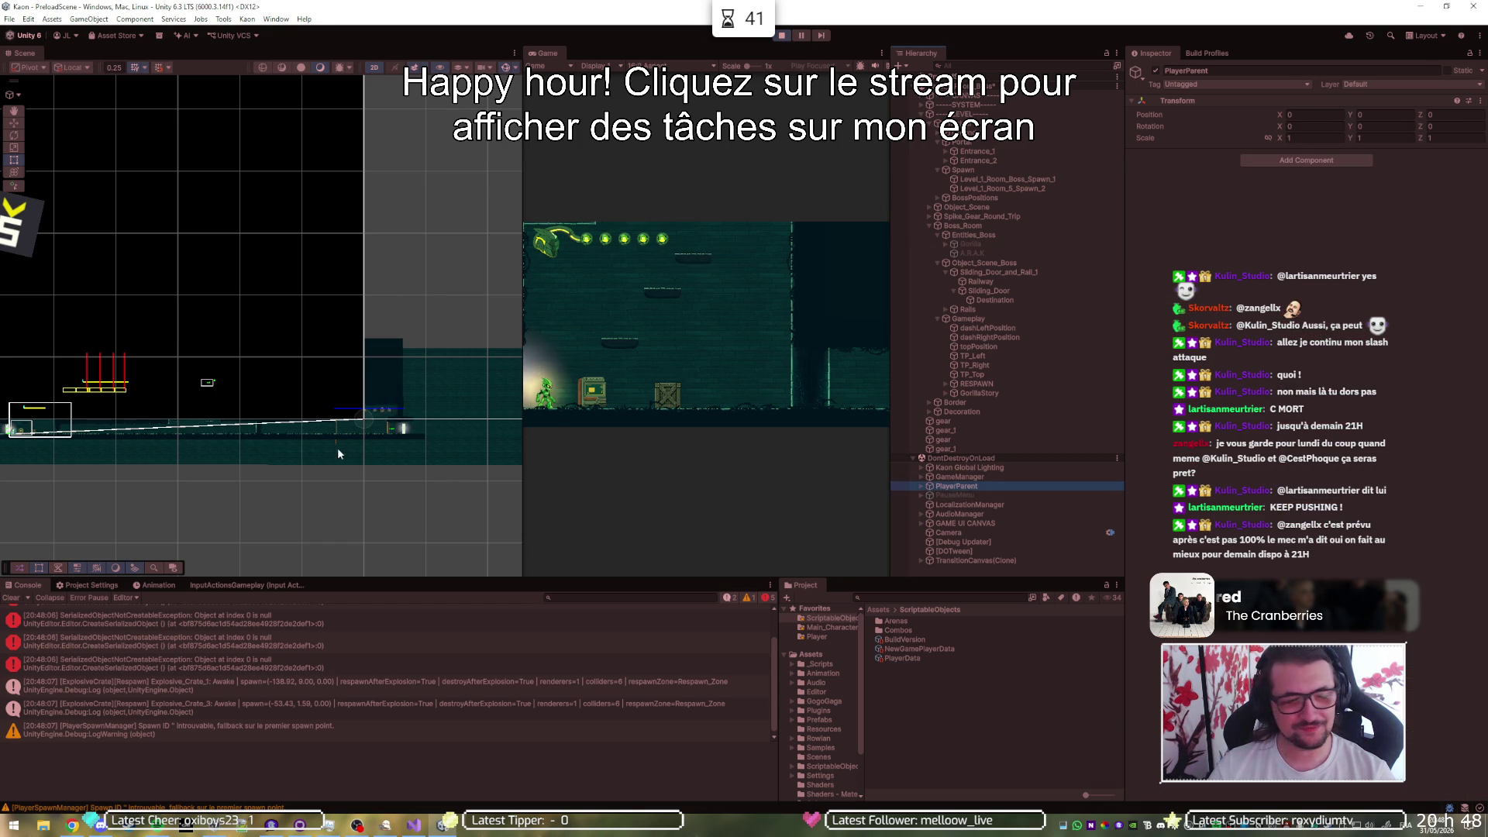
{"action": "key", "text": "w"}
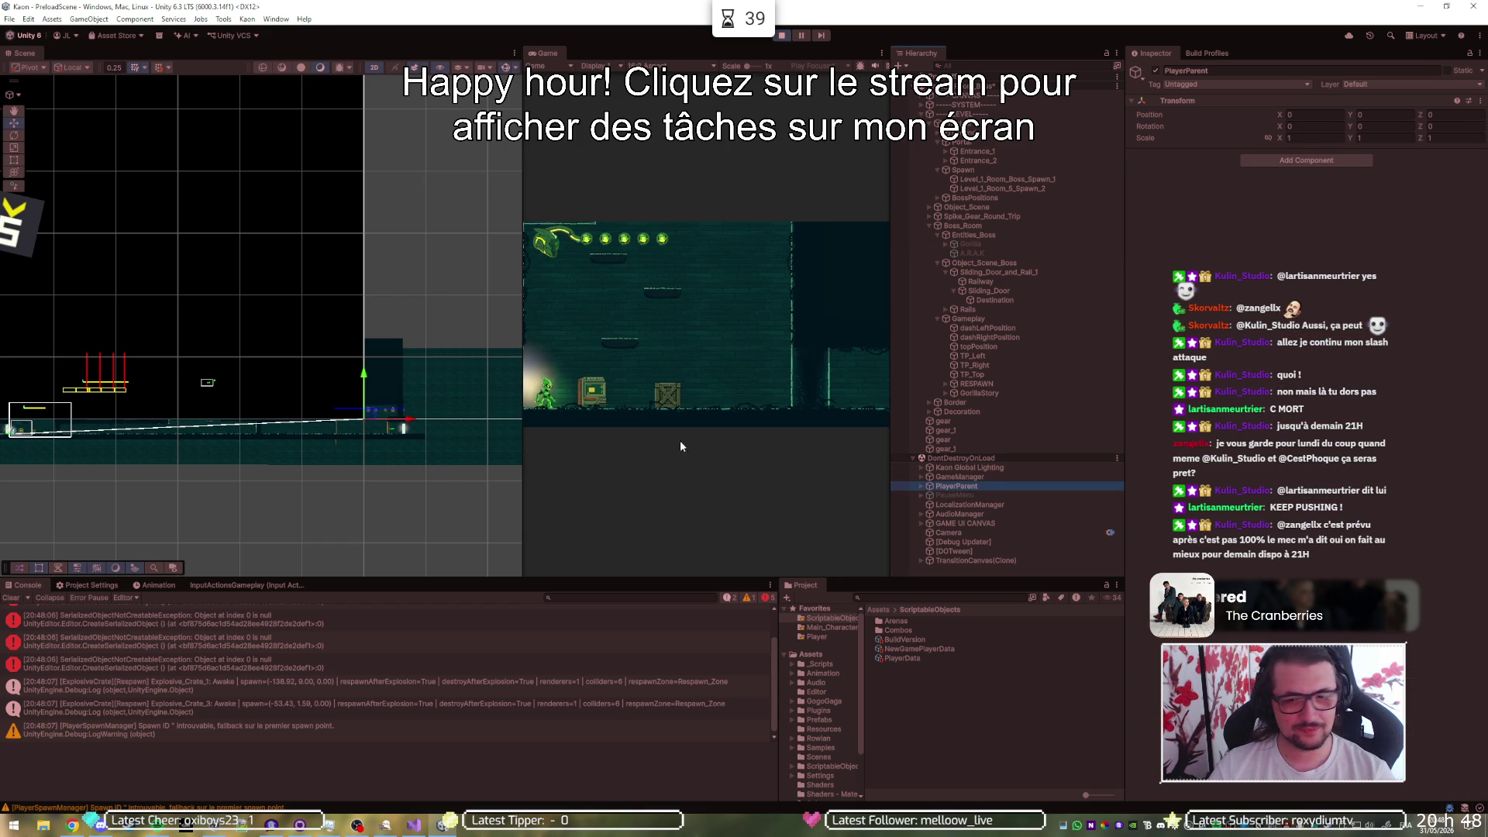
{"action": "left_click", "coordinate": [921, 486]}
{"action": "left_click", "coordinate": [910, 496]}
{"action": "left_click_drag", "start_coordinate": [48, 435], "coordinate": [385, 441]}
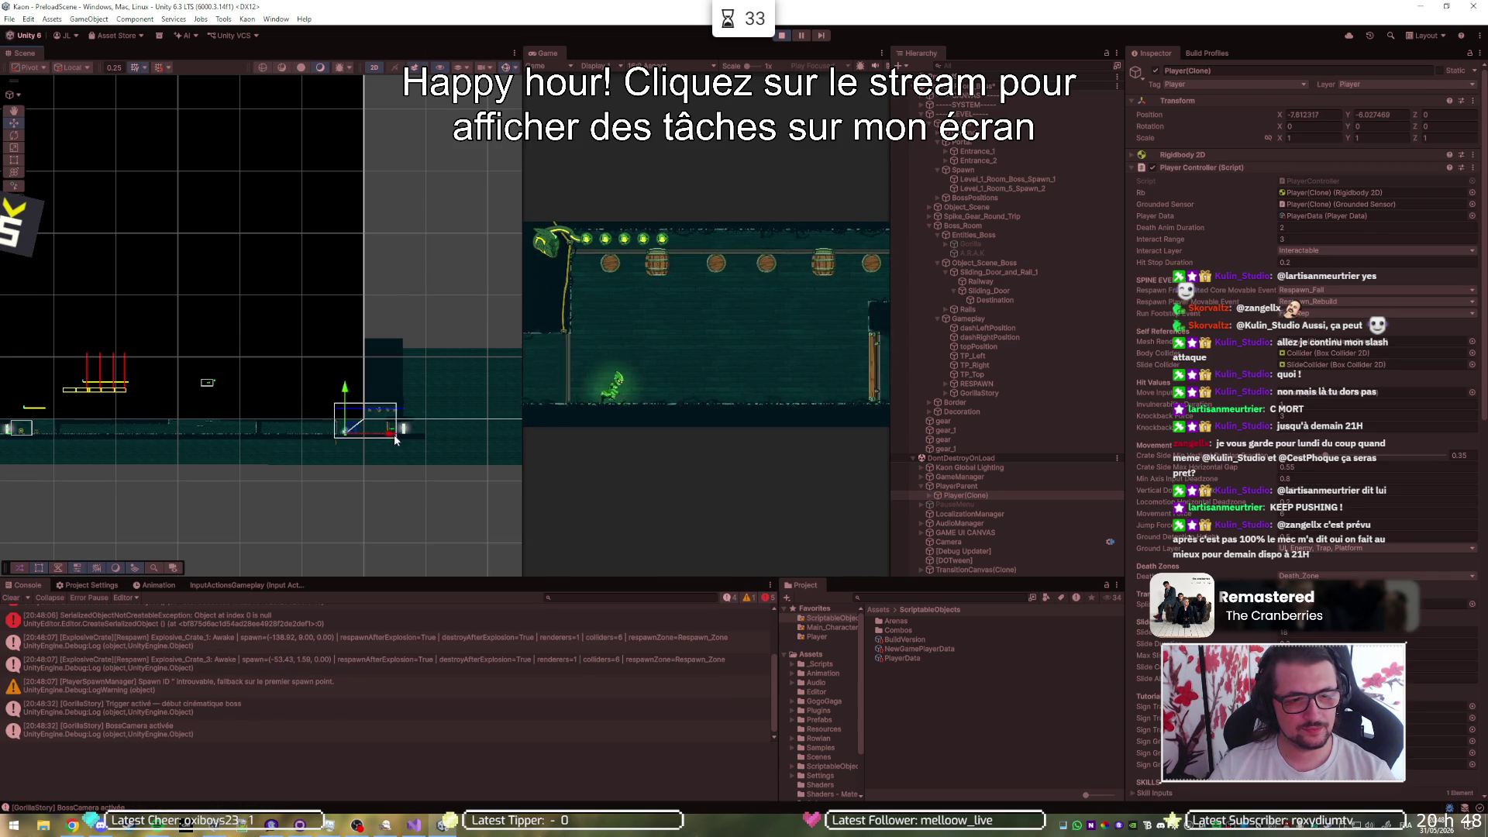
- In the maximized Game view, jump past barrels, beat G-R1L, and run right until black
{"action": "double_click", "coordinate": [834, 51]}
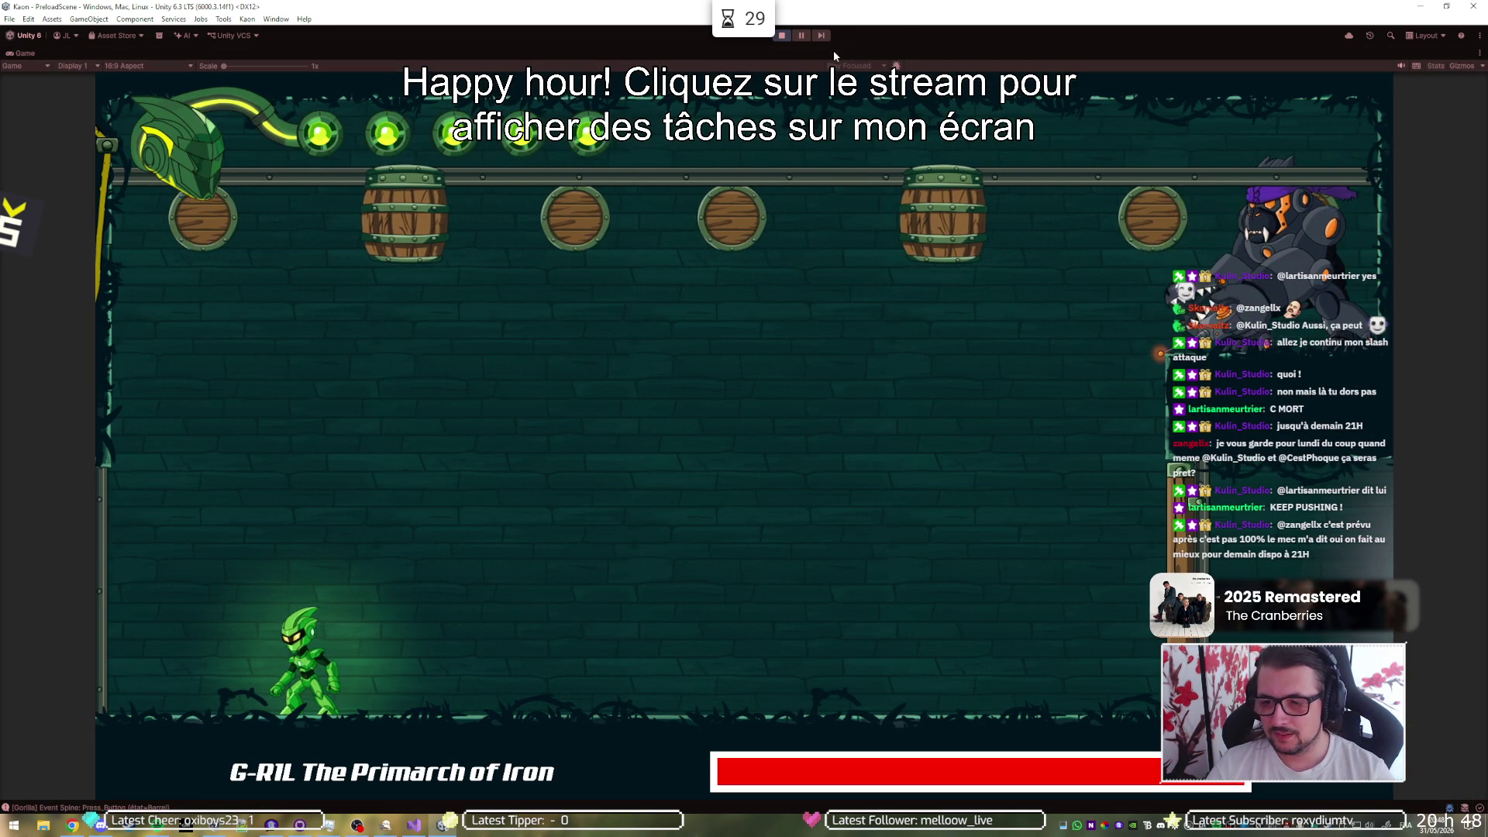
{"action": "key", "text": "space"}
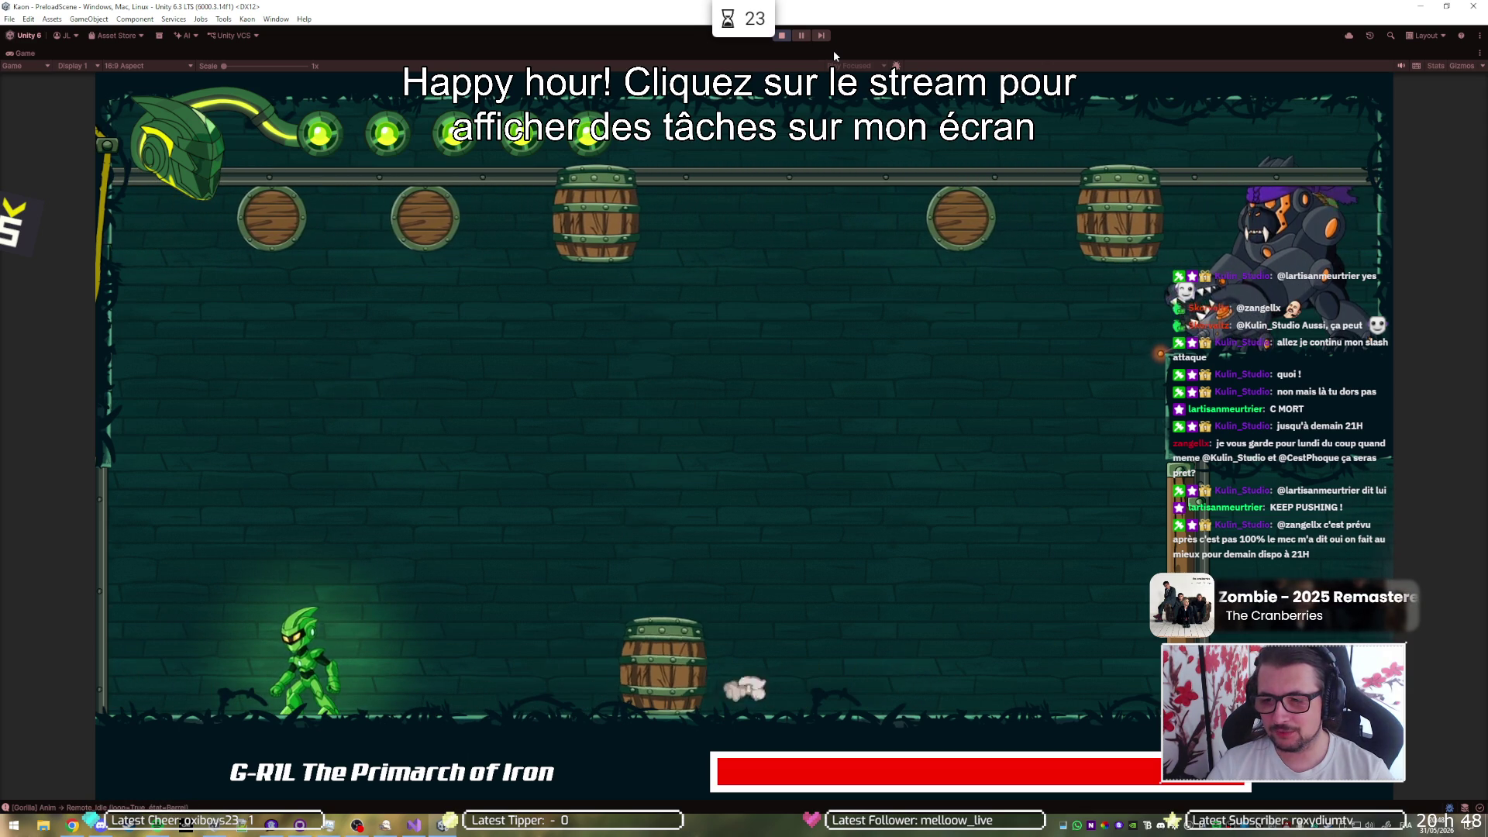
{"action": "key", "text": "space"}
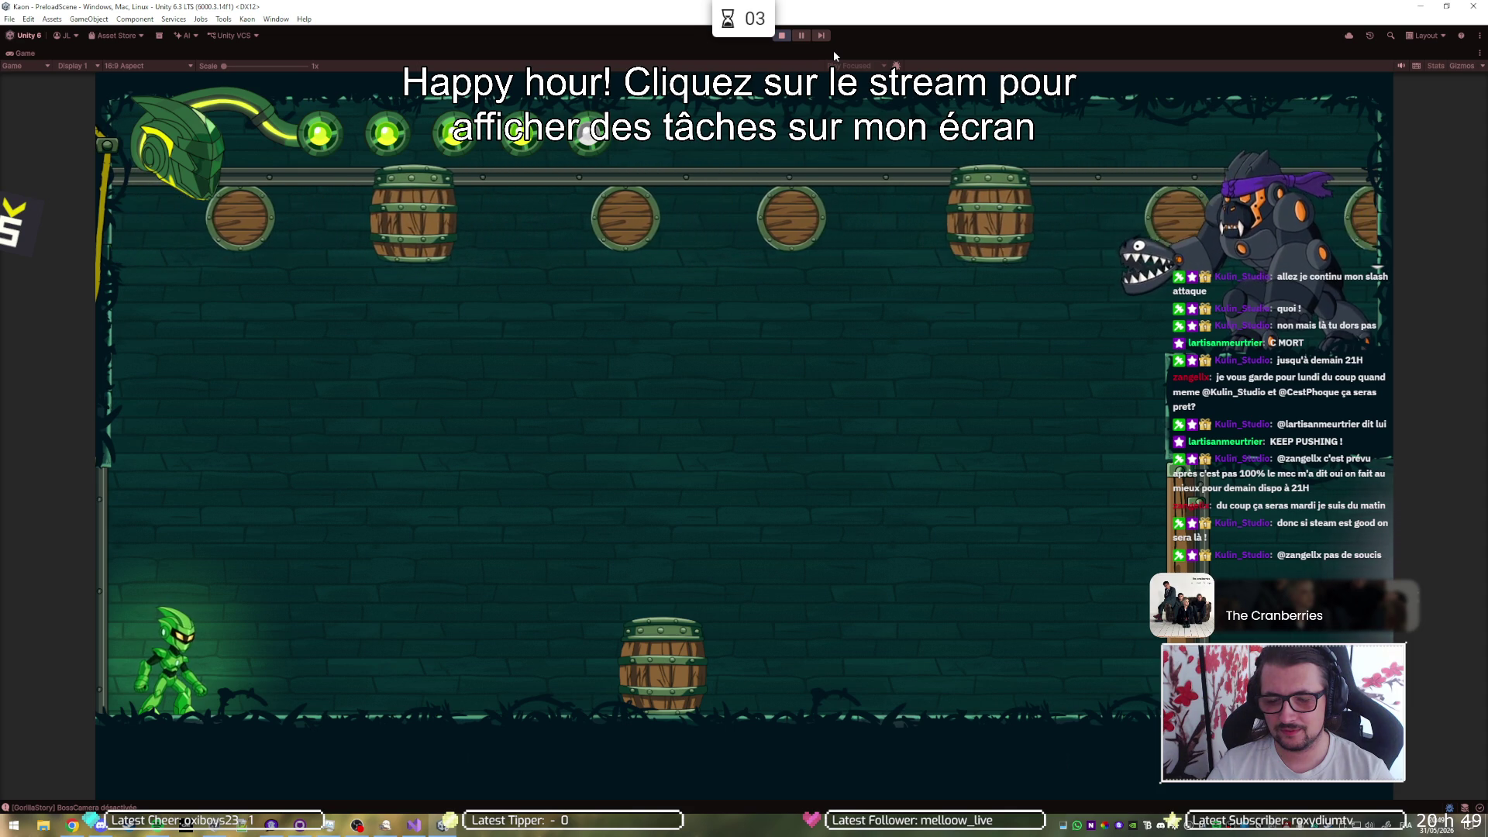
{"action": "key", "text": "d"}
{"action": "key", "text": "d"}
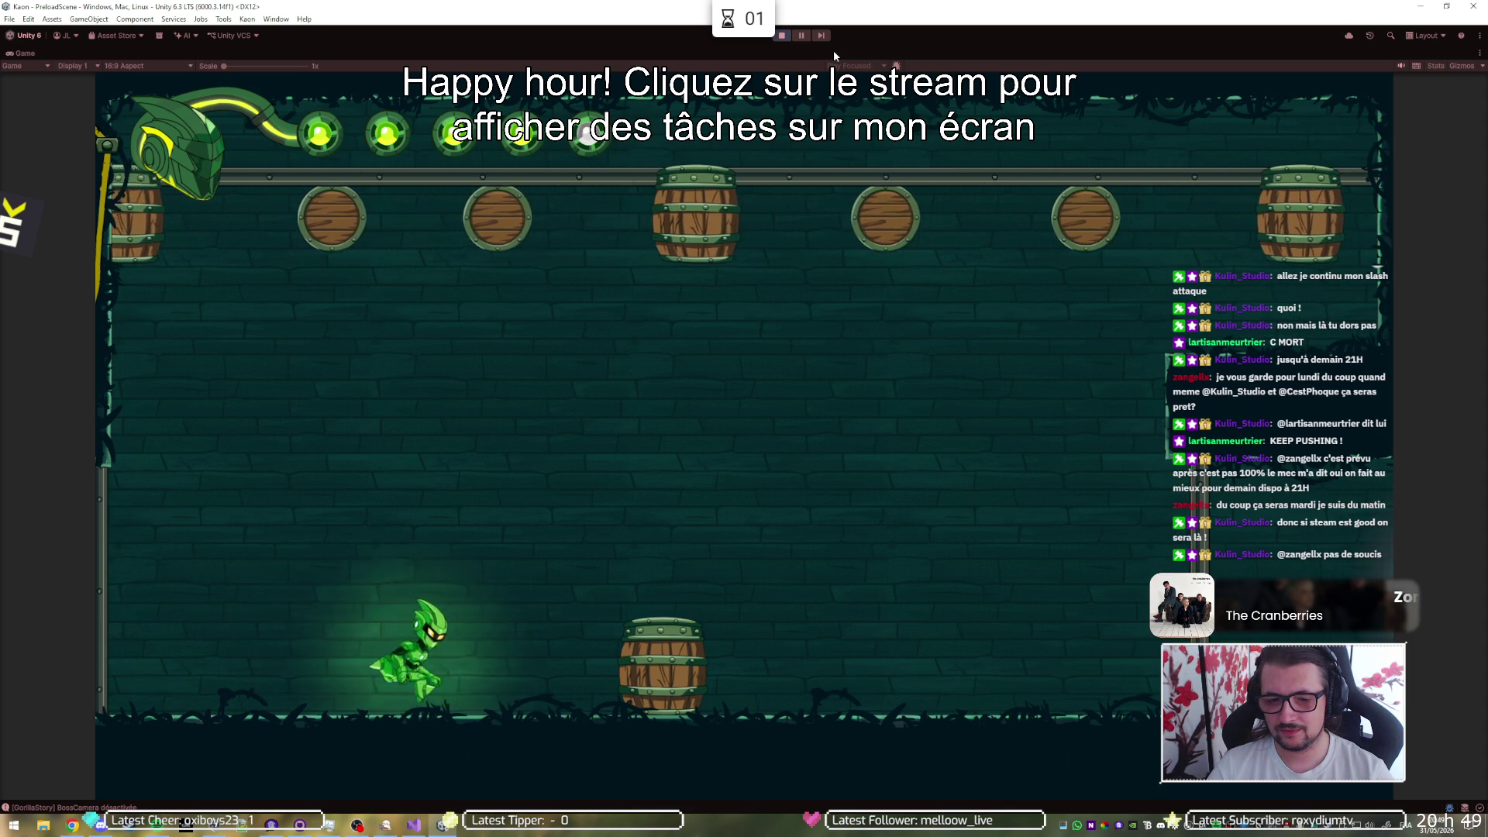
{"action": "key", "text": "space"}
{"action": "key", "text": "d"}
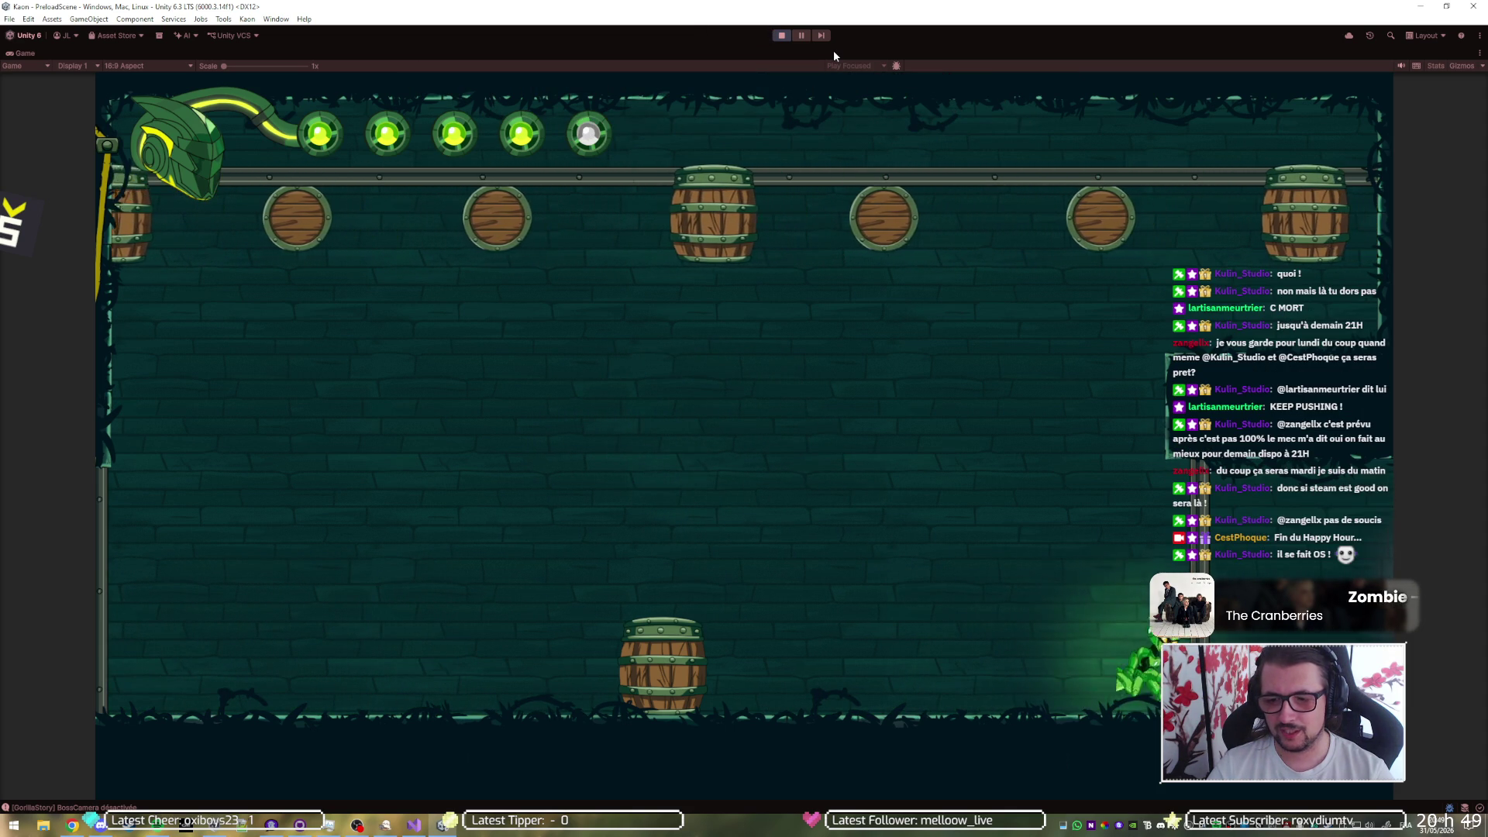
{"action": "key", "text": "d"}
{"action": "key", "text": "d"}
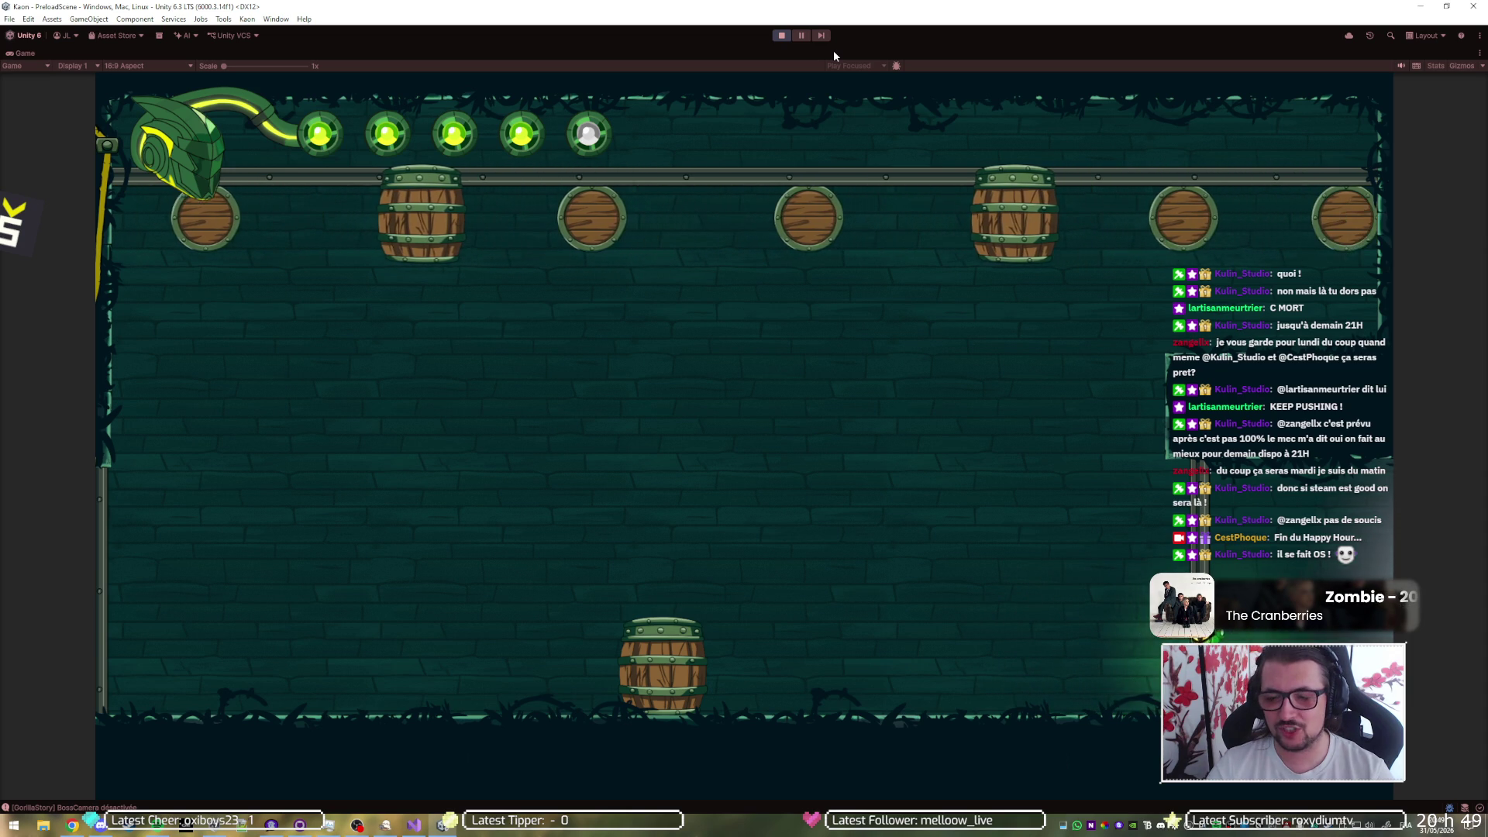
{"action": "key", "text": "a"}
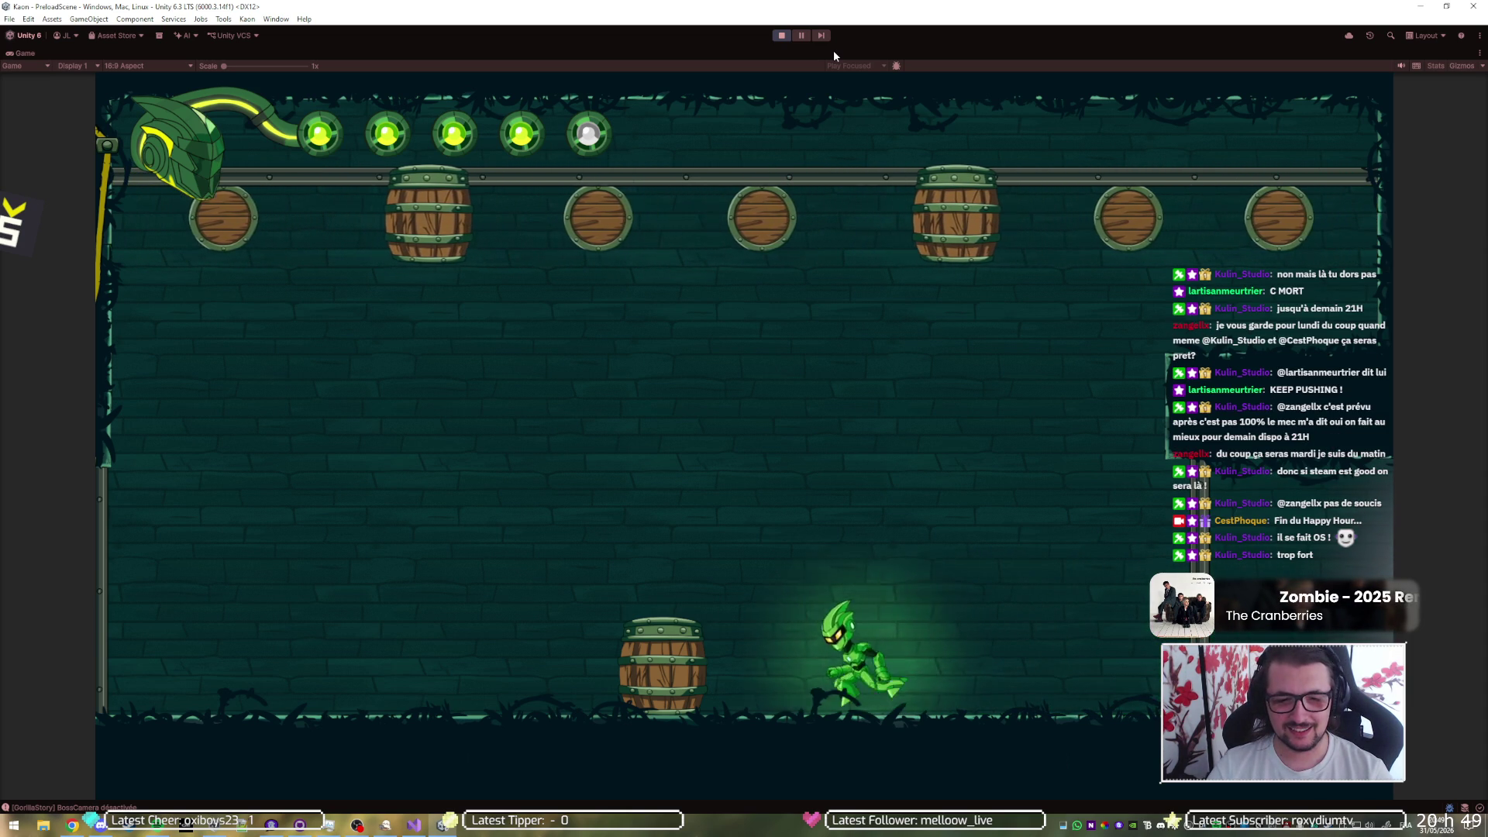
{"action": "key", "text": "d"}
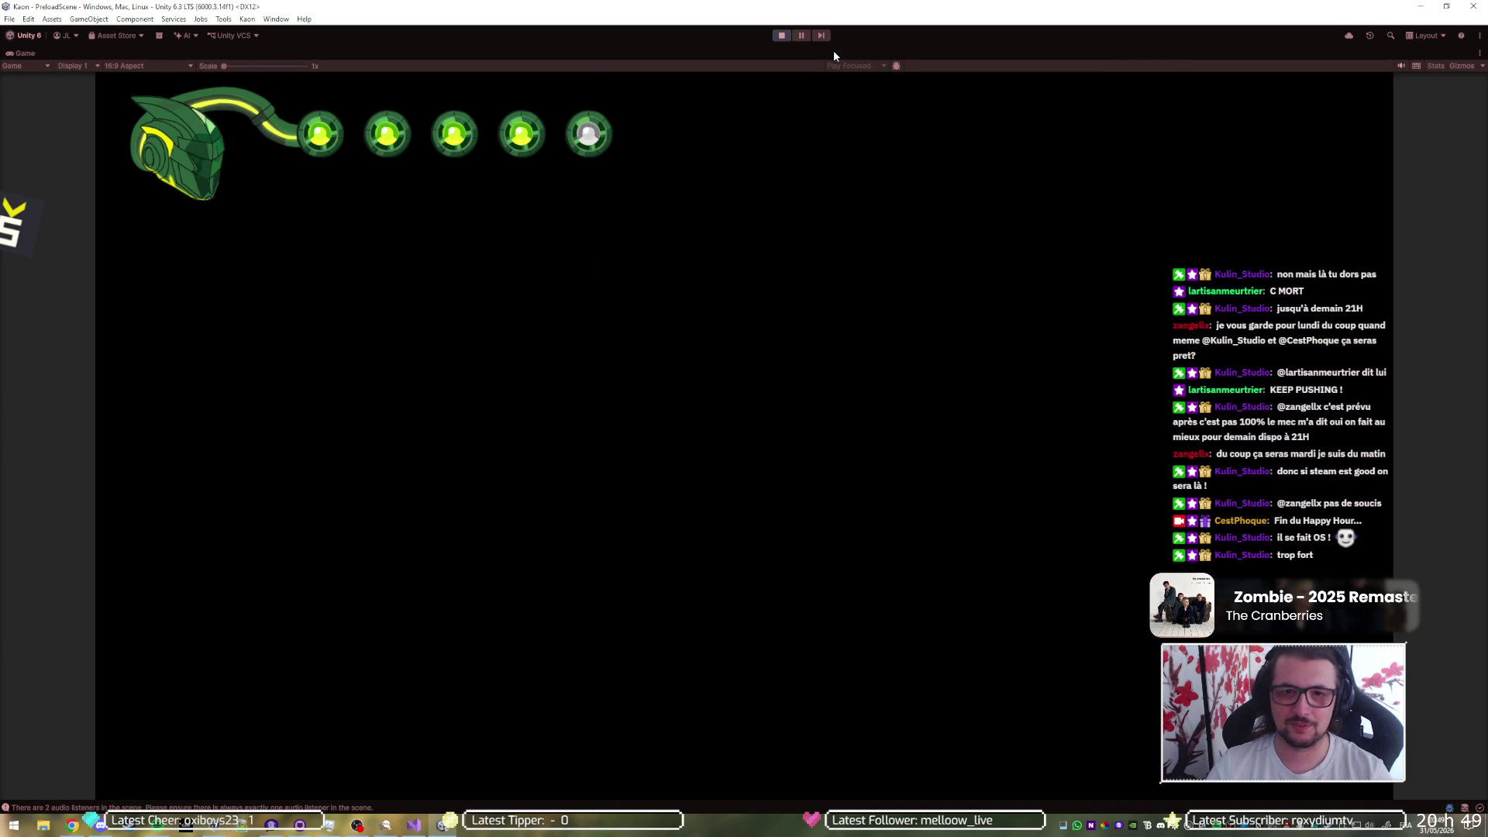
- Stop play and inspect Entrance_1's Square, whose Scene Transition Trigger targets PreloadScene
{"action": "left_click", "coordinate": [783, 37]}
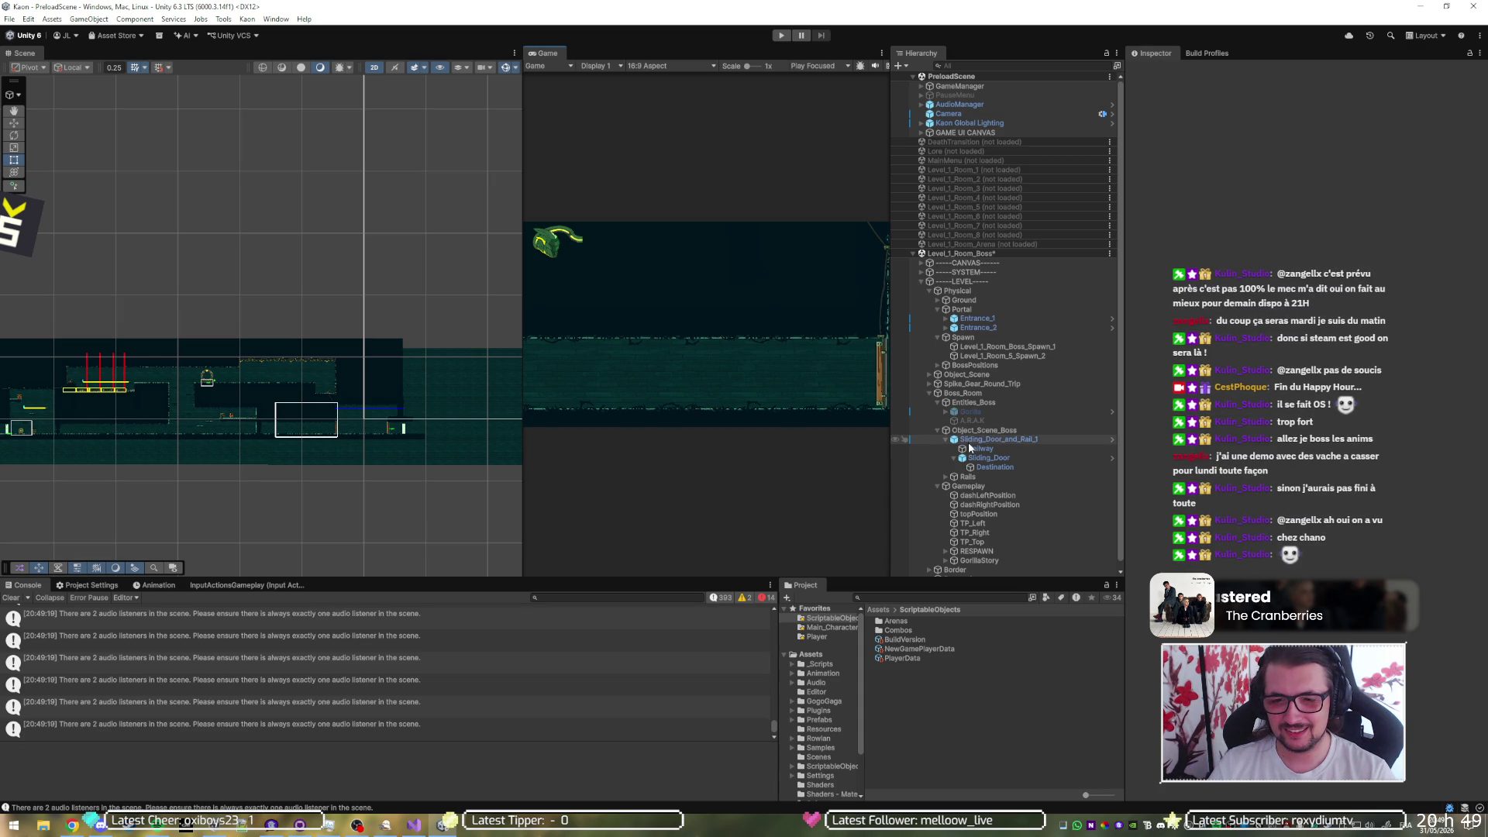
{"action": "left_click", "coordinate": [978, 460]}
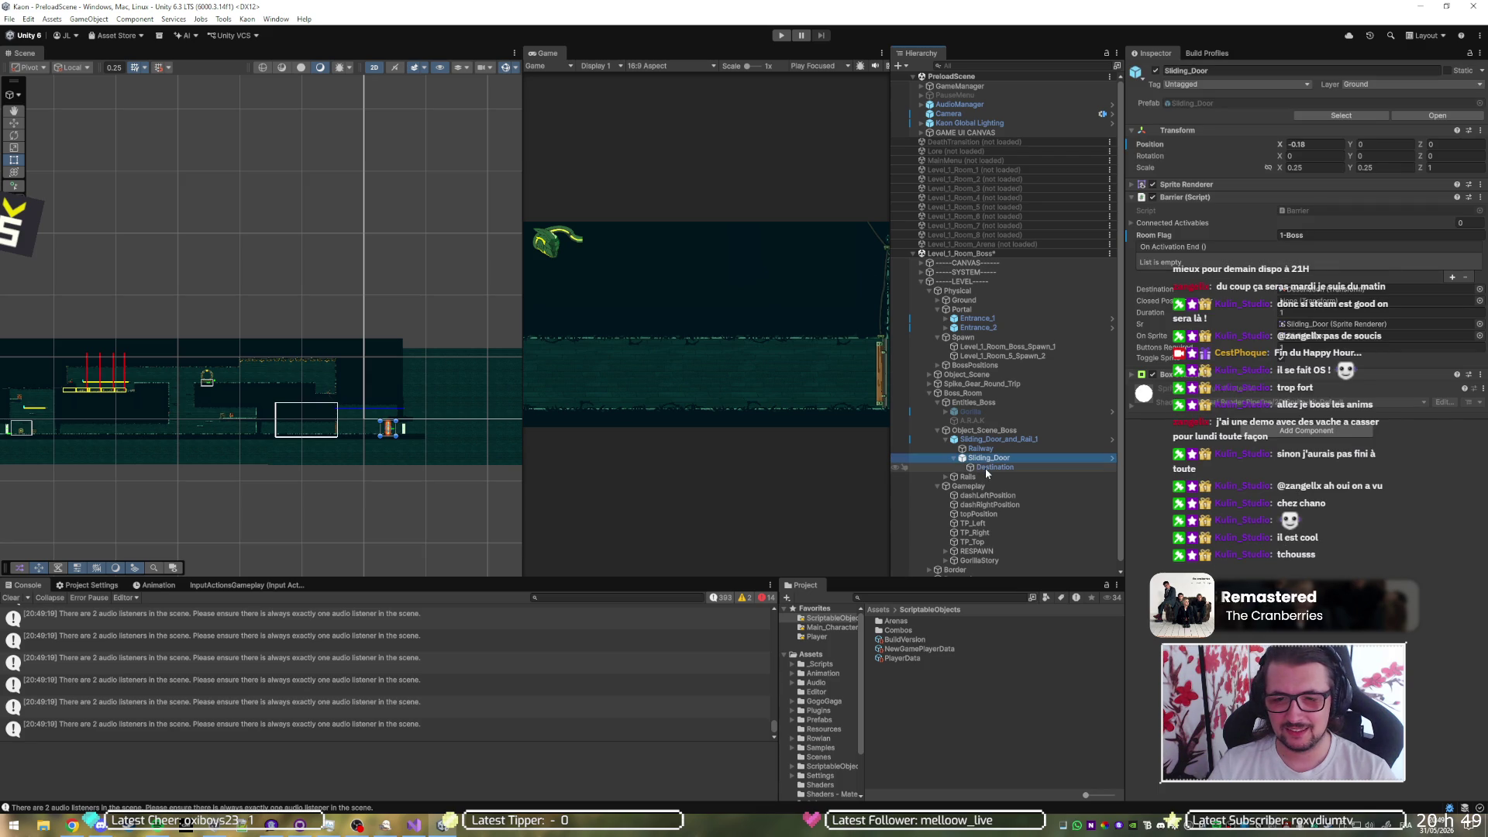
{"action": "left_click", "coordinate": [944, 318]}
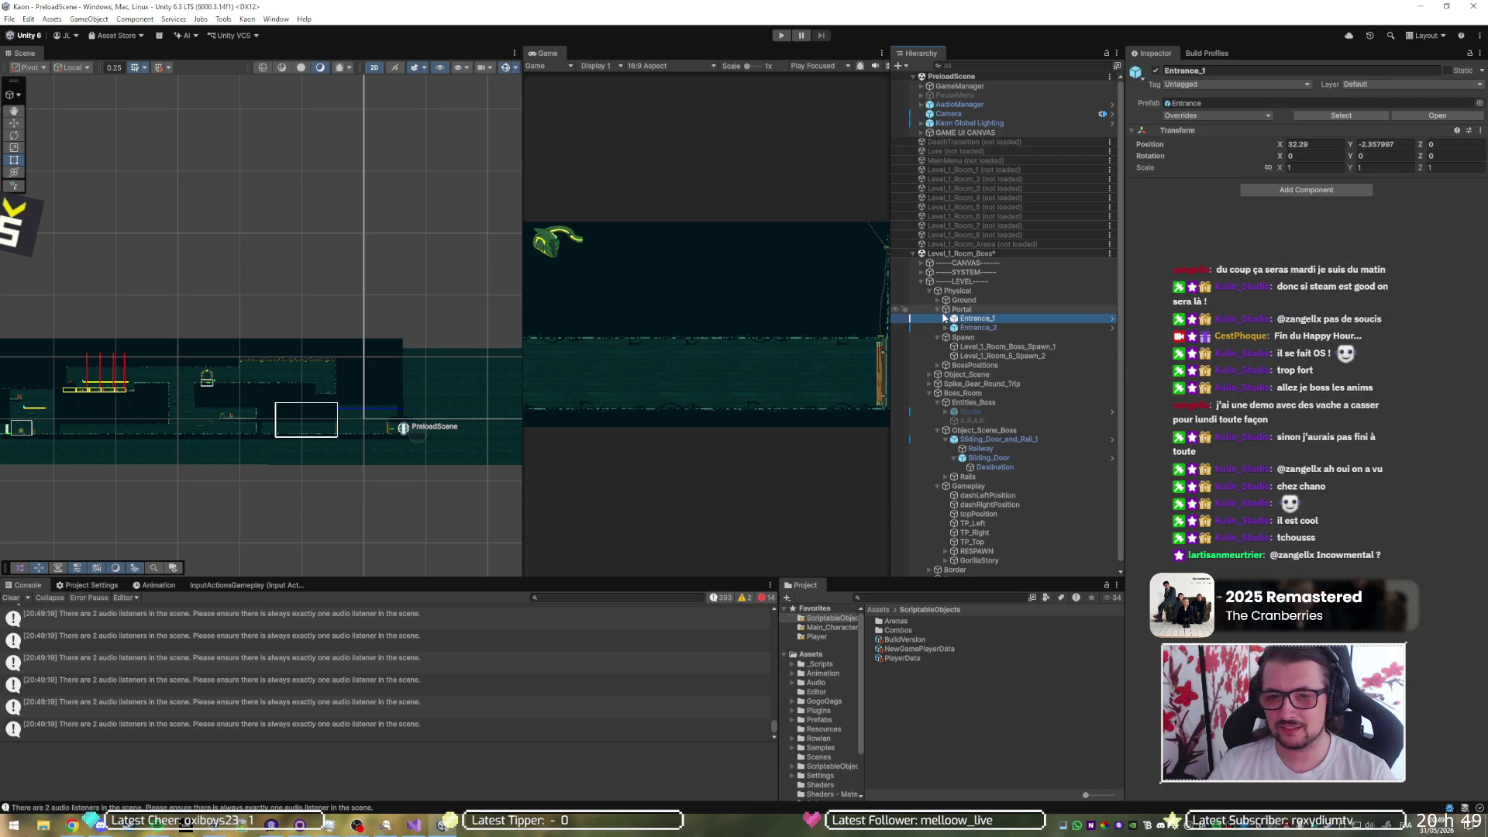
{"action": "left_click", "coordinate": [945, 317]}
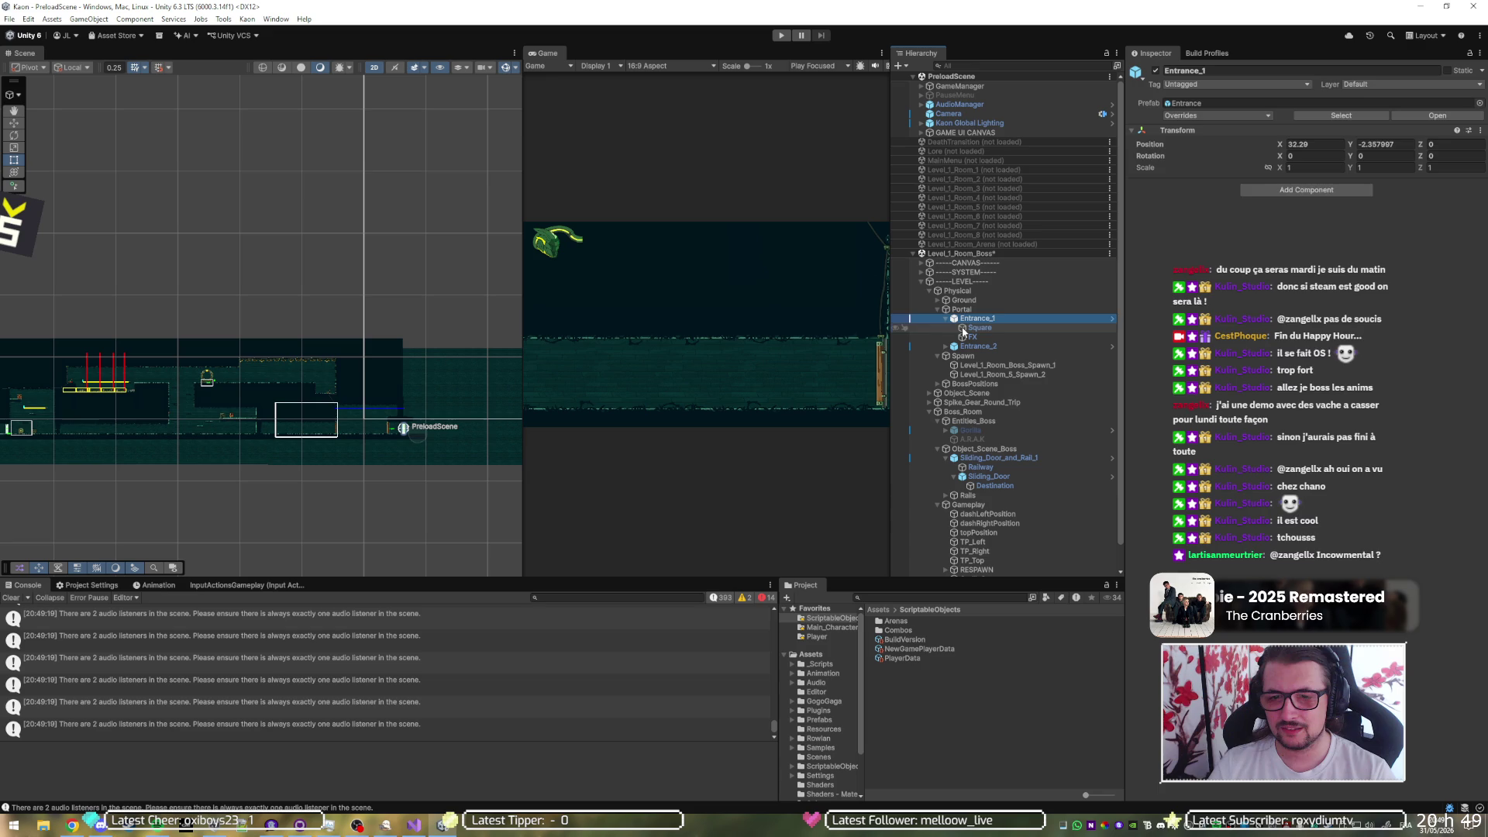
{"action": "left_click", "coordinate": [963, 327]}
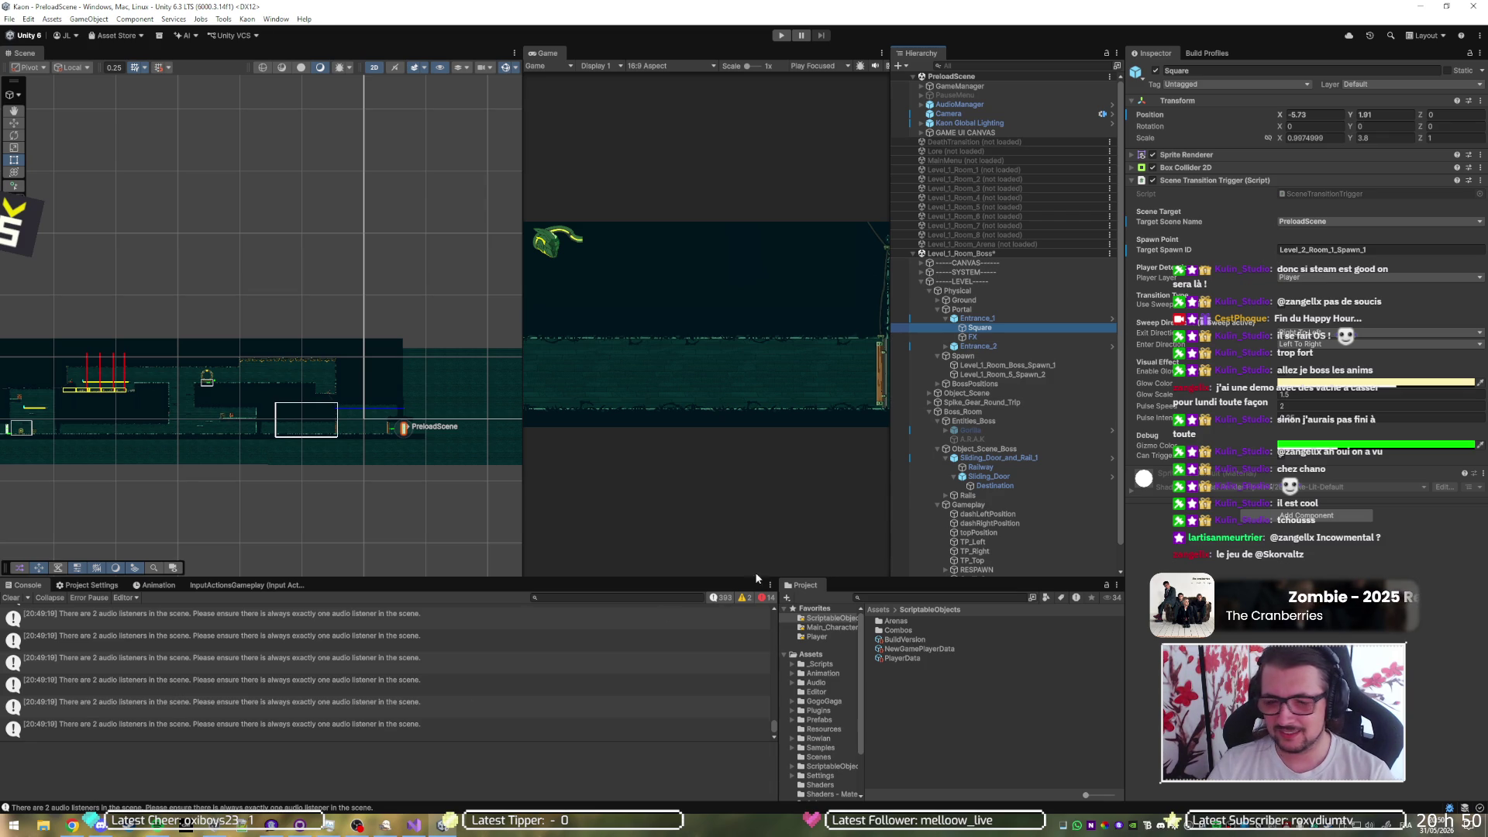
{"action": "left_click", "coordinate": [125, 826]}
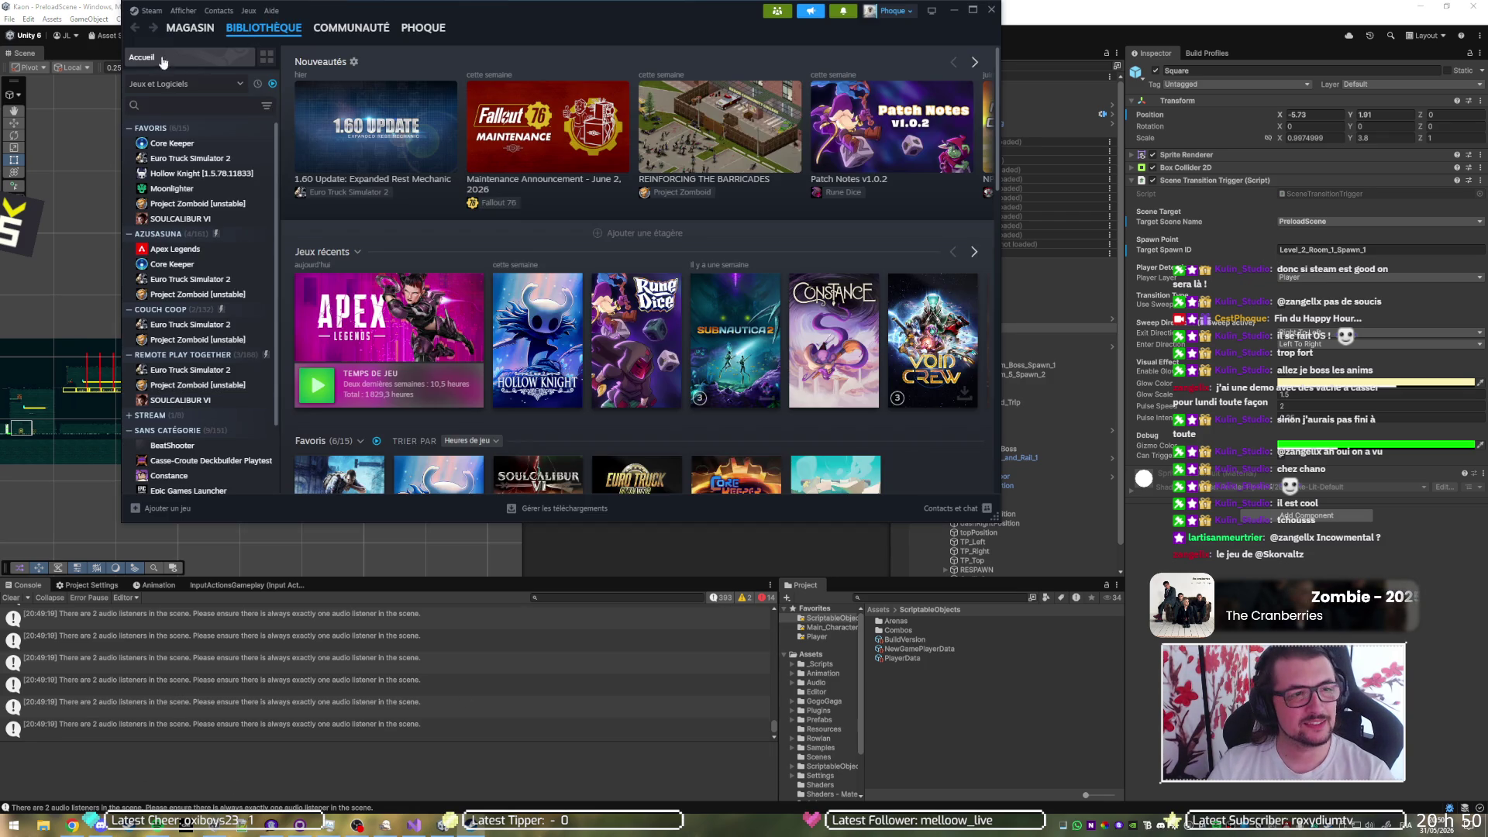
- Maximise Steam, search the store for 'wmen' and open the InCowMental store page
{"action": "double_click", "coordinate": [215, 13]}
{"action": "left_click", "coordinate": [68, 27]}
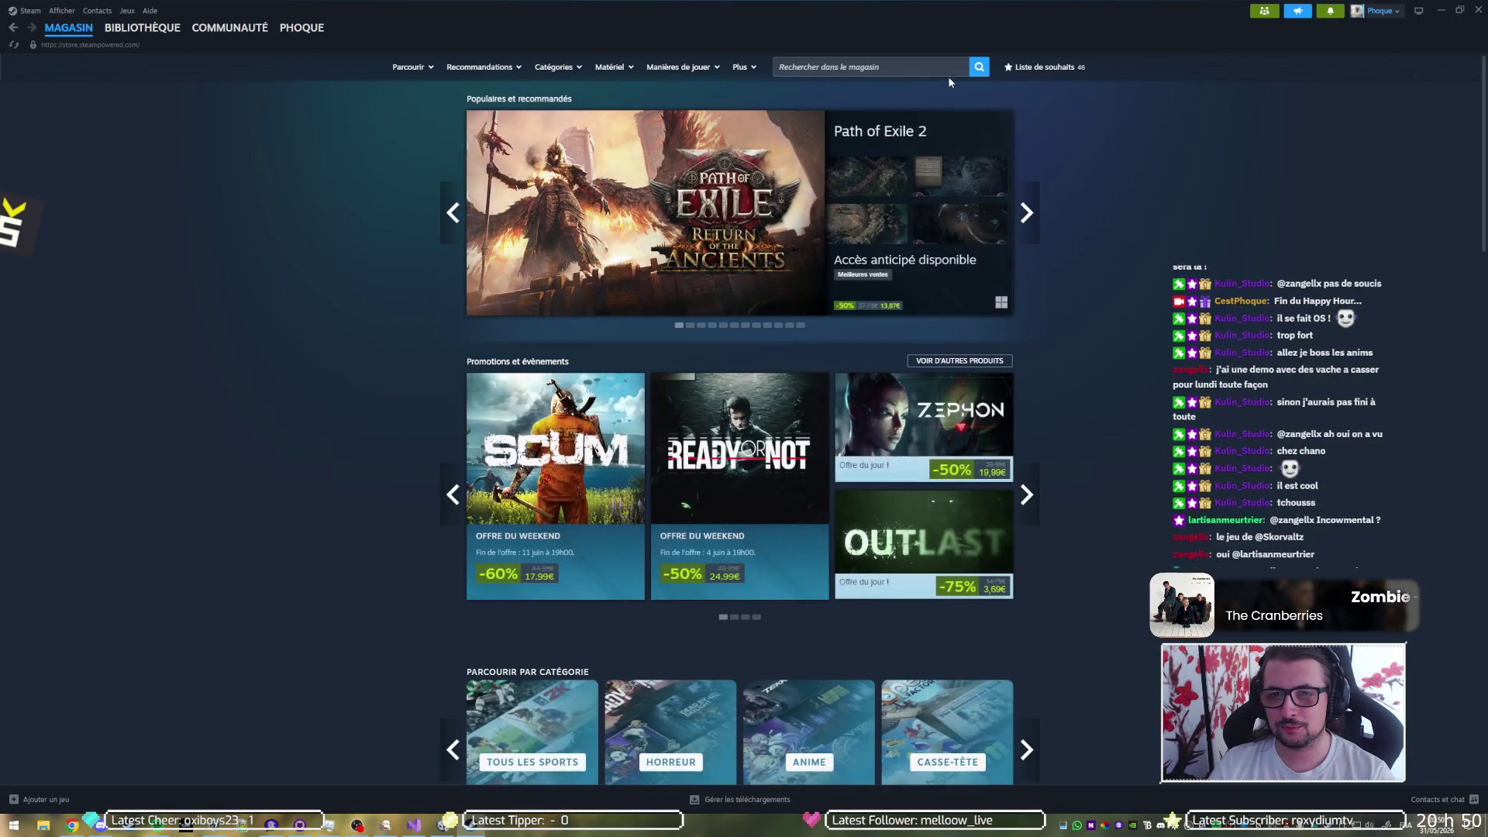
{"action": "left_click", "coordinate": [940, 67]}
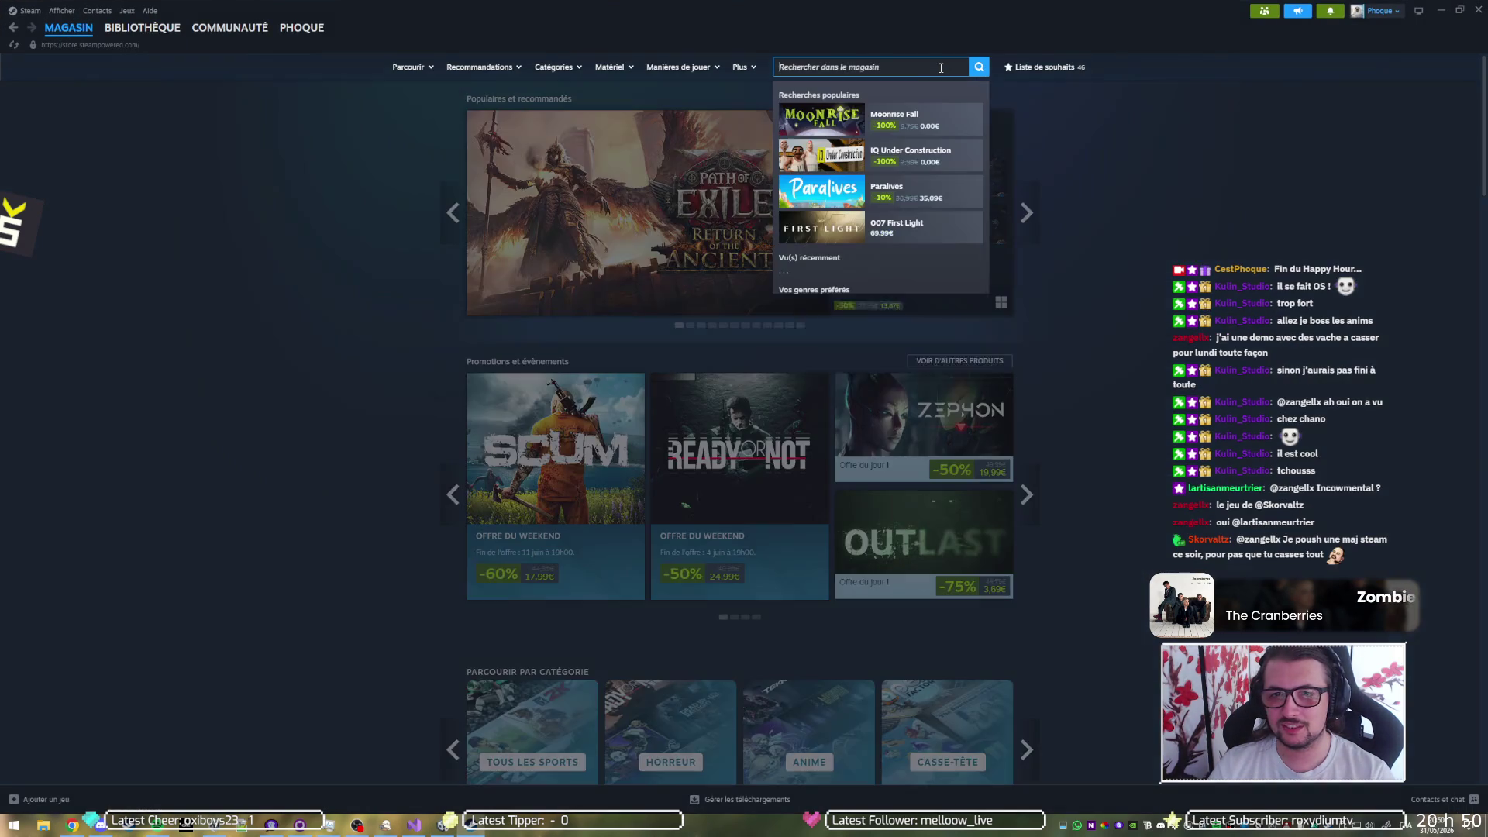
{"action": "type", "text": "incowmen"}
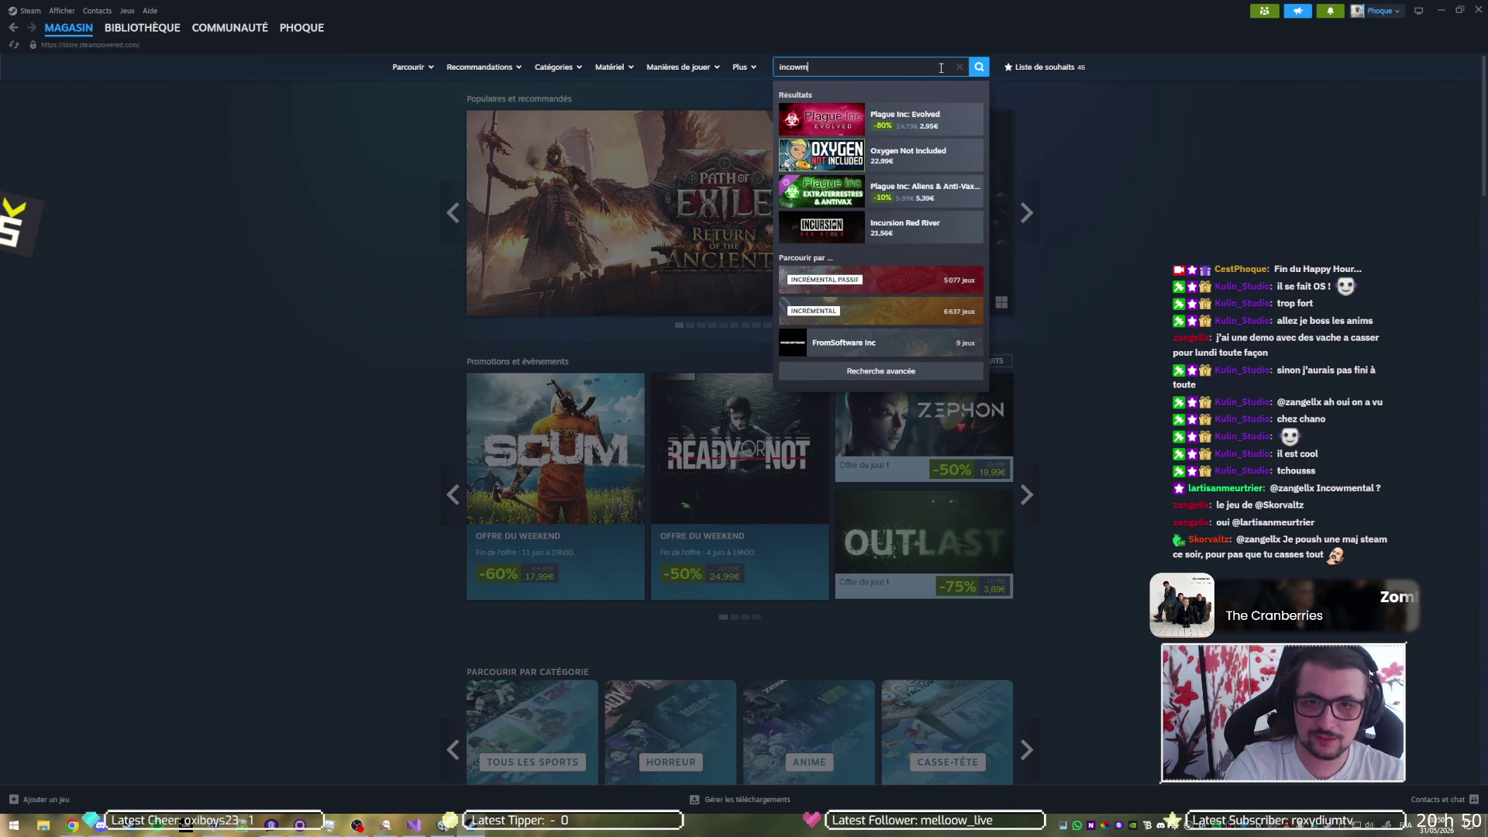
{"action": "key", "text": "Down"}
{"action": "key", "text": "Return"}
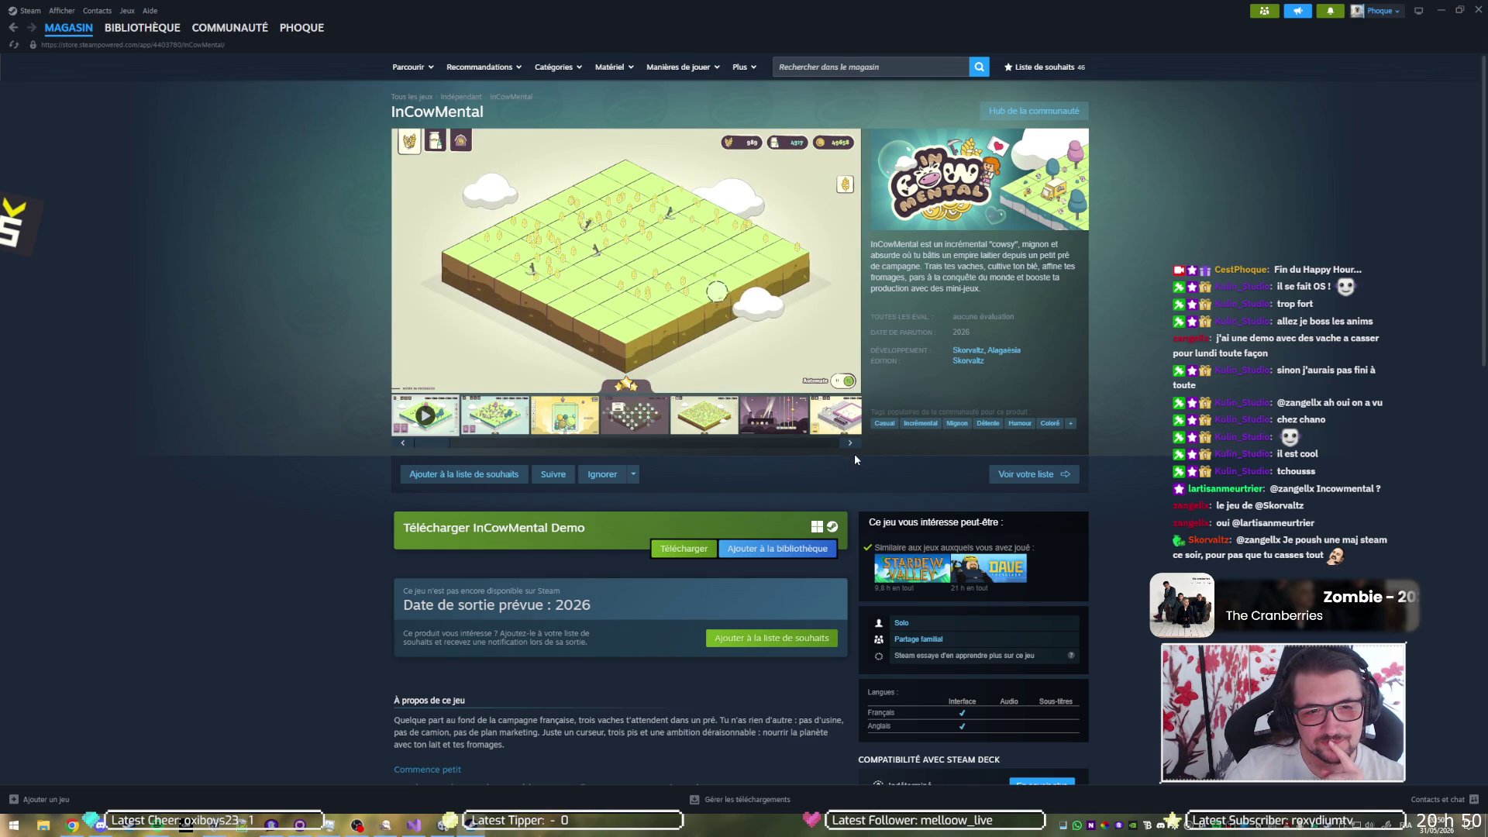
- Watch the InCowMental trailer full screen, jumping back to 0:35
{"action": "left_click", "coordinate": [849, 384]}
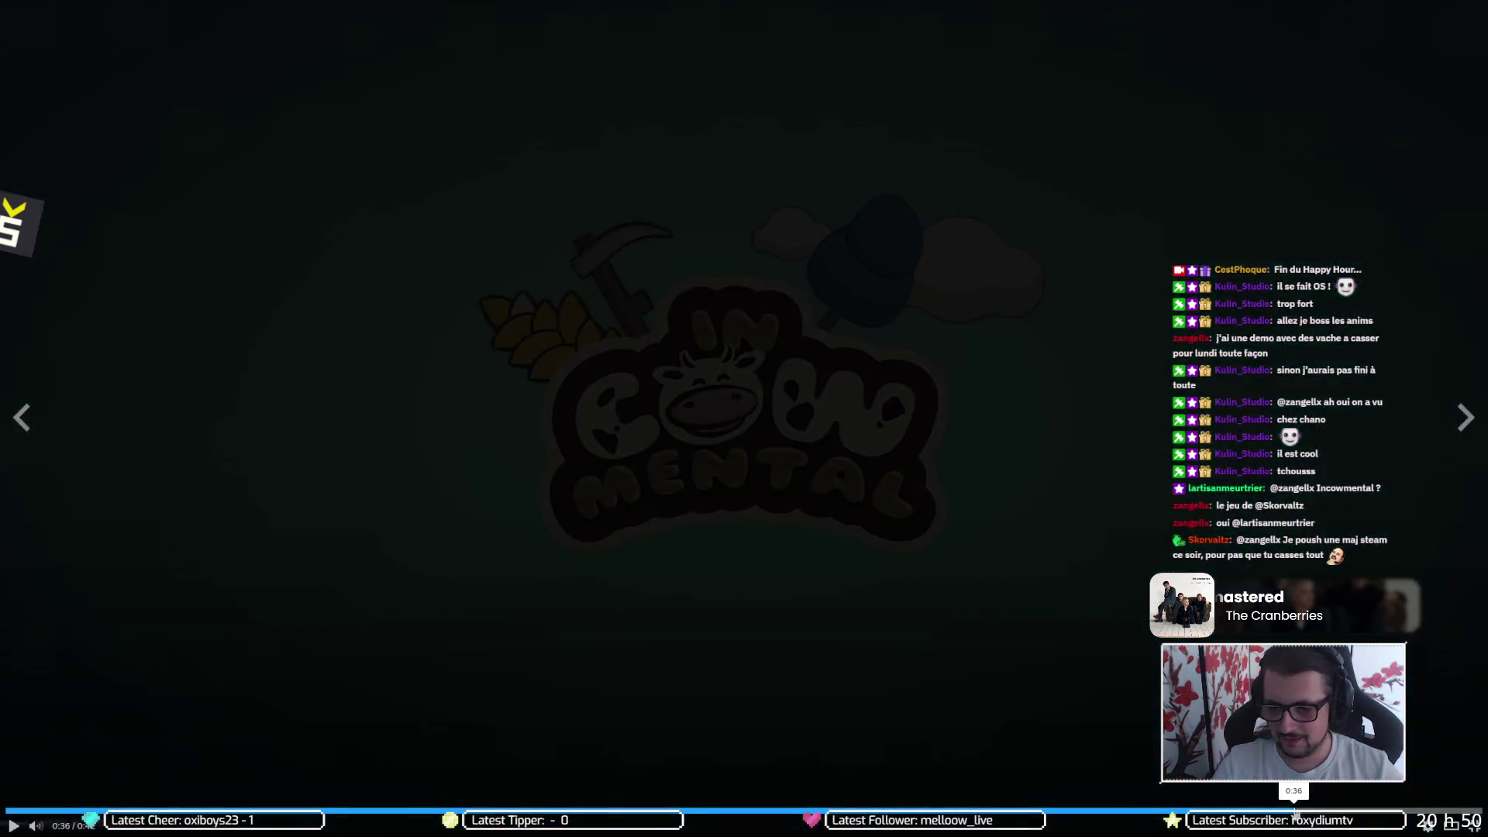
{"action": "left_click", "coordinate": [1293, 811]}
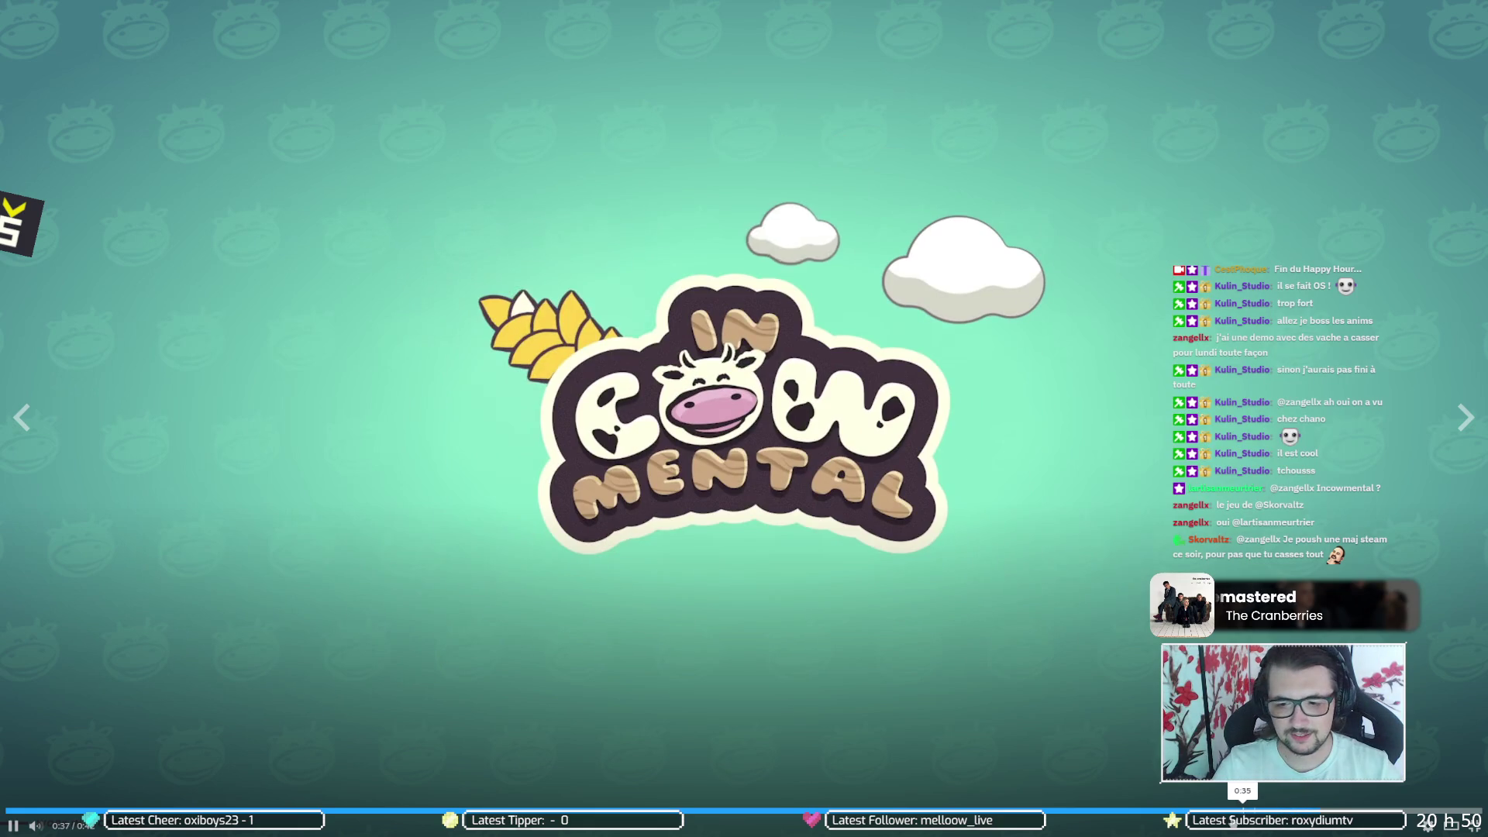
{"action": "left_click", "coordinate": [1198, 812]}
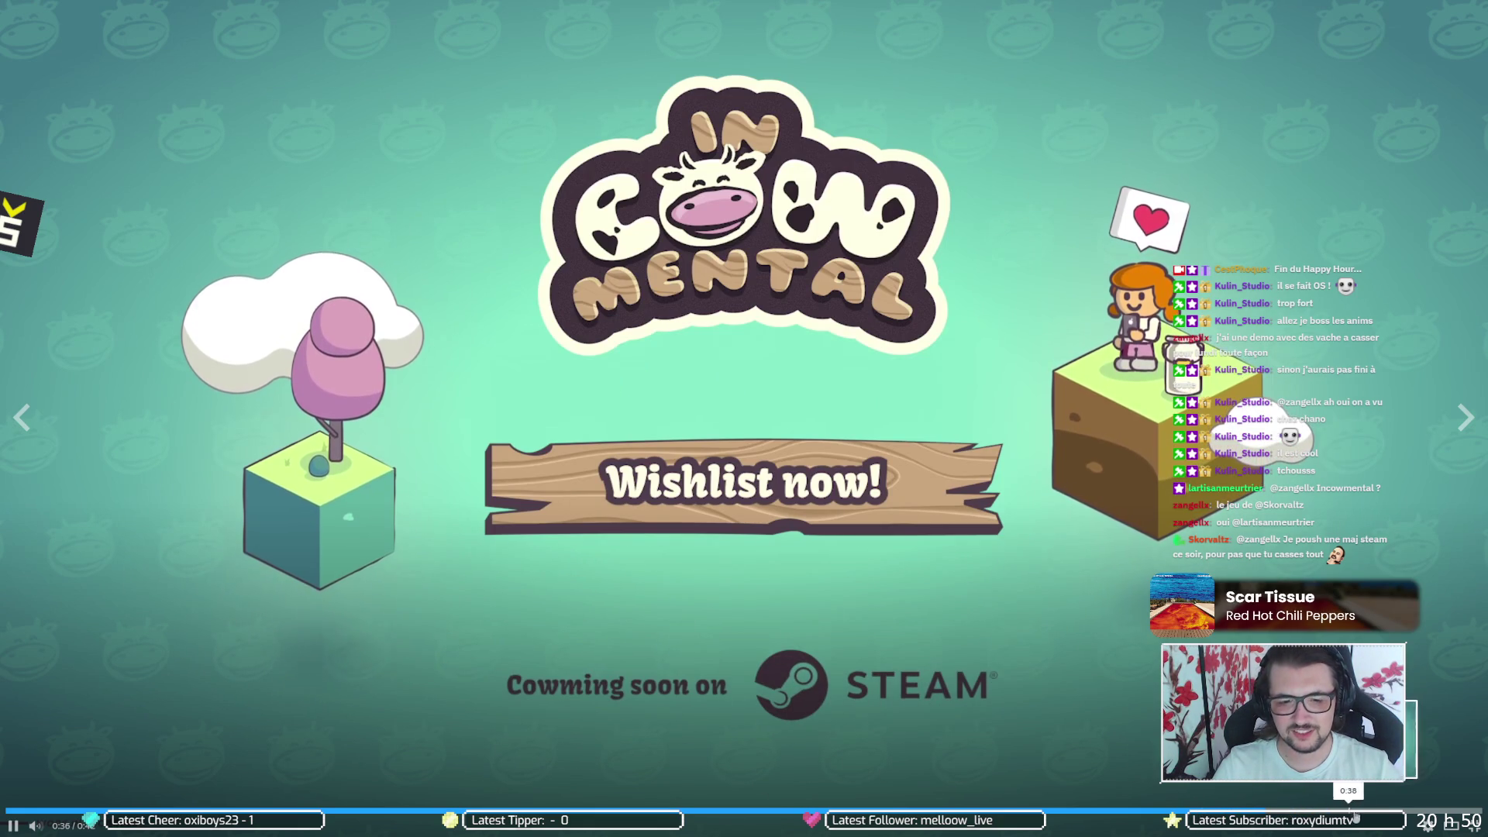
- Leave fullscreen, add InCowMental to the wishlist, and minimise Steam to return to Unity
{"action": "key", "text": "Escape"}
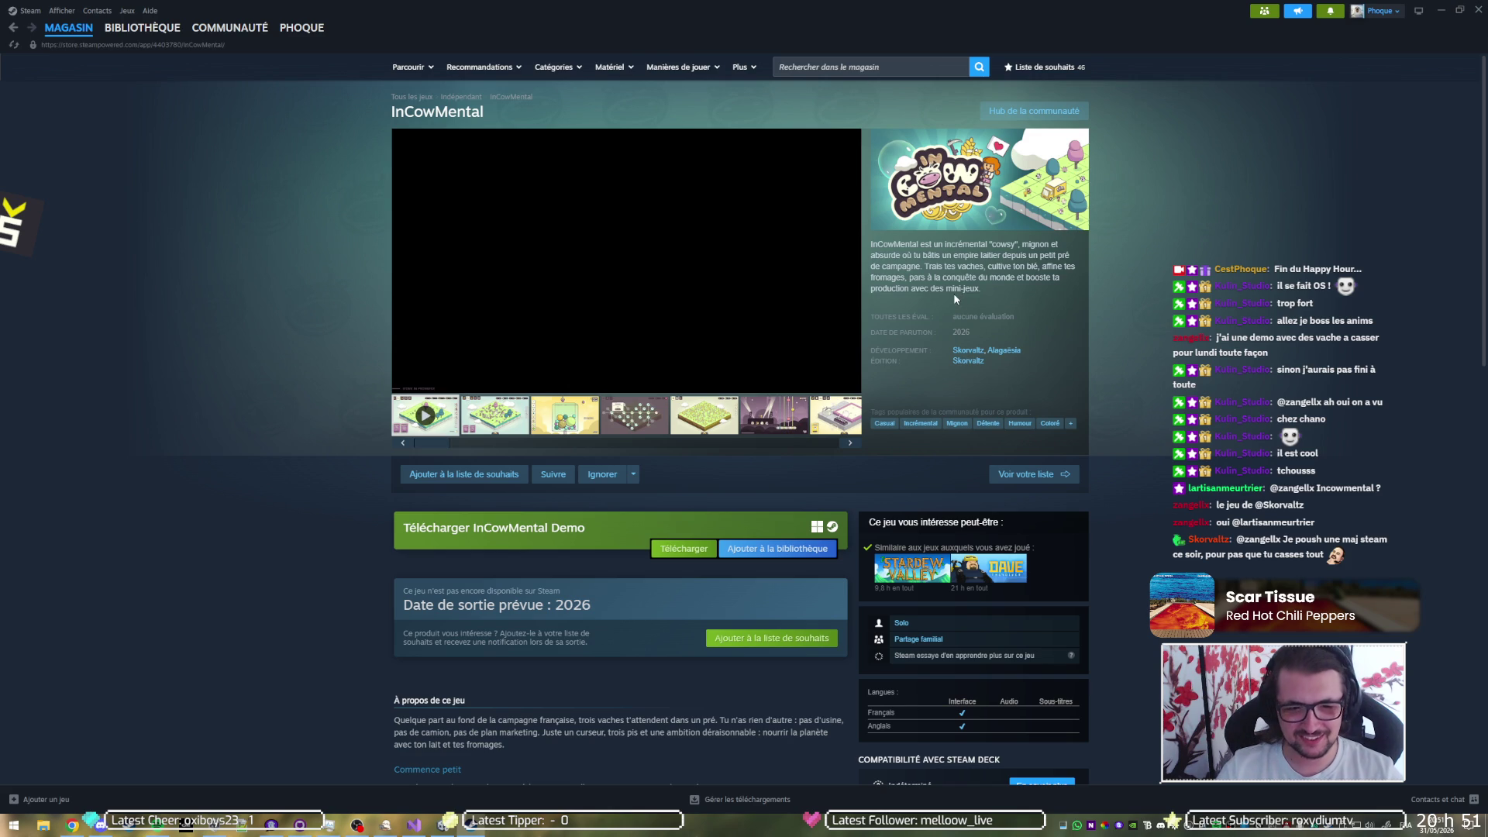
{"action": "left_click", "coordinate": [434, 474]}
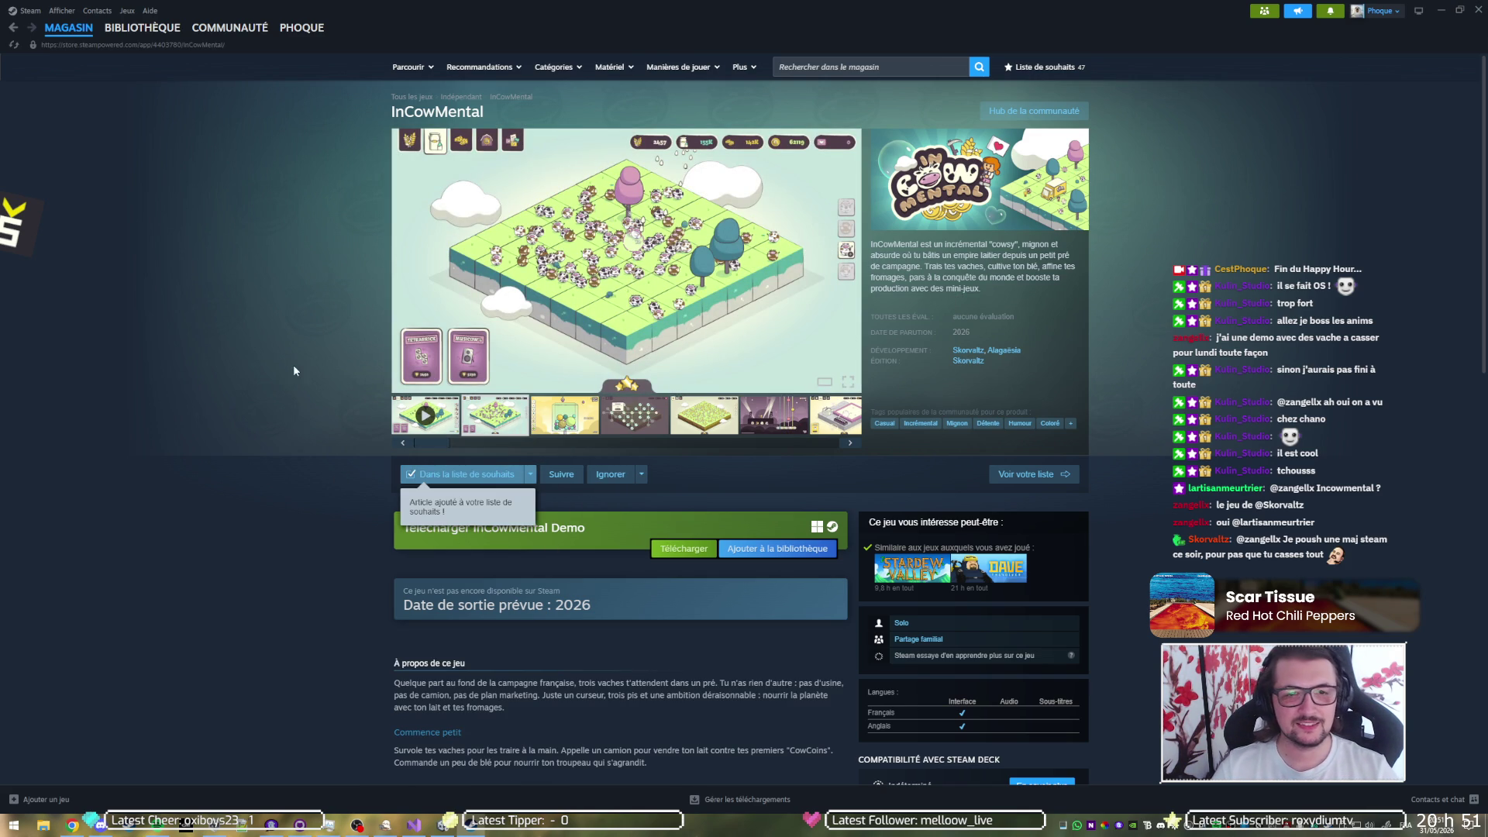
{"action": "left_click", "coordinate": [1445, 8]}
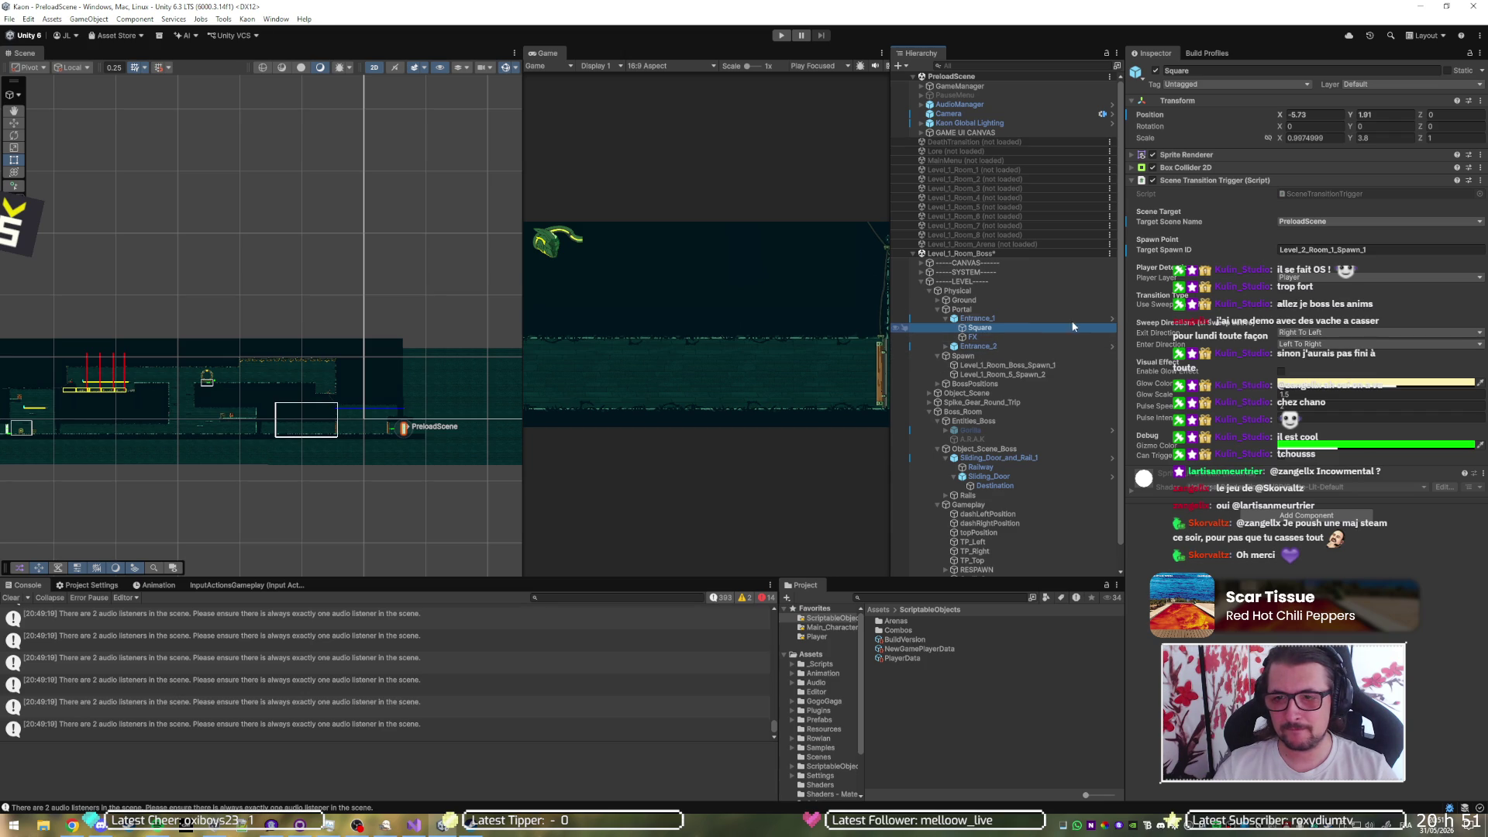
- Set the portal trigger's Target Scene Name to Credits
{"action": "left_click", "coordinate": [1366, 251]}
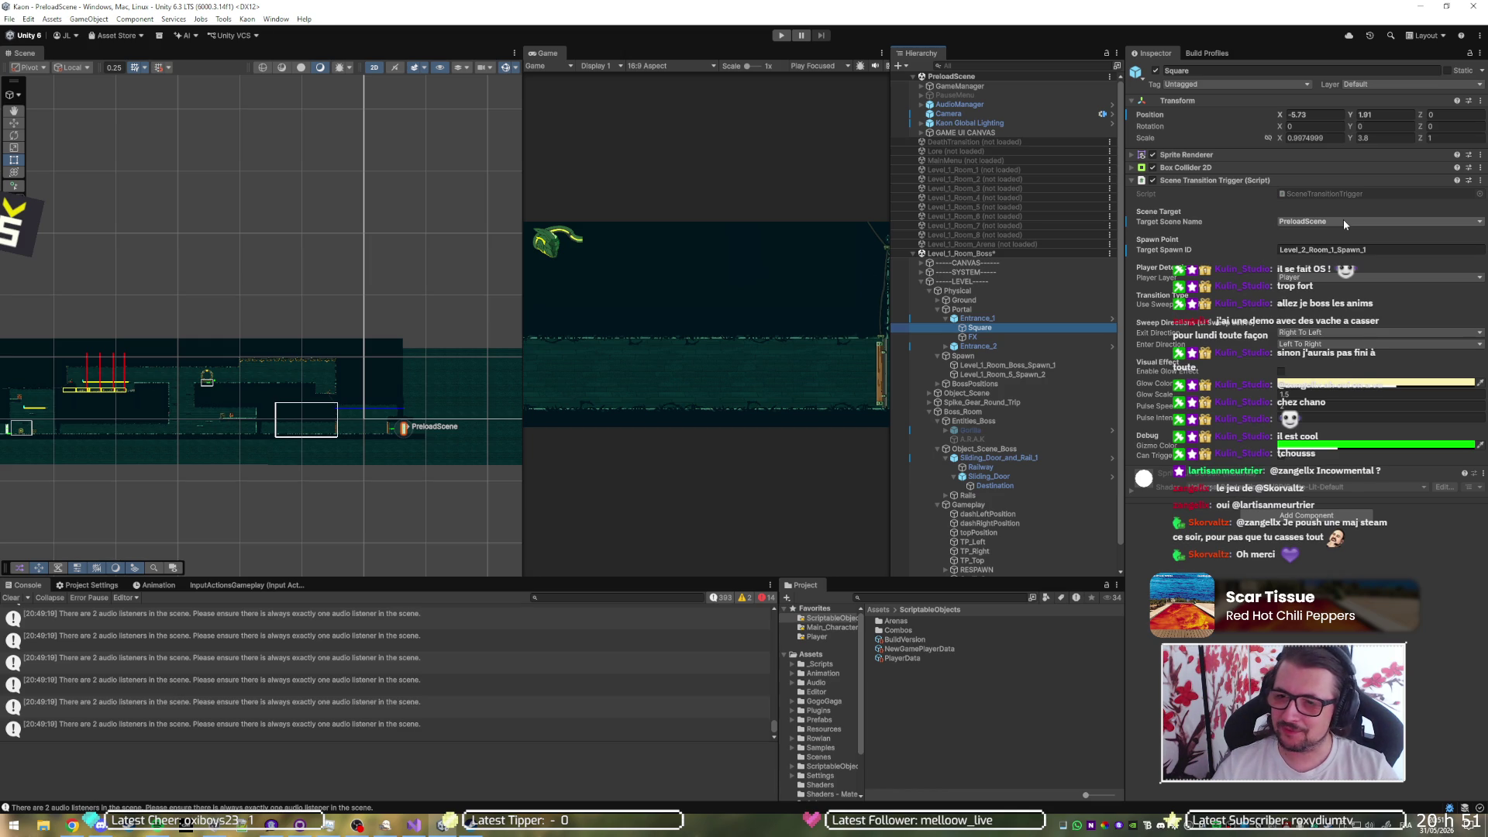
{"action": "left_click", "coordinate": [1343, 223]}
{"action": "left_click", "coordinate": [1317, 426]}
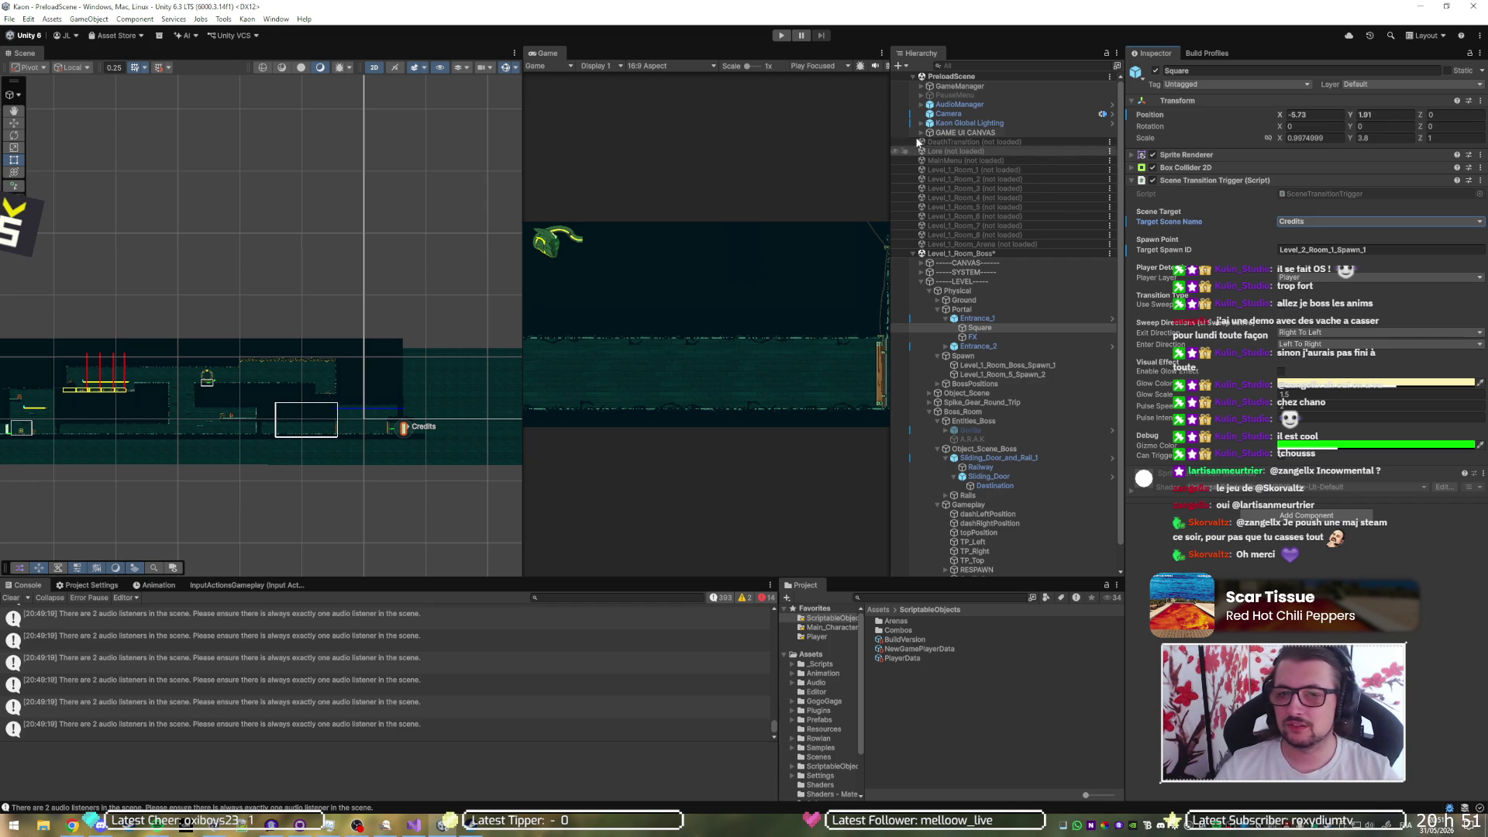
- Enter Play mode and select the spawned Player(Clone) in the Hierarchy
{"action": "left_click", "coordinate": [779, 35]}
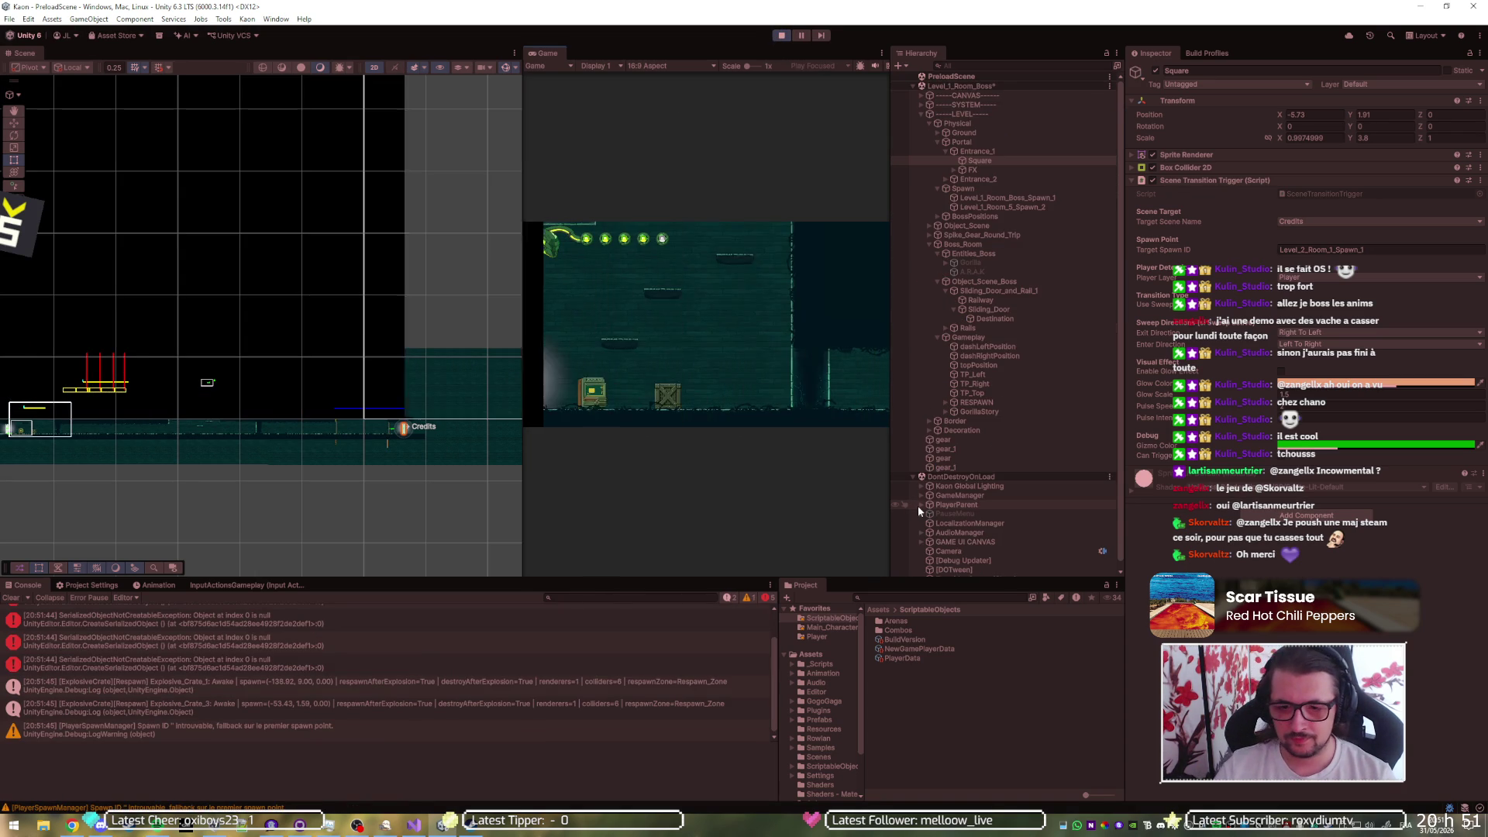
{"action": "left_click", "coordinate": [921, 505]}
{"action": "left_click", "coordinate": [940, 514]}
- Drag Player(Clone) right into the portal, confirm the Credits scene loads, then stop playing
{"action": "key", "text": "w"}
{"action": "left_click_drag", "start_coordinate": [56, 436], "coordinate": [445, 431]}
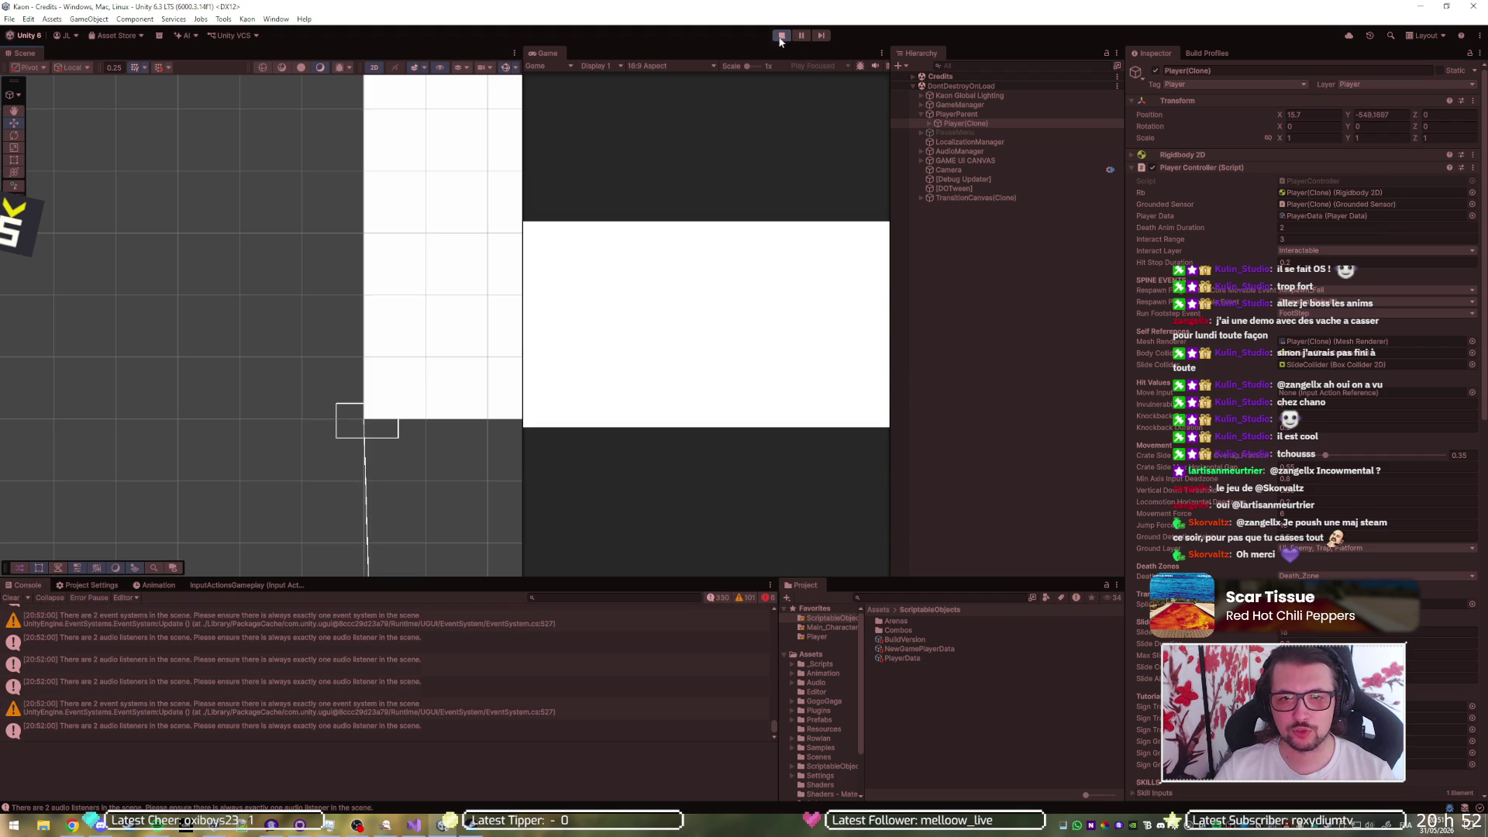
{"action": "left_click", "coordinate": [905, 77]}
{"action": "left_click", "coordinate": [915, 76]}
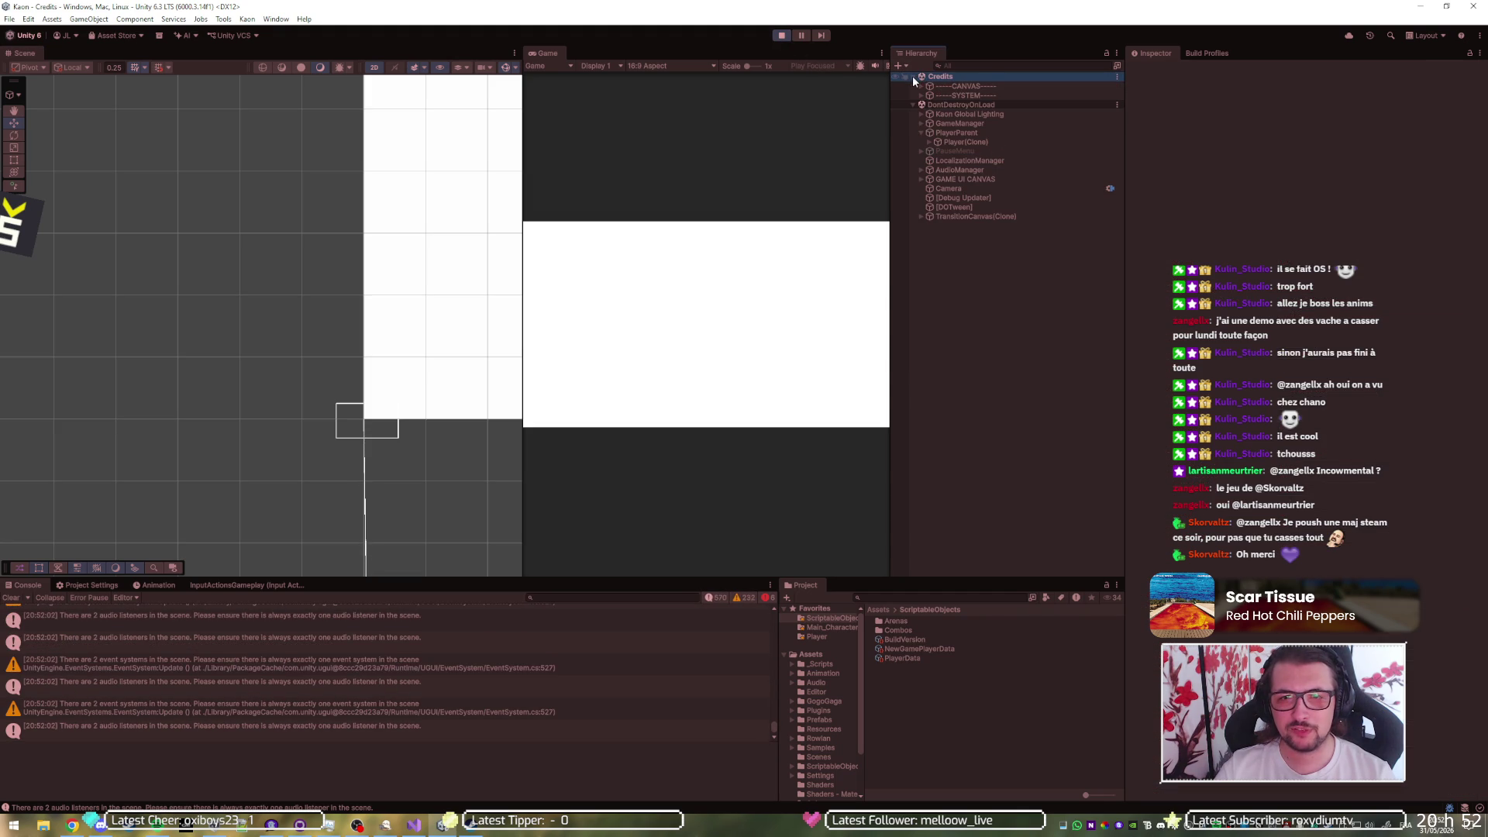
{"action": "left_click", "coordinate": [775, 36]}
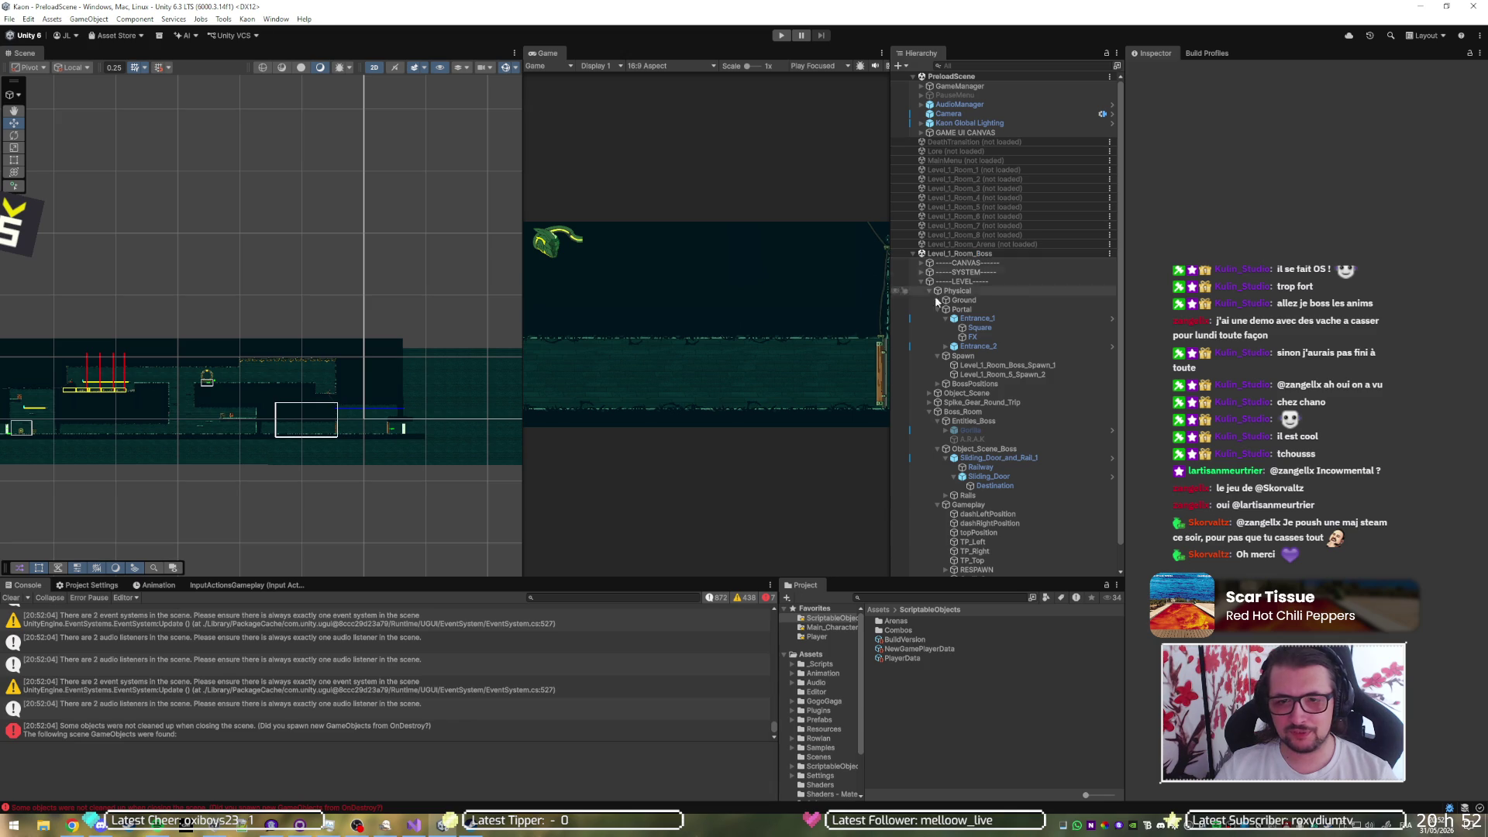
- Save the boss-room scene and unload Level_1_Room_Boss
{"action": "key", "text": "ctrl+s"}
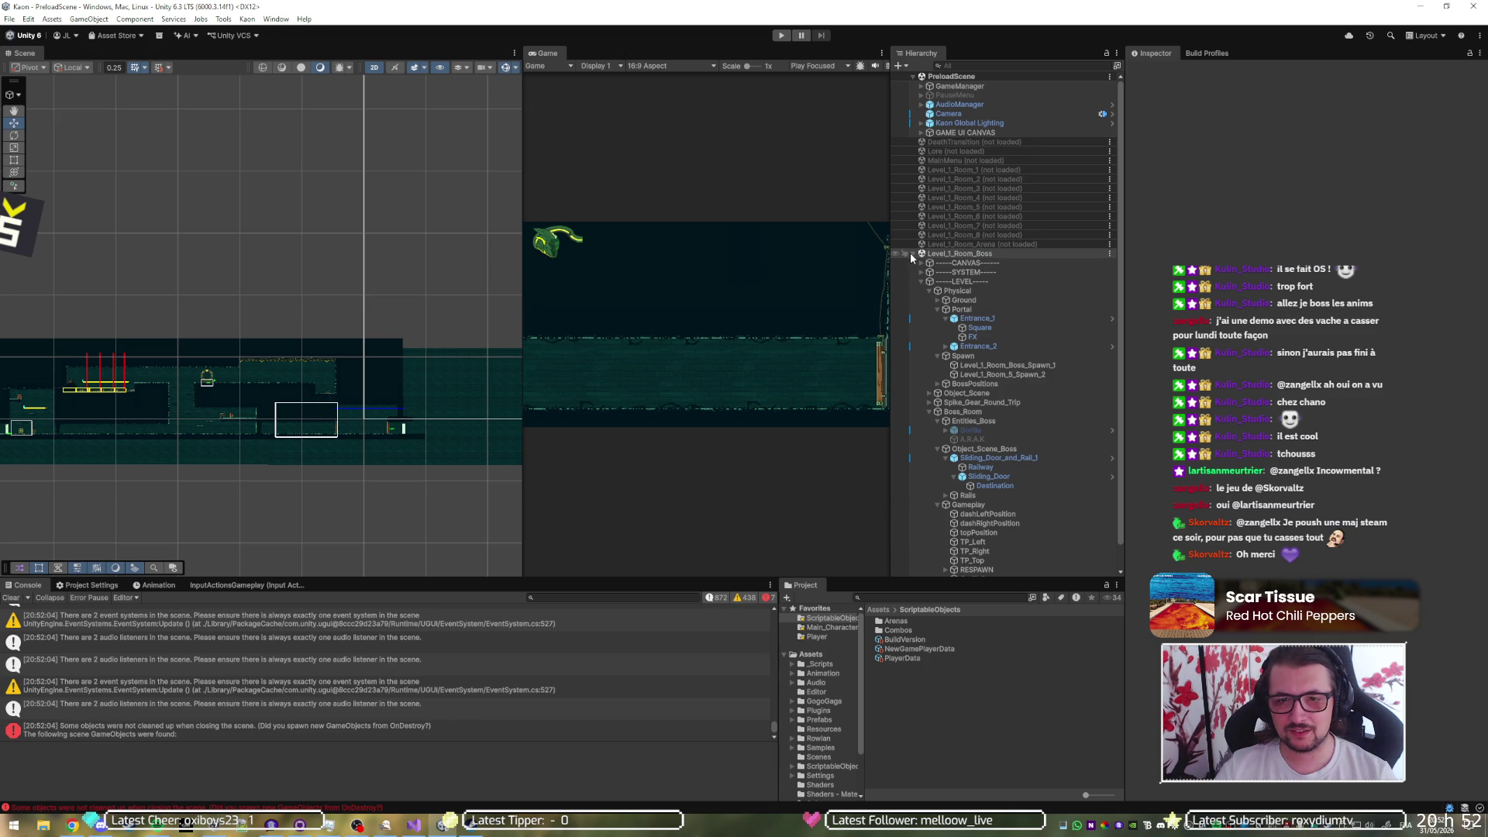
{"action": "left_click", "coordinate": [912, 254]}
{"action": "right_click", "coordinate": [931, 253]}
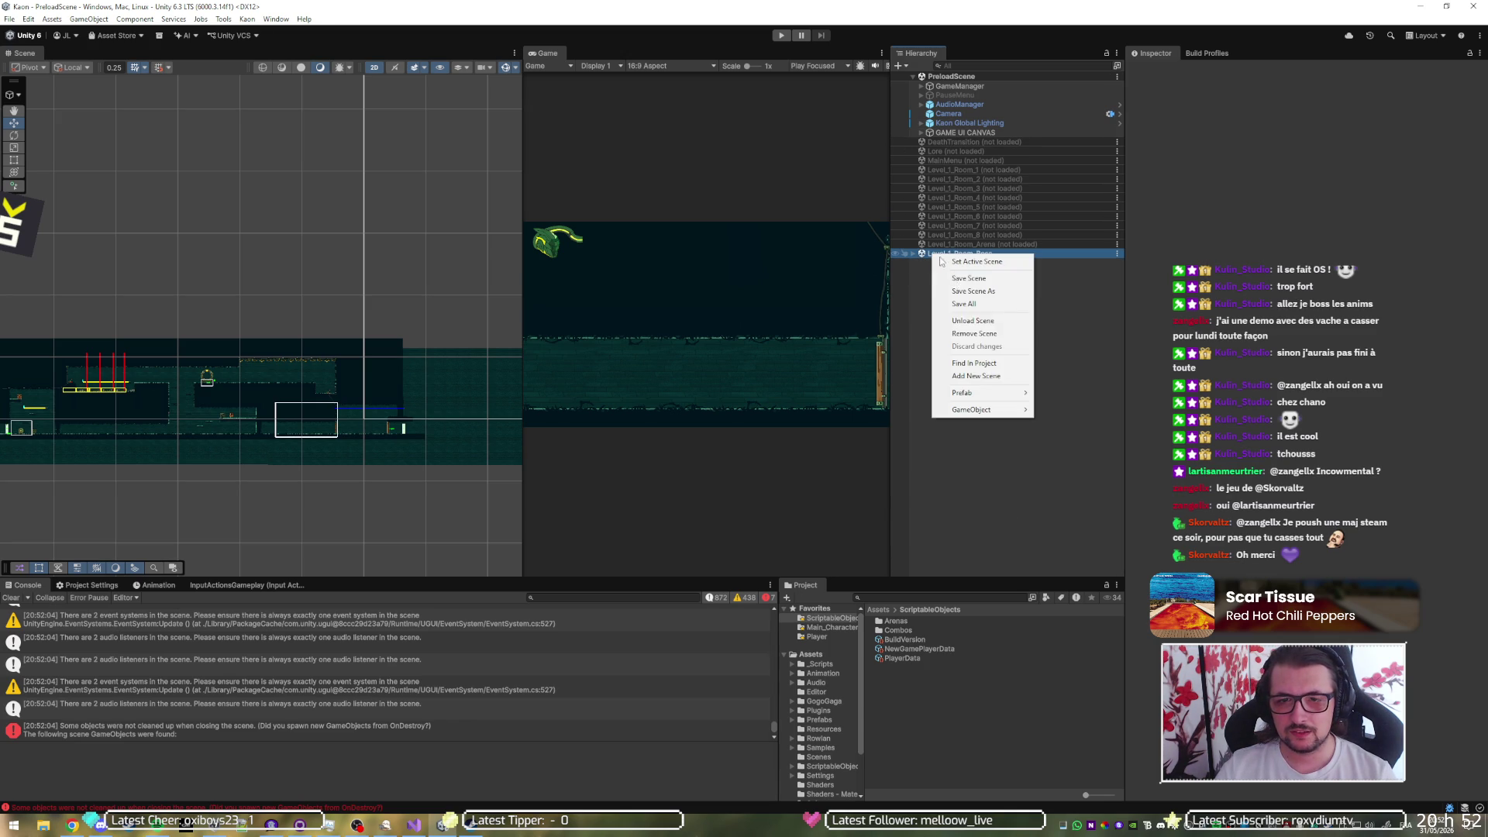
{"action": "left_click", "coordinate": [986, 324]}
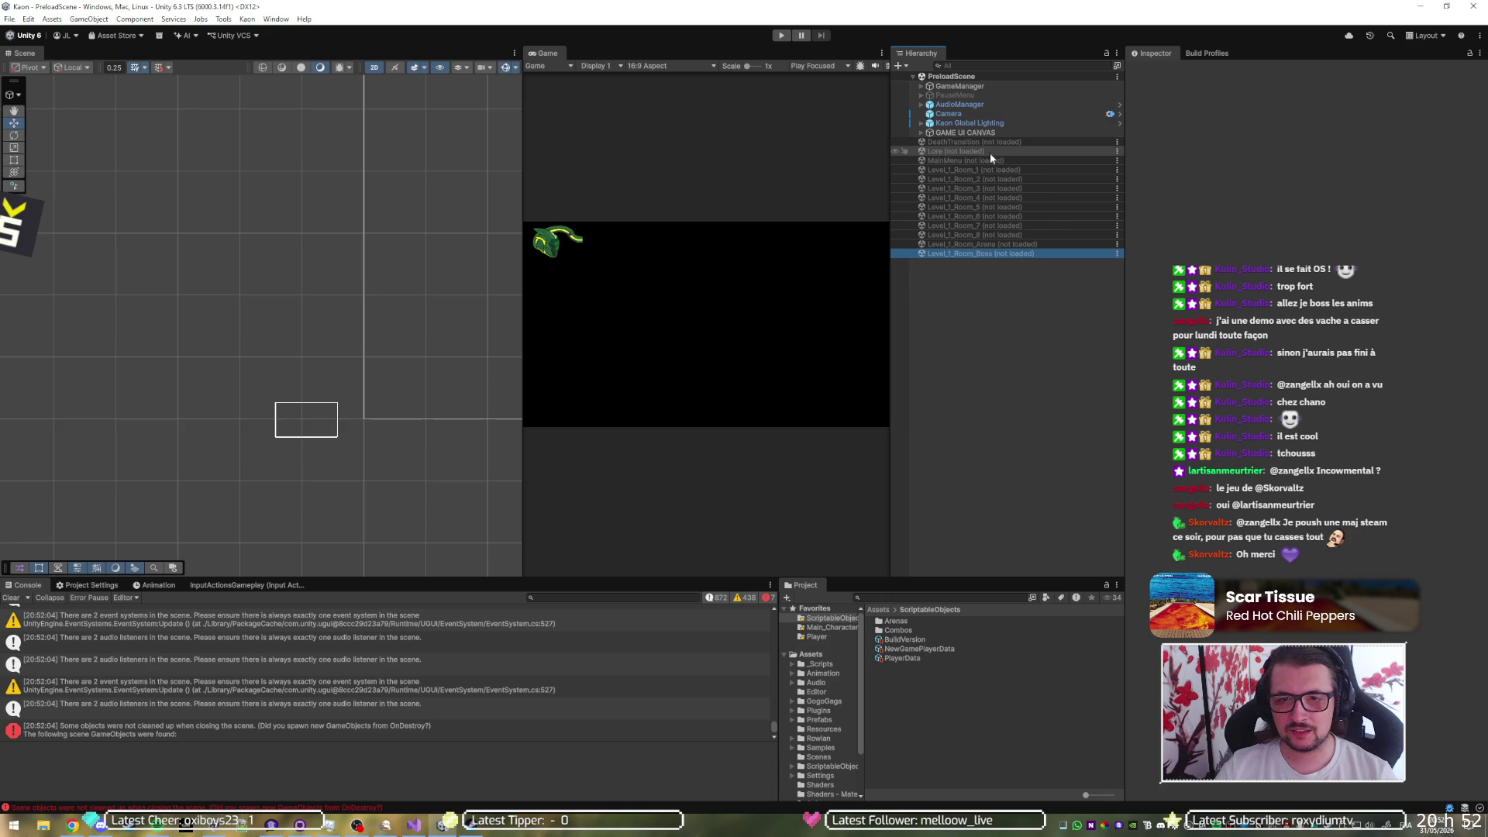
- Locate the Credits scene via the Build Profiles scene list and drag it into the Hierarchy
{"action": "left_click", "coordinate": [1186, 55]}
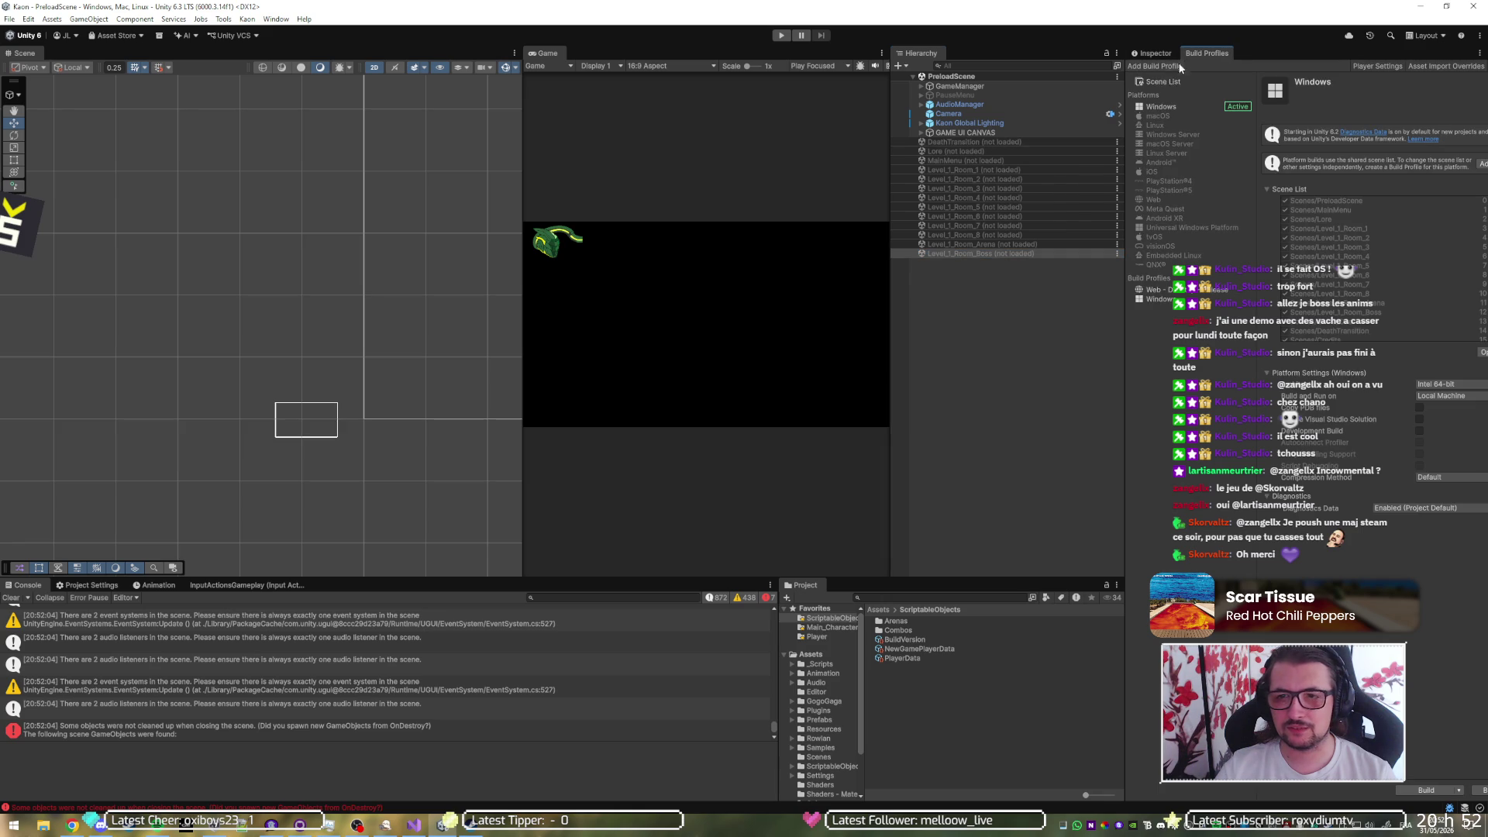
{"action": "left_click", "coordinate": [1161, 83]}
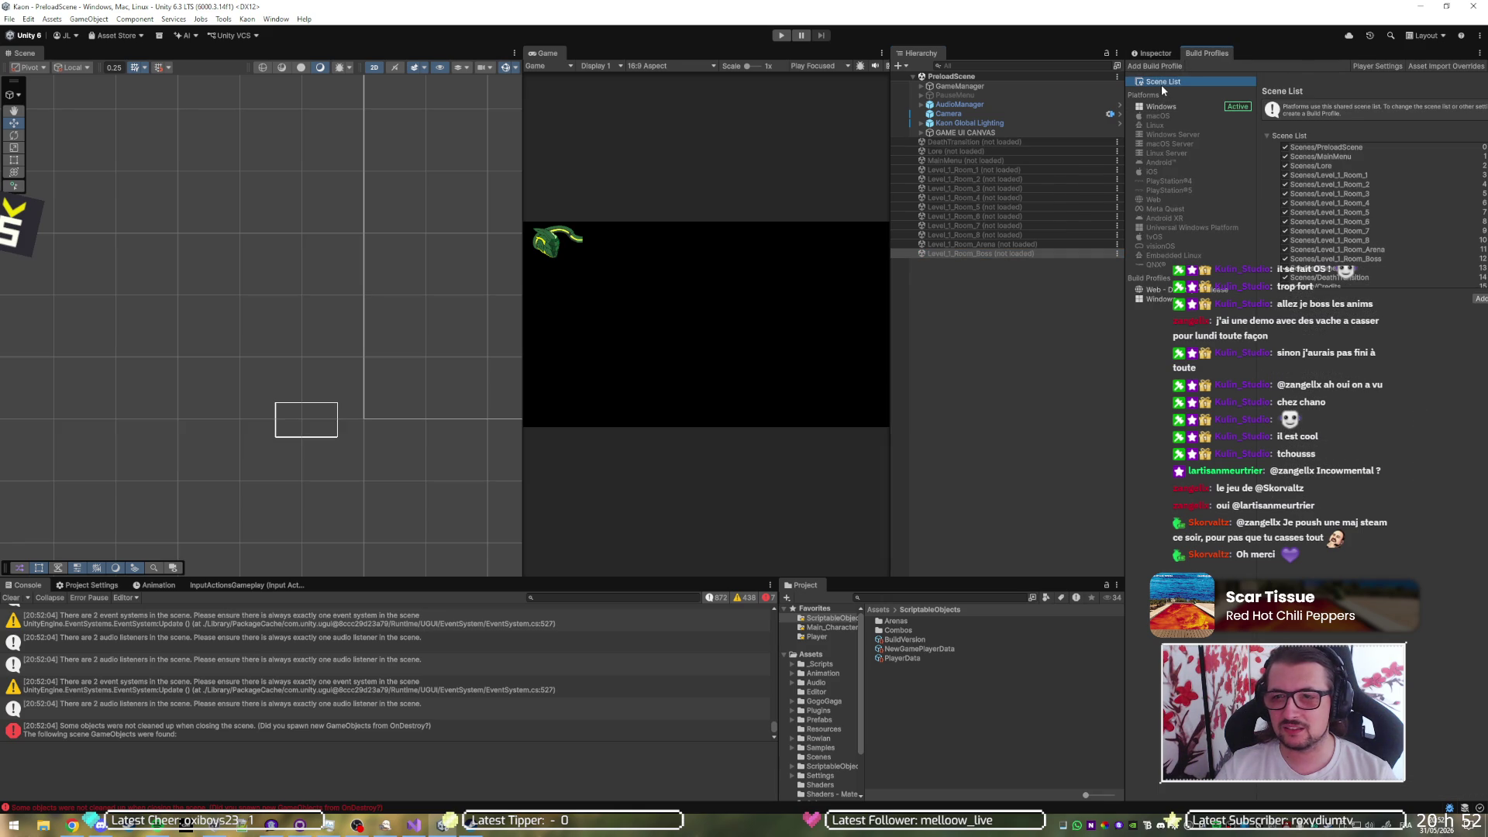
{"action": "scroll", "coordinate": [1323, 277], "scroll_direction": "down", "scroll_amount": 1}
{"action": "left_click", "coordinate": [1324, 282]}
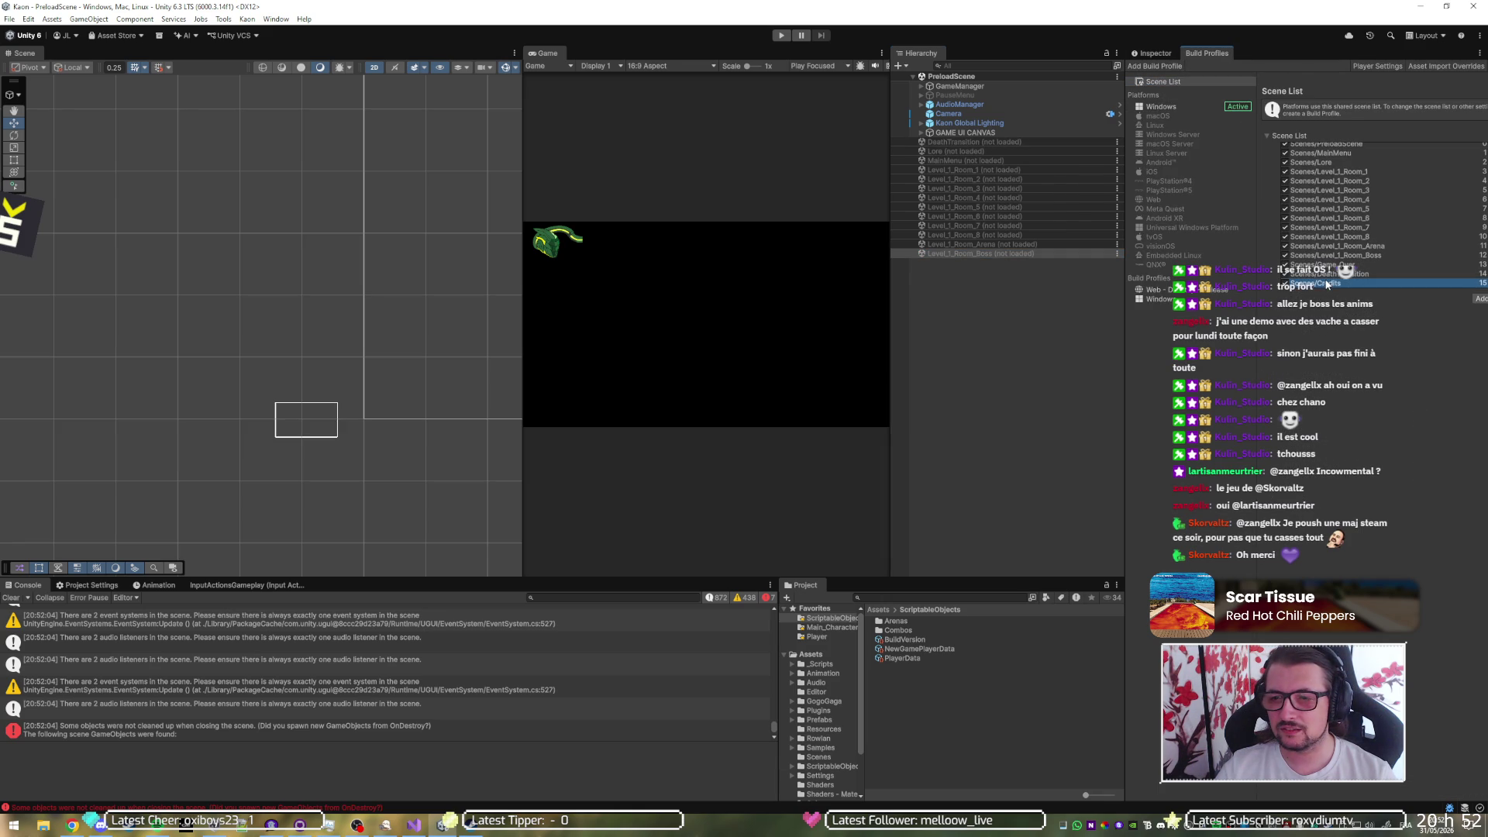
{"action": "left_click_drag", "start_coordinate": [903, 585], "coordinate": [970, 352]}
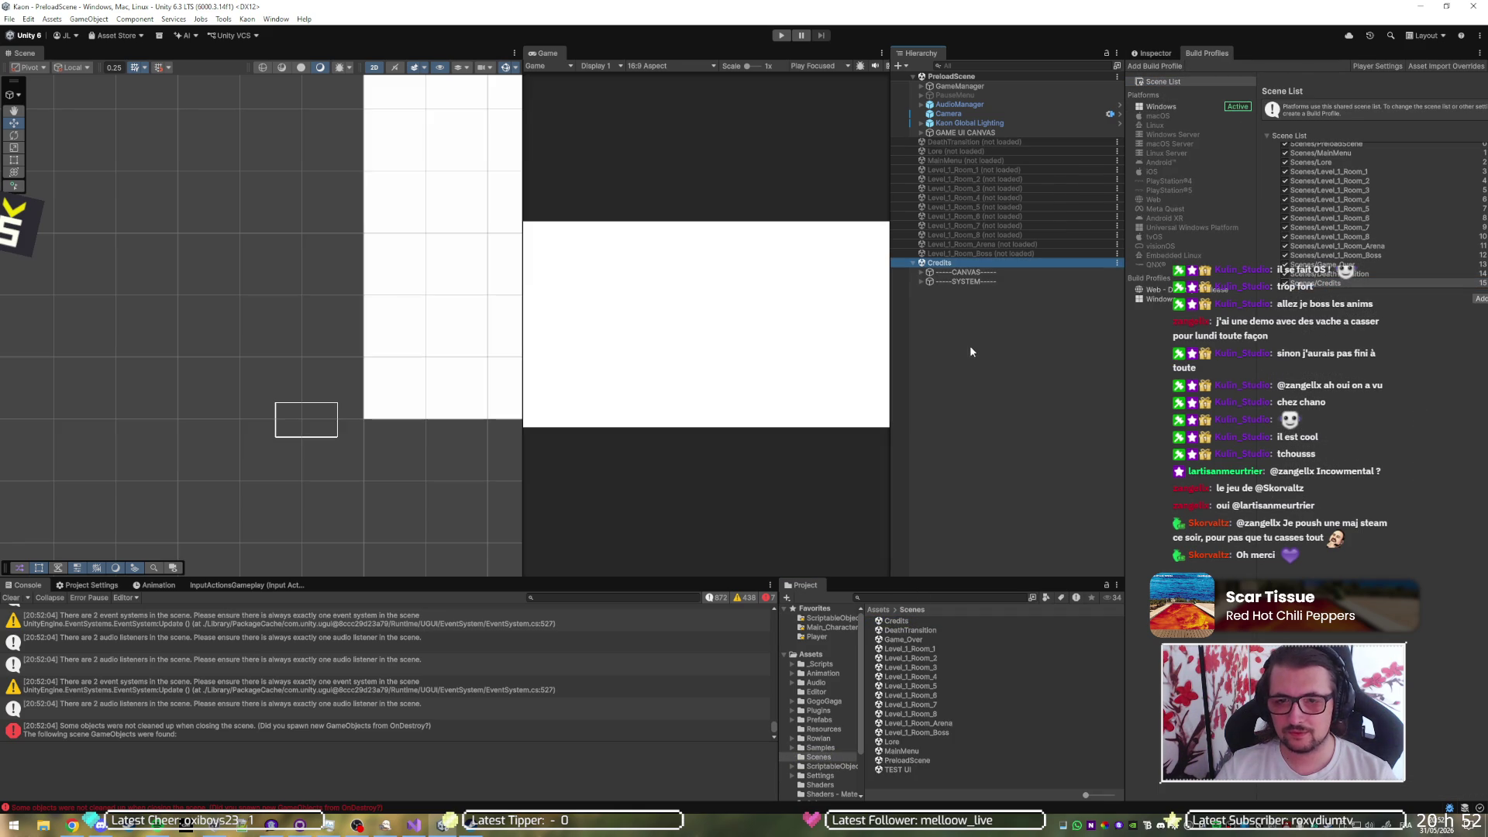
- Expand the Credits canvas, select Background and Speach, and bring back the Inspector
{"action": "left_click", "coordinate": [921, 273]}
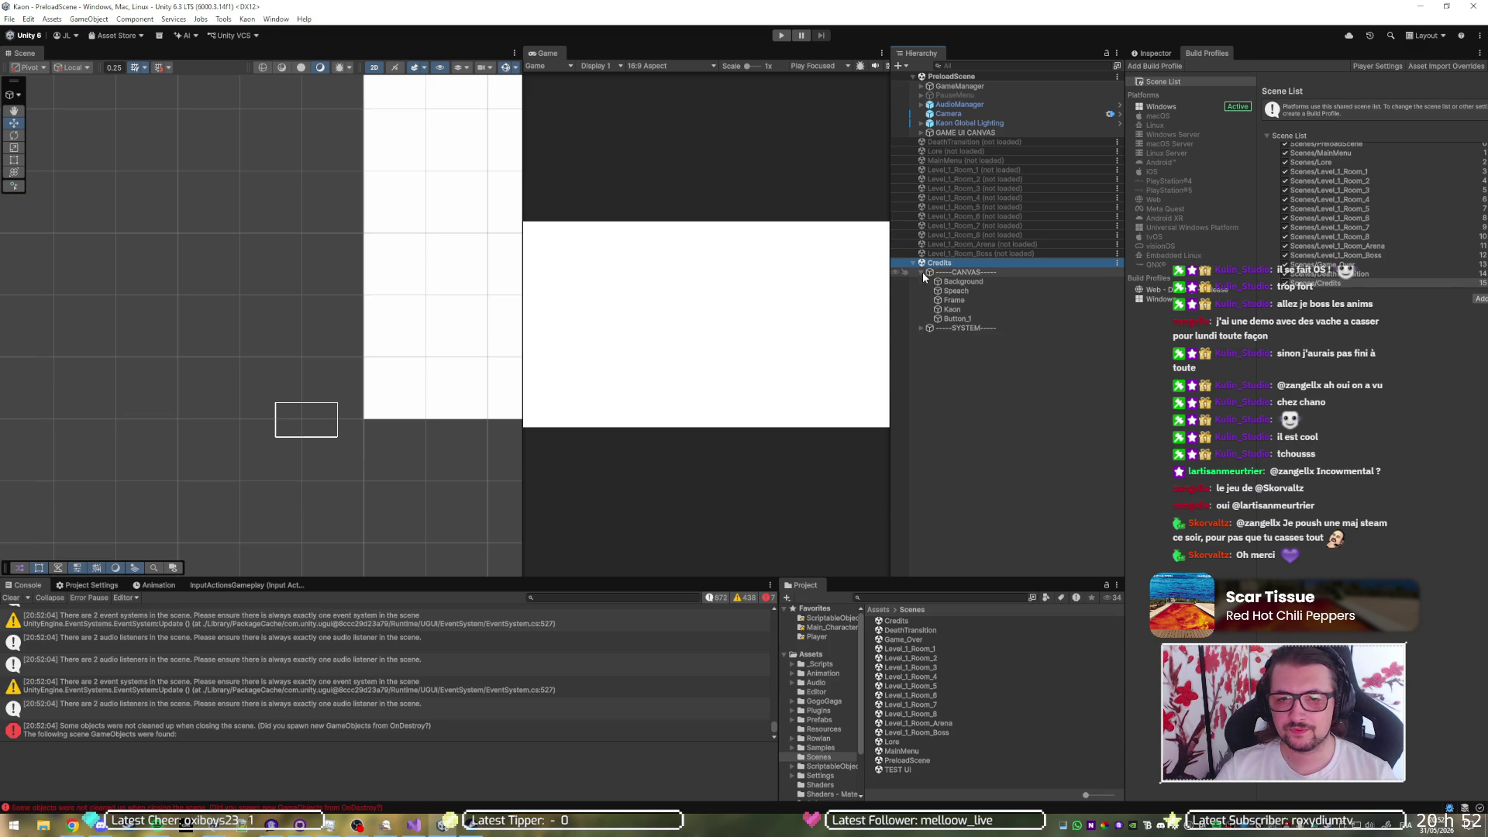
{"action": "left_click", "coordinate": [955, 284]}
{"action": "left_click", "coordinate": [956, 291]}
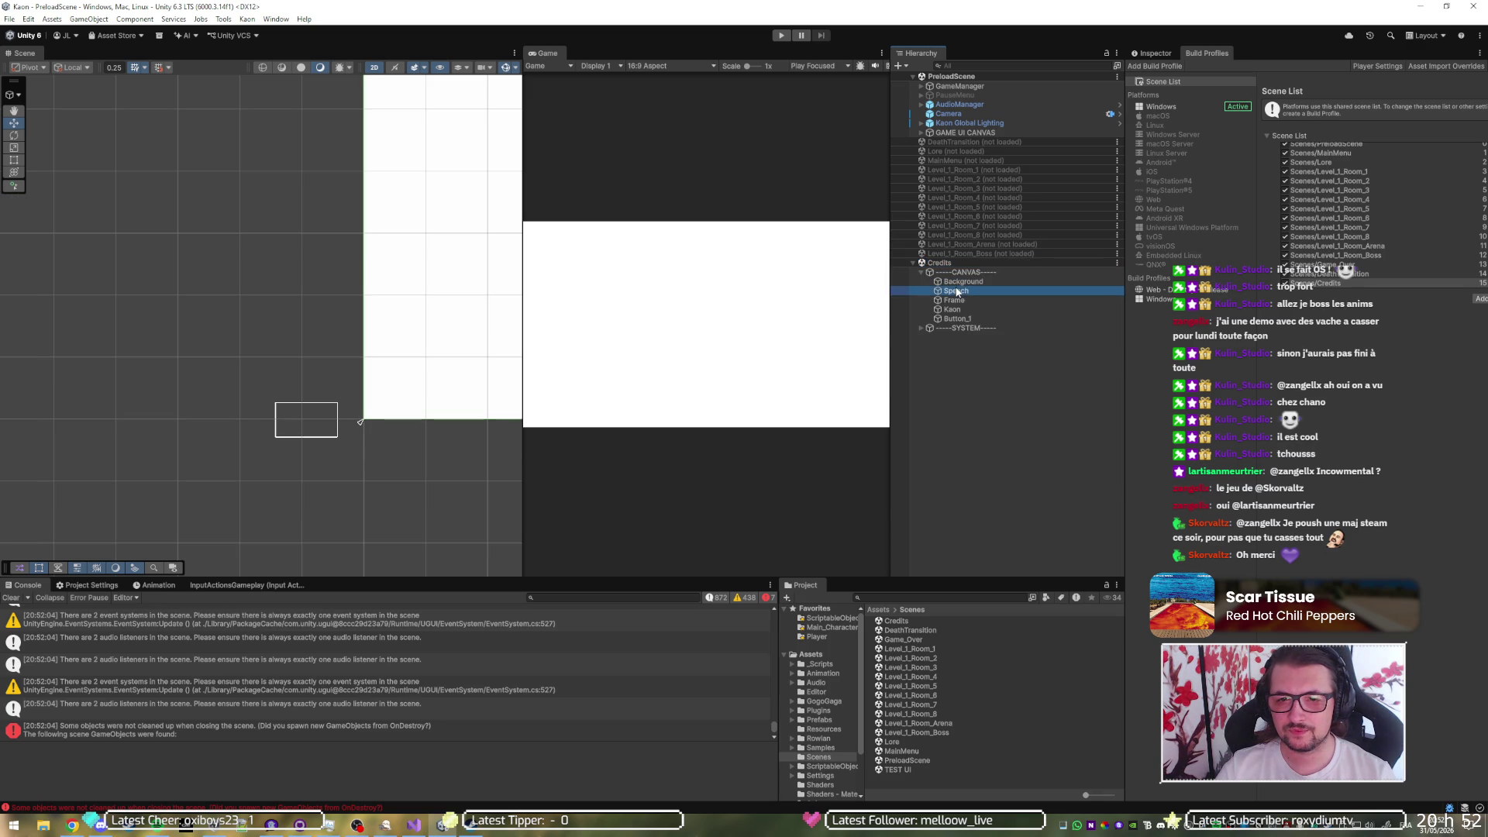
{"action": "left_click", "coordinate": [1152, 53]}
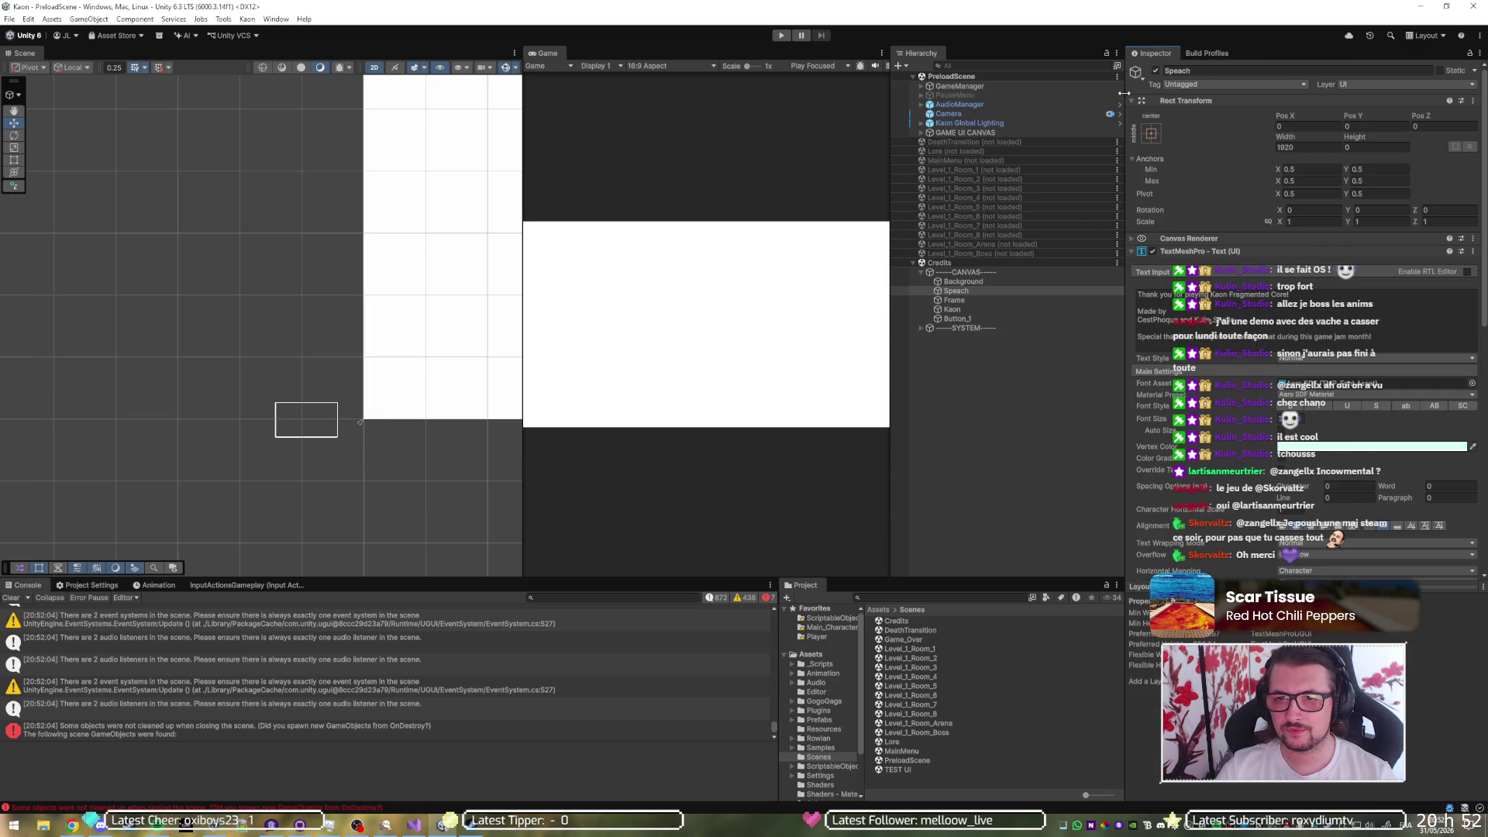
- Make the Background image colour black (000000) and clear its missing source image
{"action": "mouse_move", "coordinate": [1123, 103]}
{"action": "left_mouse_down"}
{"action": "mouse_move", "coordinate": [664, 194]}
{"action": "mouse_move", "coordinate": [628, 232]}
{"action": "left_mouse_up"}
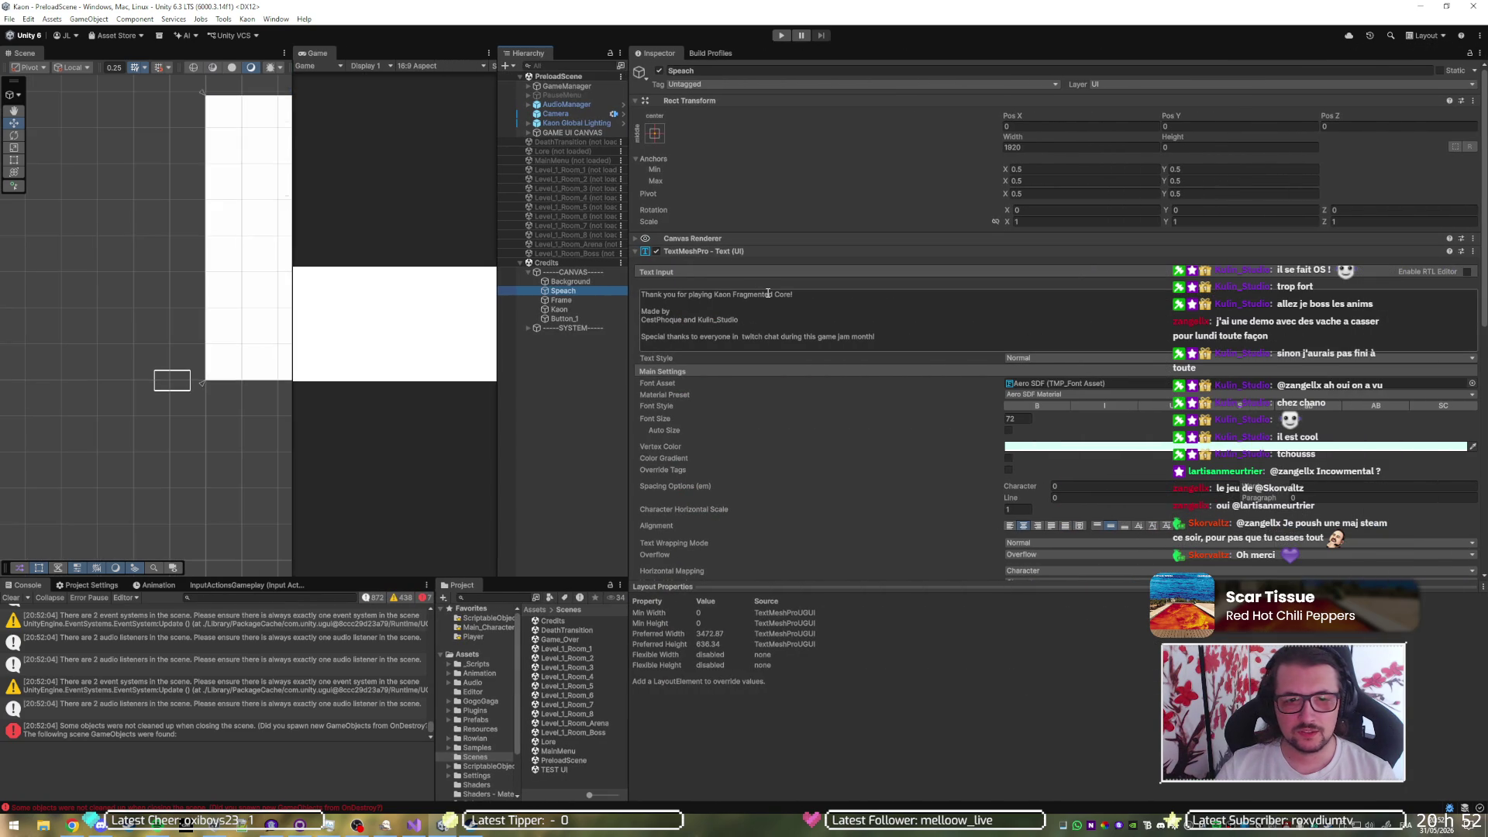
{"action": "left_click", "coordinate": [568, 281]}
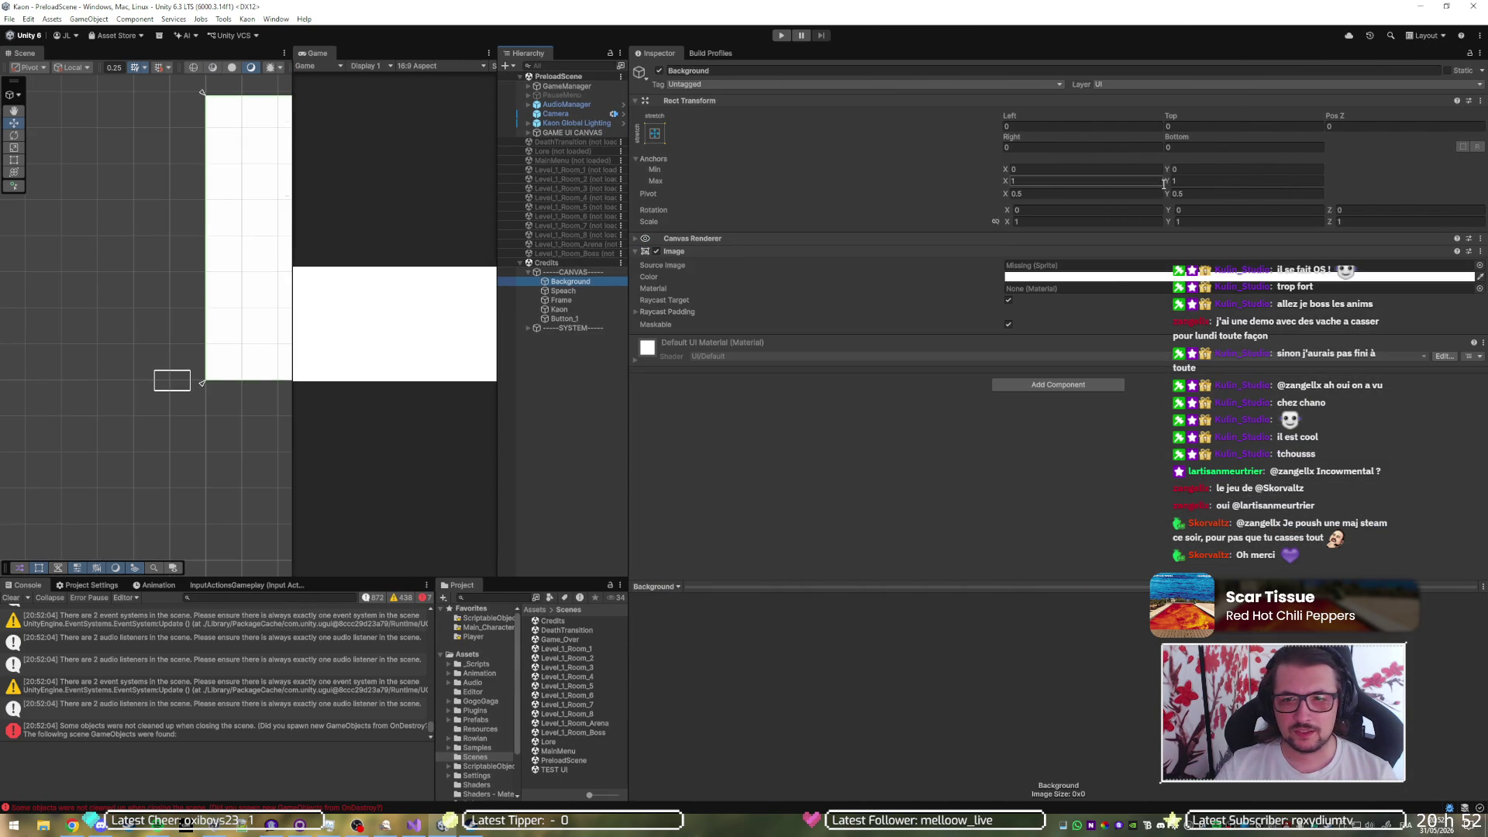
{"action": "left_click", "coordinate": [1164, 277]}
{"action": "left_click_drag", "start_coordinate": [1395, 341], "coordinate": [1333, 431]}
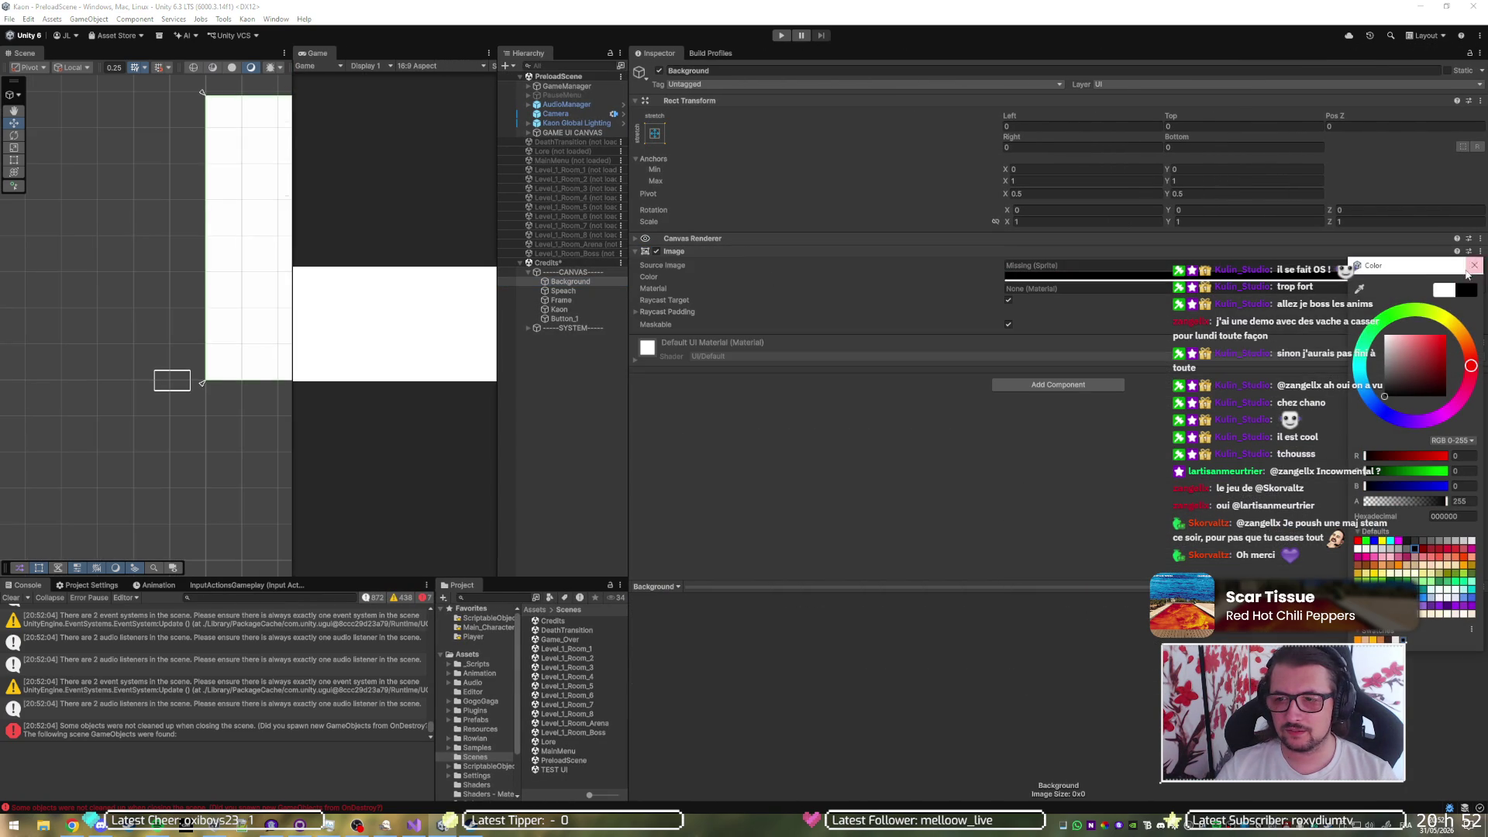
{"action": "left_click", "coordinate": [1472, 265]}
{"action": "left_click", "coordinate": [1115, 266]}
{"action": "key", "text": "Delete"}
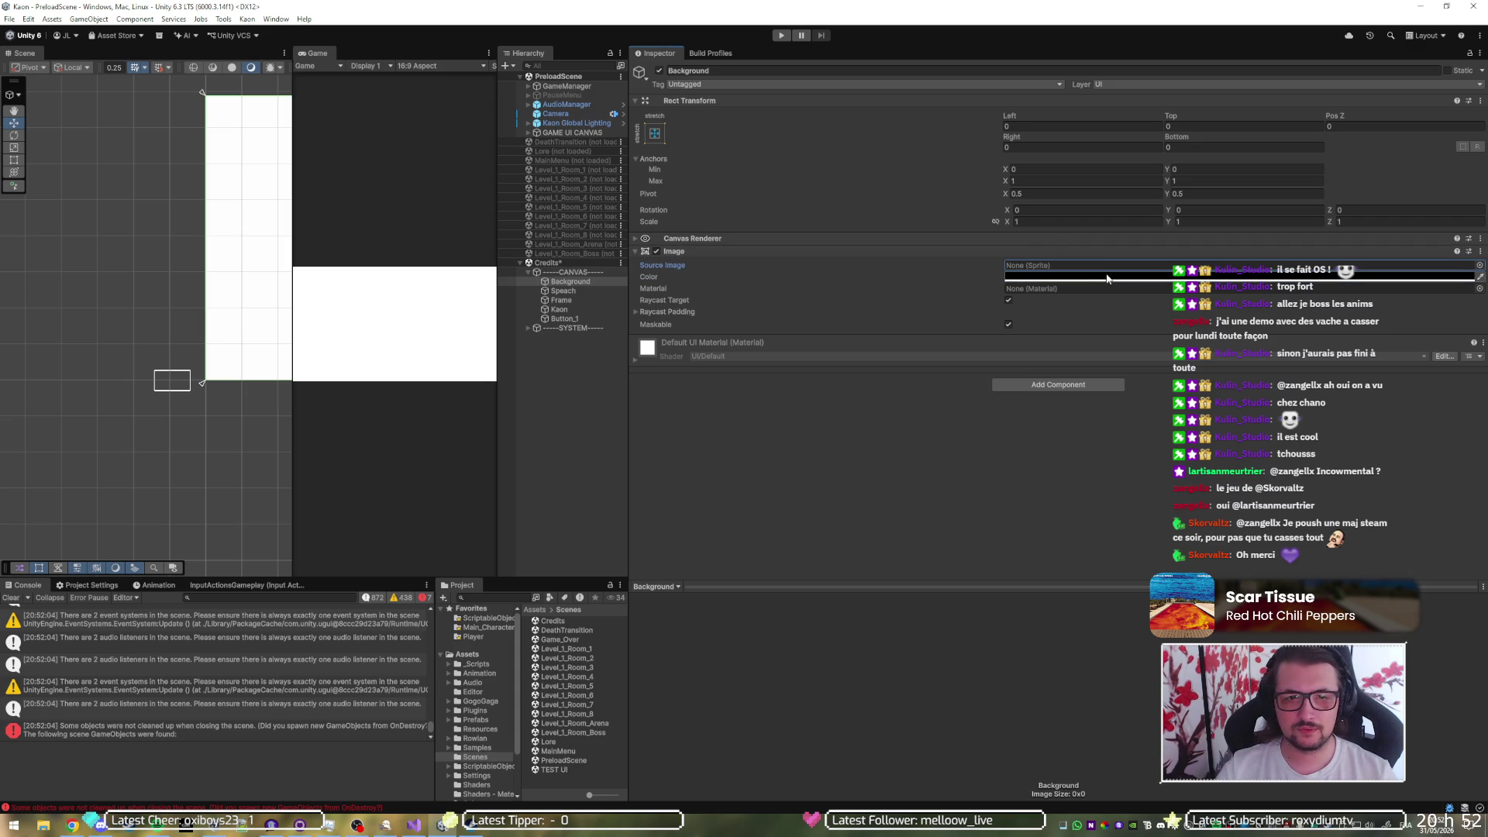
{"action": "left_click", "coordinate": [1108, 277]}
{"action": "left_click", "coordinate": [1228, 265]}
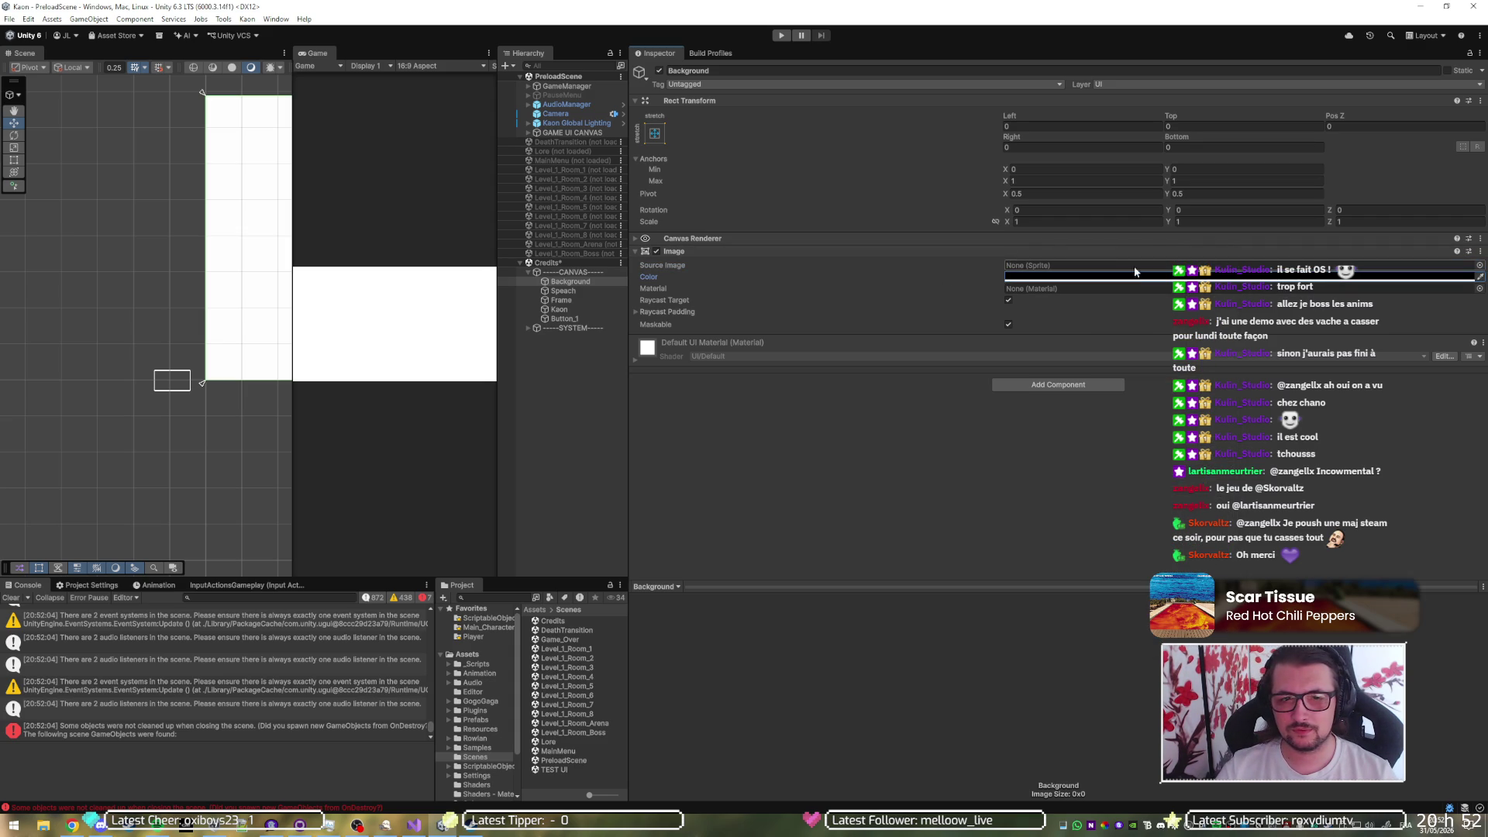
- Delete the Frame and Kaon images and clear Button_1's missing source image
{"action": "left_click", "coordinate": [561, 291]}
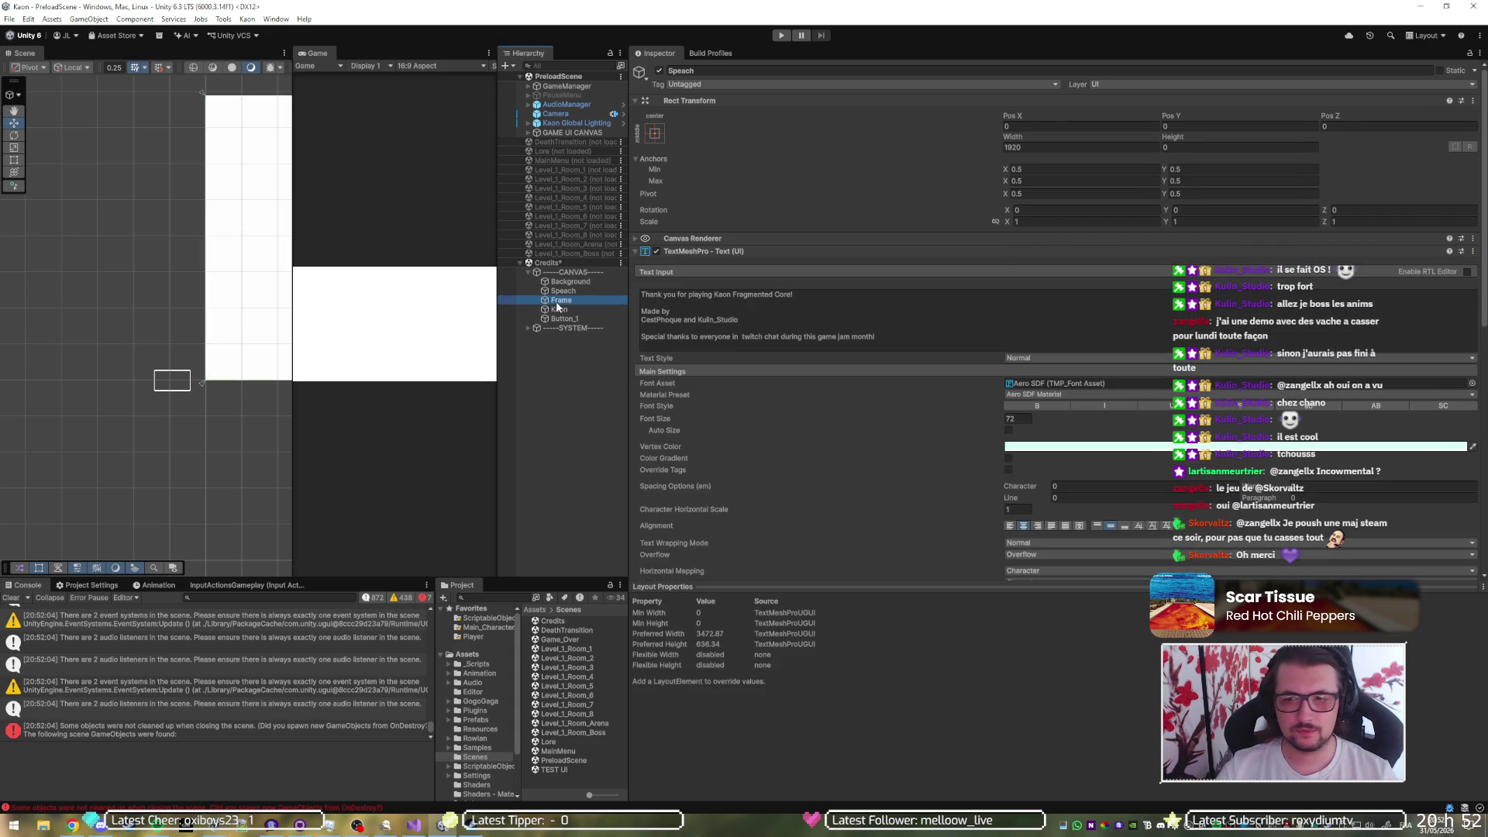
{"action": "left_click", "coordinate": [558, 301]}
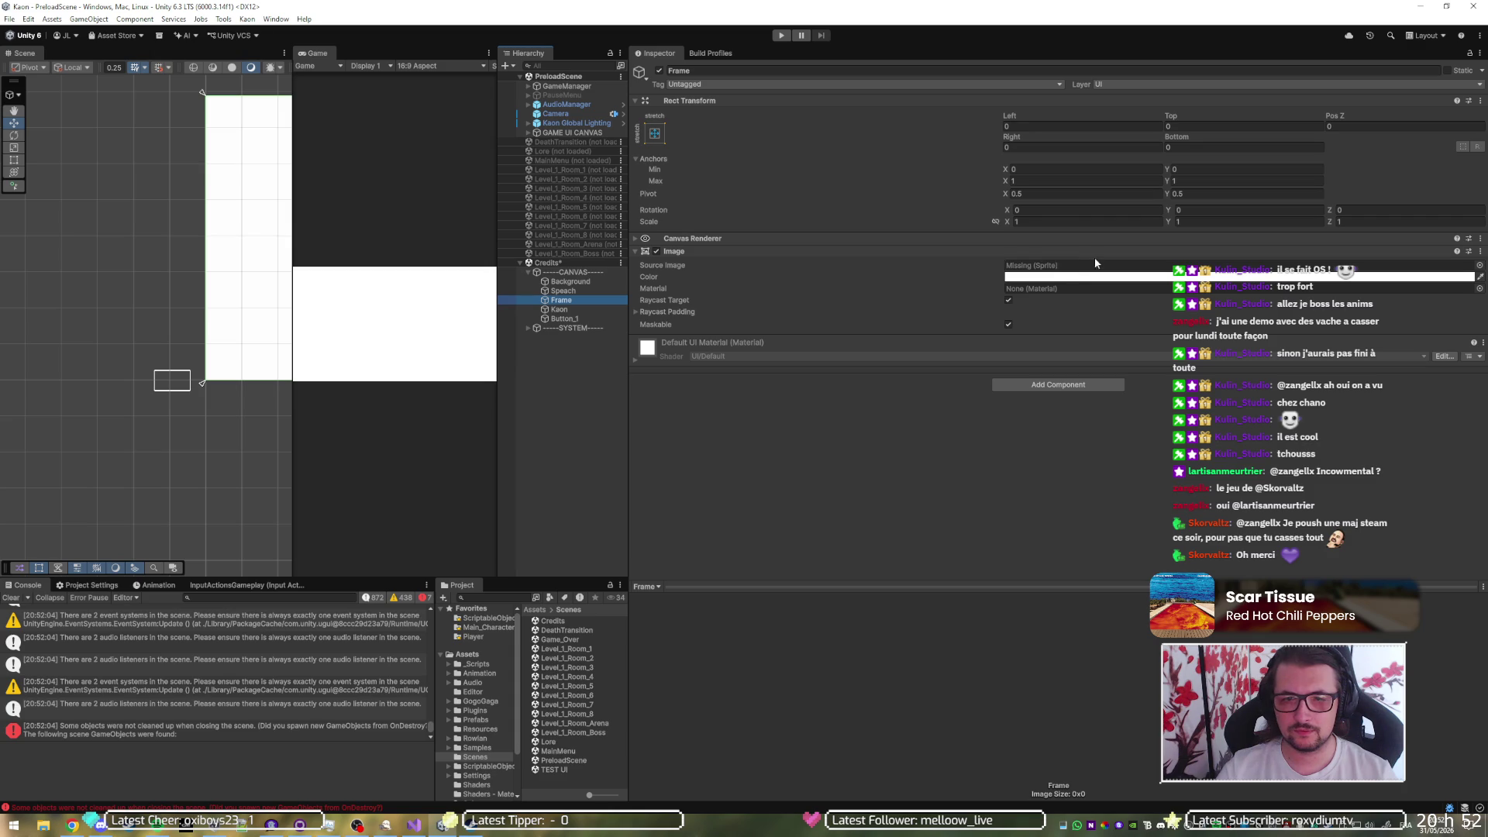
{"action": "key", "text": "Delete"}
{"action": "left_click", "coordinate": [570, 302]}
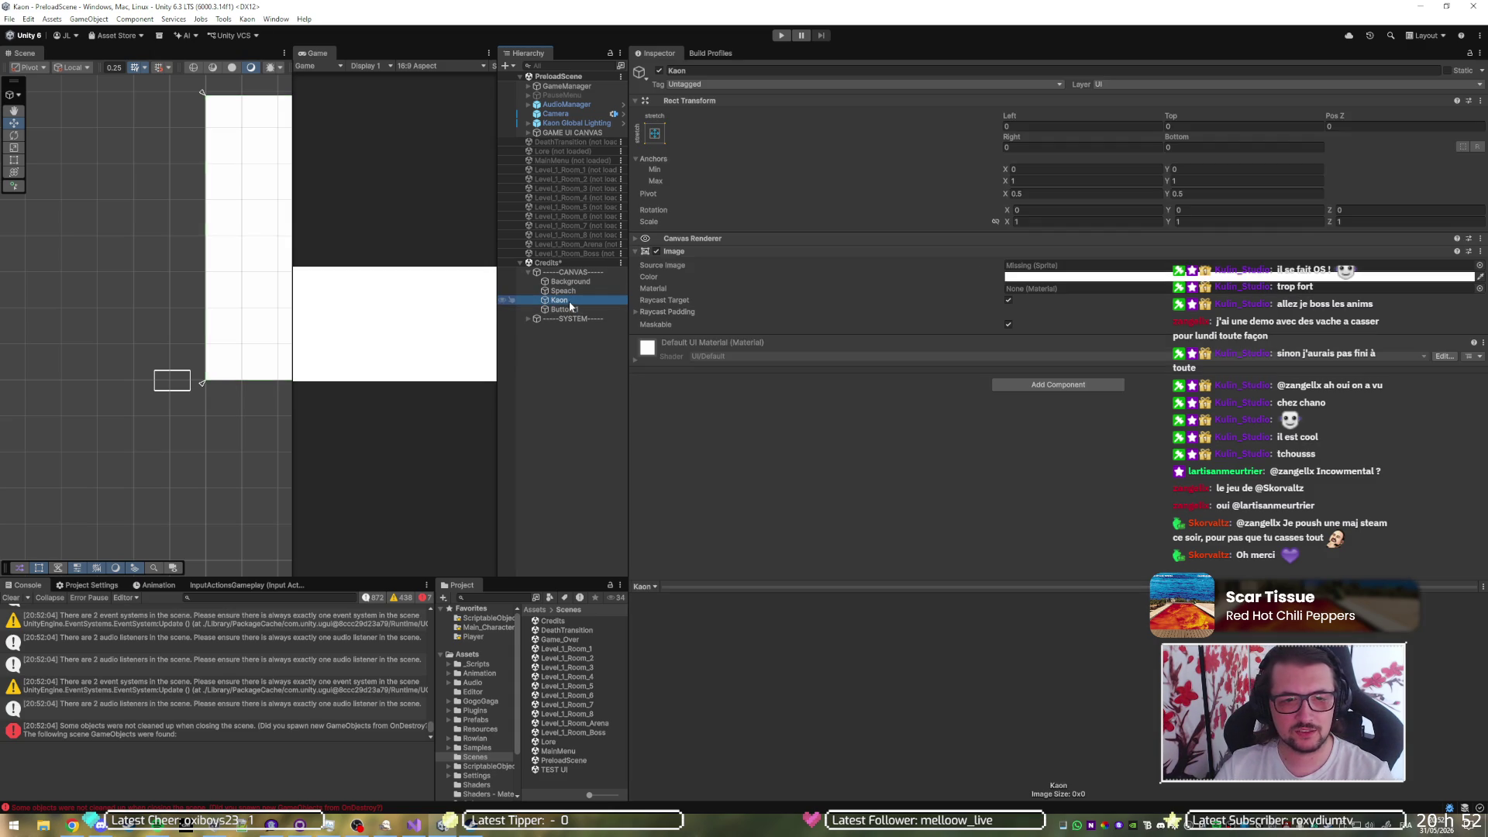
{"action": "key", "text": "Delete"}
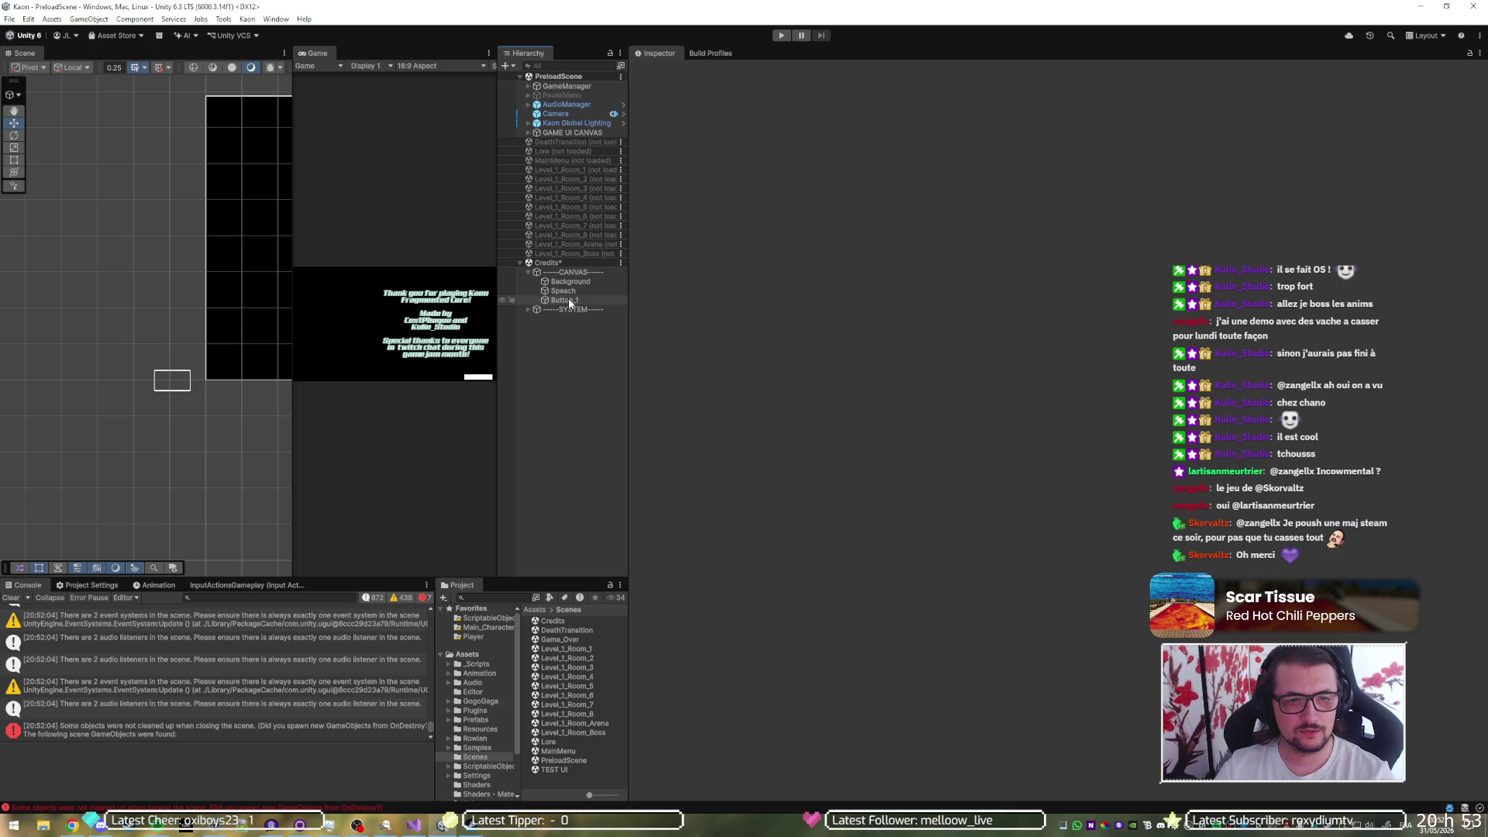
{"action": "left_click", "coordinate": [569, 302]}
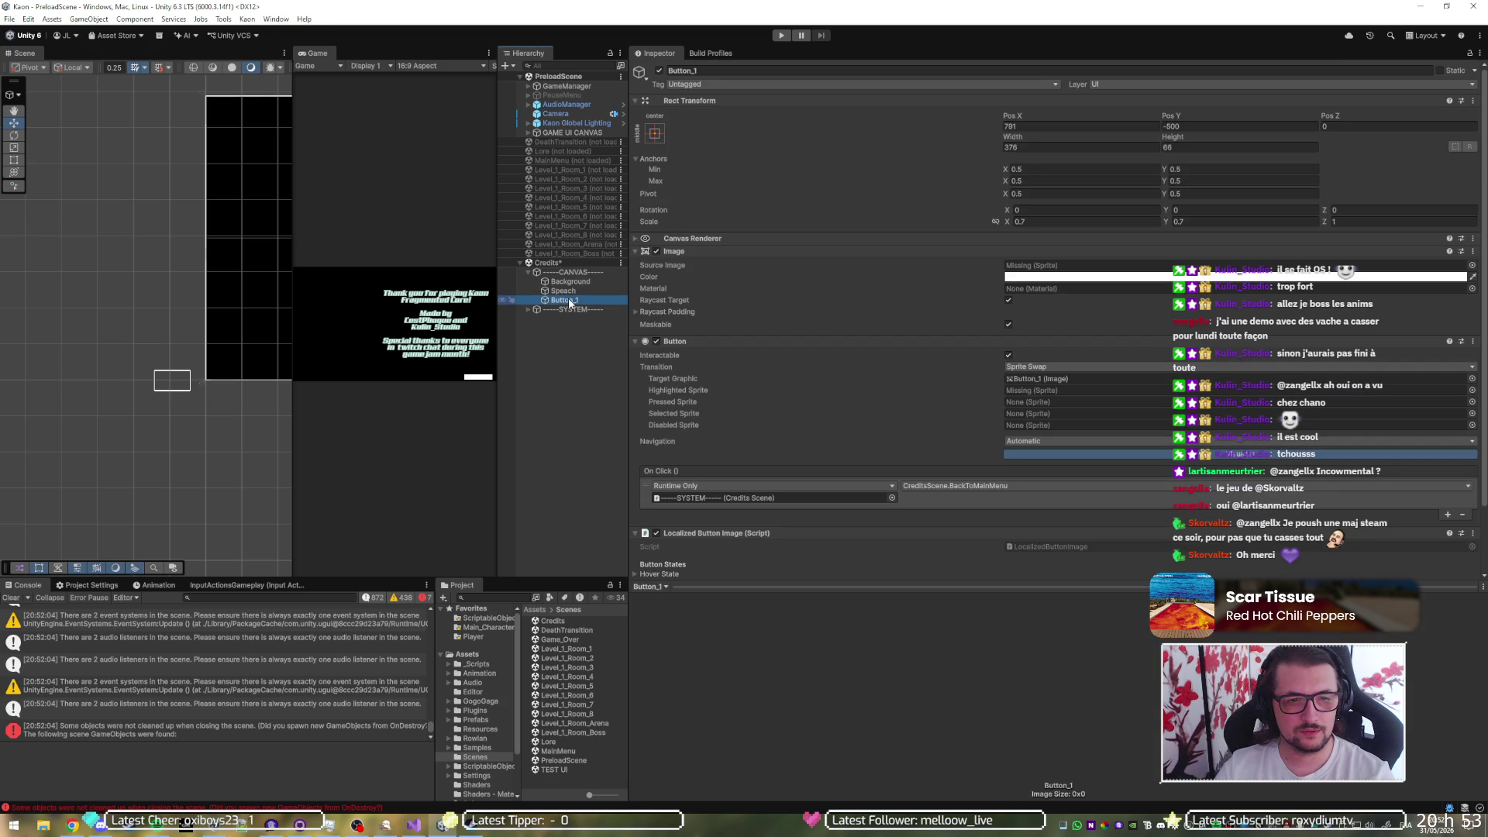
{"action": "left_click", "coordinate": [1053, 268]}
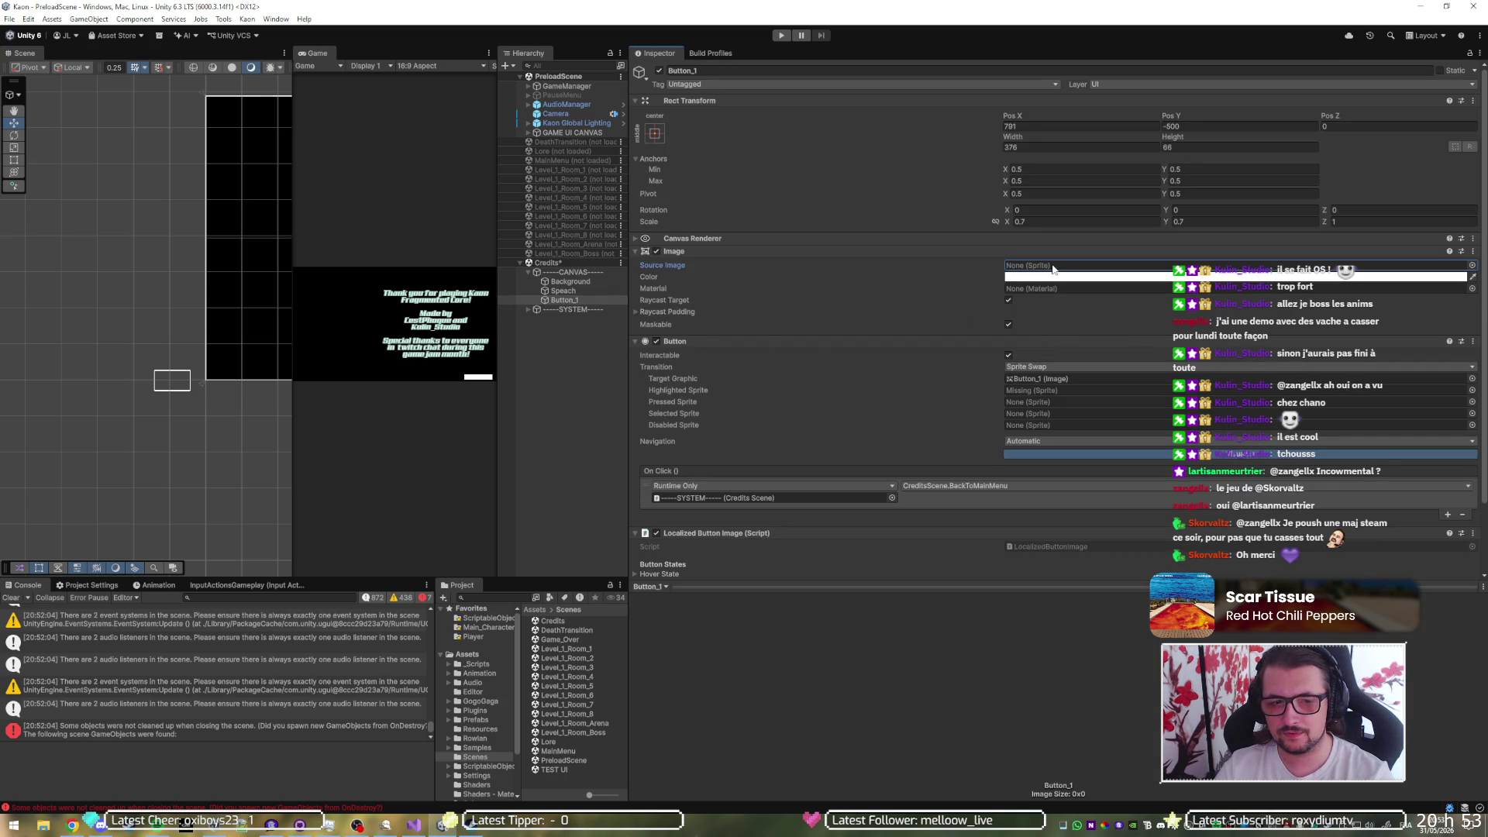
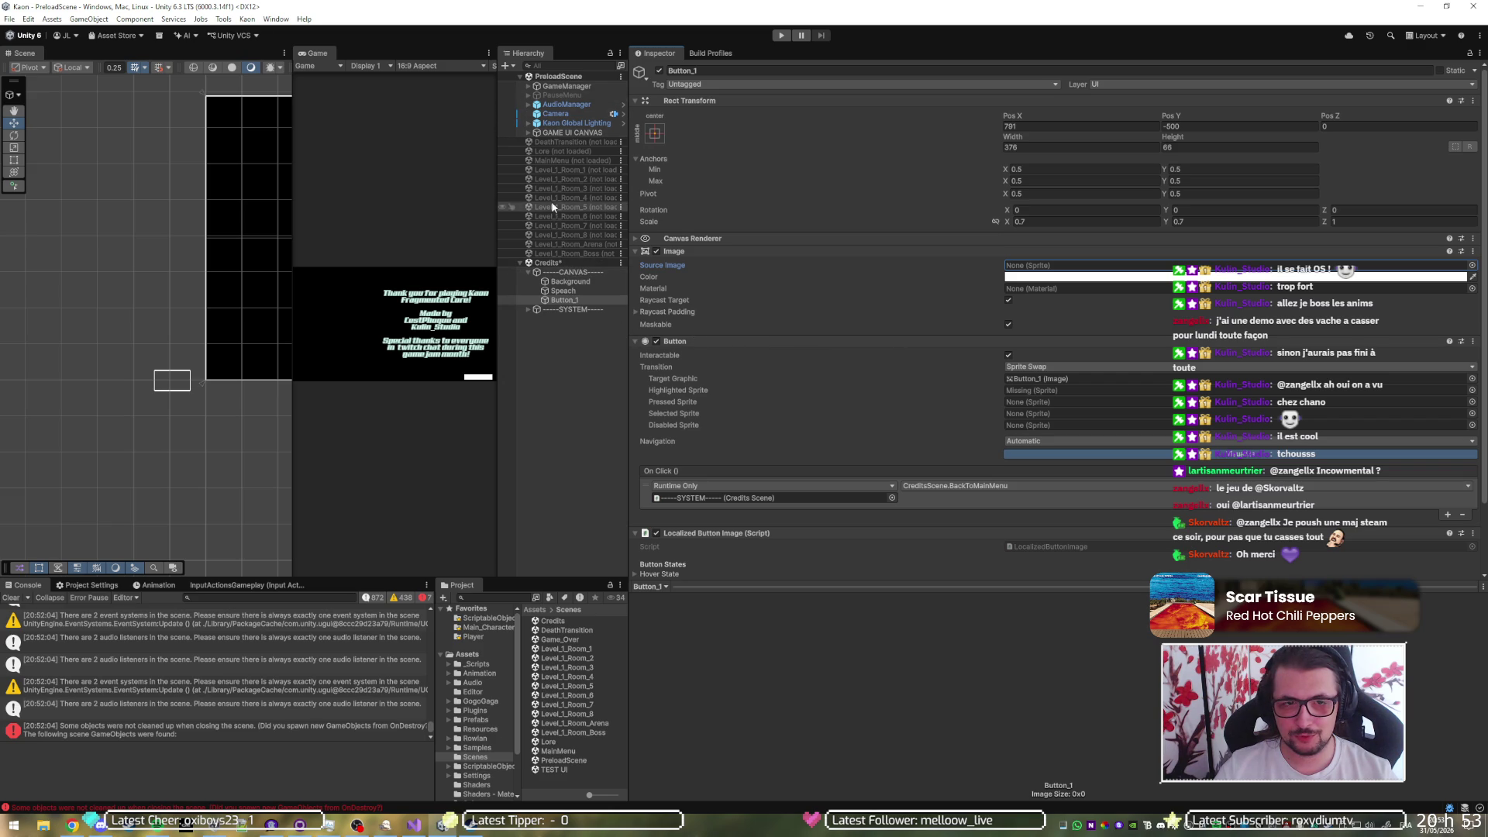
- Load the MainMenu scene alongside Credits and move Button StartGame into the Credits canvas
{"action": "right_click", "coordinate": [573, 160]}
{"action": "left_click", "coordinate": [611, 167]}
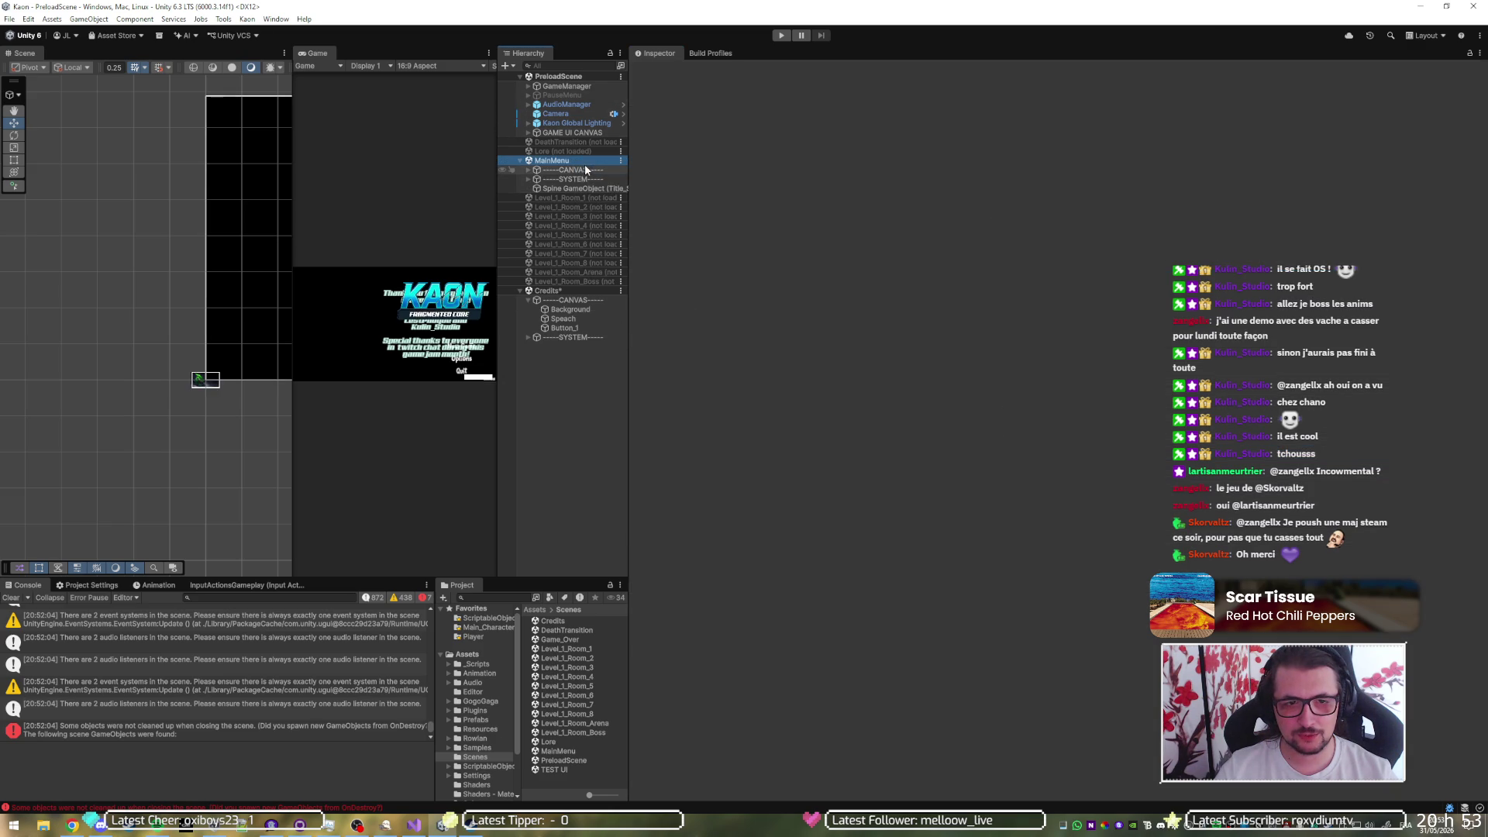
{"action": "left_click", "coordinate": [528, 170]}
{"action": "left_click", "coordinate": [578, 189]}
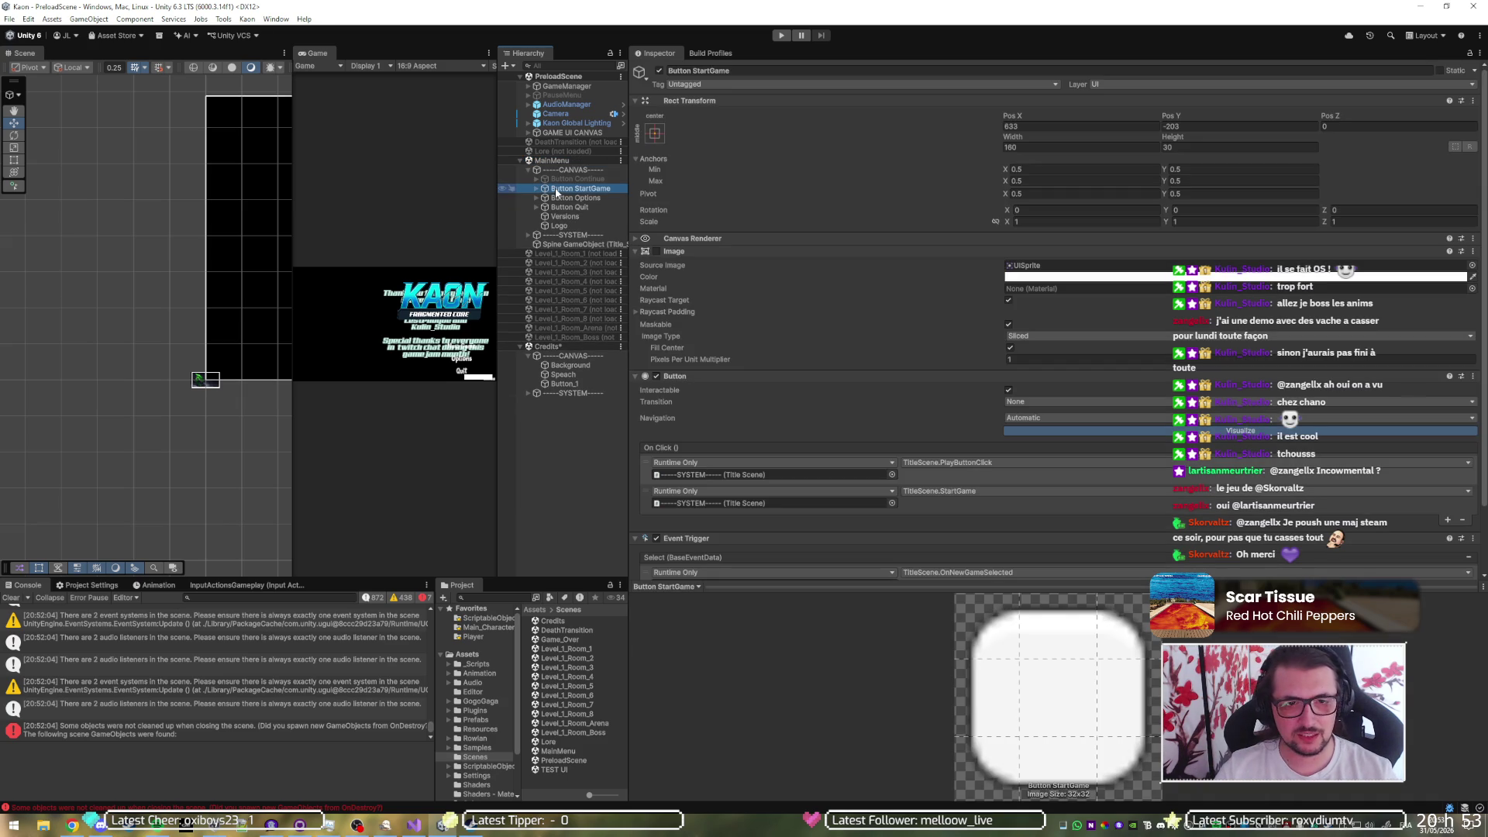
{"action": "mouse_move", "coordinate": [556, 192]}
{"action": "left_mouse_down"}
{"action": "mouse_move", "coordinate": [550, 365]}
{"action": "mouse_move", "coordinate": [569, 387]}
{"action": "left_mouse_up"}
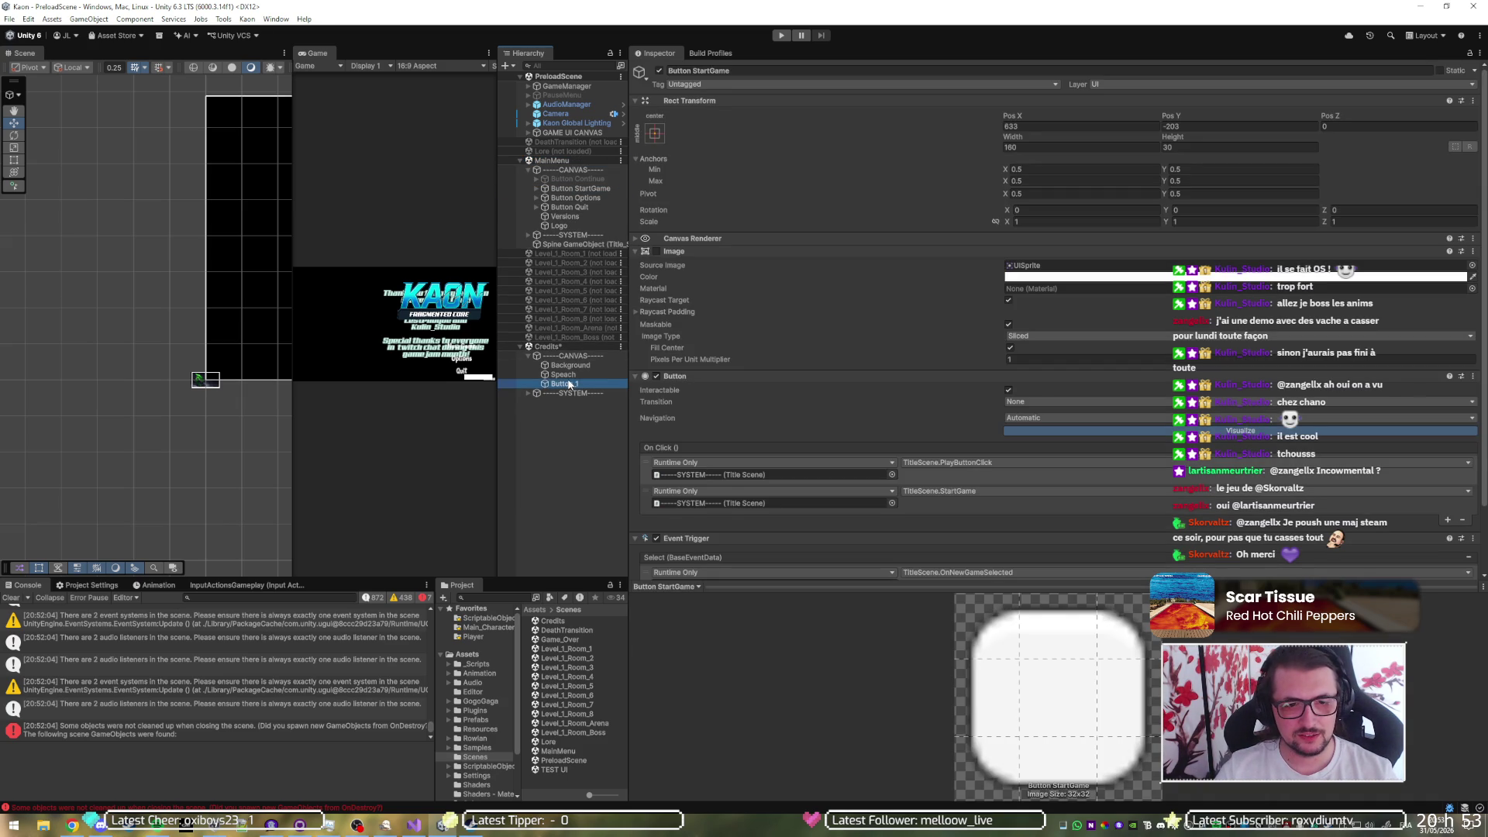
- Point the button's On Click at the Credits SYSTEM object calling CreditsScene.BackToMainMenu, removing an extra action
{"action": "left_click", "coordinate": [574, 386]}
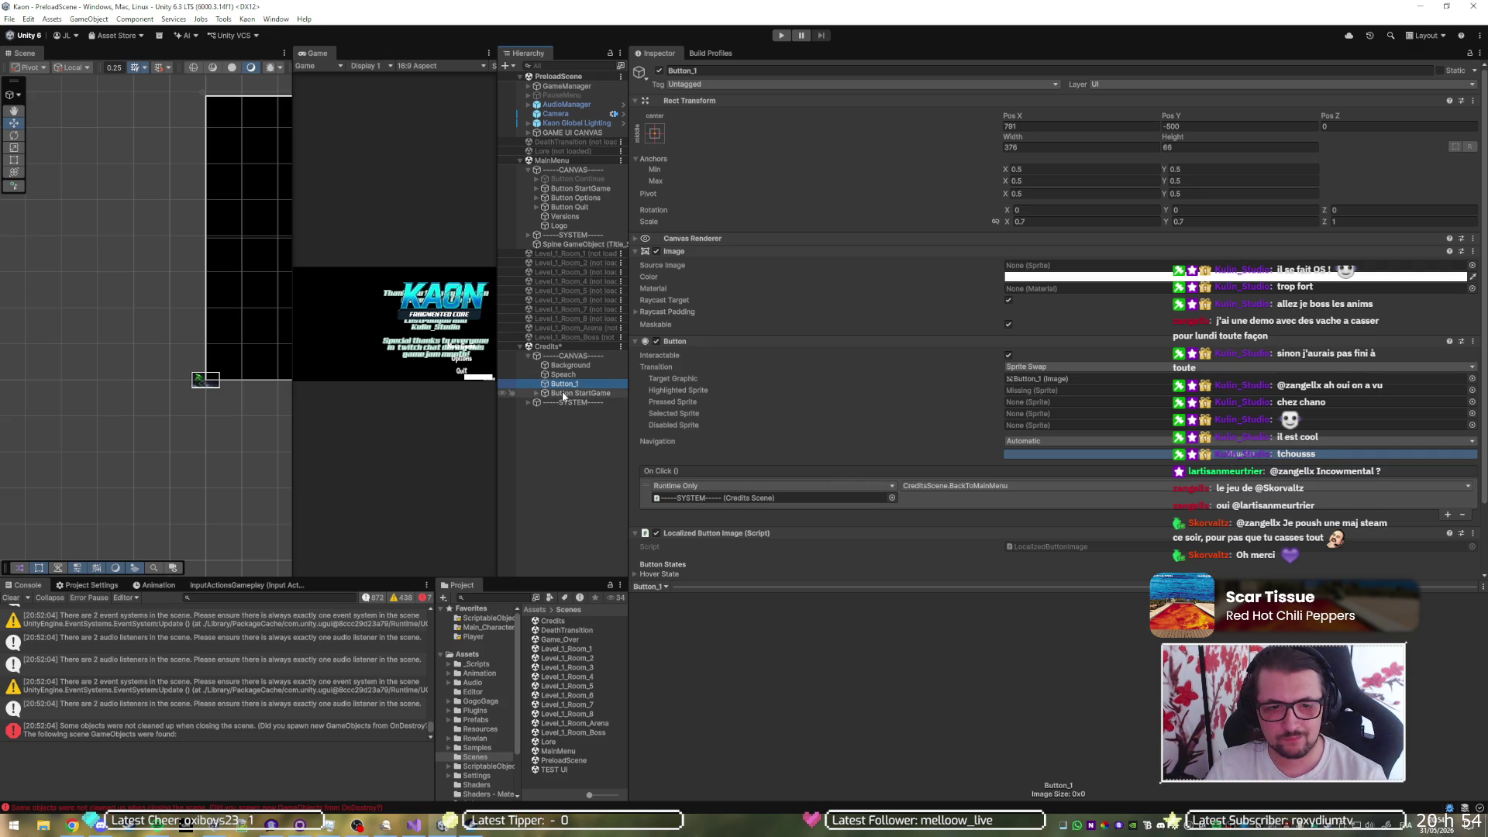
{"action": "left_click", "coordinate": [735, 498]}
{"action": "left_click", "coordinate": [573, 392]}
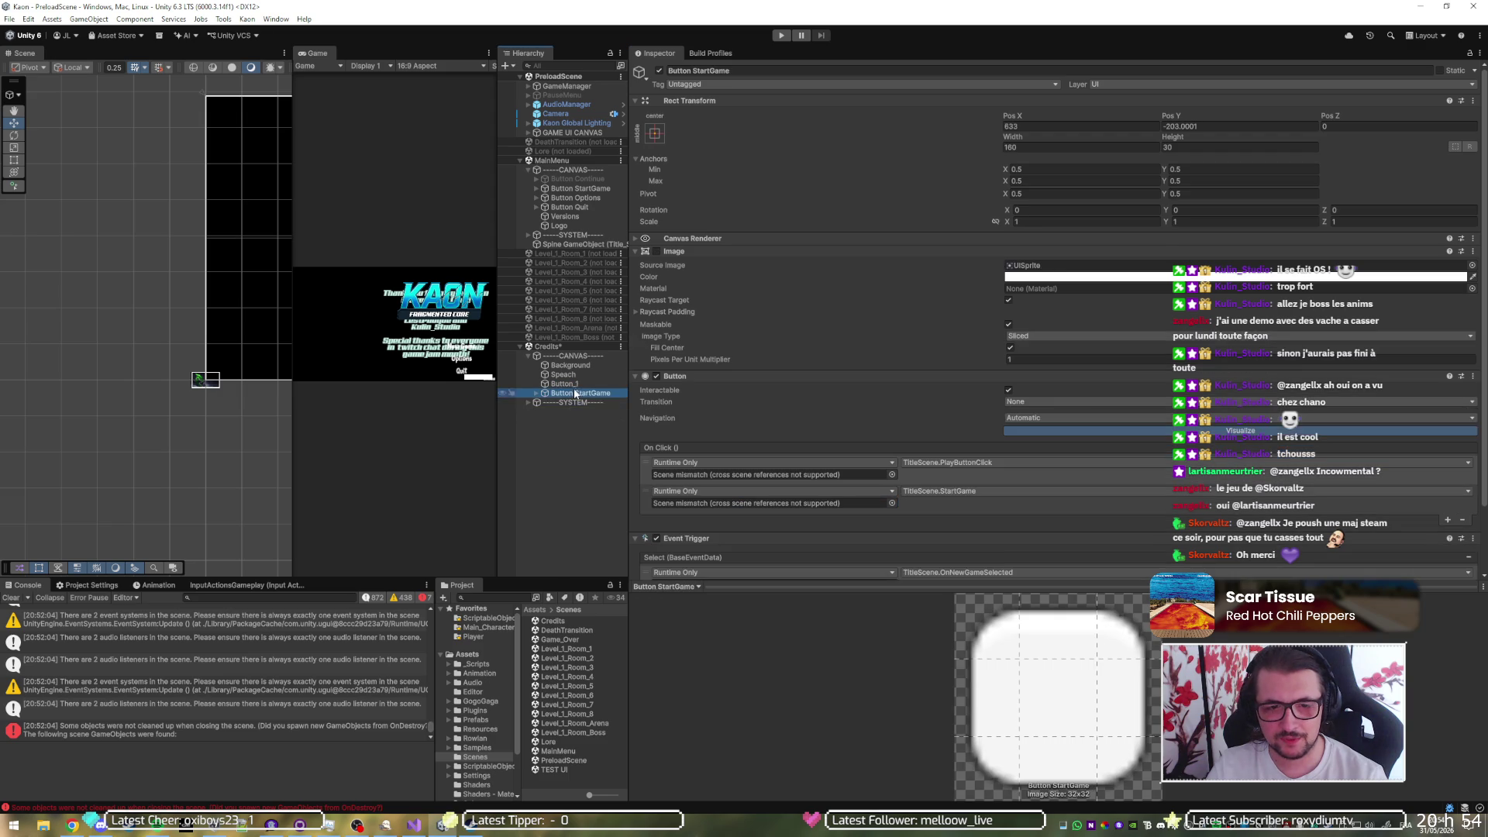
{"action": "left_click", "coordinate": [834, 474]}
{"action": "left_click_drag", "start_coordinate": [832, 475], "coordinate": [832, 474]}
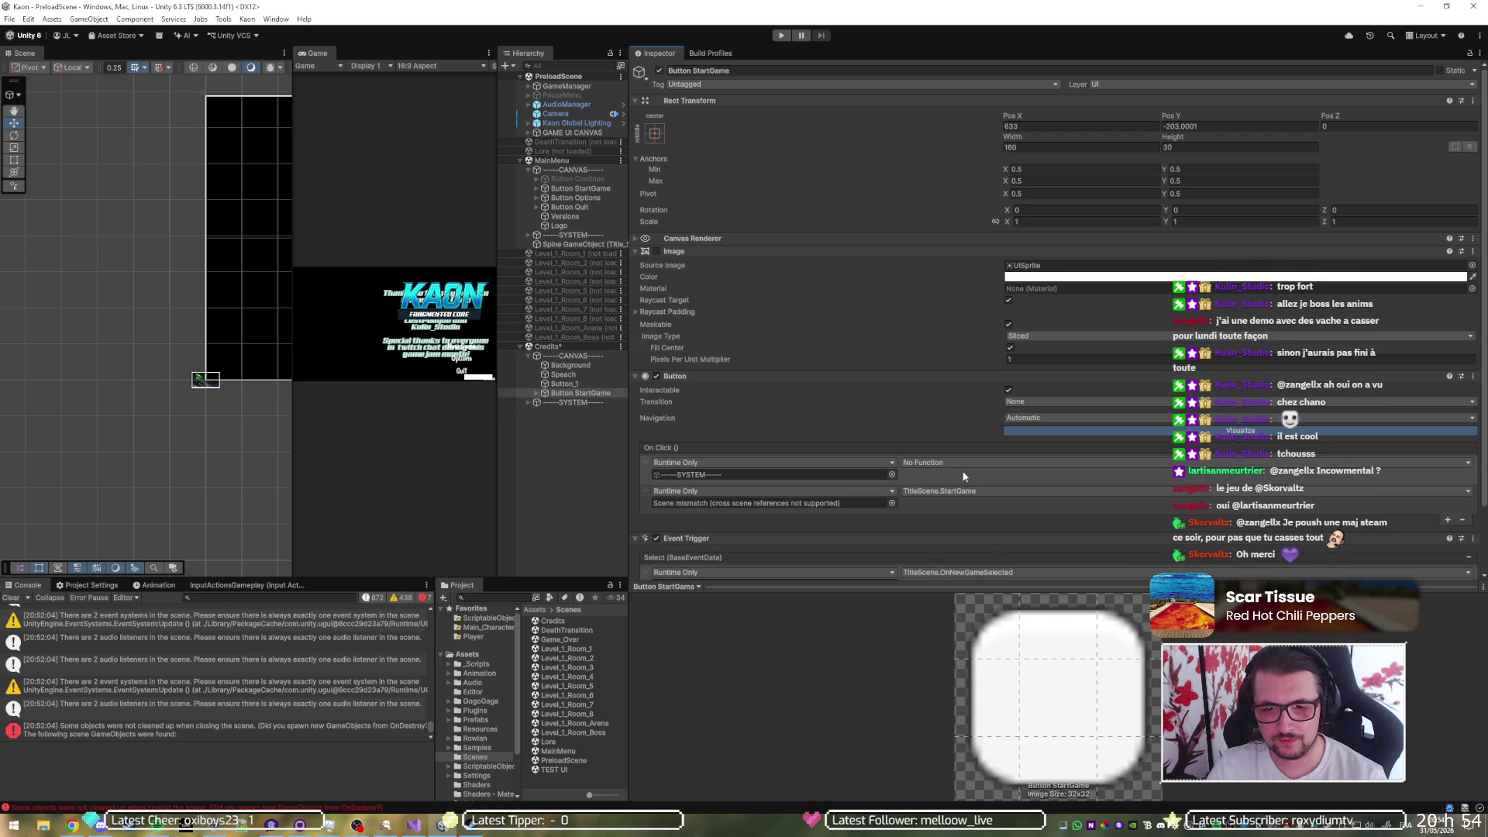
{"action": "left_click", "coordinate": [968, 462]}
{"action": "mouse_move", "coordinate": [953, 517]}
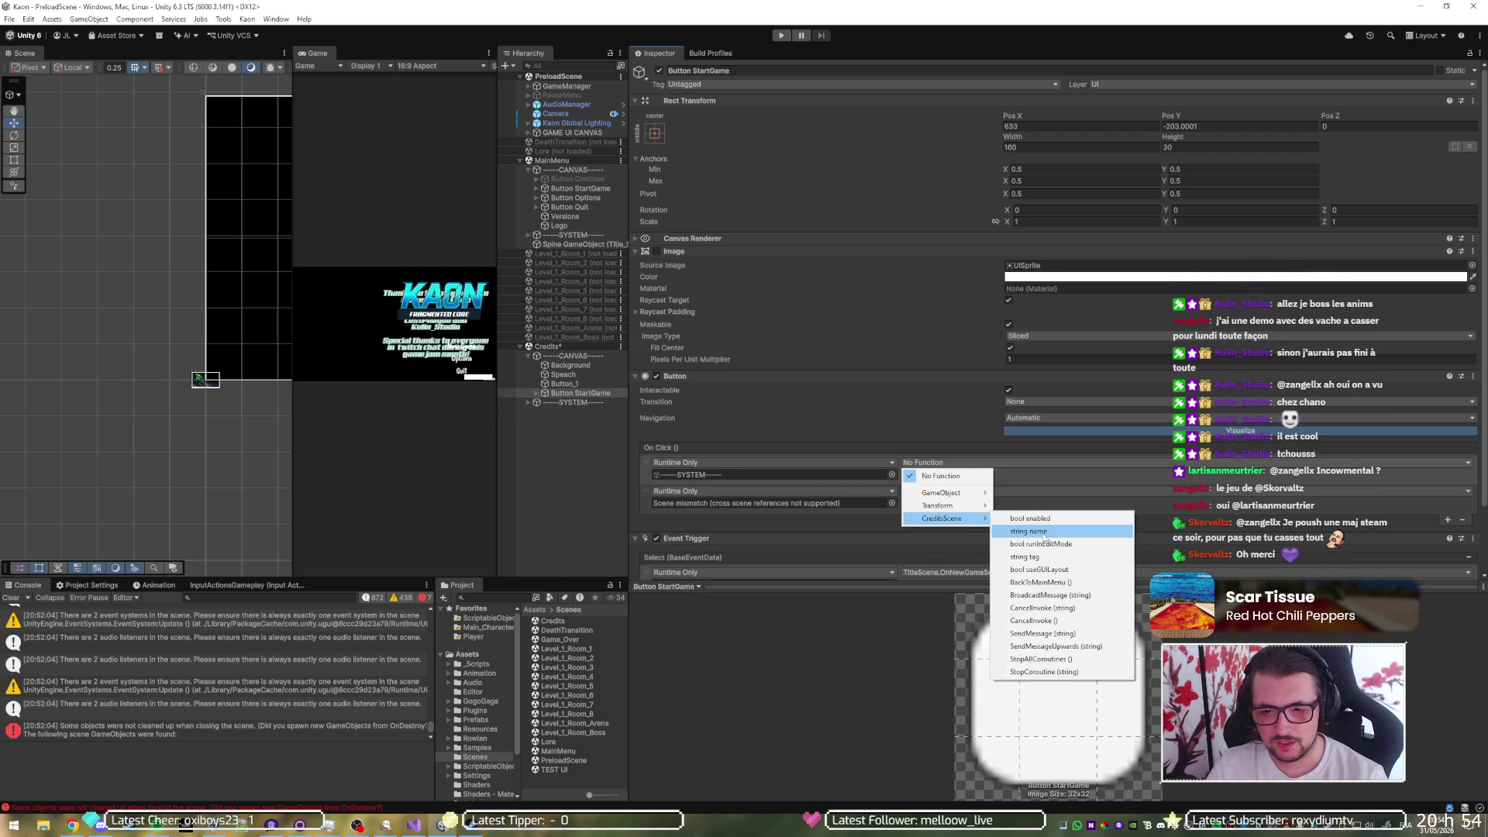
{"action": "left_click", "coordinate": [1042, 582]}
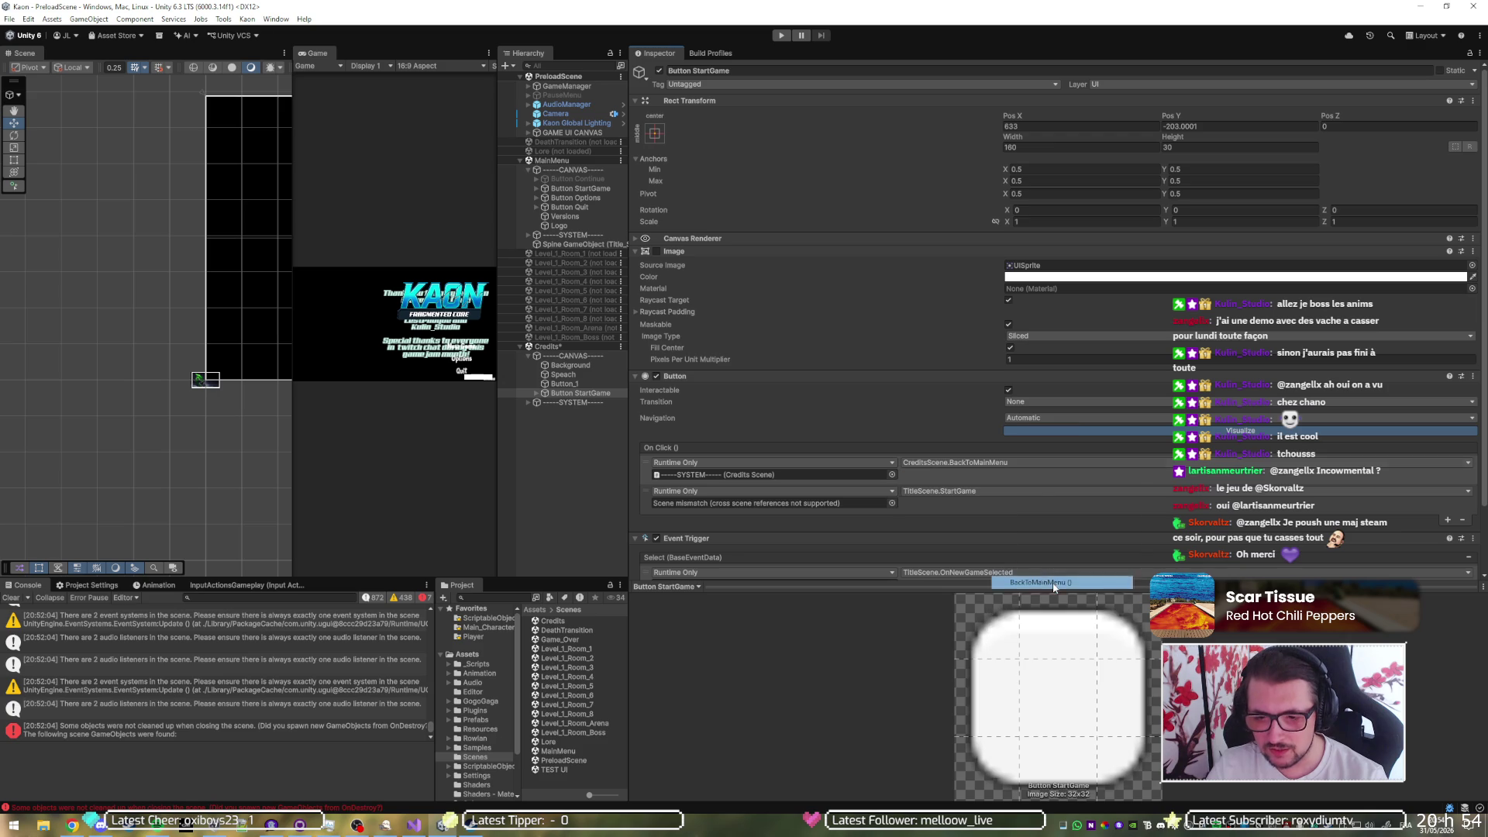
{"action": "left_click", "coordinate": [1462, 518]}
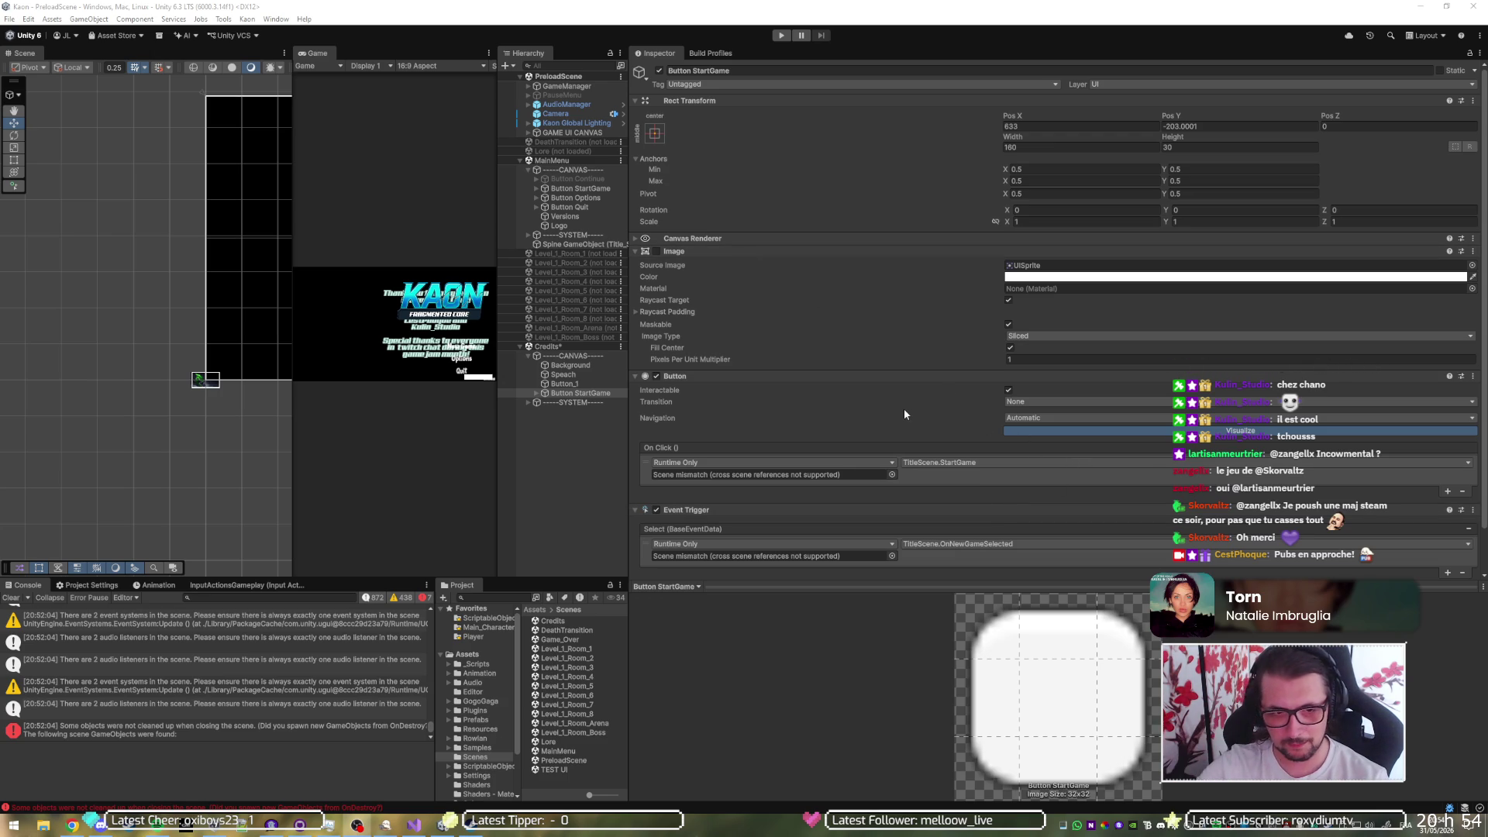
- Delete the old Button_1 from Credits, unload MainMenu, and select the moved StartGame button
{"action": "left_click", "coordinate": [597, 387]}
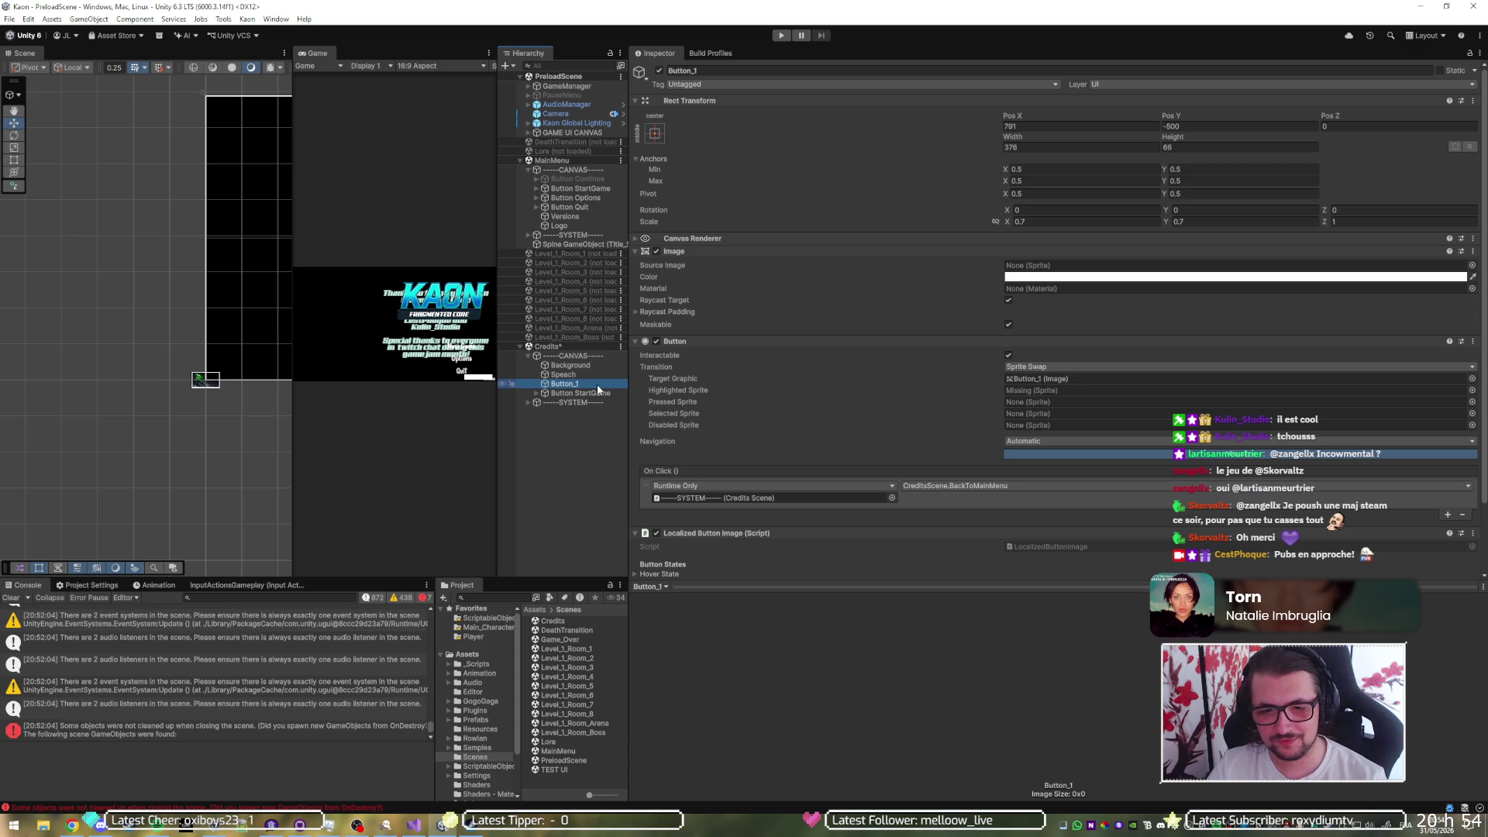
{"action": "key", "text": "Delete"}
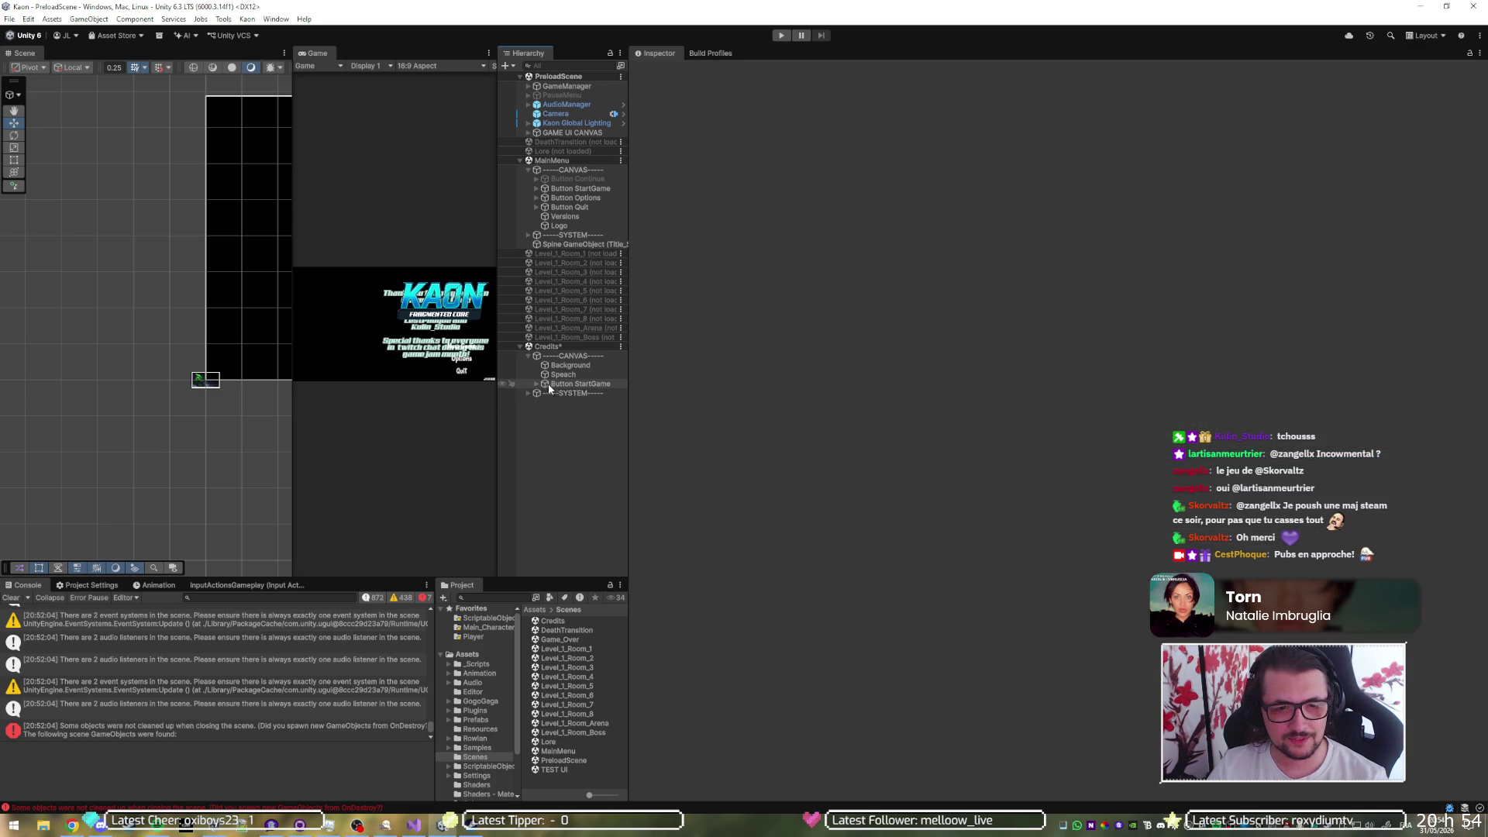
{"action": "right_click", "coordinate": [559, 160]}
{"action": "left_click", "coordinate": [596, 226]}
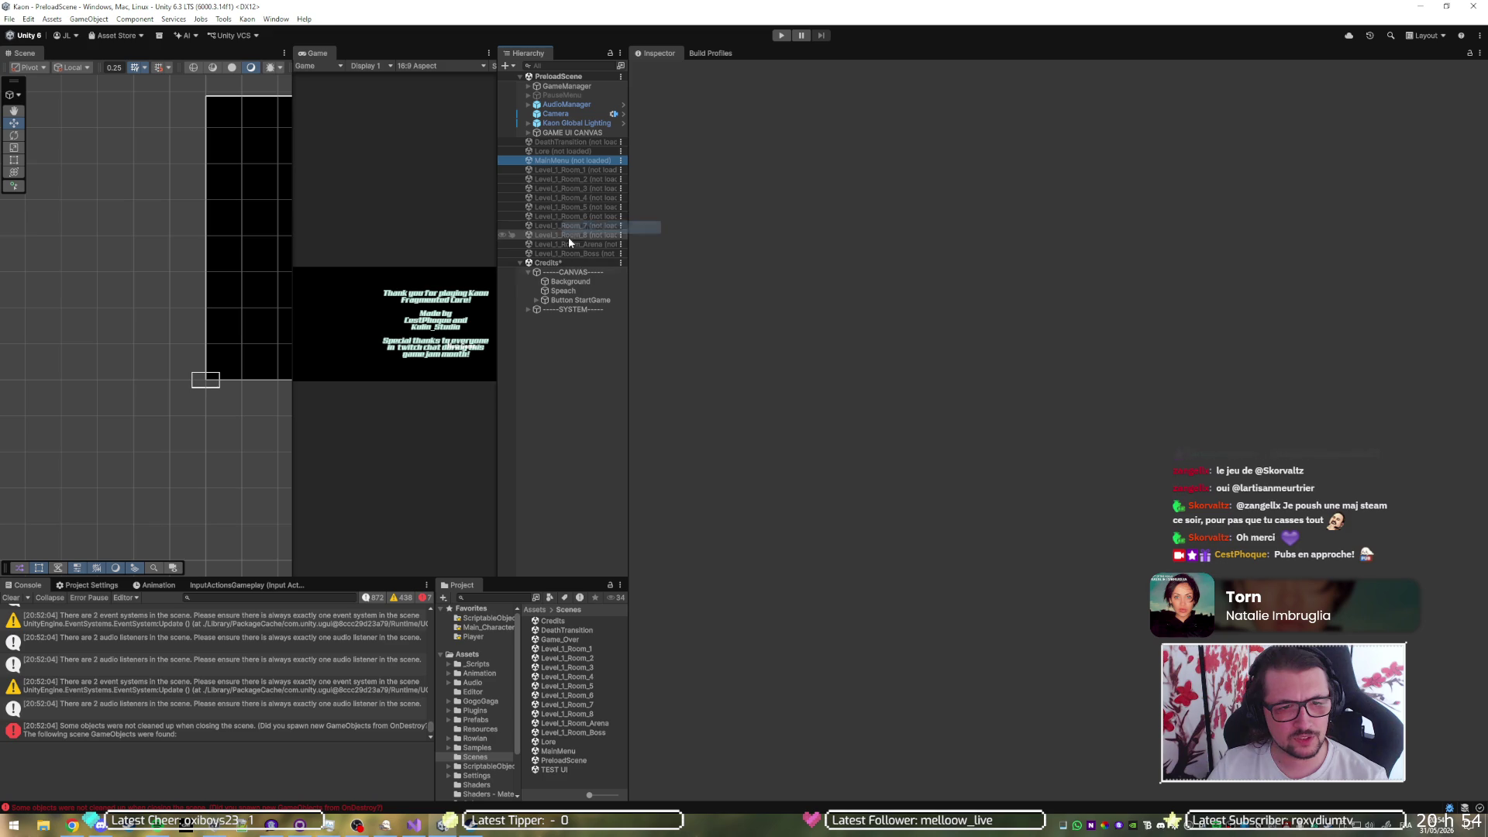
{"action": "left_click", "coordinate": [566, 299]}
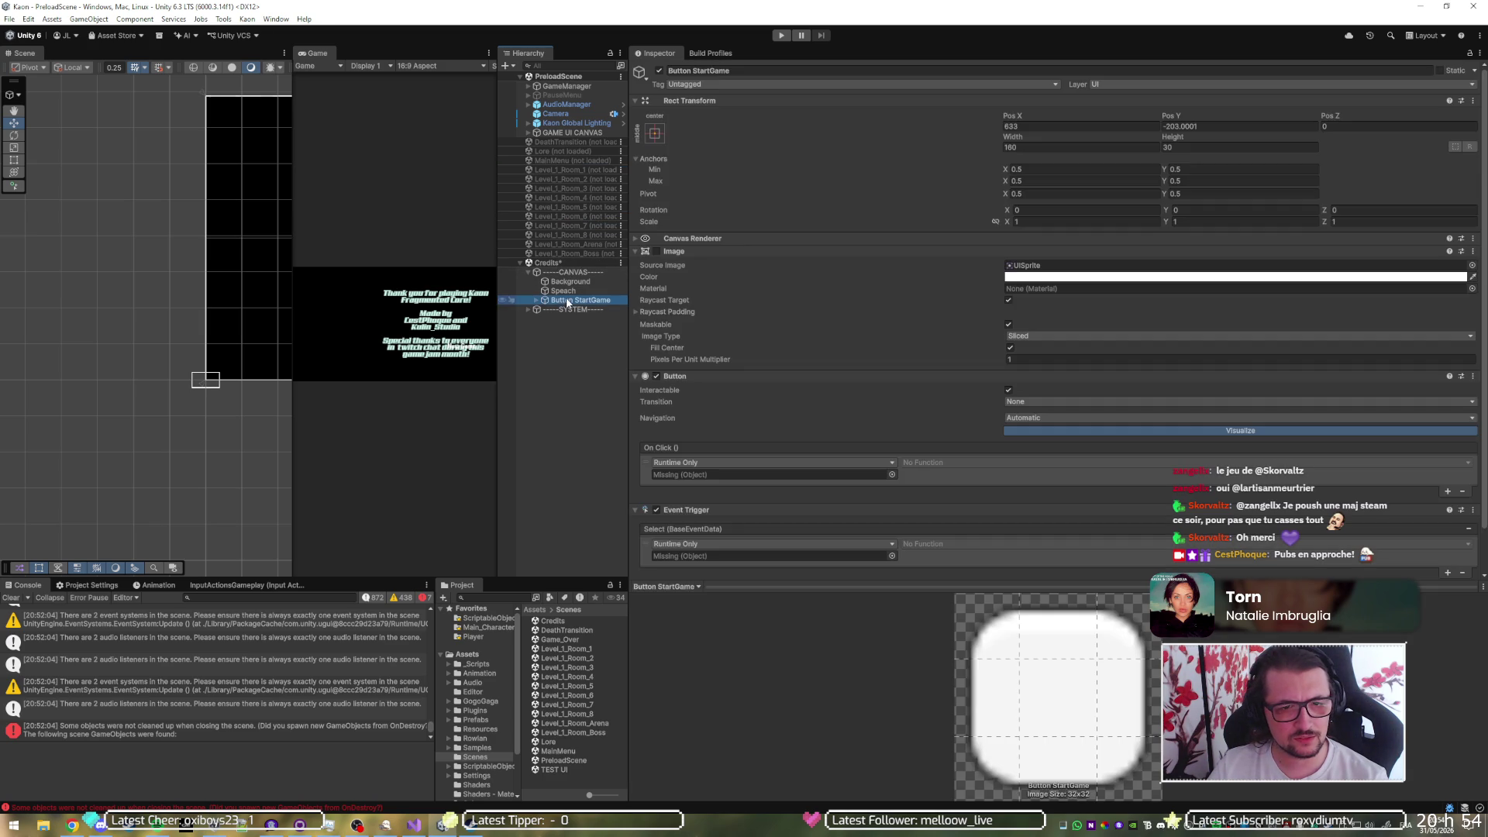
- Frame the button and move it to the credits' lower right using global handles
{"action": "key", "text": "f"}
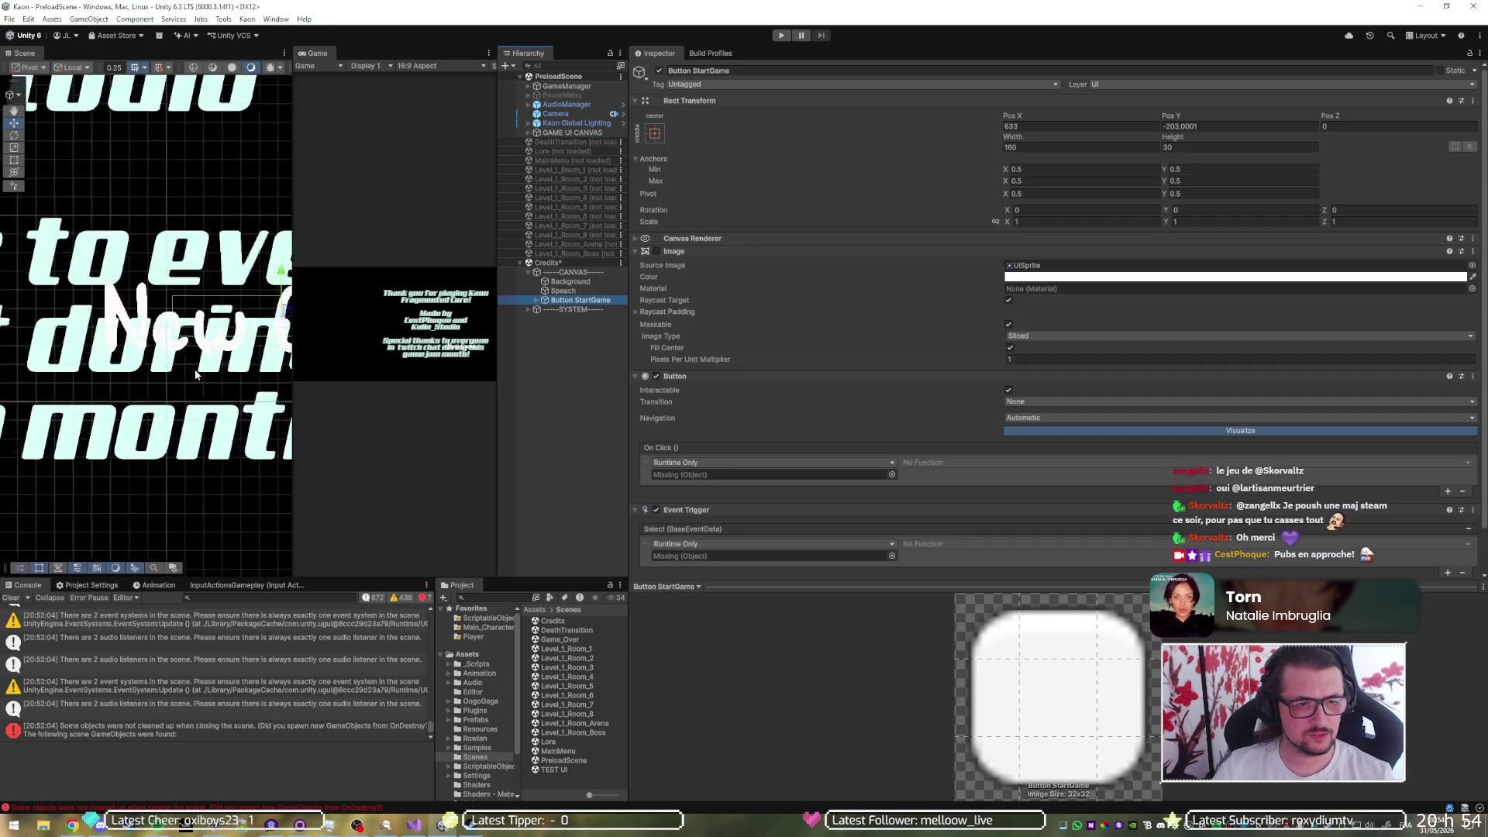
{"action": "scroll", "coordinate": [194, 357], "scroll_direction": "down", "scroll_amount": 5}
{"action": "key", "text": "x"}
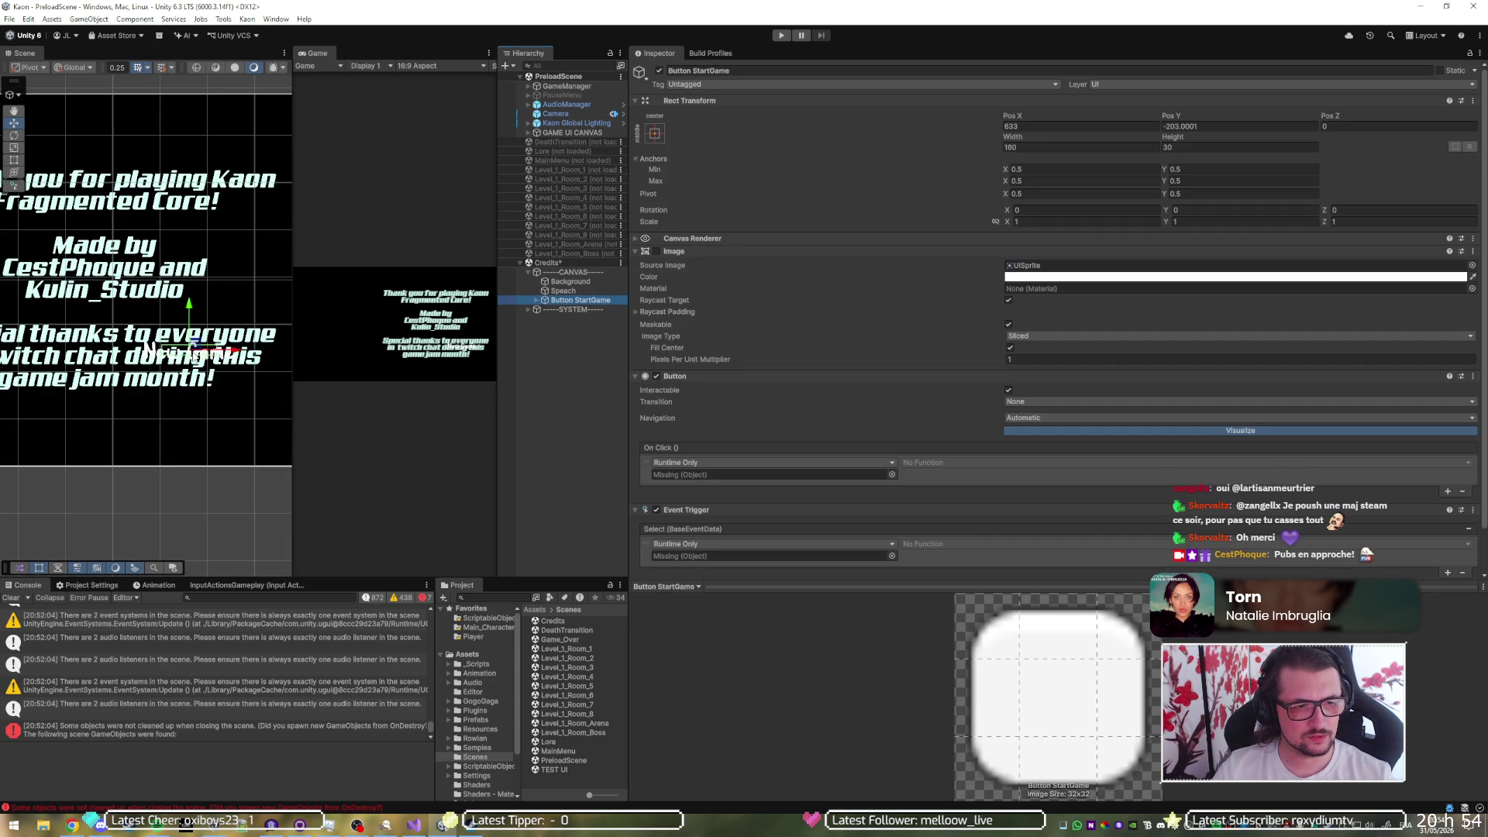
{"action": "mouse_move", "coordinate": [192, 355]}
{"action": "left_mouse_down"}
{"action": "mouse_move", "coordinate": [263, 431]}
{"action": "mouse_move", "coordinate": [147, 373]}
{"action": "mouse_move", "coordinate": [183, 396]}
{"action": "mouse_move", "coordinate": [167, 392]}
{"action": "left_mouse_up"}
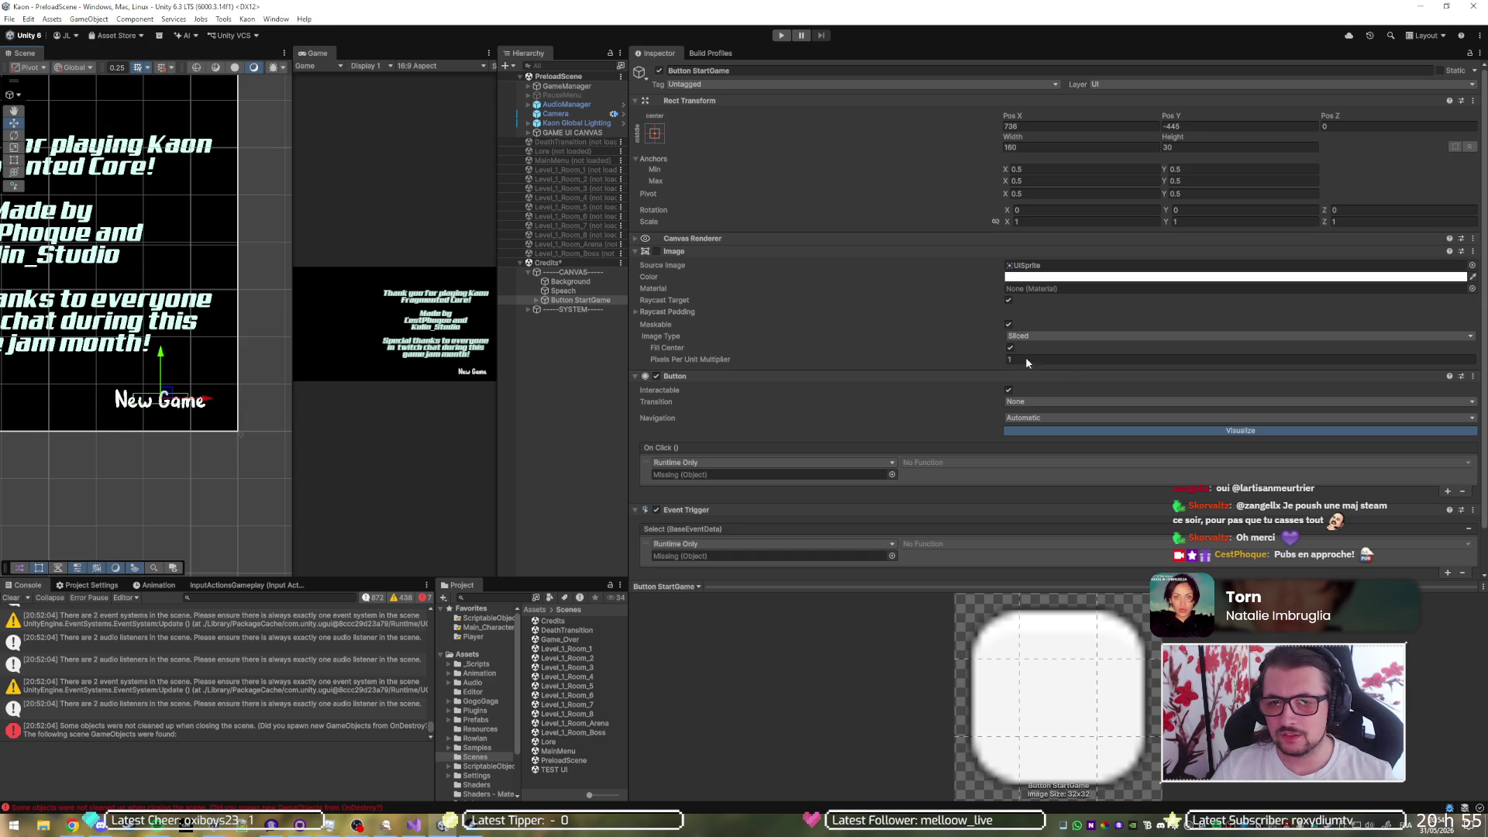
- Change the New Game Text label to 'Back to main menu' and shift it left within the button
{"action": "left_click", "coordinate": [535, 300]}
{"action": "left_click", "coordinate": [582, 309]}
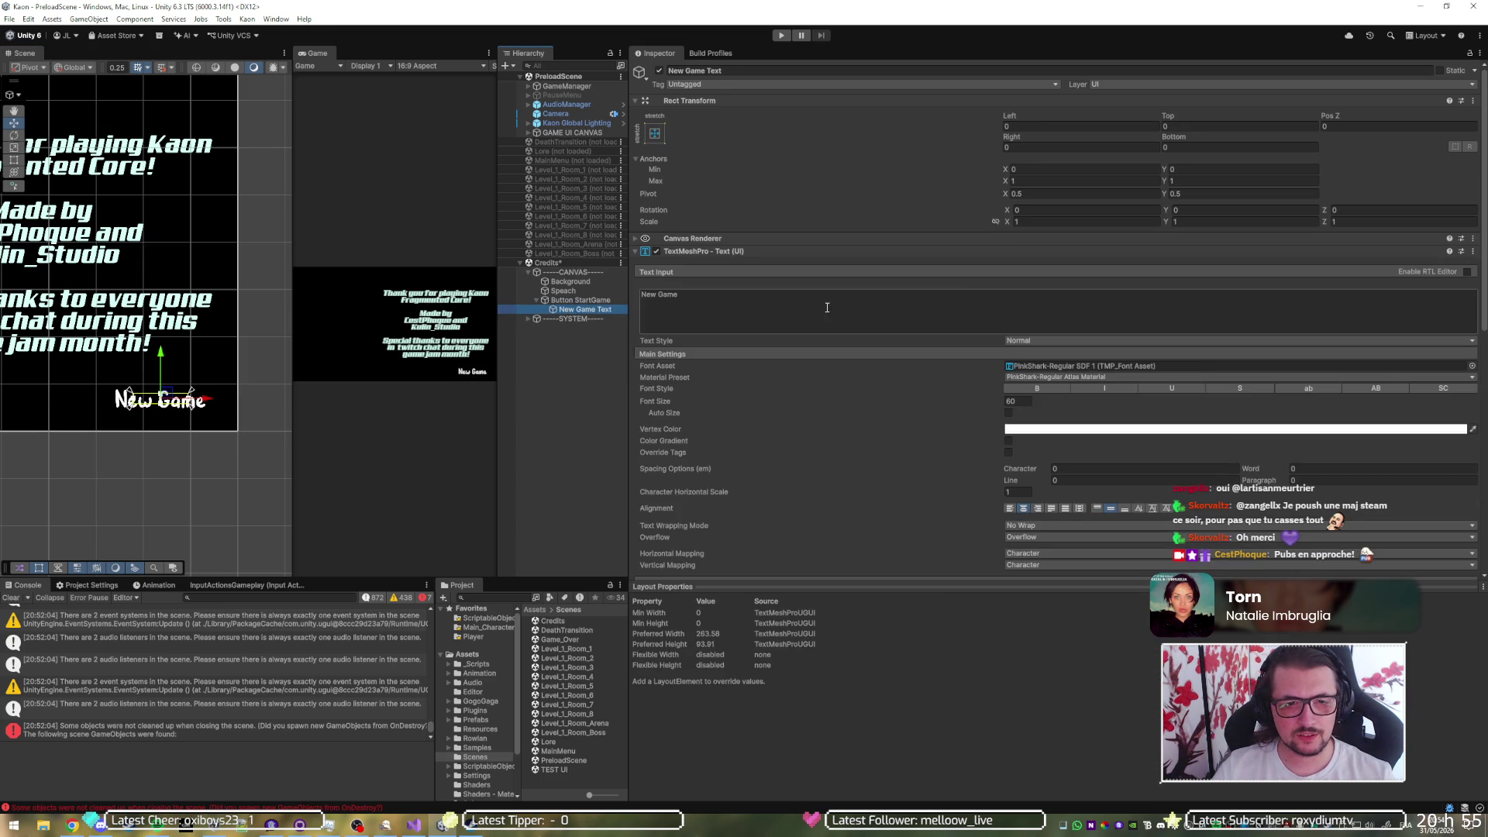
{"action": "left_click", "coordinate": [1069, 297]}
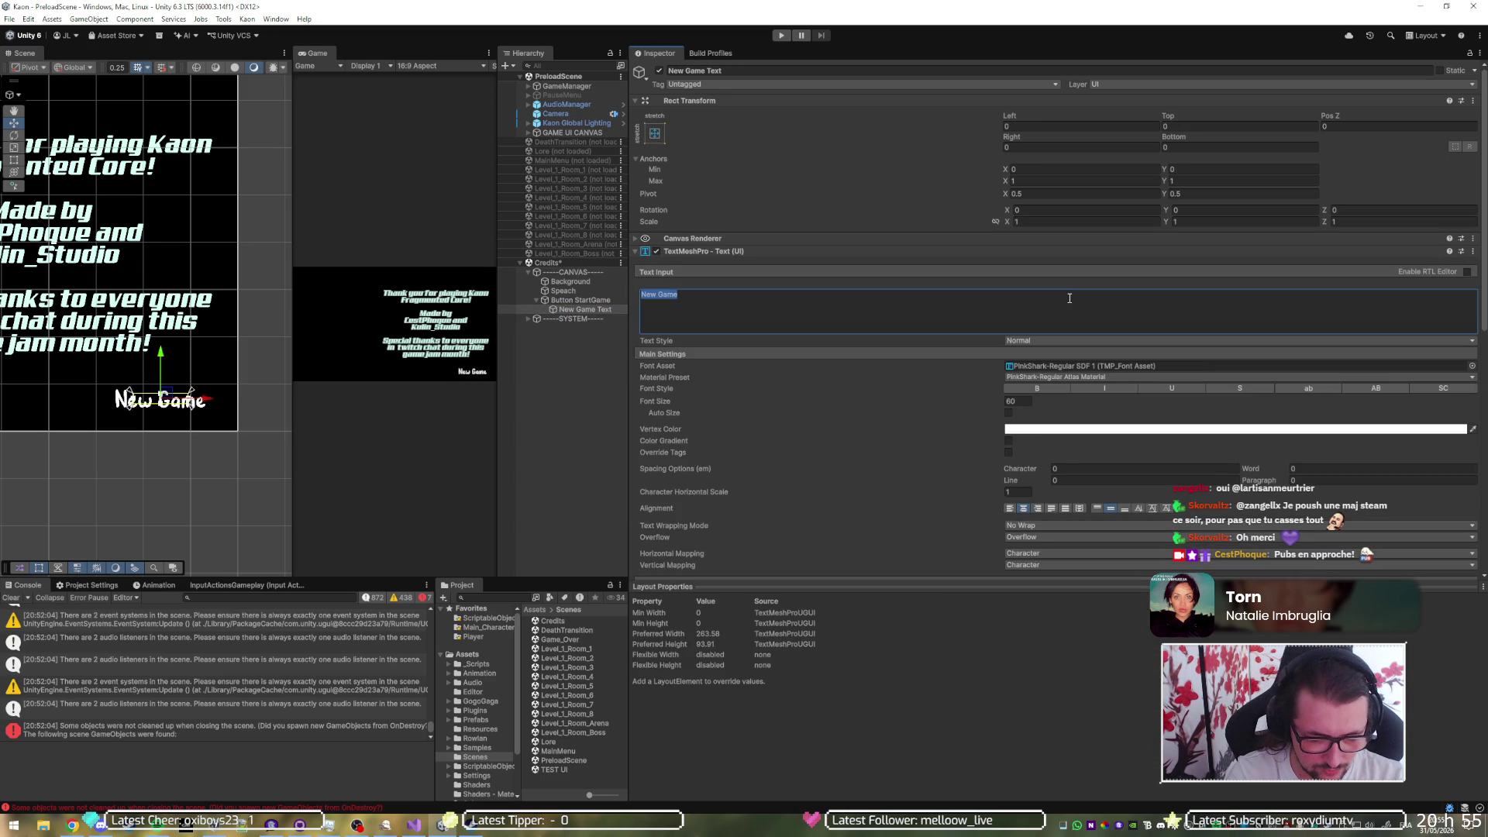
{"action": "type", "text": "Back To ML"}
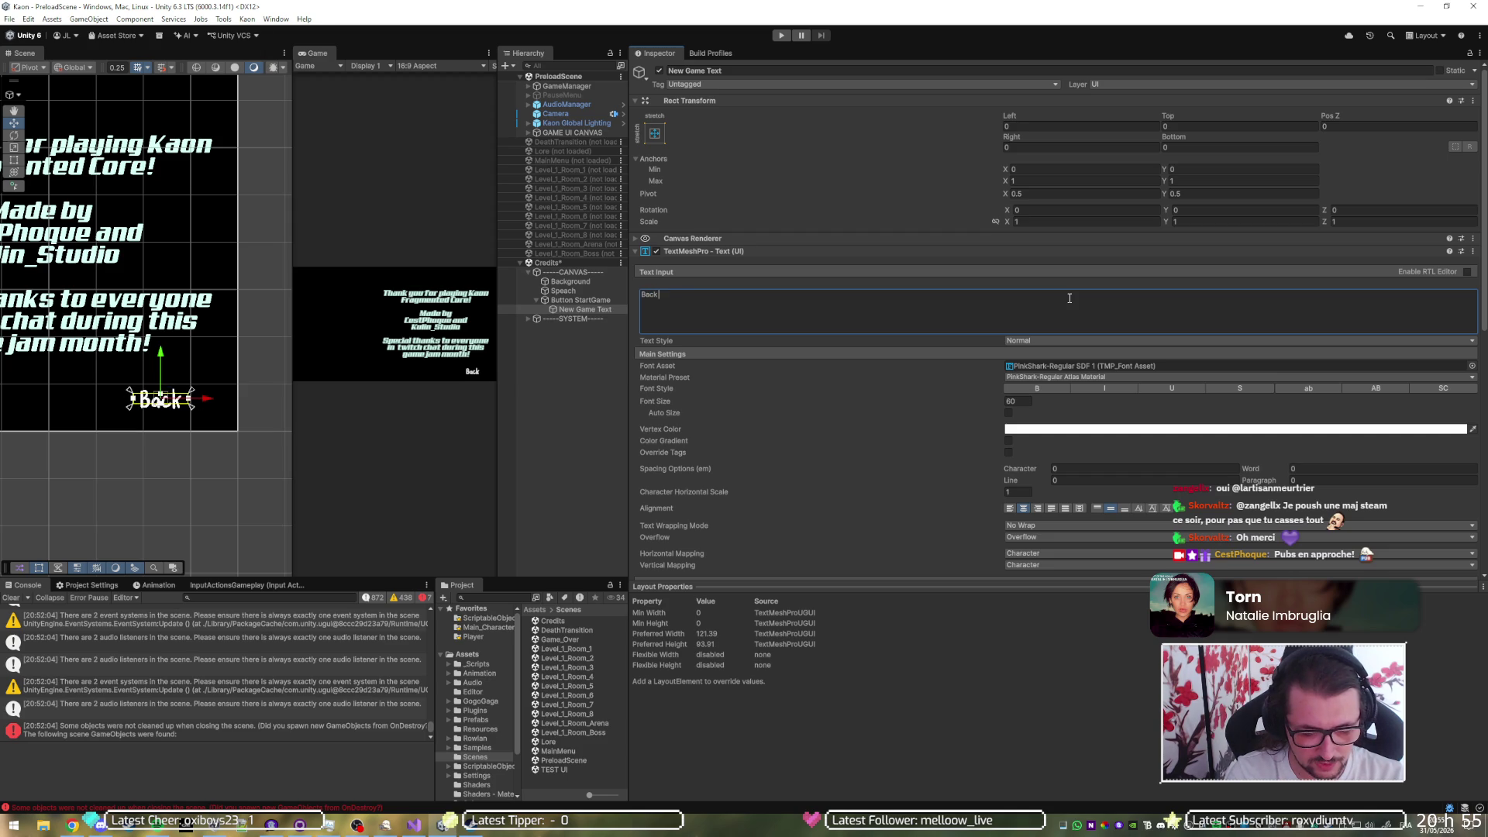
{"action": "key", "text": "BackSpace"}
{"action": "type", "text": "ain"}
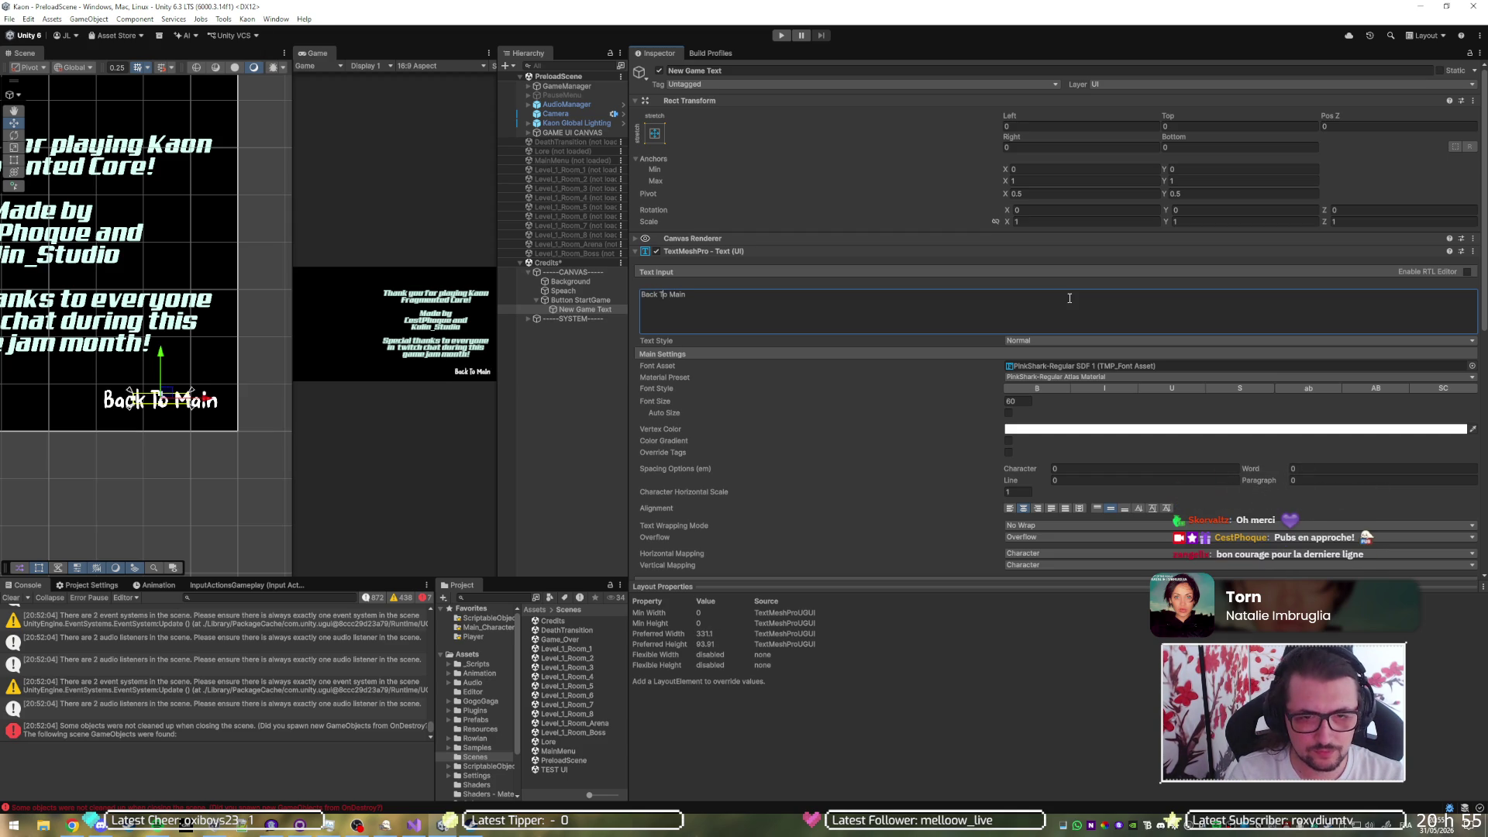
{"action": "key", "text": "Delete"}
{"action": "type", "text": "t"}
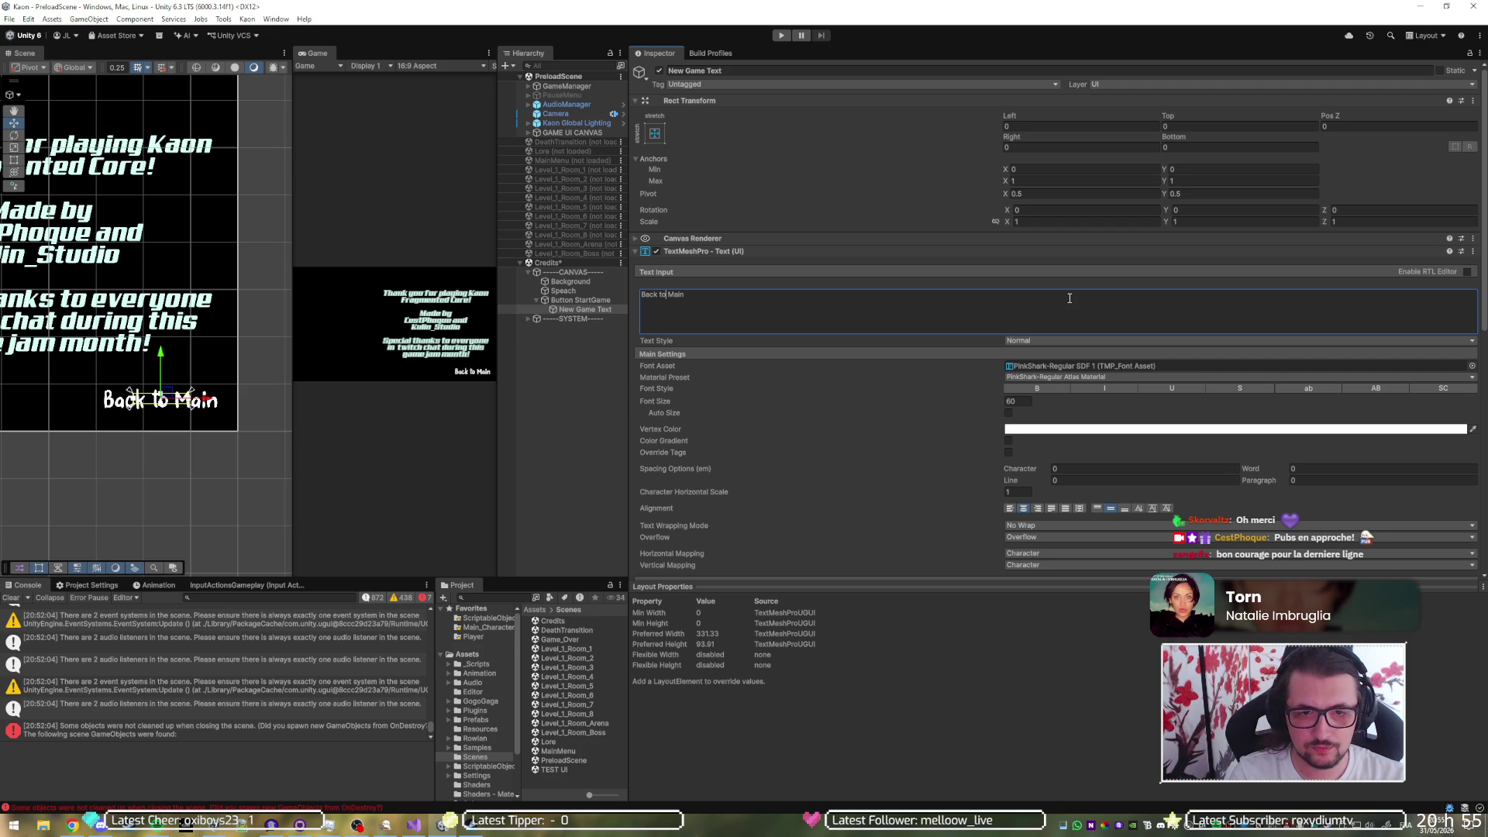
{"action": "key", "text": "BackSpace"}
{"action": "type", "text": "main"}
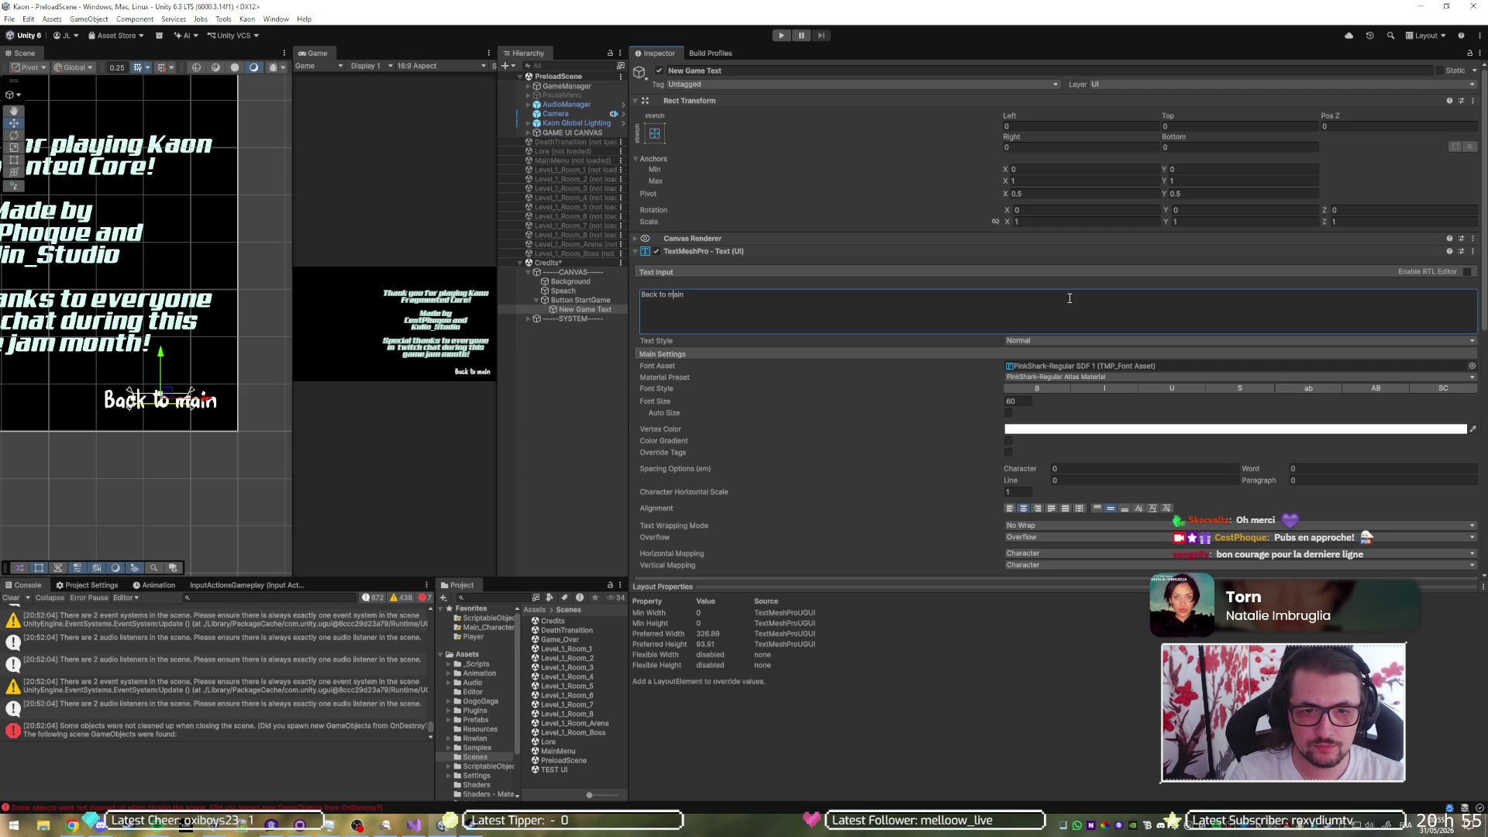
{"action": "type", "text": " menu"}
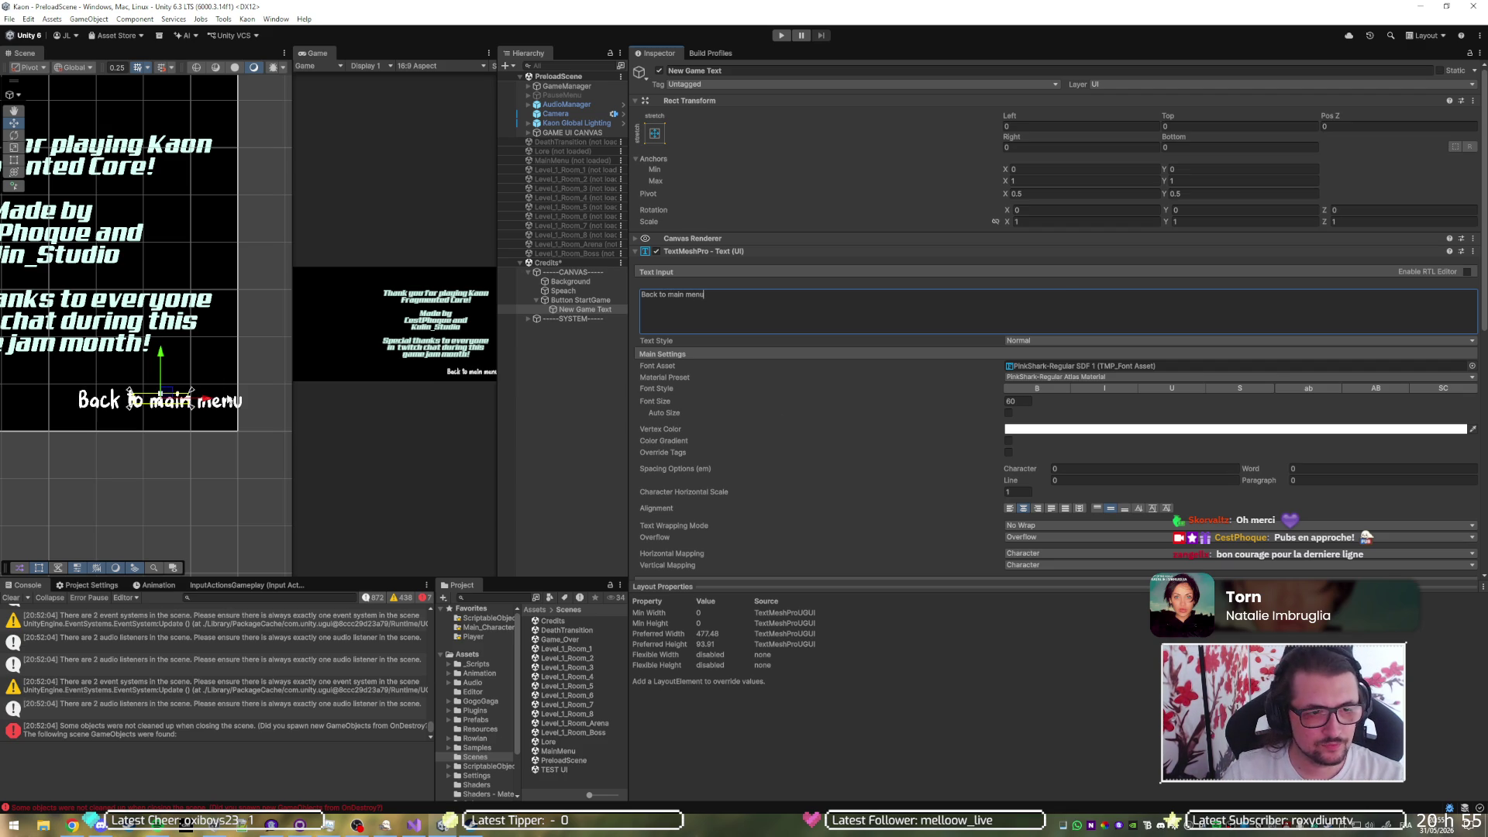
{"action": "mouse_move", "coordinate": [209, 405]}
{"action": "left_mouse_down"}
{"action": "mouse_move", "coordinate": [185, 404]}
{"action": "mouse_move", "coordinate": [213, 399]}
{"action": "left_mouse_up"}
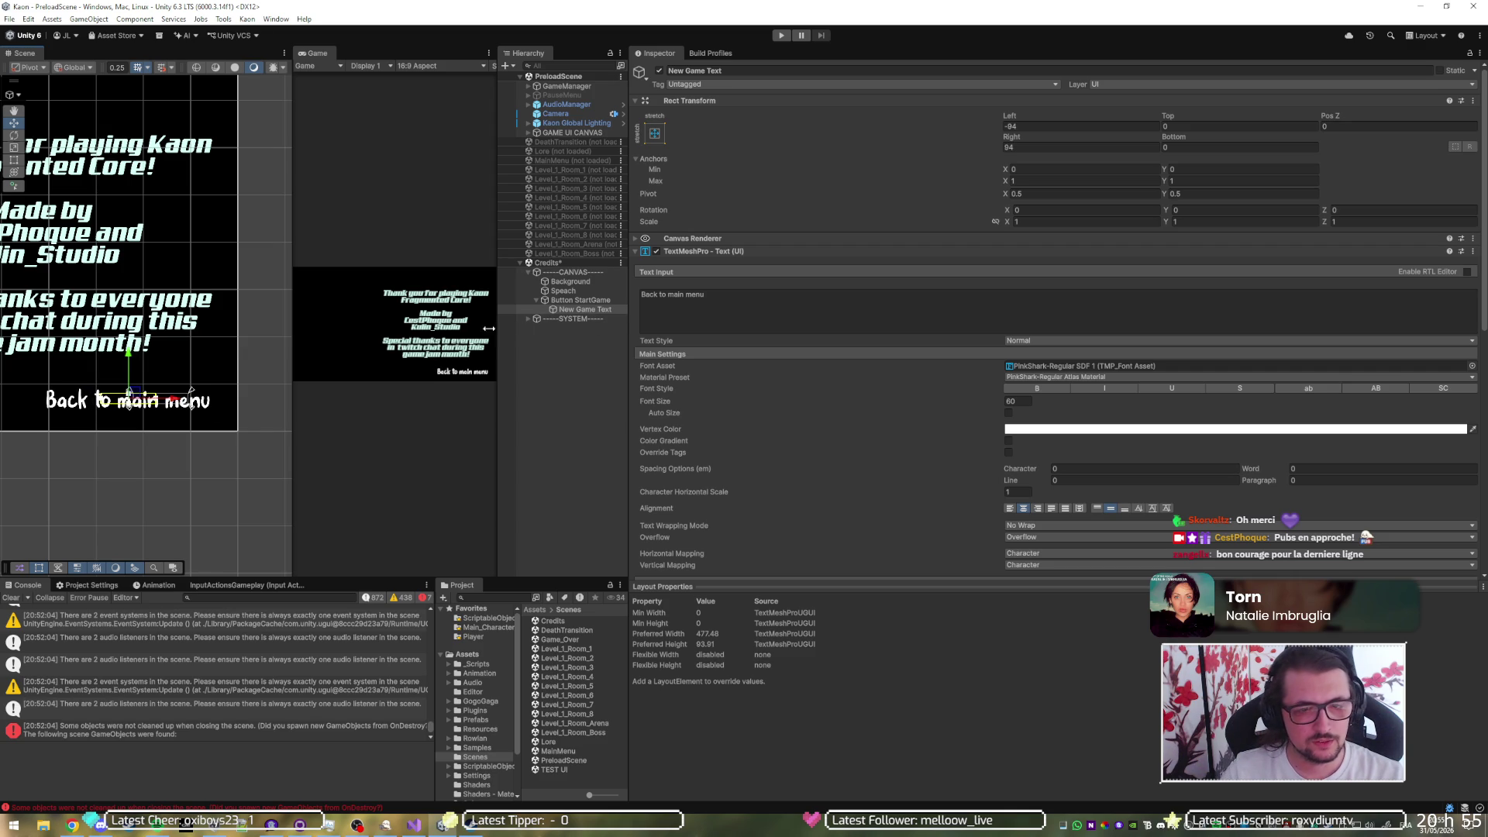
{"action": "scroll", "coordinate": [127, 272], "scroll_direction": "down", "scroll_amount": 3}
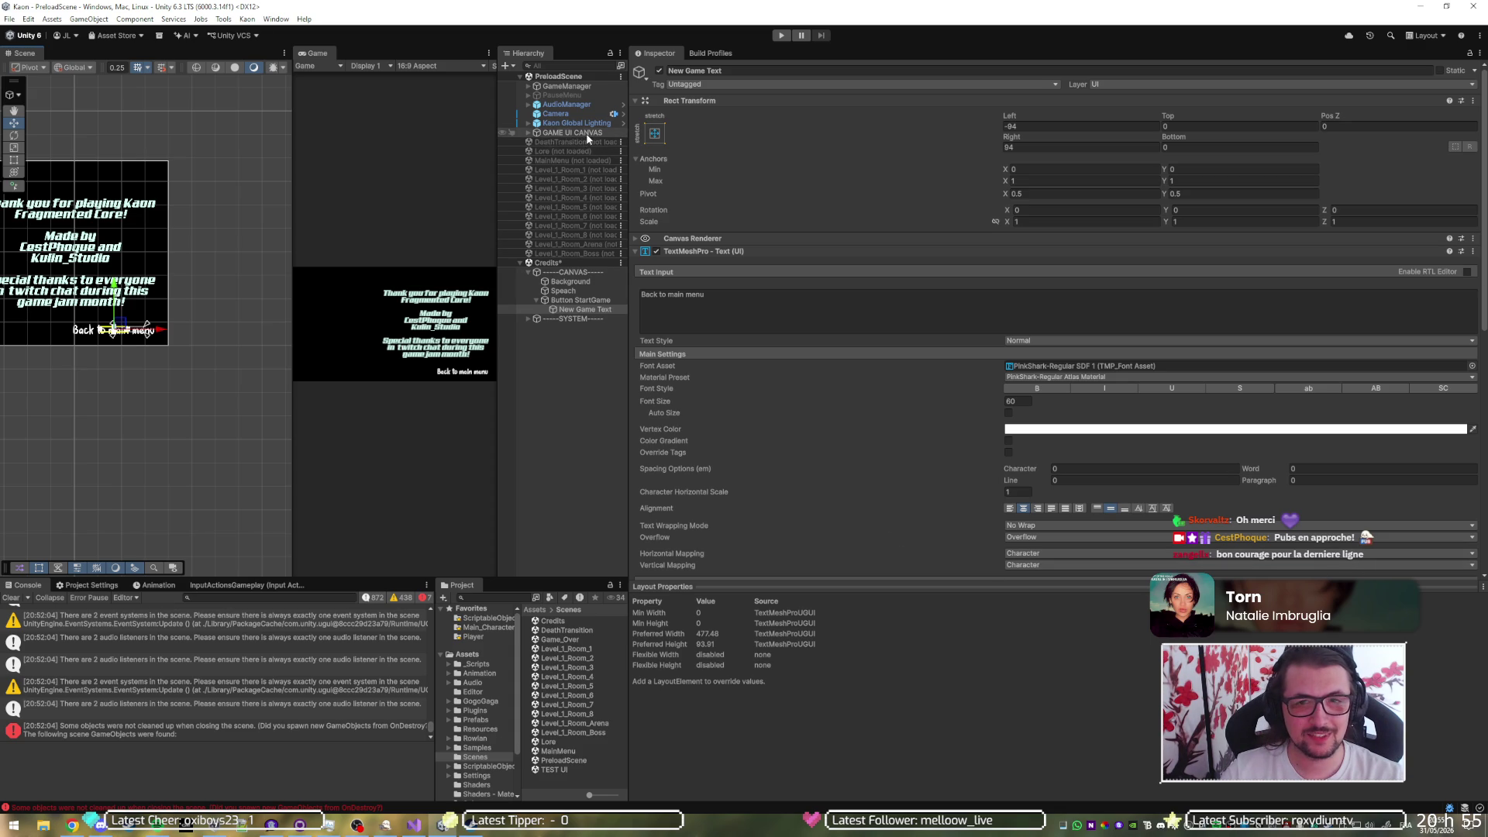
- Save the scene, select the Speach credits text, and stretch its anchors across the whole canvas
{"action": "key", "text": "ctrl+s"}
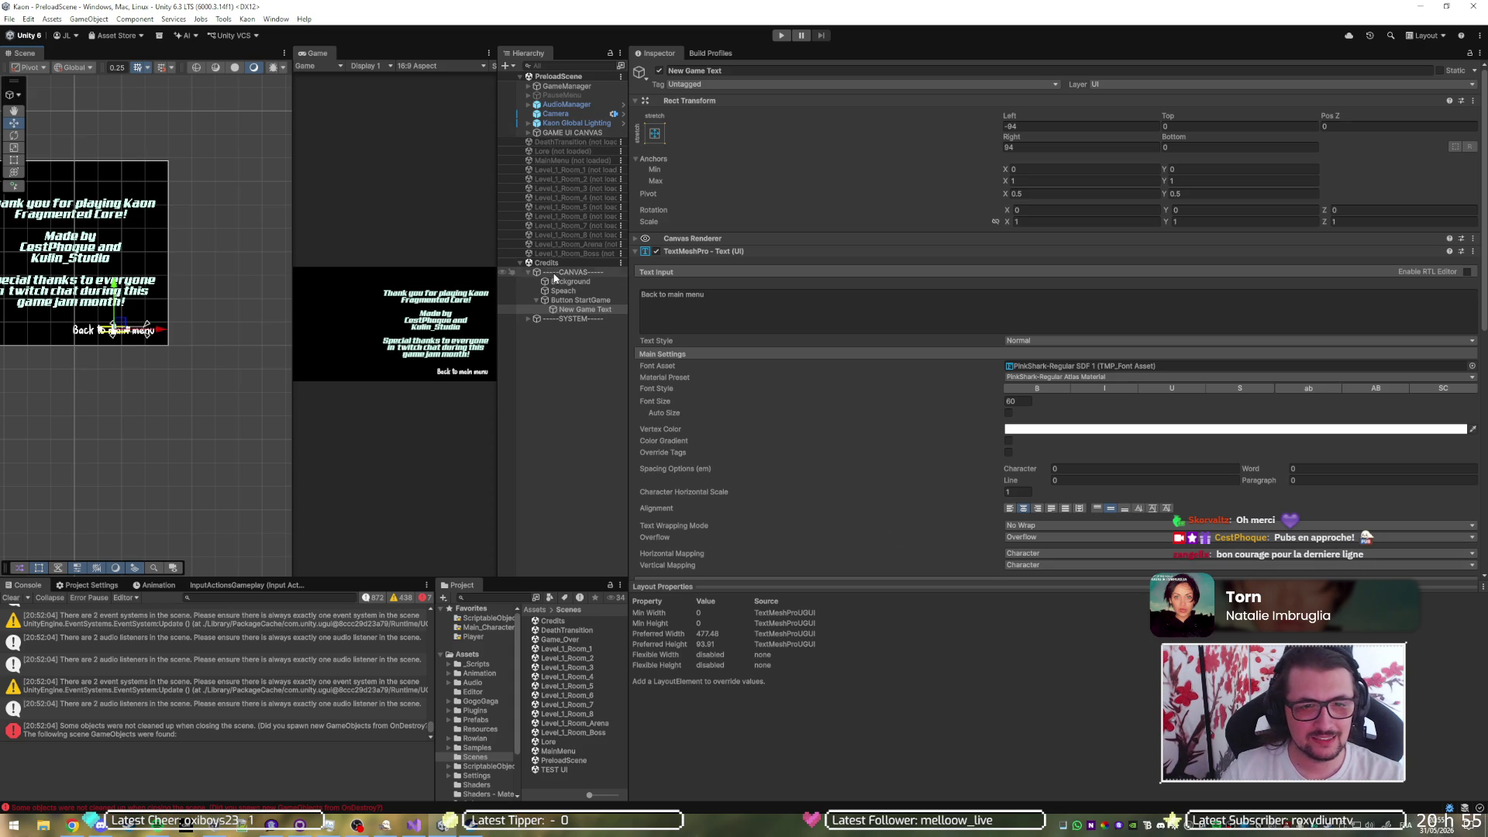
{"action": "left_click", "coordinate": [578, 290]}
{"action": "left_click", "coordinate": [578, 282]}
{"action": "left_click", "coordinate": [575, 292]}
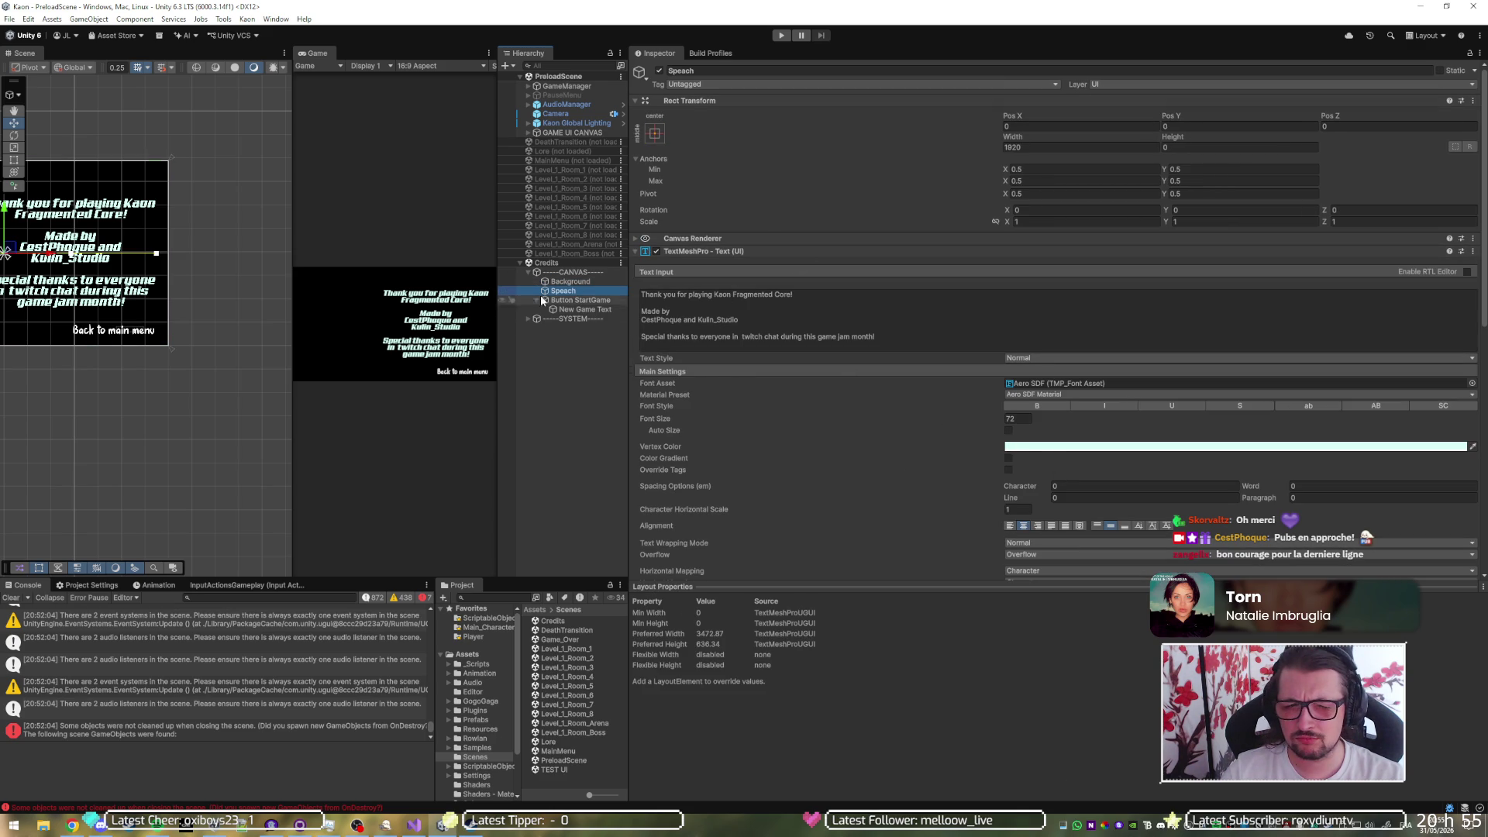
{"action": "left_click", "coordinate": [651, 134]}
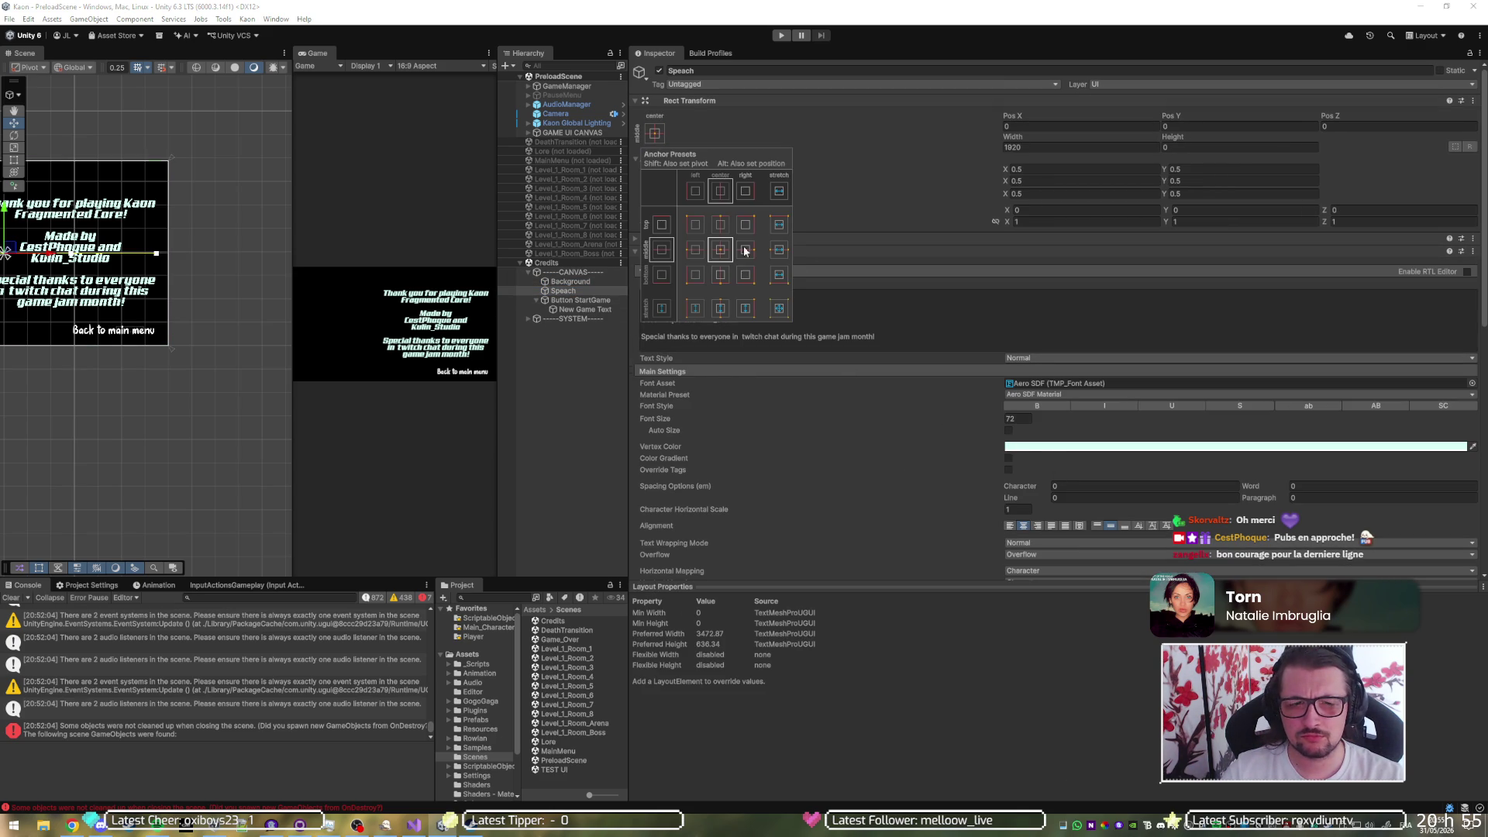
{"action": "left_click", "coordinate": [777, 309], "text": "alt"}
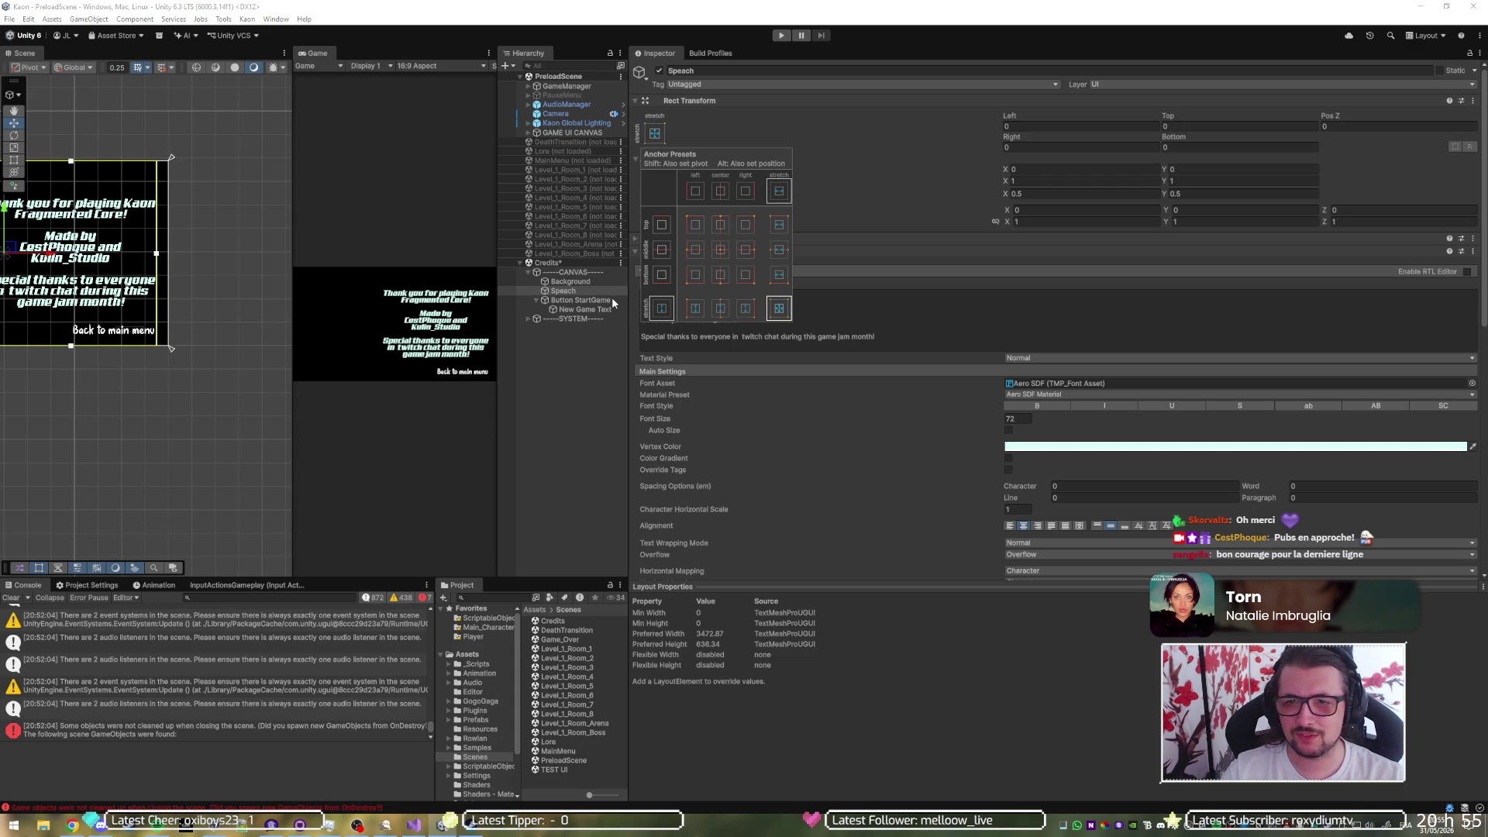
{"action": "left_click", "coordinate": [584, 274]}
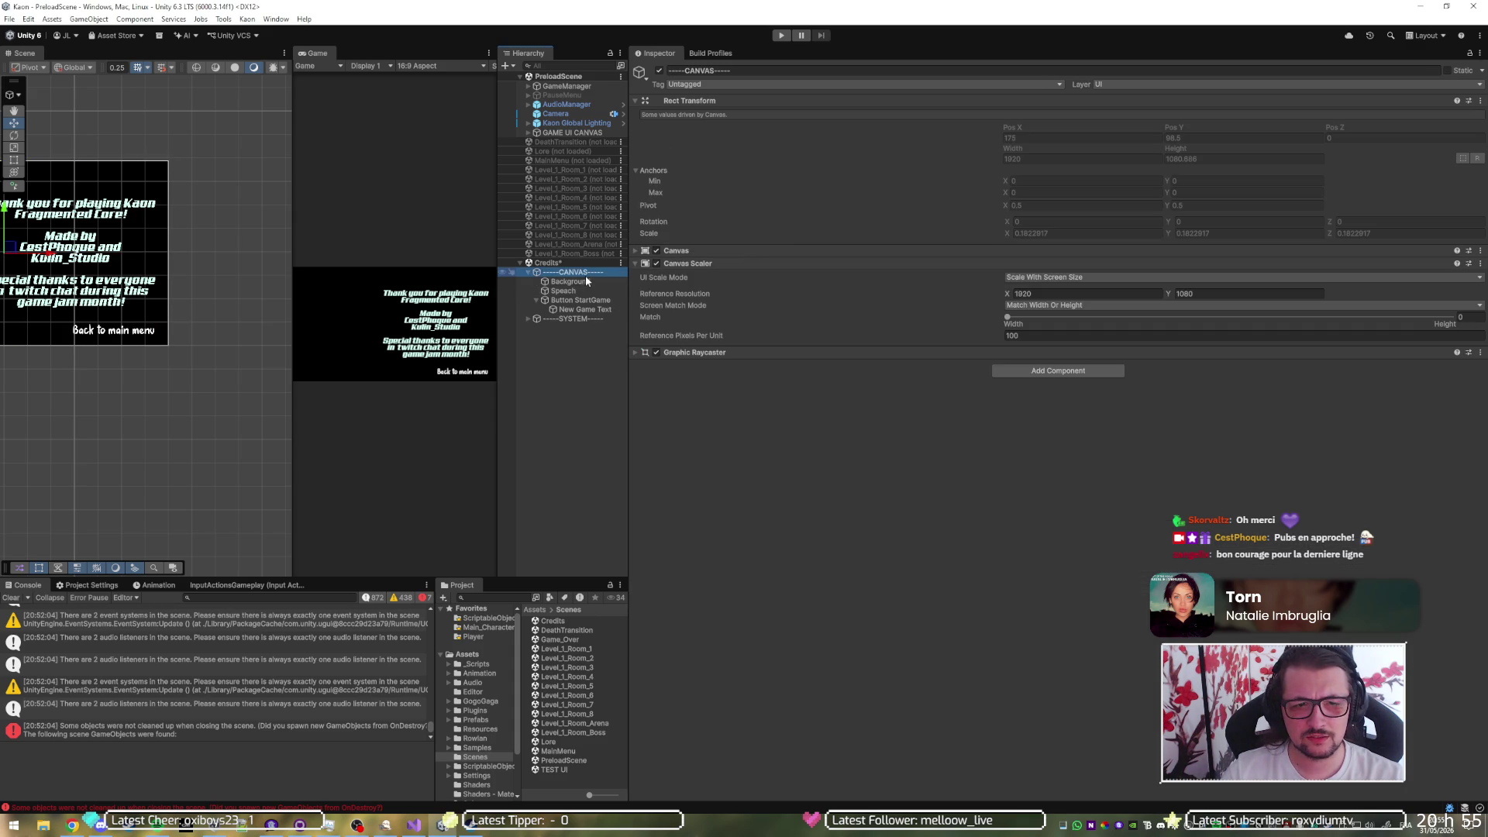
{"action": "key", "text": "f"}
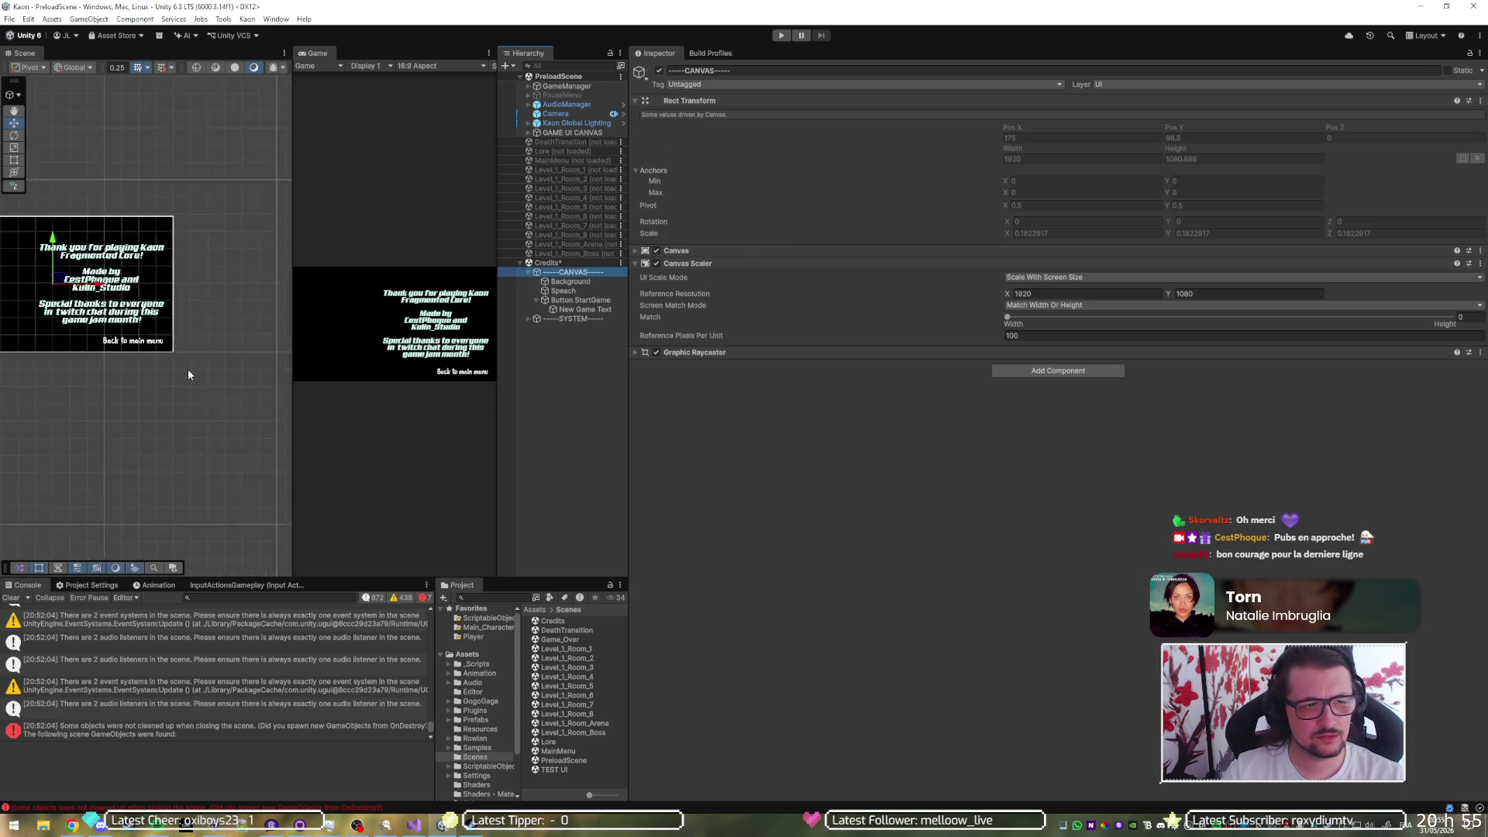
{"action": "left_click", "coordinate": [578, 281]}
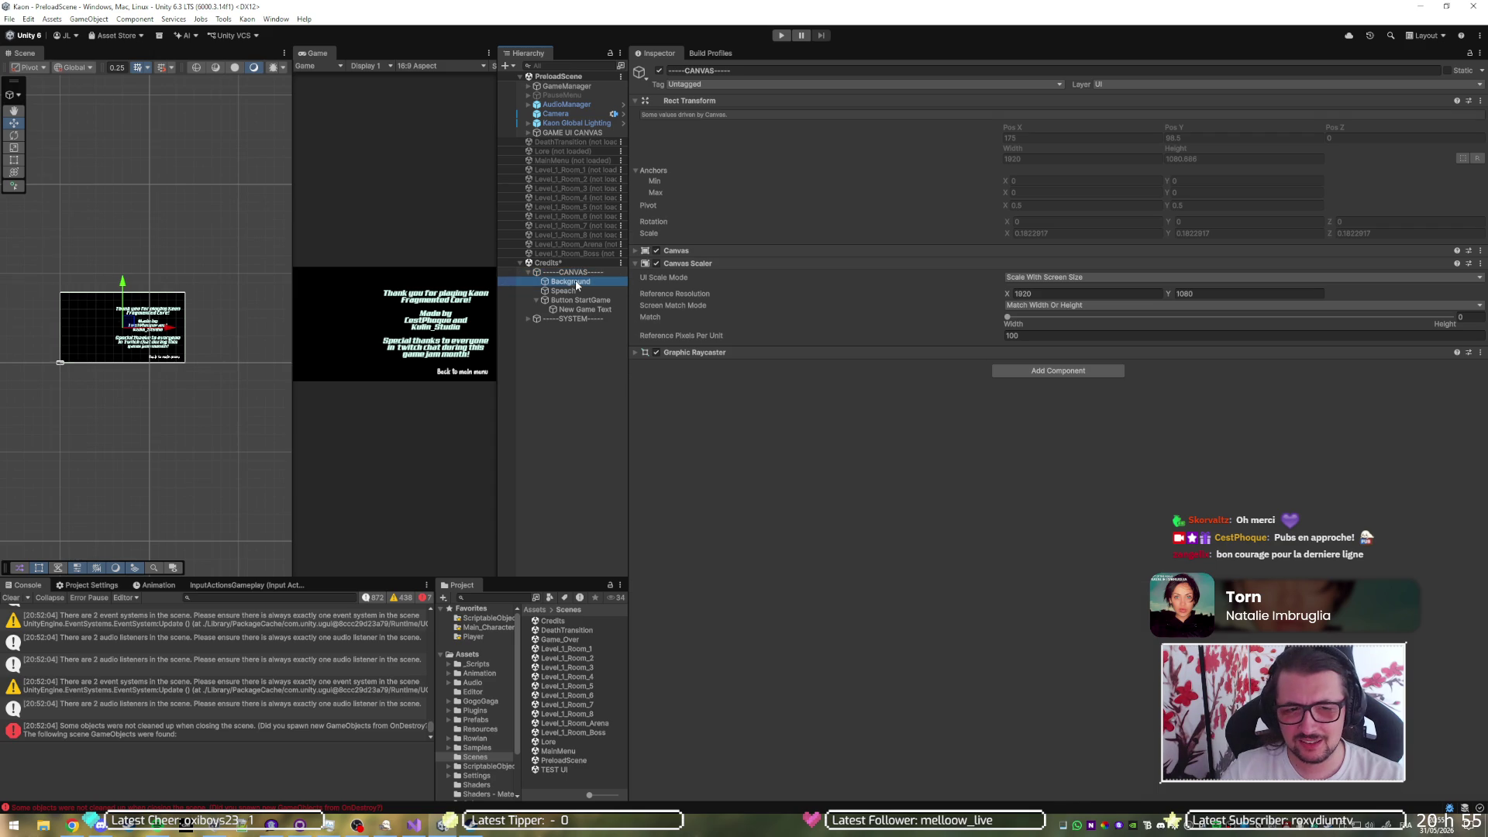
{"action": "left_click", "coordinate": [576, 291]}
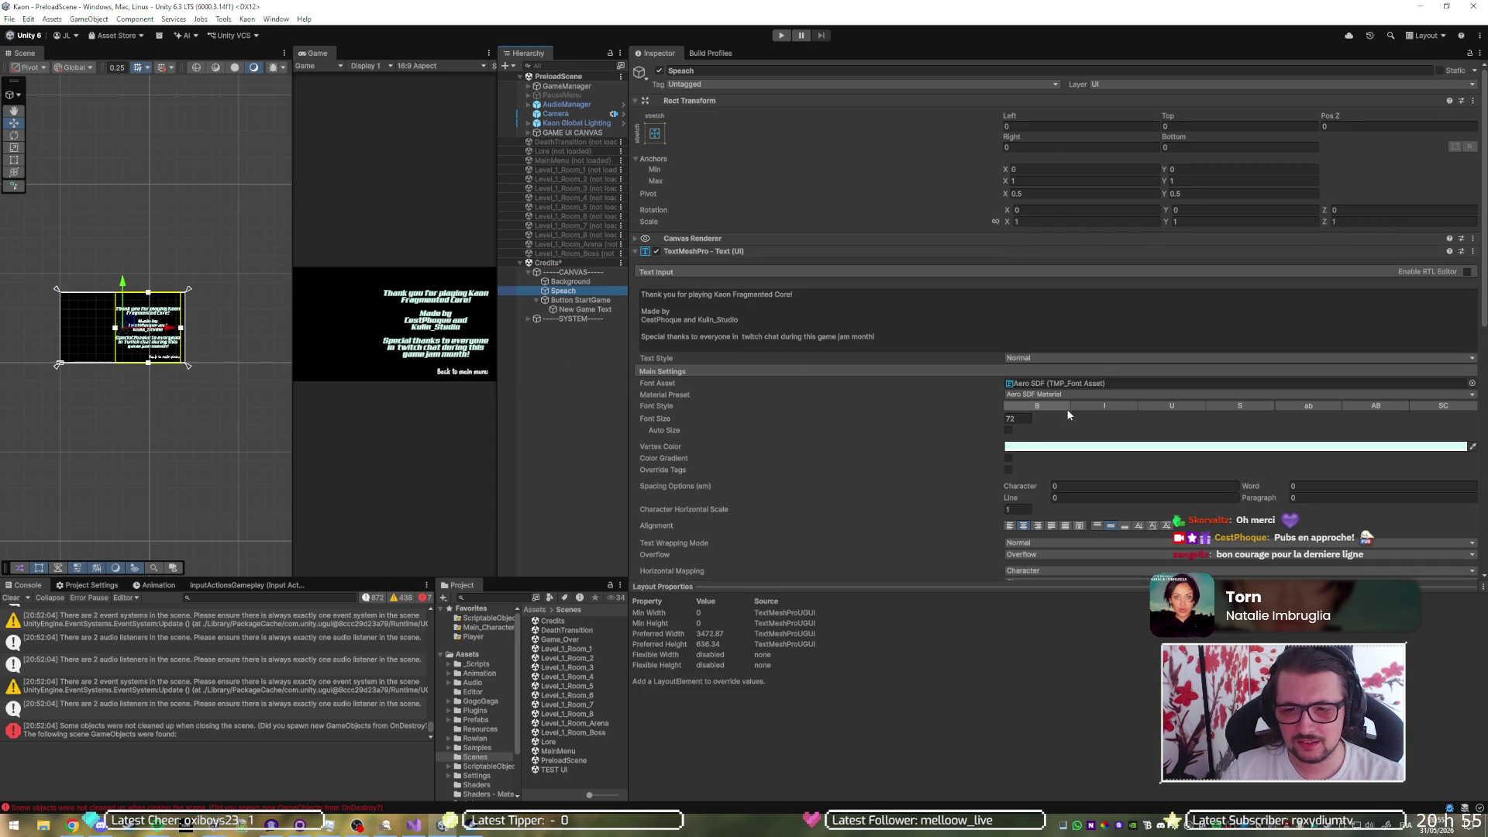
{"action": "scroll", "coordinate": [900, 456], "scroll_direction": "down", "scroll_amount": 5}
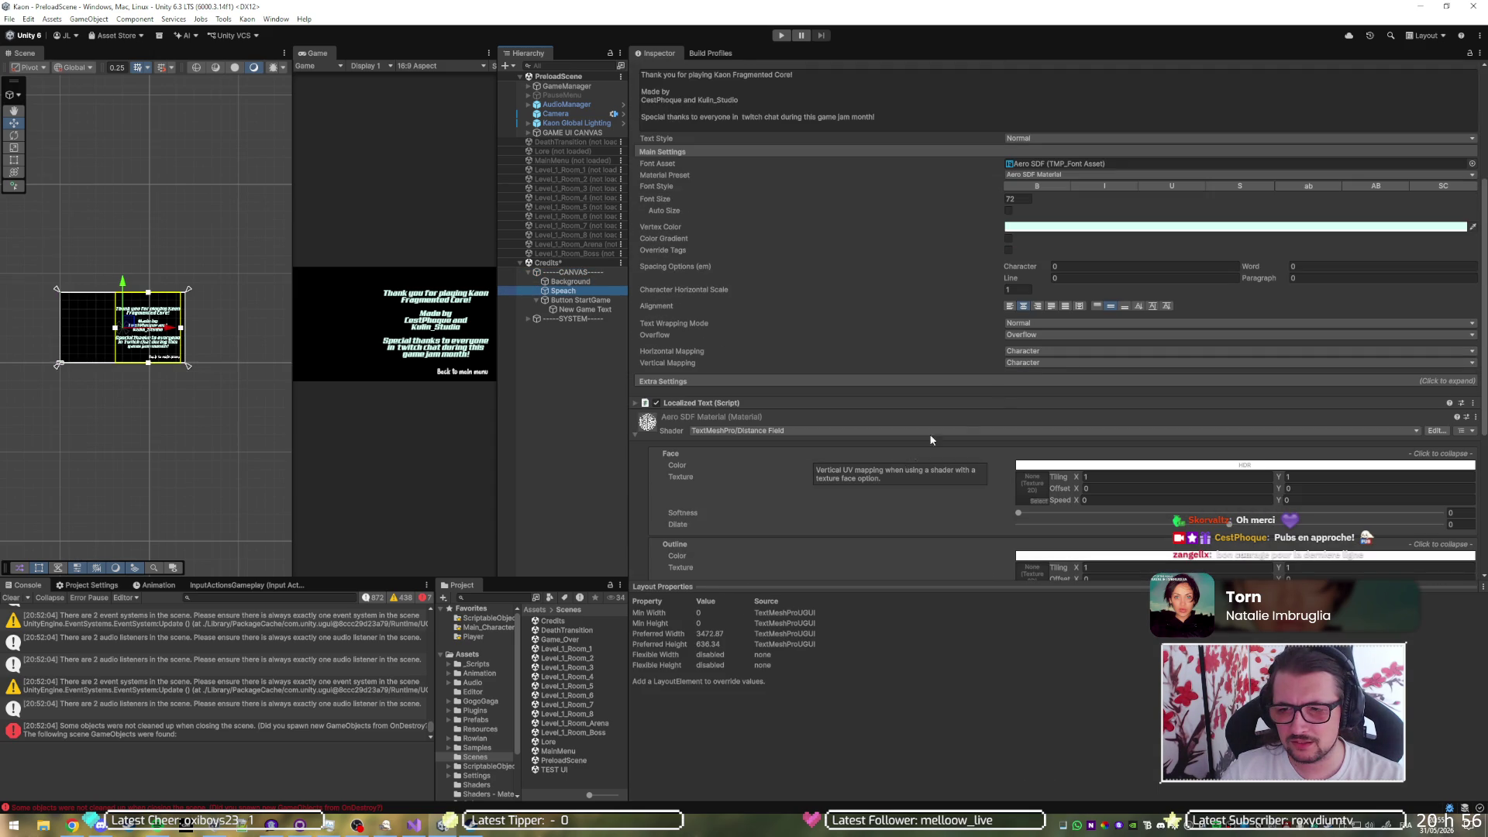
{"action": "left_click", "coordinate": [1024, 307]}
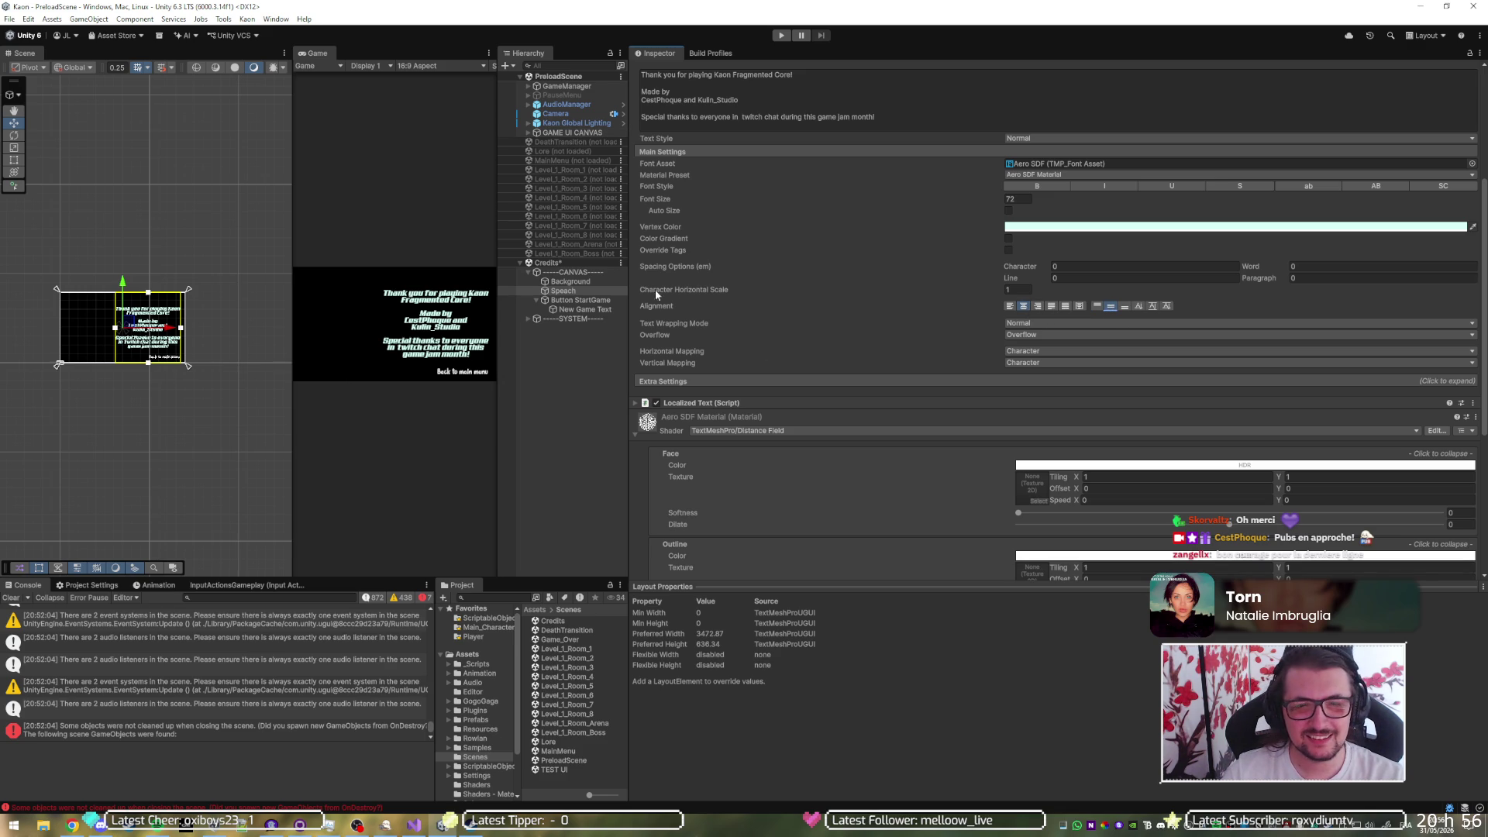
{"action": "scroll", "coordinate": [819, 252], "scroll_direction": "up", "scroll_amount": 5}
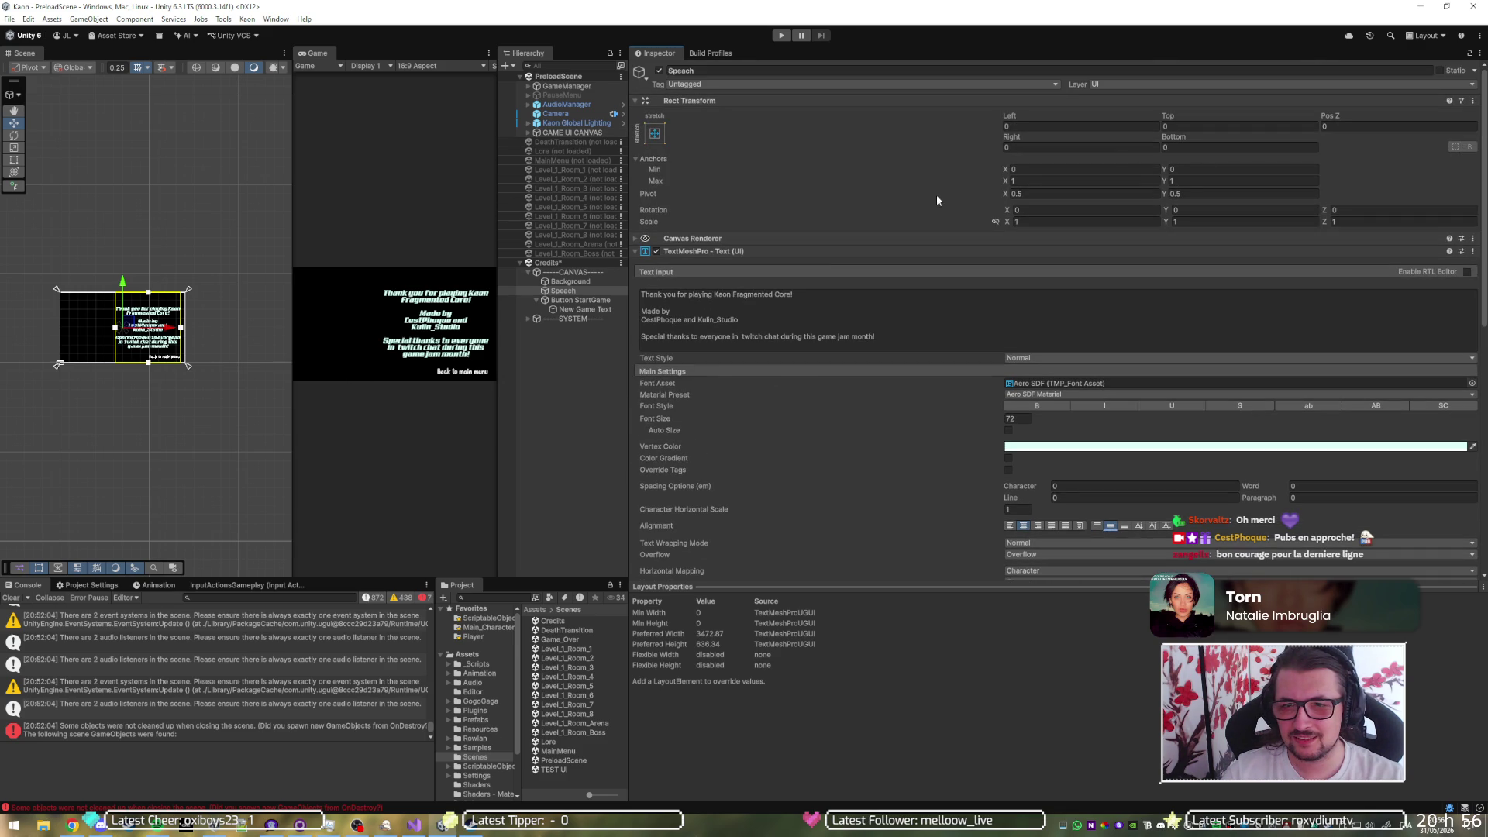
- Alt-apply the stretch-stretch anchor preset so the text also resets its position, using the Rect tool
{"action": "left_click", "coordinate": [654, 133]}
{"action": "key", "text": "alt"}
{"action": "key", "text": "t"}
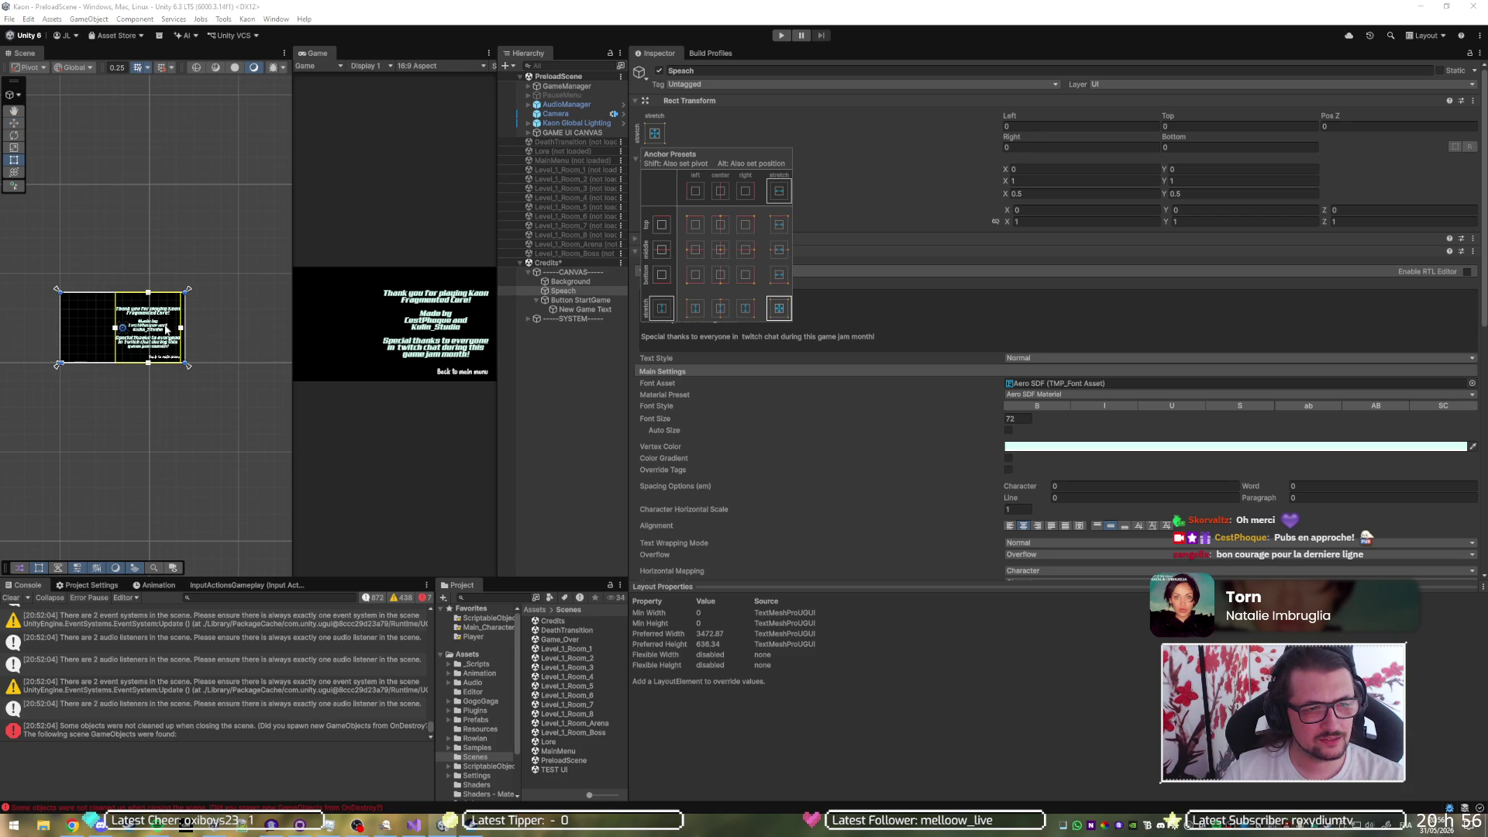
{"action": "left_click", "coordinate": [883, 336]}
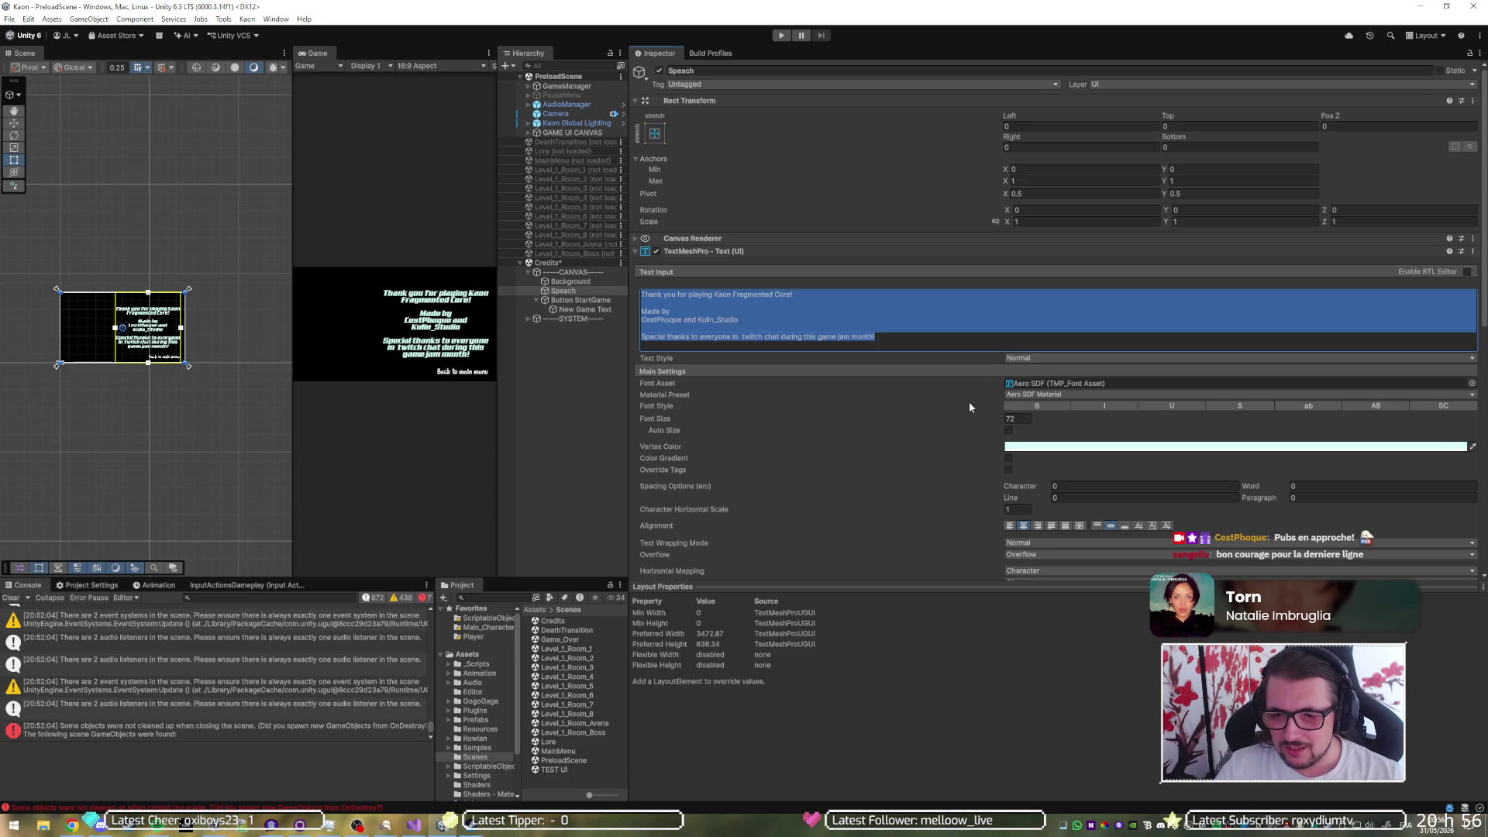
{"action": "scroll", "coordinate": [959, 409], "scroll_direction": "down", "scroll_amount": 2}
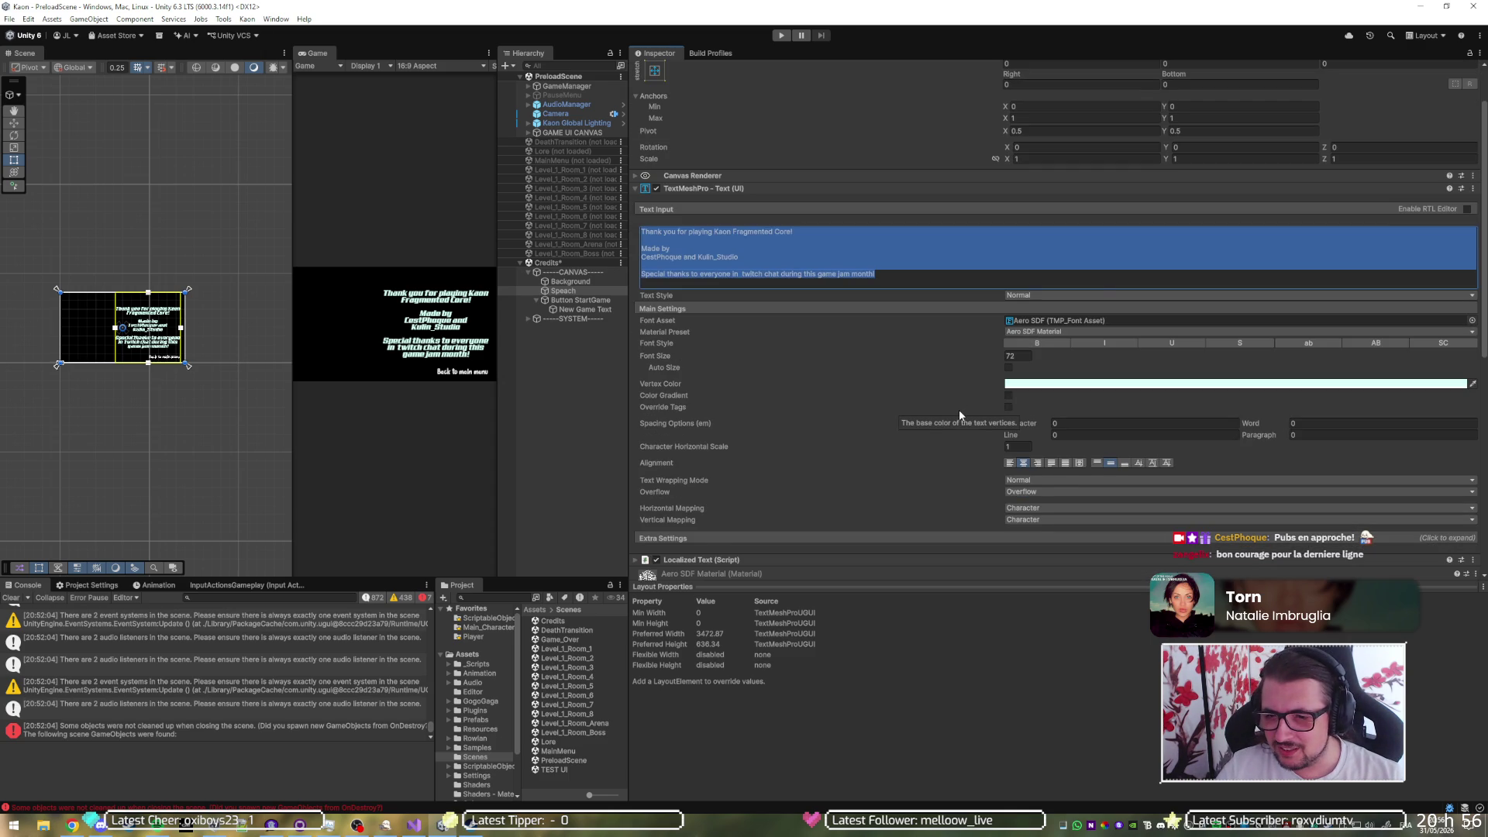
{"action": "scroll", "coordinate": [960, 416], "scroll_direction": "down", "scroll_amount": 1}
- Try No Wrap text wrapping on the credits text, undo it, and save the Credits scene
{"action": "left_click", "coordinate": [1031, 450]}
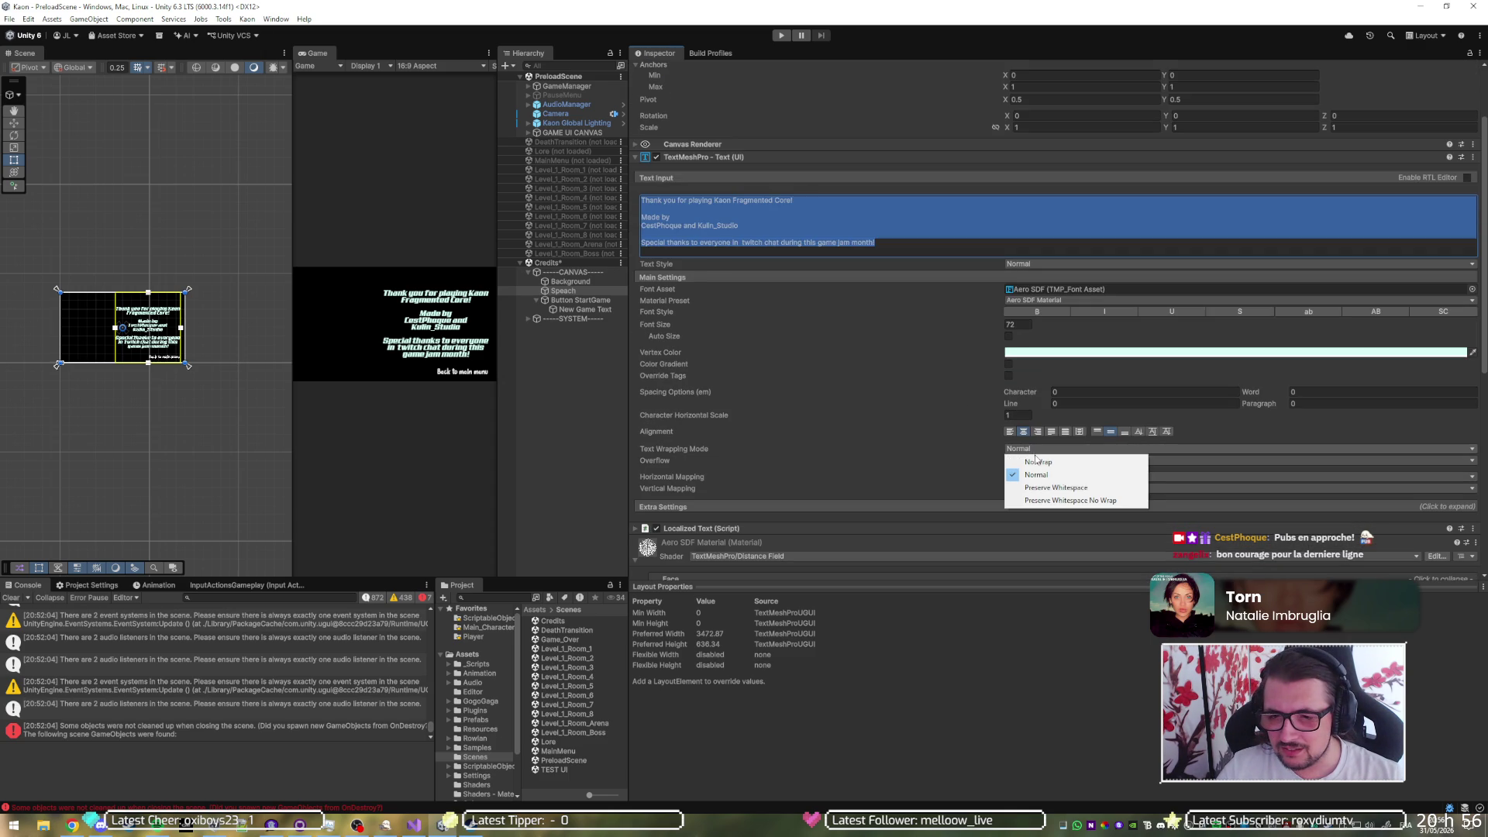
{"action": "left_click", "coordinate": [1034, 461]}
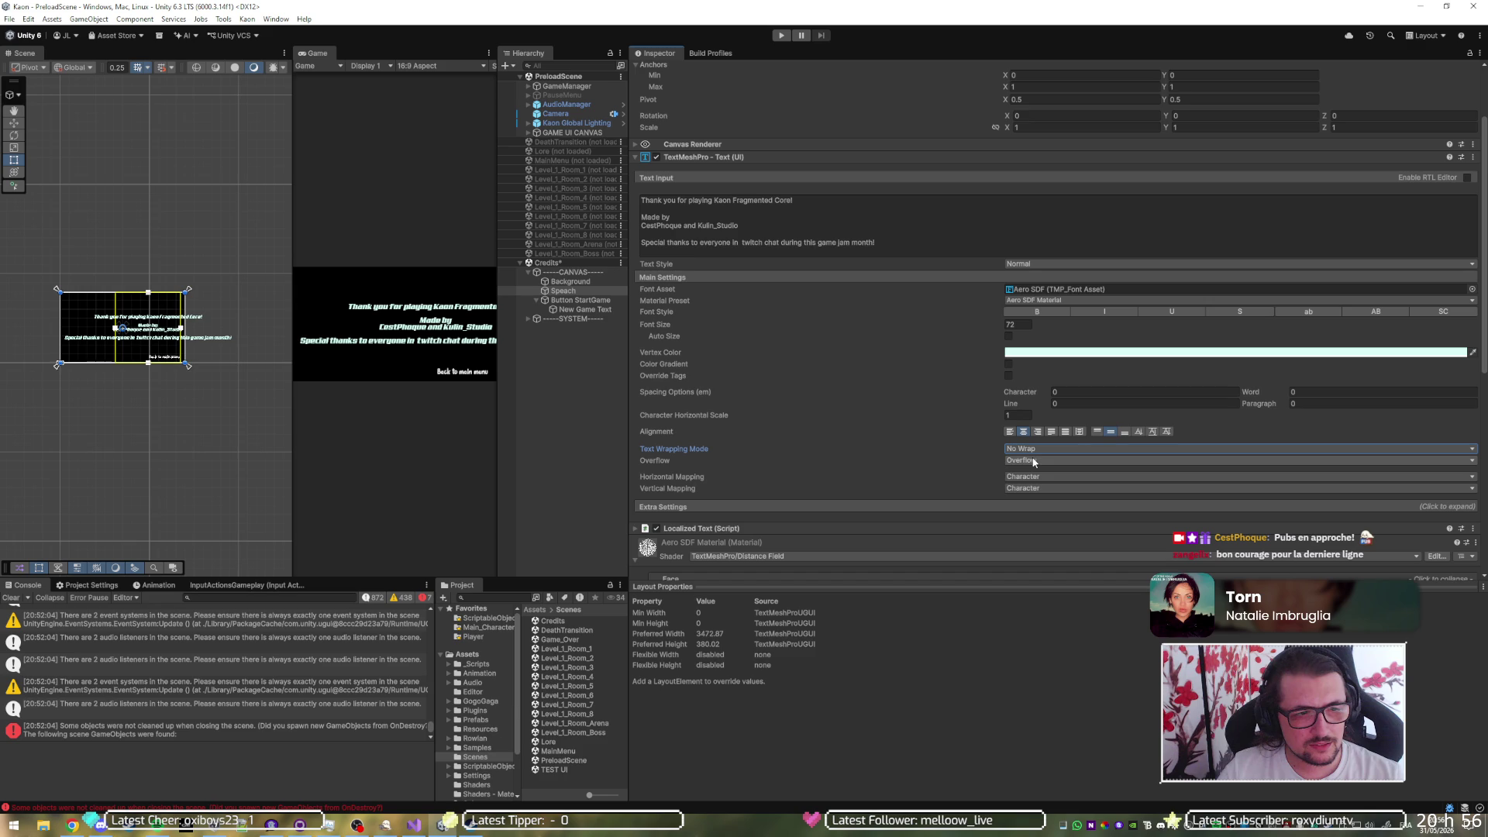
{"action": "key", "text": "ctrl+z"}
{"action": "scroll", "coordinate": [808, 360], "scroll_direction": "up", "scroll_amount": 3}
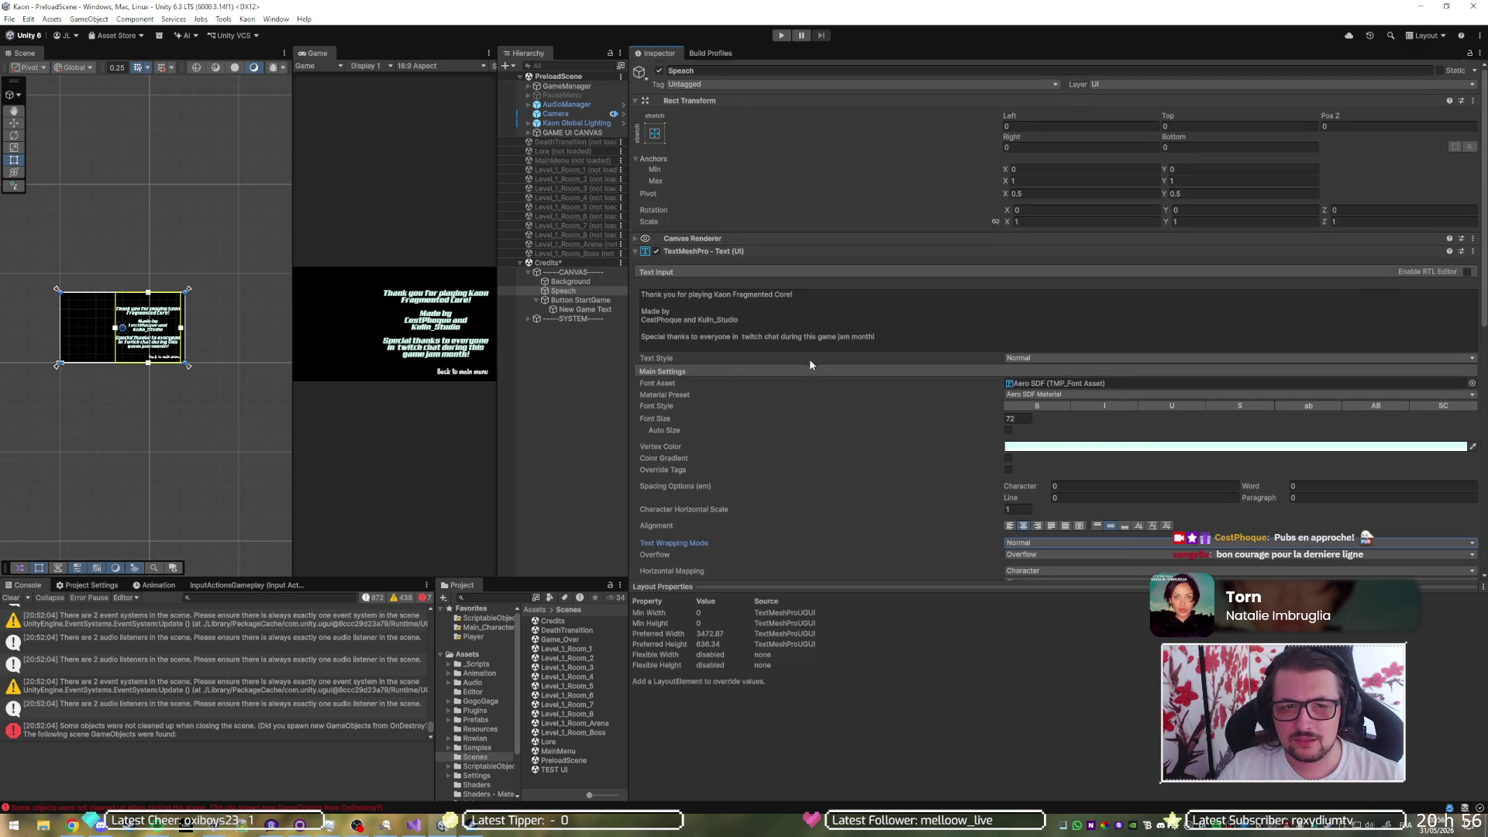
{"action": "left_click", "coordinate": [563, 291]}
{"action": "left_click", "coordinate": [572, 274]}
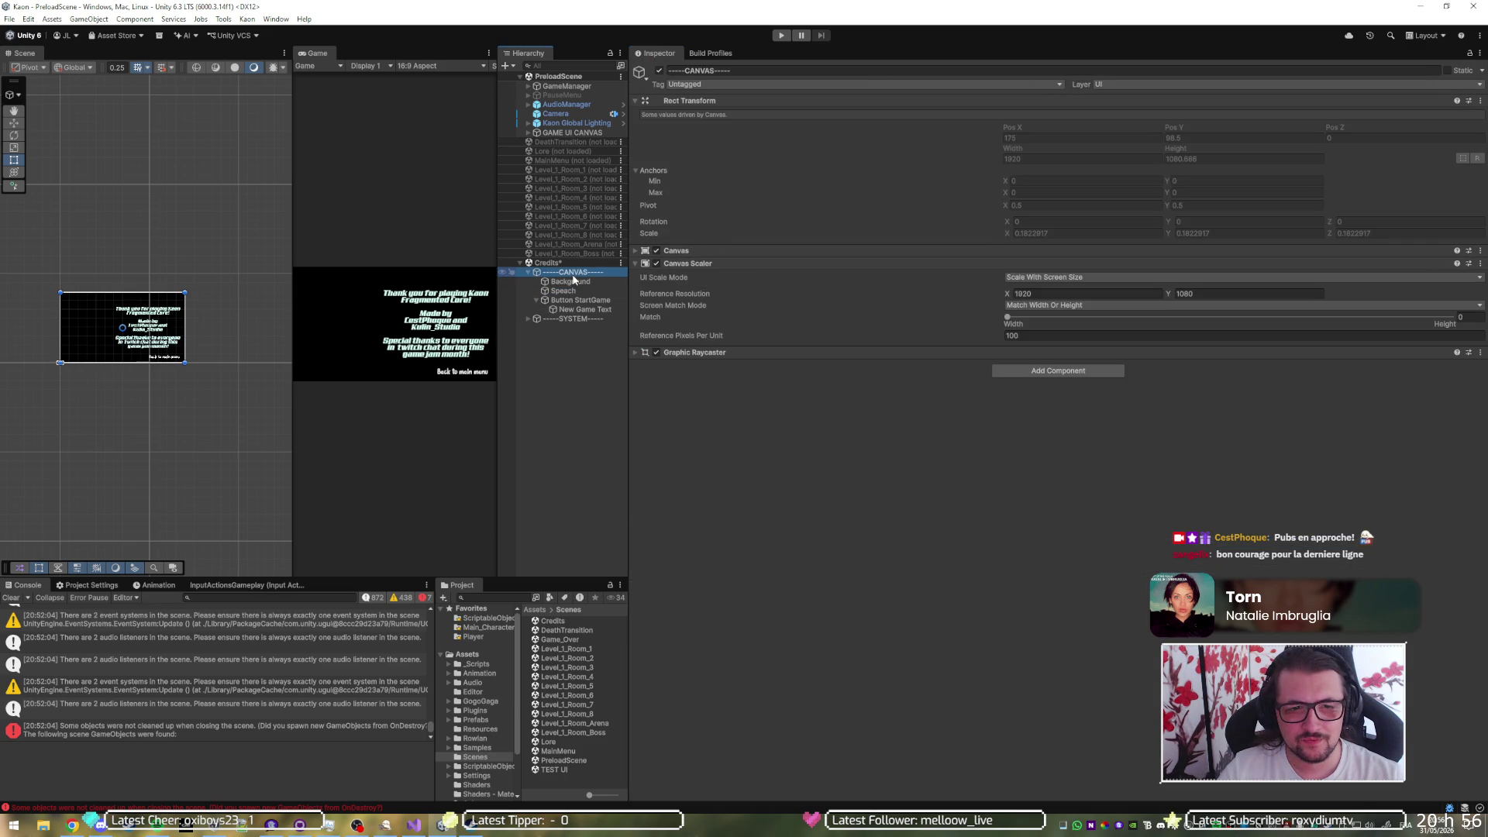
{"action": "left_click", "coordinate": [575, 282]}
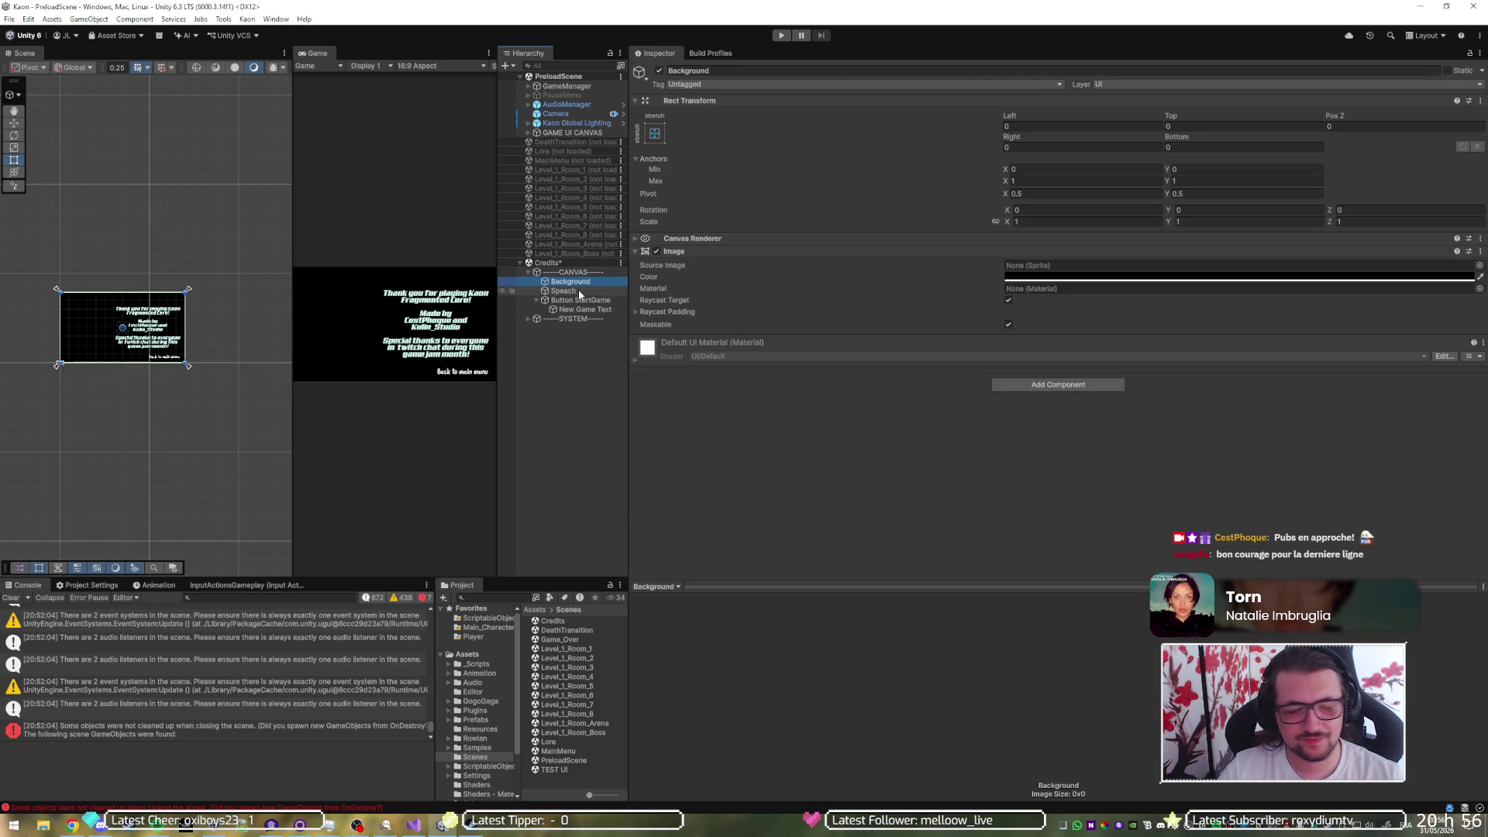
{"action": "left_click", "coordinate": [580, 293]}
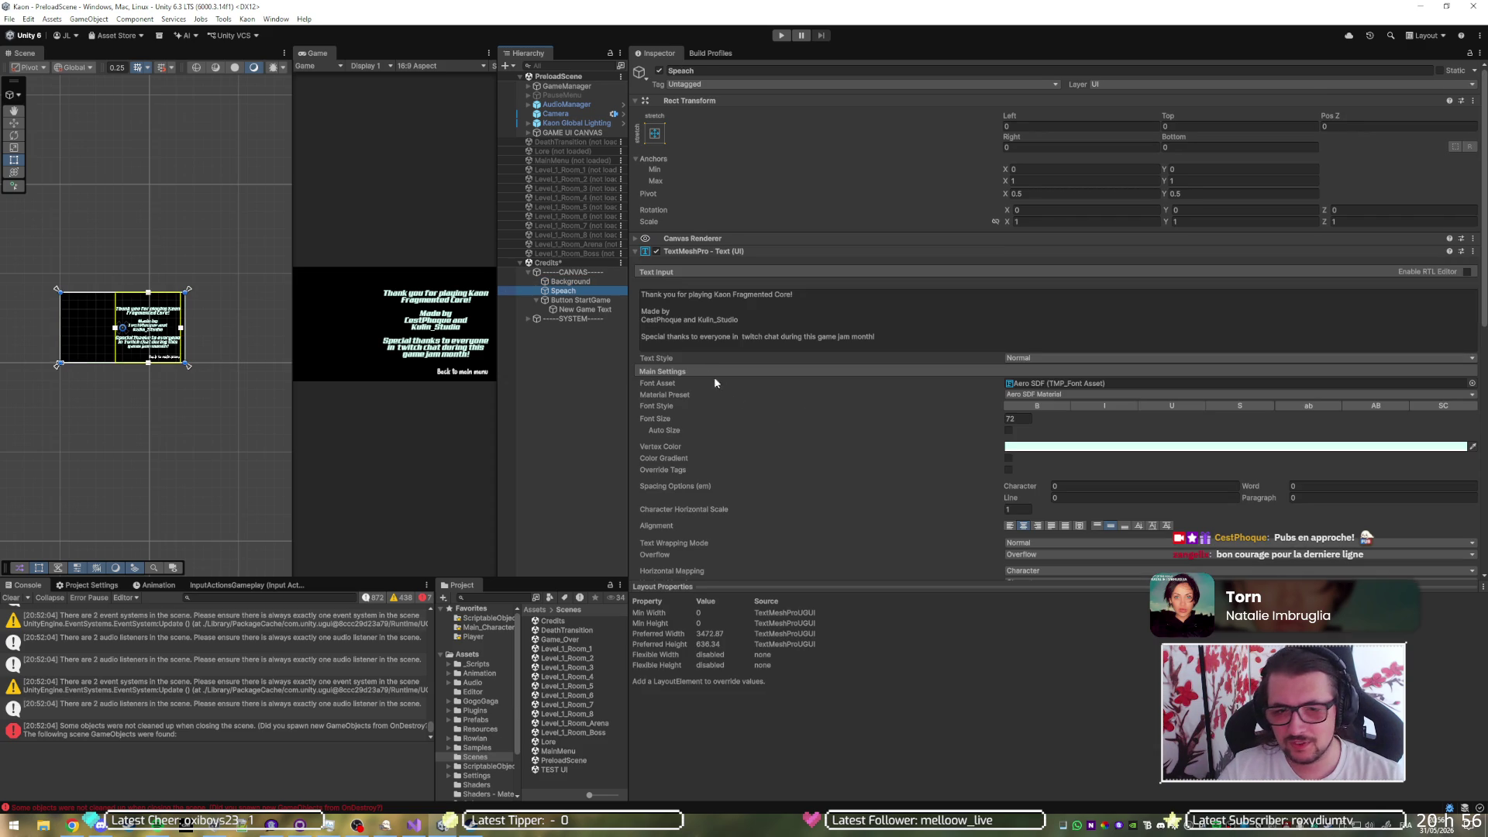
{"action": "key", "text": "ctrl+s"}
{"action": "left_click", "coordinate": [728, 335]}
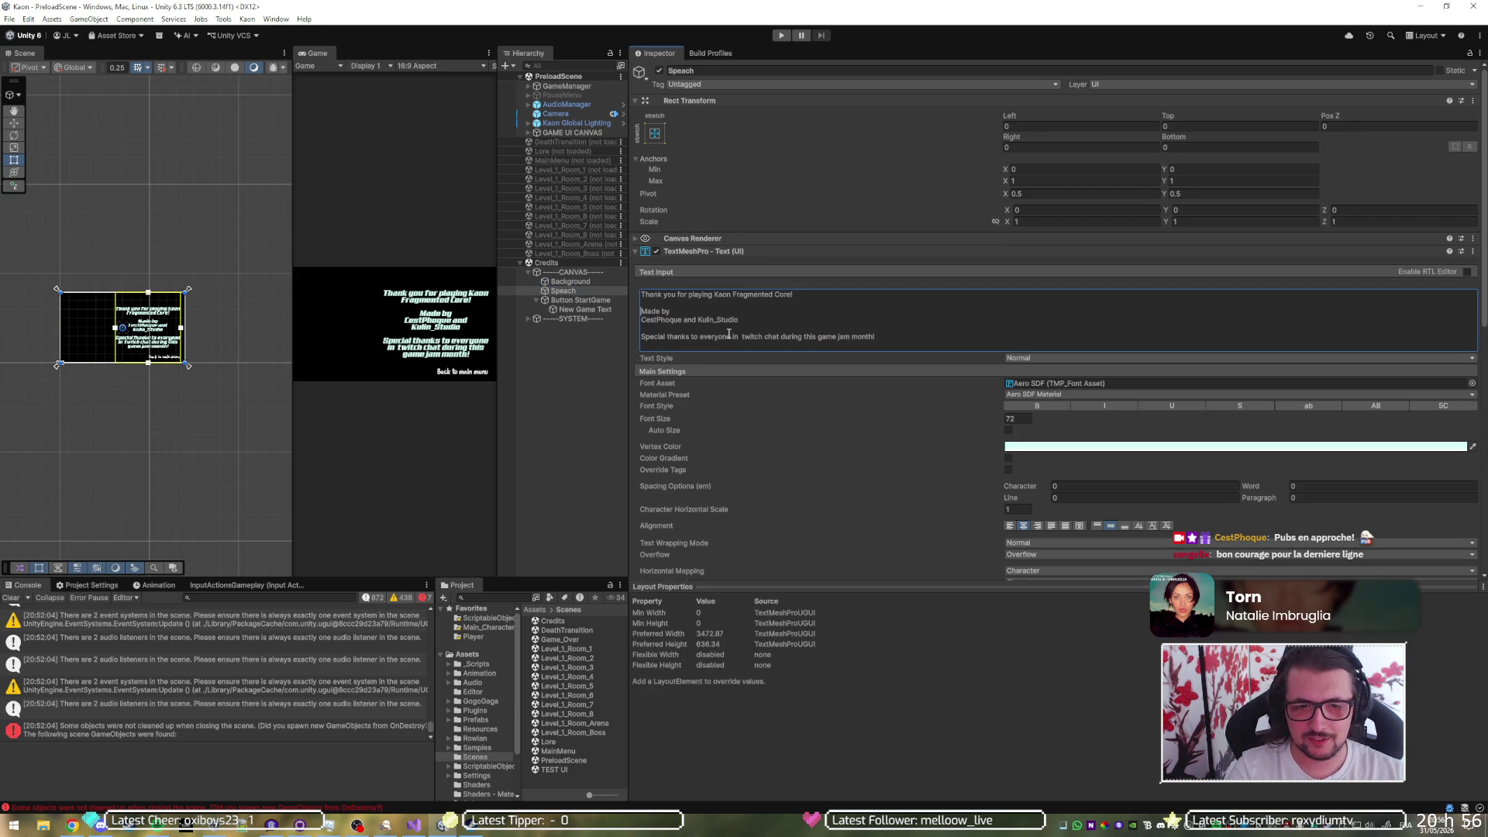
- Replace the special thanks line with Playtest, wishlist, discord and questionnaire lines, then start Play mode
{"action": "triple_click", "coordinate": [729, 334]}
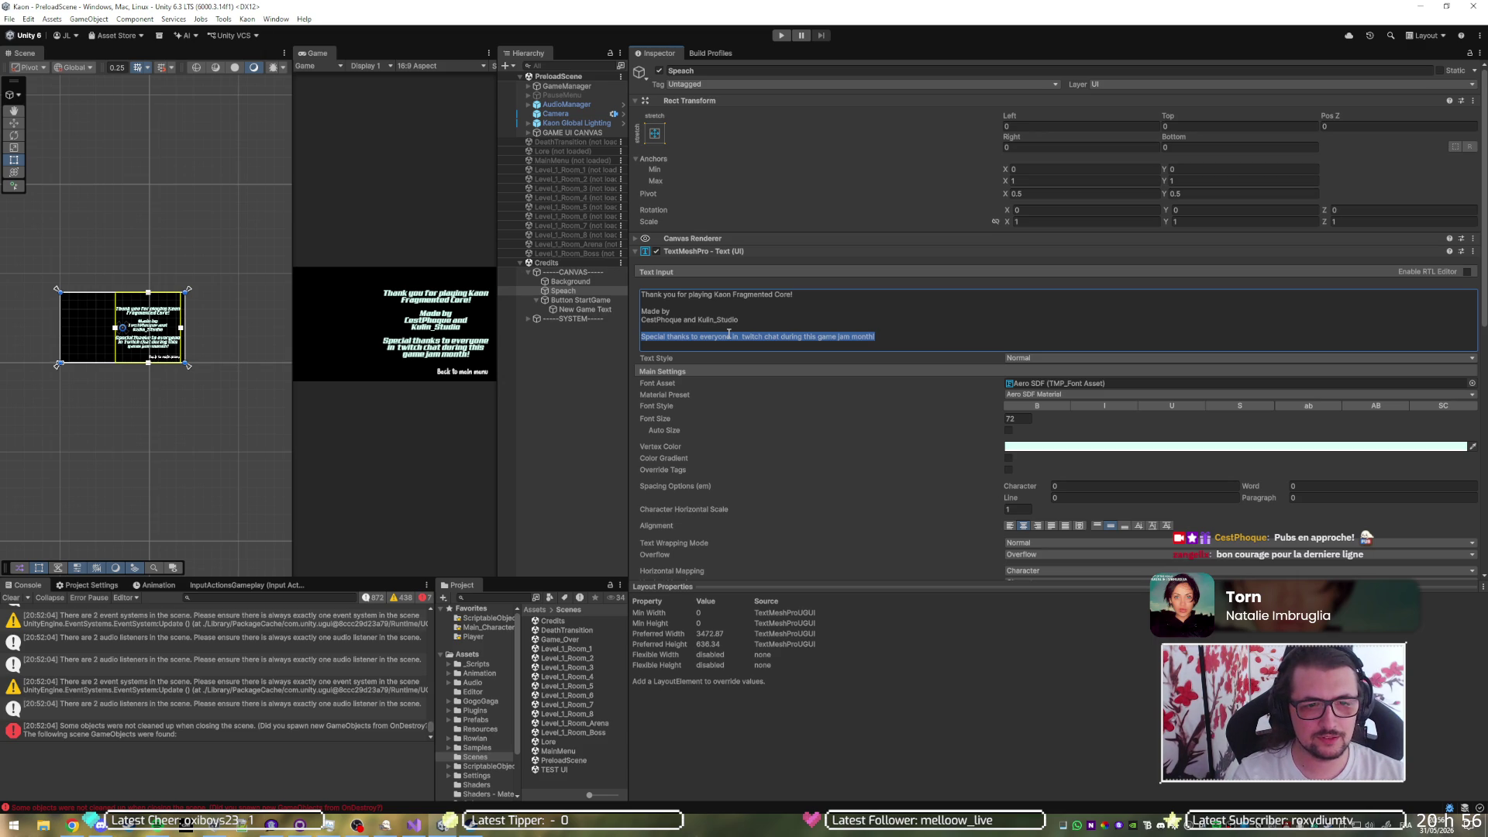
{"action": "key", "text": "BackSpace"}
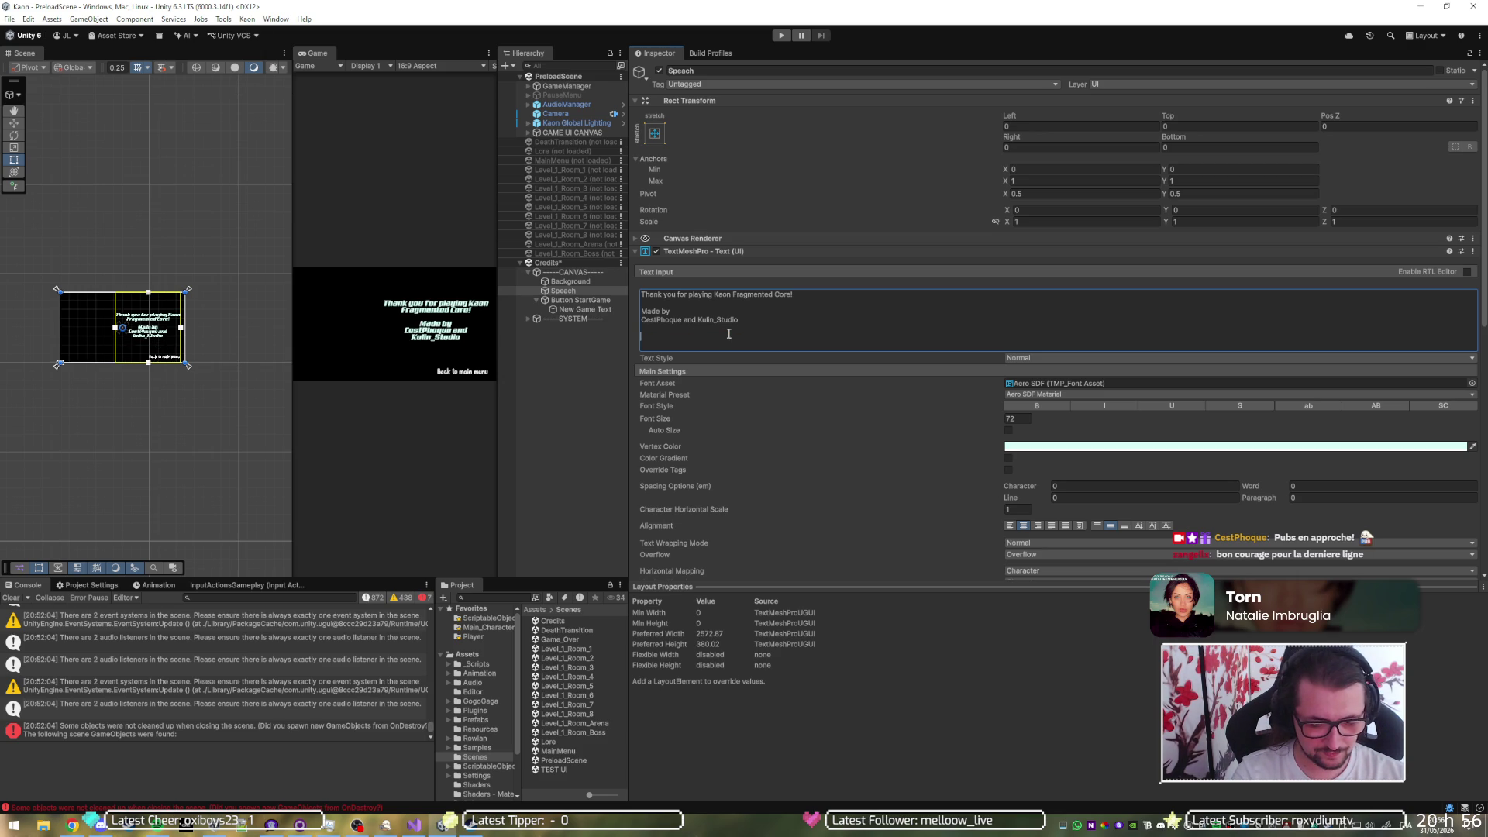
{"action": "type", "text": "discod"}
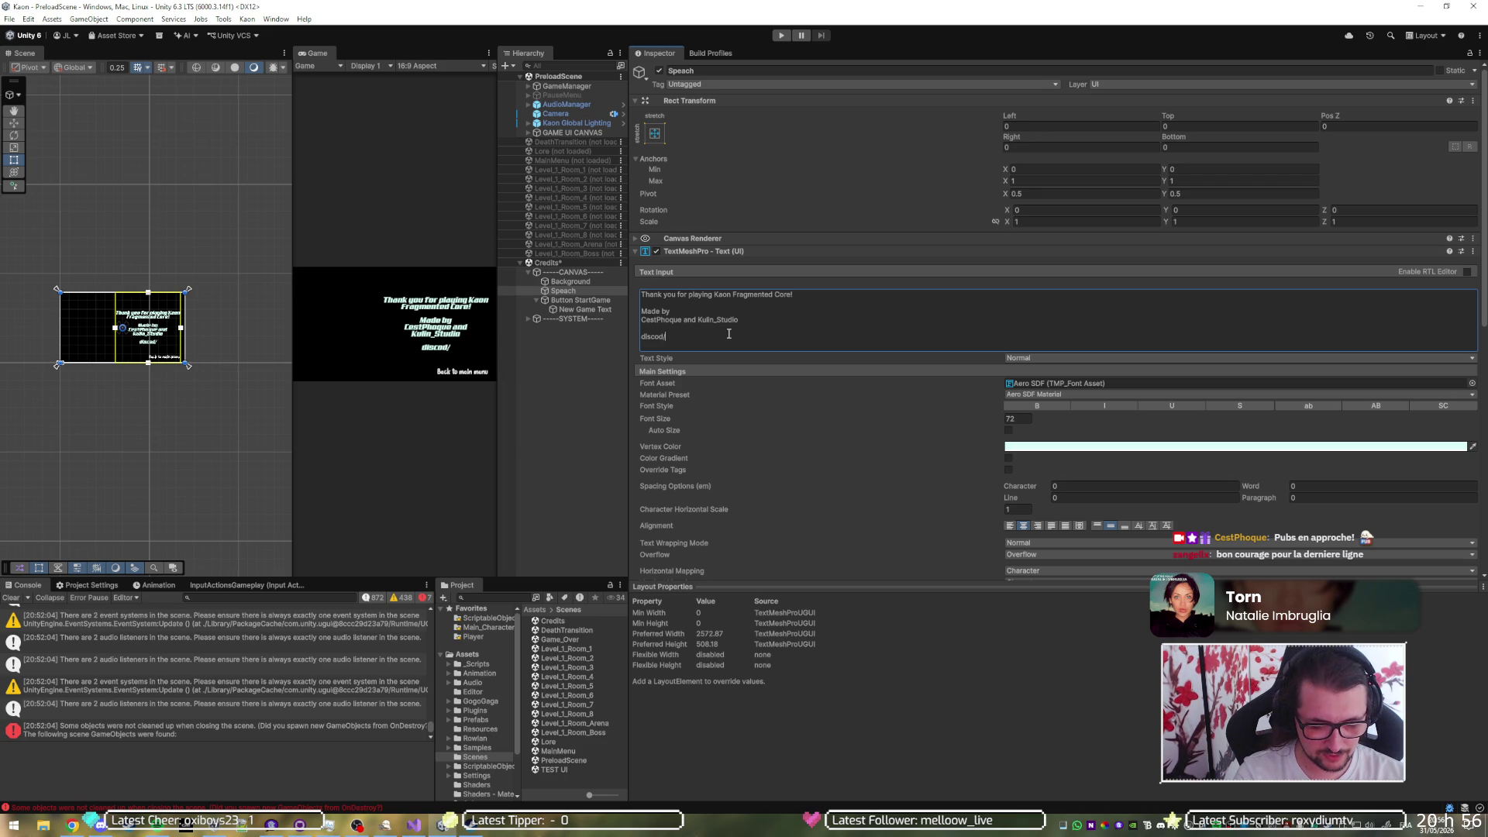
{"action": "type", "text": "/questionnaire"}
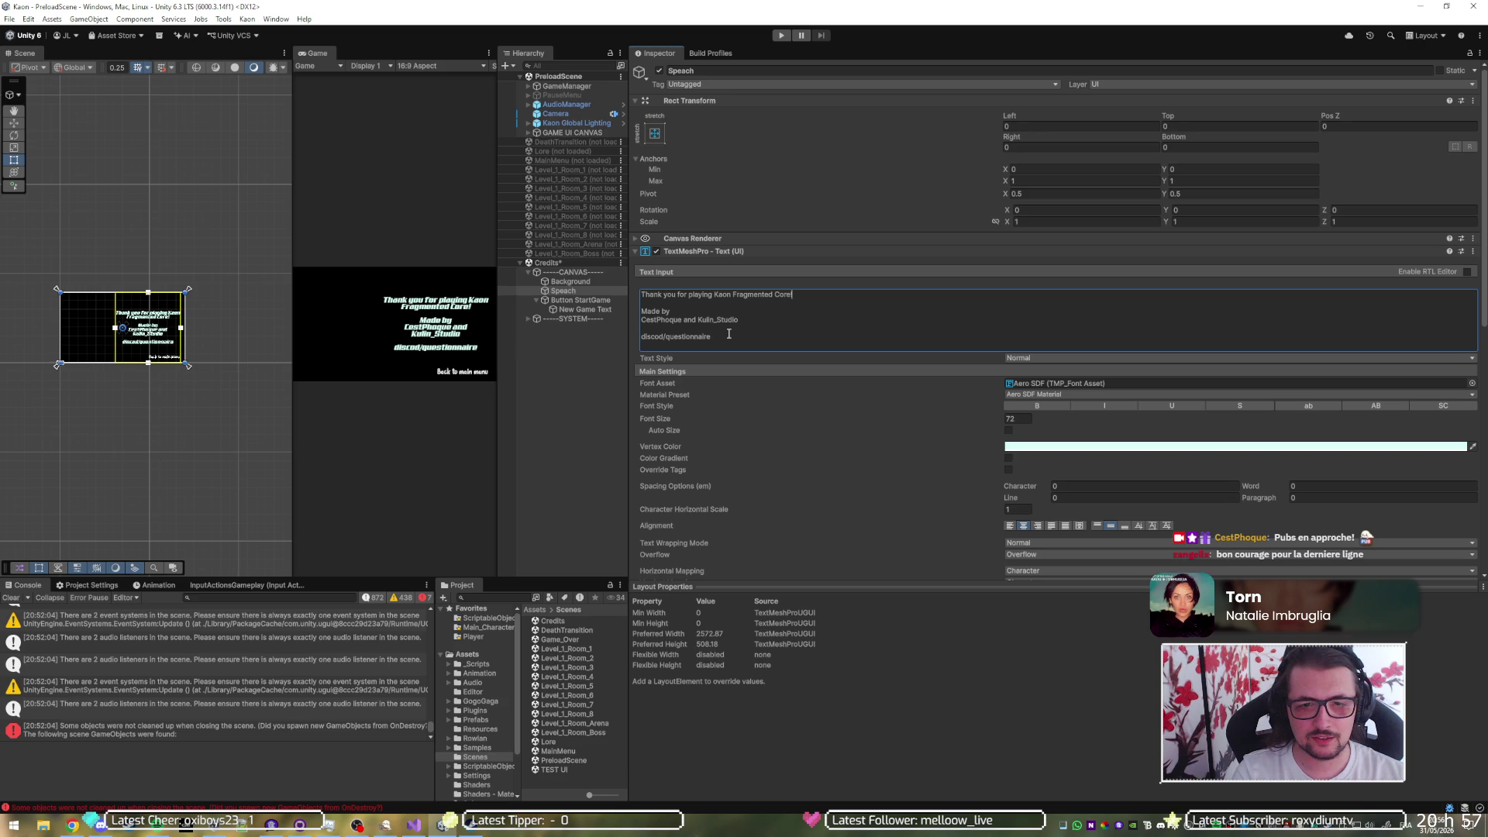
{"action": "type", "text": "Playtest"}
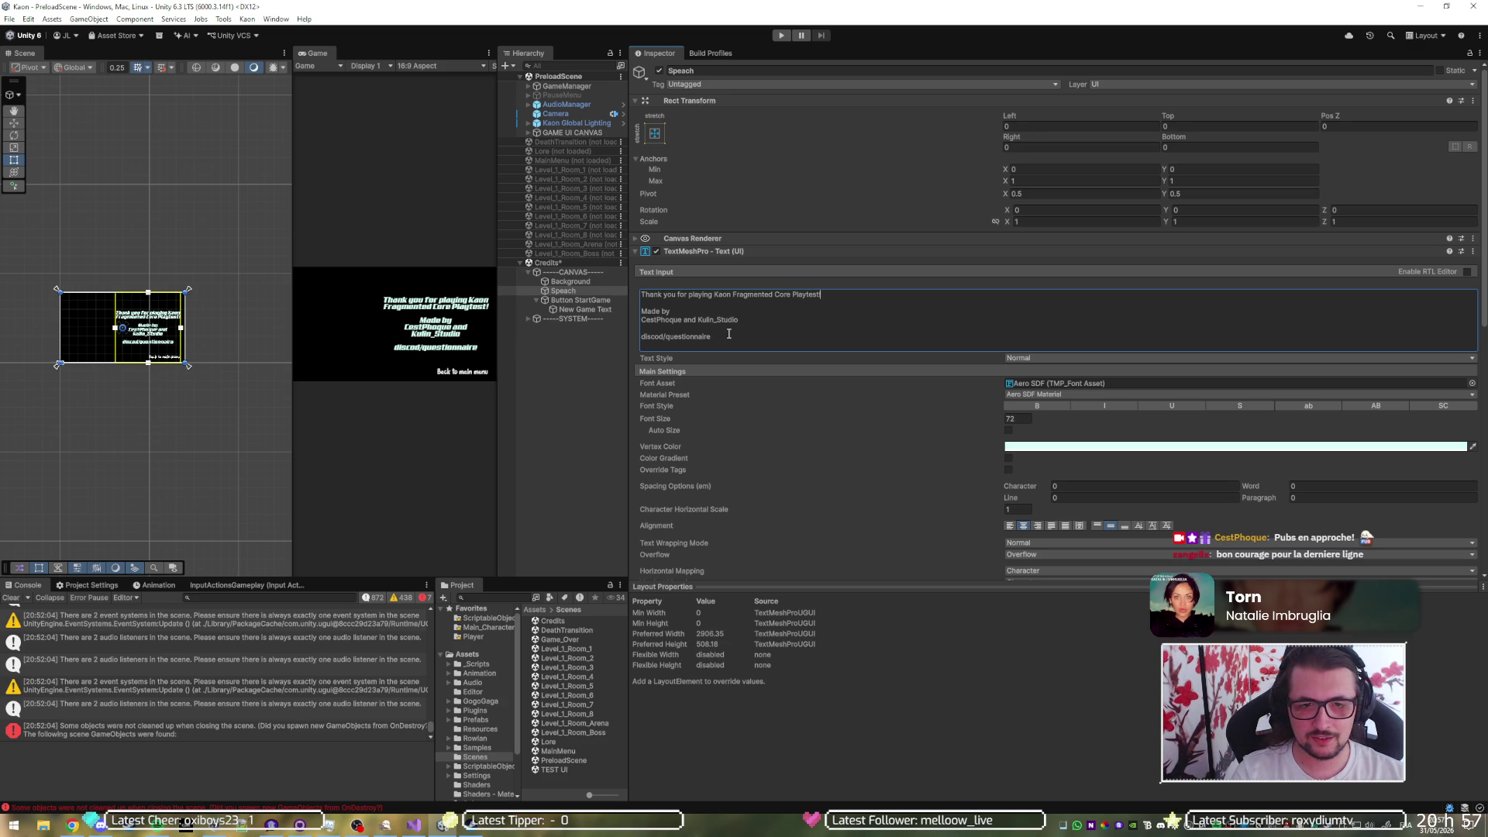
{"action": "key", "text": "Return"}
{"action": "type", "text": "wishlist"}
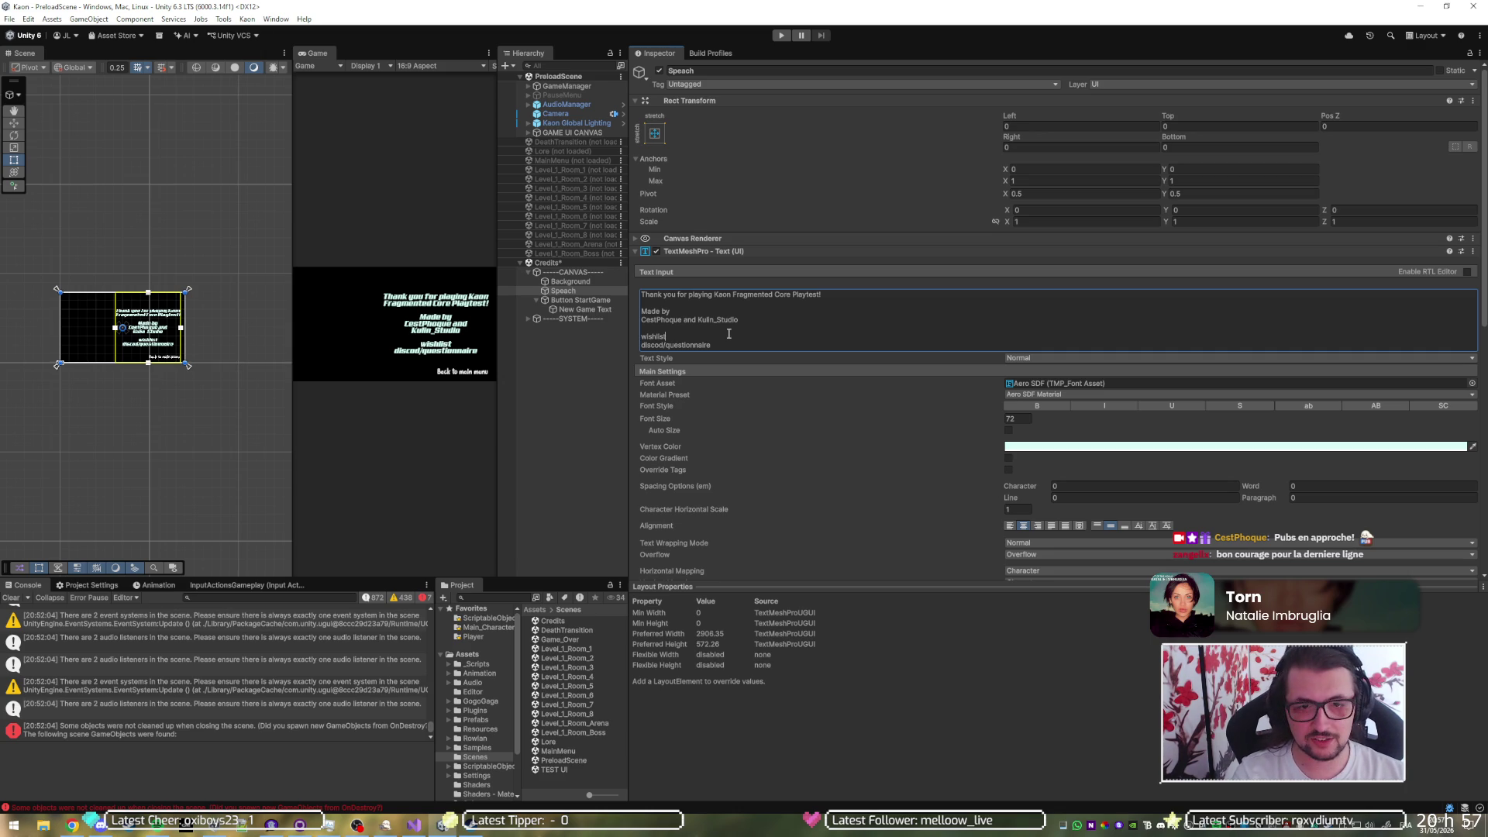
{"action": "type", "text": " discor"}
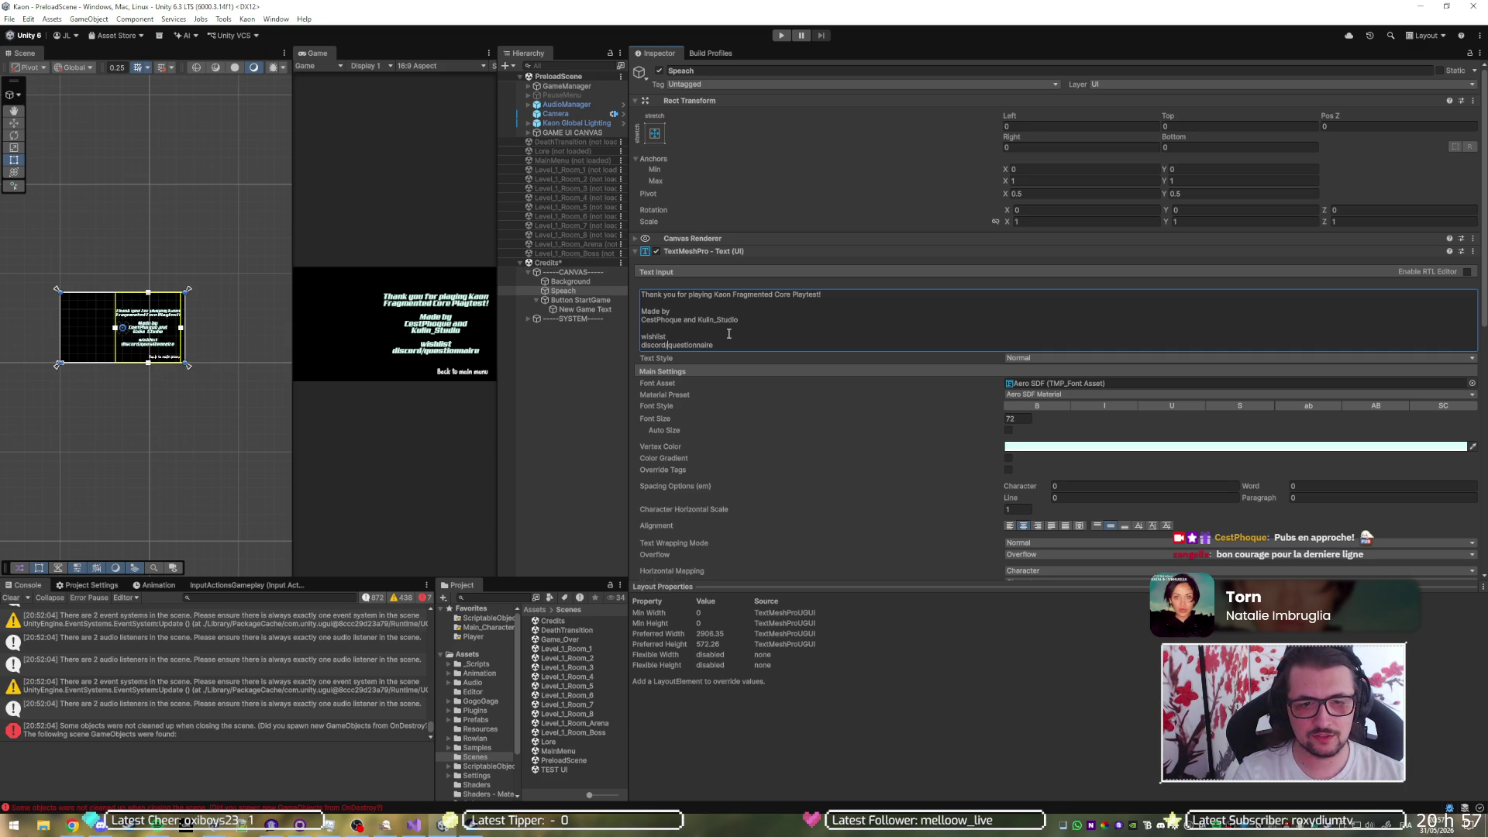
{"action": "key", "text": "Delete"}
{"action": "key", "text": "Return"}
{"action": "key", "text": "Delete"}
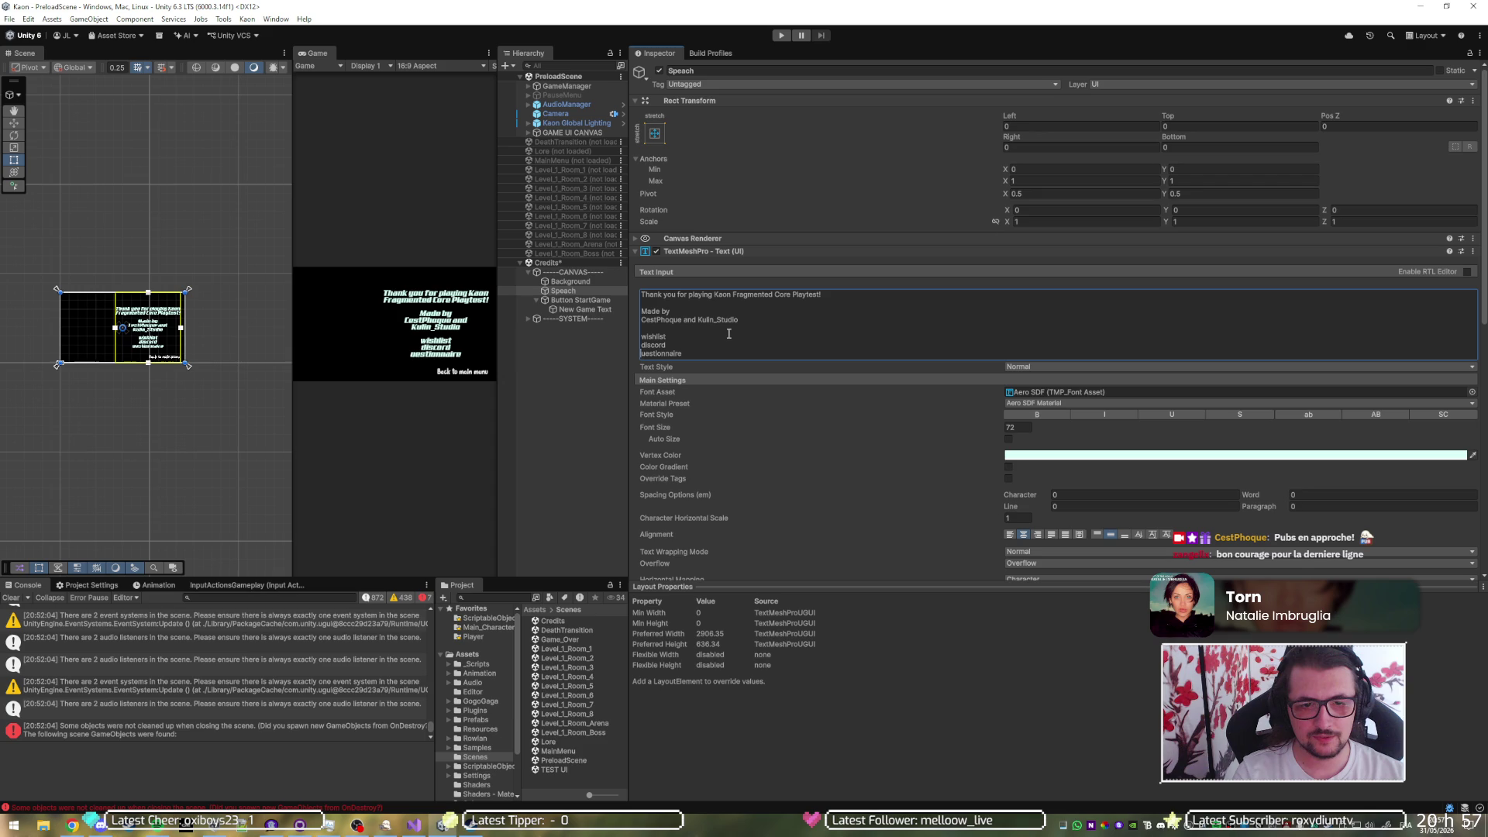
{"action": "type", "text": "q"}
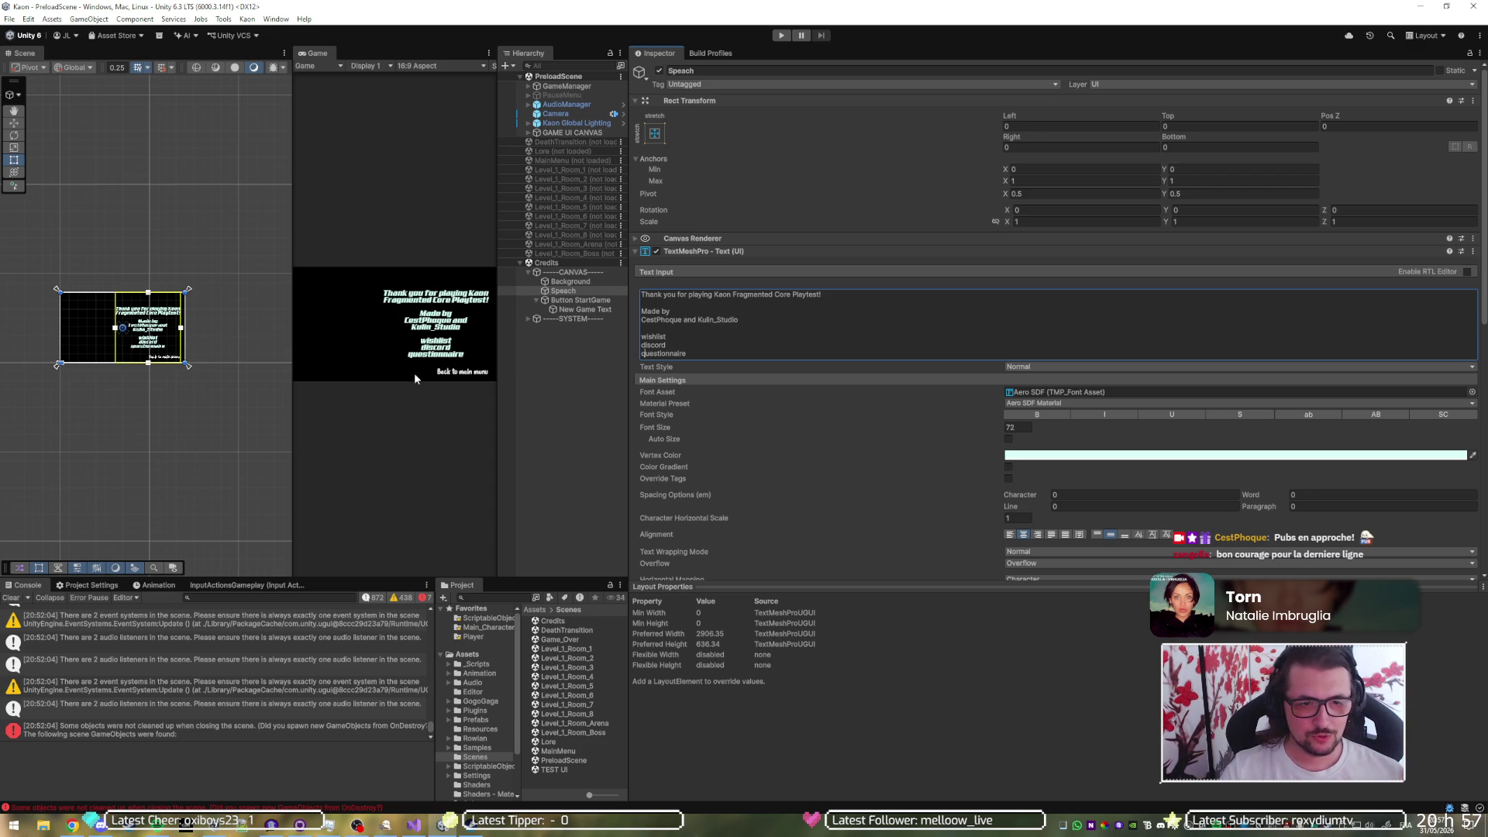
{"action": "left_click", "coordinate": [451, 372]}
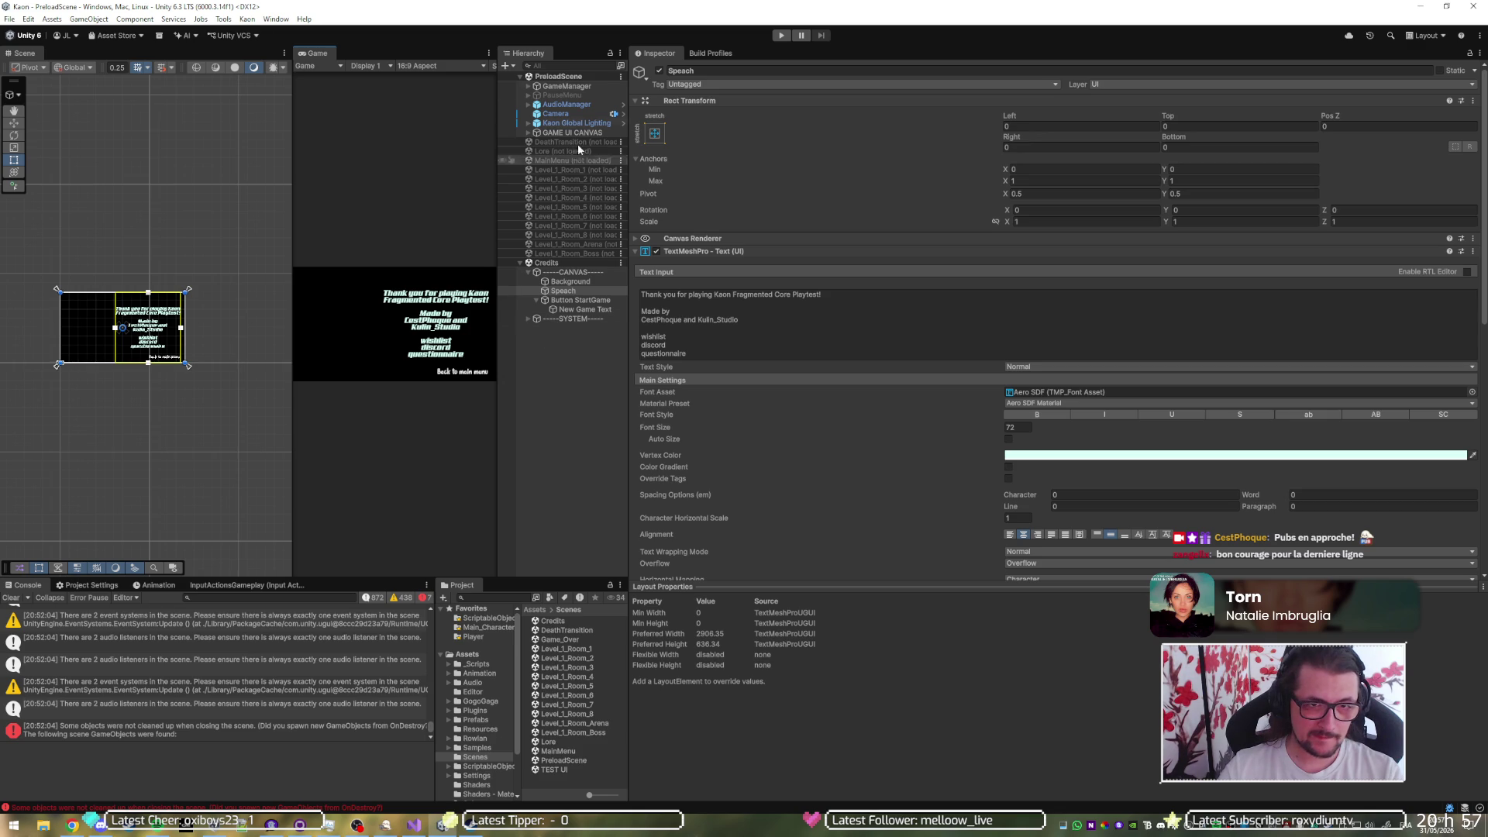
{"action": "left_click", "coordinate": [783, 36]}
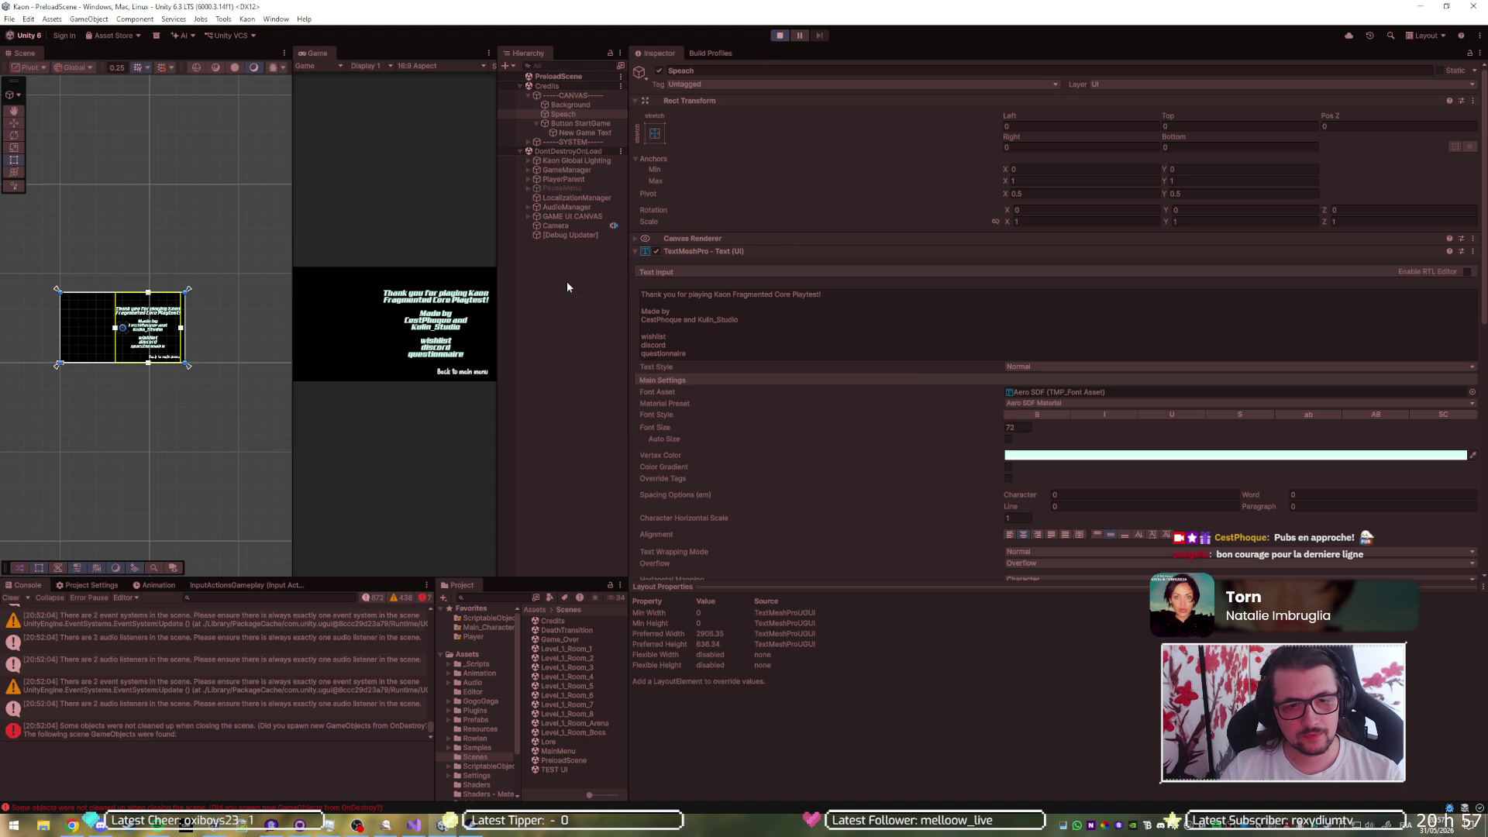
- Stop Play mode and select SYSTEM, then the back button's New Game Text object
{"action": "key", "text": "ctrl+p"}
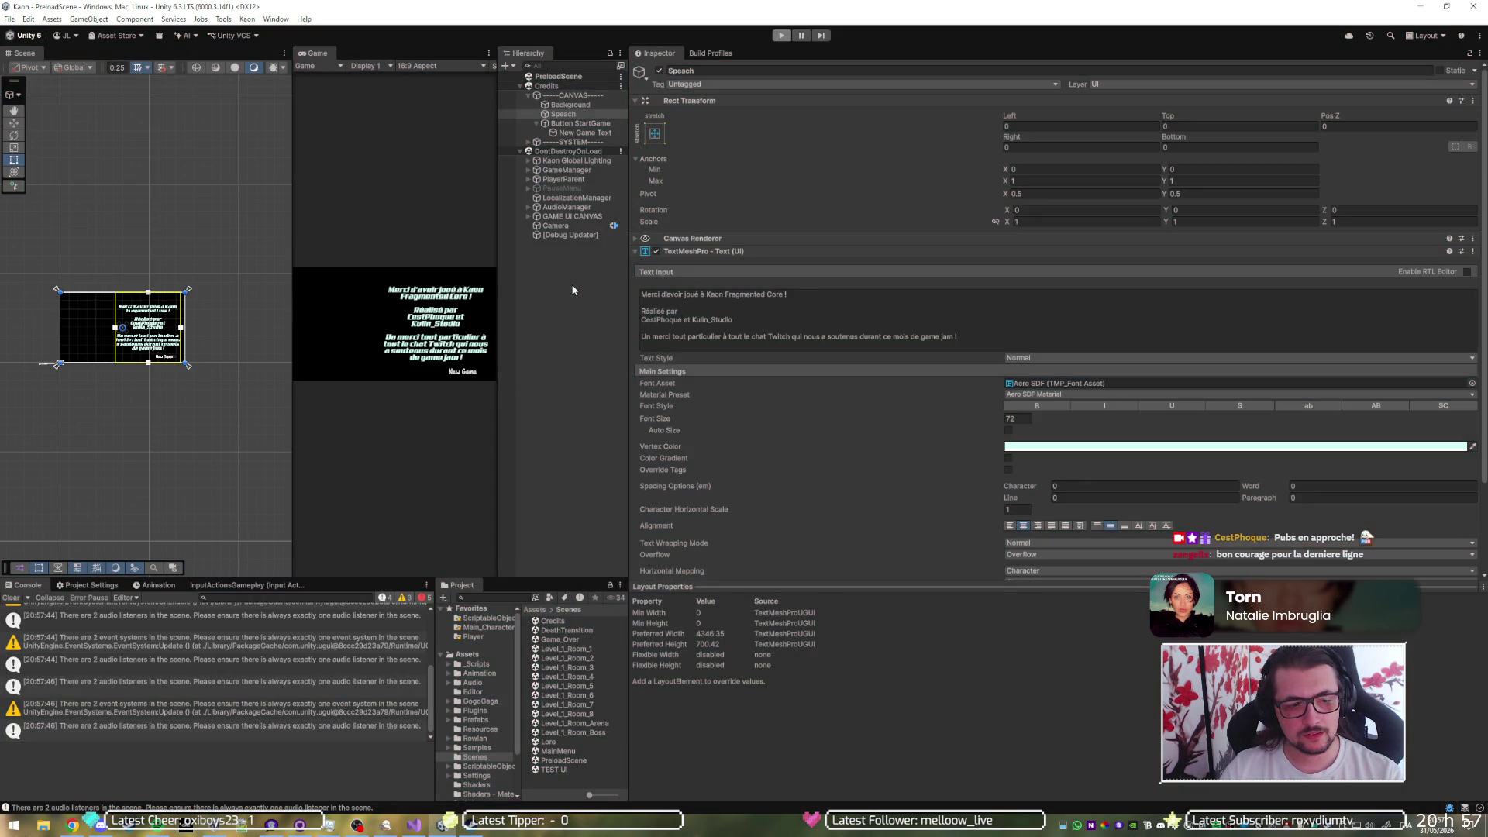
{"action": "left_click", "coordinate": [569, 316]}
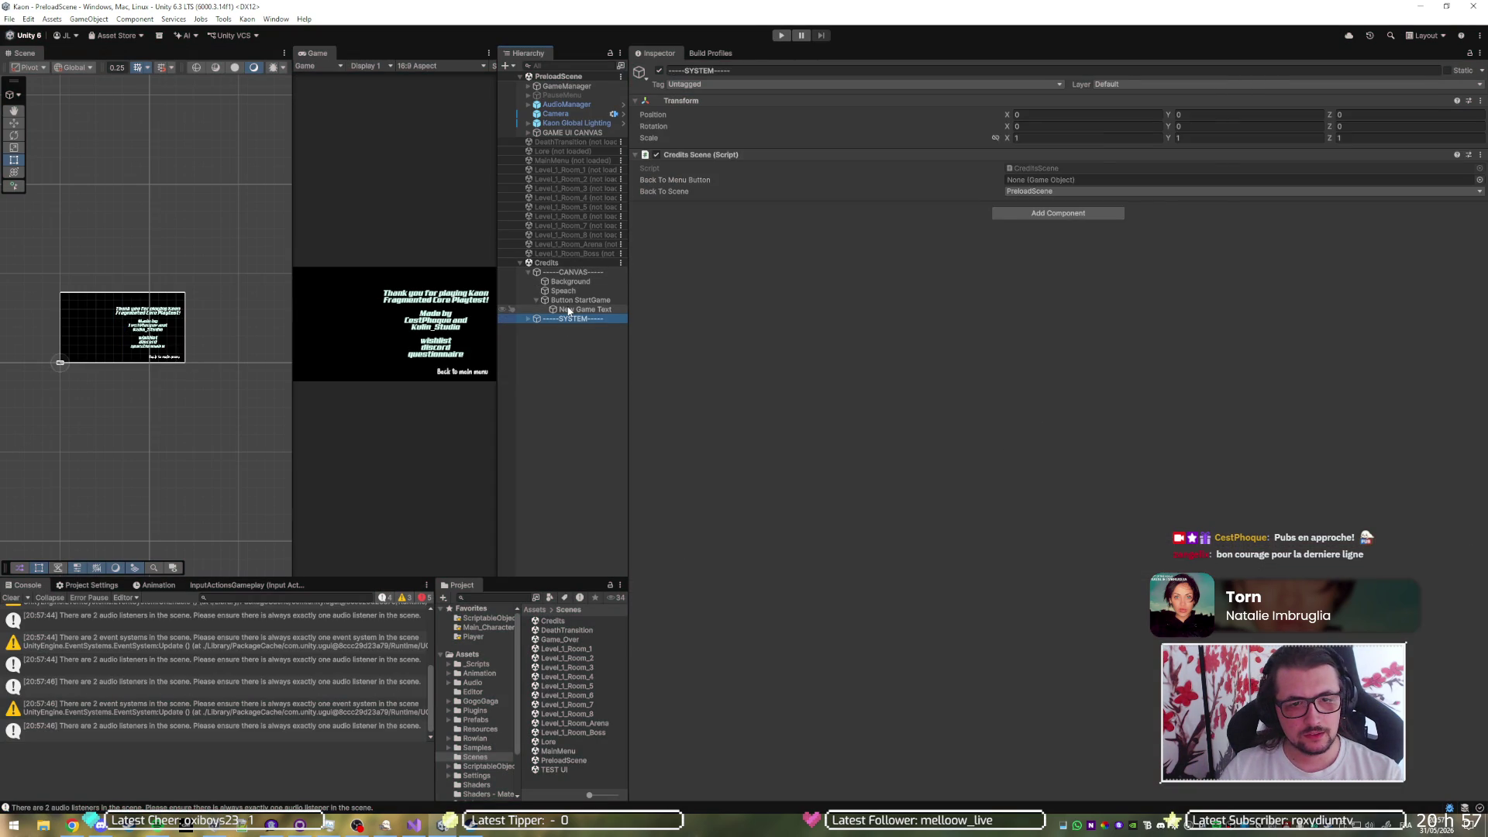
{"action": "left_click", "coordinate": [572, 309]}
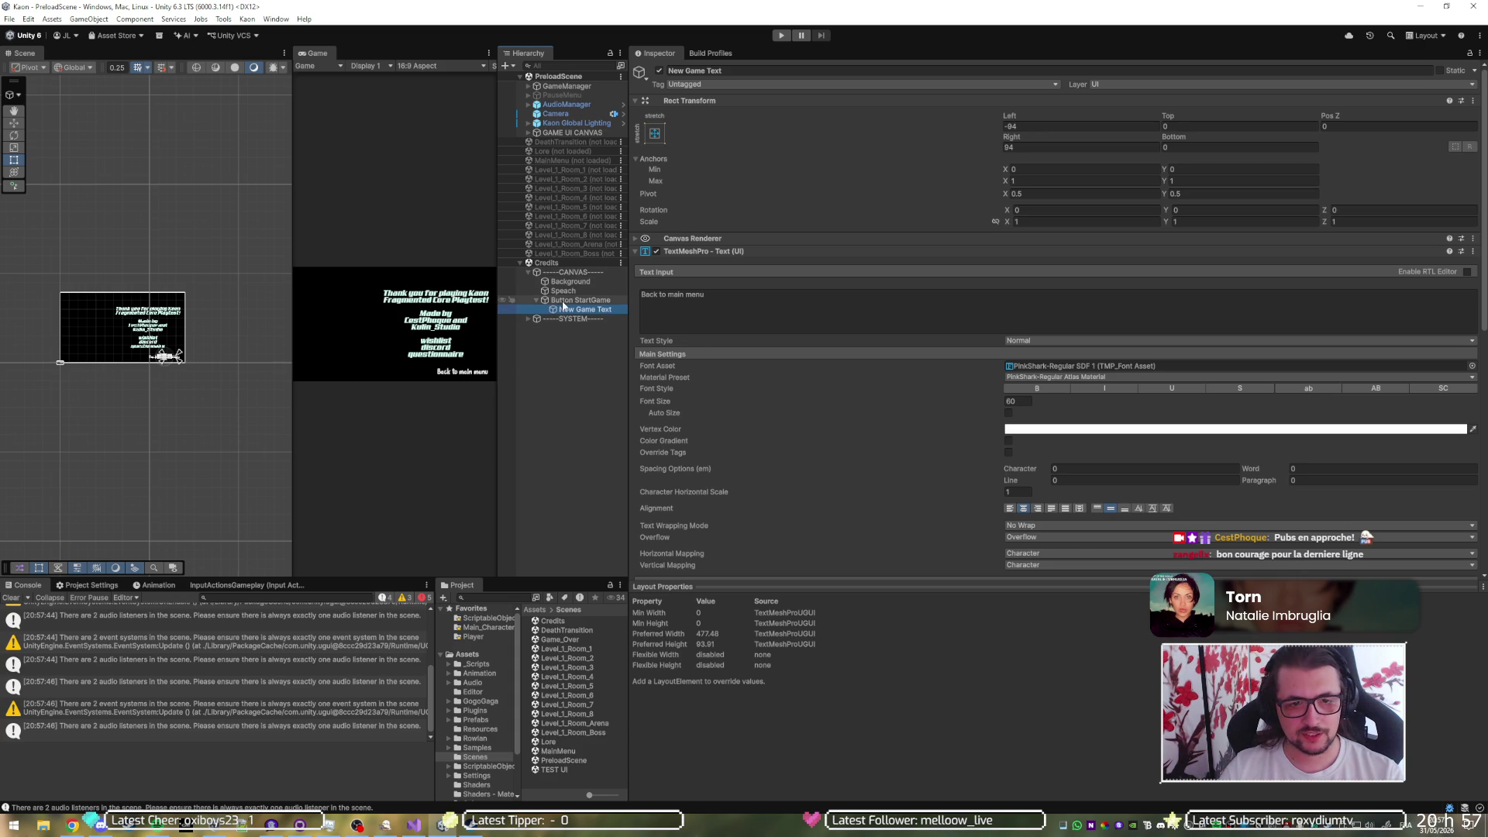
- Set New Game Text's Localization Key to BackToMainMenu, save, and open CreditsScene from SYSTEM
{"action": "left_click", "coordinate": [566, 301]}
{"action": "left_click", "coordinate": [593, 310]}
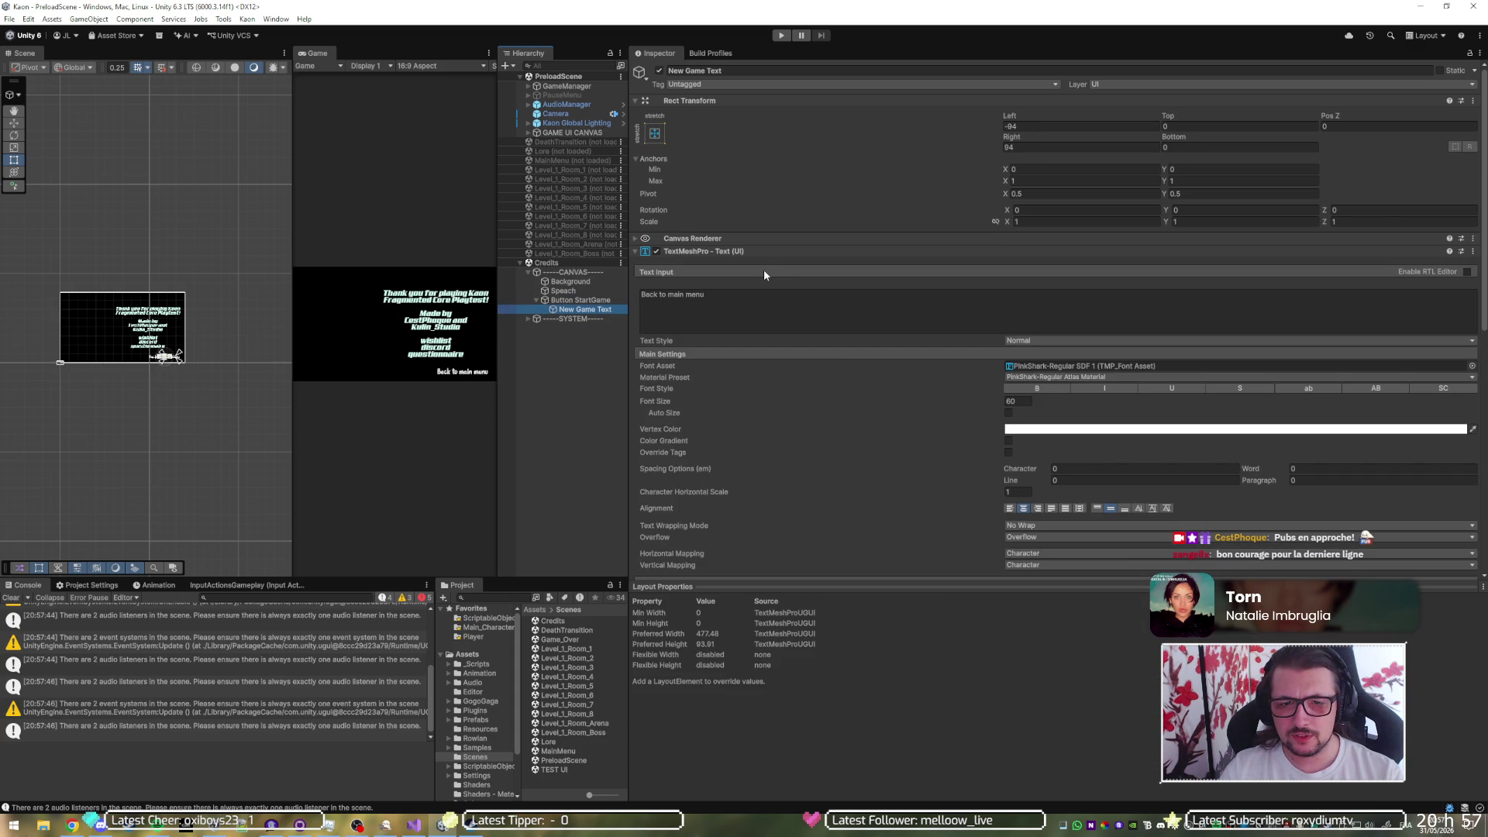
{"action": "left_click", "coordinate": [760, 249]}
{"action": "left_click", "coordinate": [754, 264]}
{"action": "left_click", "coordinate": [1041, 289]}
{"action": "type", "text": "Ba"}
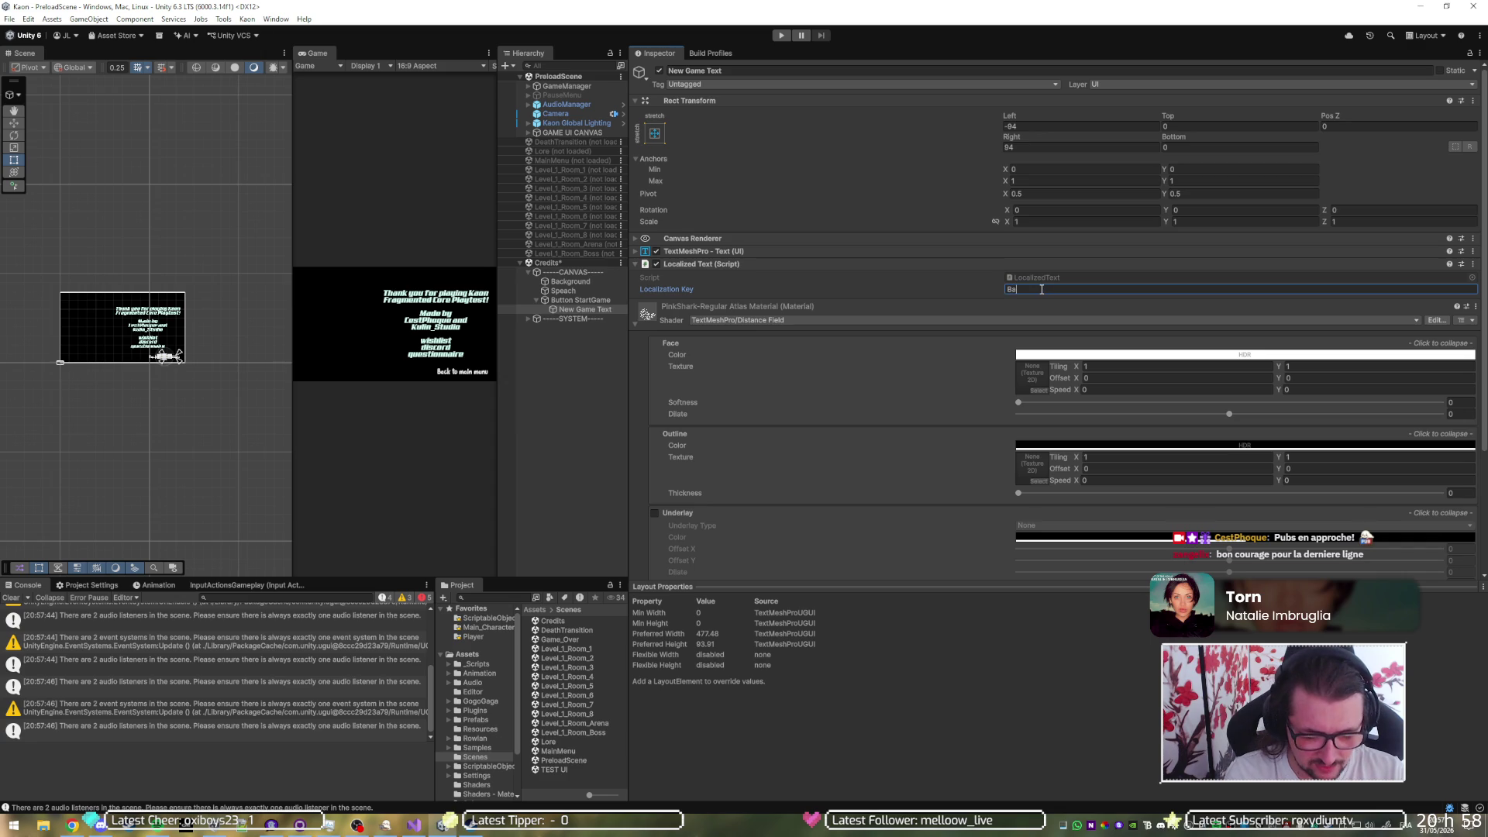
{"action": "type", "text": "ckToMainMenu"}
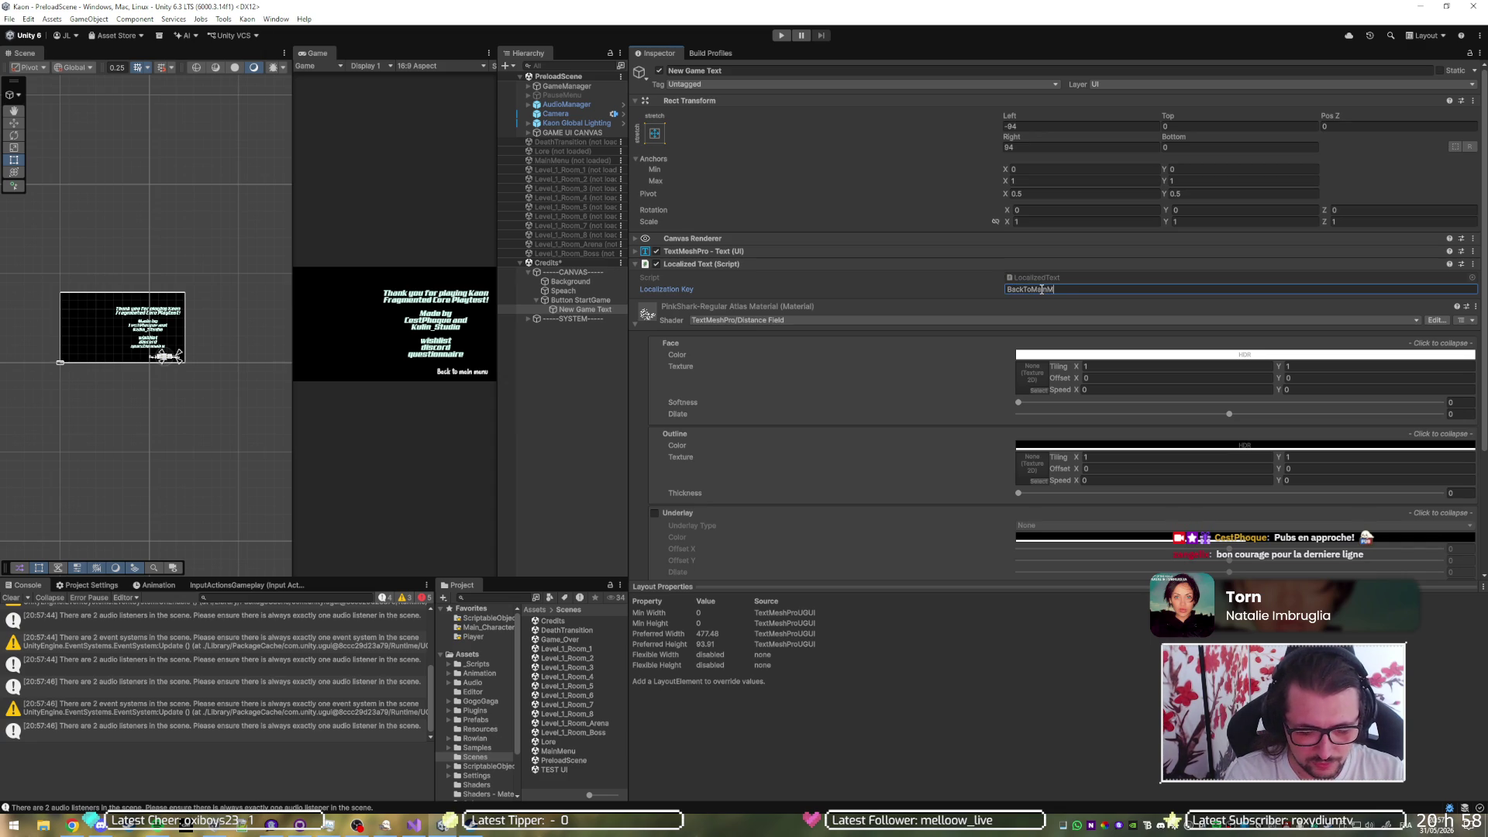
{"action": "key", "text": "ctrl+s"}
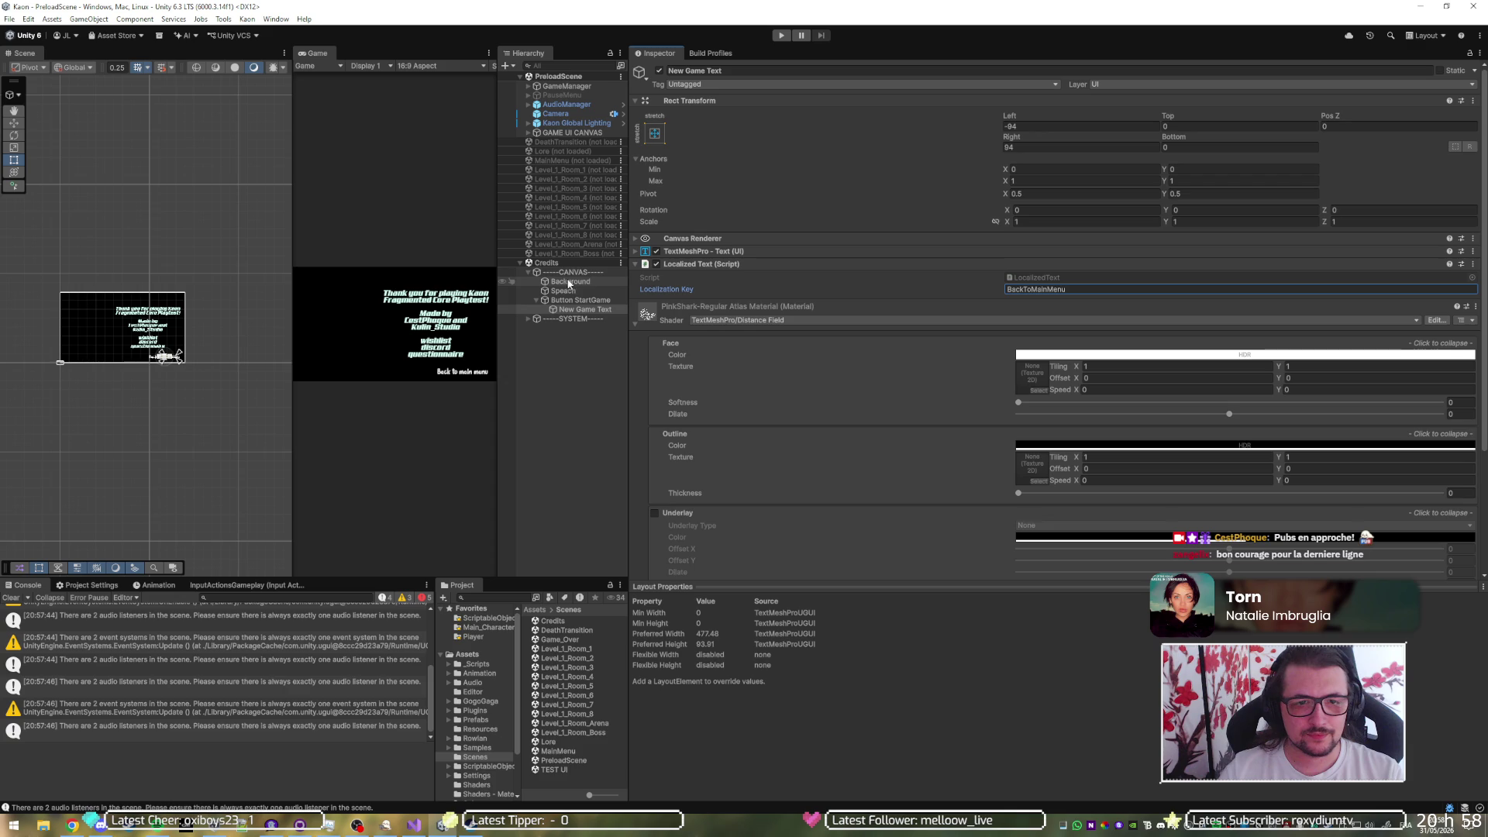
{"action": "left_click", "coordinate": [573, 318]}
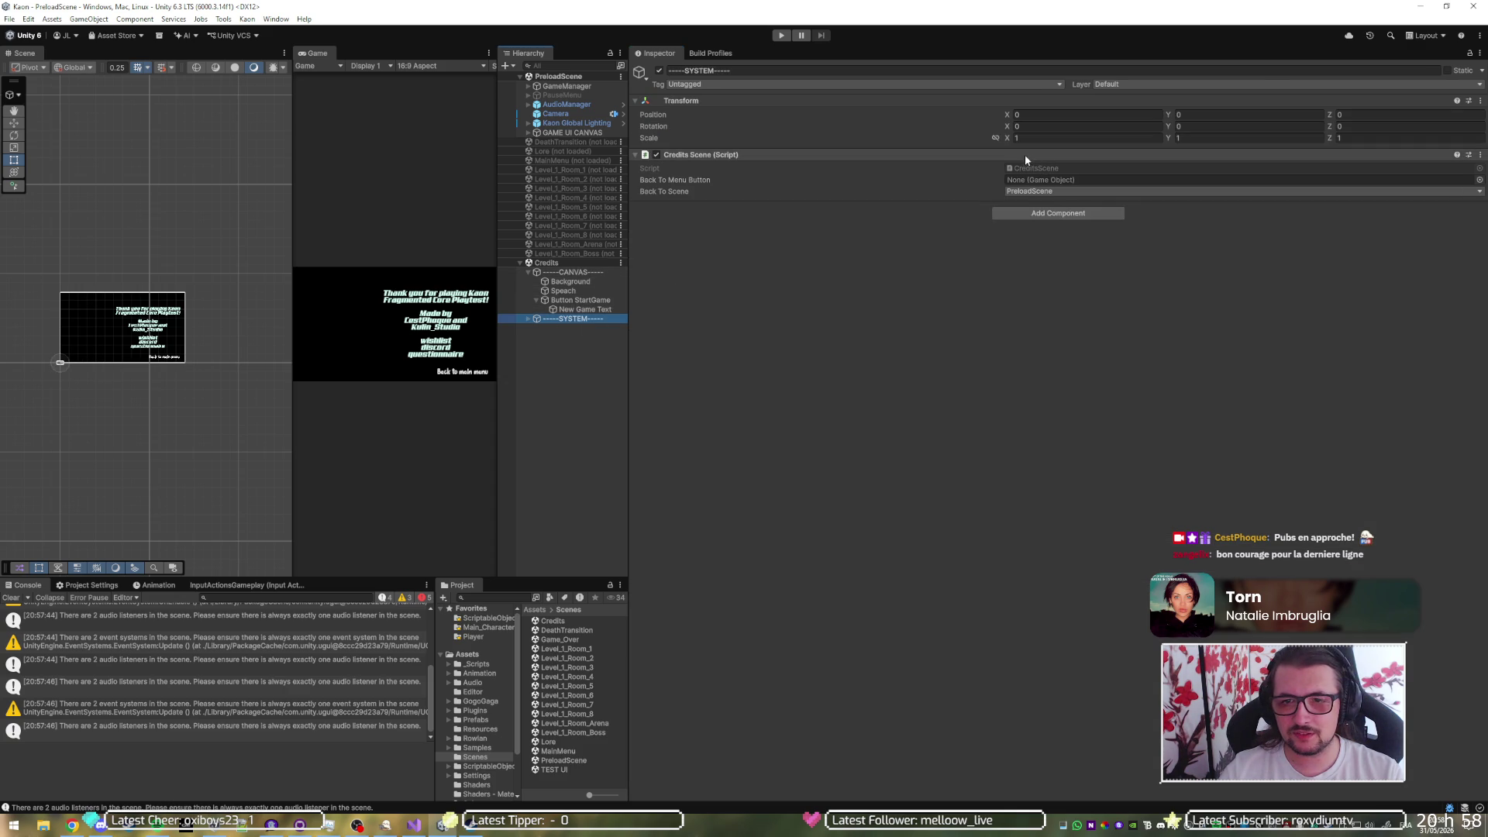
{"action": "left_click", "coordinate": [1030, 167]}
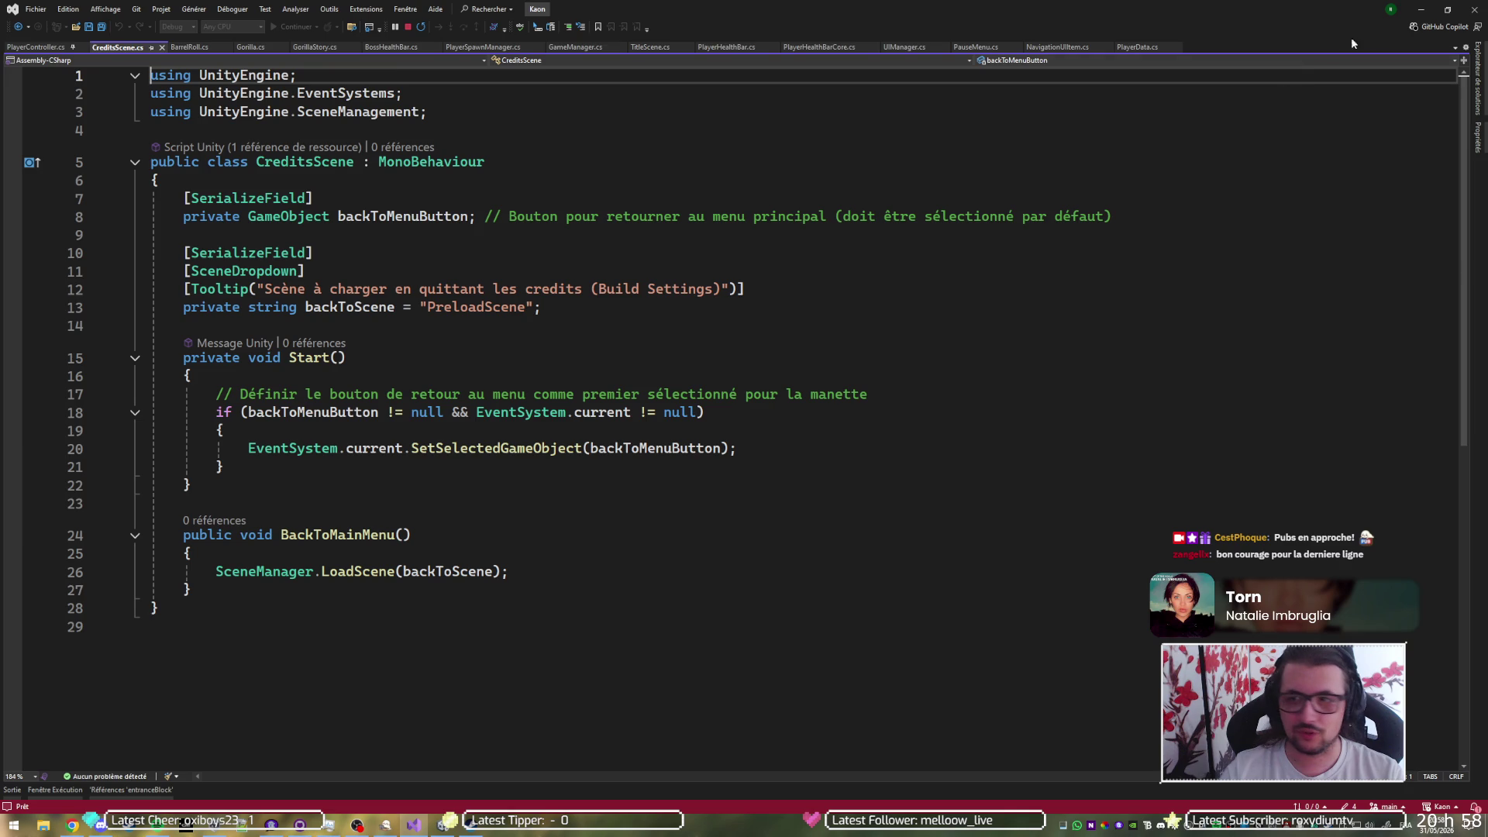
{"action": "left_click", "coordinate": [1420, 9]}
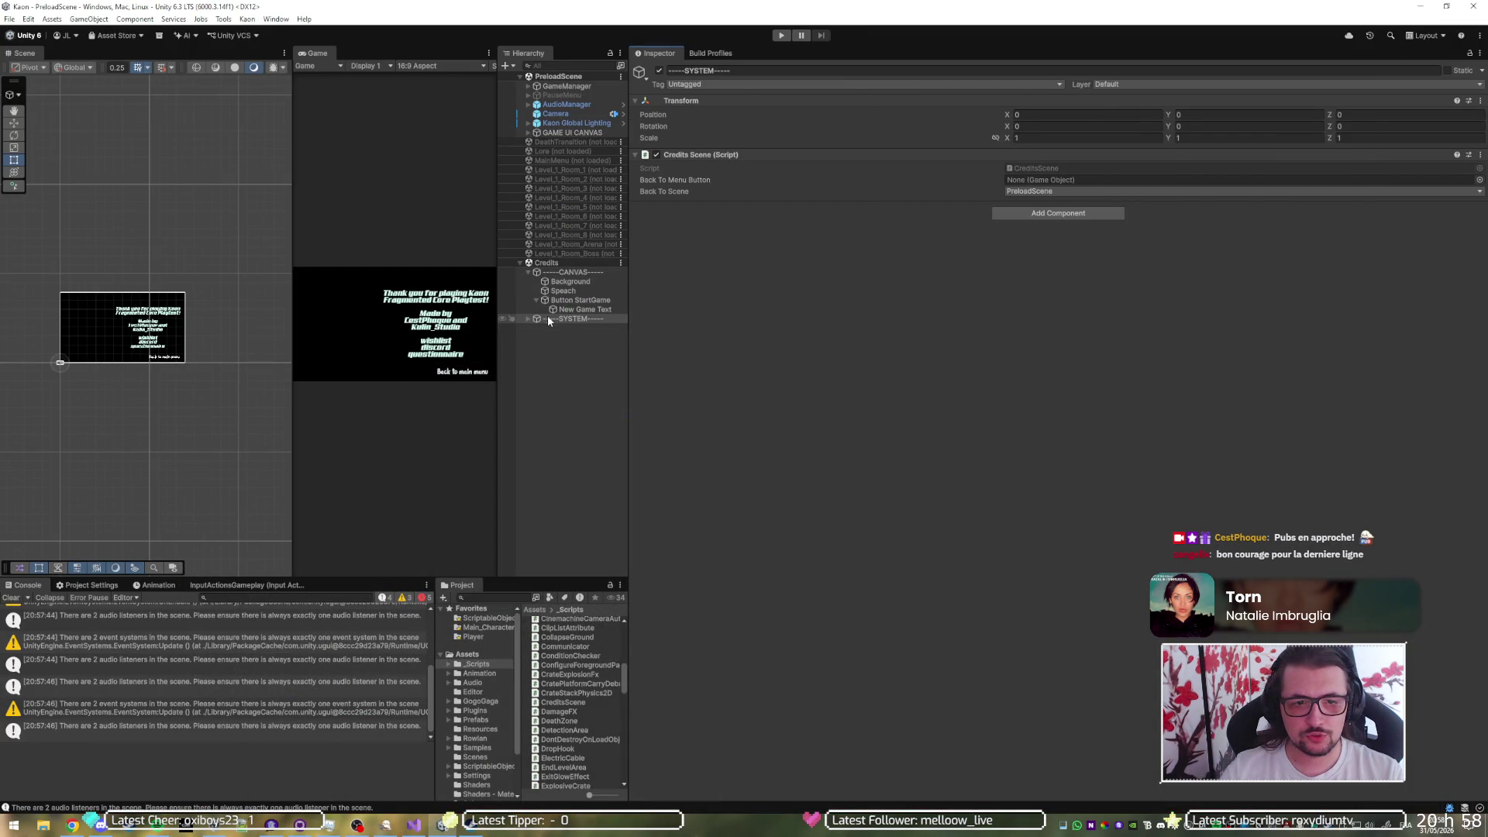
- Assign Button StartGame to the Back To Menu Button field, then run and stop Play mode
{"action": "left_click_drag", "start_coordinate": [577, 300], "coordinate": [1071, 182]}
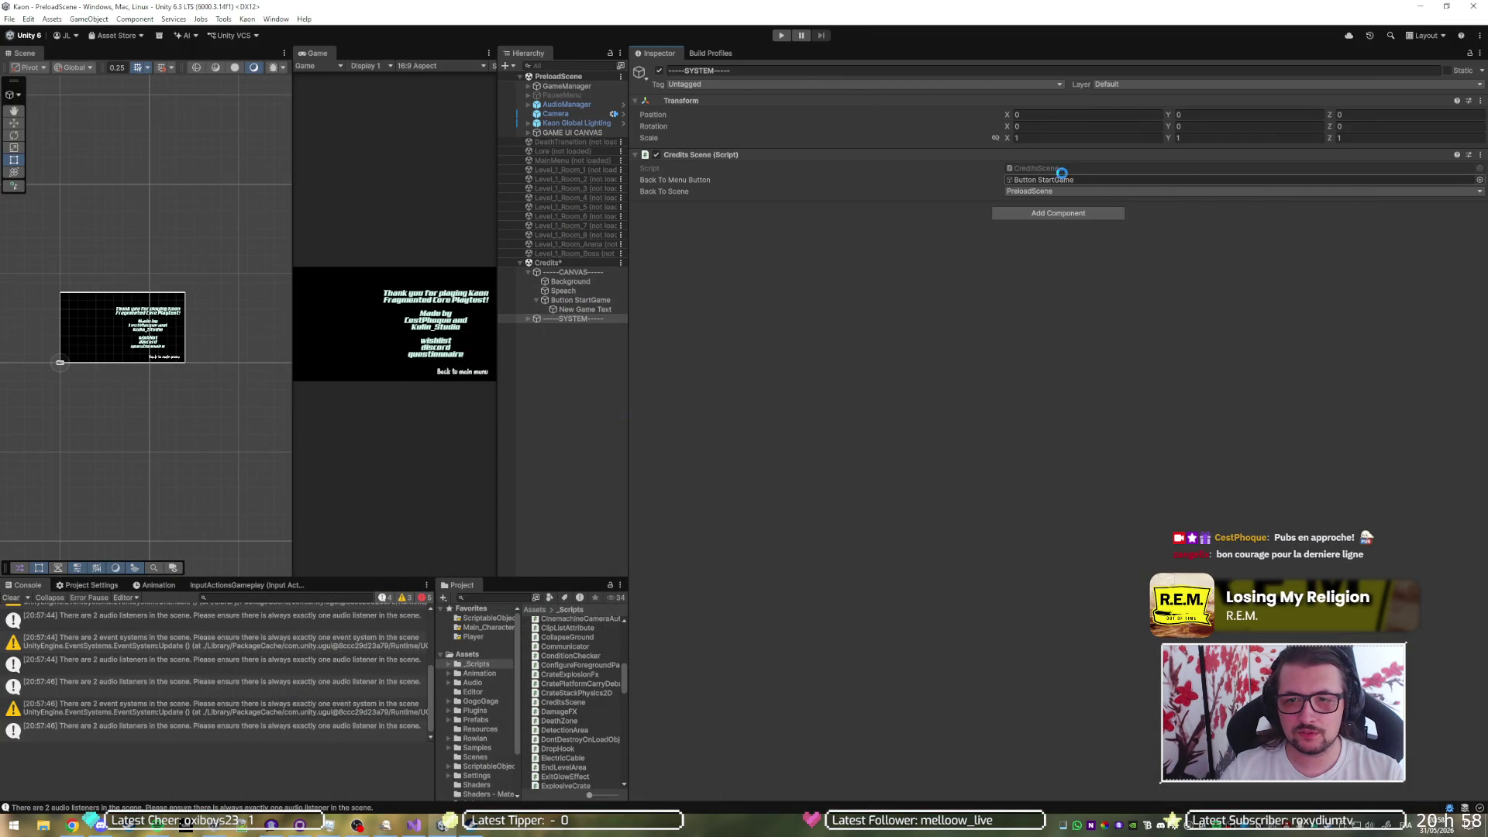
{"action": "left_click", "coordinate": [781, 36]}
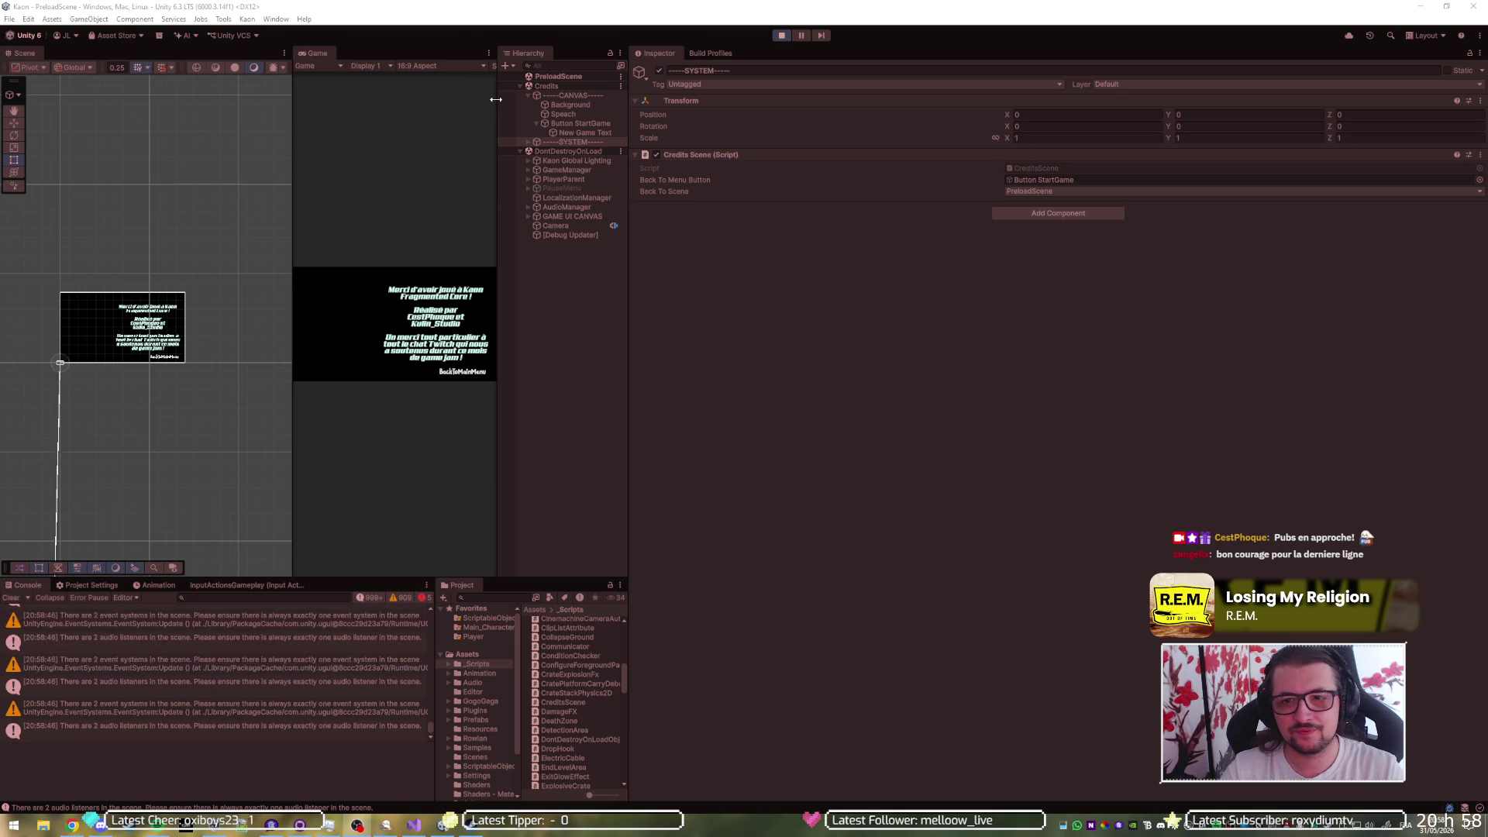
{"action": "left_click", "coordinate": [784, 37]}
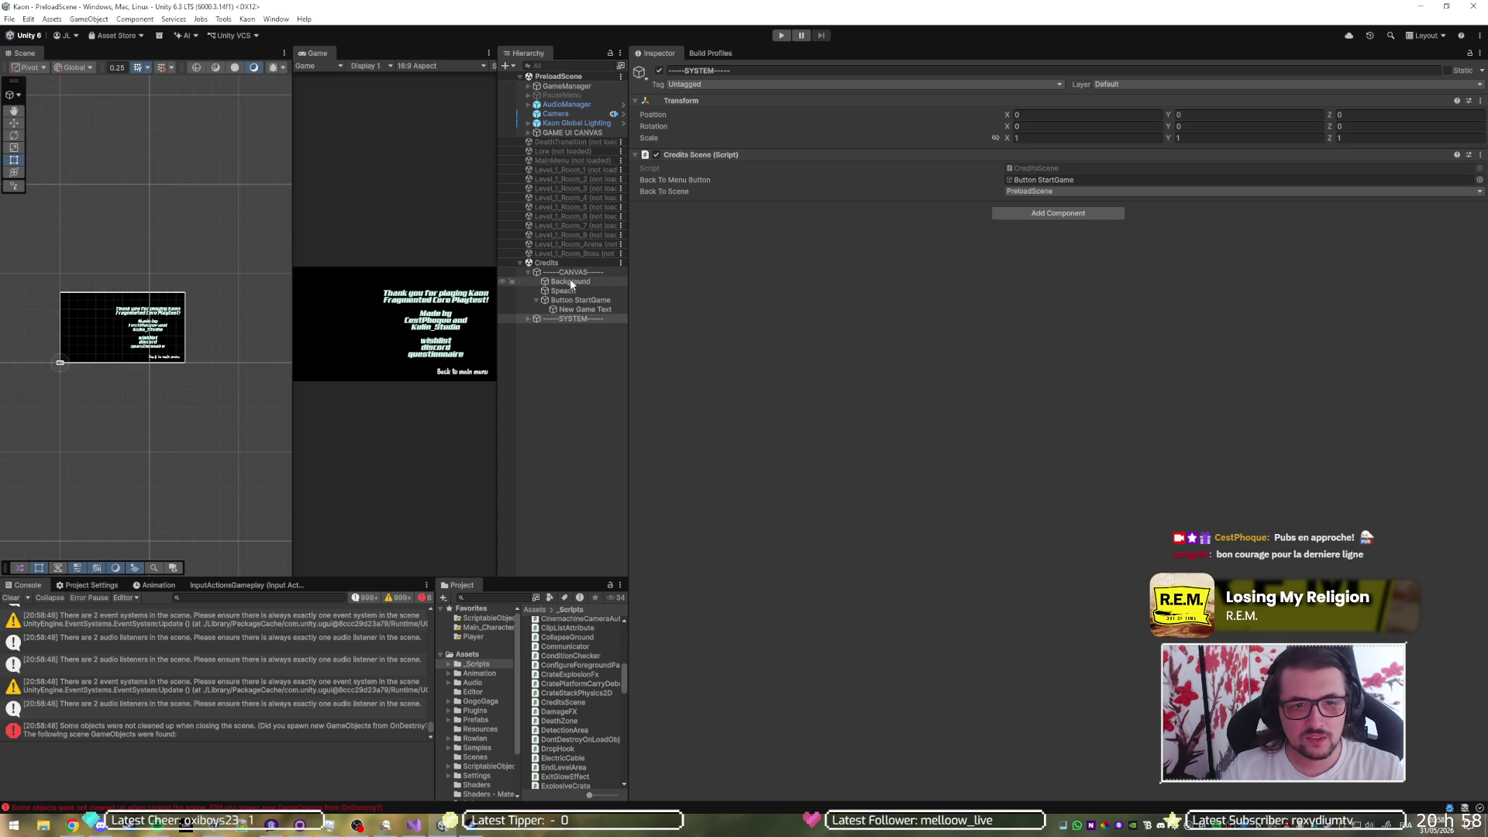
- Delete the duplicate EventSystem and Main Camera under the Credits SYSTEM group
{"action": "left_click", "coordinate": [528, 319]}
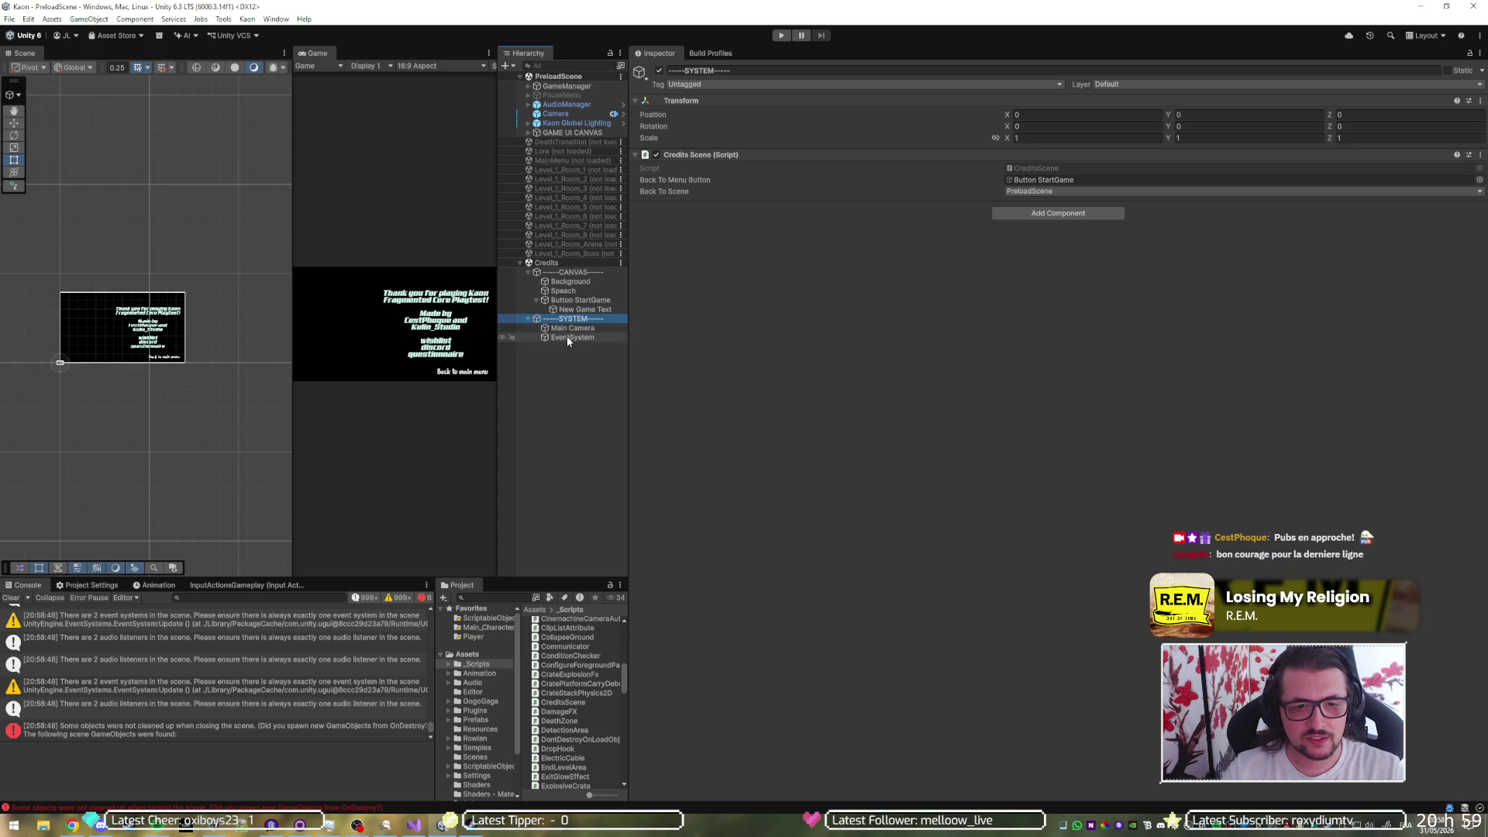
{"action": "left_click", "coordinate": [569, 339]}
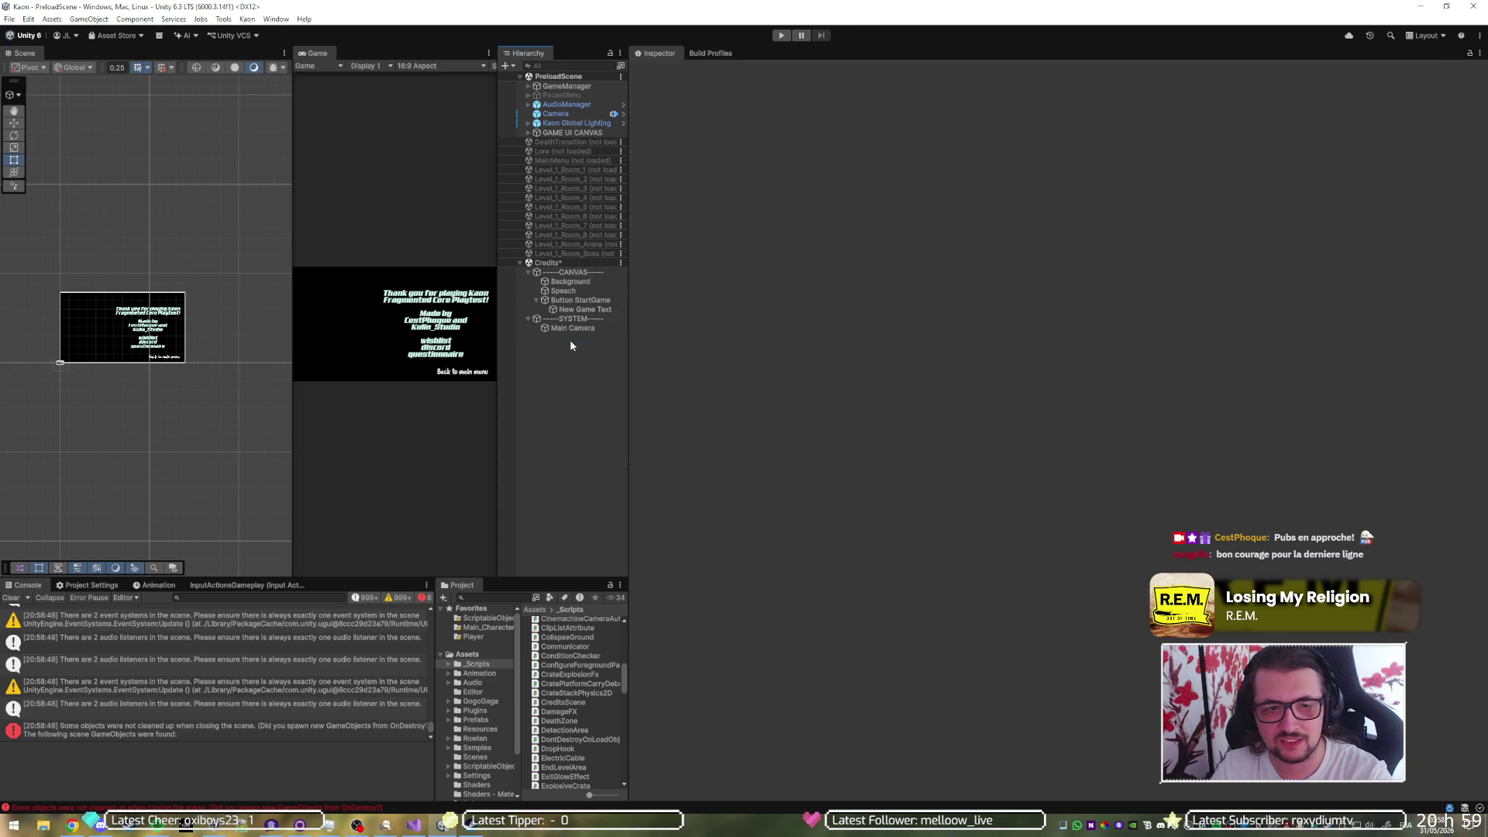
{"action": "left_click", "coordinate": [564, 328]}
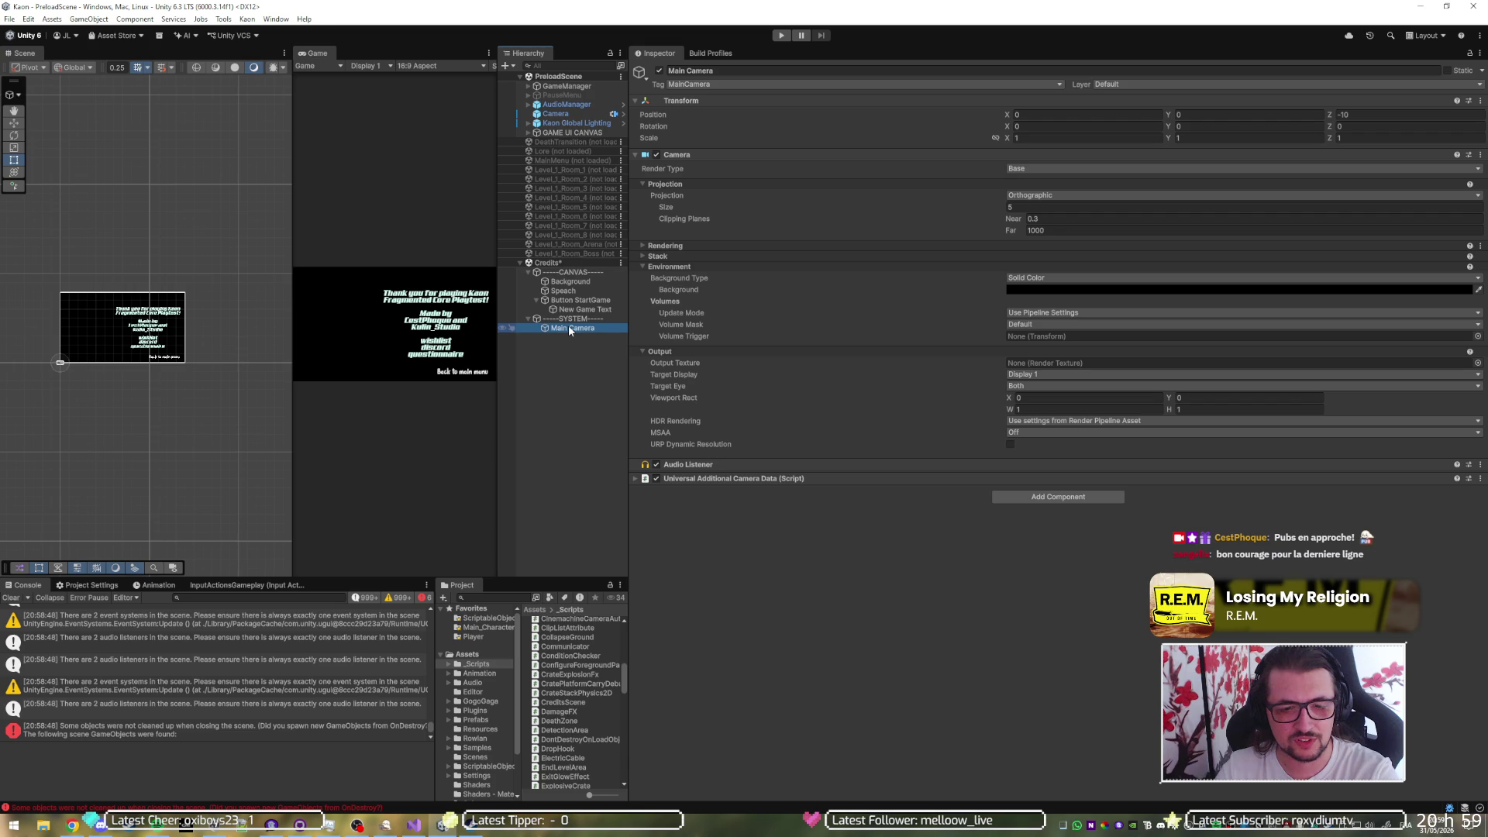
{"action": "key", "text": "Delete"}
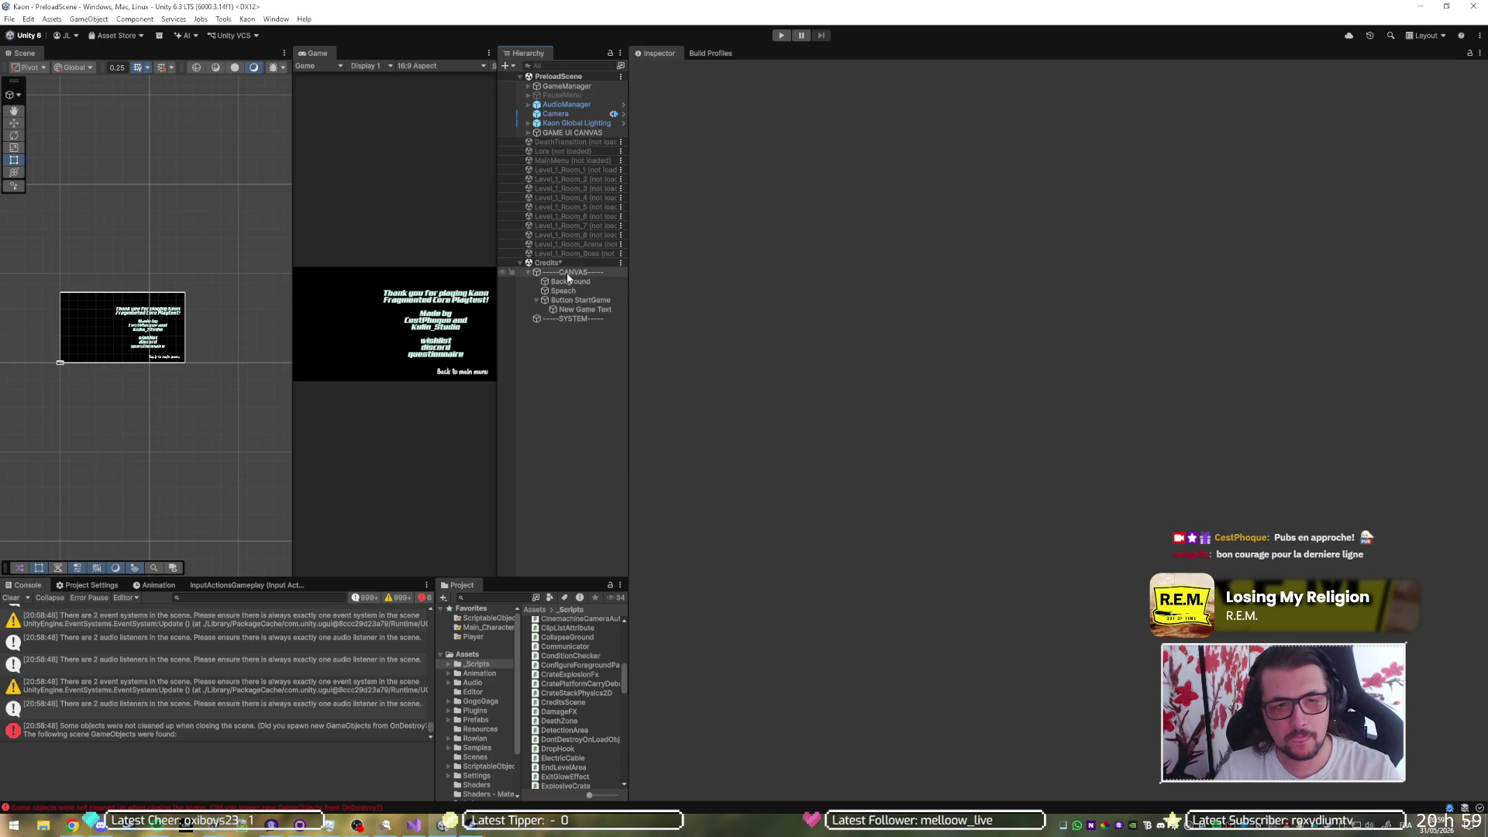
- Save Credits, swap it for Level_1_Room_Boss in the Hierarchy, and play from the boss room
{"action": "key", "text": "ctrl+s"}
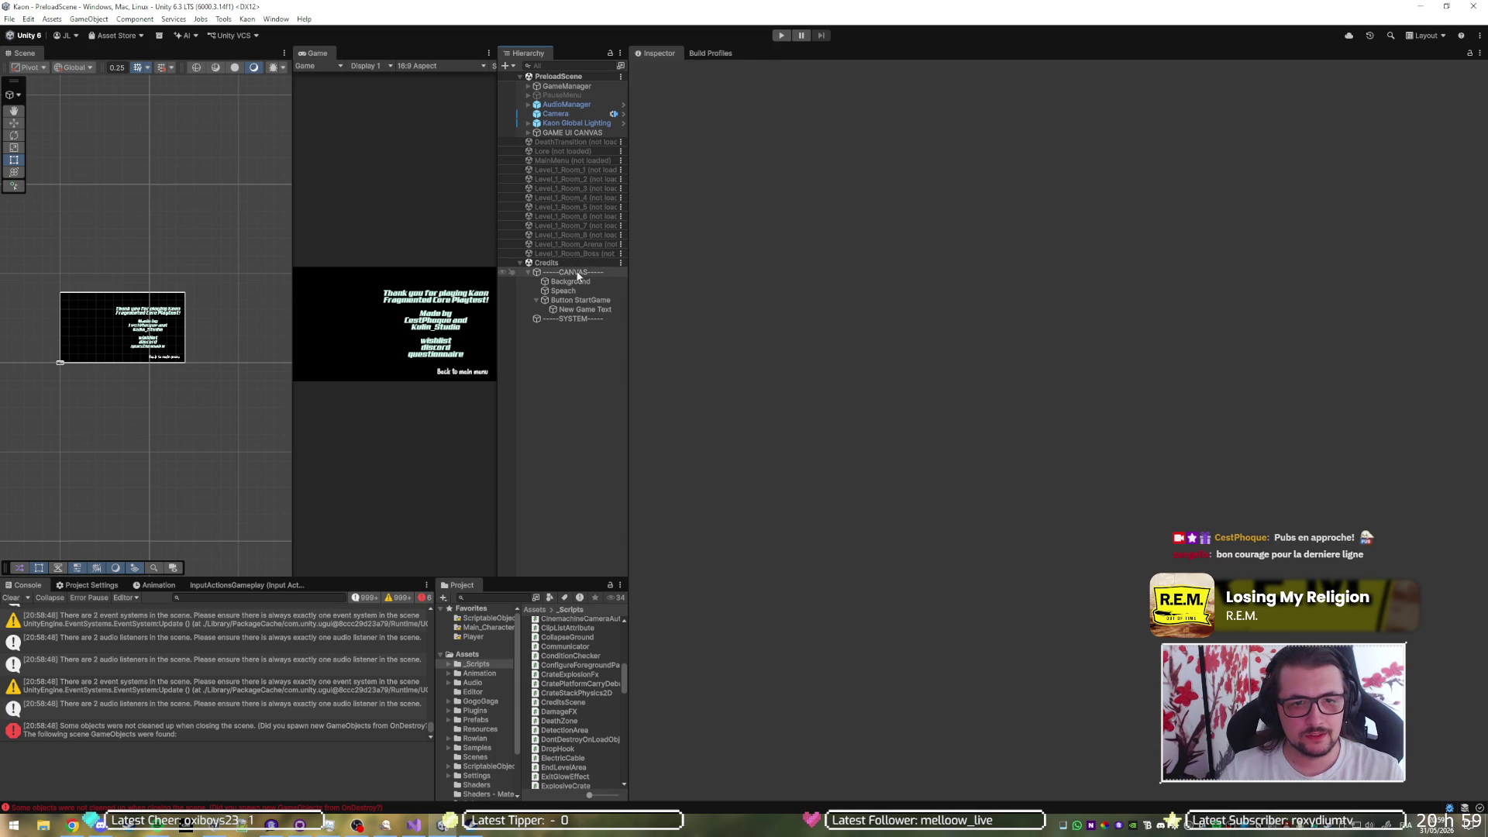
{"action": "right_click", "coordinate": [572, 262]}
{"action": "left_click", "coordinate": [613, 331]}
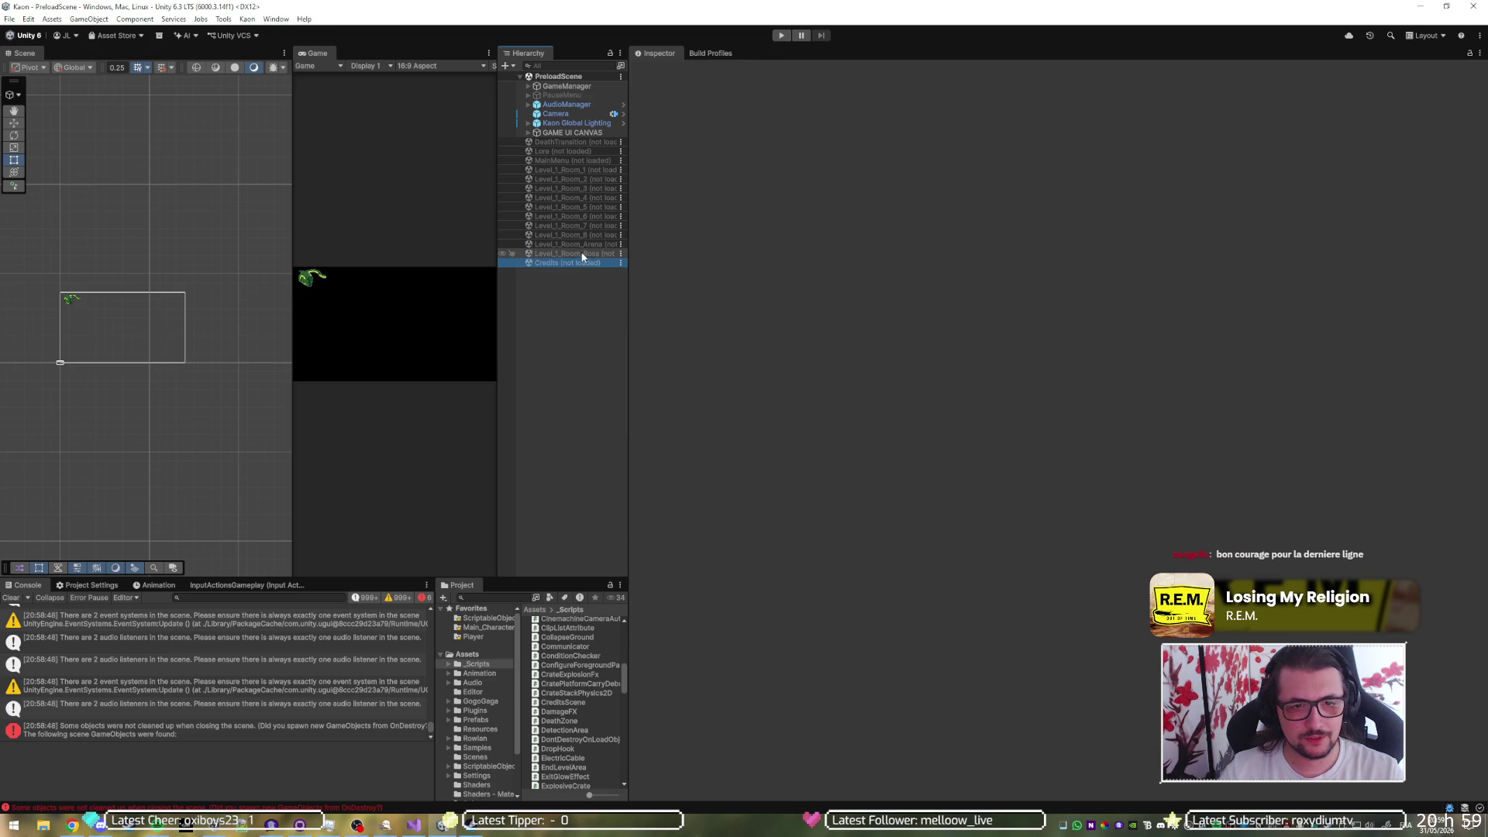
{"action": "right_click", "coordinate": [581, 254]}
{"action": "left_click", "coordinate": [612, 266]}
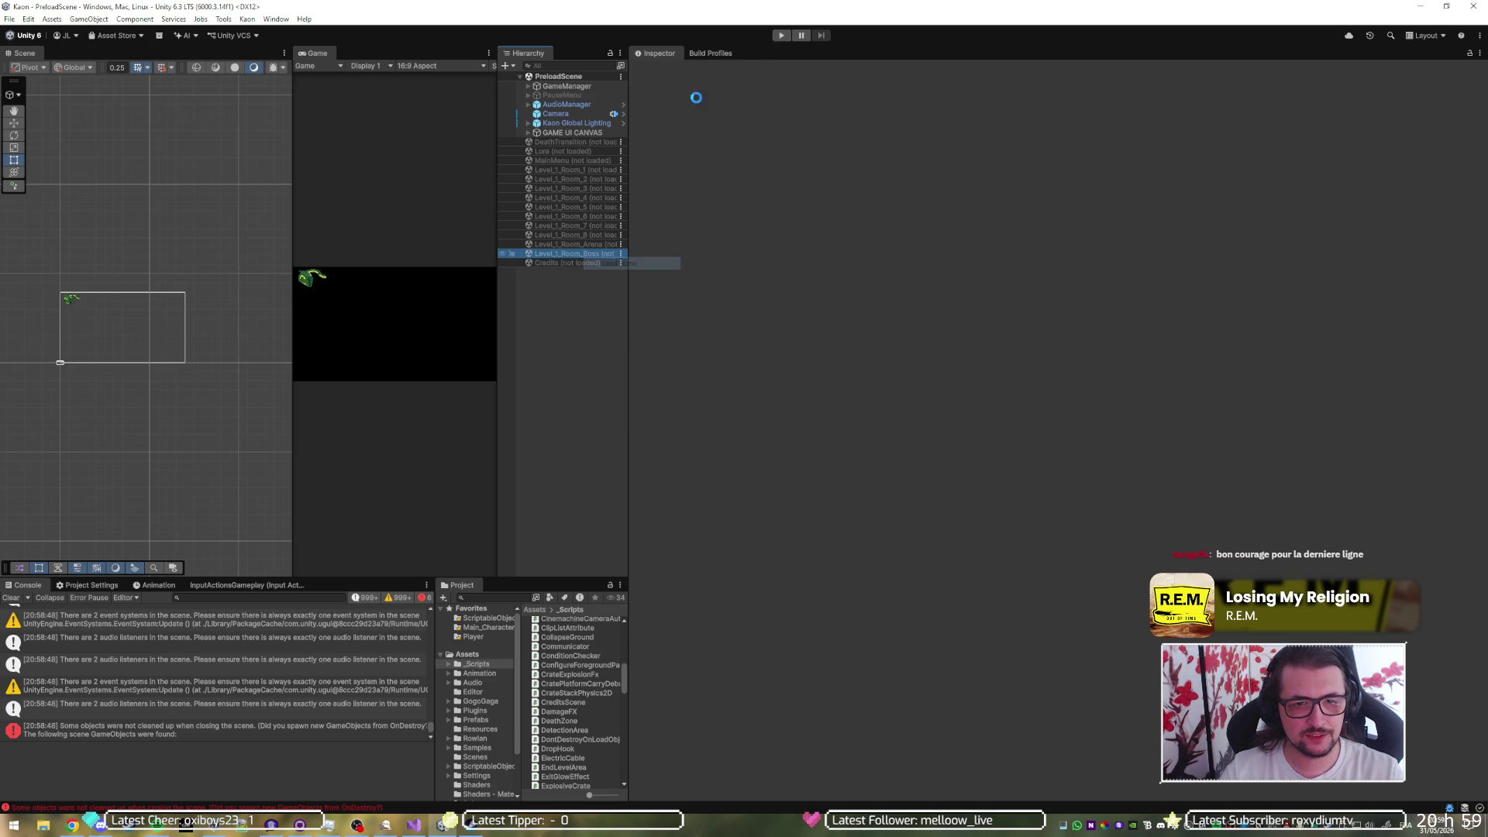
{"action": "key", "text": "ctrl+p"}
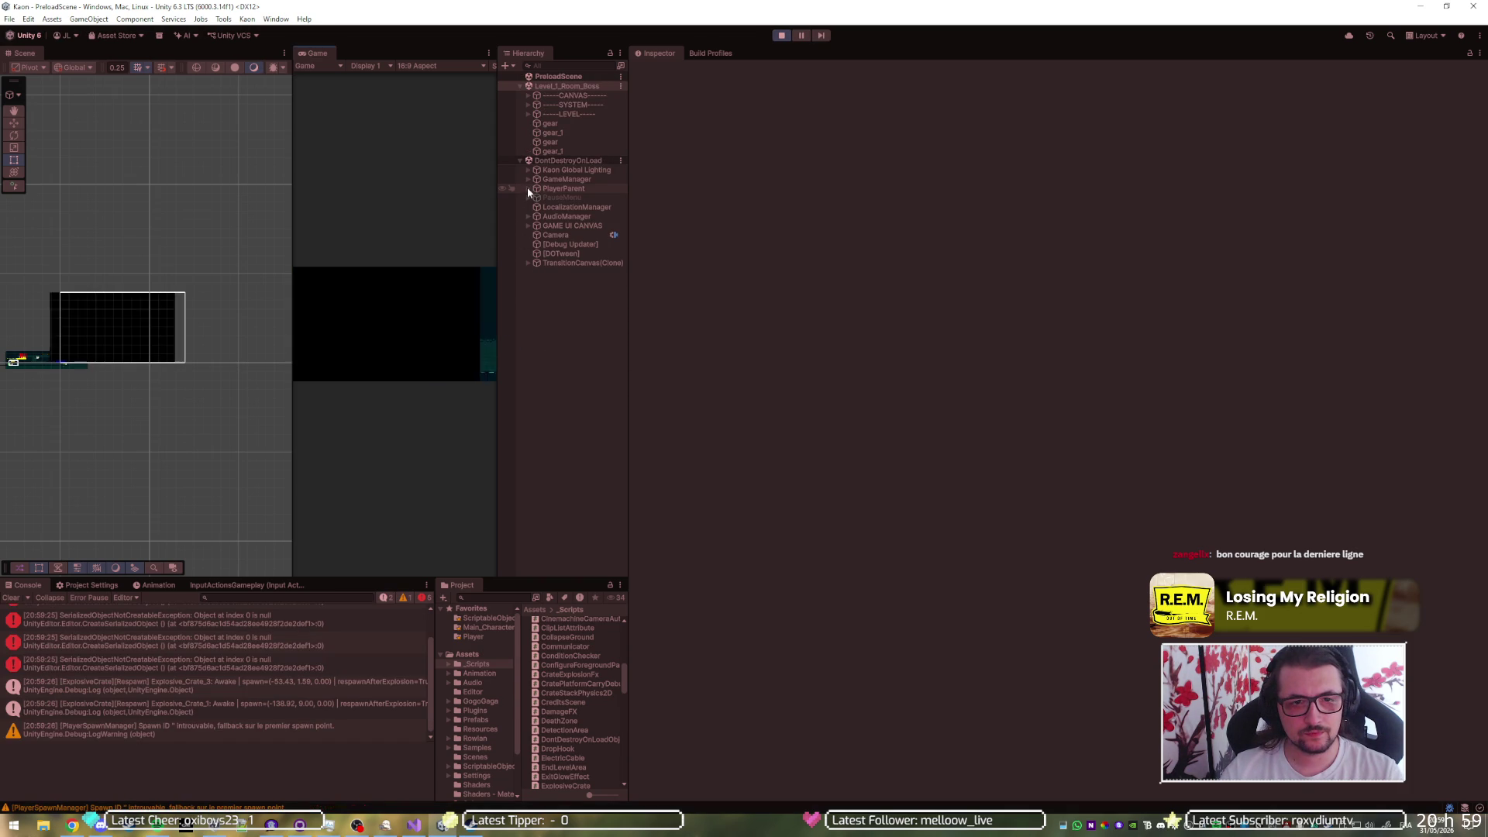
- Drag Player(Clone) right along X toward the level end so the Credits scene loads
{"action": "left_click", "coordinate": [34, 364]}
{"action": "key", "text": "w"}
{"action": "mouse_move", "coordinate": [95, 363]}
{"action": "left_mouse_down"}
{"action": "mouse_move", "coordinate": [137, 369]}
{"action": "mouse_move", "coordinate": [98, 369]}
{"action": "left_mouse_up"}
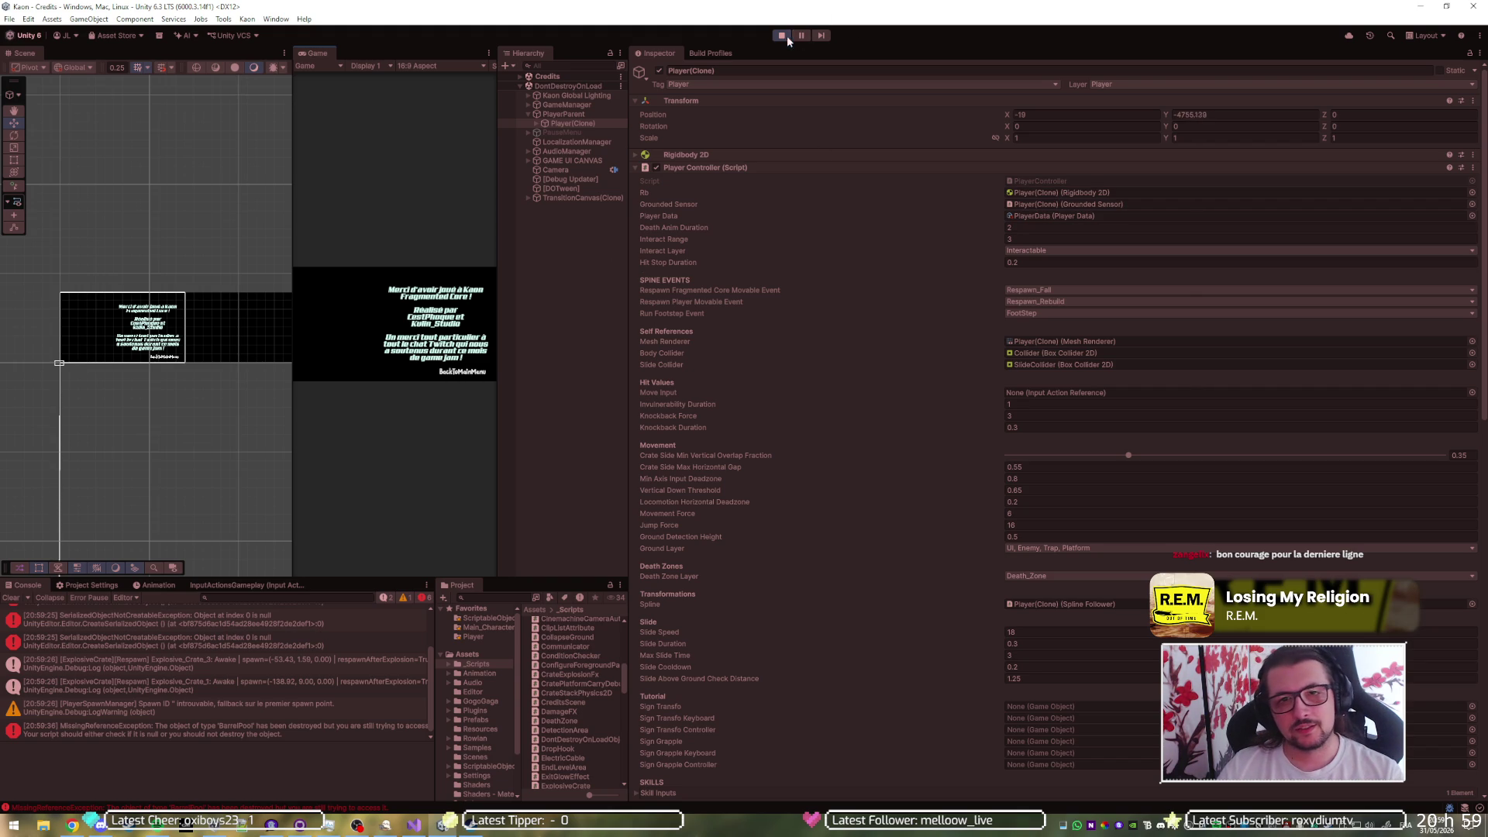
{"action": "left_click", "coordinate": [803, 166]}
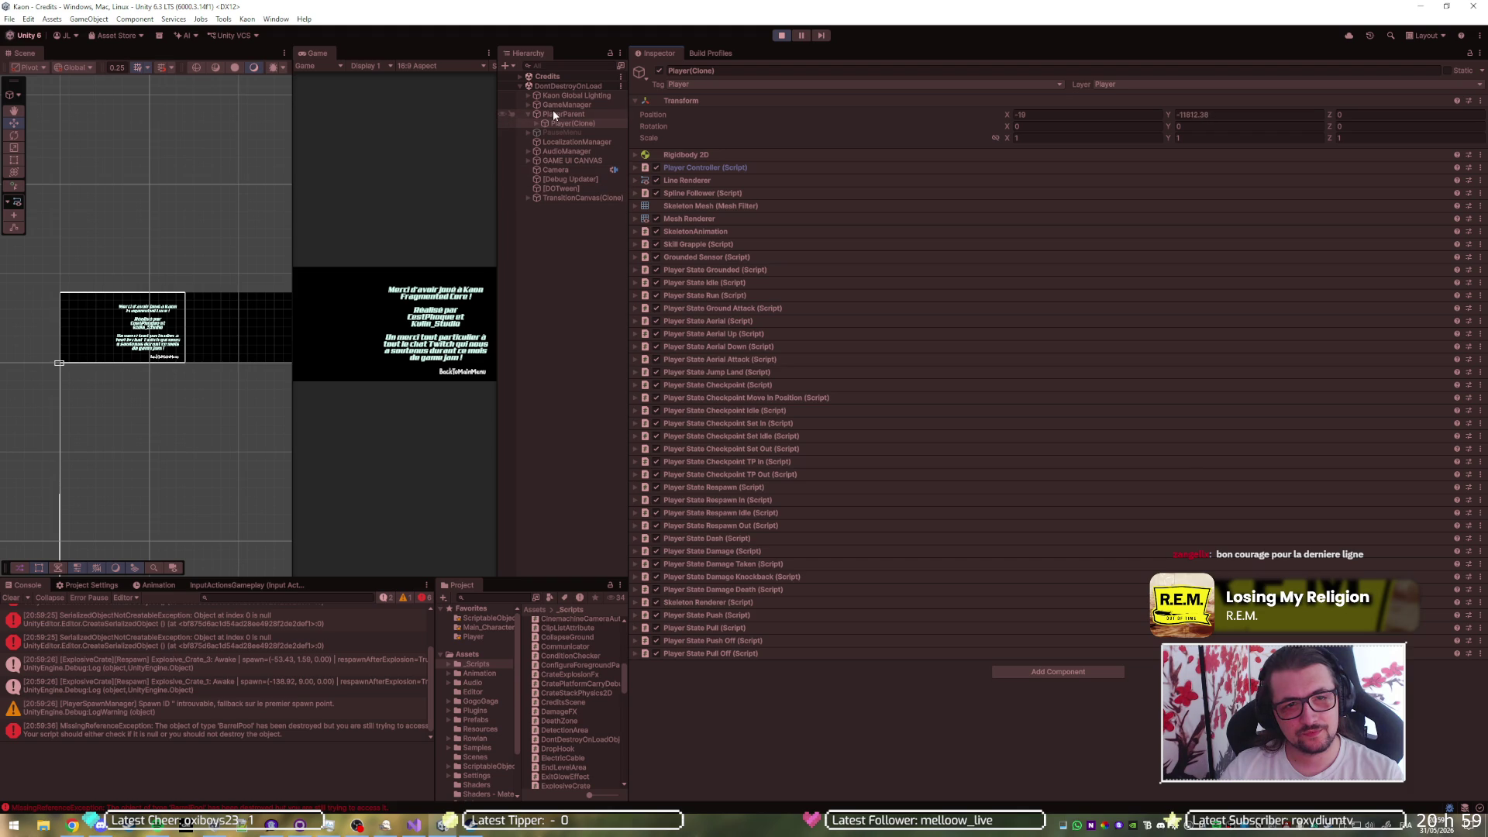
- Inspect the Credits canvas's Button StartGame On Click events, then stop play mode
{"action": "left_click", "coordinate": [520, 76]}
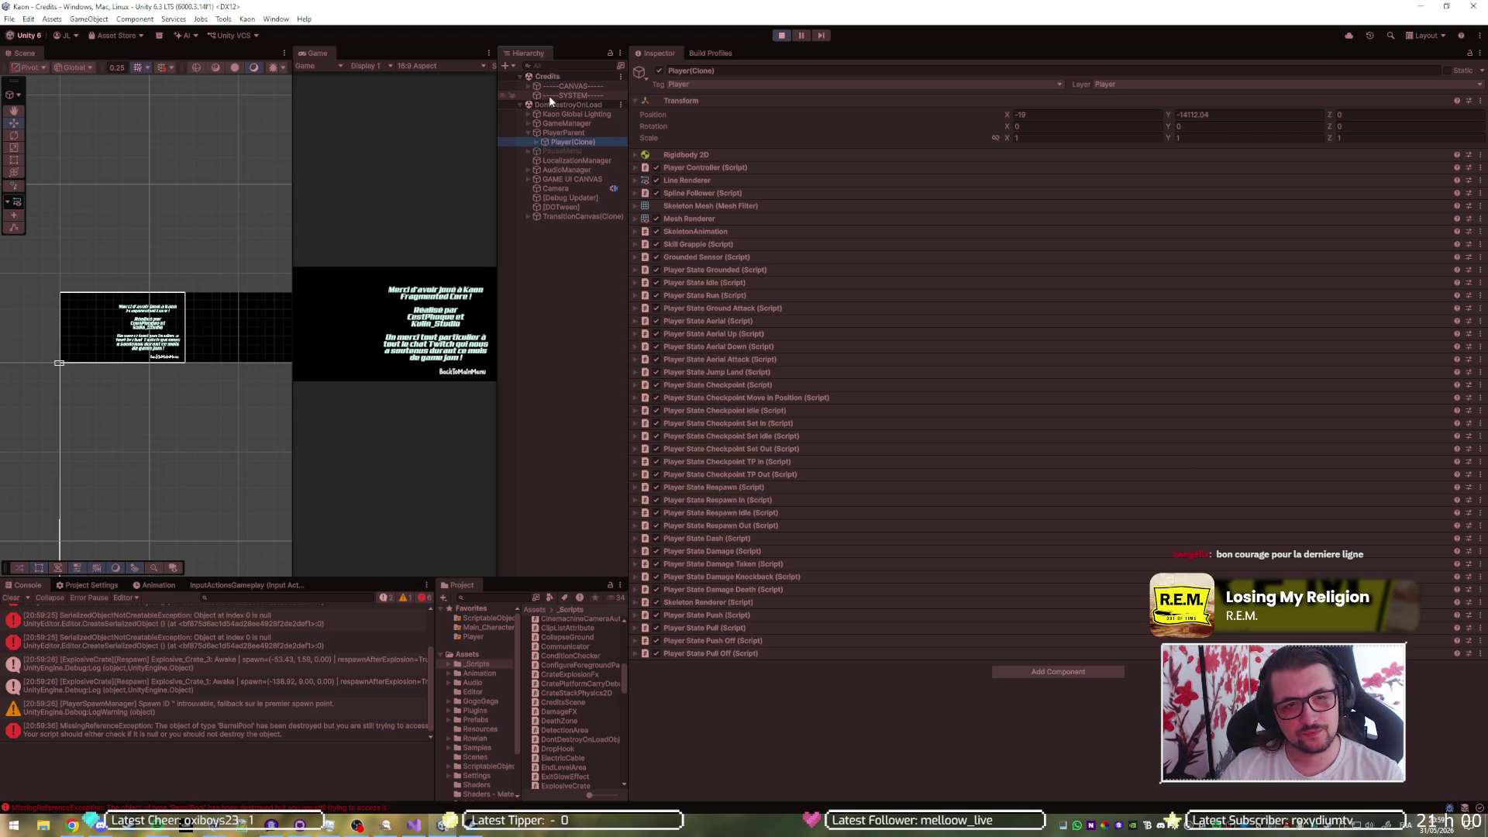
{"action": "left_click", "coordinate": [528, 86]}
{"action": "left_click", "coordinate": [542, 114]}
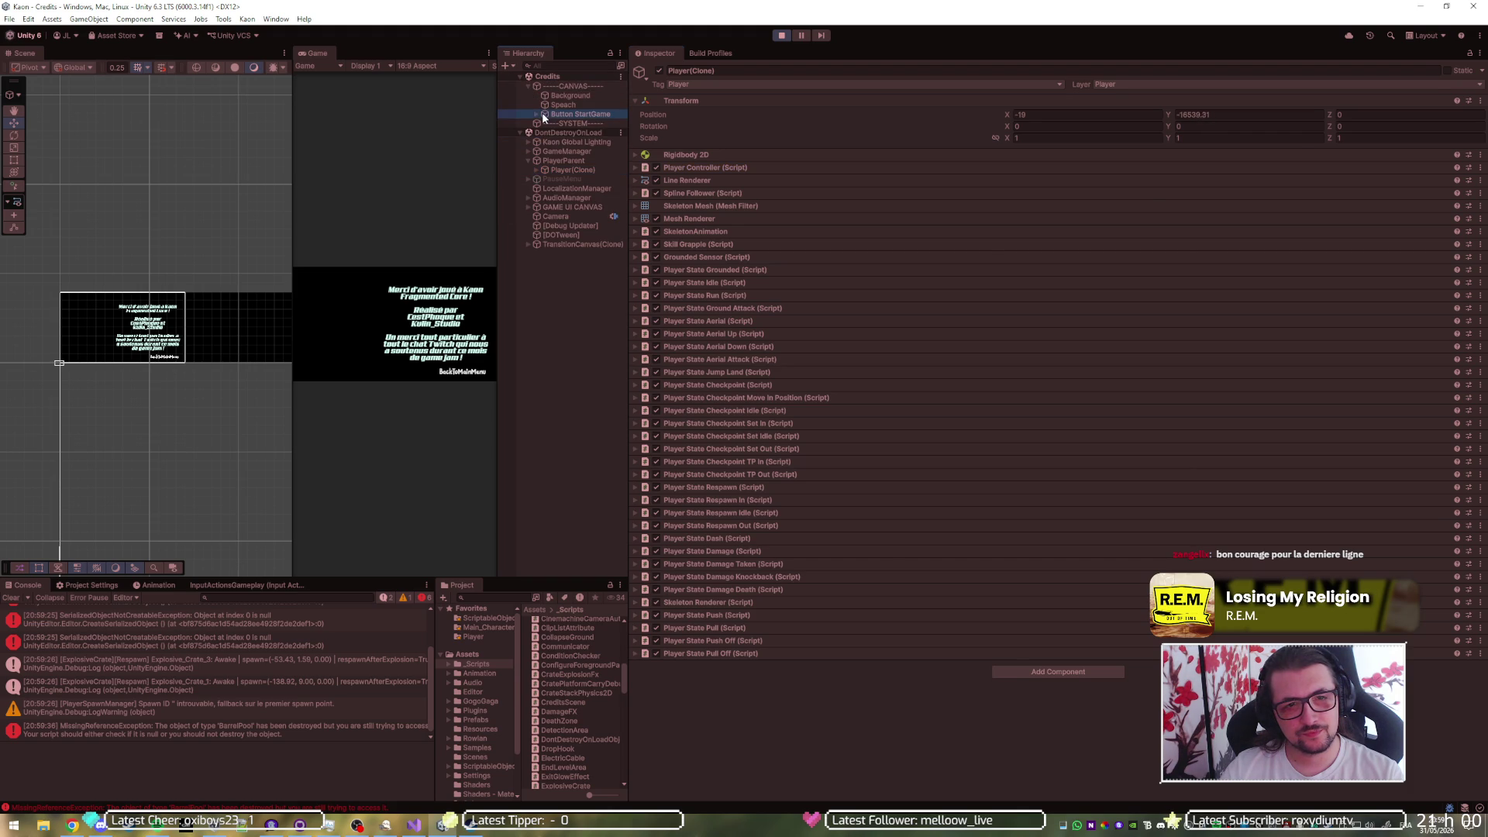
{"action": "left_click", "coordinate": [786, 250]}
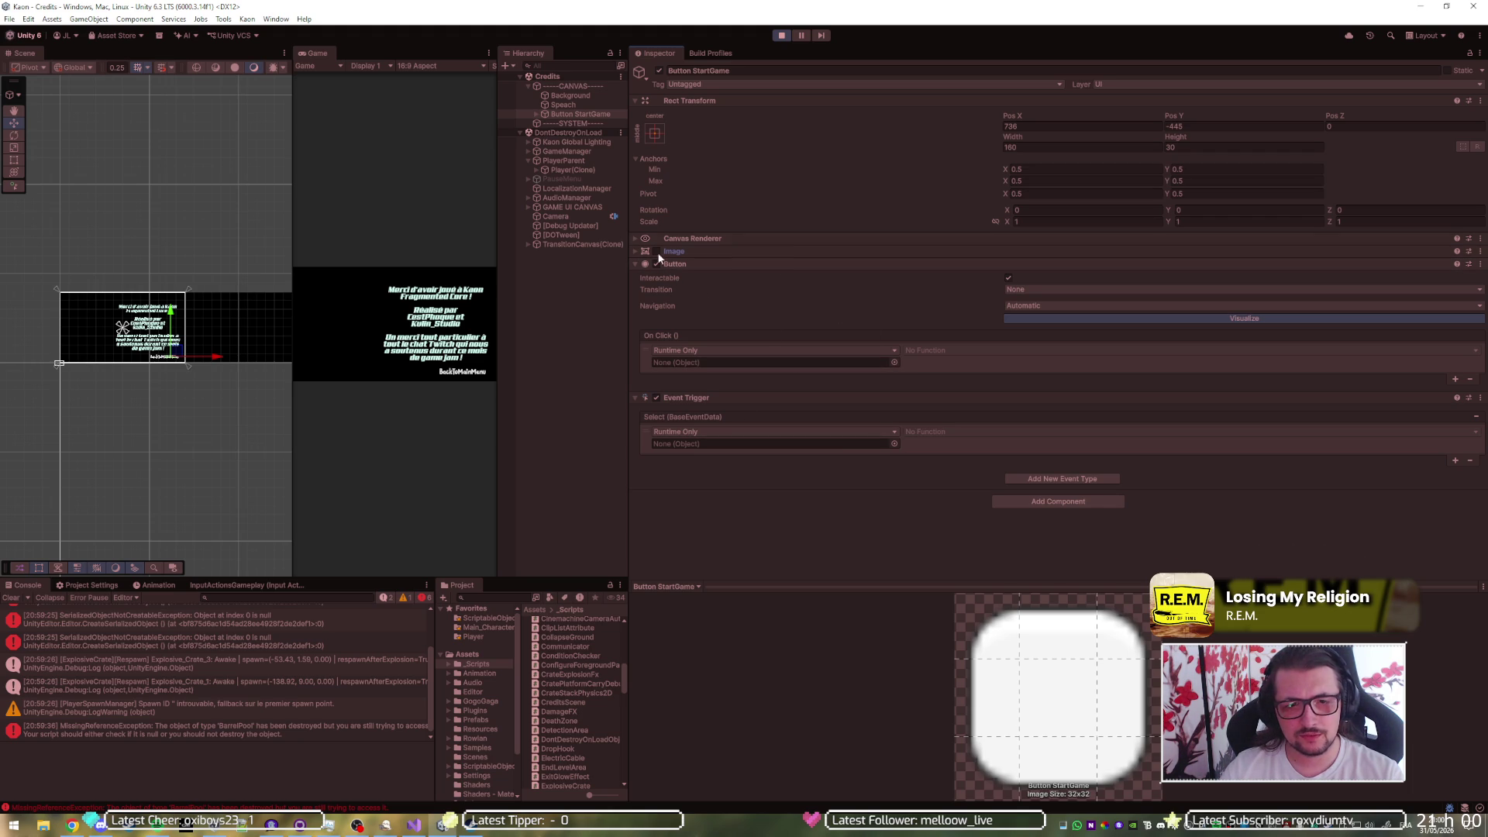
{"action": "left_click", "coordinate": [782, 36]}
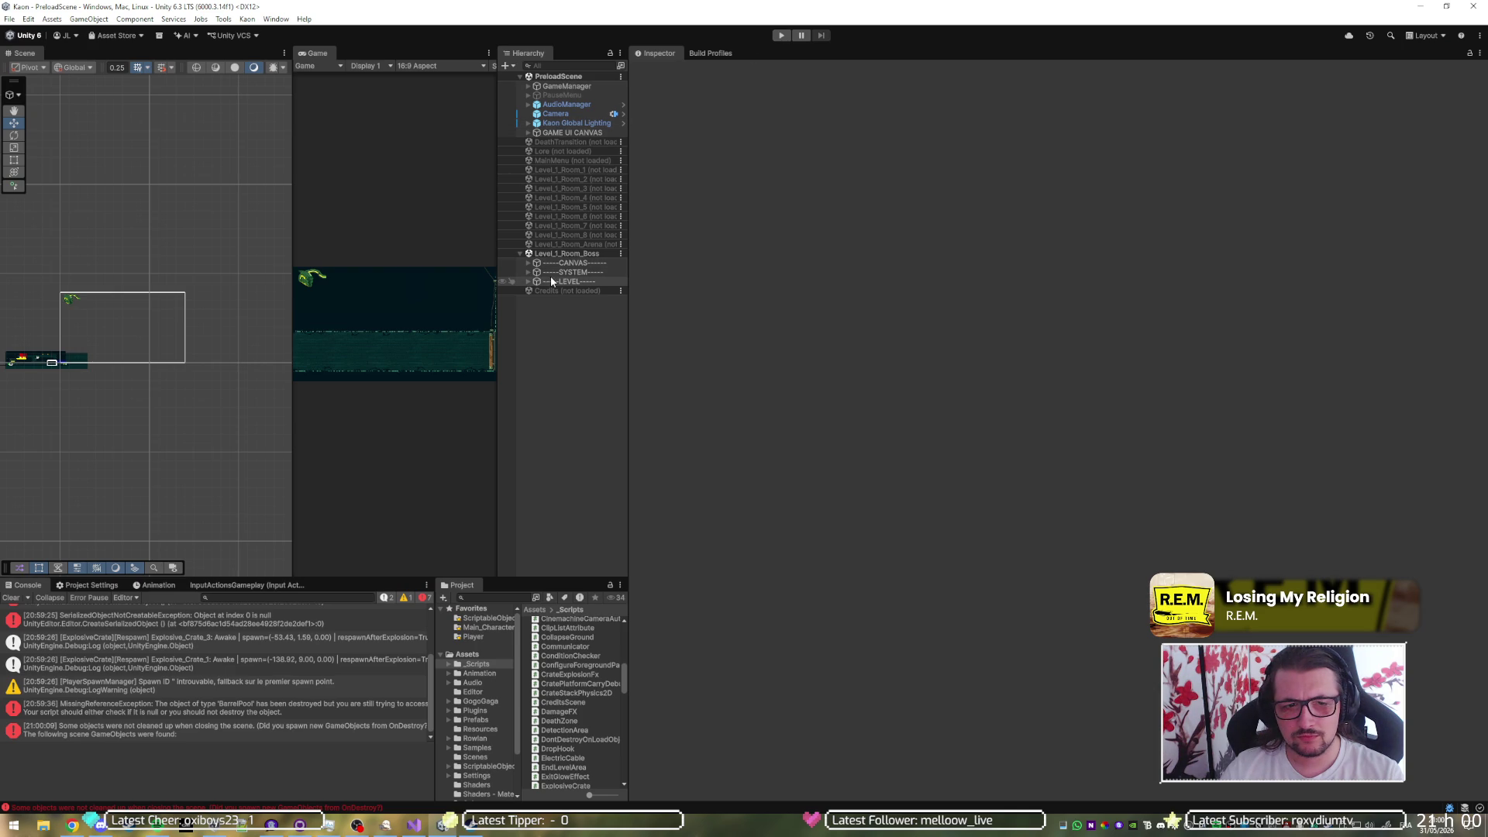
- Load the Credits scene and remove Button StartGame's existing Event Trigger entry
{"action": "double_click", "coordinate": [533, 290]}
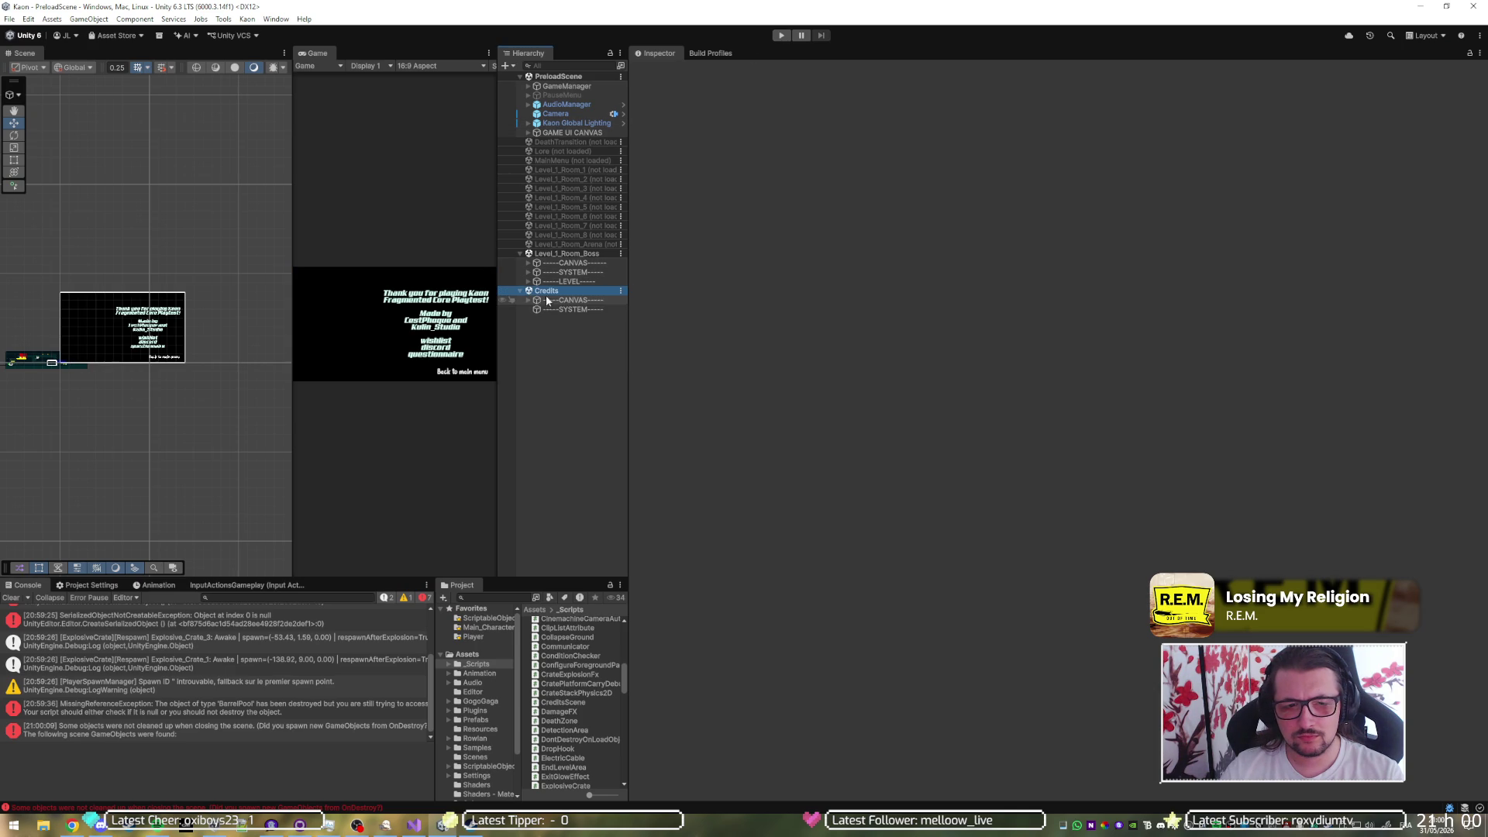
{"action": "left_click", "coordinate": [529, 299]}
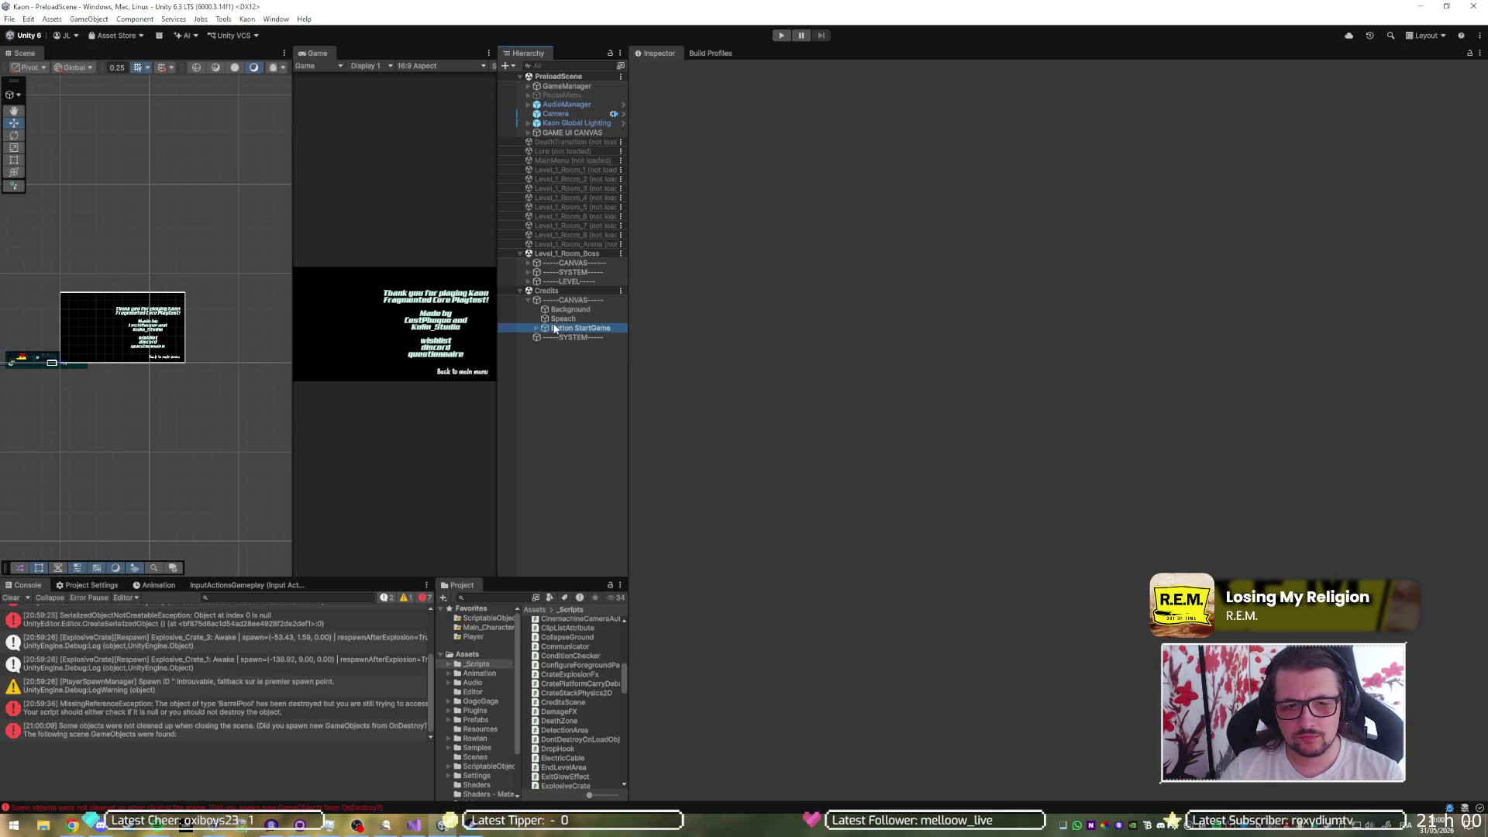
{"action": "left_click", "coordinate": [580, 328]}
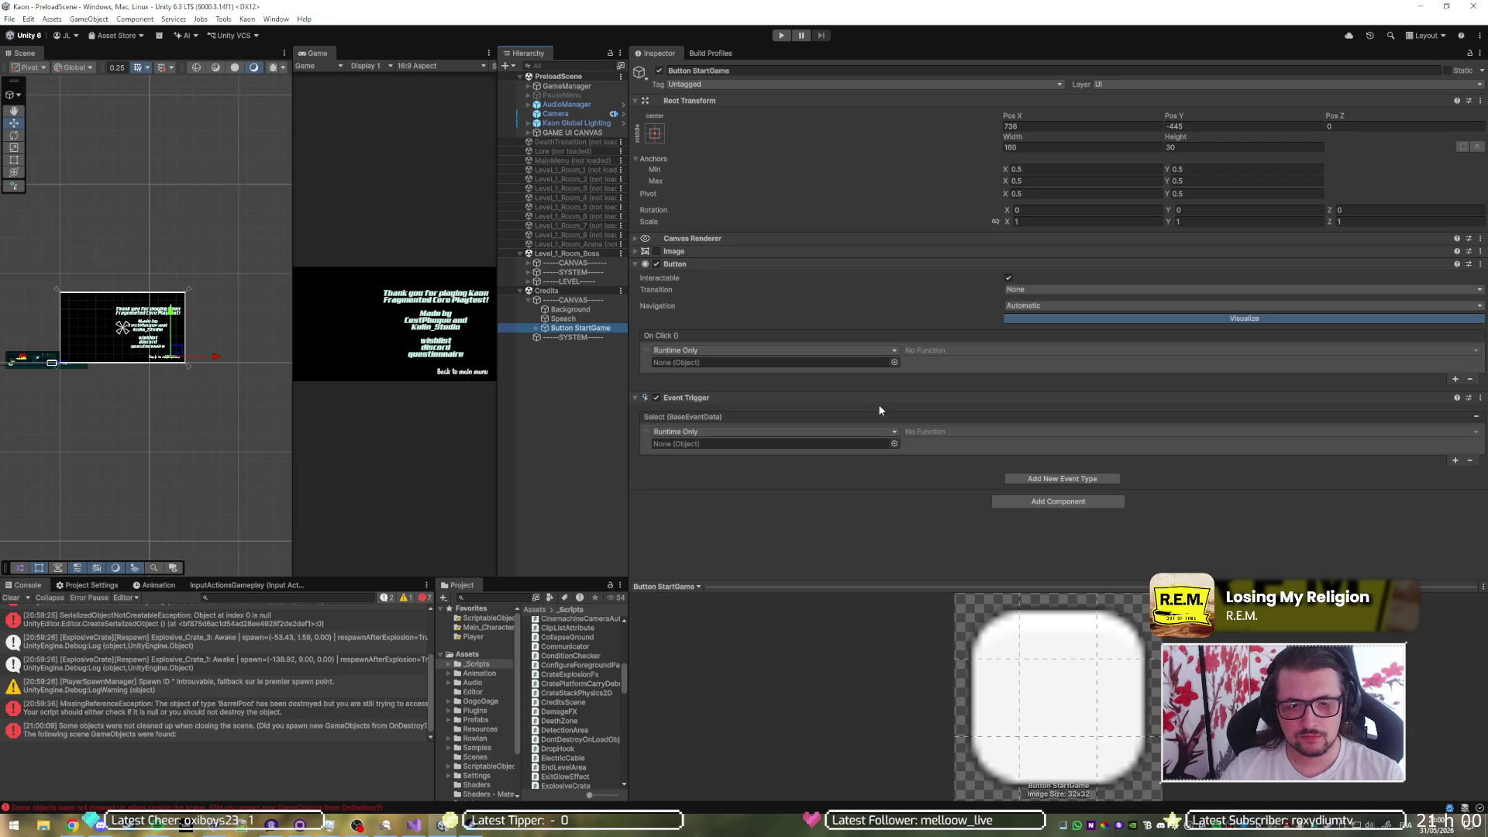
{"action": "left_click", "coordinate": [1470, 461]}
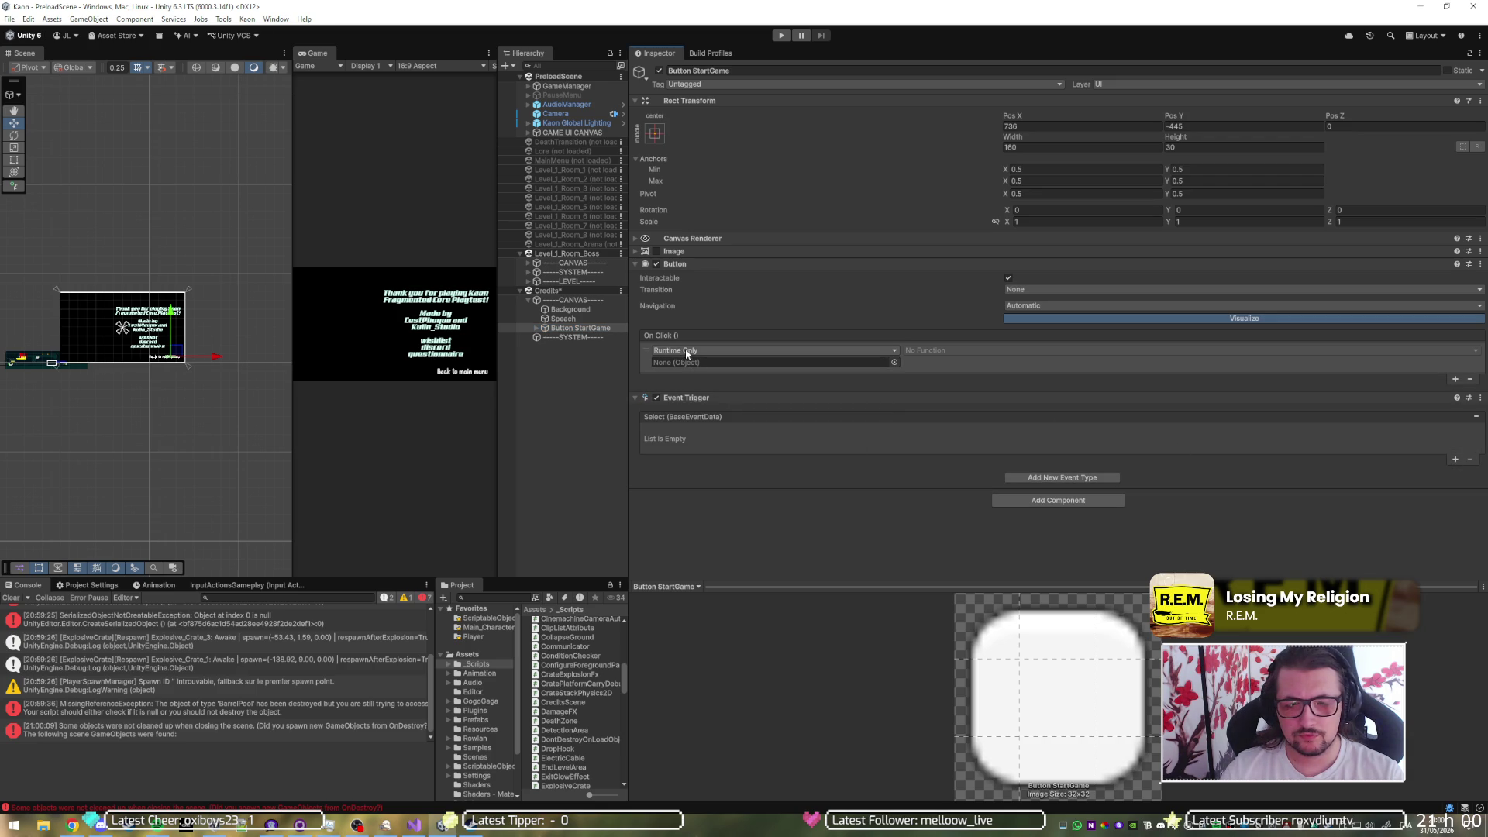
- Make Button StartGame's On Click call SYSTEM's CreditsScene.BackToMainMenu(), then start play mode
{"action": "mouse_move", "coordinate": [573, 337]}
{"action": "left_mouse_down"}
{"action": "mouse_move", "coordinate": [704, 366]}
{"action": "mouse_move", "coordinate": [833, 364]}
{"action": "left_mouse_up"}
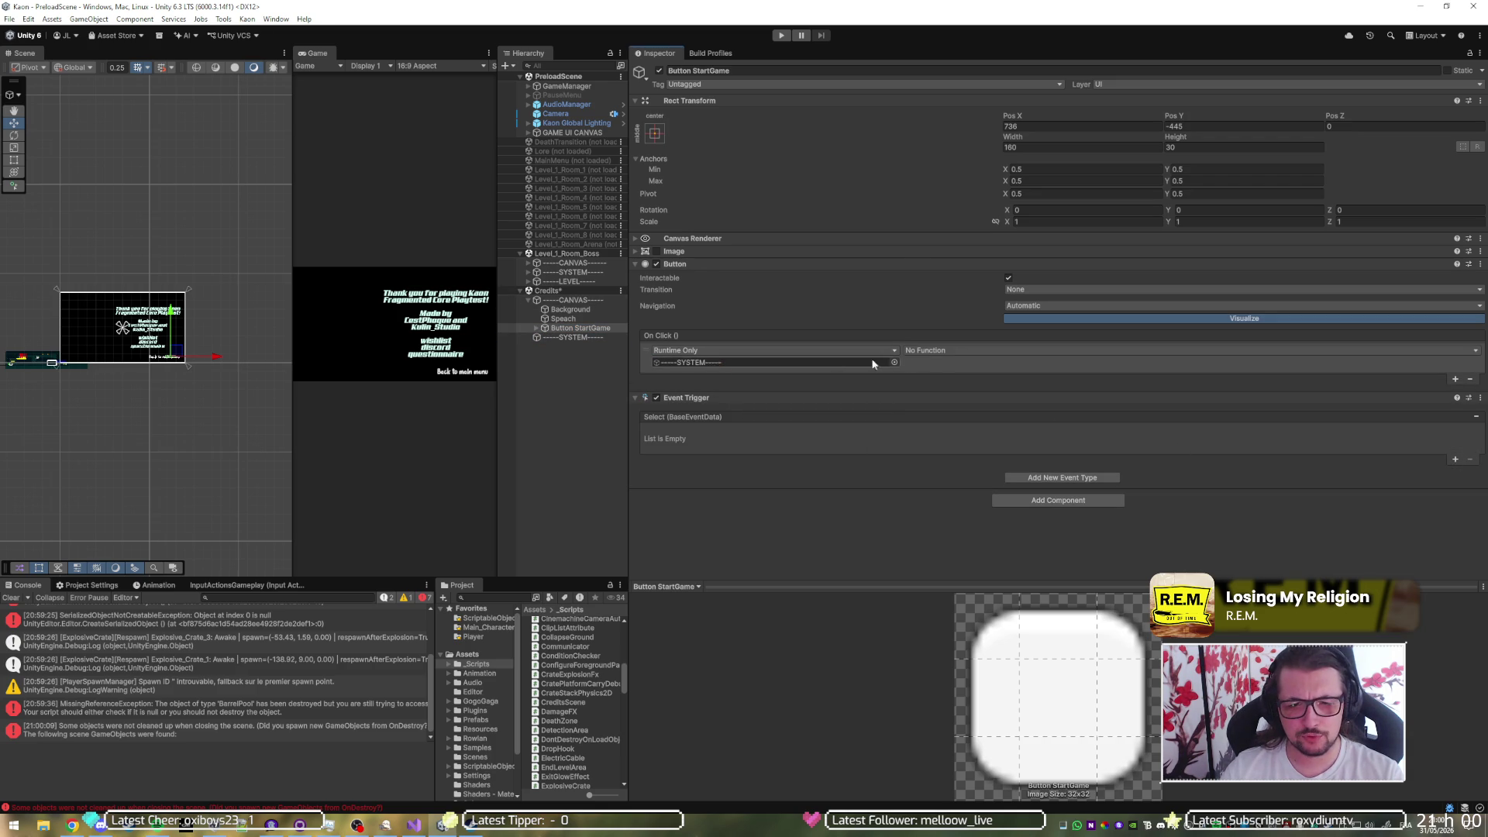
{"action": "left_click", "coordinate": [972, 350]}
{"action": "mouse_move", "coordinate": [972, 408]}
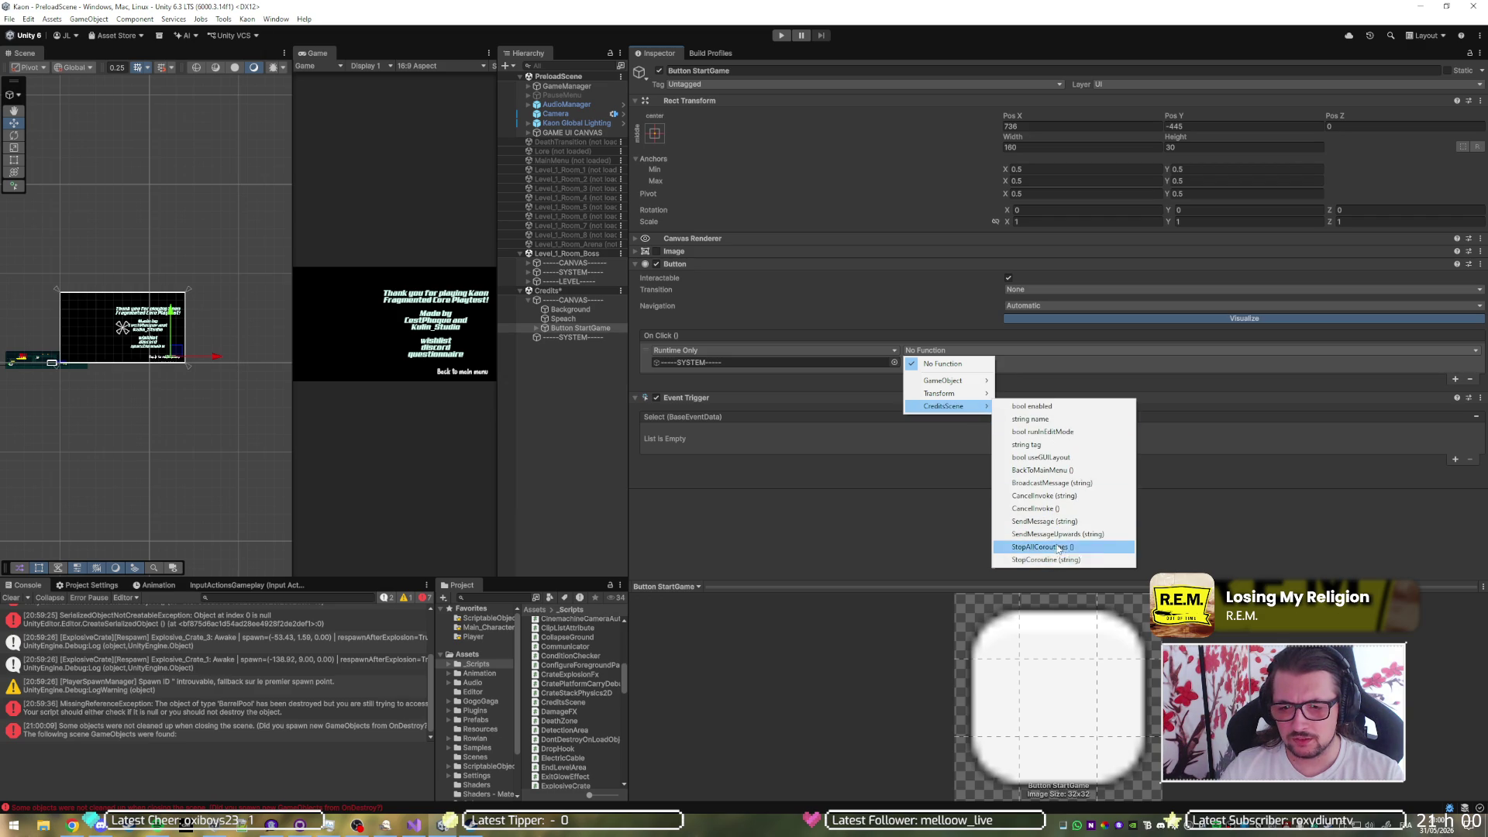
{"action": "left_click", "coordinate": [1070, 471]}
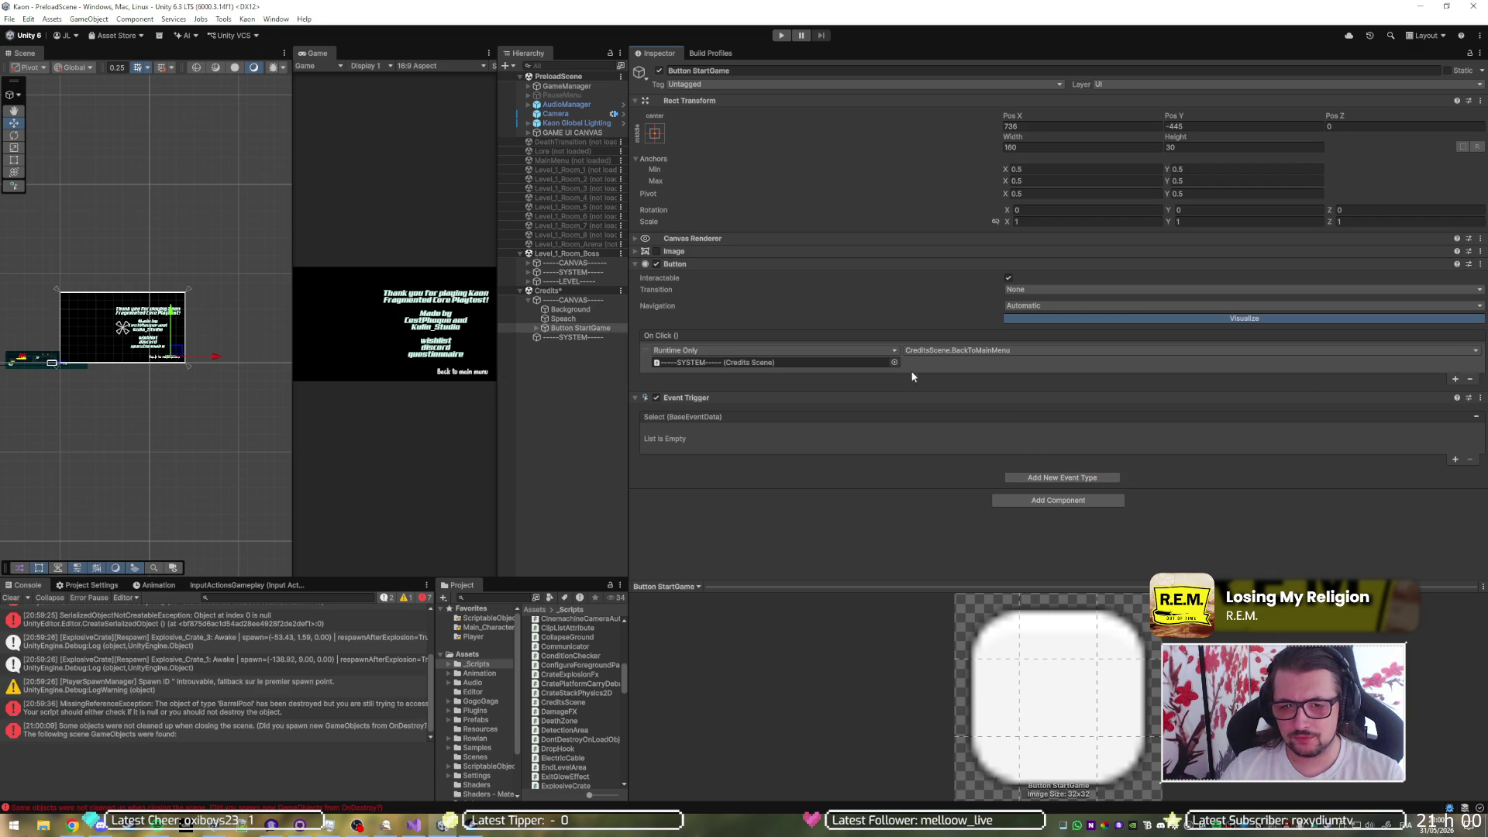
{"action": "left_click", "coordinate": [779, 36]}
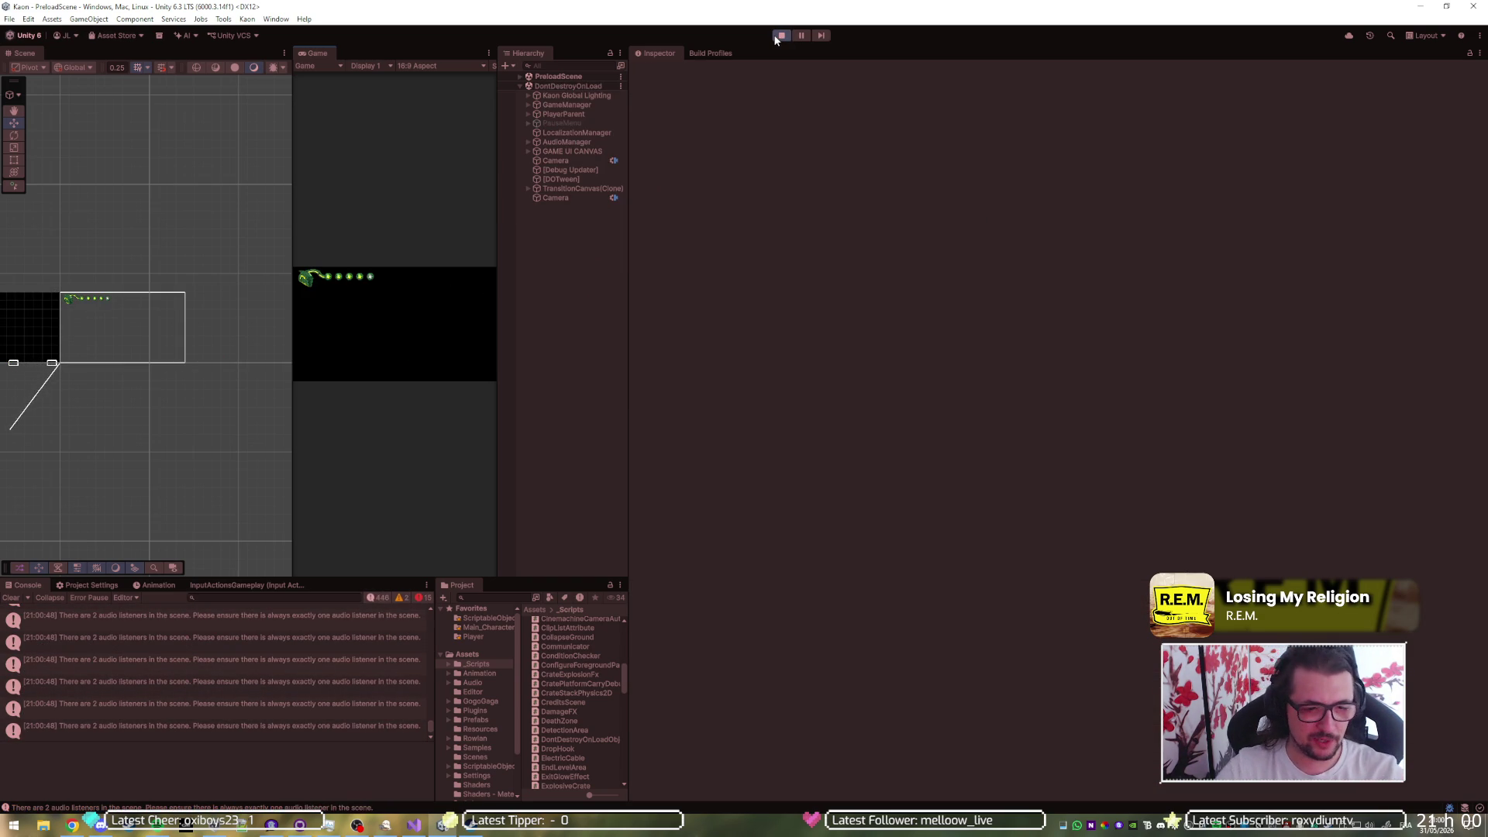
- Stop play mode and review CreditsScene.cs in Visual Studio before returning to Unity
{"action": "left_click", "coordinate": [781, 37]}
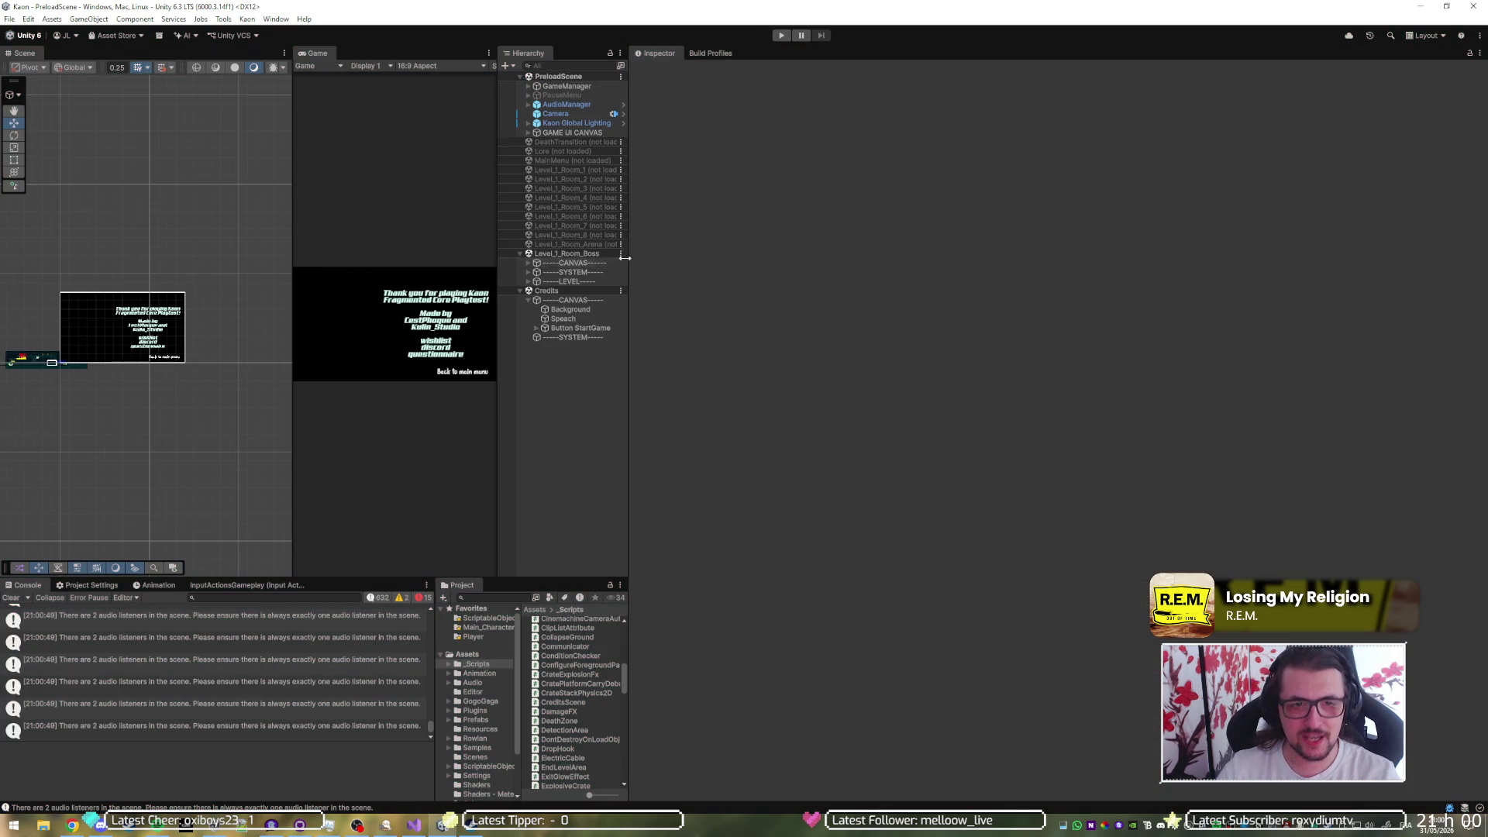
{"action": "key", "text": "alt+Tab"}
{"action": "left_click", "coordinate": [753, 306]}
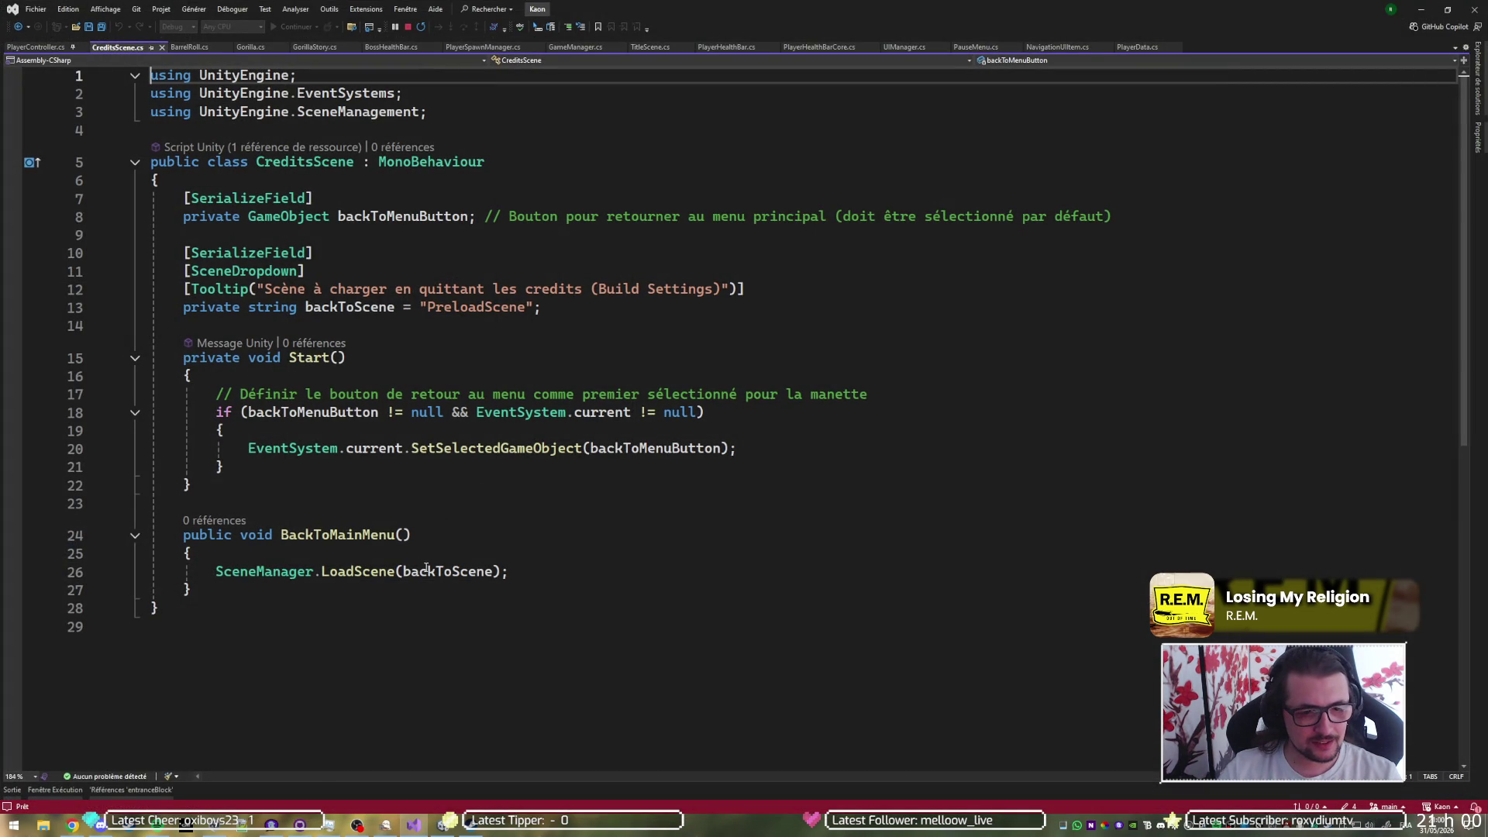
{"action": "key", "text": "alt+Tab"}
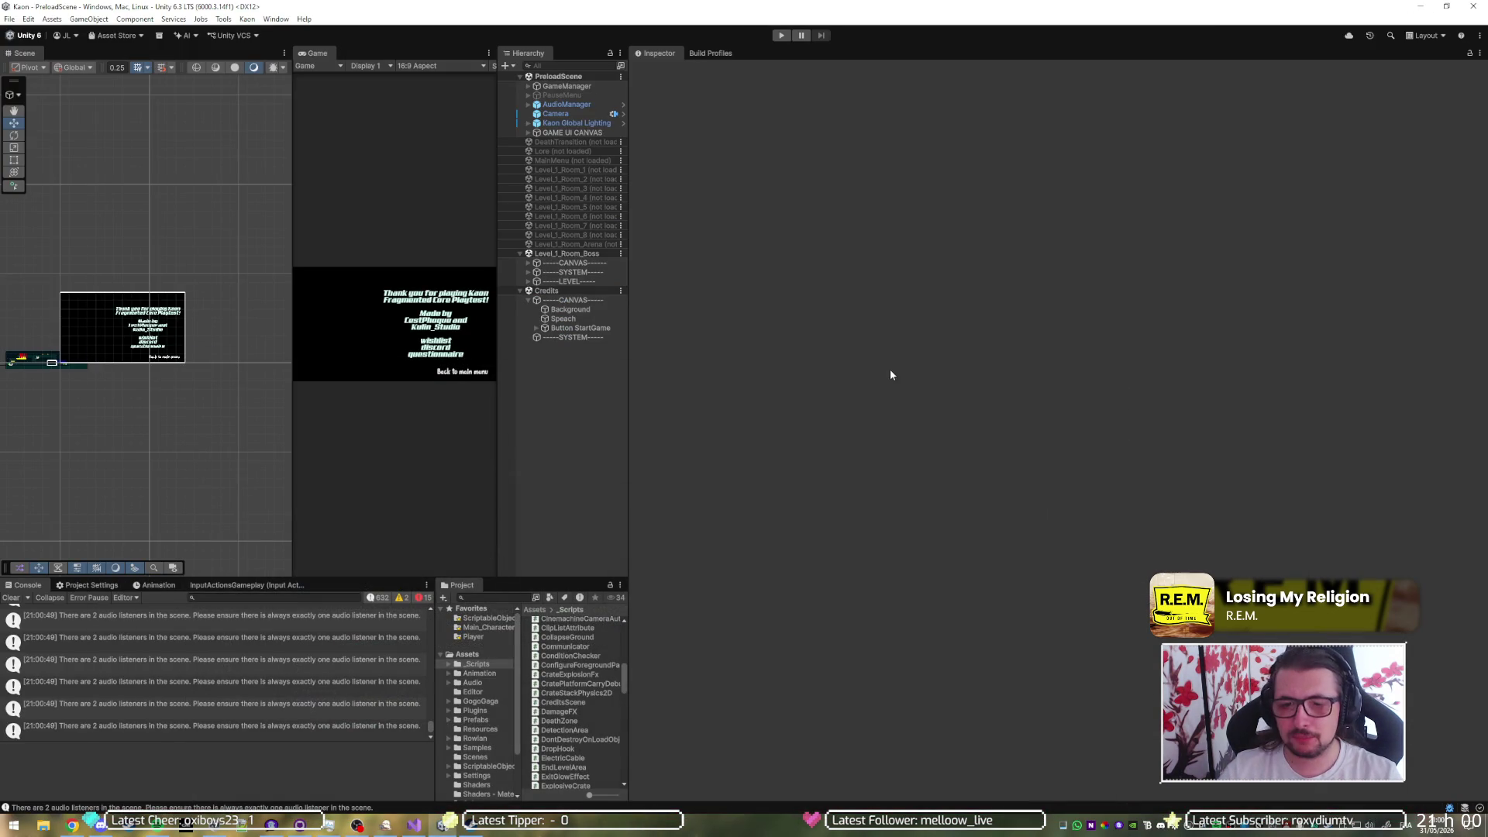
- Set SYSTEM's Back To Scene to MainMenu, save the Credits scene, and start play mode
{"action": "left_click", "coordinate": [573, 329]}
{"action": "left_click", "coordinate": [572, 338]}
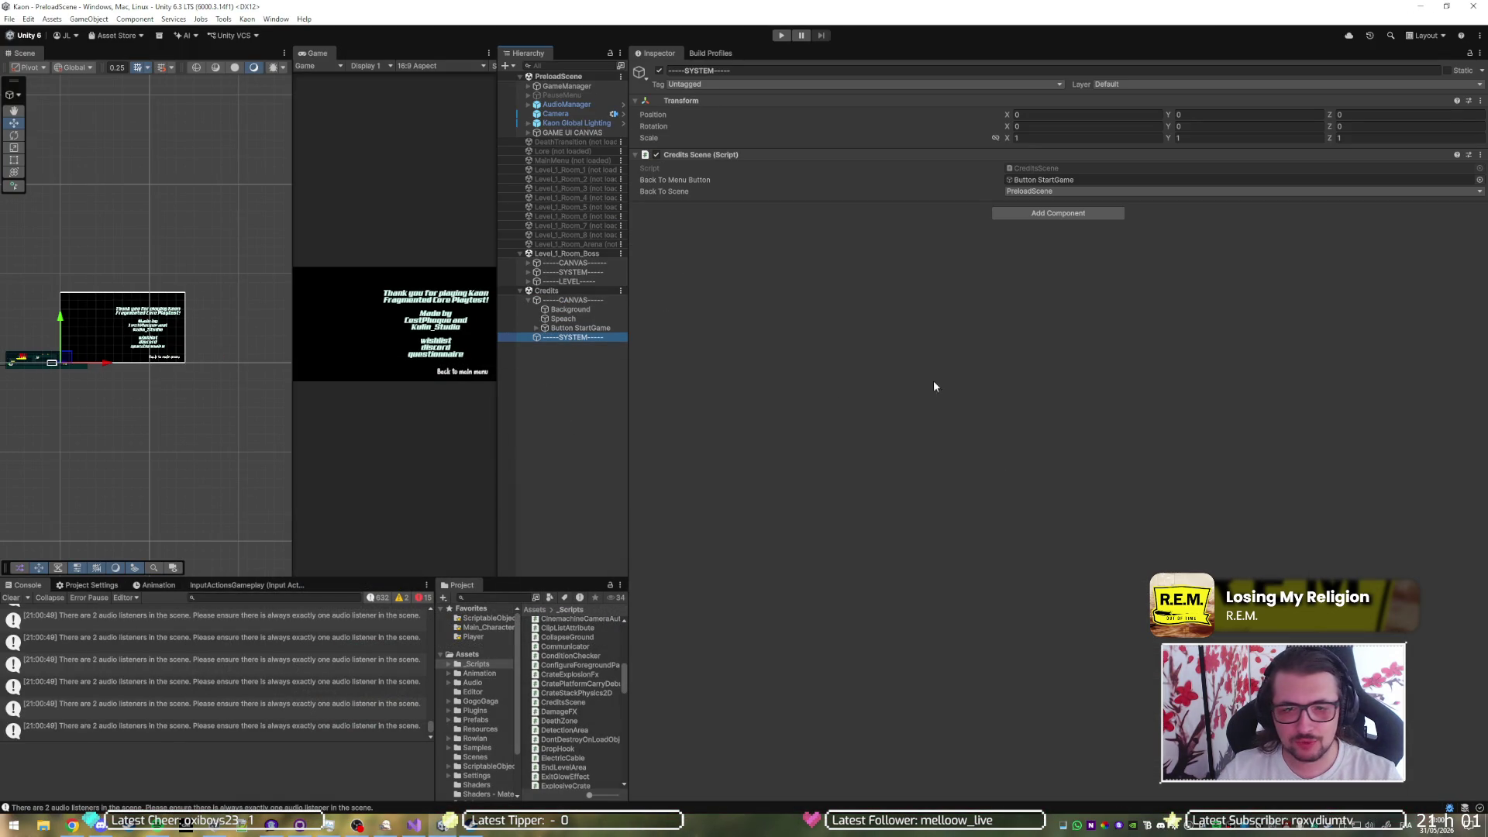
{"action": "left_click", "coordinate": [1085, 192]}
{"action": "left_click", "coordinate": [1081, 217]}
{"action": "key", "text": "ctrl+s"}
{"action": "left_click", "coordinate": [780, 36]}
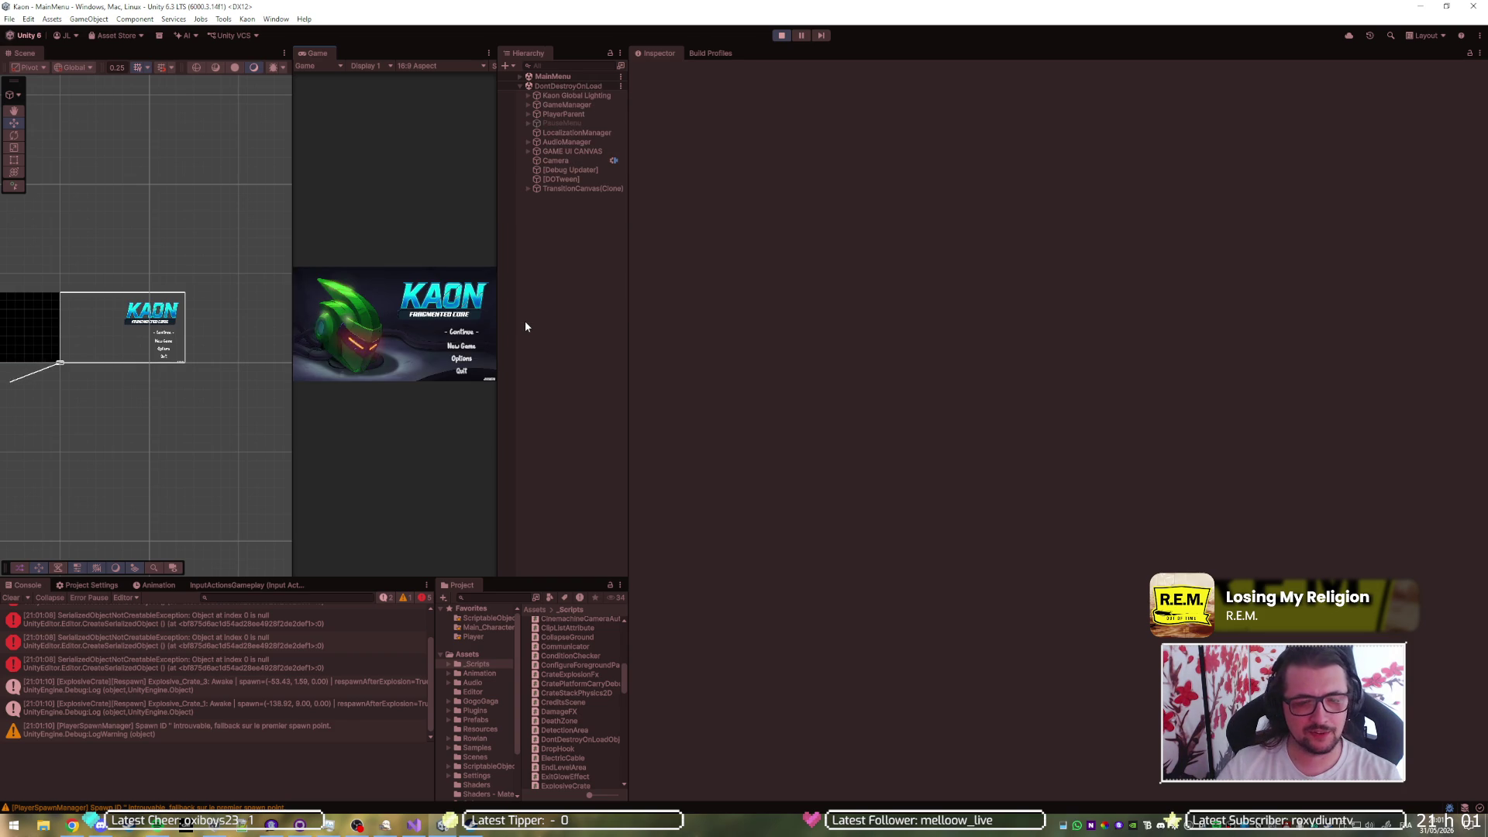
- Stop play mode, unload the Level_1_Room_Boss scene, and switch to GitHub Desktop
{"action": "left_click", "coordinate": [781, 36]}
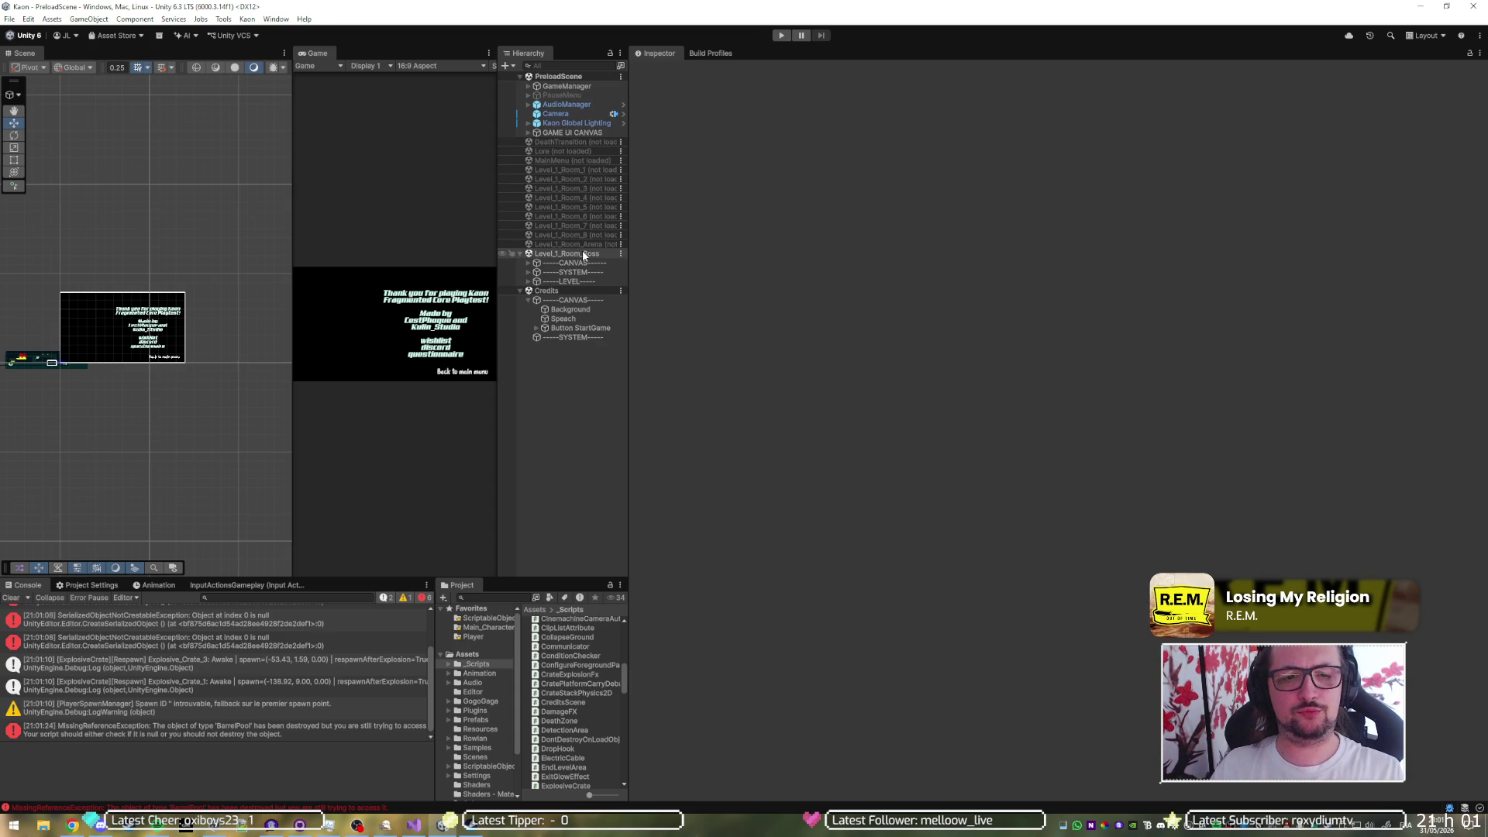
{"action": "right_click", "coordinate": [583, 255]}
{"action": "left_click", "coordinate": [631, 318]}
{"action": "left_click", "coordinate": [967, 263]}
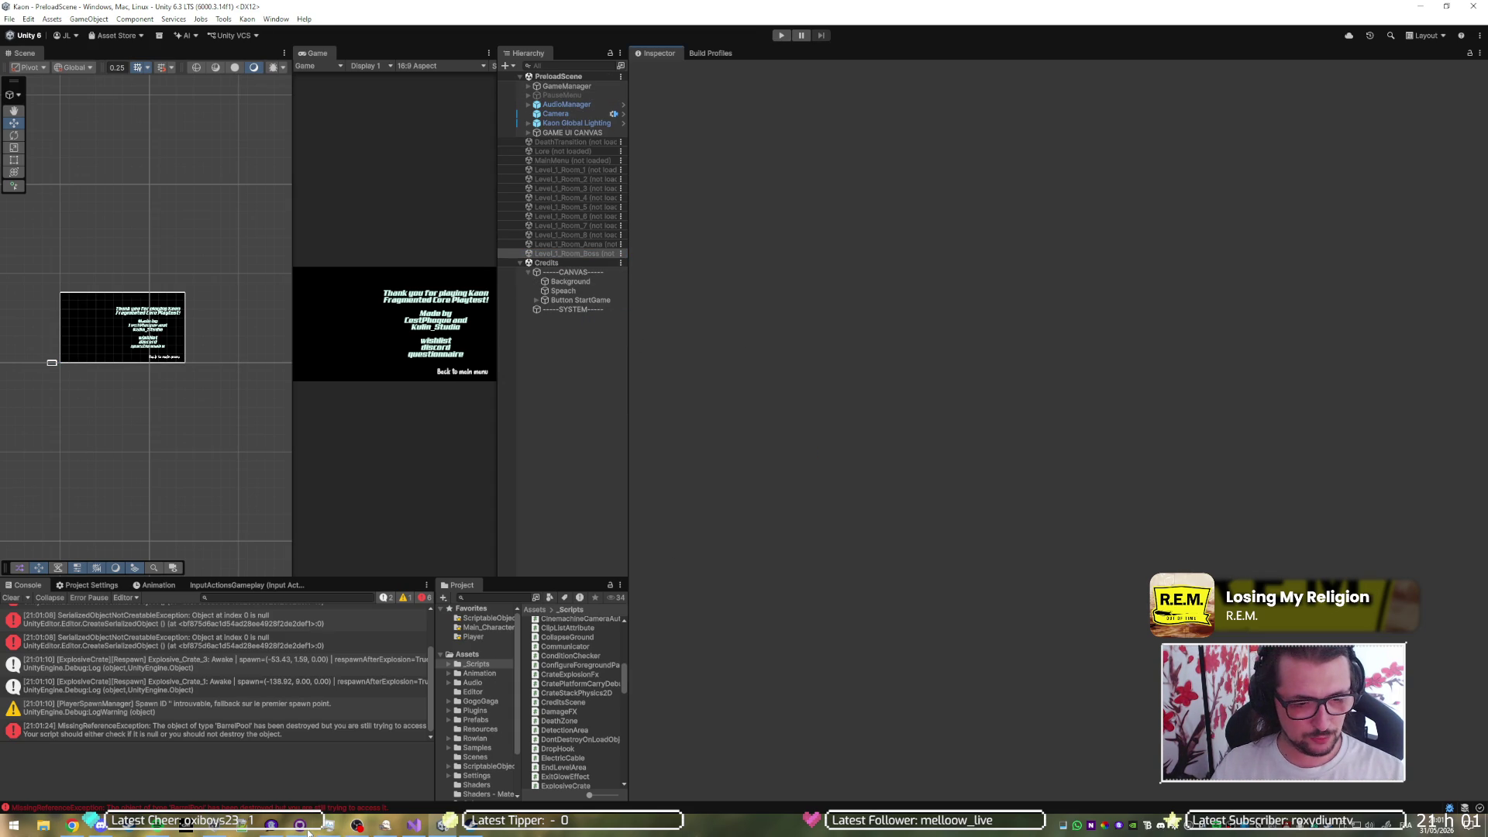
{"action": "left_click", "coordinate": [307, 832]}
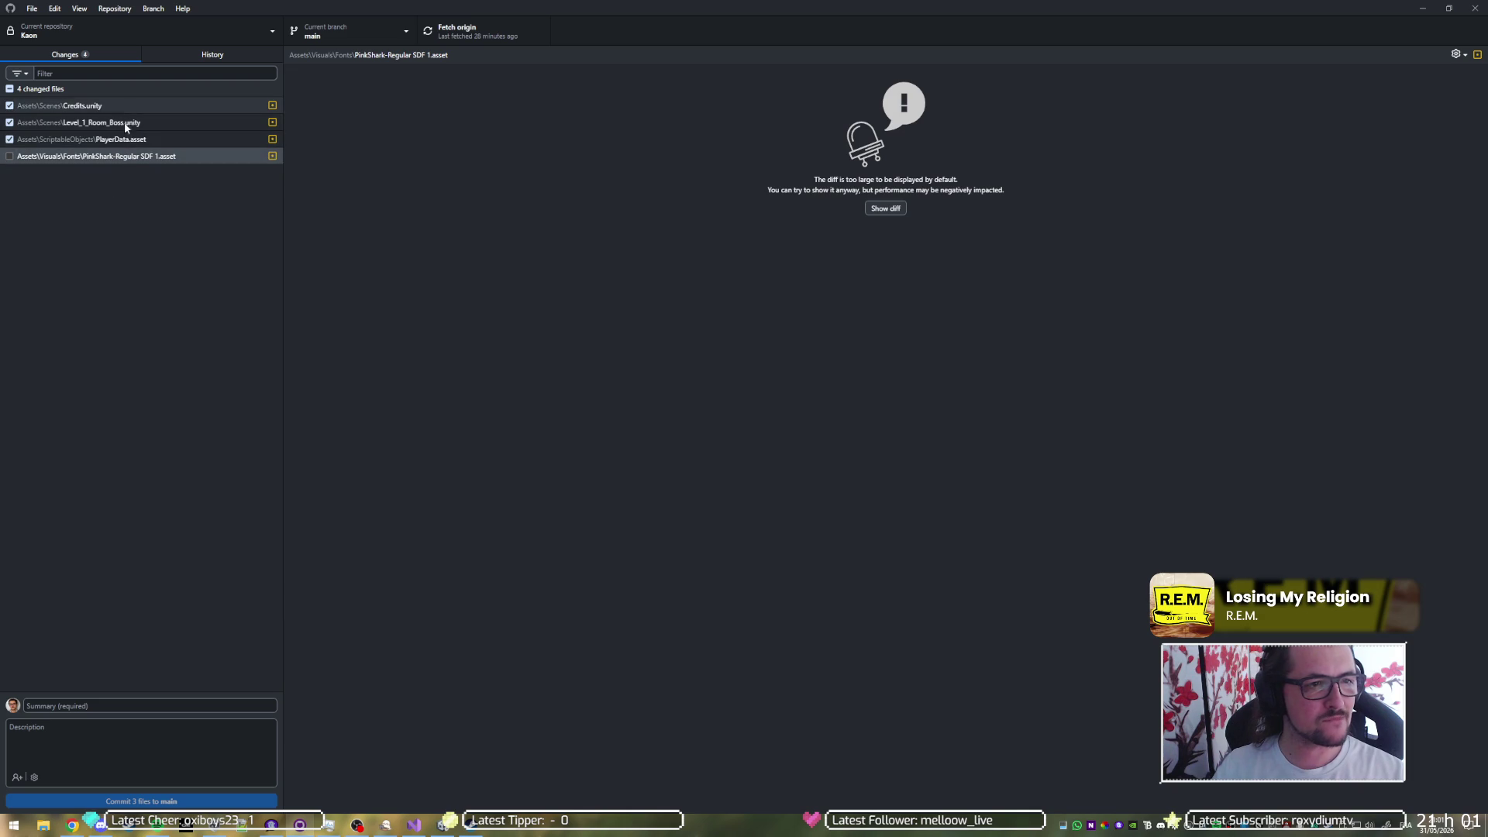
- Commit the three changes to main as 'feat: credits after gorilla, fixed credits button' and push to origin
{"action": "left_click", "coordinate": [80, 703]}
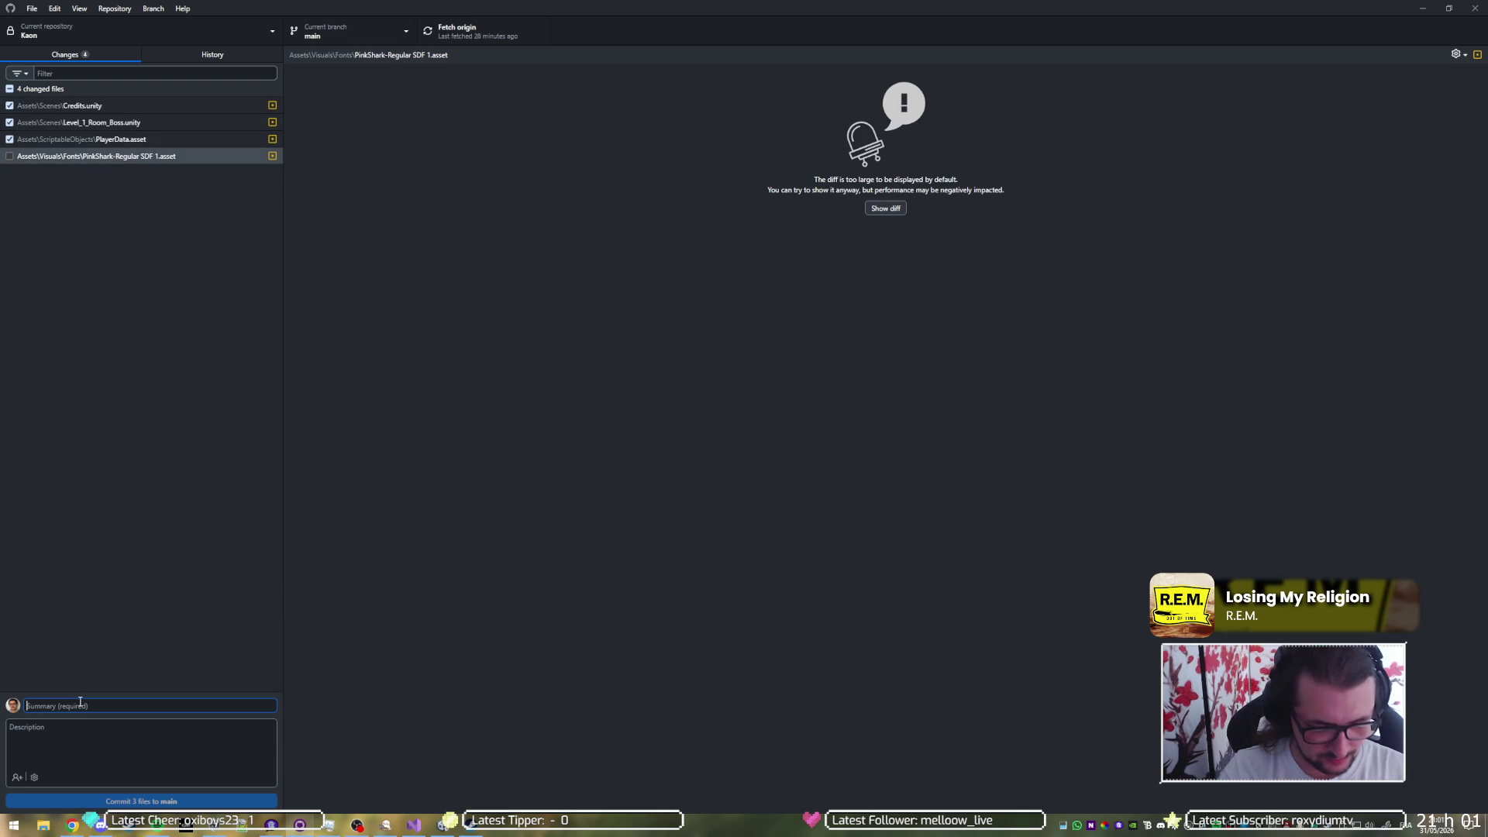
{"action": "type", "text": "feat: a"}
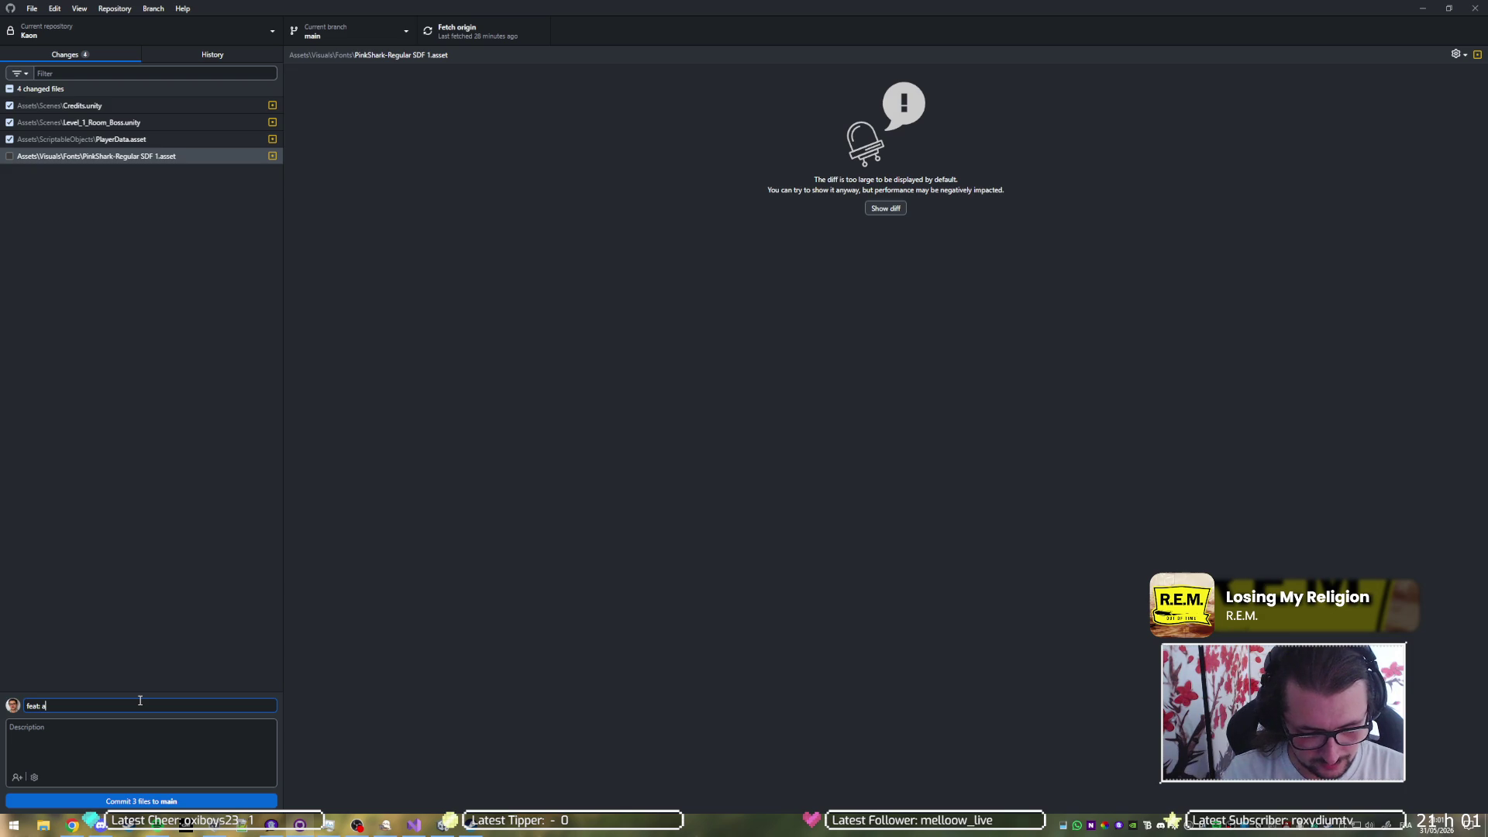
{"action": "type", "text": "dded"}
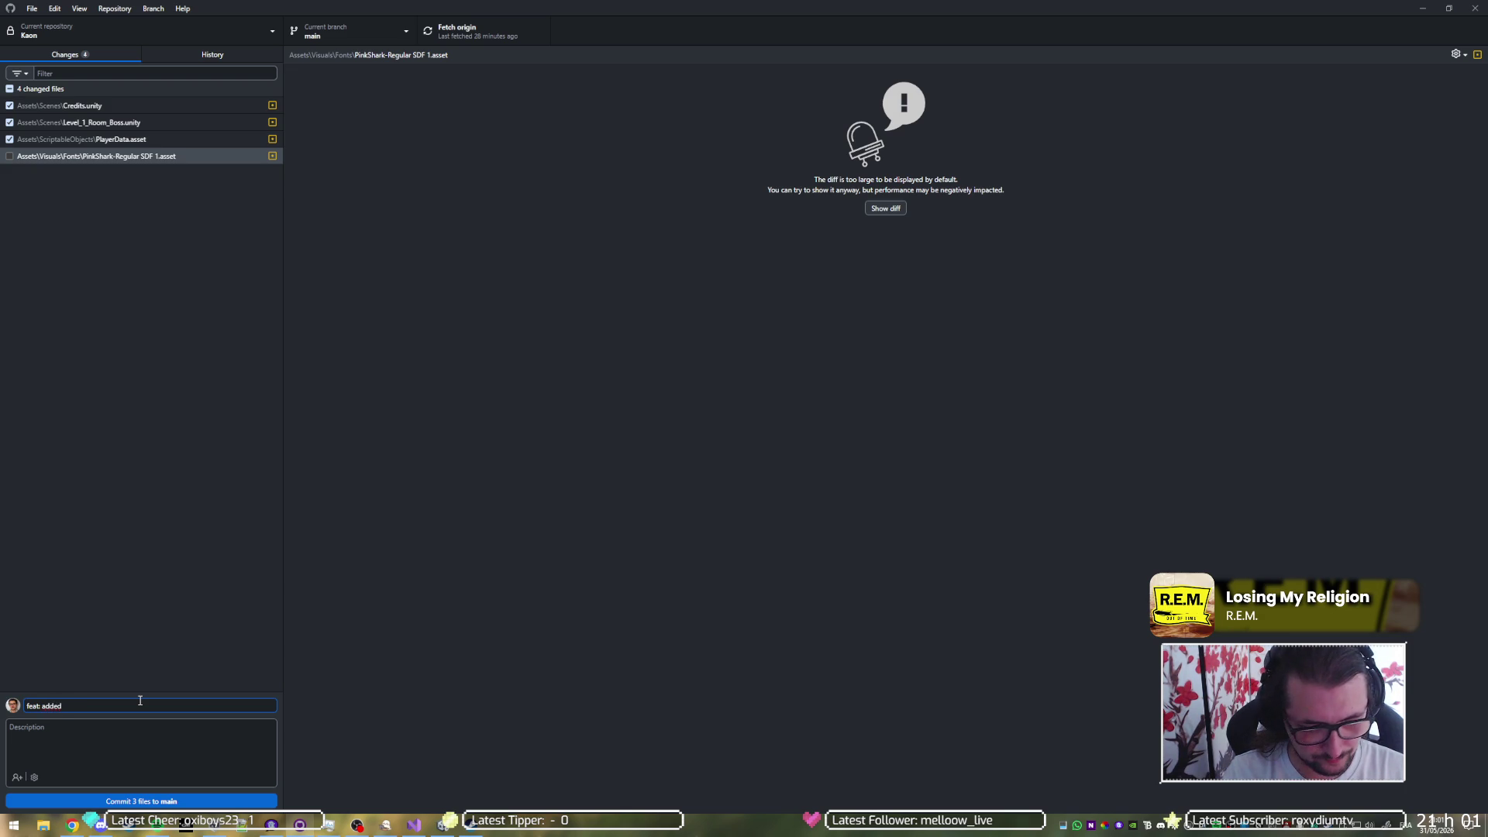
{"action": "key", "text": "ctrl+shift+Left"}
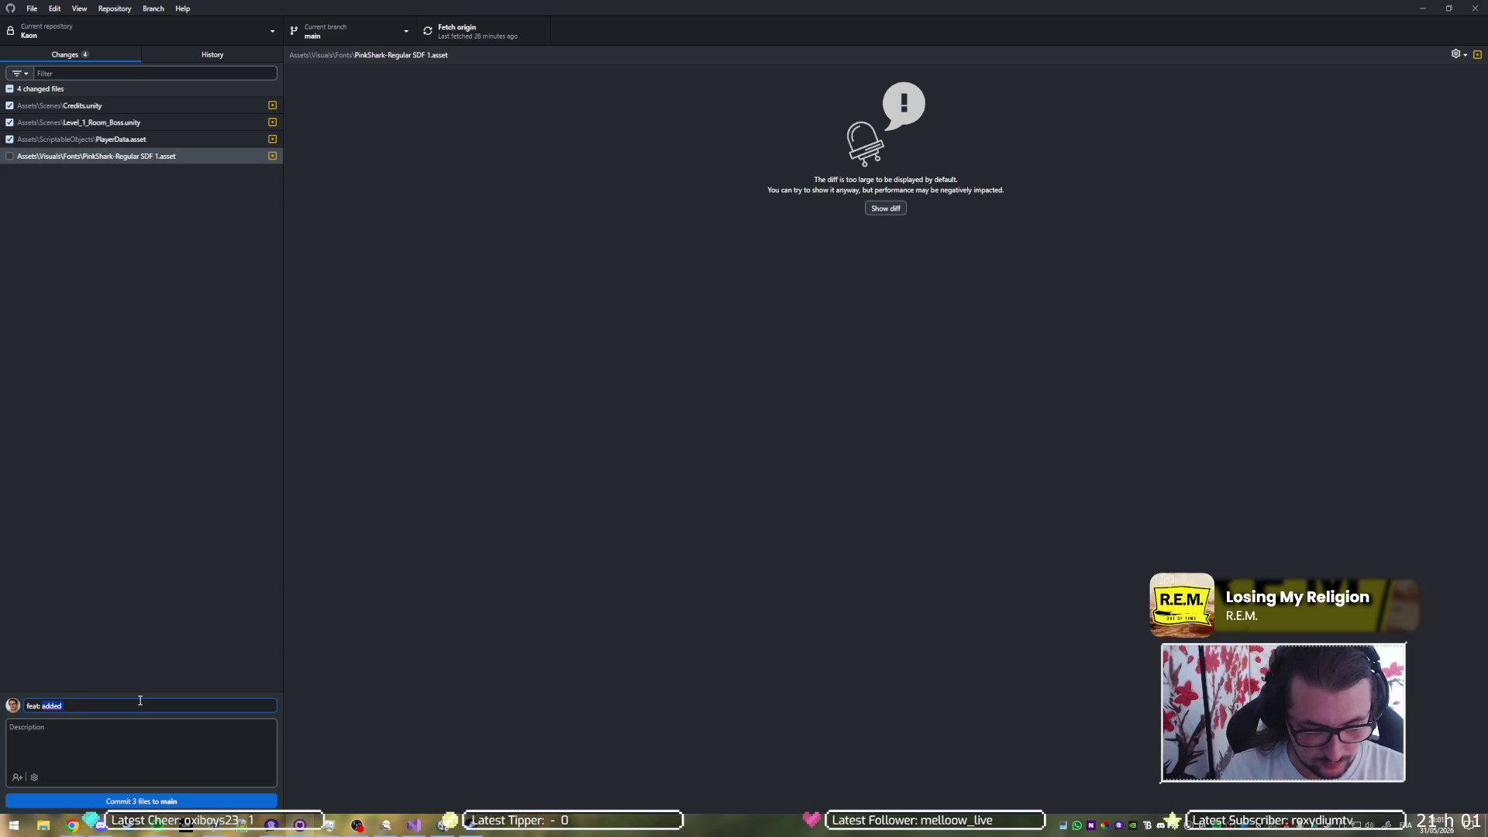
{"action": "key", "text": "BackSpace"}
{"action": "type", "text": "credits after gorilla, fixed credits bu"}
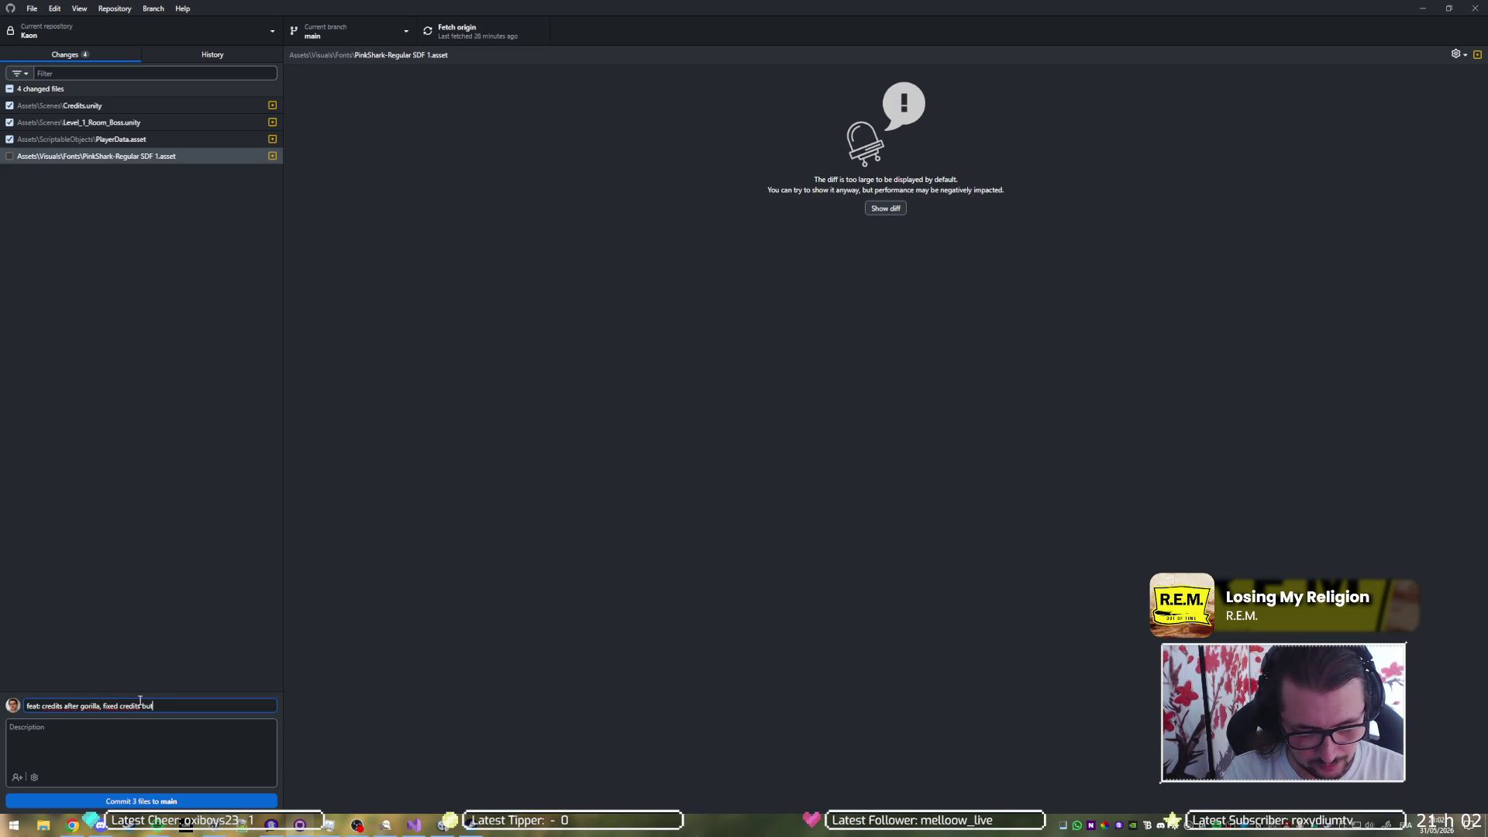
{"action": "type", "text": "ton"}
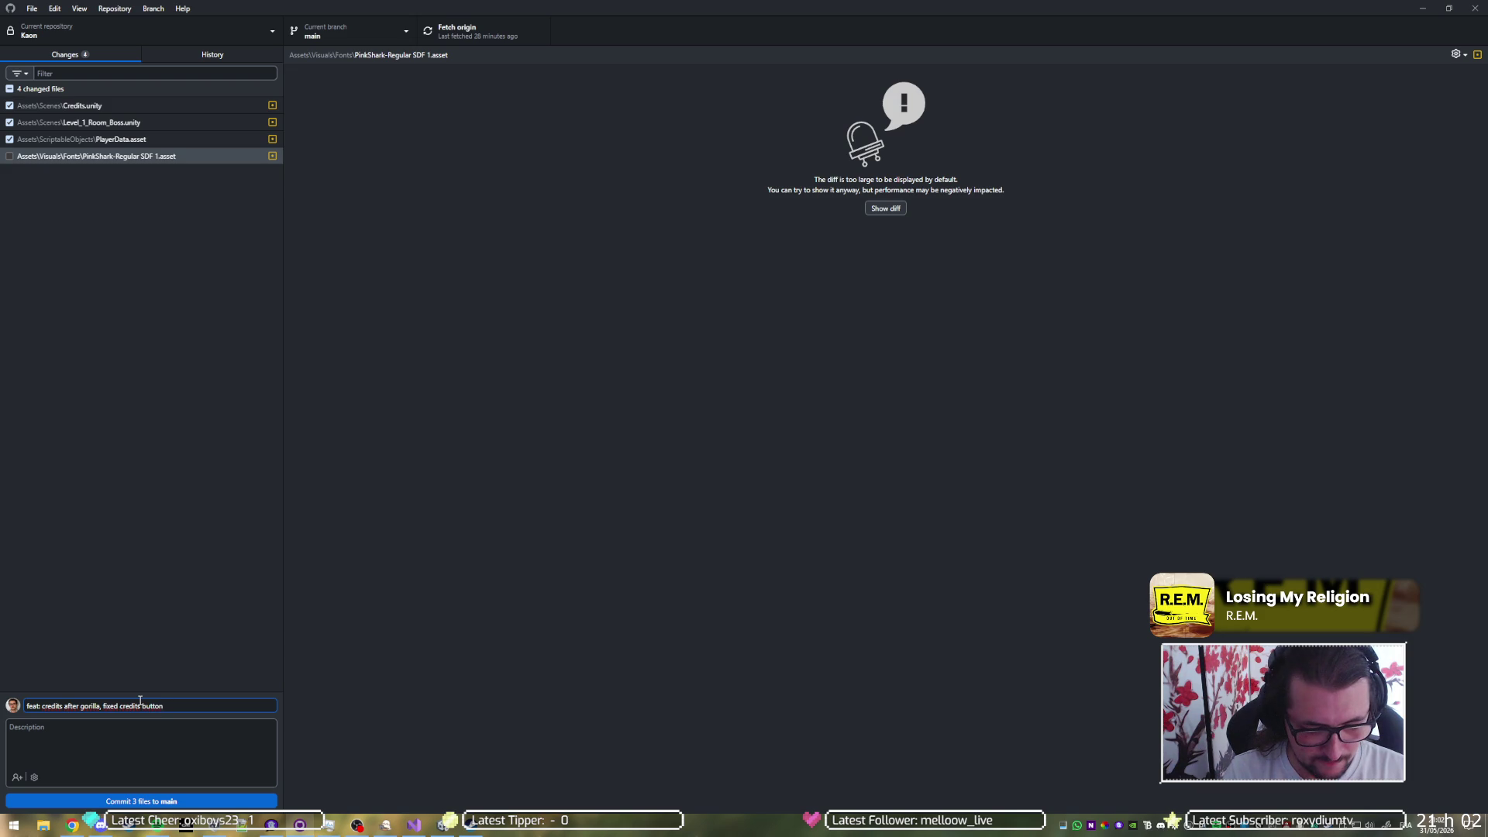
{"action": "key", "text": "ctrl+Return"}
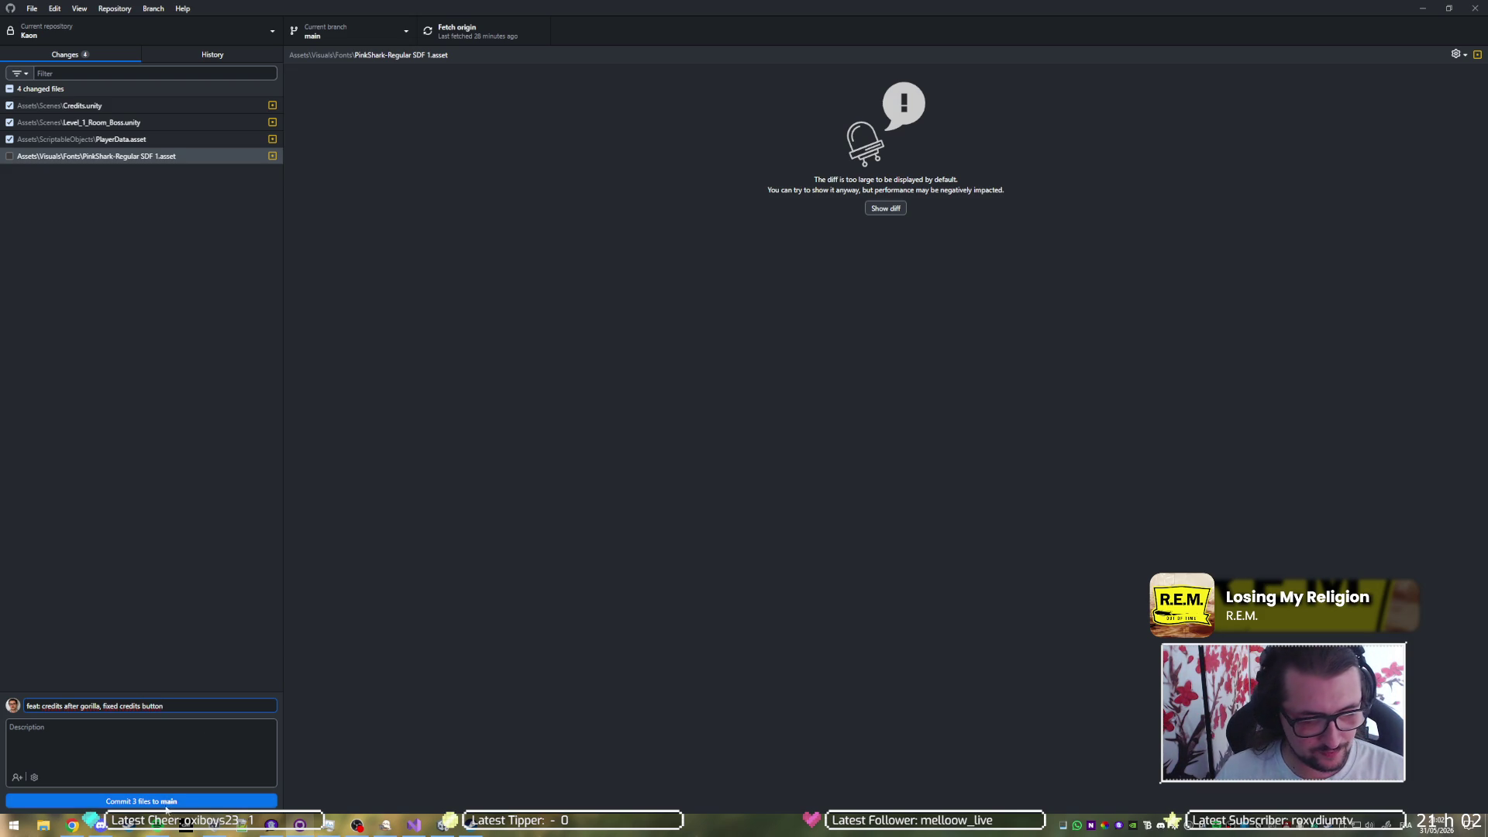
{"action": "left_click", "coordinate": [469, 25]}
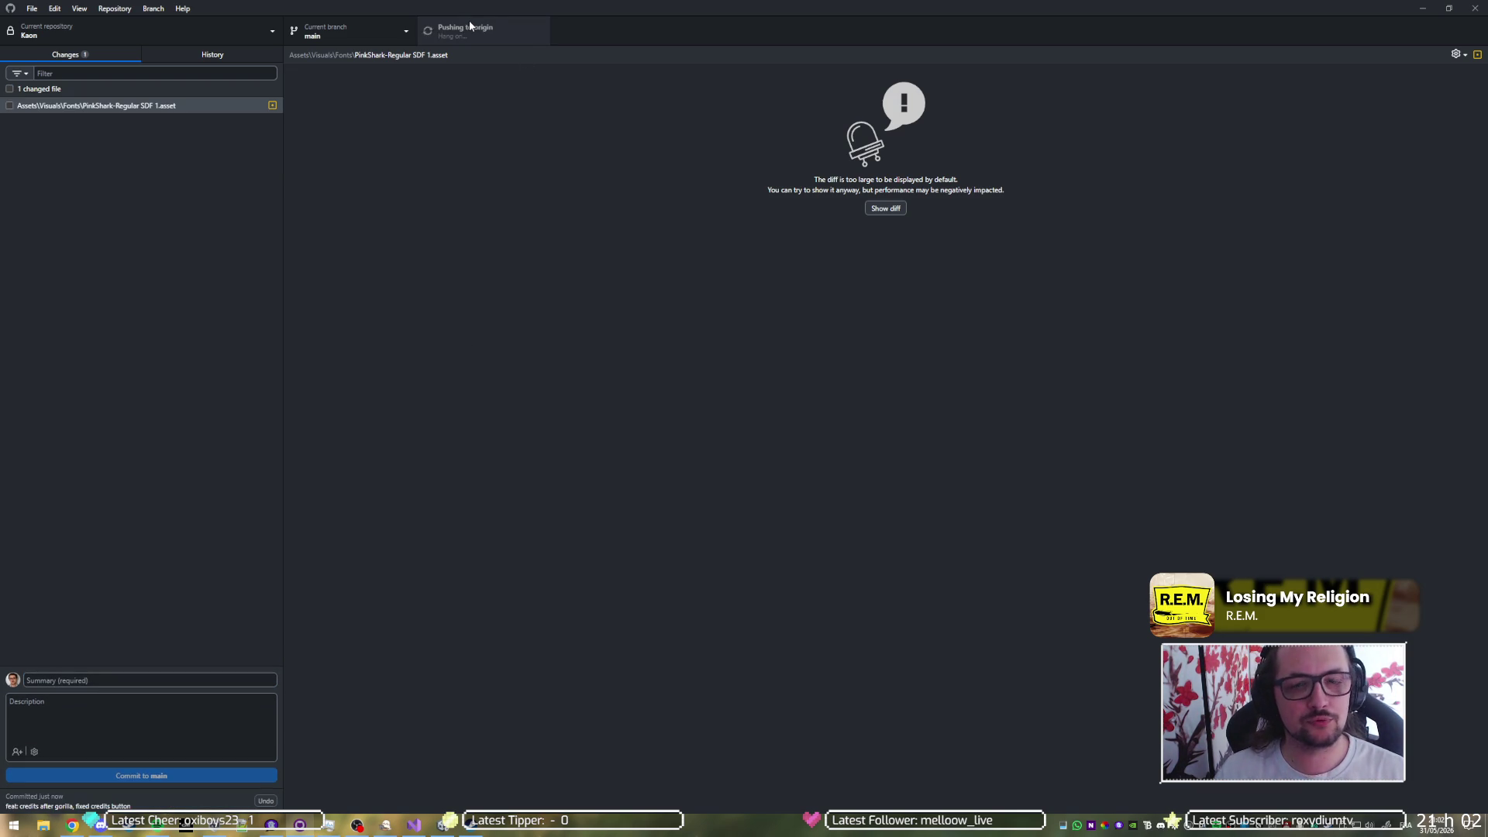